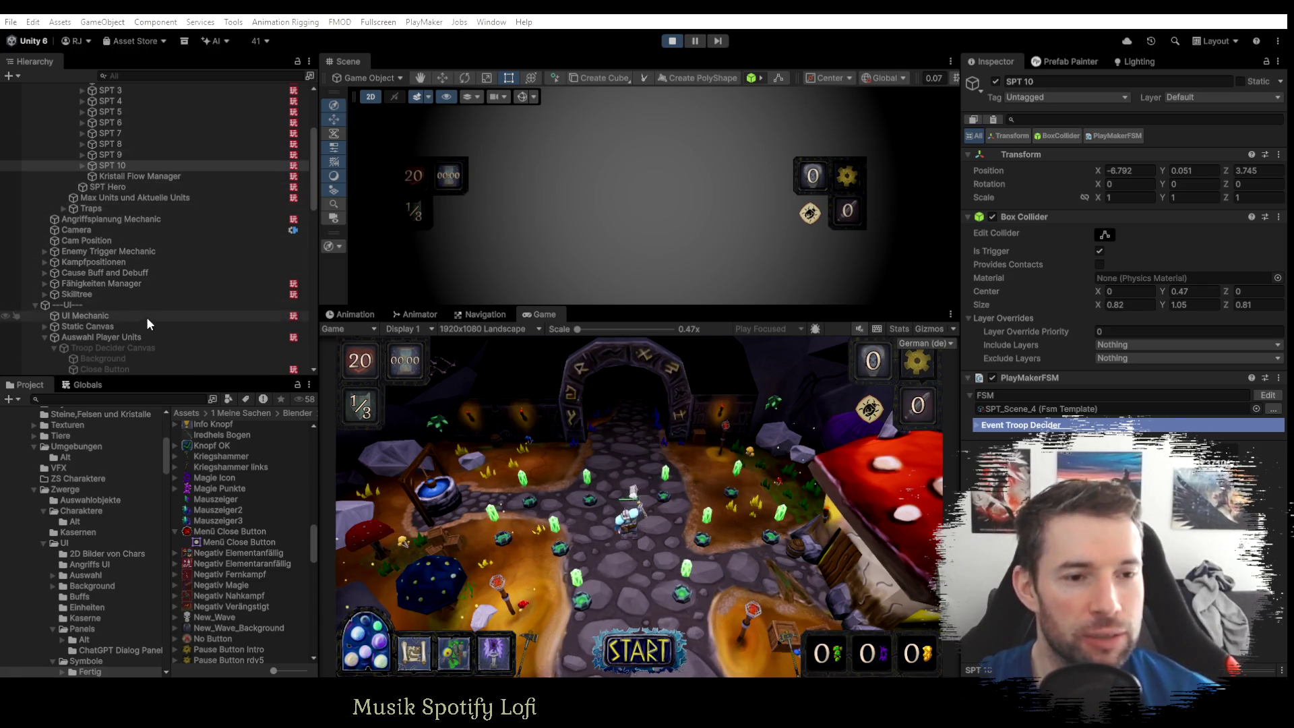
Expand Zwerg Krieger, Zwerg Heiler and Zwerg Schütze in the Hierarchy.
scroll(147, 317, "down", 5)
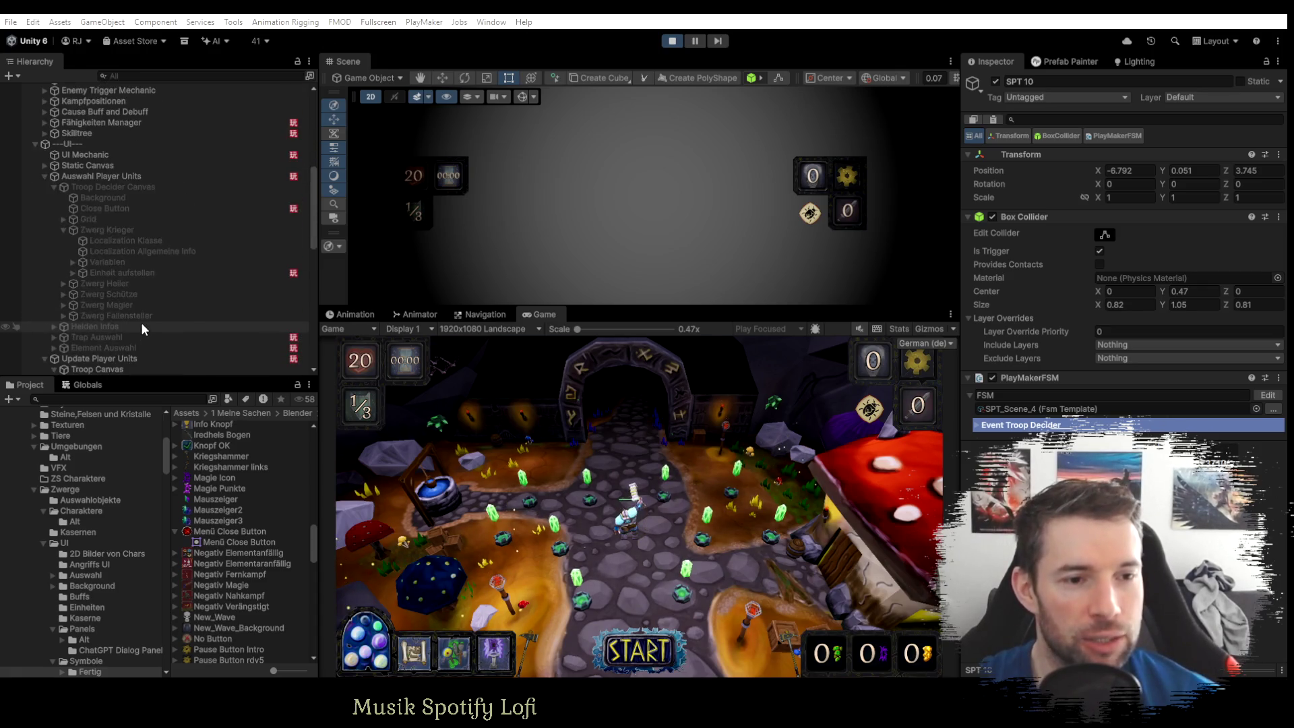
left_click(63, 230)
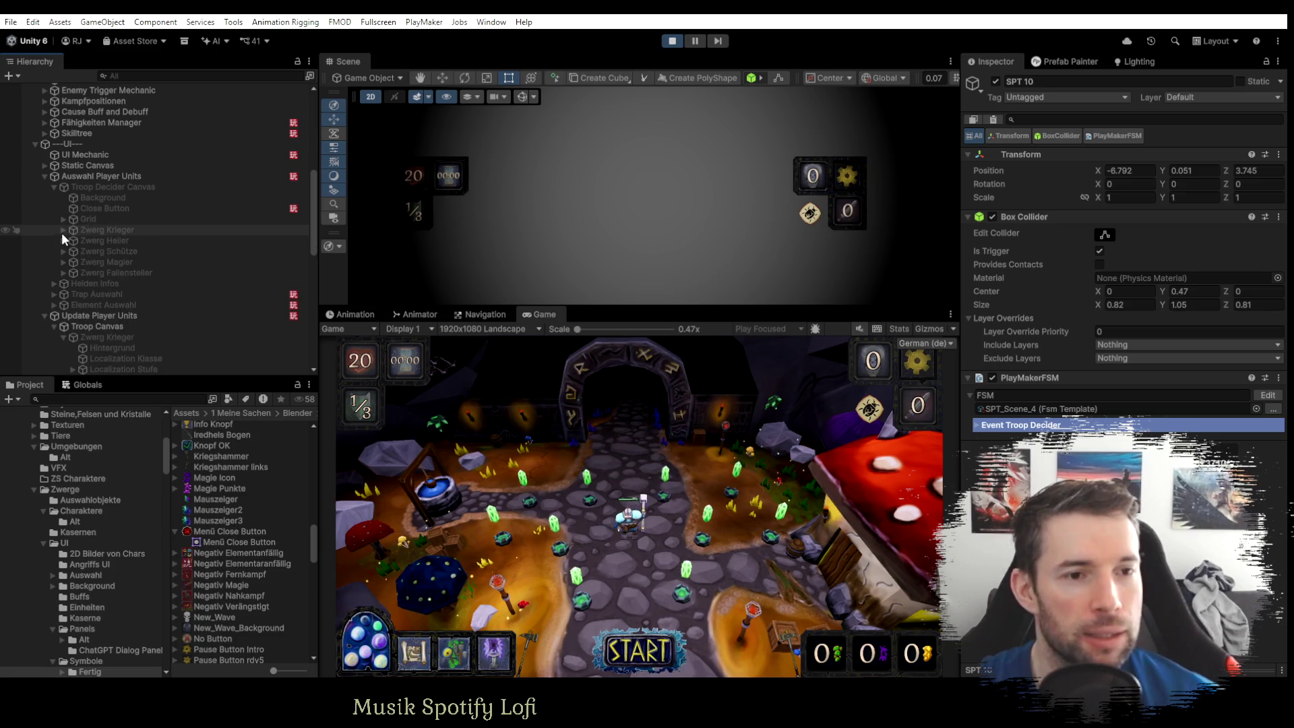
left_click(63, 230)
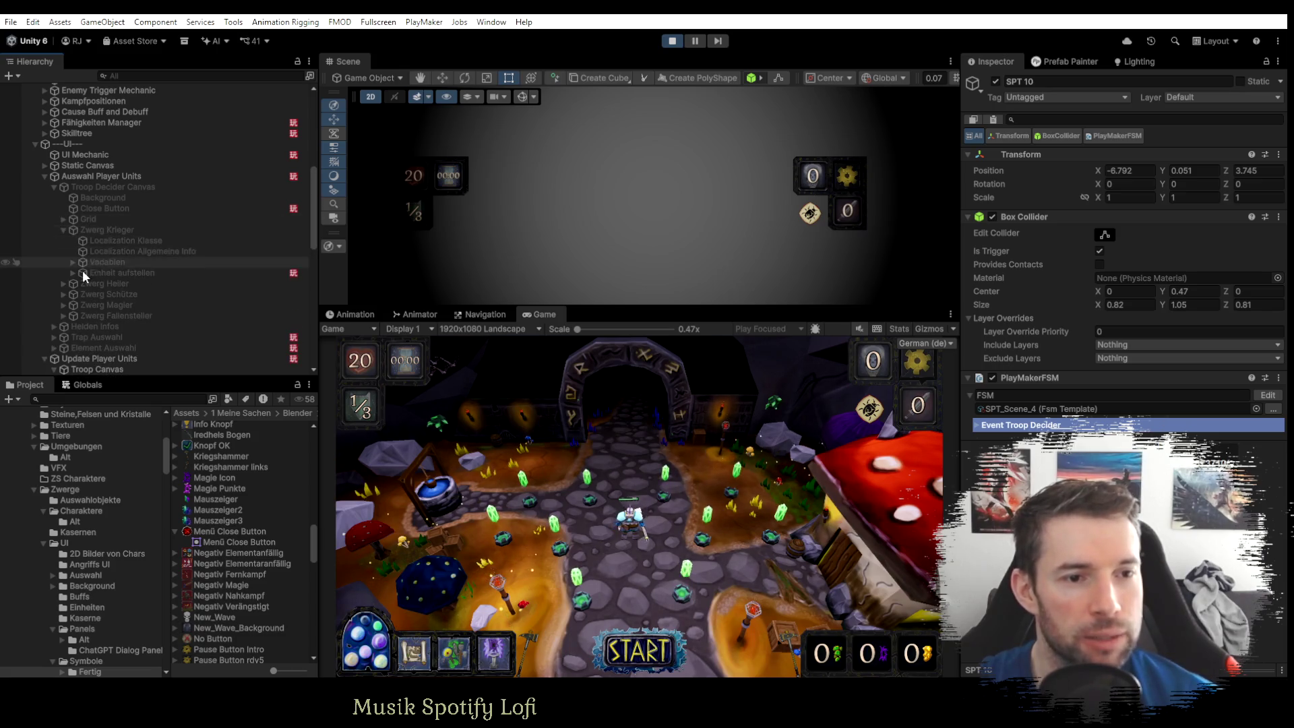
left_click(62, 282)
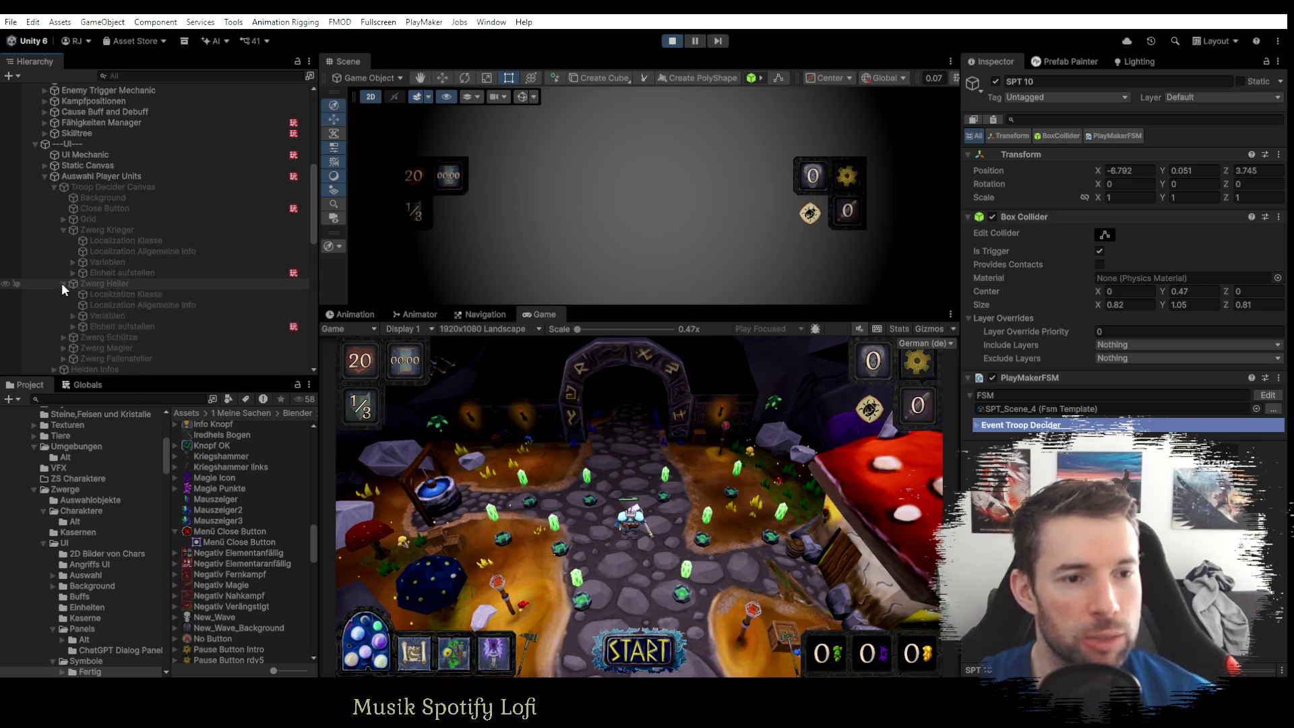
left_click(61, 335)
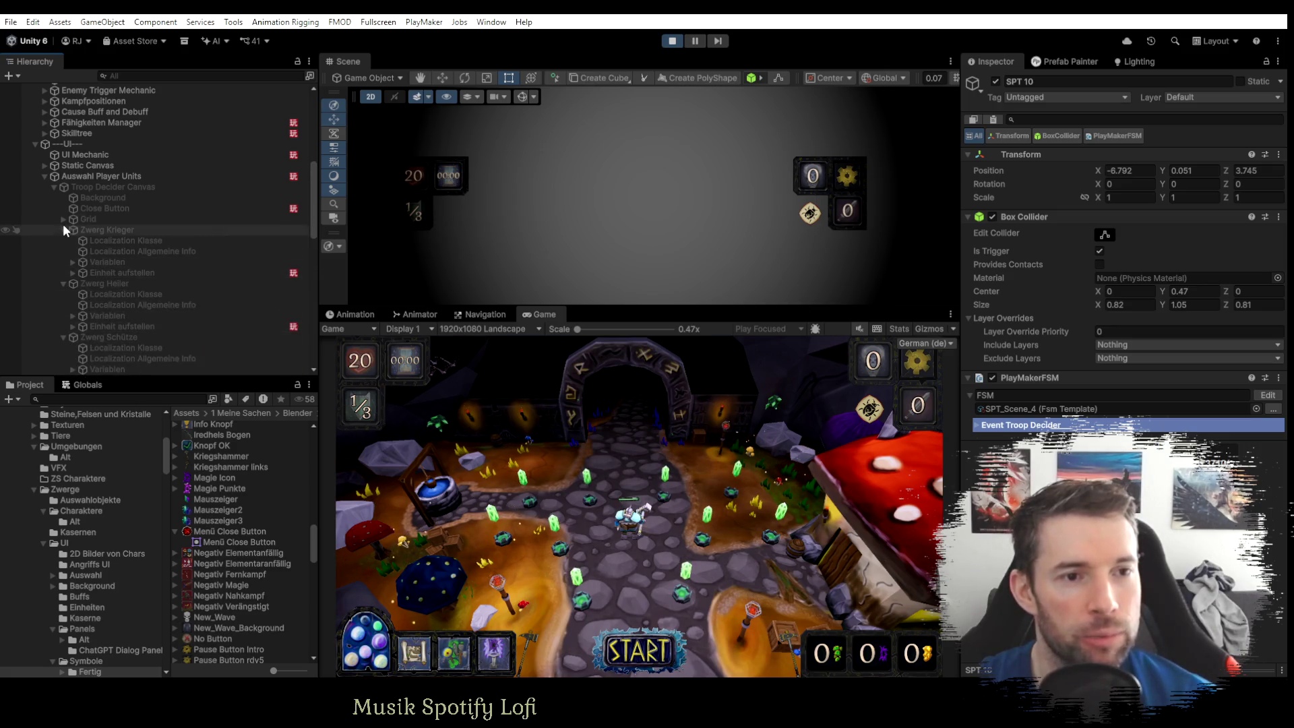
Select Zwerg Krieger's Einheit aufstellen object after briefly checking Close Button.
left_click(110, 271)
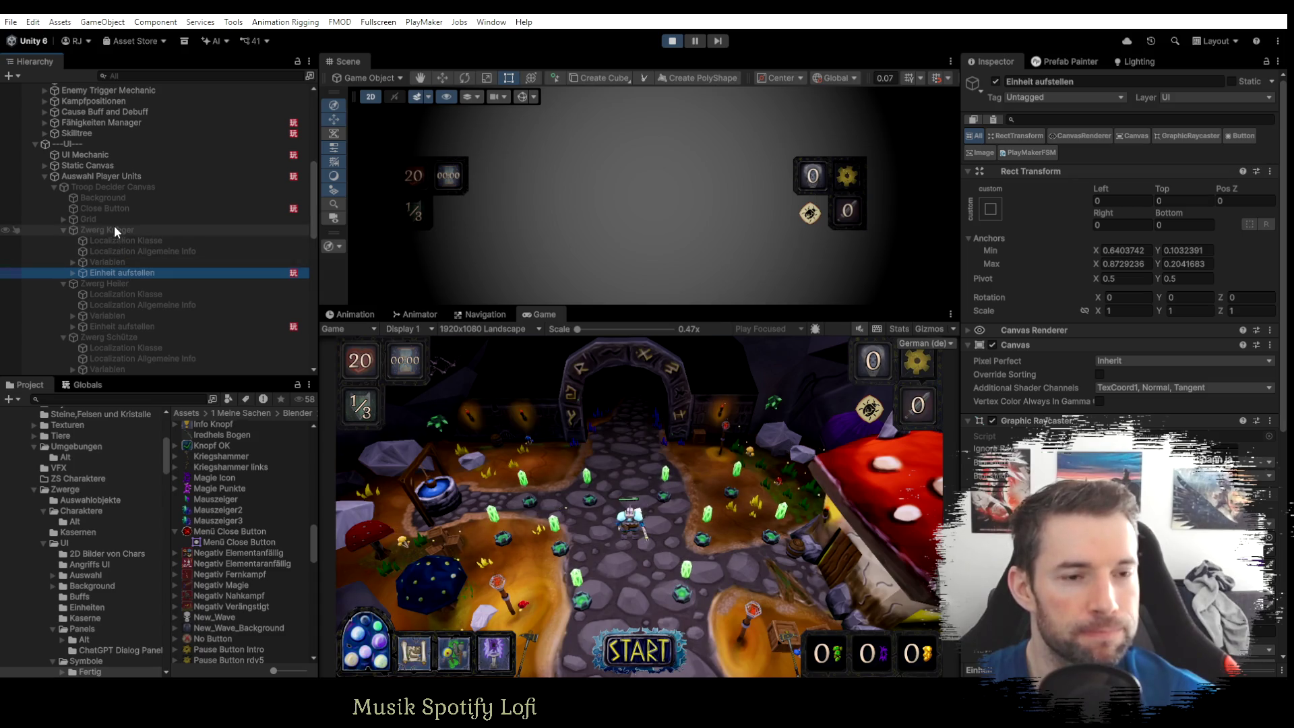
left_click(108, 208)
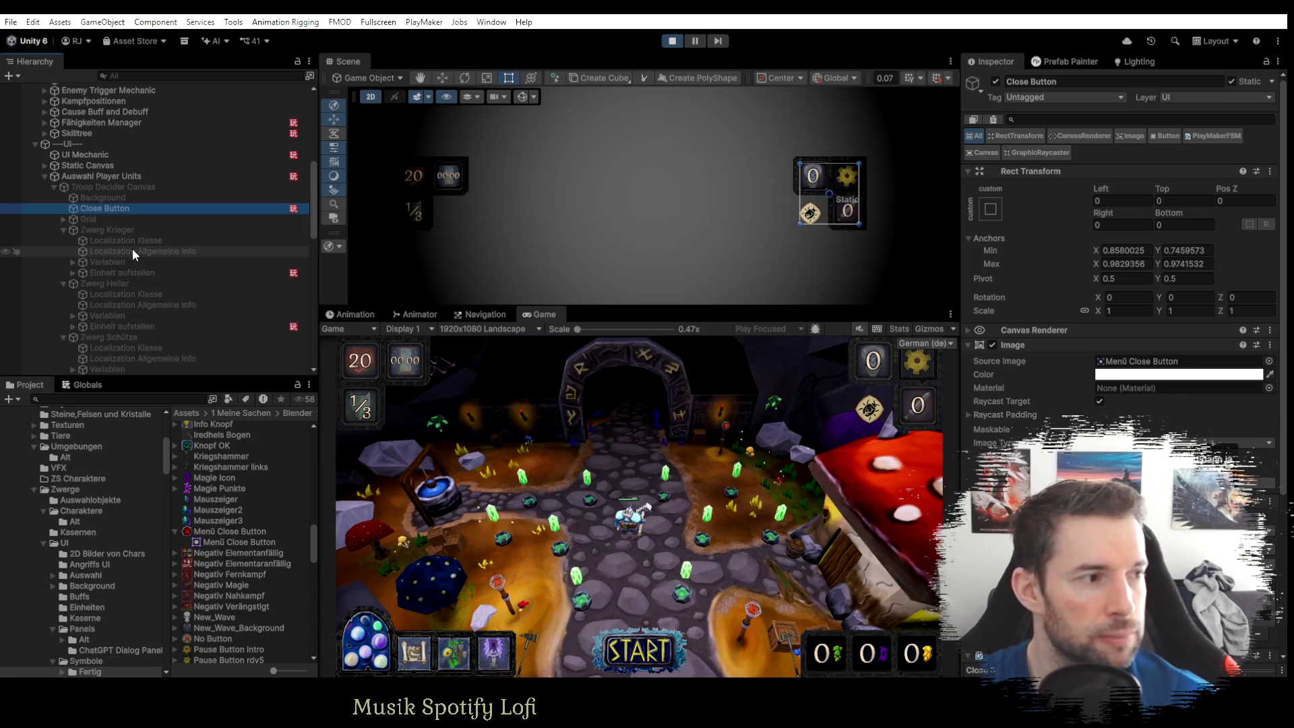
left_click(84, 271)
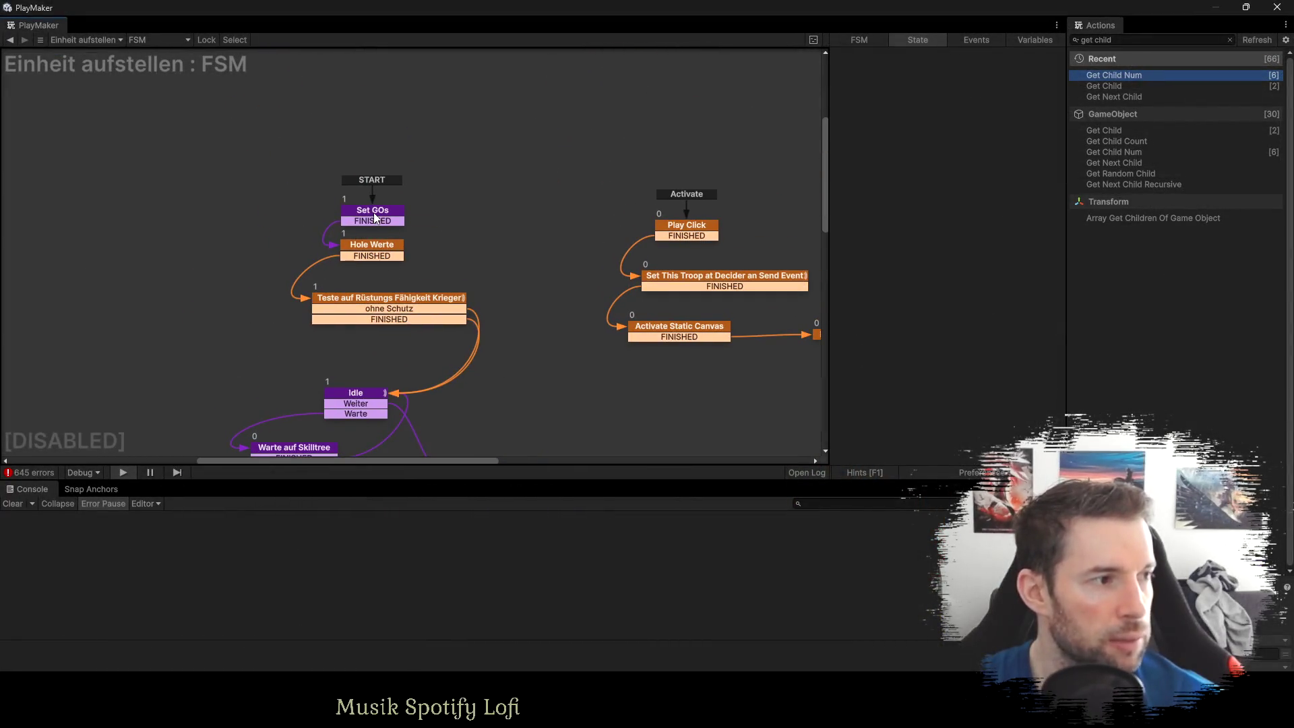
View the Set GOs actions of the Einheit aufstellen FSM, then return to the Unity editor.
left_click(379, 213)
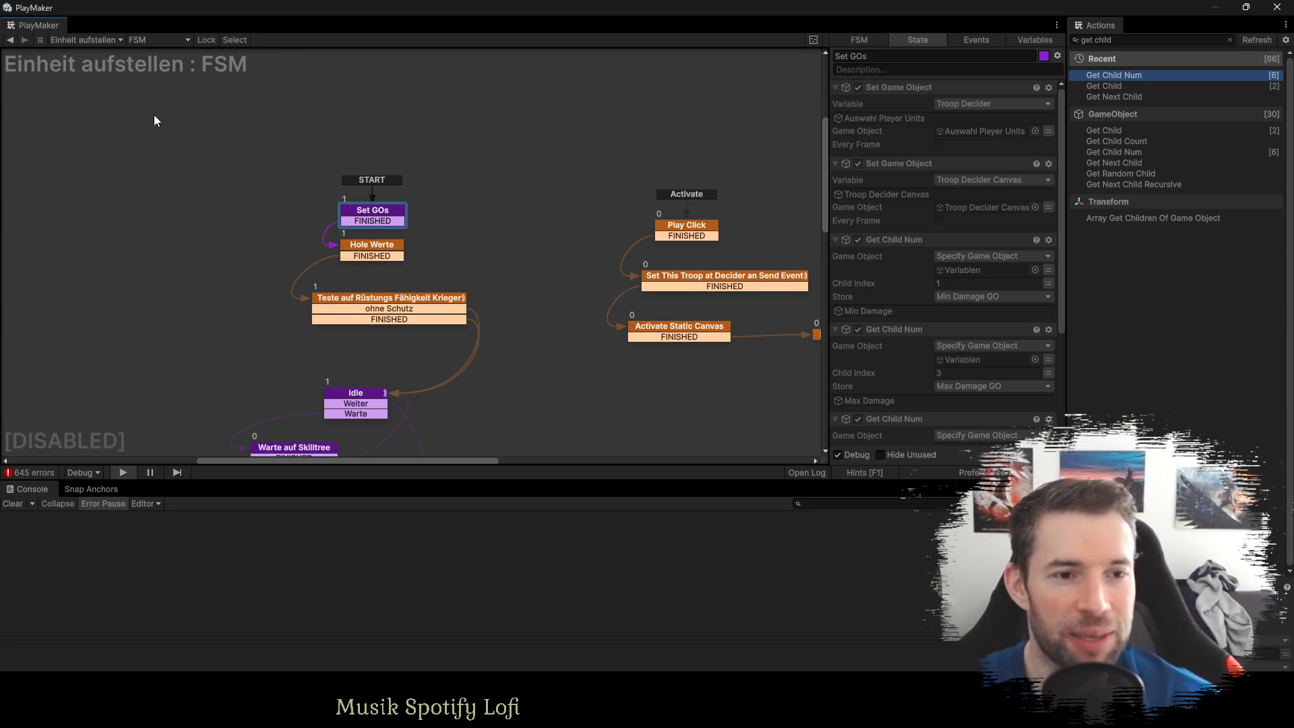
key("super+Down")
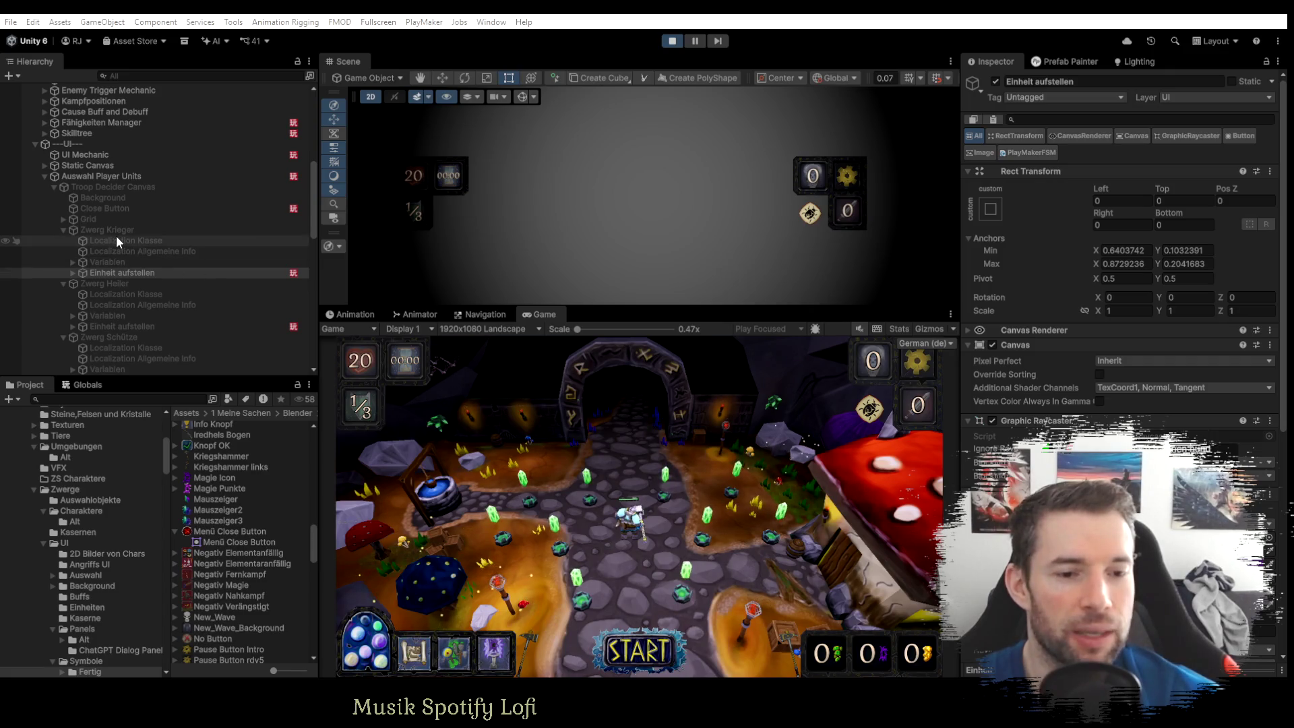
Exit play mode and reselect Zwerg Krieger's Einheit aufstellen to bring back its FSM.
left_click(174, 531)
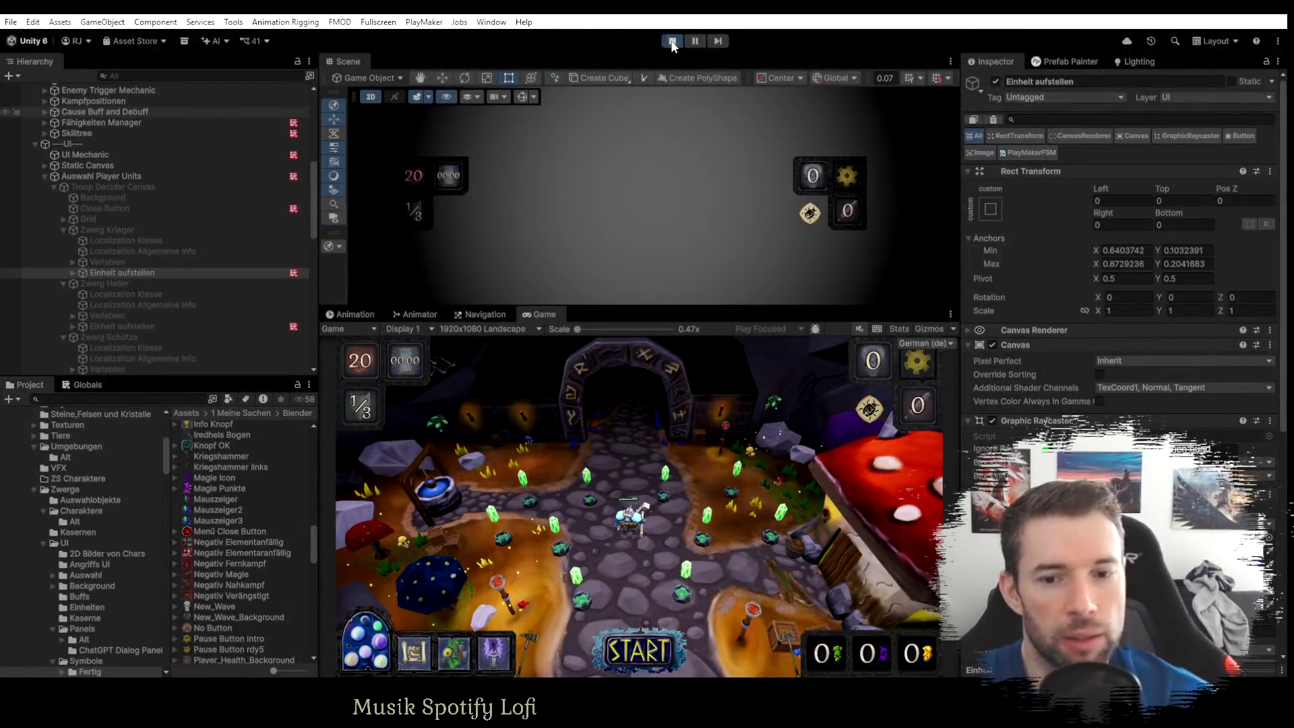
left_click(672, 42)
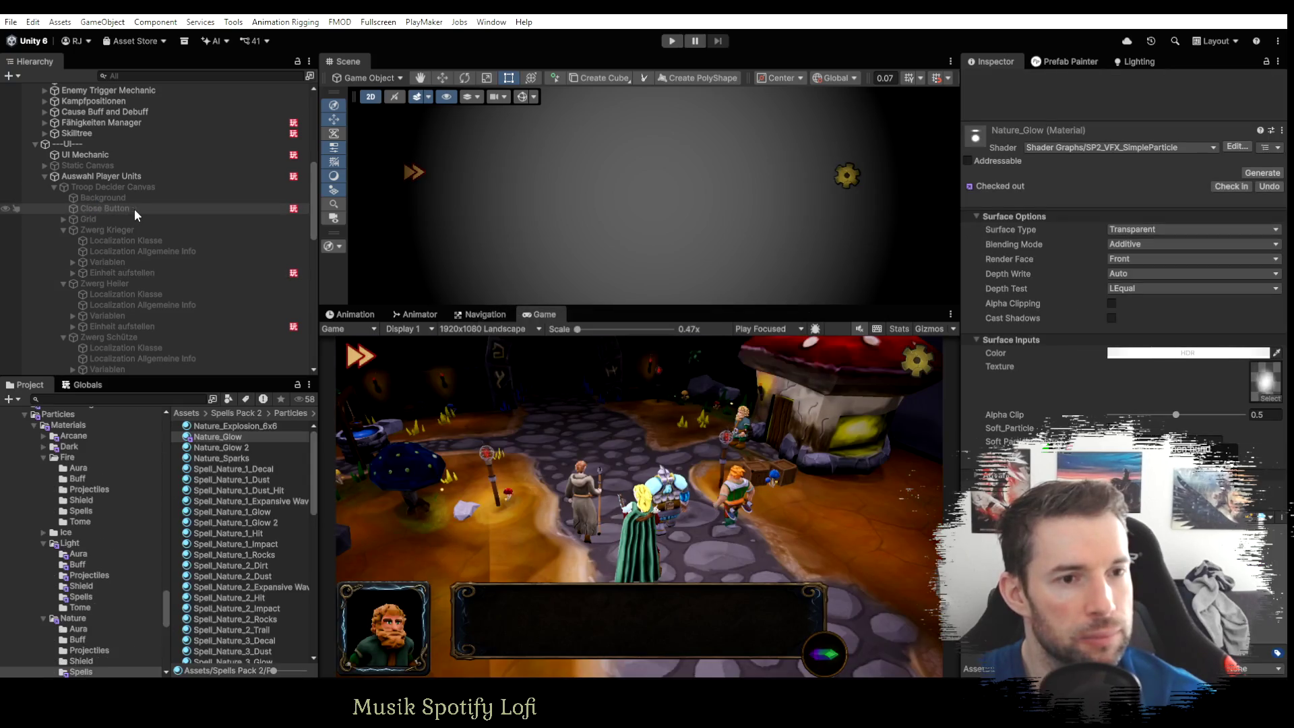
left_click(108, 208)
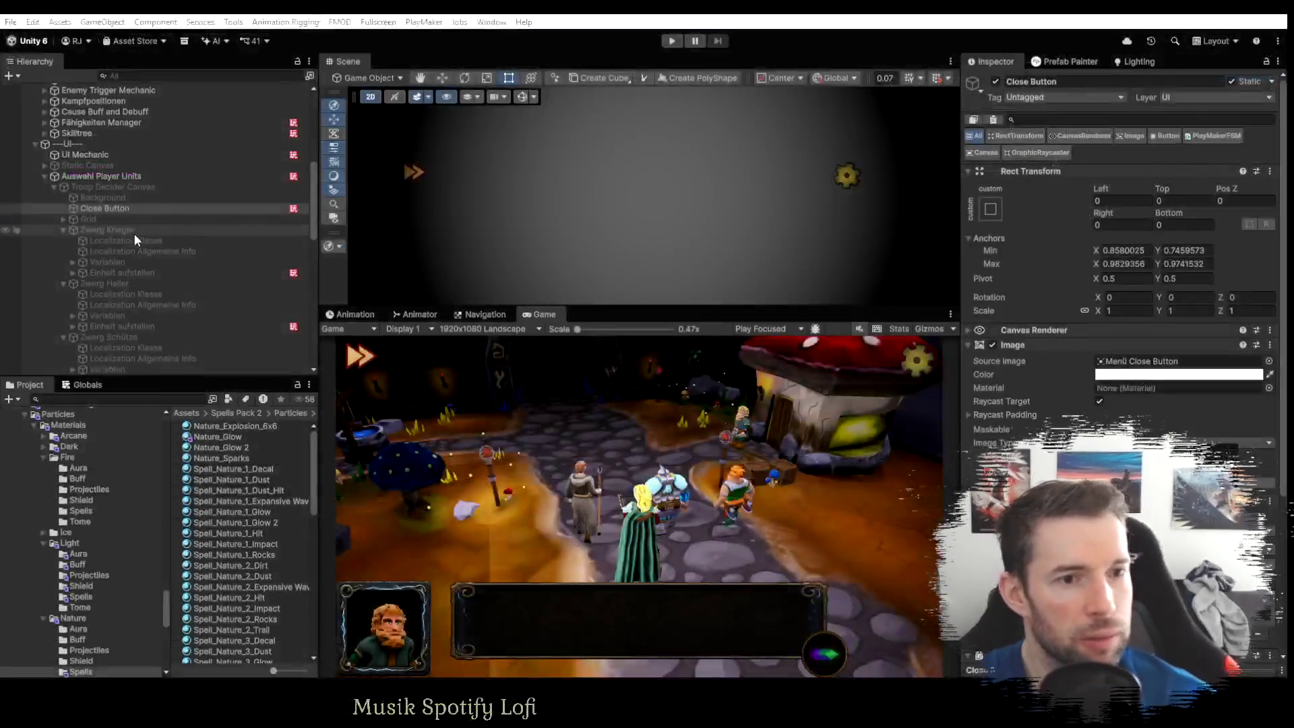
left_click(134, 233)
left_click(116, 272)
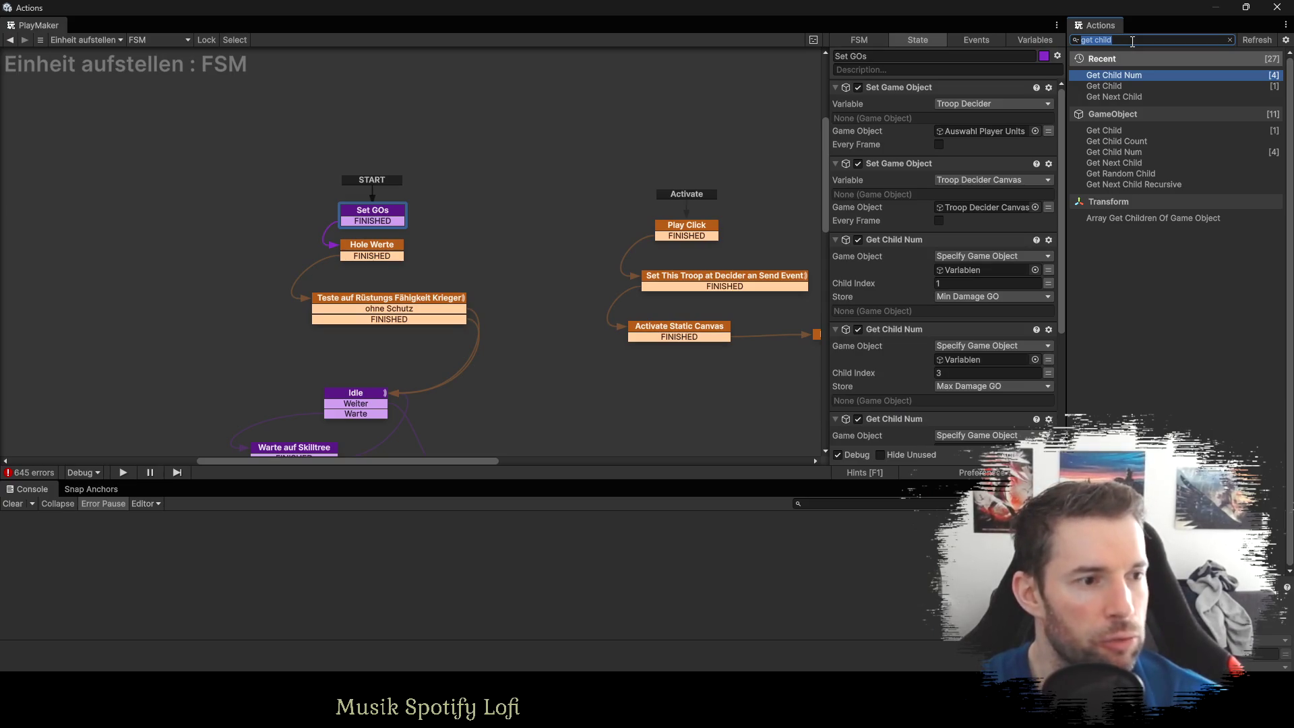
Add a Get Owner action to Set GOs, then delete it again.
type("ow")
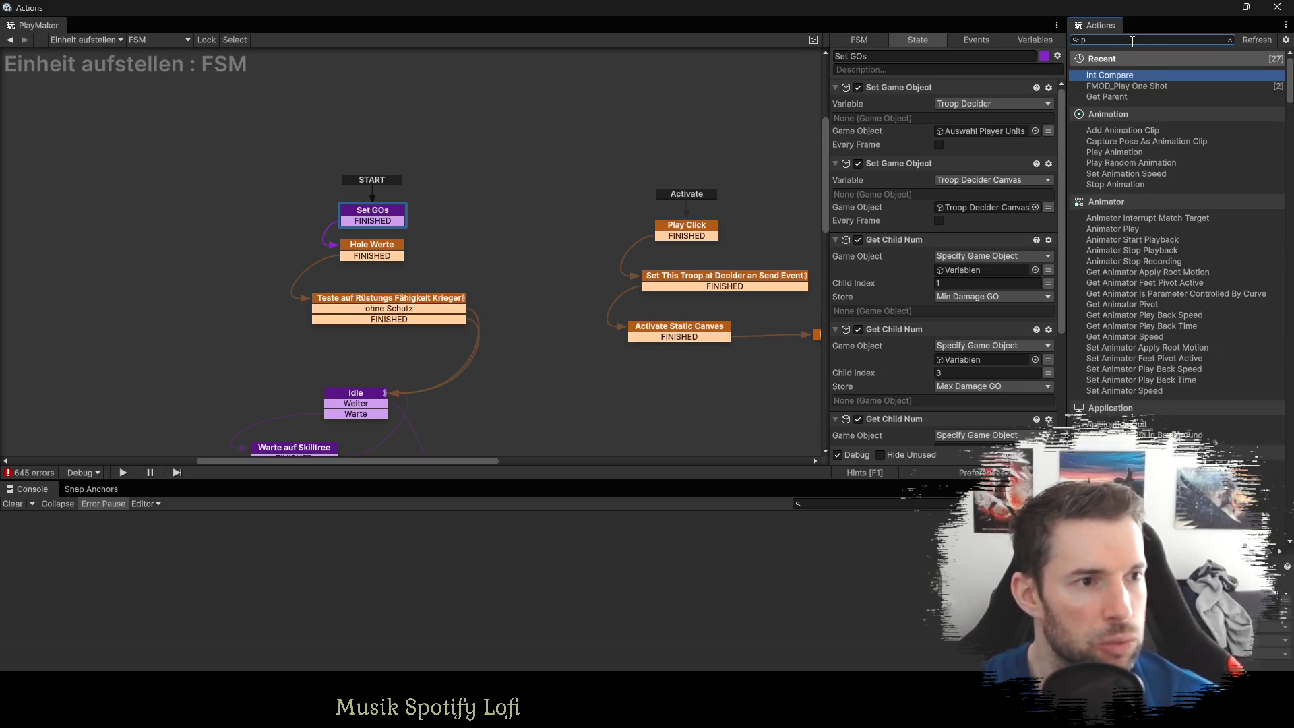
key("Return")
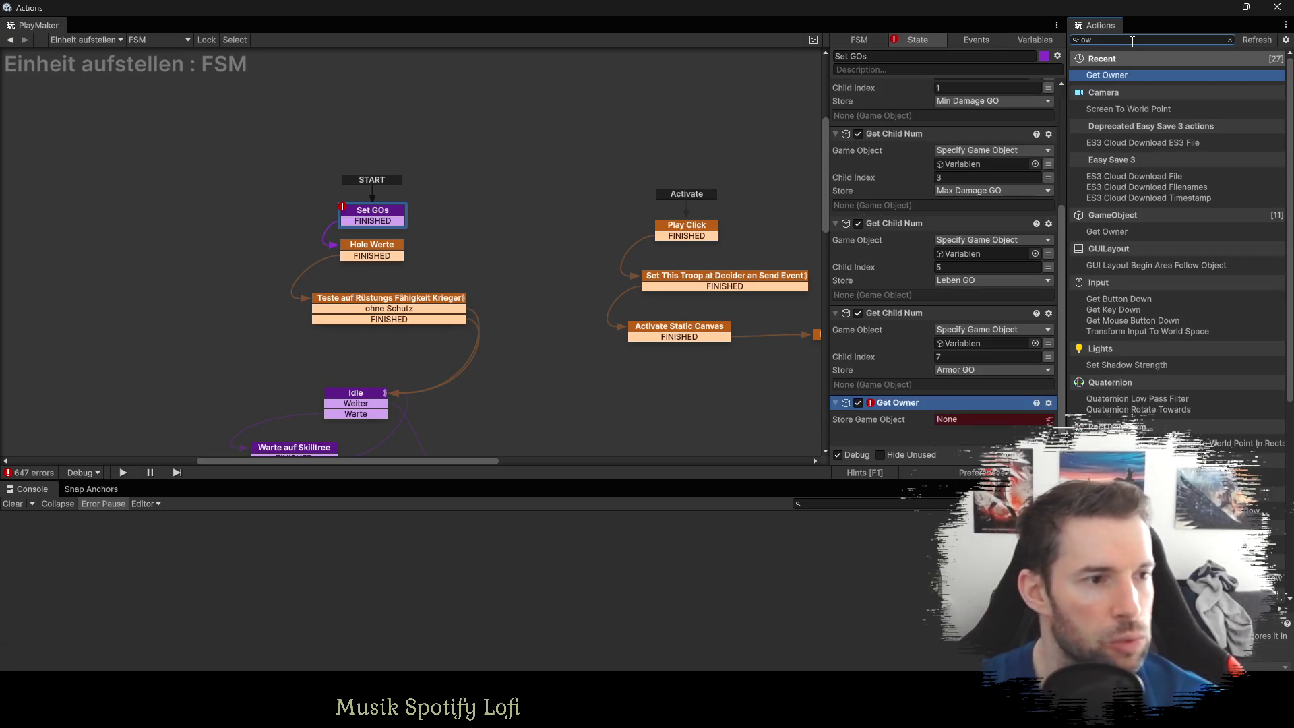
mouse_move(903, 402)
left_mouse_down()
mouse_move(900, 62)
mouse_move(893, 85)
left_mouse_up()
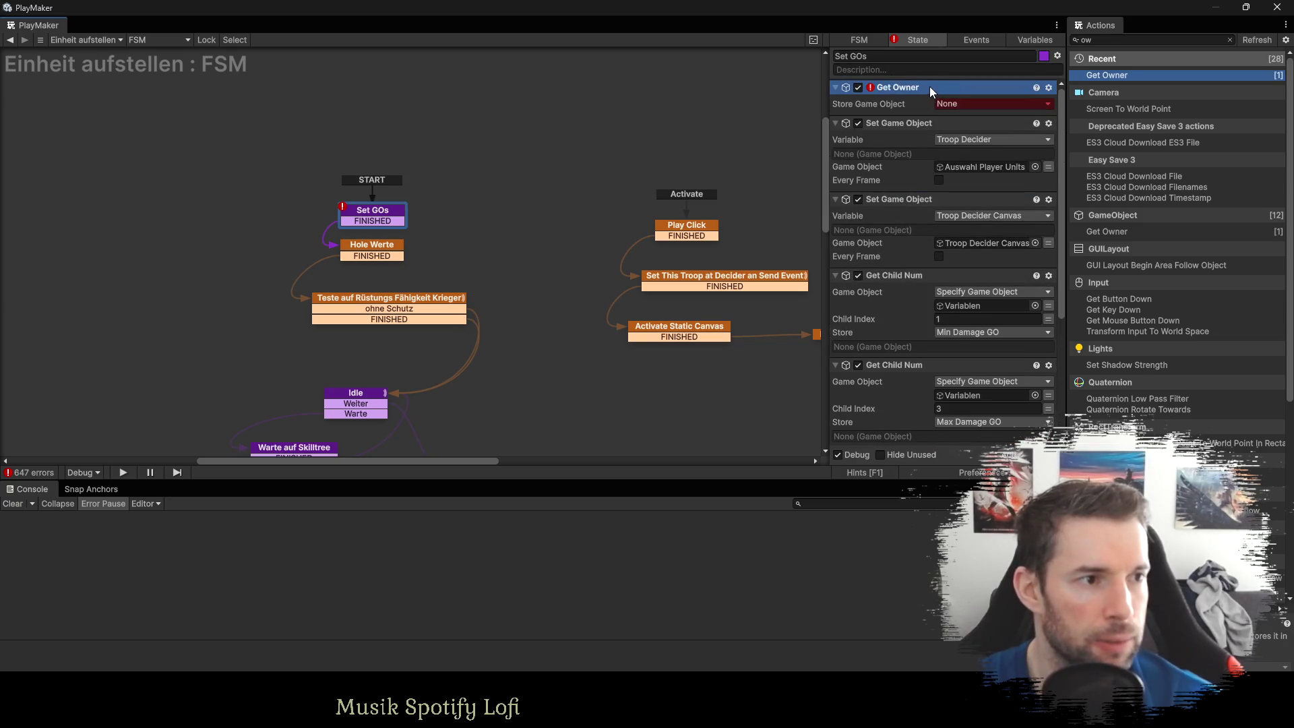
key("Delete")
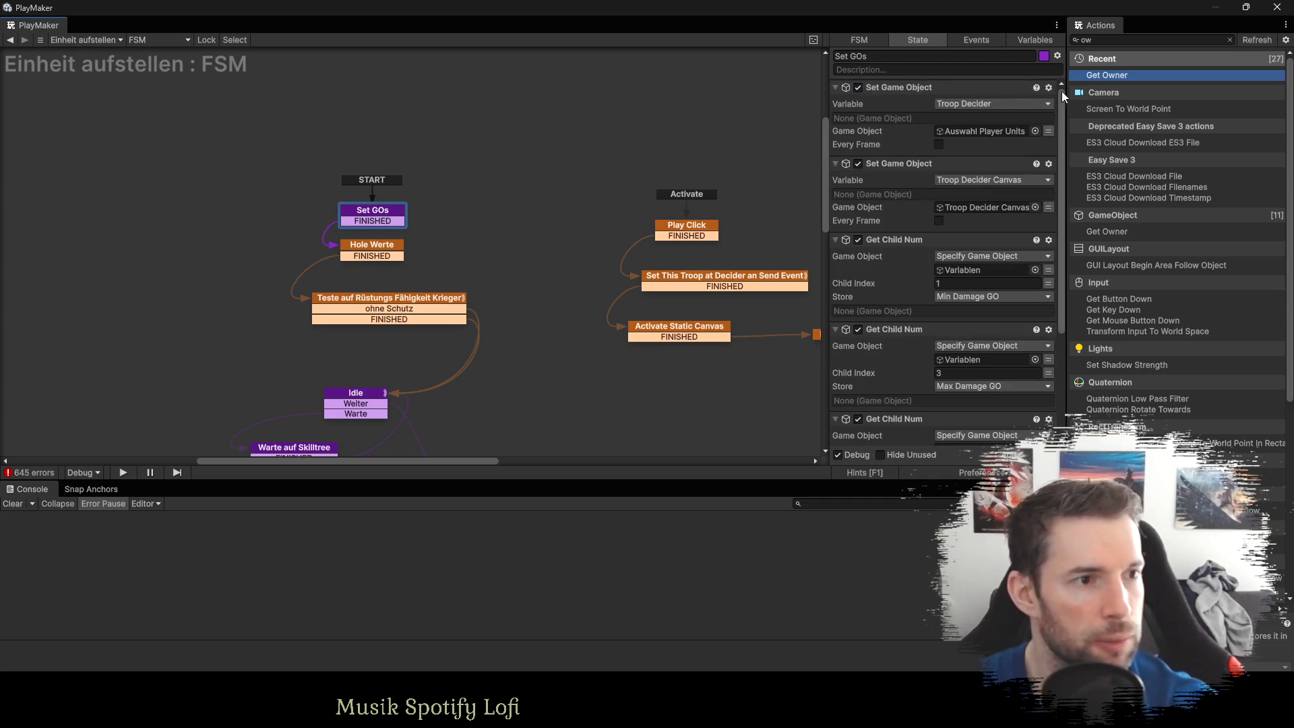
Add a Get Parent action to Set GOs storing its result in This Troop.
left_click(1111, 40)
type("get pa")
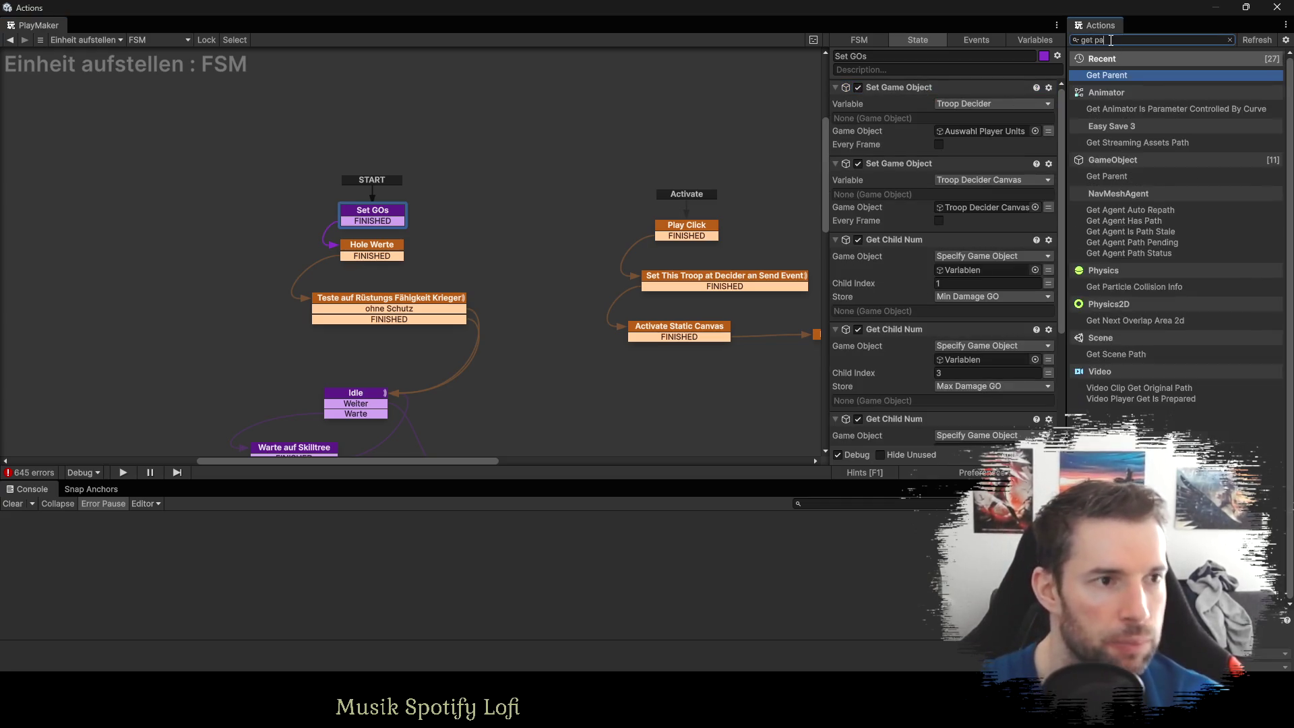
type("rent")
key("Return")
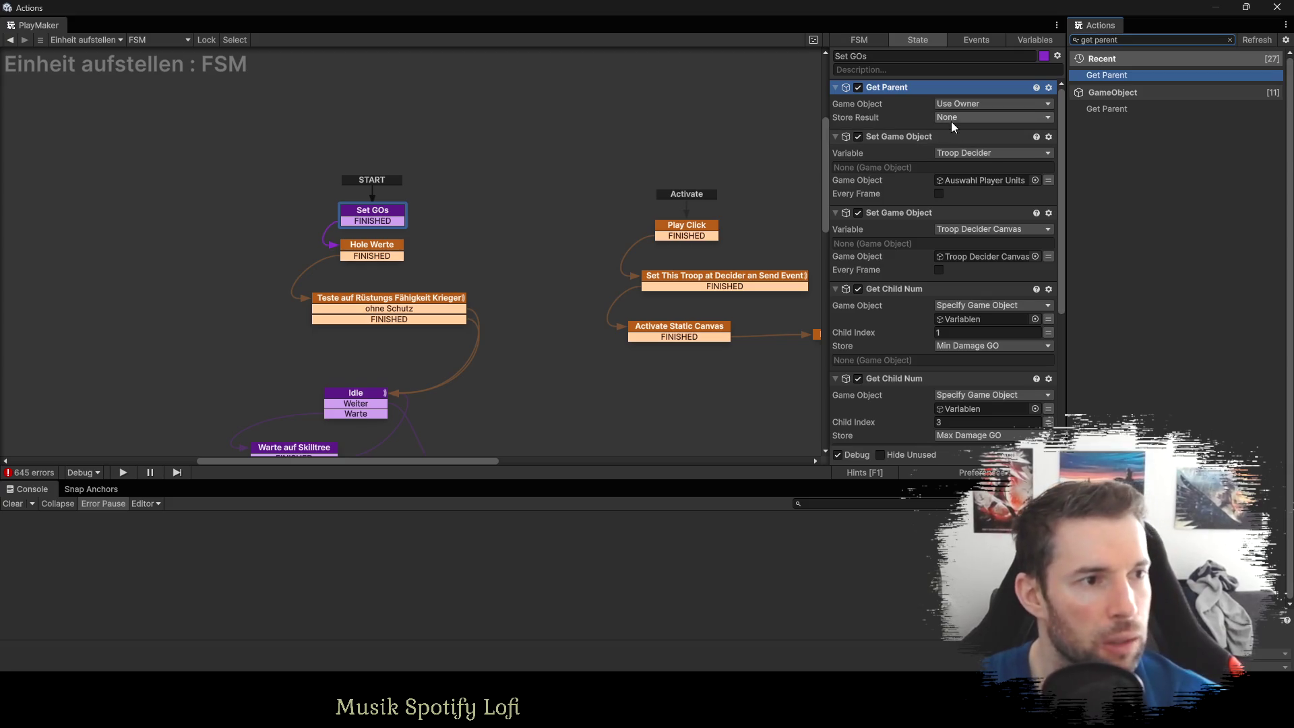
left_click(948, 117)
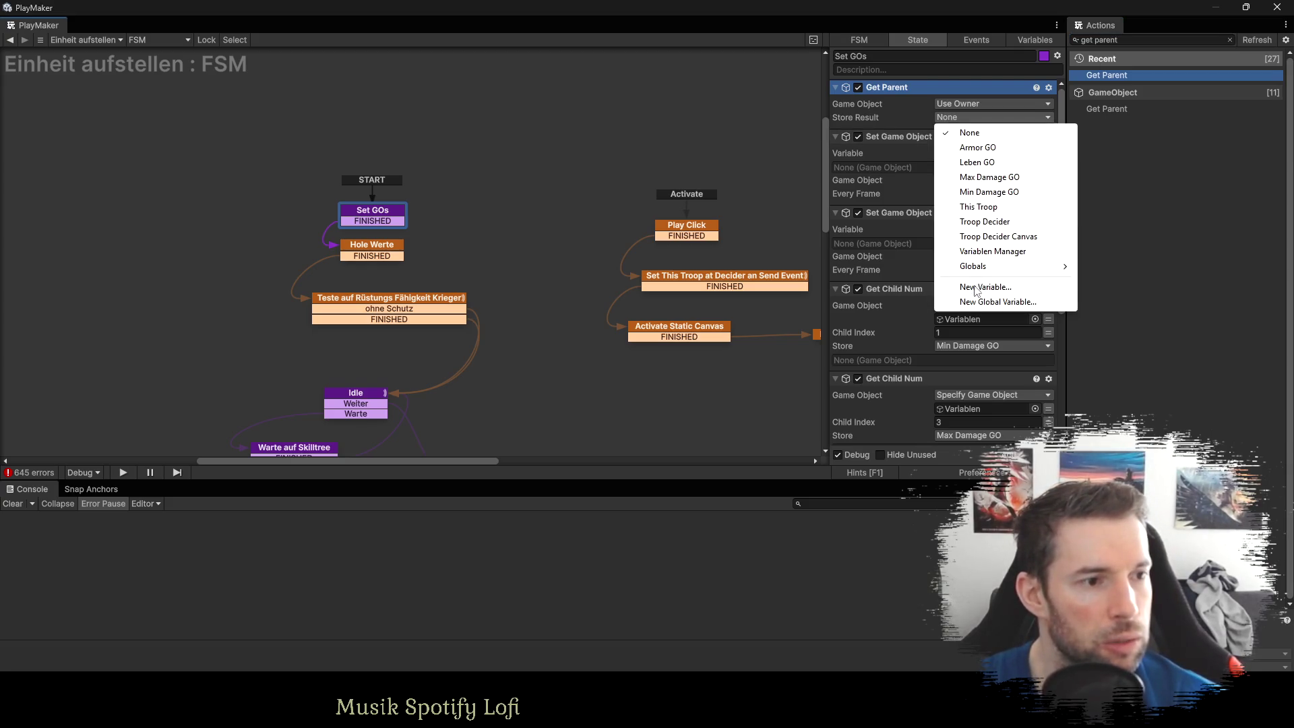
left_click(978, 206)
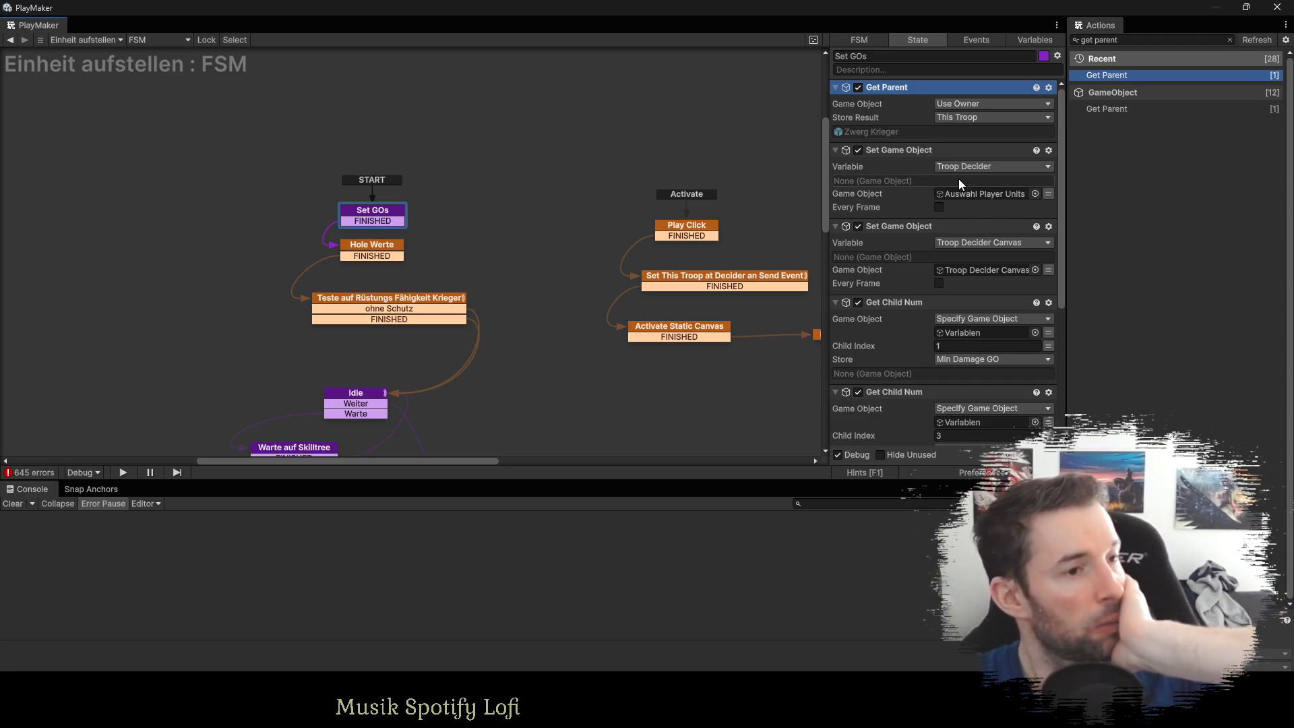
Change Get Parent's Store Result from This Troop to a new variable named 'Unit'.
left_click(948, 117)
left_click(968, 289)
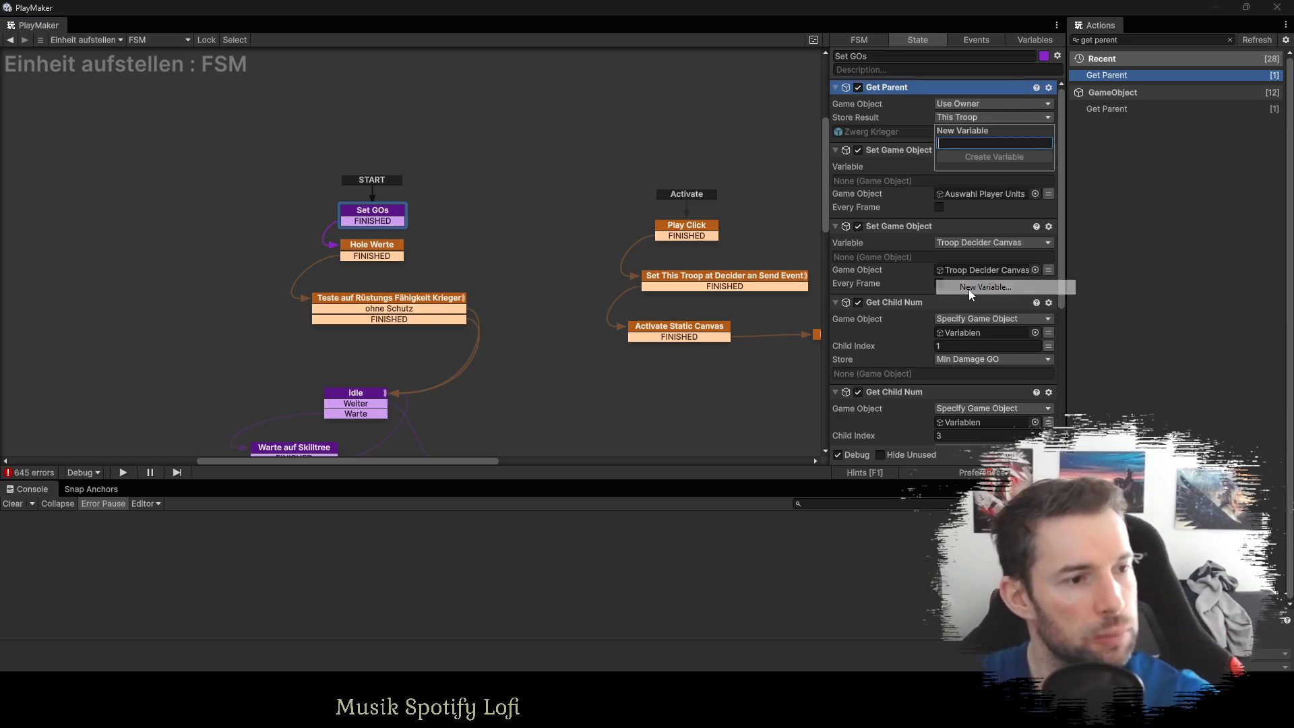
type("Unit")
key("Return")
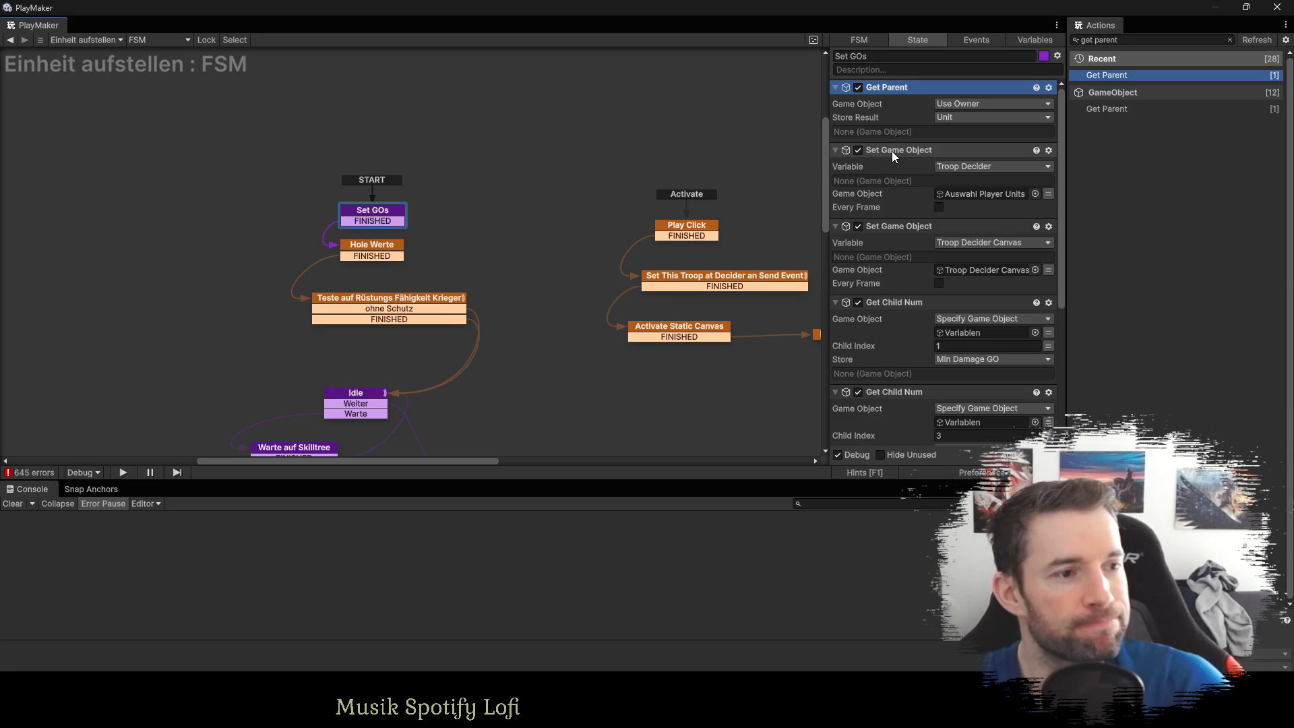
Add a second Get Parent that reads Unit and stores its parent in Troop Decider Canvas.
left_click_drag(895, 152, 893, 92)
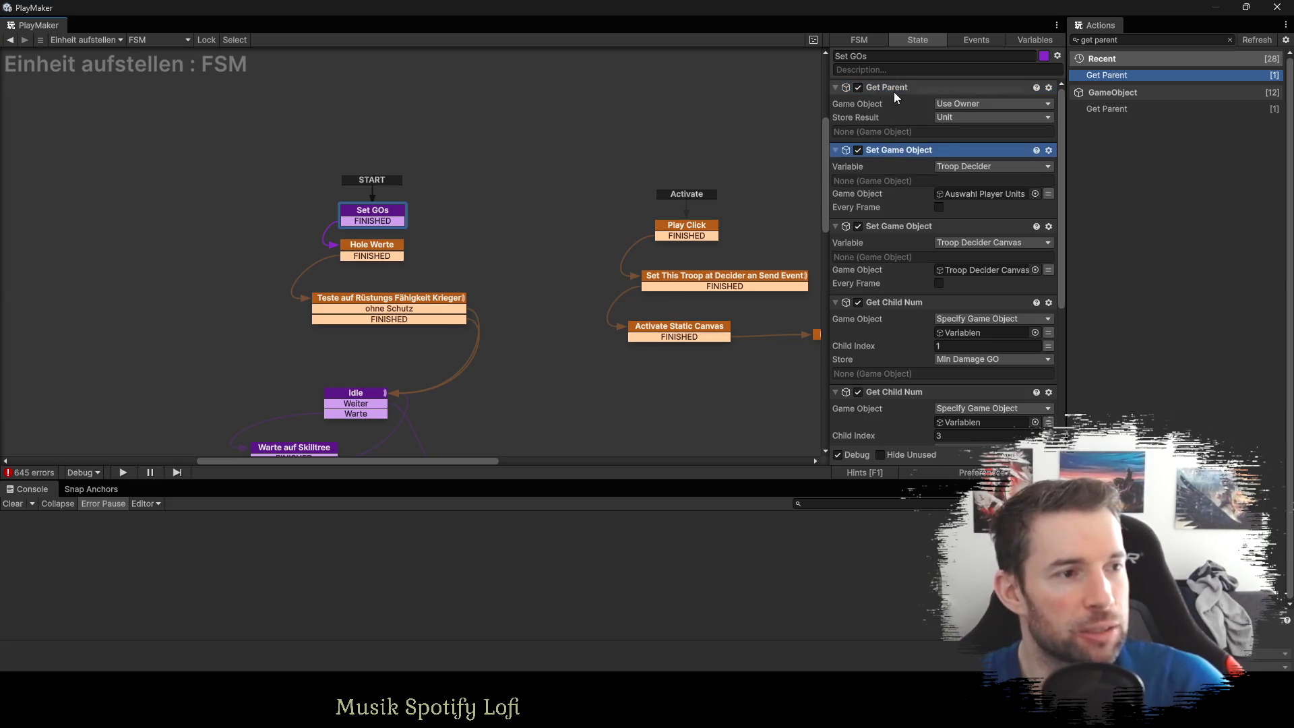
left_click(890, 84)
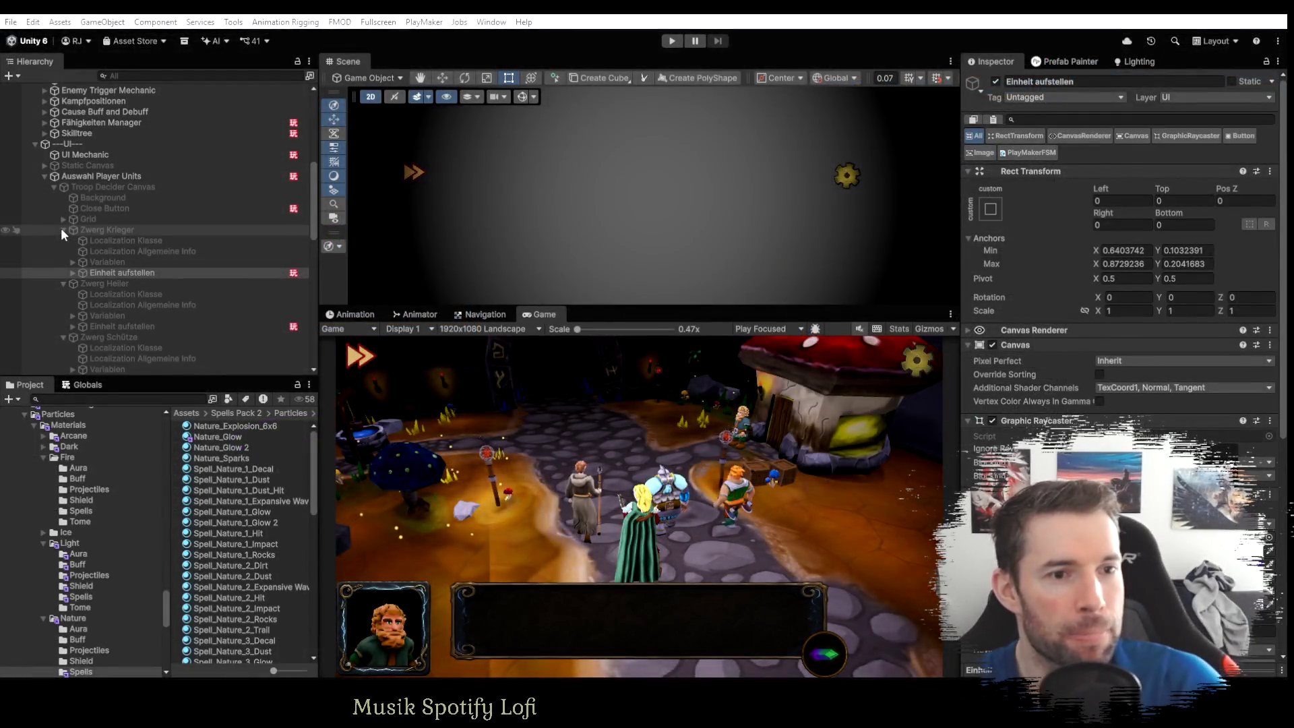
left_click(62, 230)
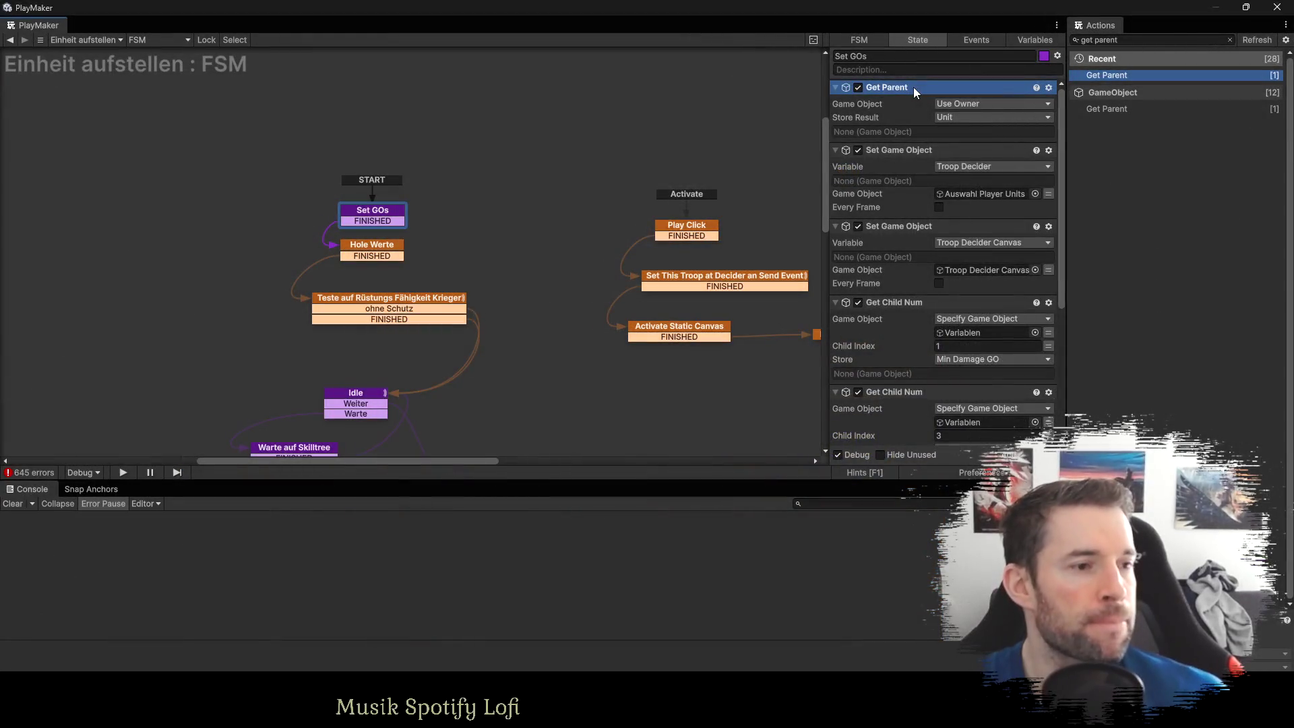
left_click(956, 166)
left_click(975, 196)
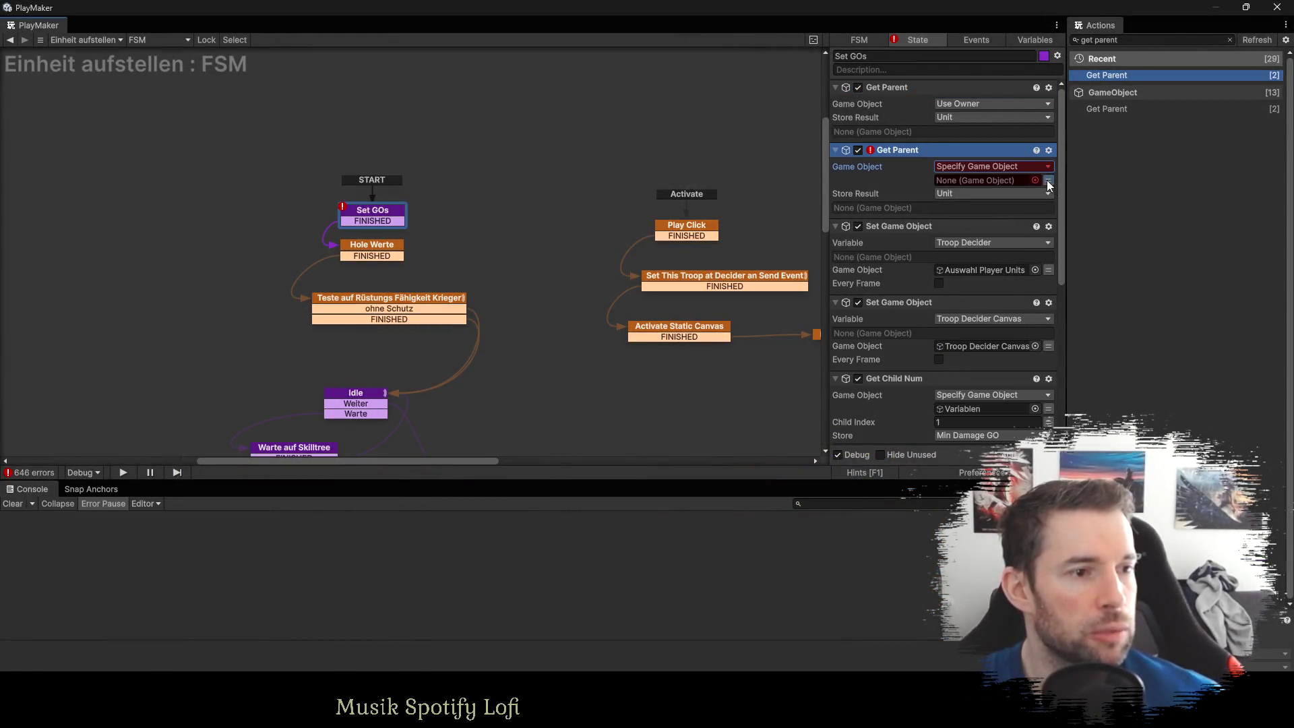
left_click(974, 180)
left_click(967, 314)
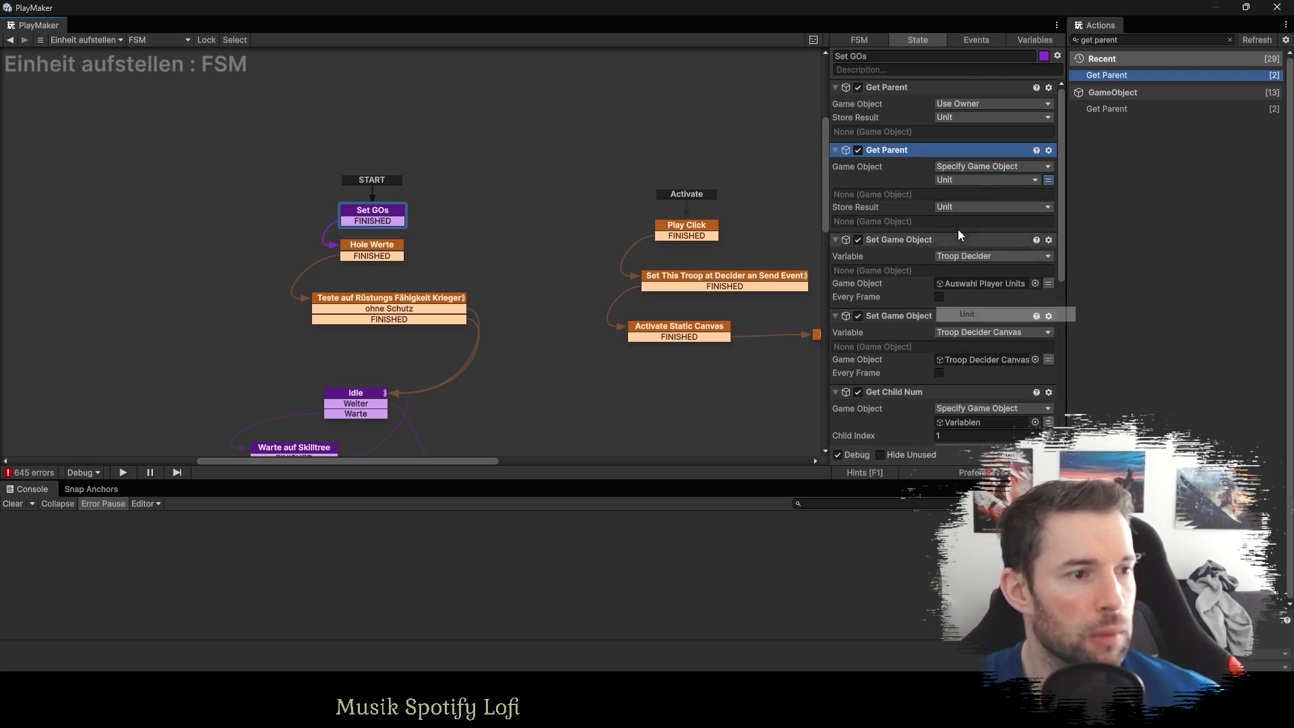
left_click(955, 207)
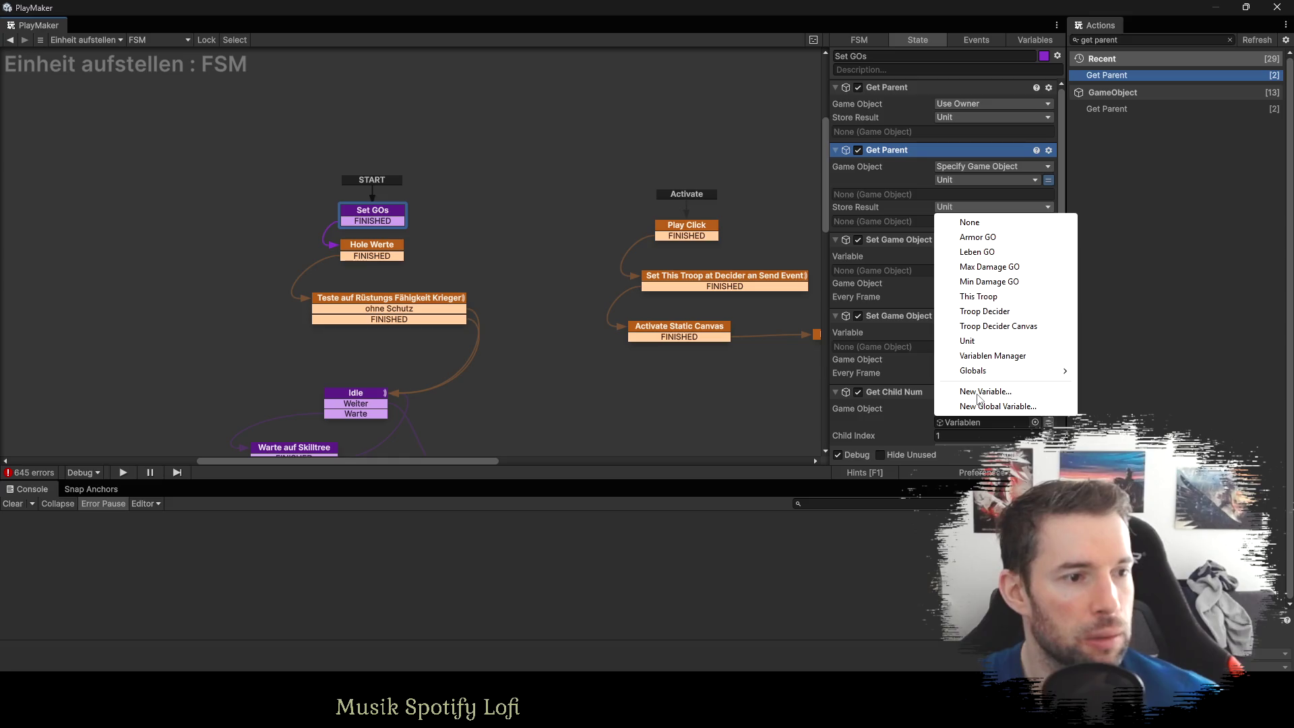
left_click(977, 326)
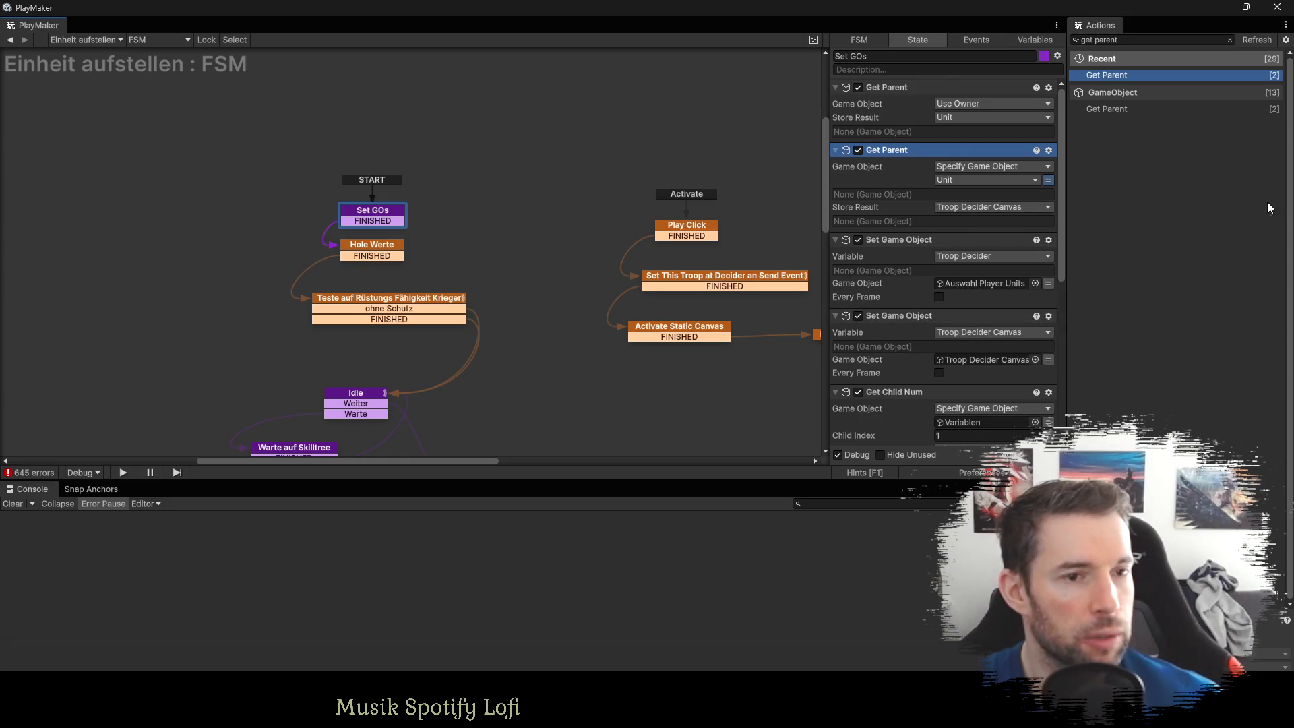
Duplicate Get Parent so it reads Troop Decider Canvas and stores the parent in Troop Decider.
key("alt+Tab")
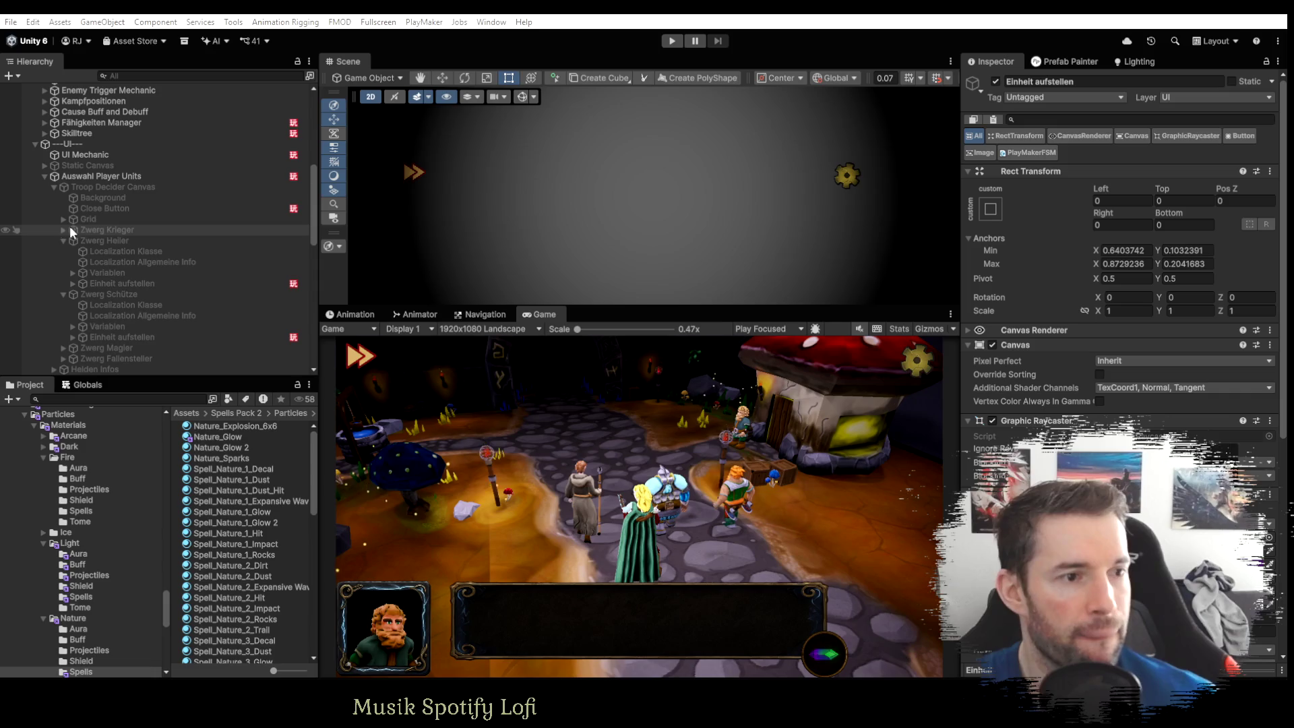
key("alt+Tab")
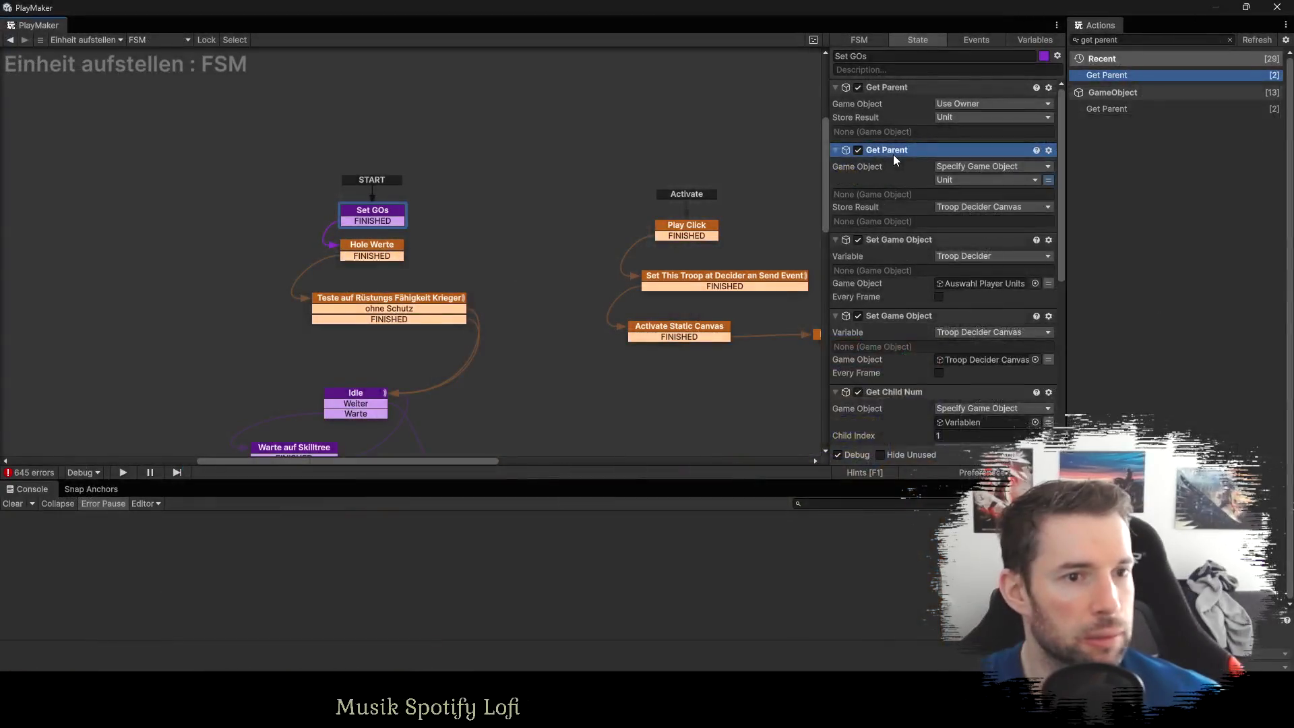
key("ctrl+c")
key("ctrl+v")
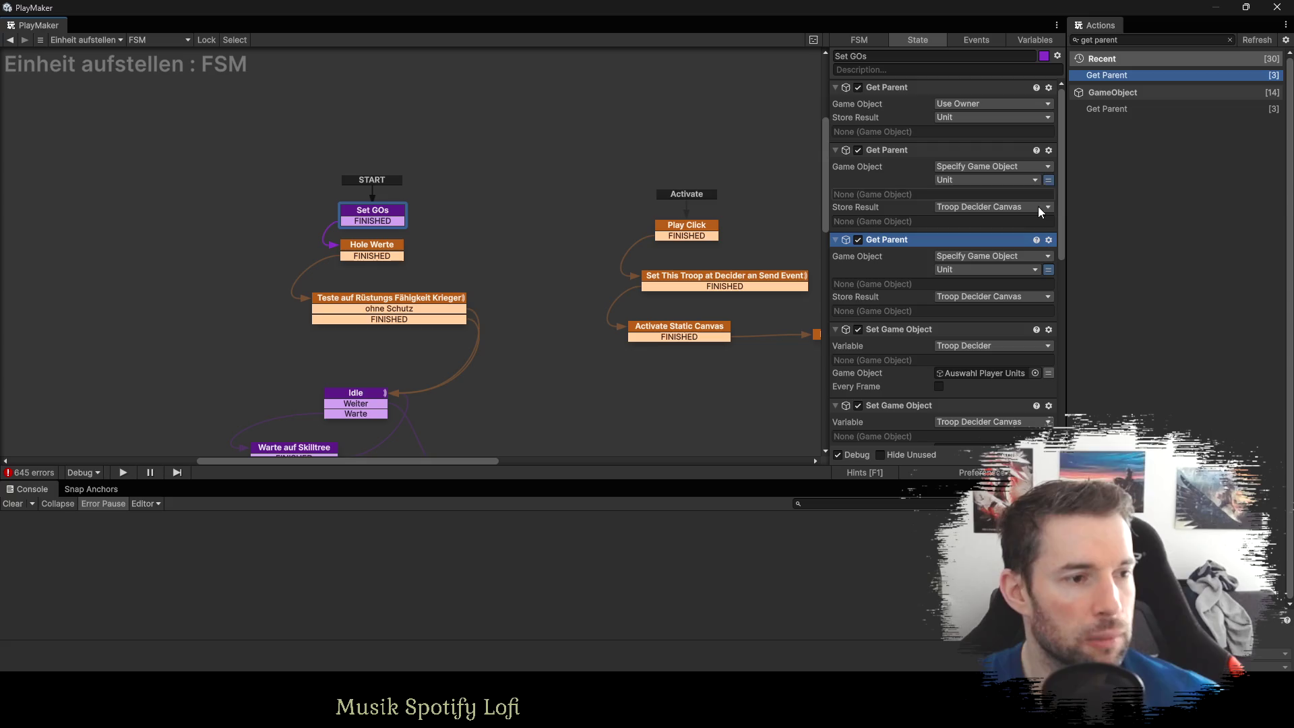
left_click(1031, 269)
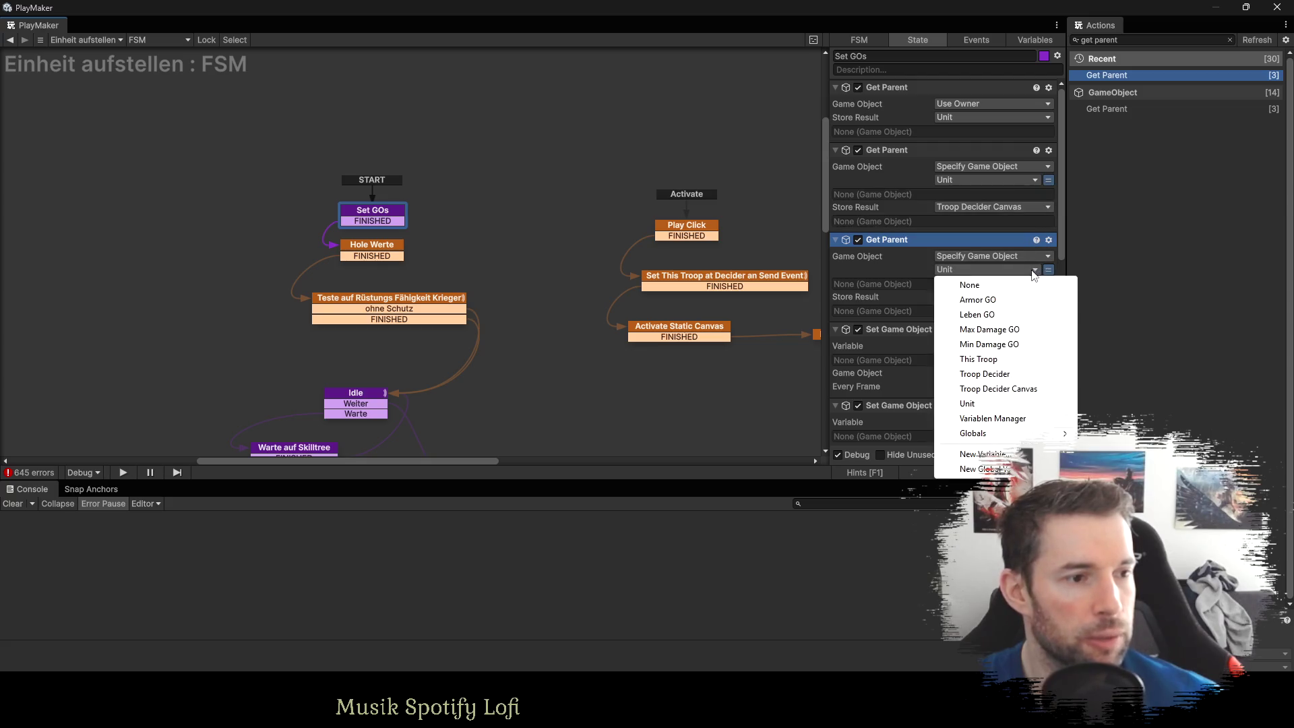
left_click(1000, 389)
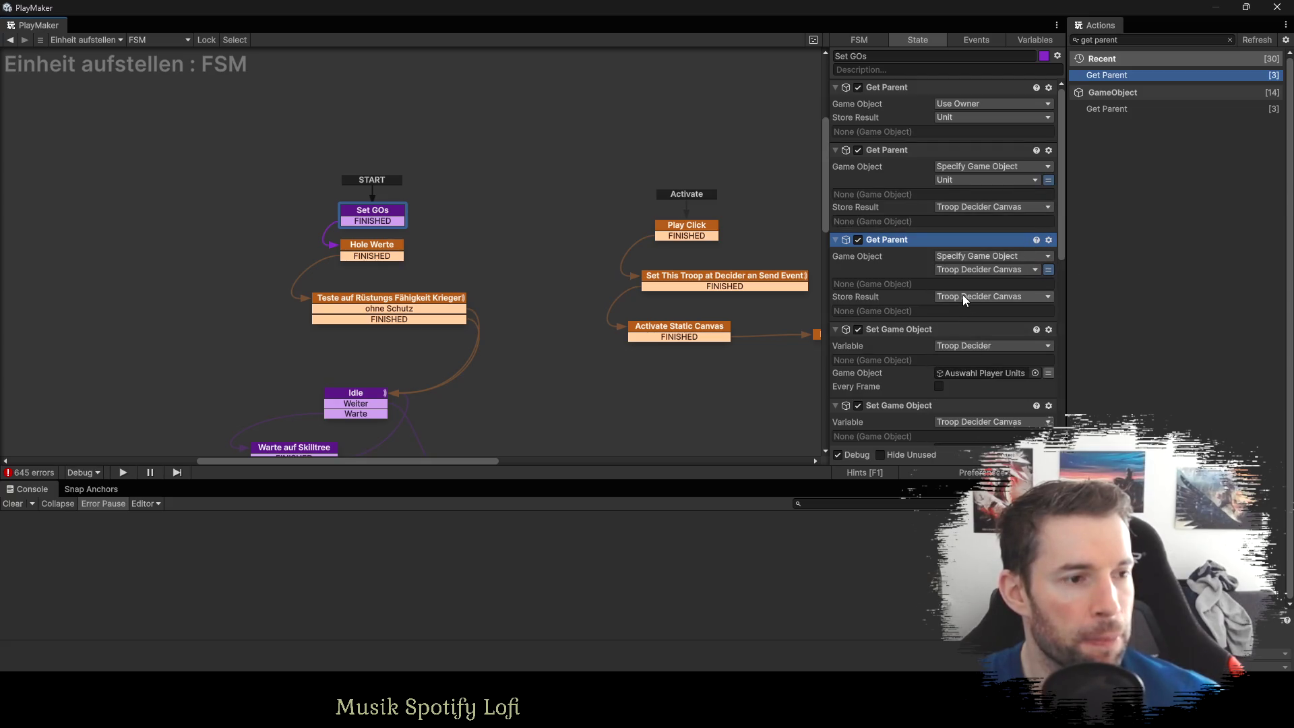
left_click(963, 295)
left_click(984, 403)
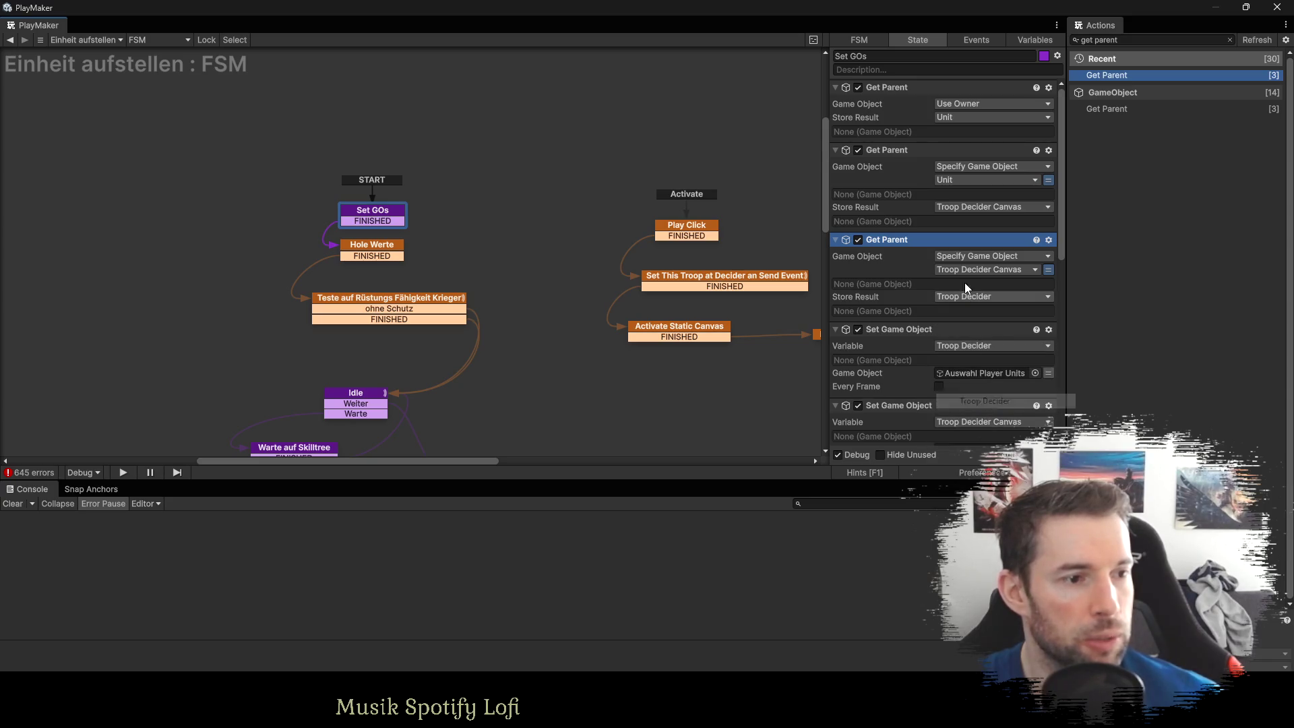
Delete the two Set Game Object actions from Set GOs.
scroll(960, 257, "down", 2)
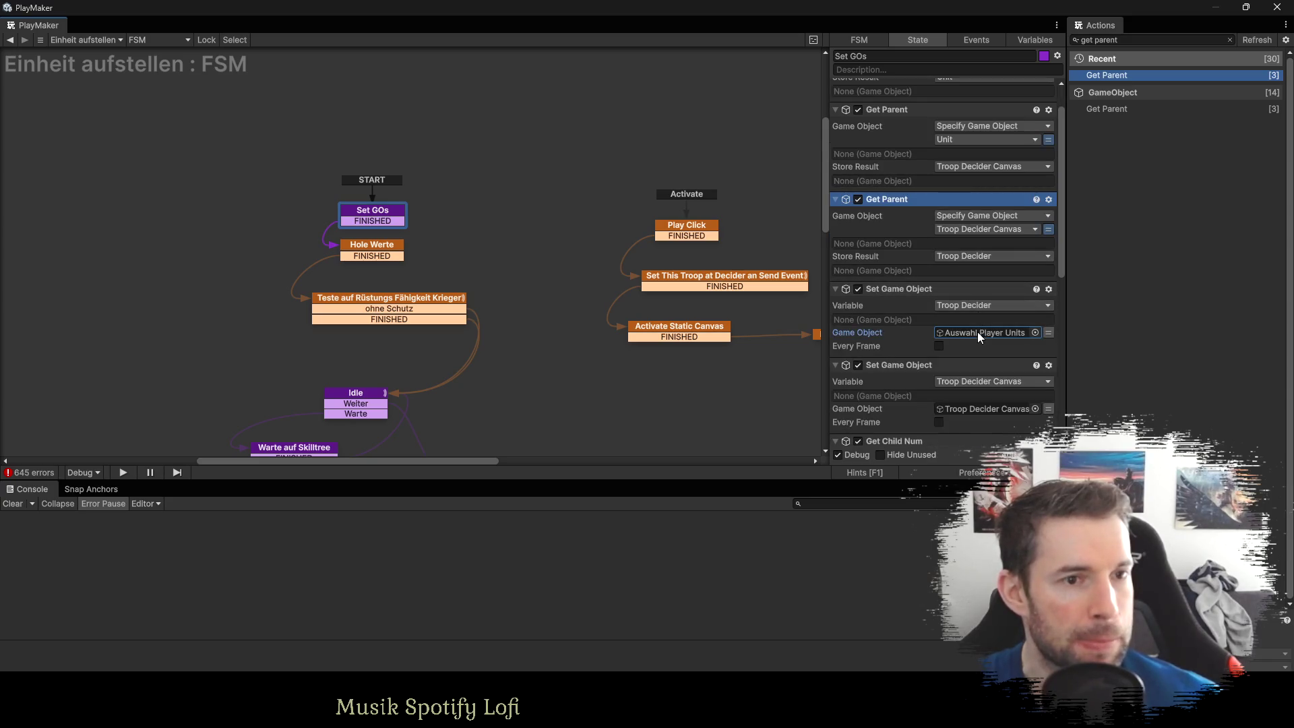
left_click(911, 287)
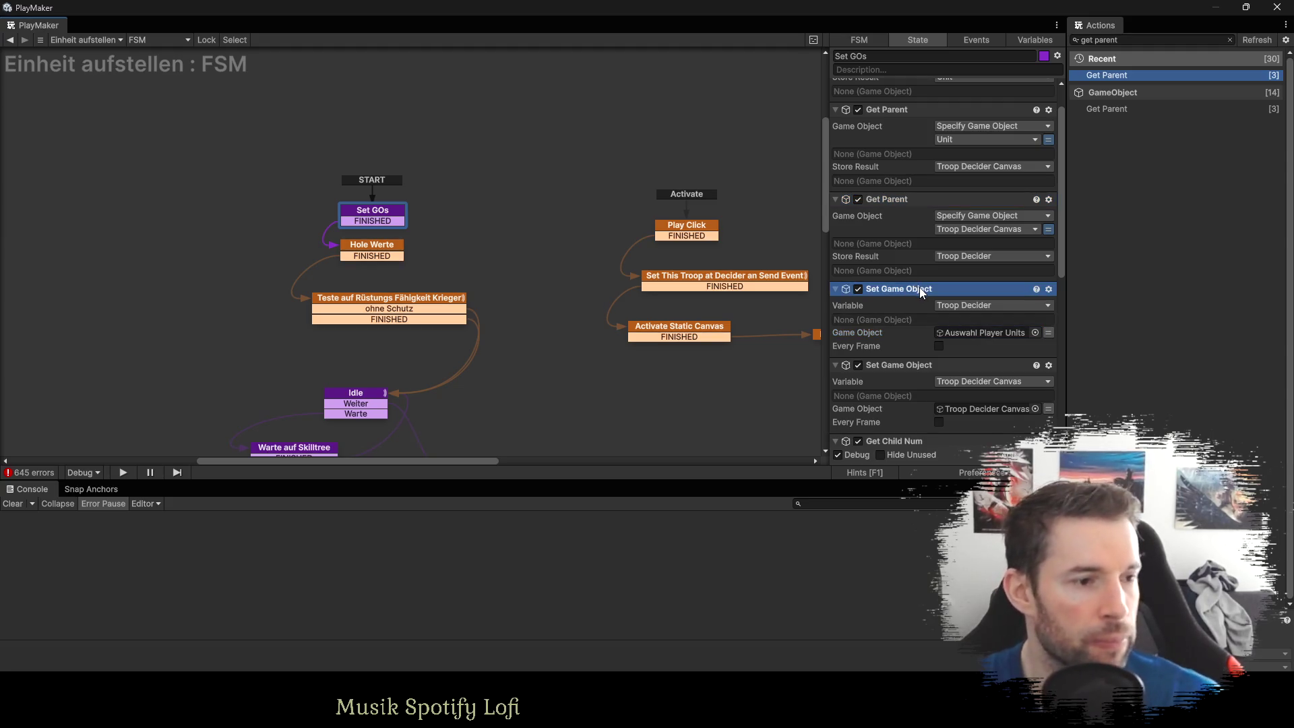
key("Delete")
key("Delete")
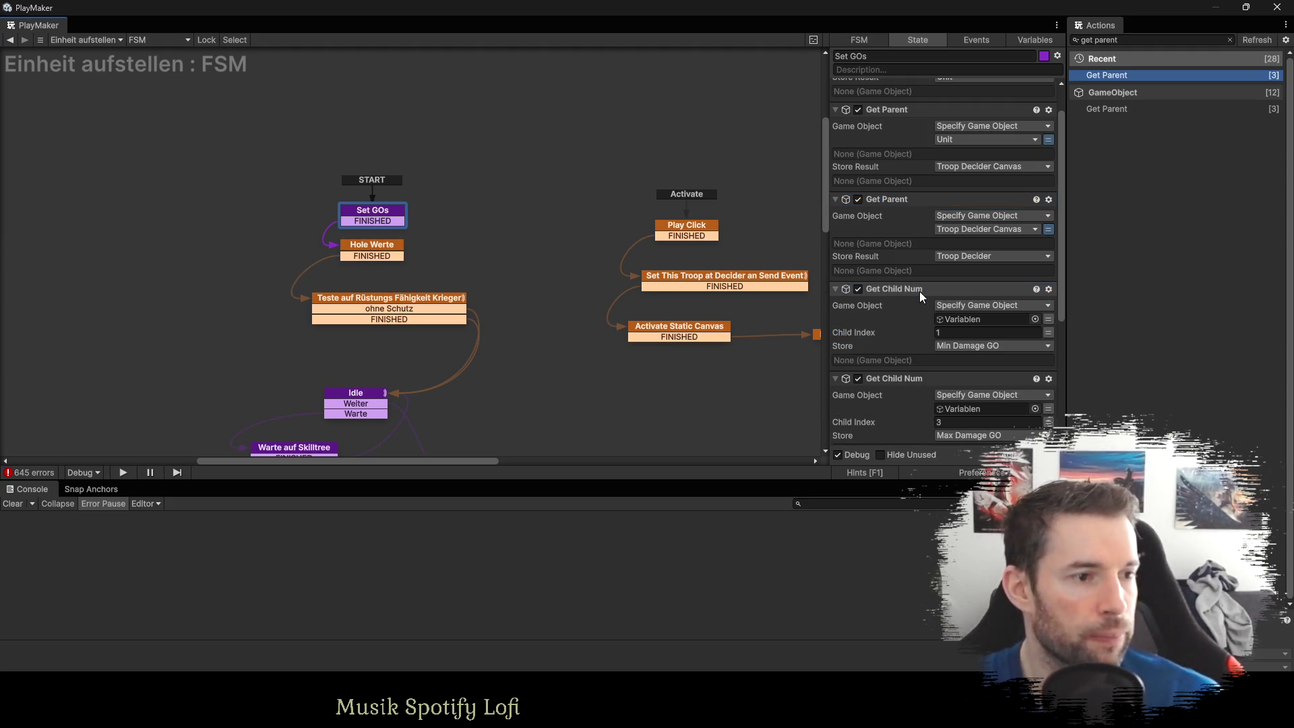
scroll(920, 291, "down", 2)
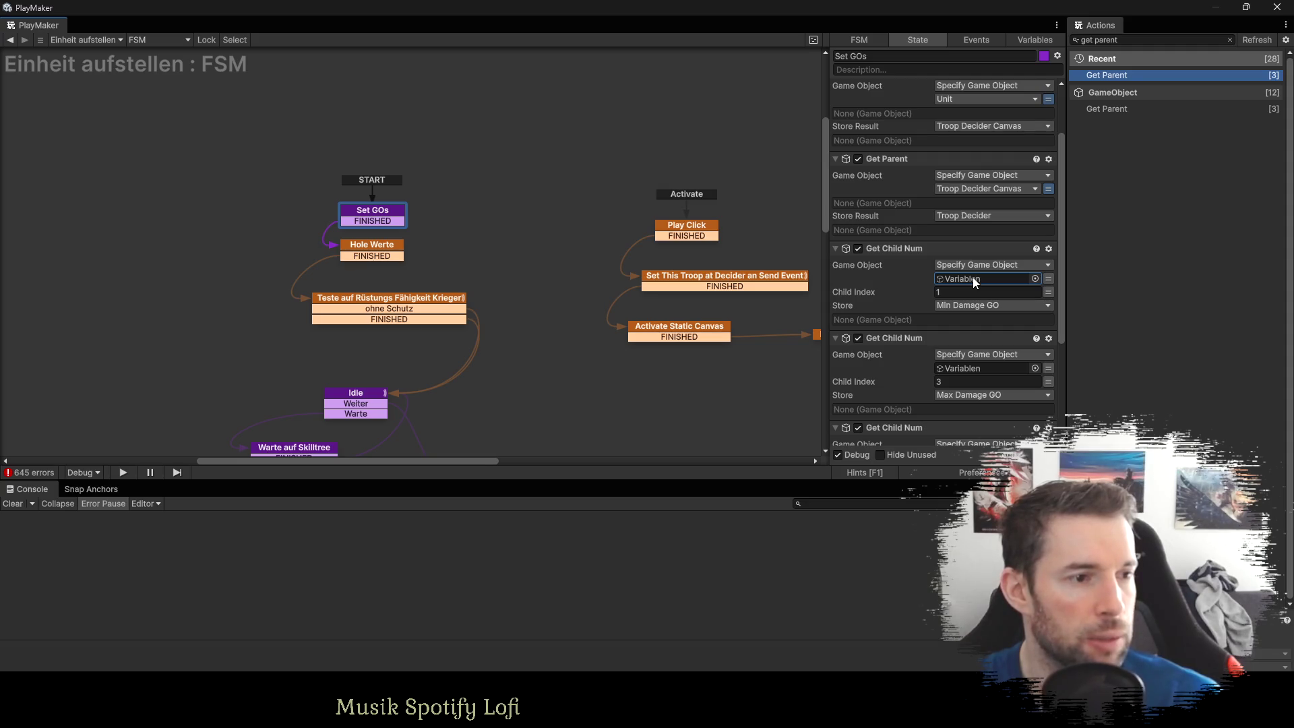
double_click(1107, 40)
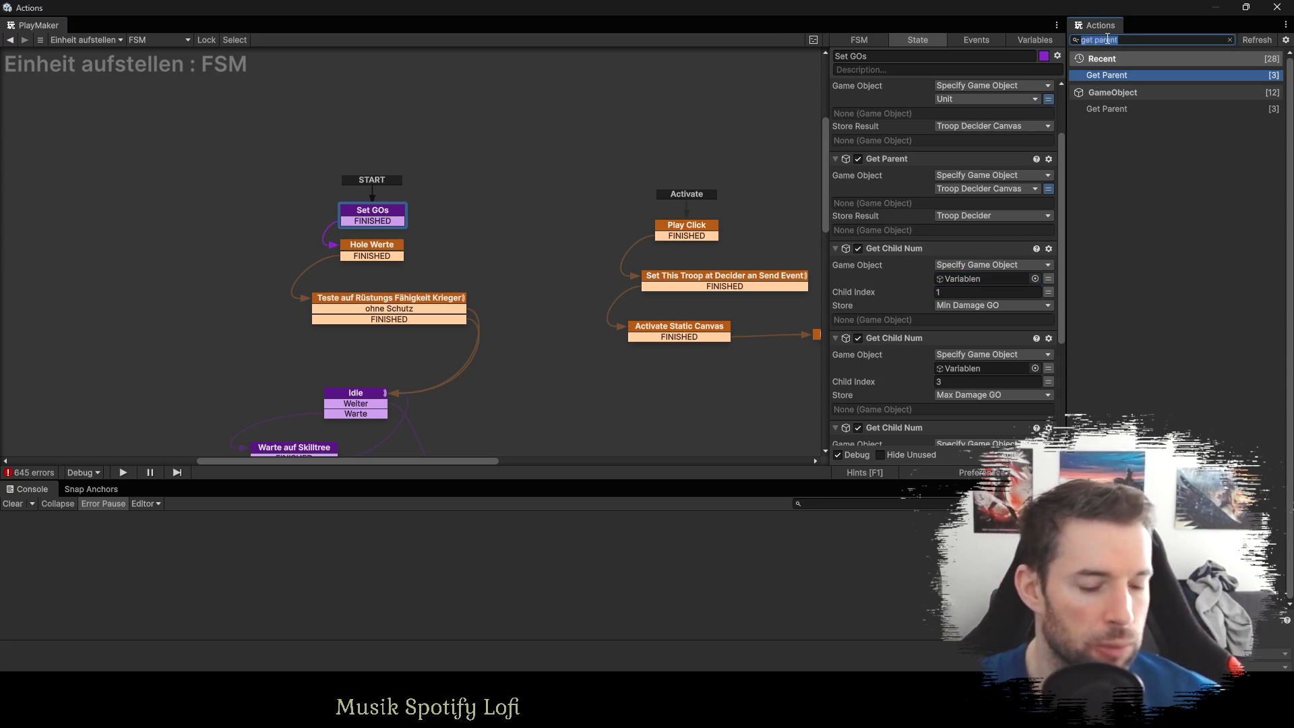
Add a Get Child Num reading Unit's child 2 into a new variable 'Variablen'.
key("BackSpace")
type("child")
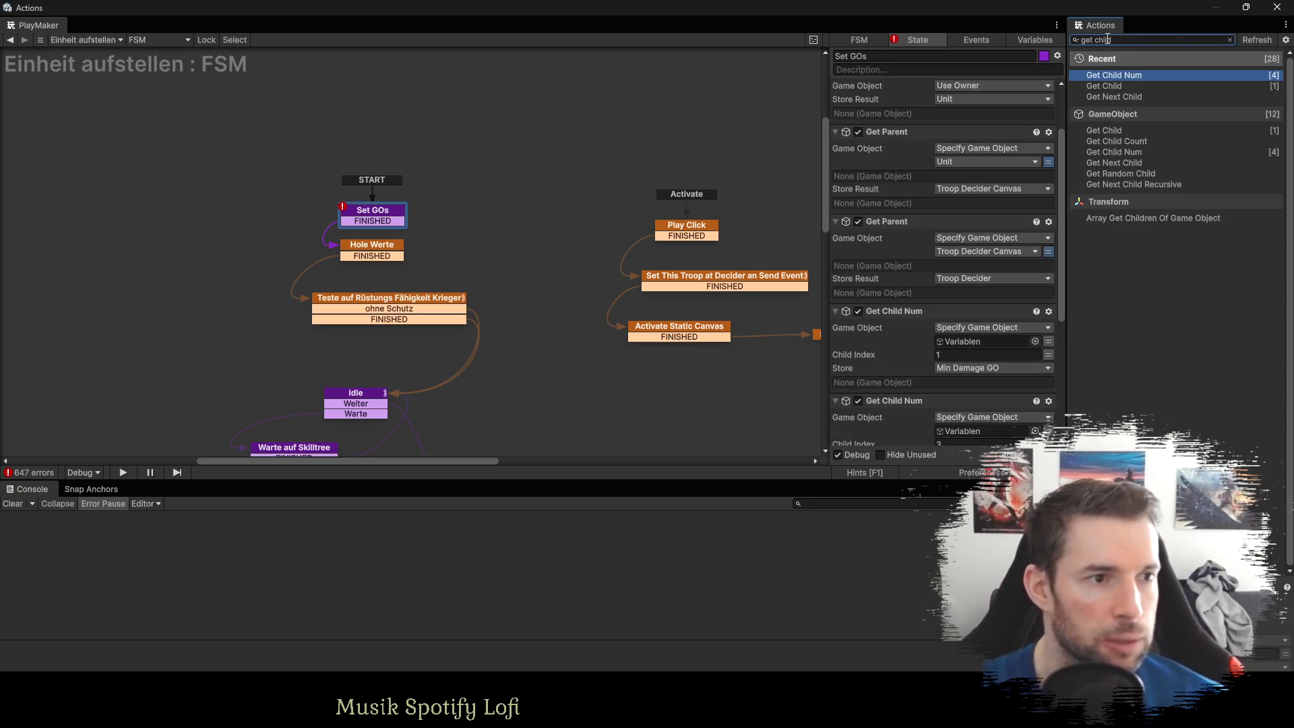
scroll(976, 317, "up", 2)
scroll(954, 364, "up", 3)
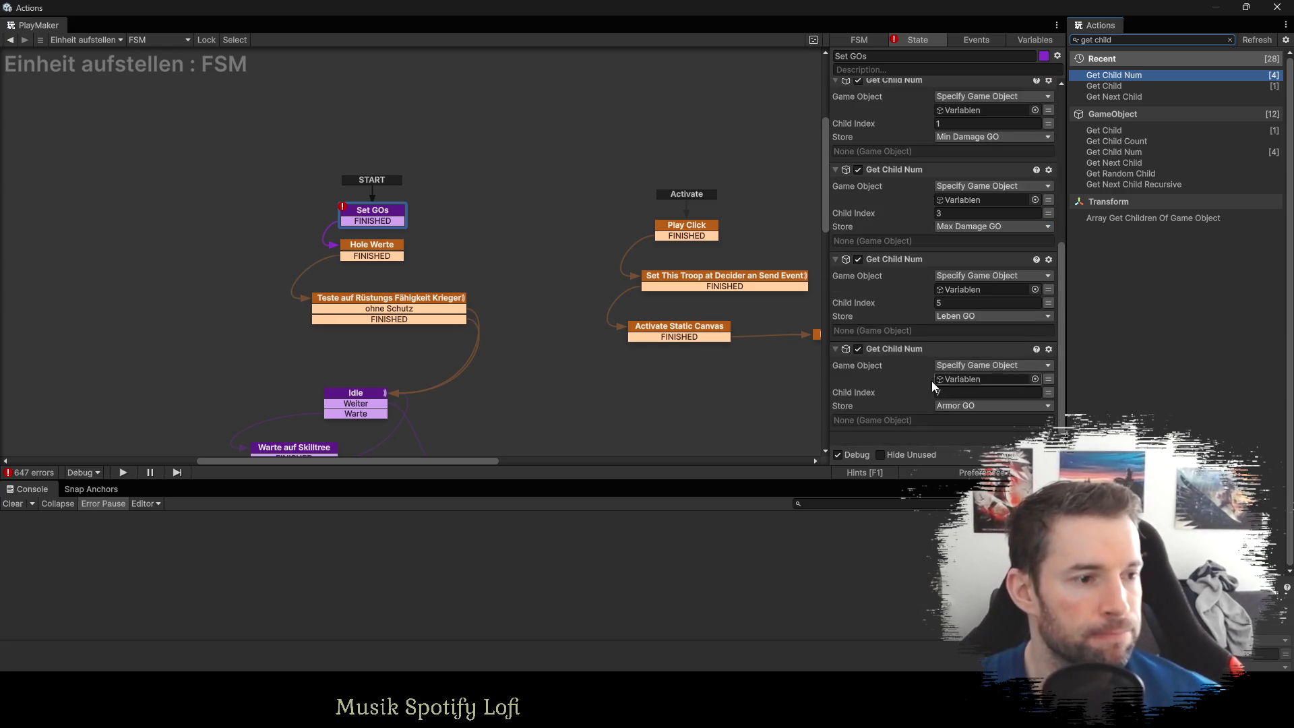
left_click(858, 87)
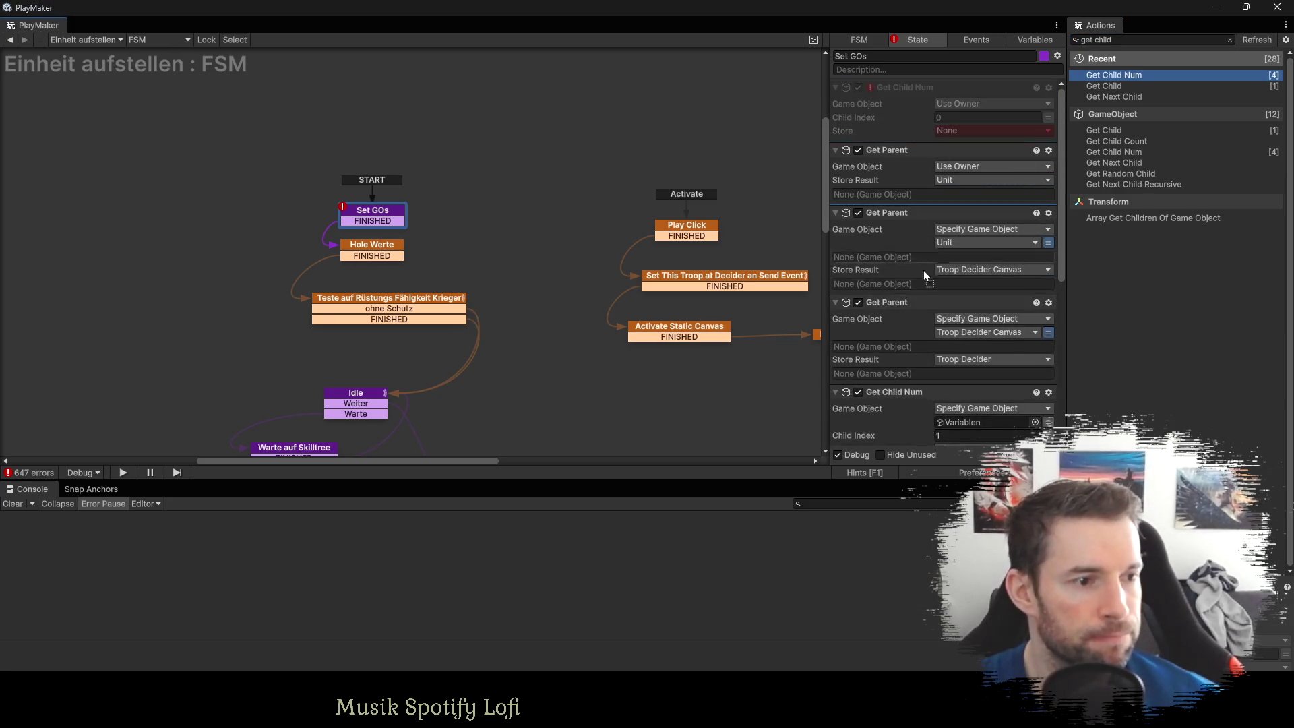
left_click(924, 393)
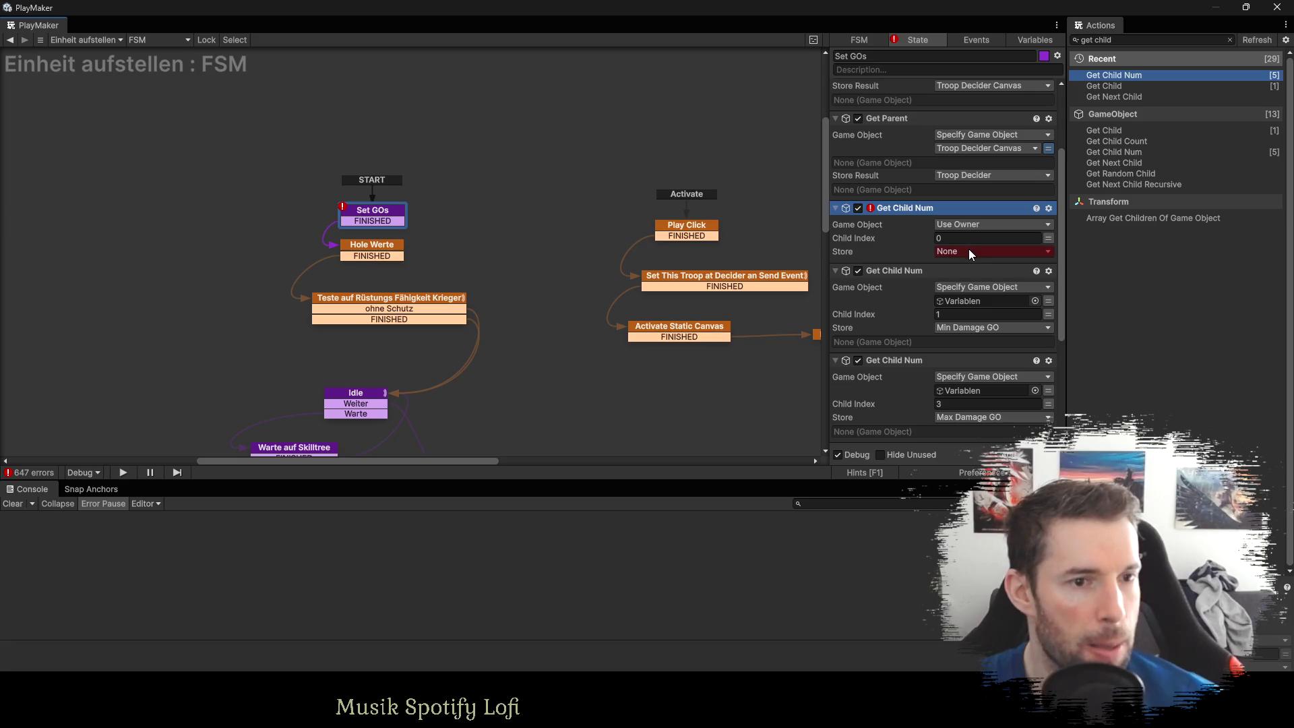
left_click(963, 225)
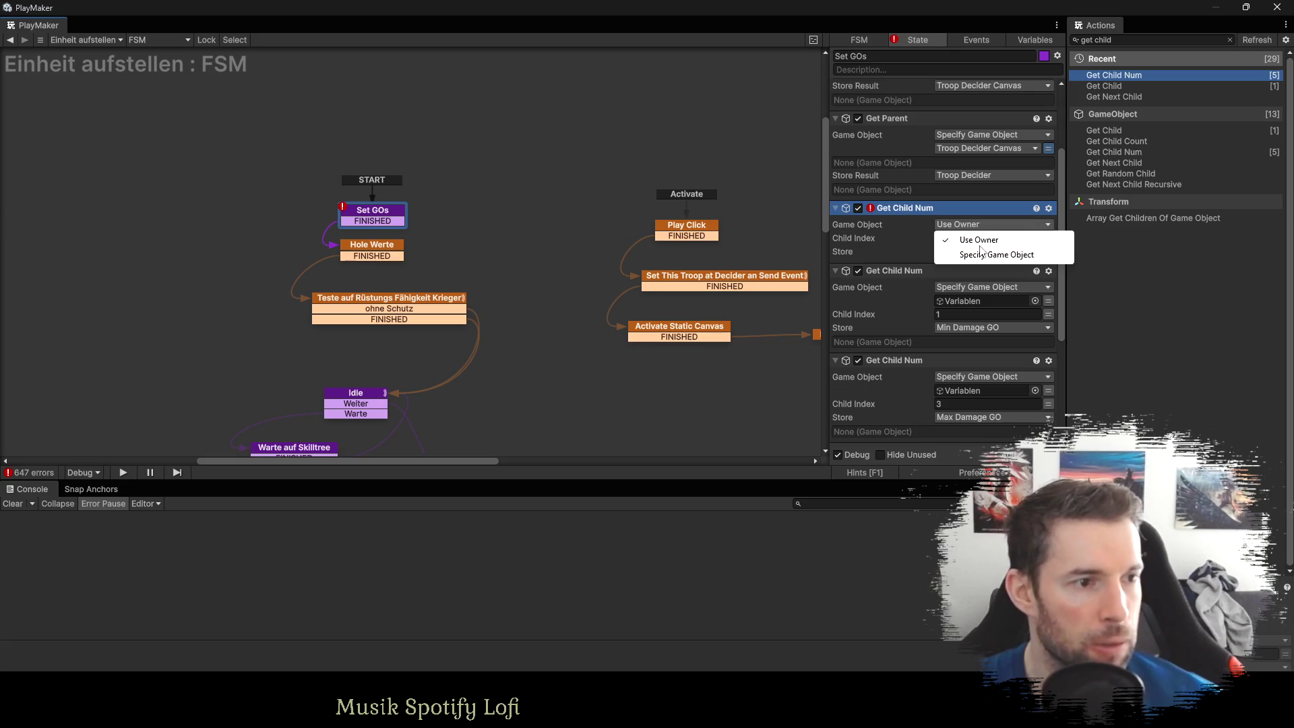
left_click(982, 254)
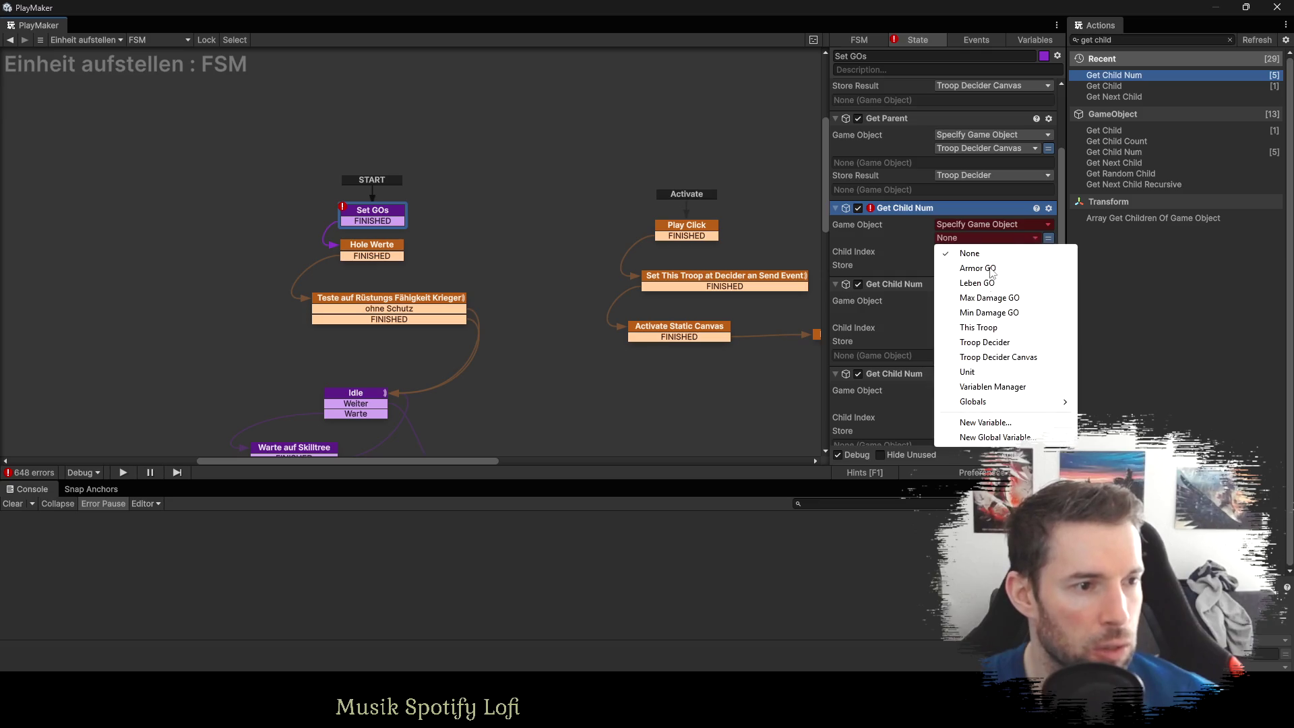
left_click(977, 372)
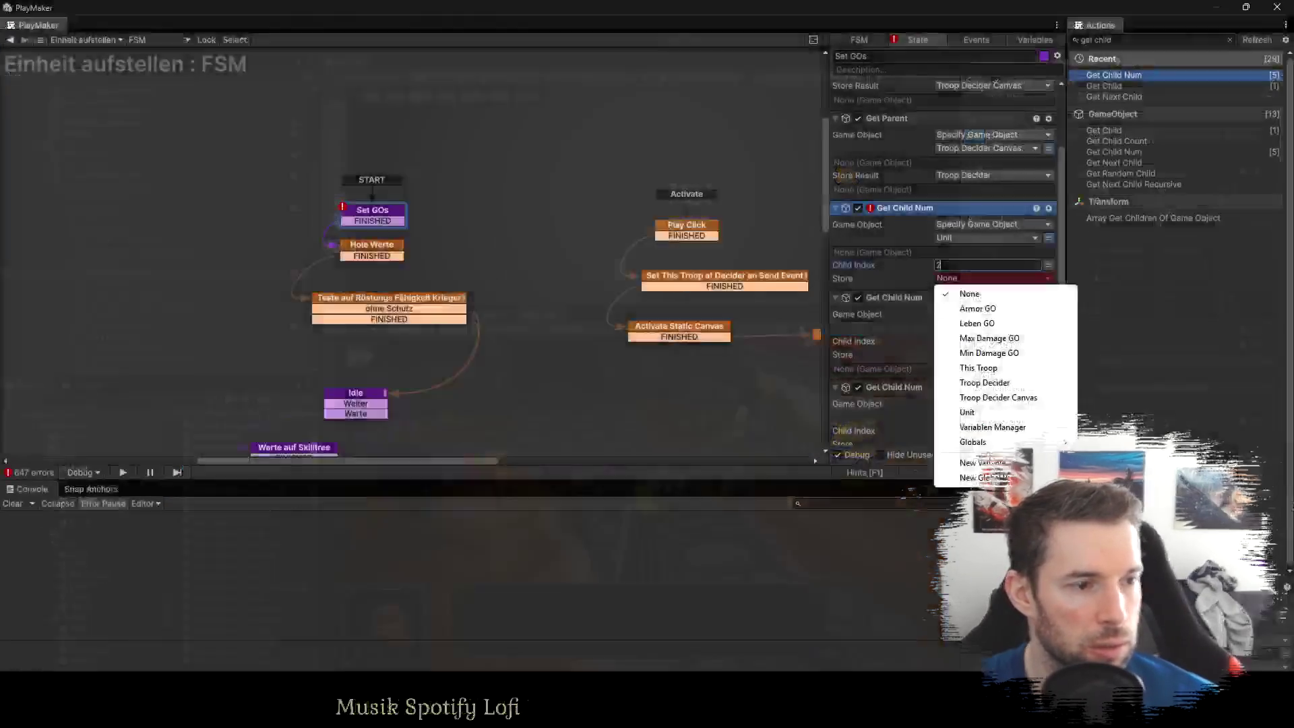
left_click(987, 469)
type("Va")
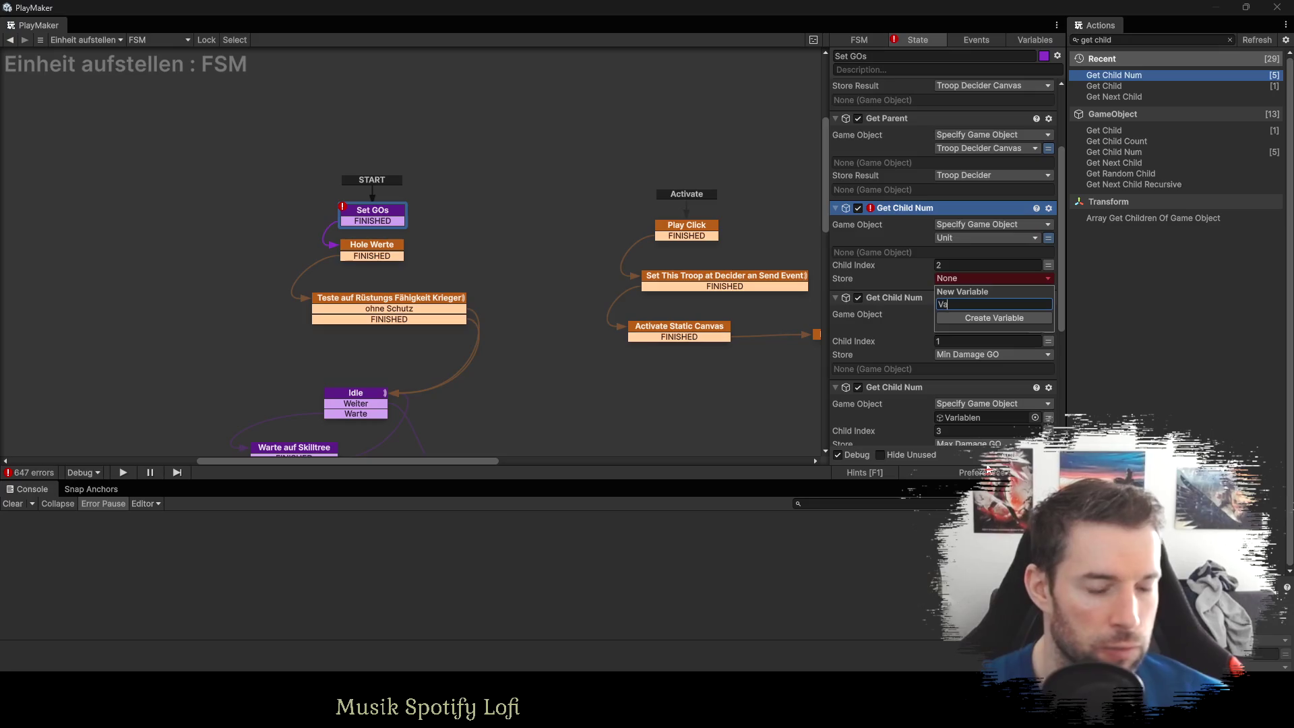
type("riablen")
key("Return")
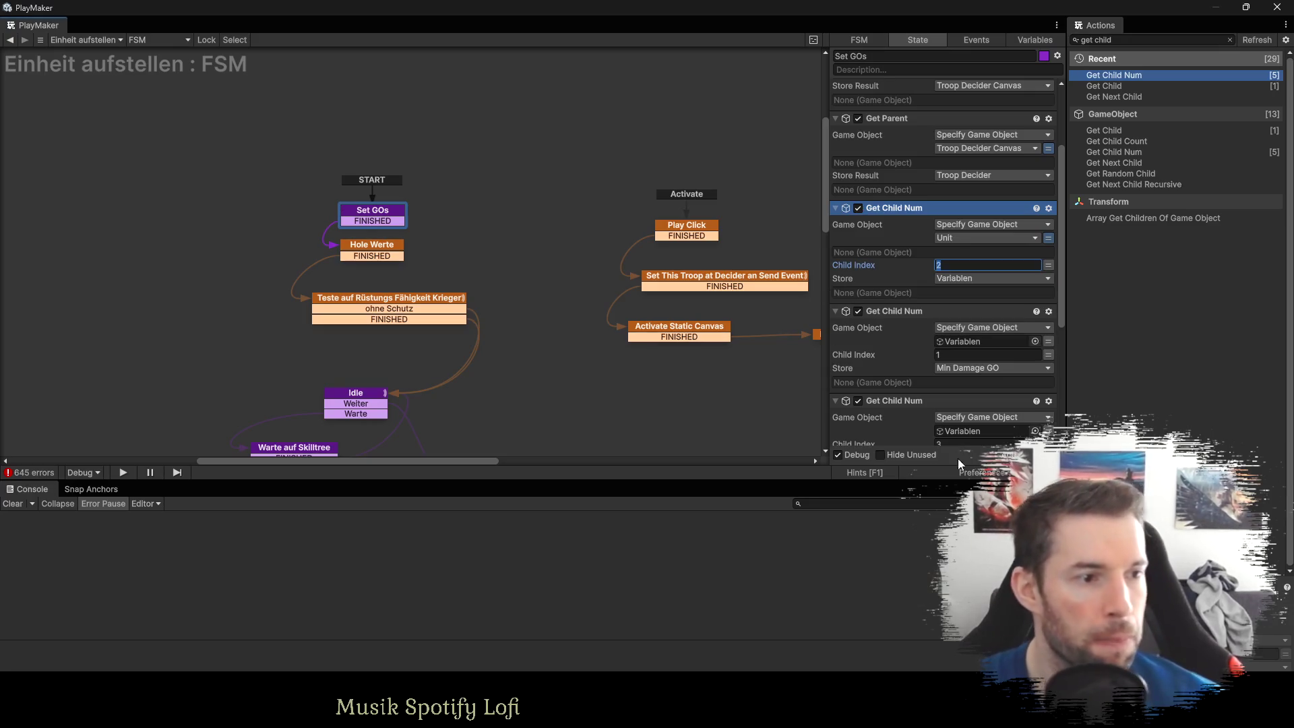
Switch the remaining four Get Child Num actions to use Variablen as their game object.
left_click(1048, 341)
left_click(1021, 341)
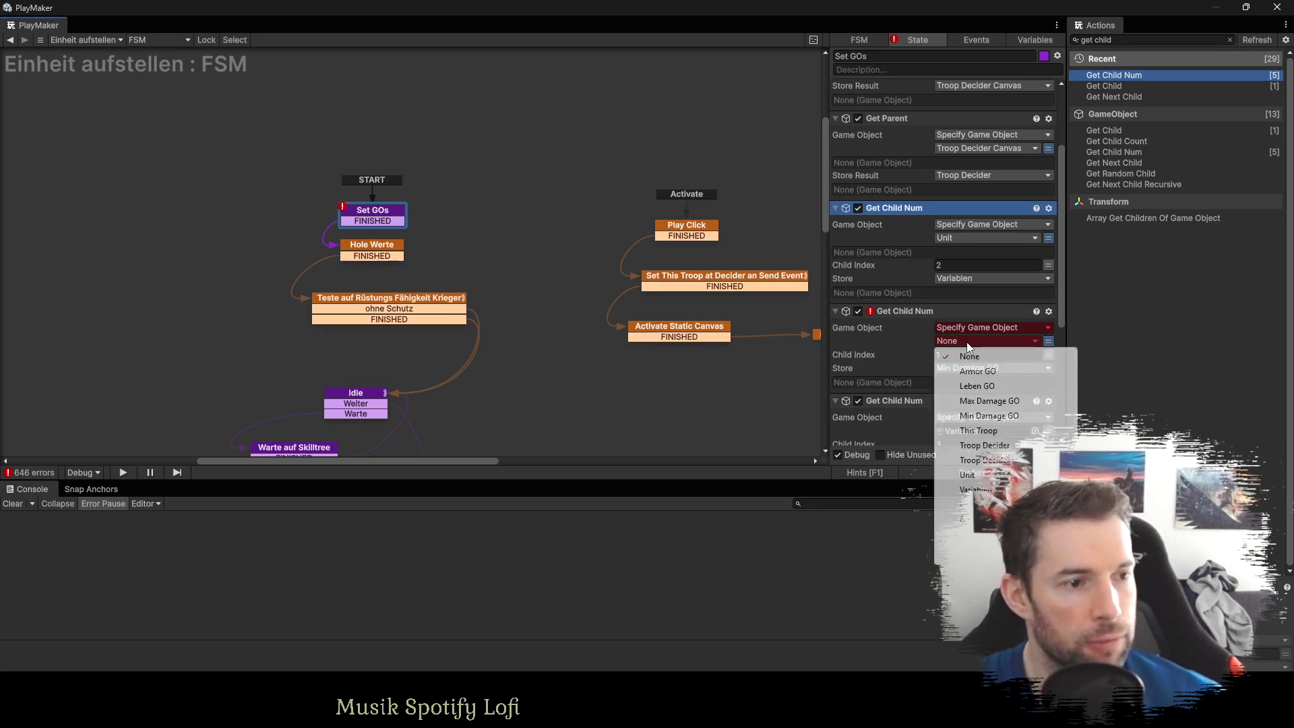
left_click(971, 487)
scroll(968, 307, "down", 3)
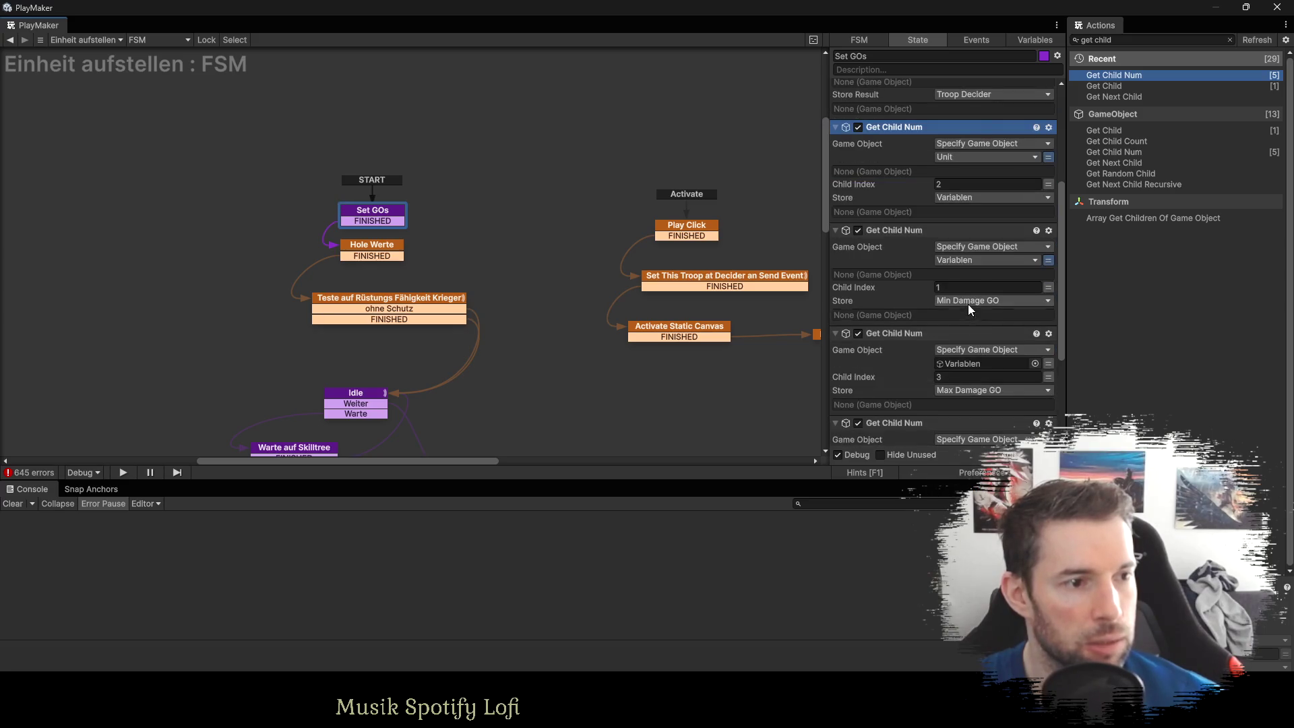
left_click(1048, 363)
left_click(950, 362)
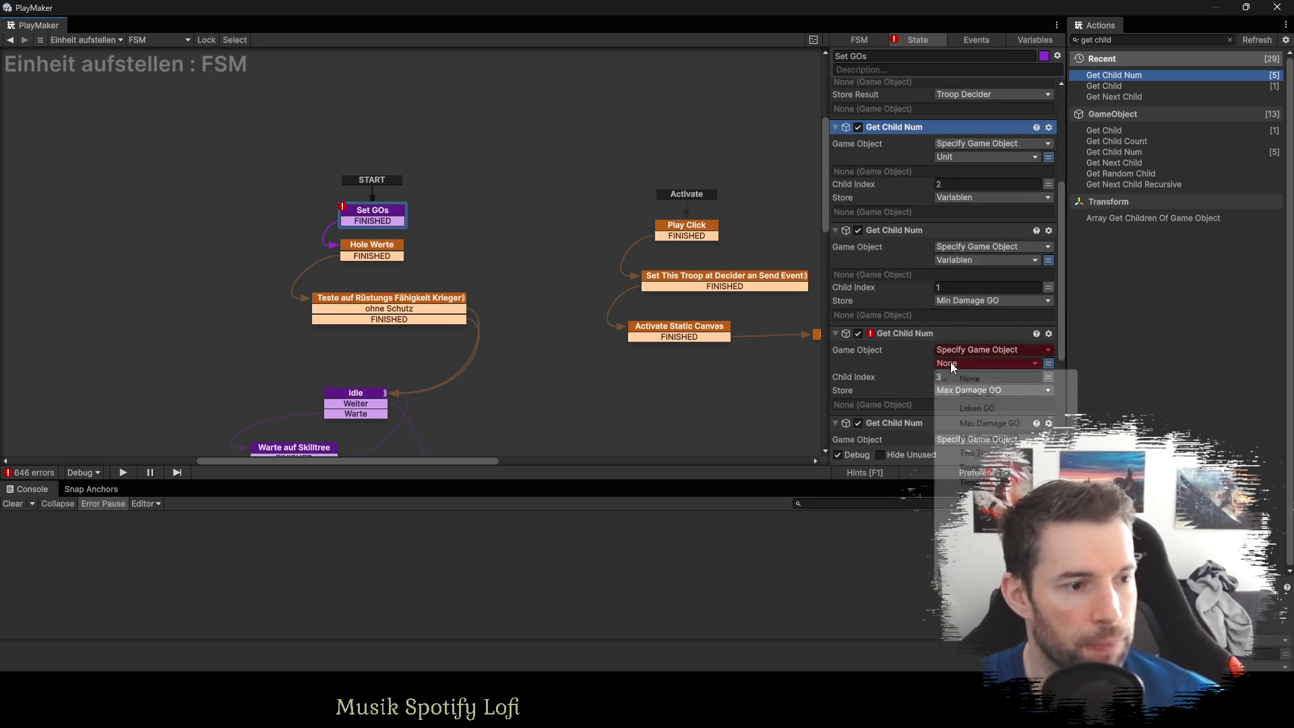
left_click(971, 507)
scroll(984, 320, "down", 1)
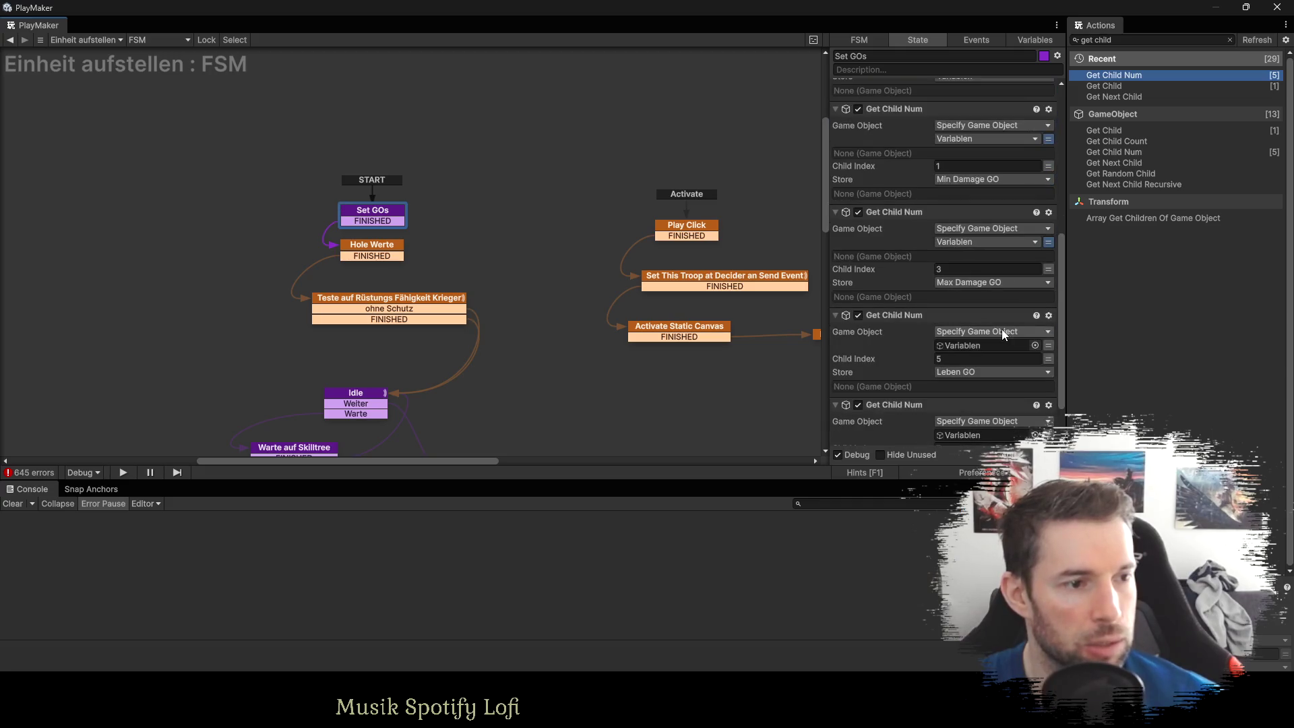
scroll(1004, 370, "down", 2)
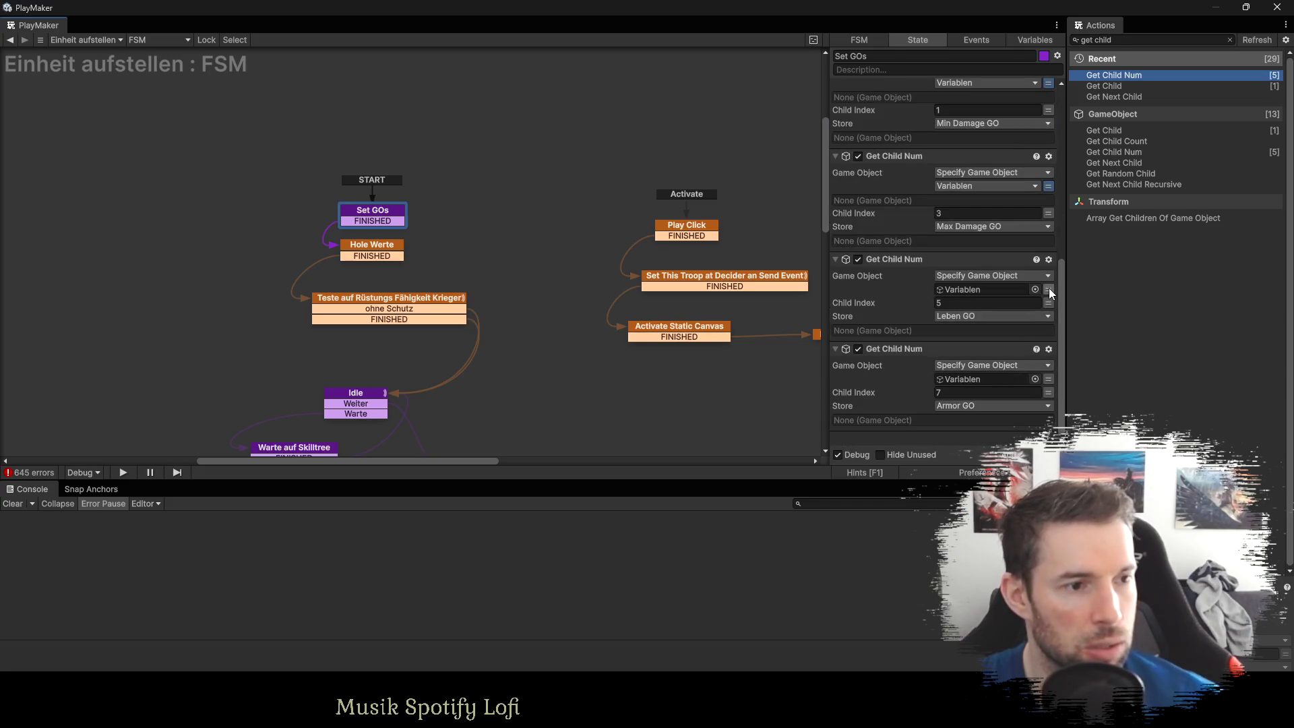
left_click(1048, 288)
left_click(961, 287)
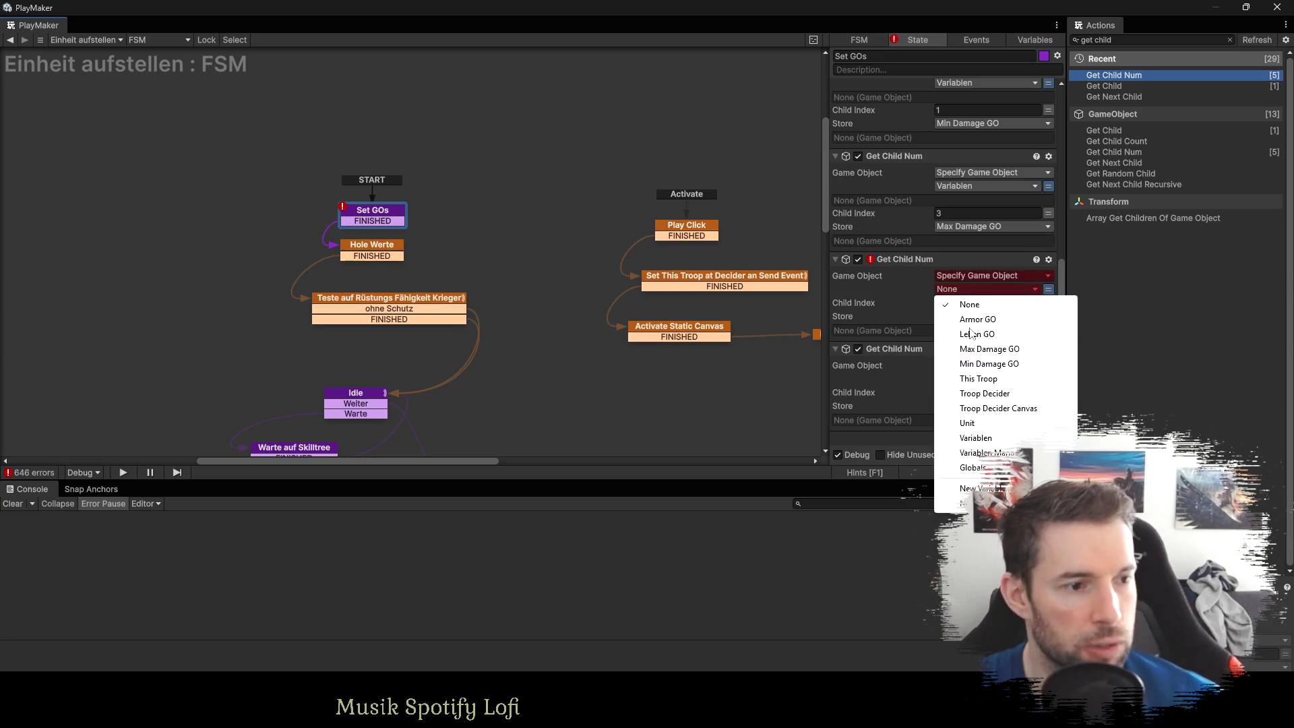
left_click(973, 438)
scroll(973, 325, "down", 1)
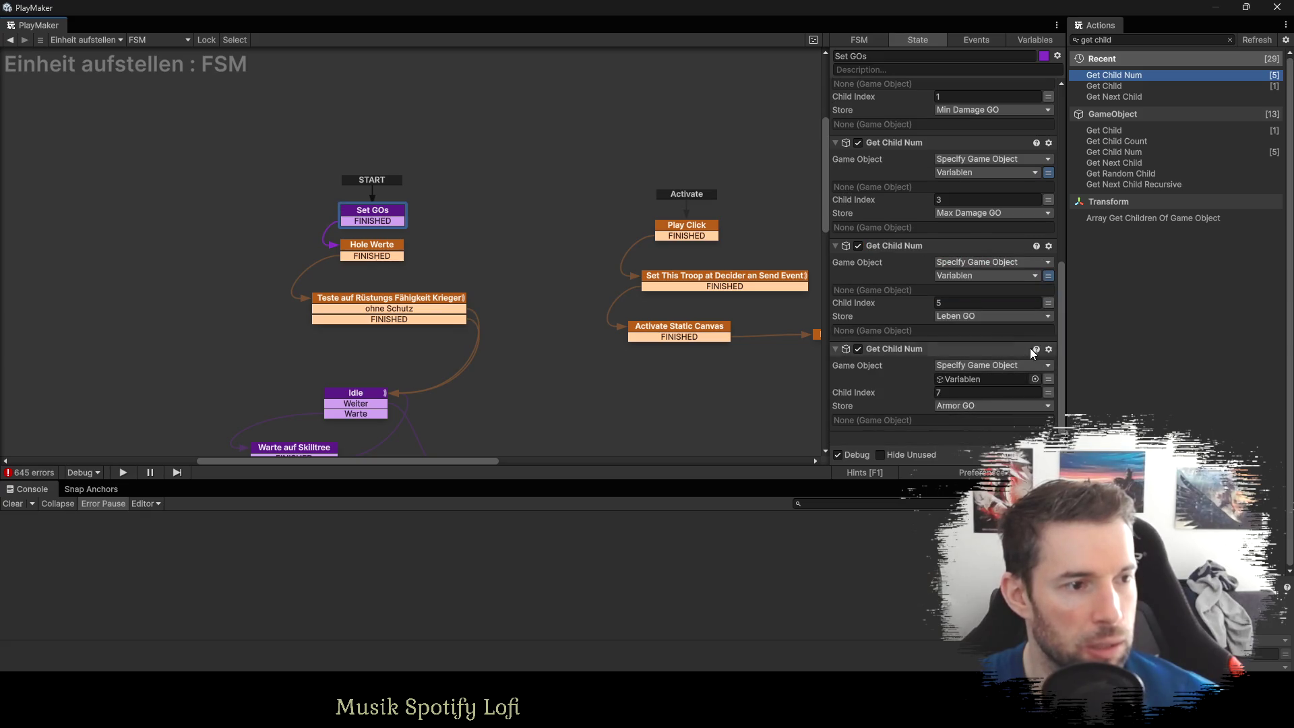
left_click(973, 378)
left_click(973, 527)
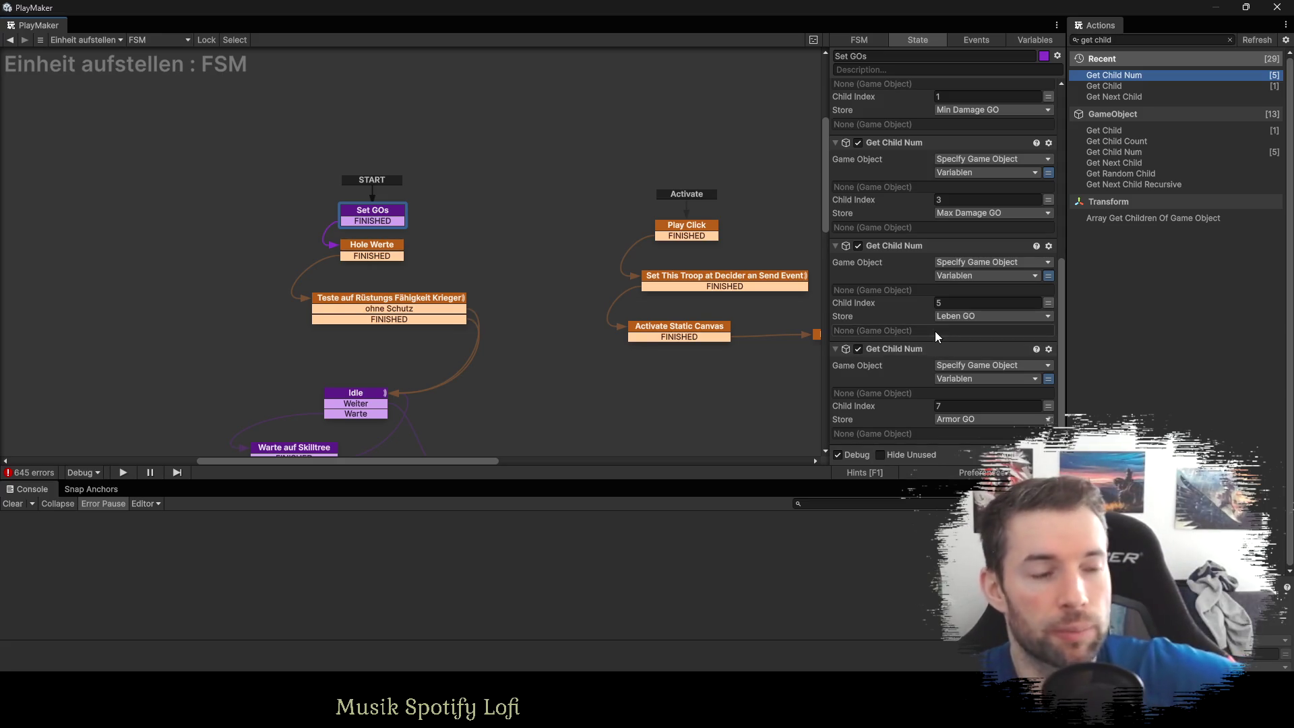
left_click(895, 348)
scroll(957, 342, "up", 5)
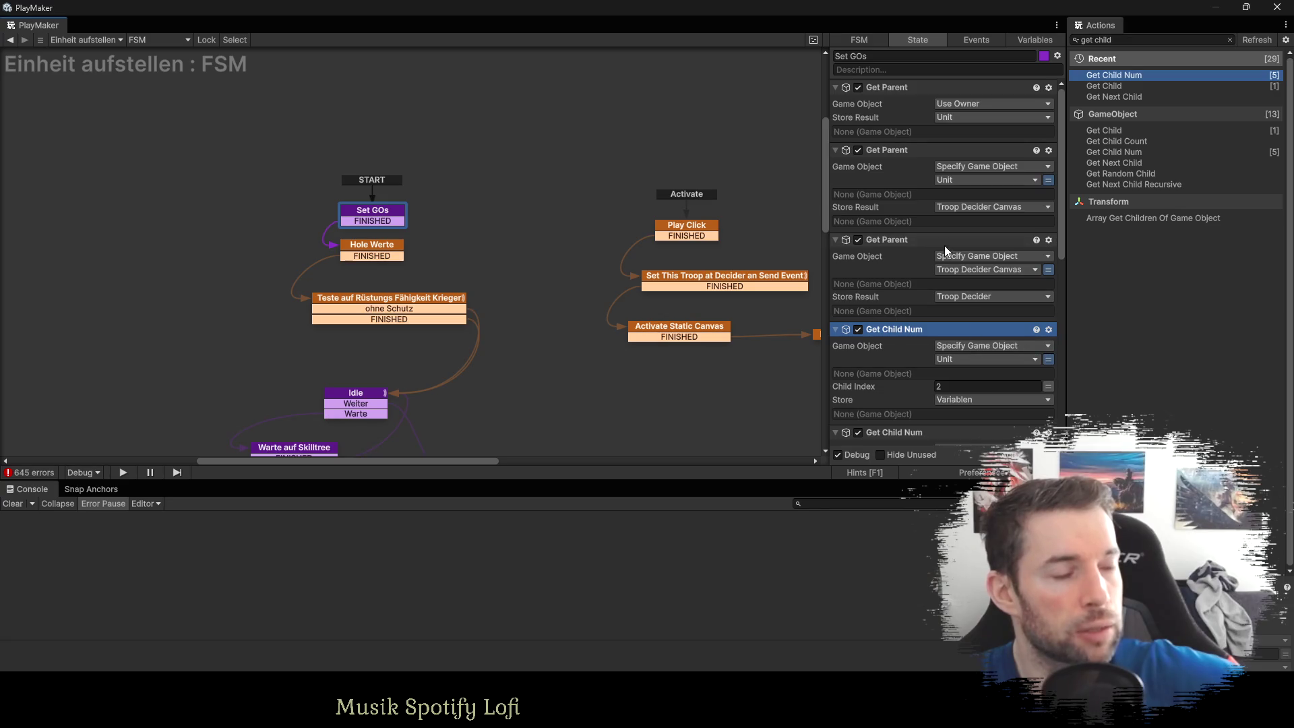
scroll(946, 263, "down", 10)
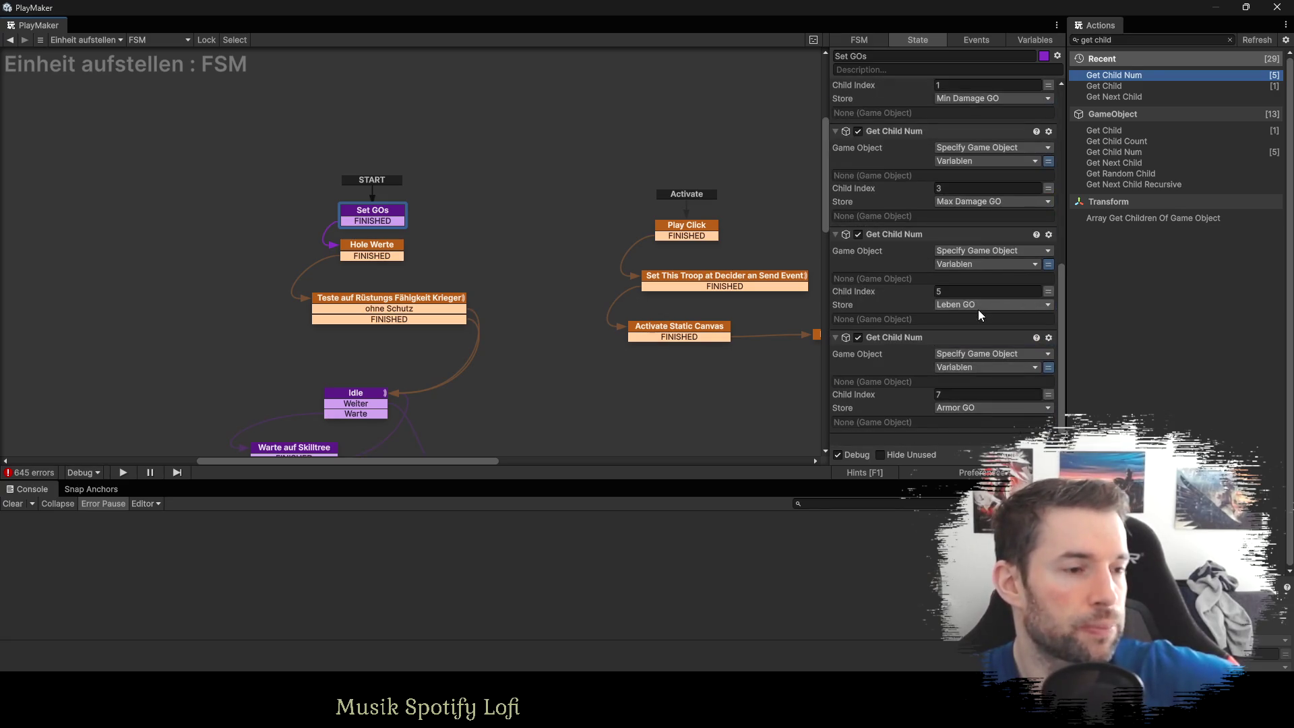
scroll(977, 309, "up", 5)
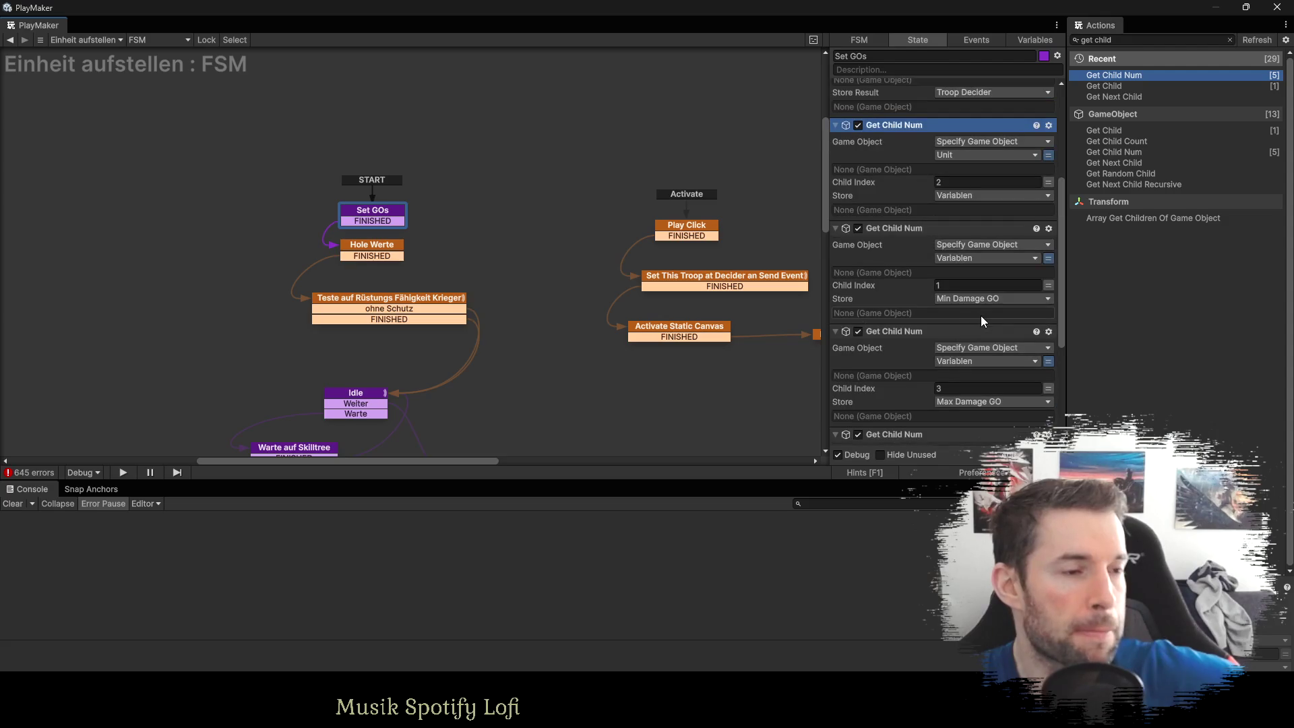
scroll(981, 320, "up", 5)
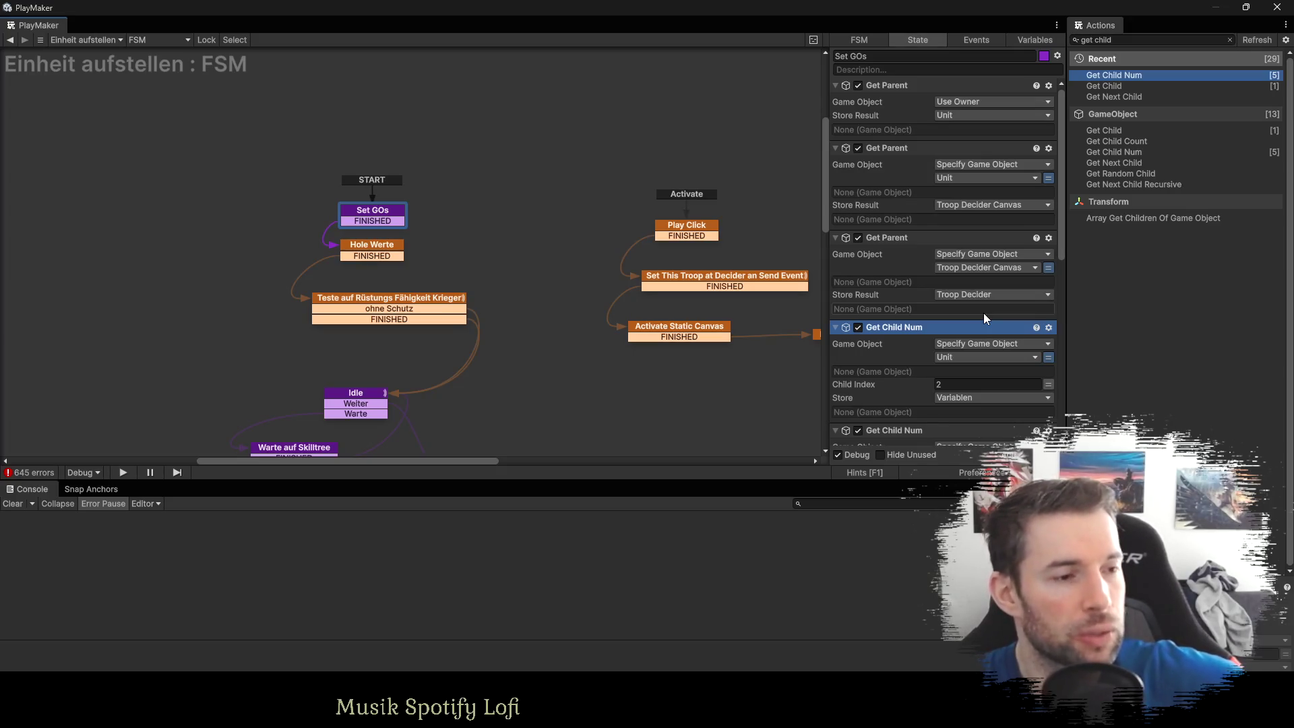
scroll(1021, 334, "down", 5)
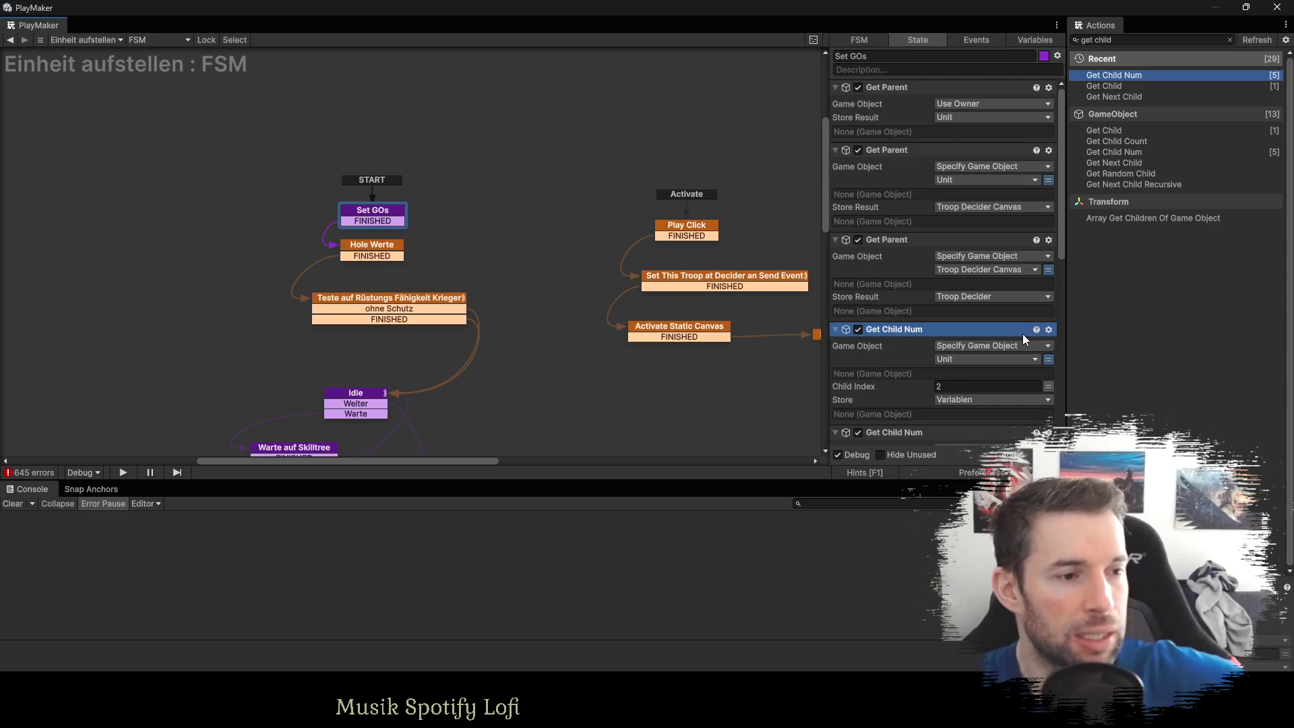
scroll(1022, 334, "up", 5)
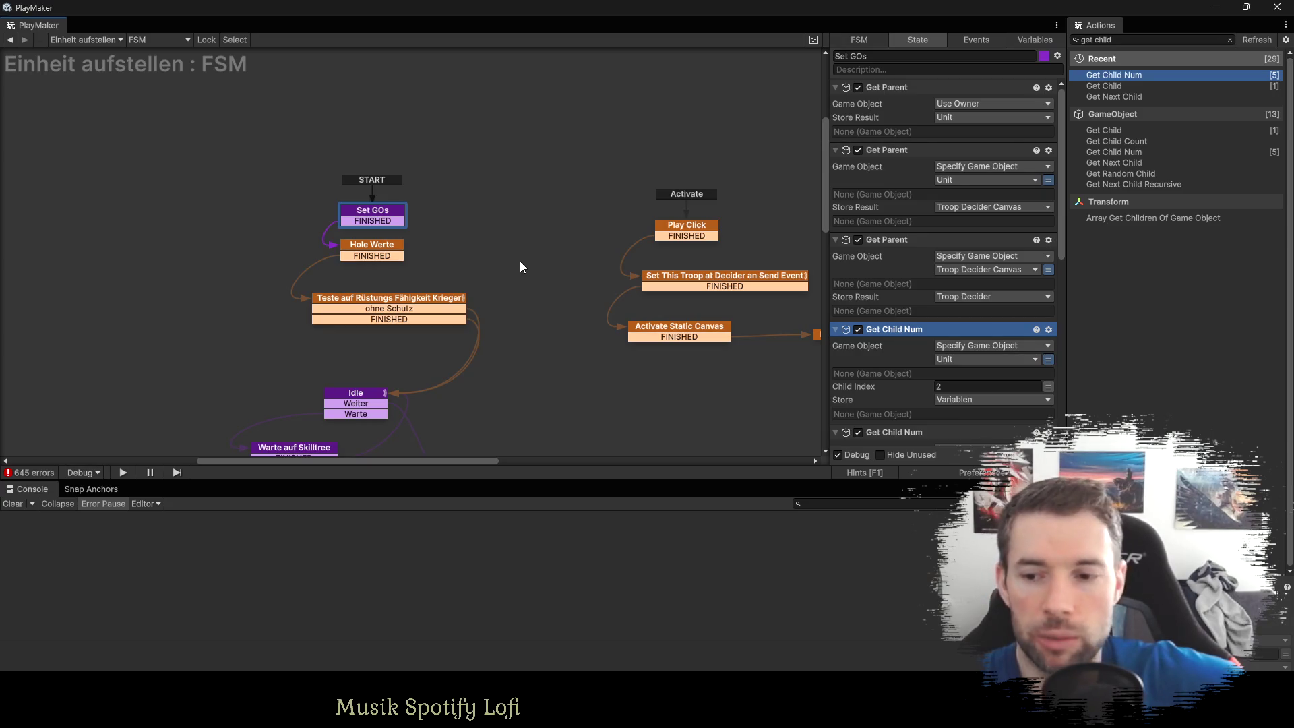
Open the Hole Werte state and move Set GOs, START and Hole Werte higher in the graph.
left_click(361, 252)
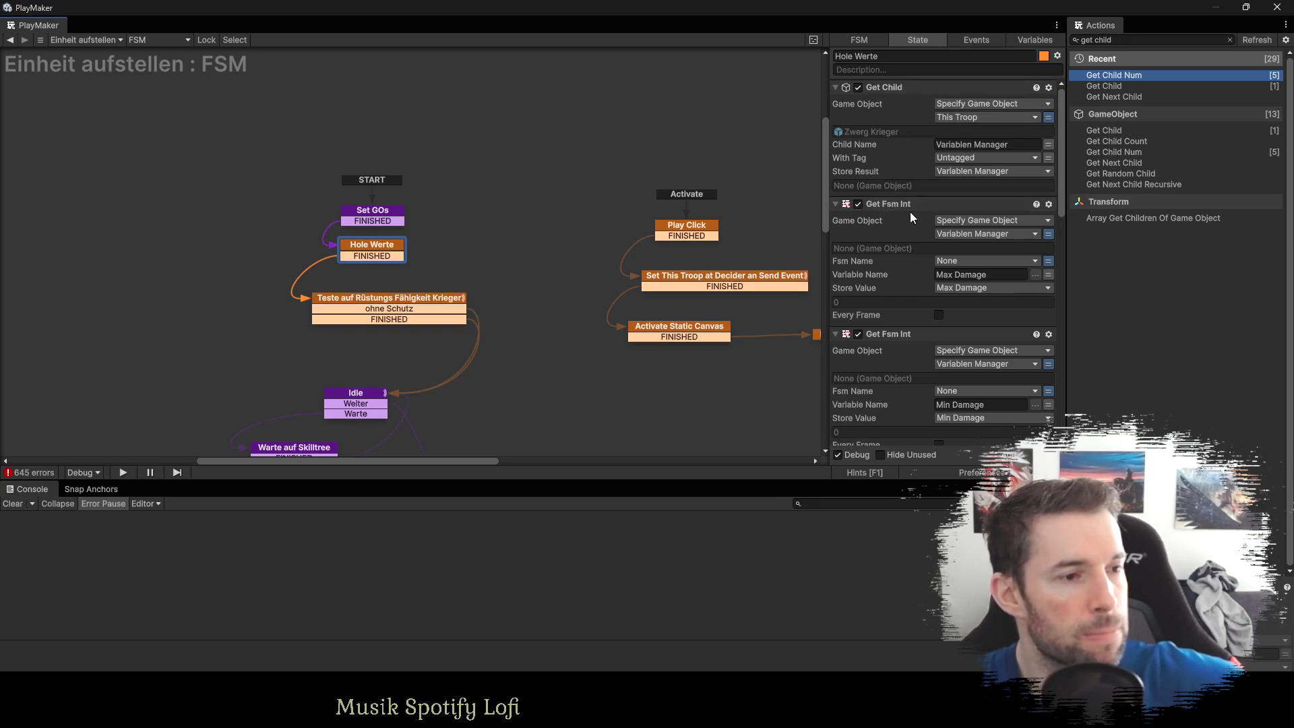
scroll(911, 212, "down", 3)
scroll(854, 197, "down", 2)
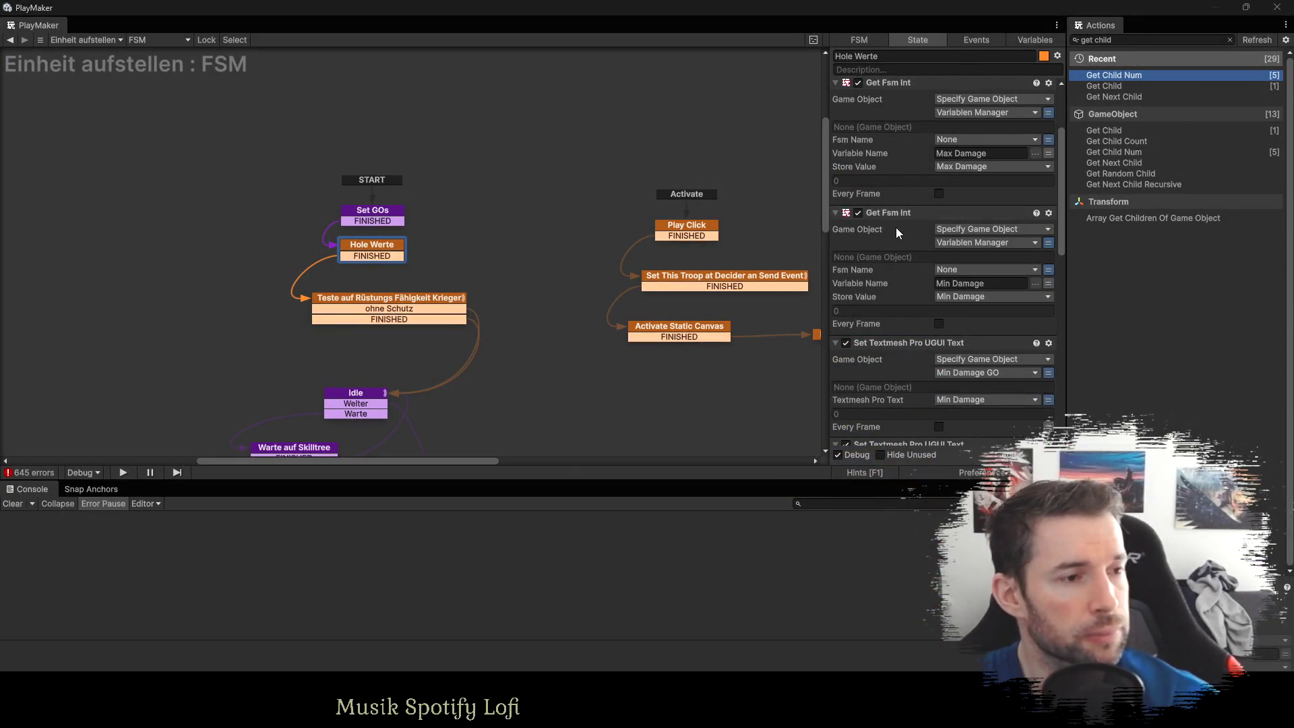
left_click_drag(372, 221, 380, 168)
left_click_drag(371, 248, 369, 206)
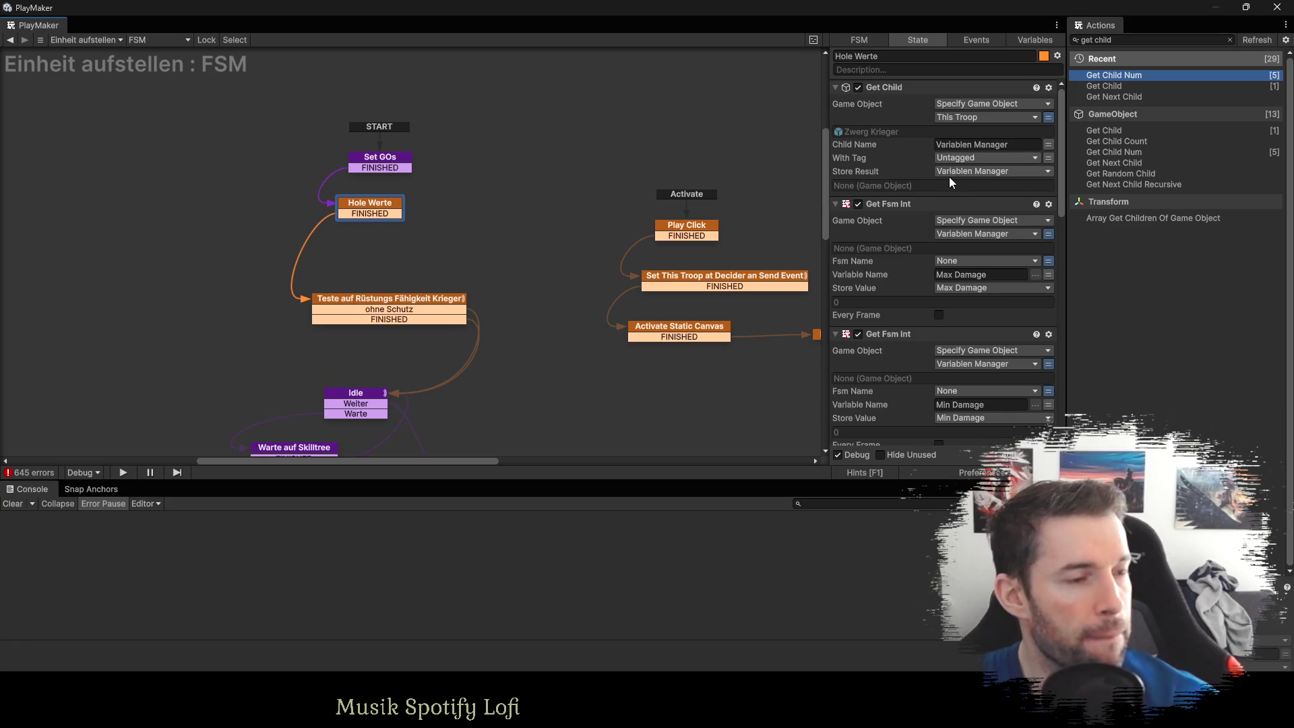
Collapse Hole Werte's actions and move the four Get Fsm Int actions to the list end.
left_click(835, 87)
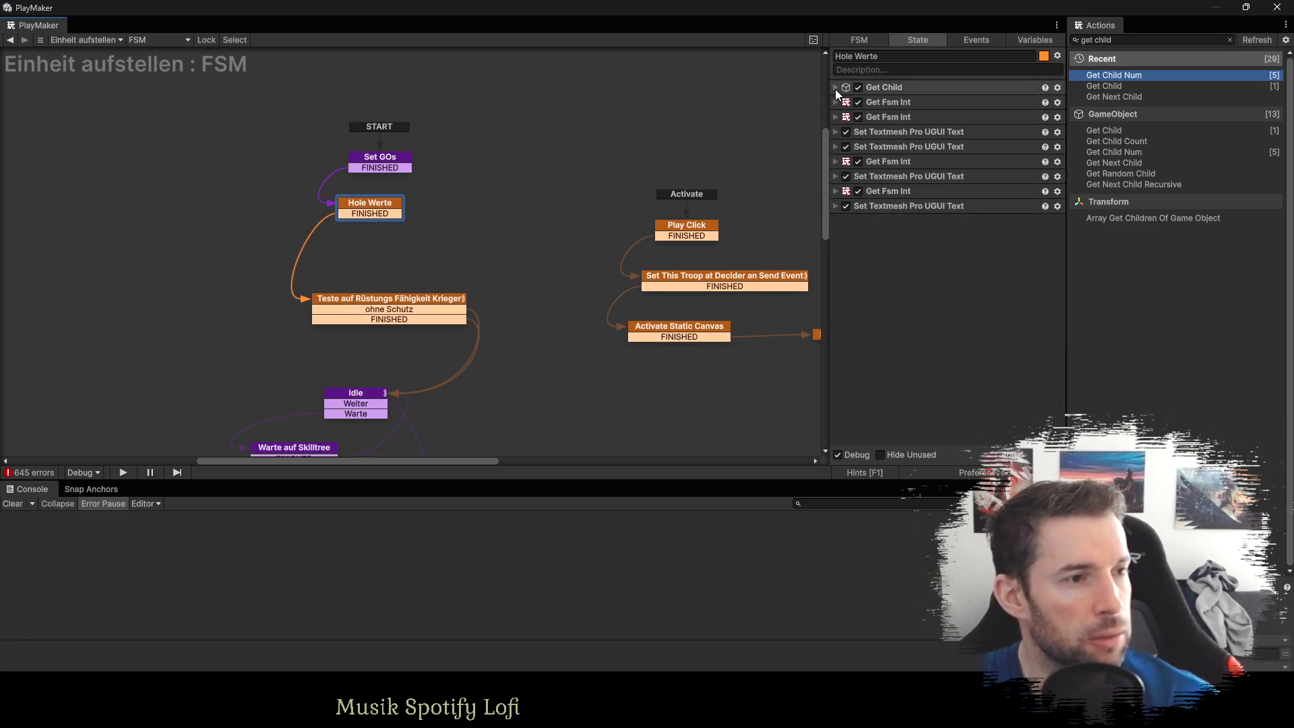
left_click(888, 100)
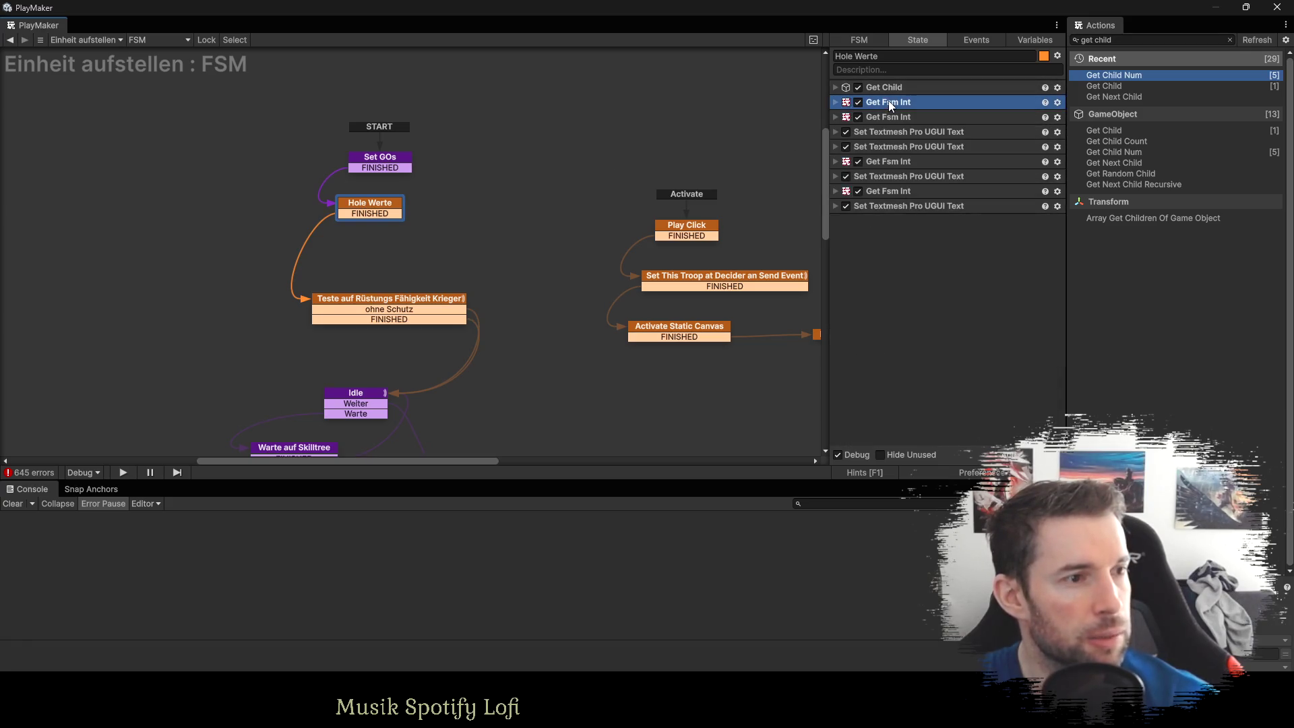
left_click(889, 148, "shift")
mouse_move(890, 148)
left_mouse_down()
mouse_move(888, 241)
mouse_move(912, 306)
left_mouse_up()
left_click(912, 306)
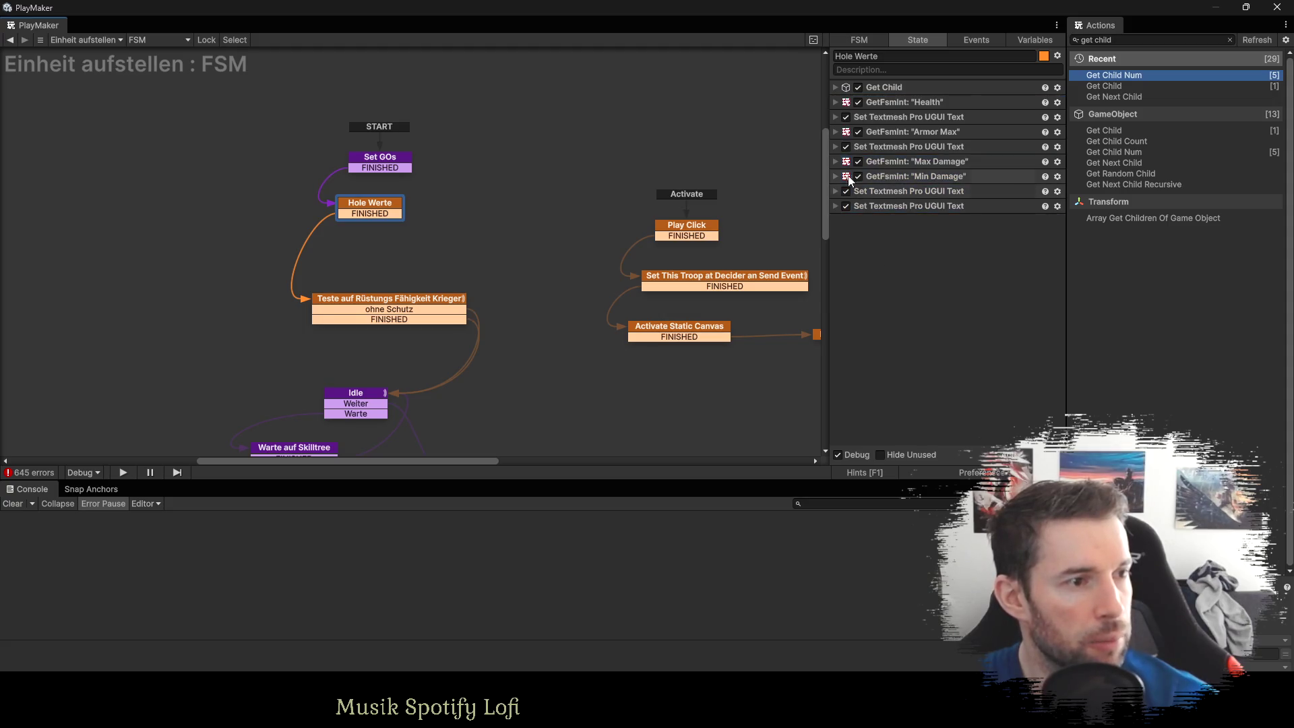
left_click(835, 192)
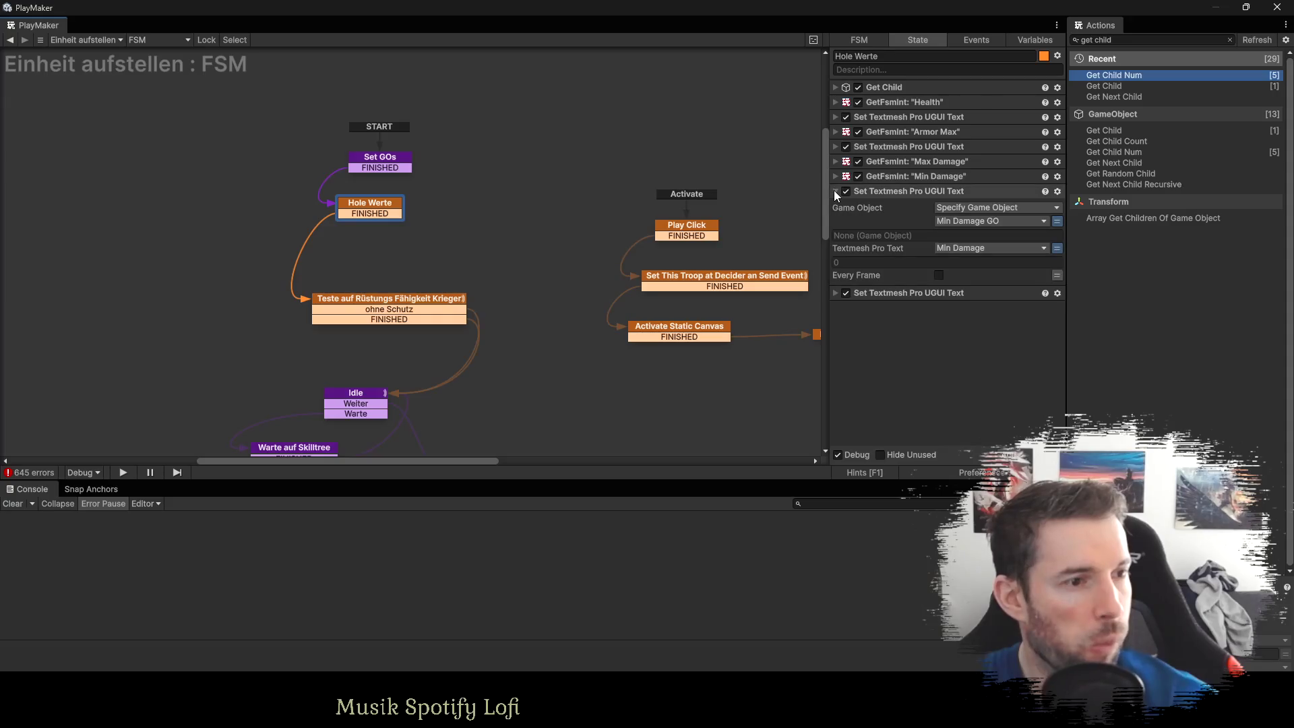
left_click(834, 192)
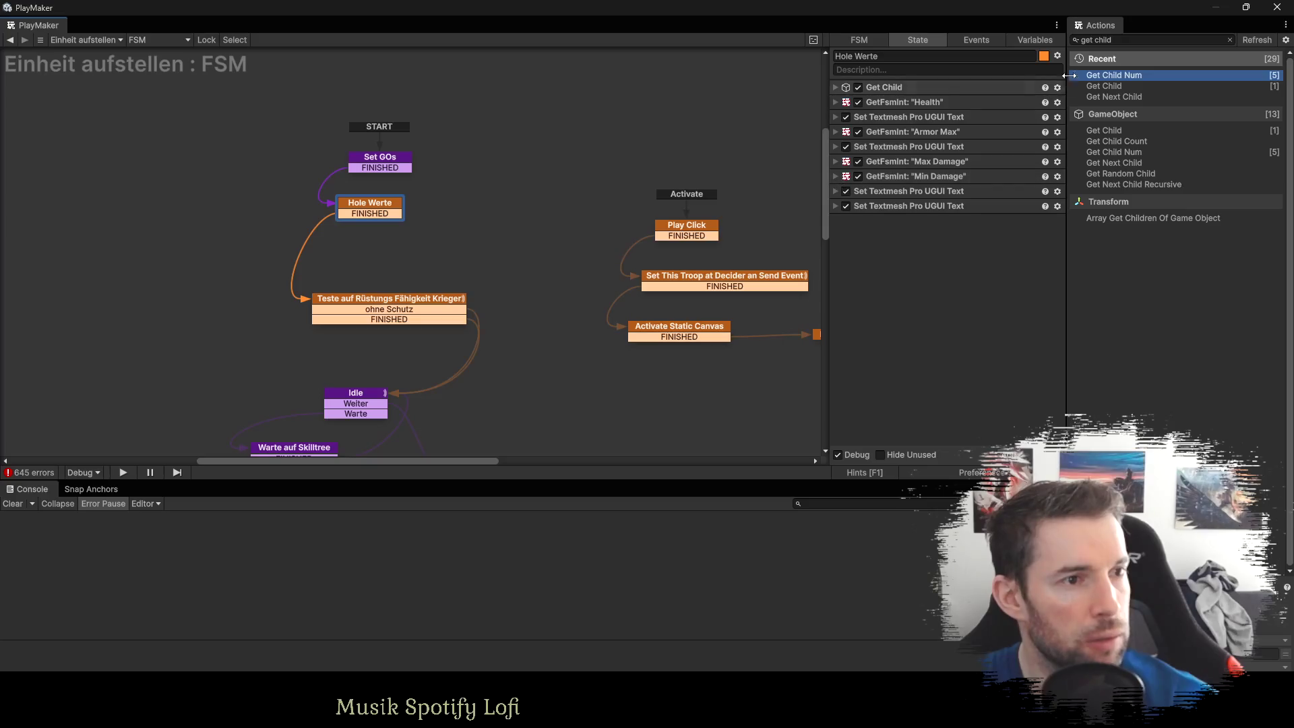
Add an Int Compare after the Max Damage read, with Max Damage as Integer 1.
left_click(1121, 41)
type("int com")
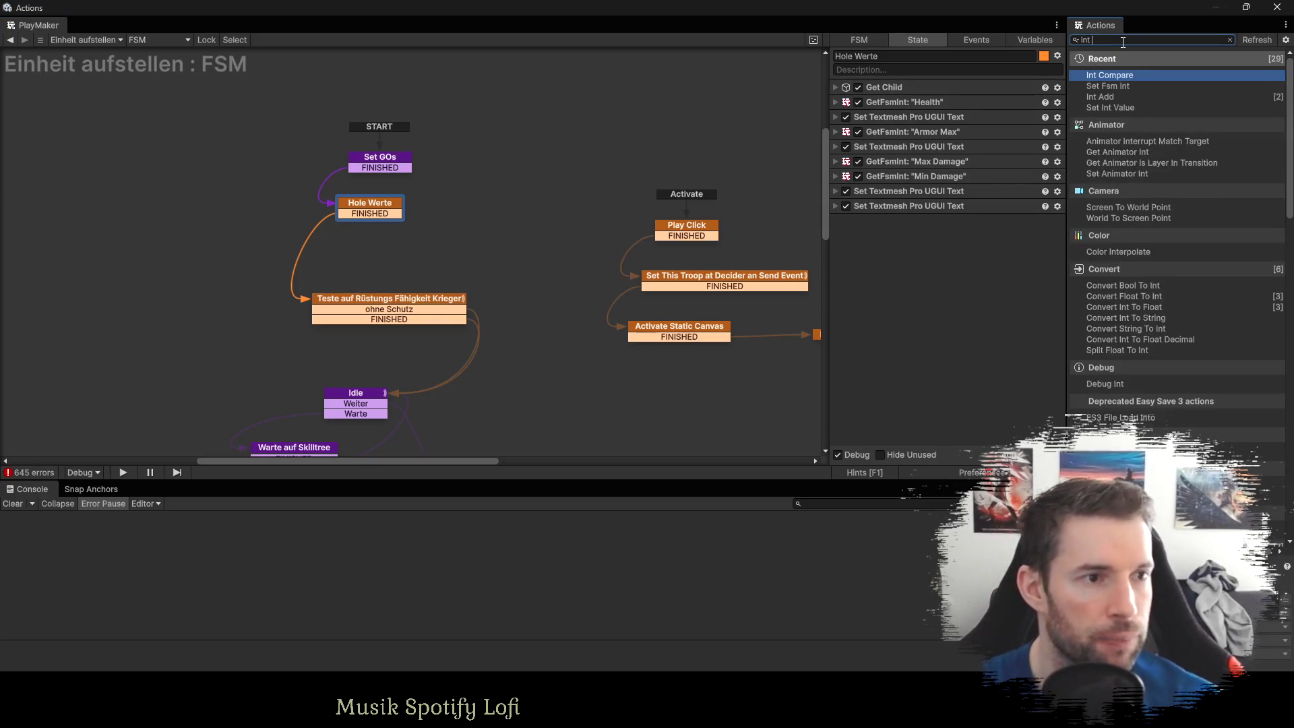
key("Return")
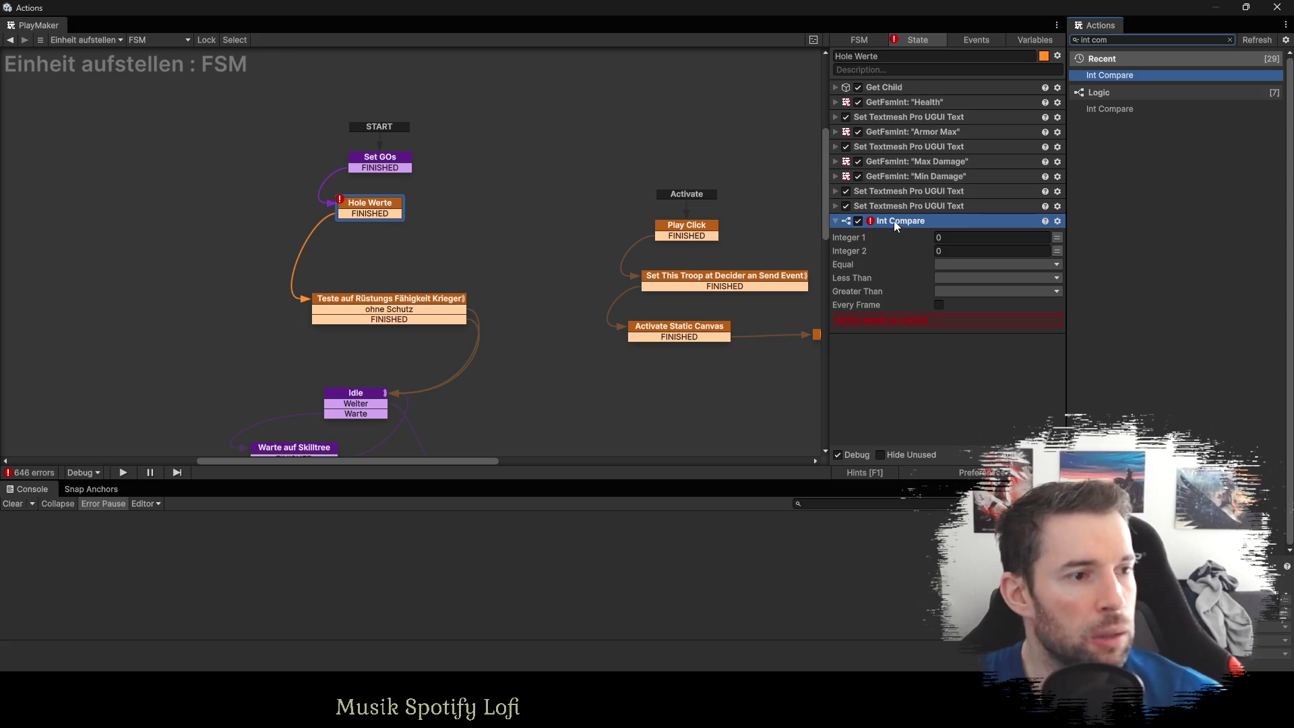
left_click_drag(892, 220, 888, 176)
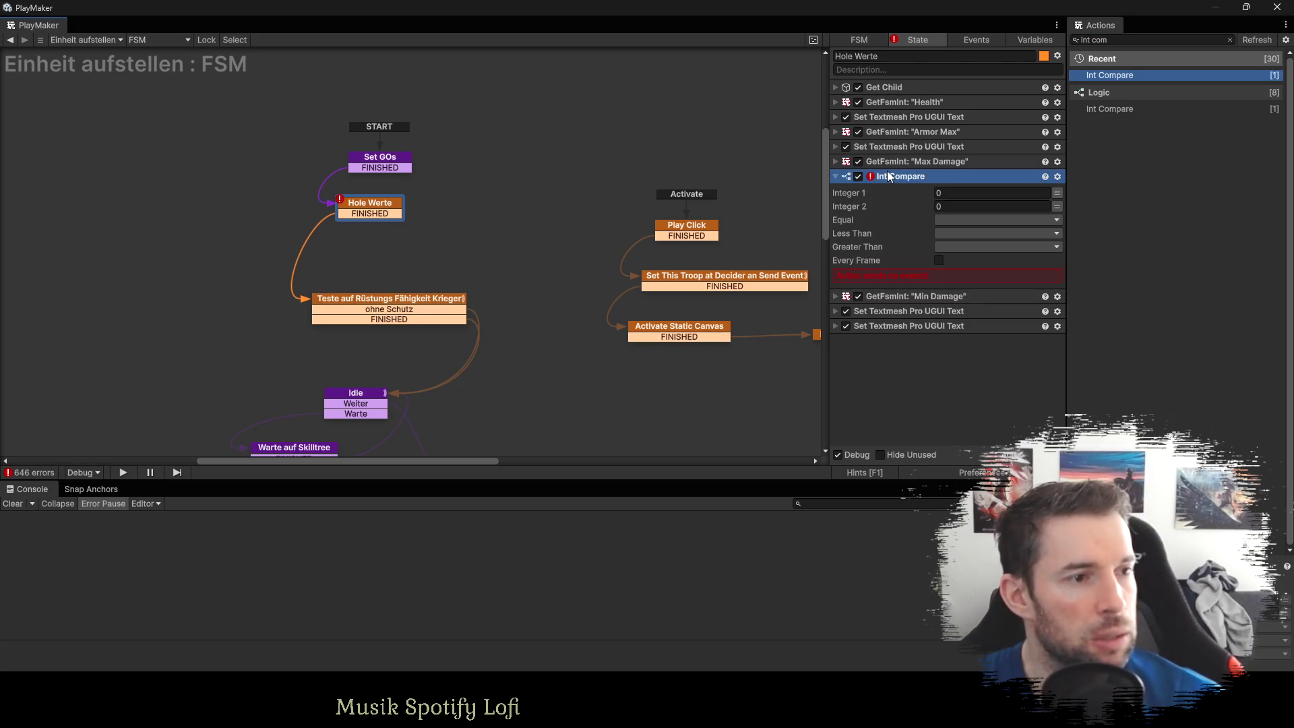
left_click(1056, 192)
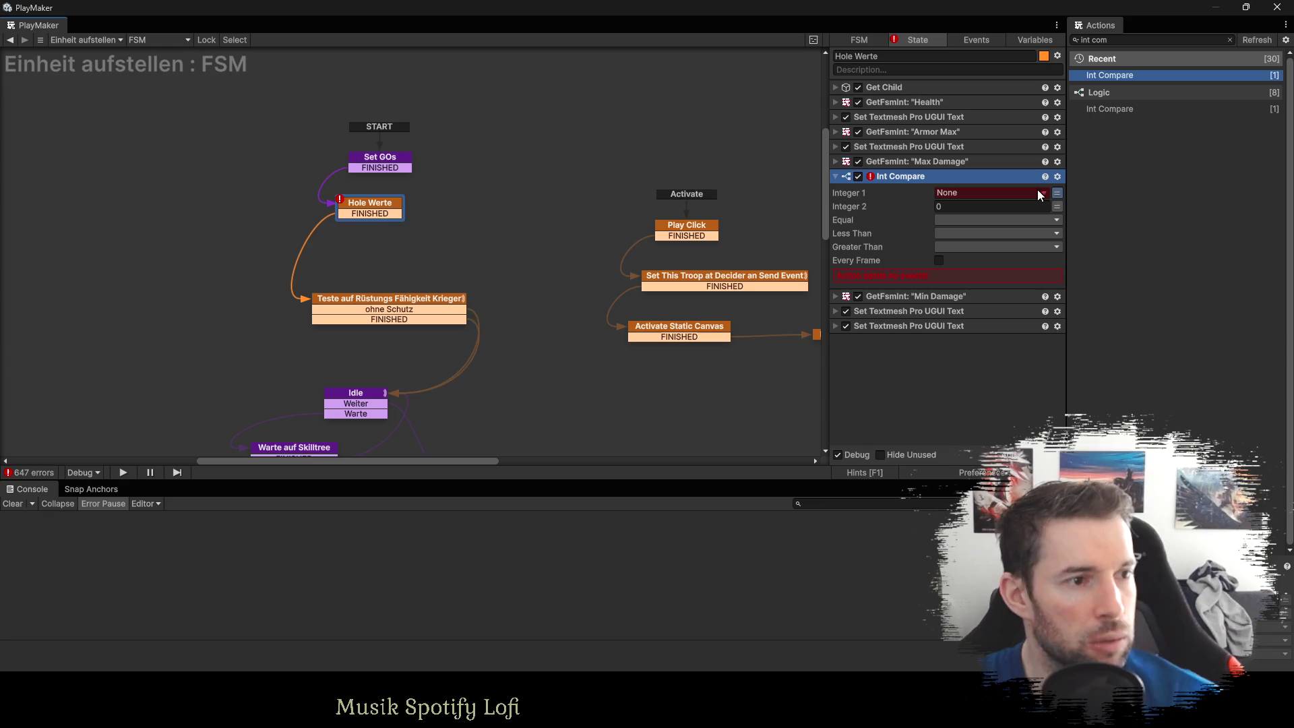
left_click(957, 194)
left_click(979, 254)
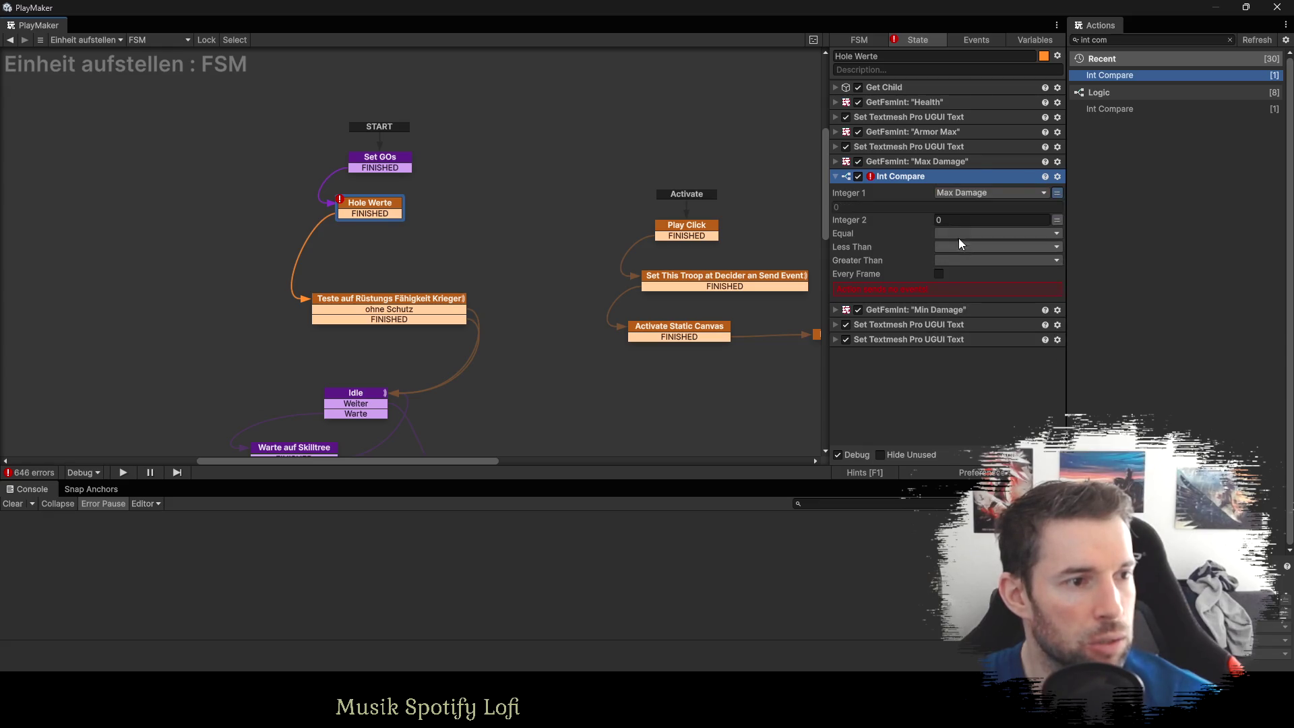
Make Int Compare's Equal and Less Than send a new event 'Heller'.
left_click(948, 234)
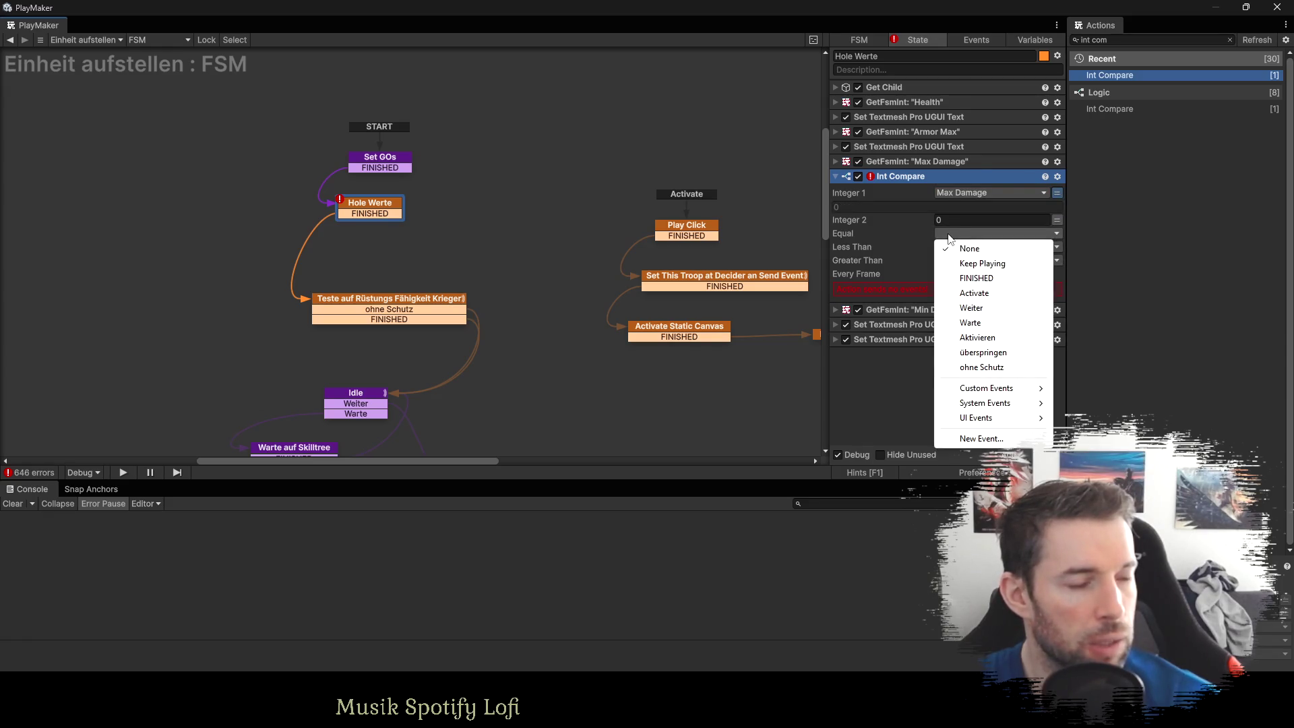
left_click(975, 439)
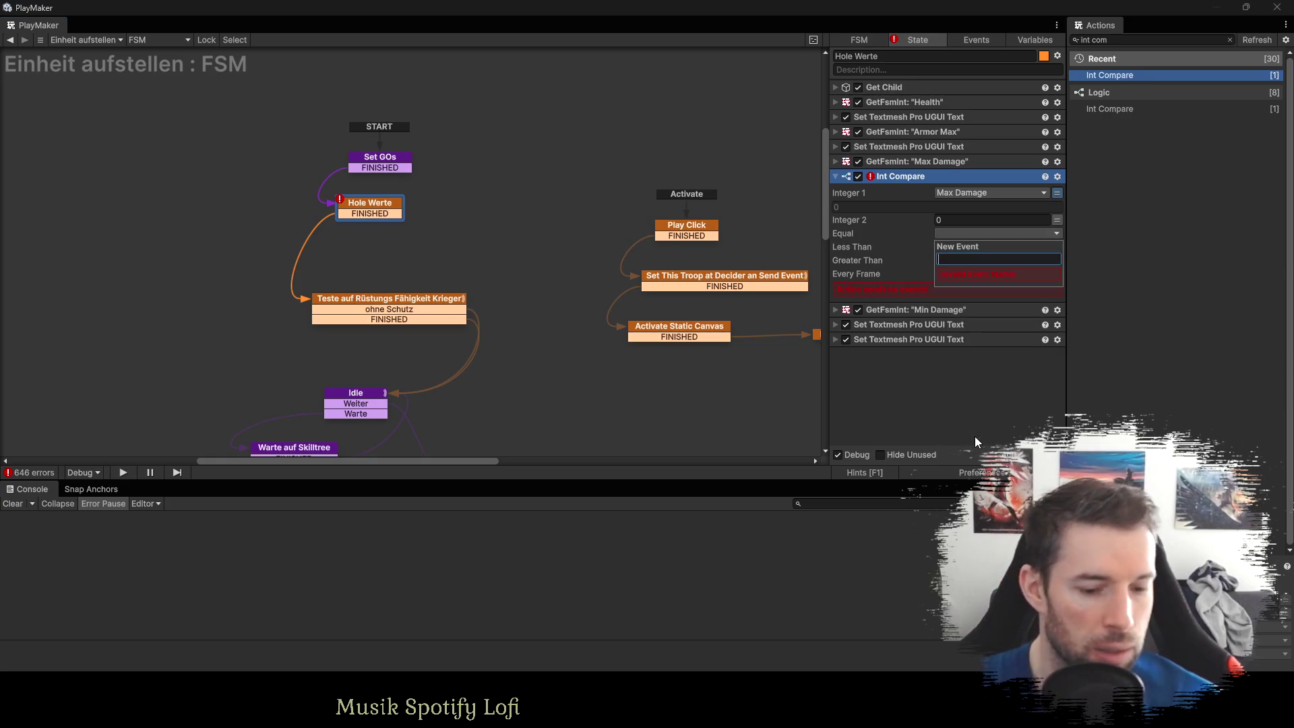
type("Heller")
key("Return")
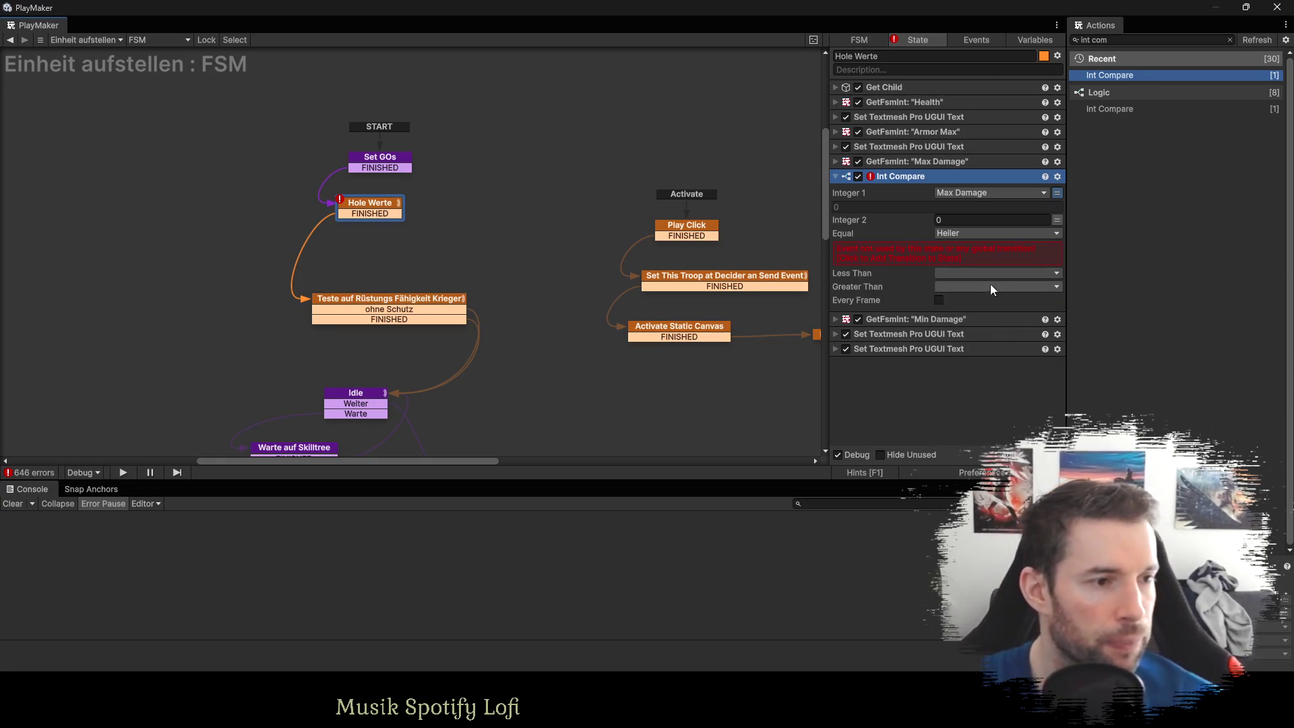
left_click(952, 253)
left_click(949, 247)
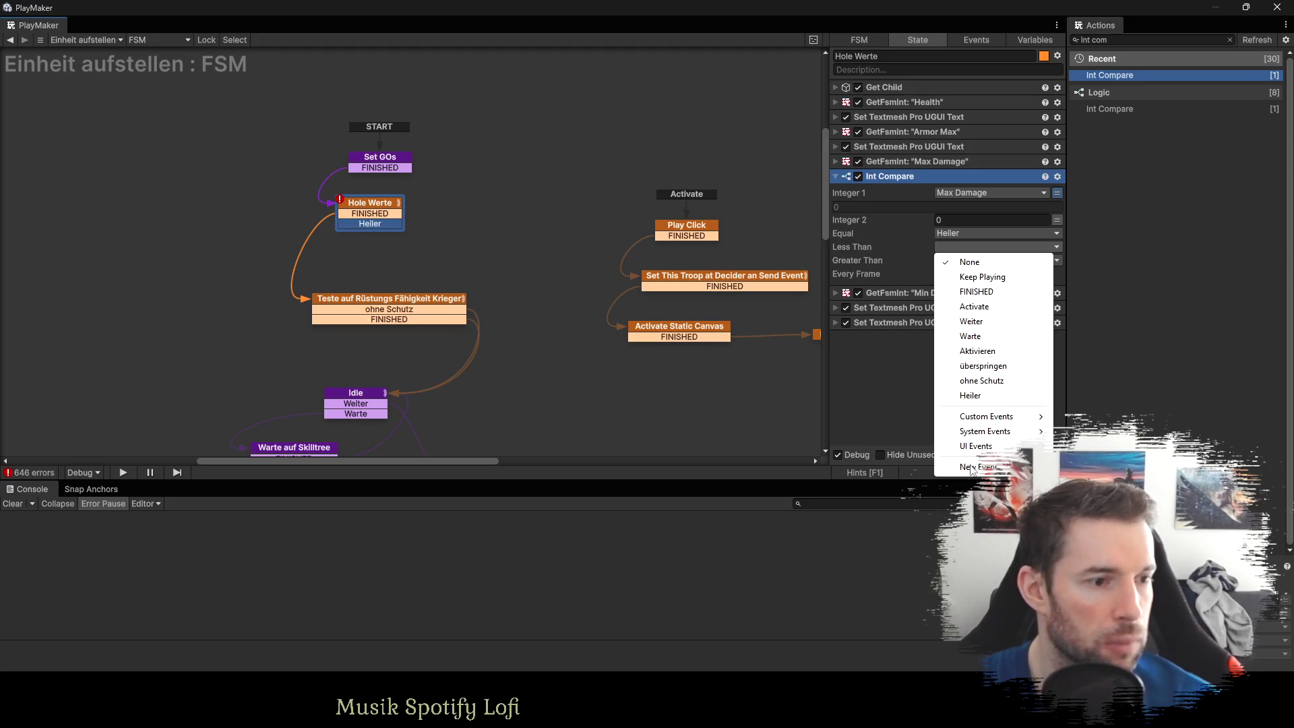
left_click(970, 466)
key("Return")
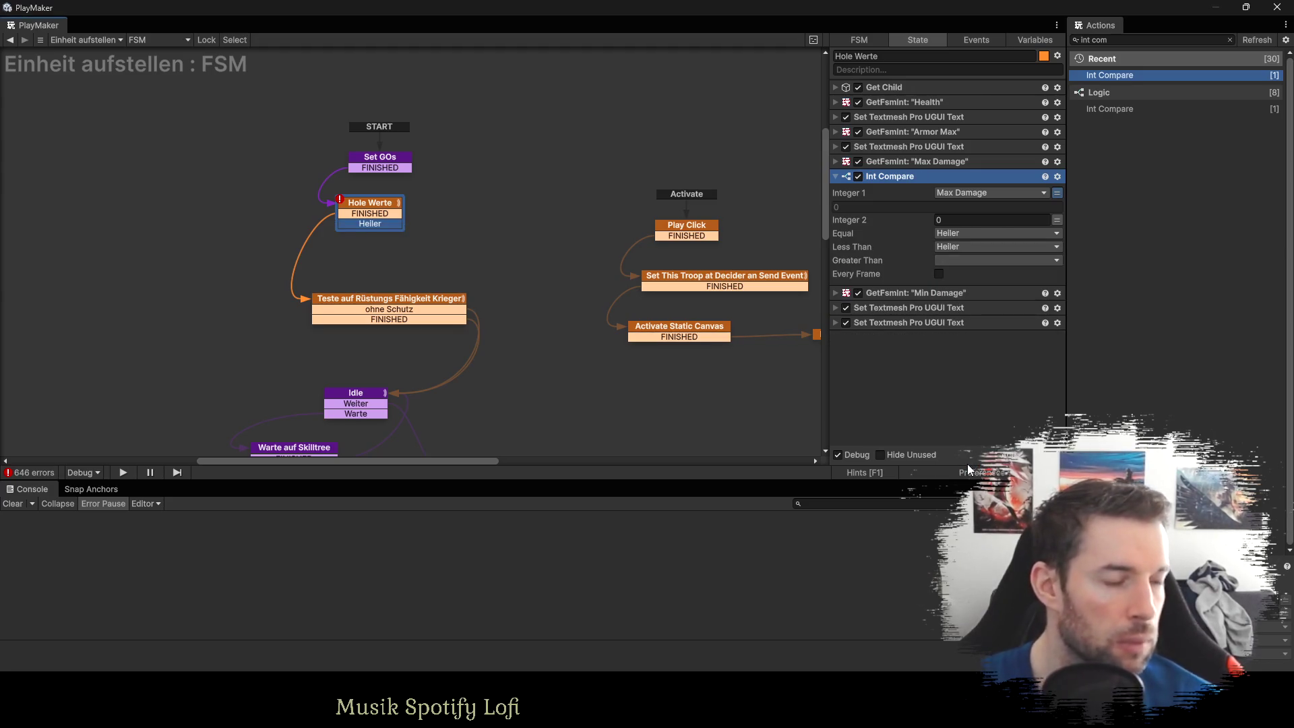
Create a state from the Heller transition below Hole Werte, named 'Hole Heiler Werte'.
left_click(428, 203, "ctrl")
mouse_move(401, 223)
left_mouse_down()
mouse_move(444, 212)
mouse_move(353, 255)
left_mouse_up()
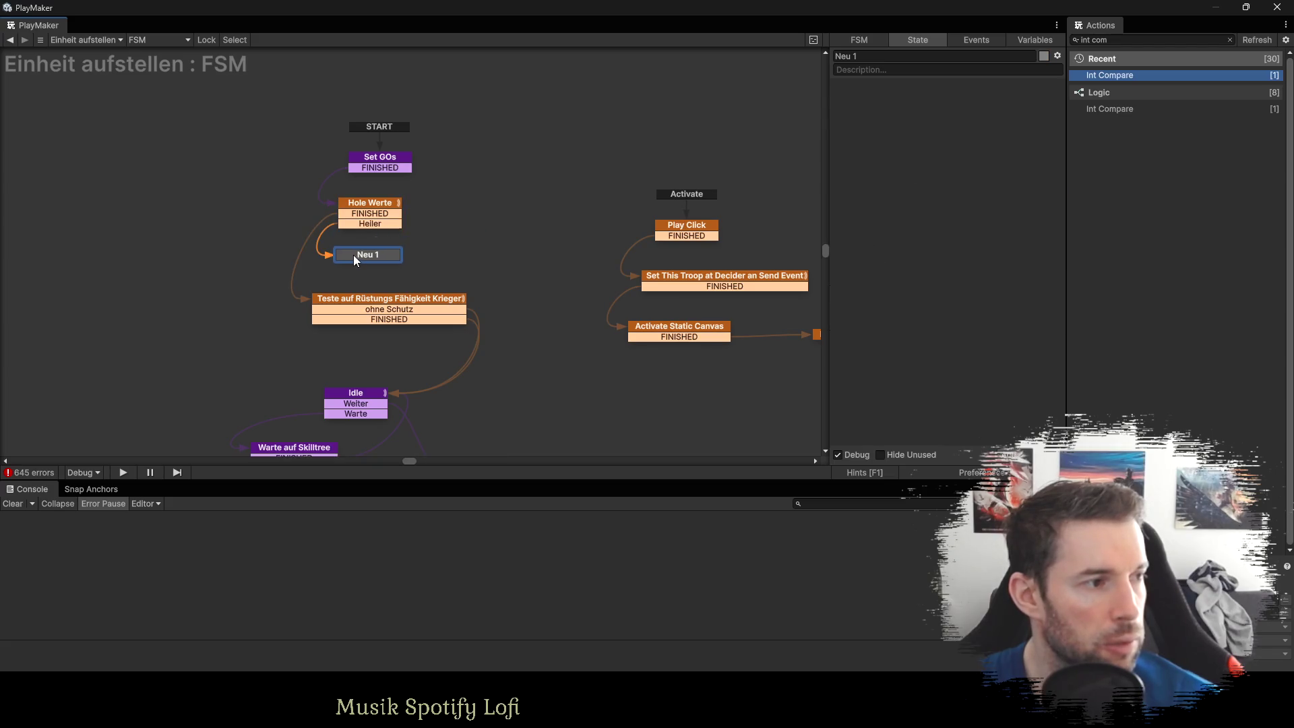
left_click(876, 57)
type("Hole Heiler")
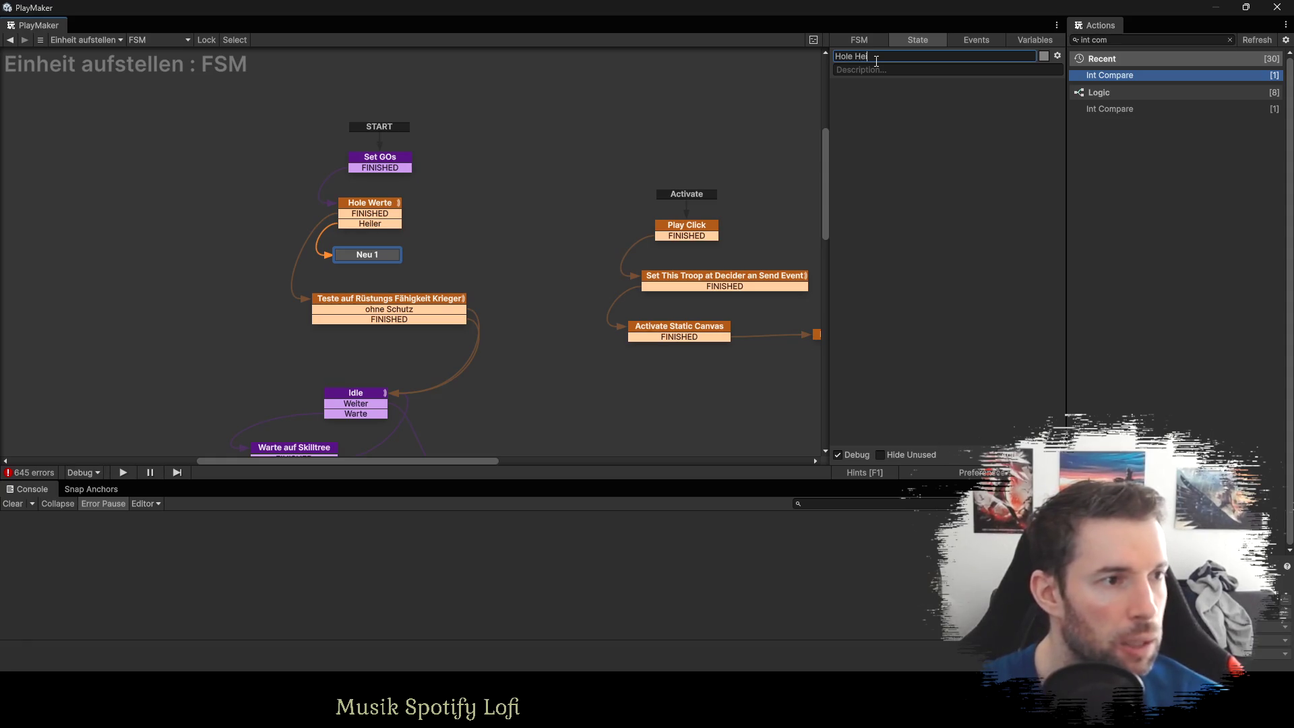
type(" Werte")
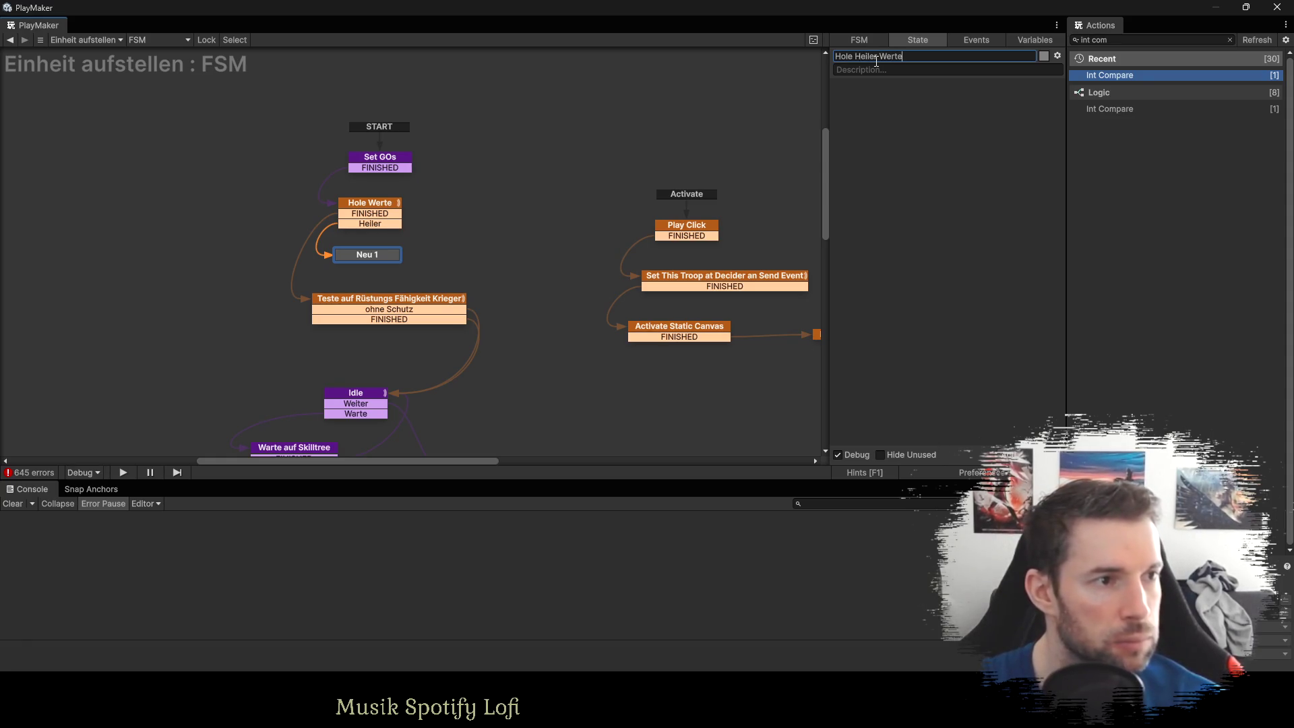
key("Return")
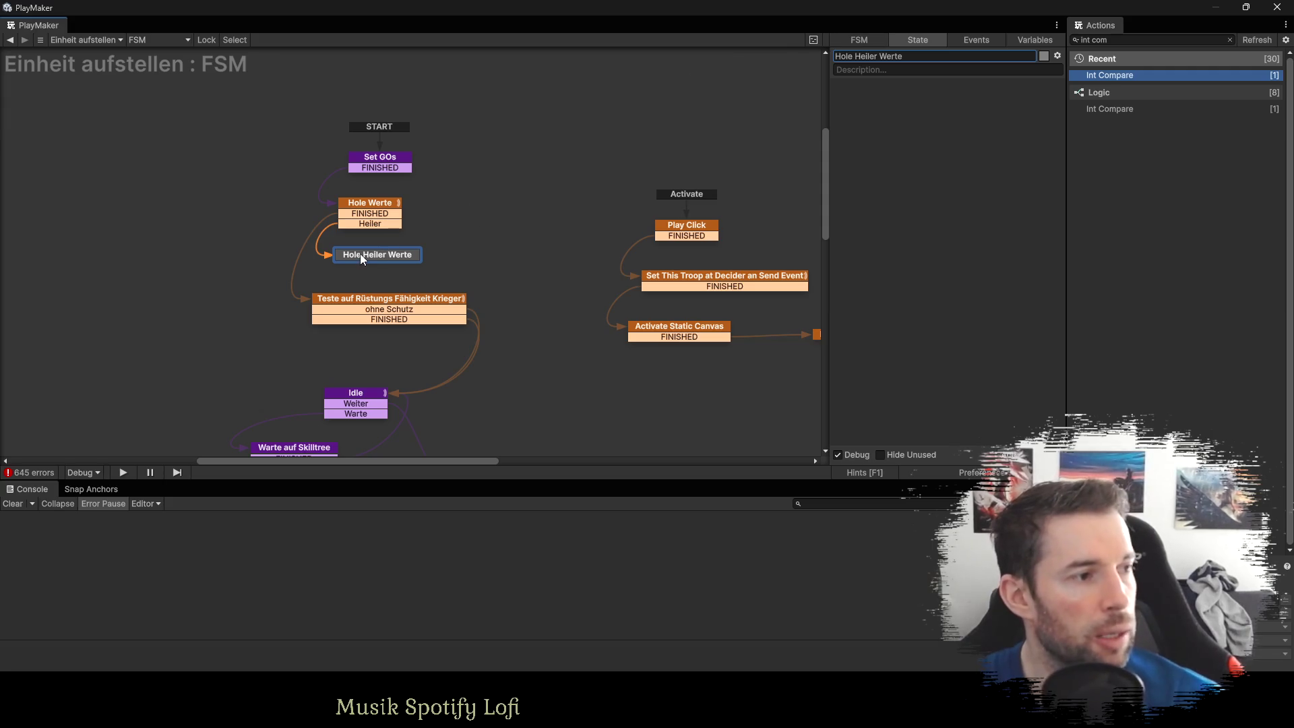
Route its FINISHED to Teste auf Rüstungs Fähigkeit Krieger and colour the state orange.
left_click_drag(357, 265, 351, 304)
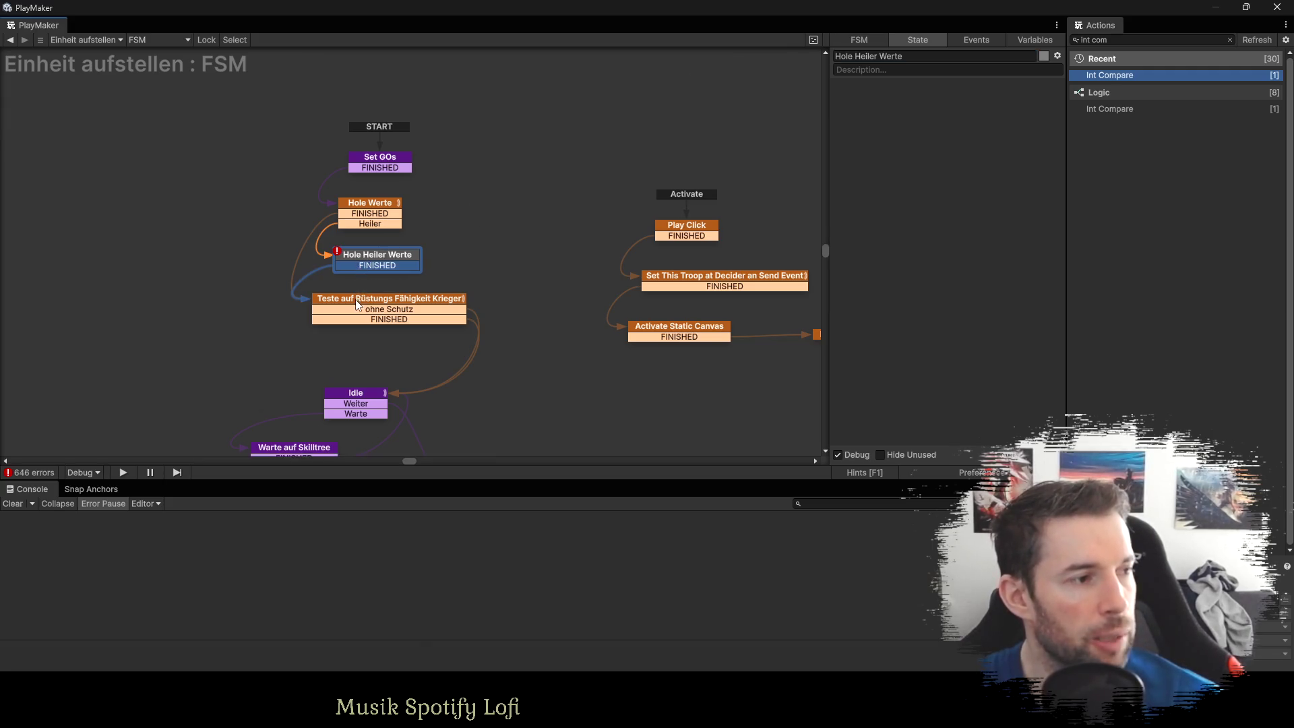
right_click(363, 257)
mouse_move(439, 279)
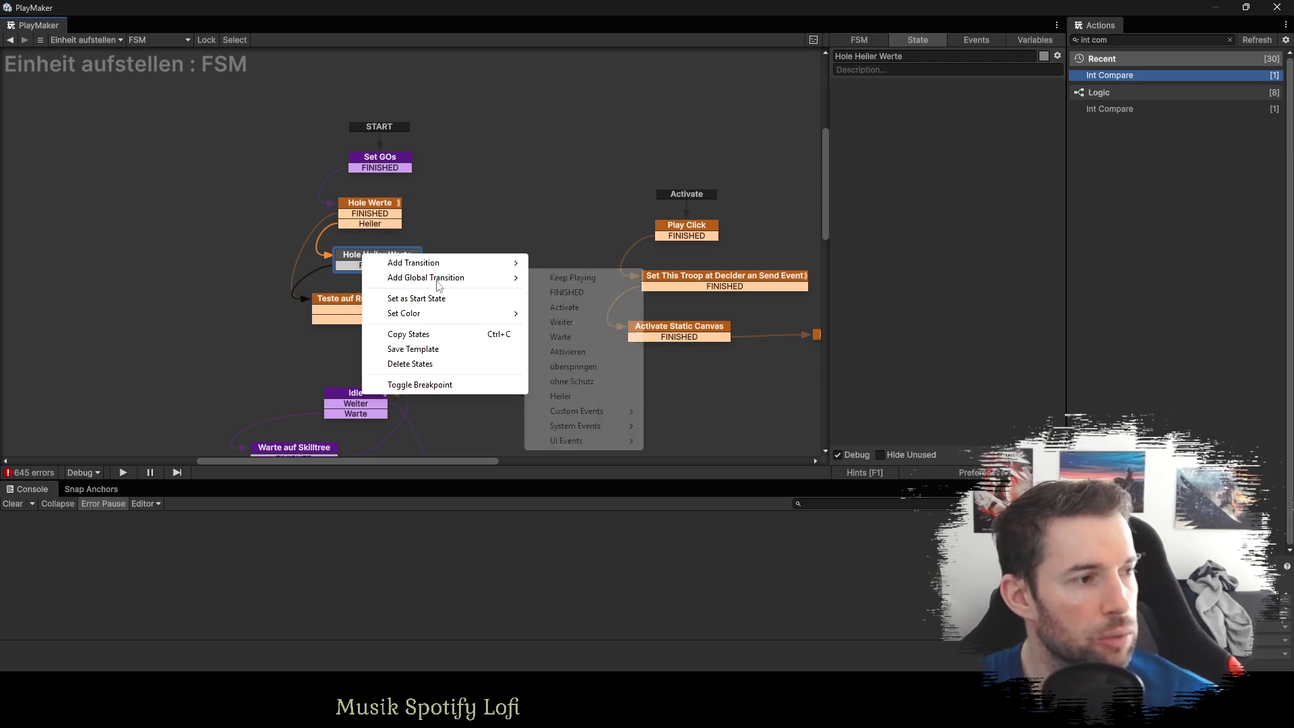
mouse_move(471, 314)
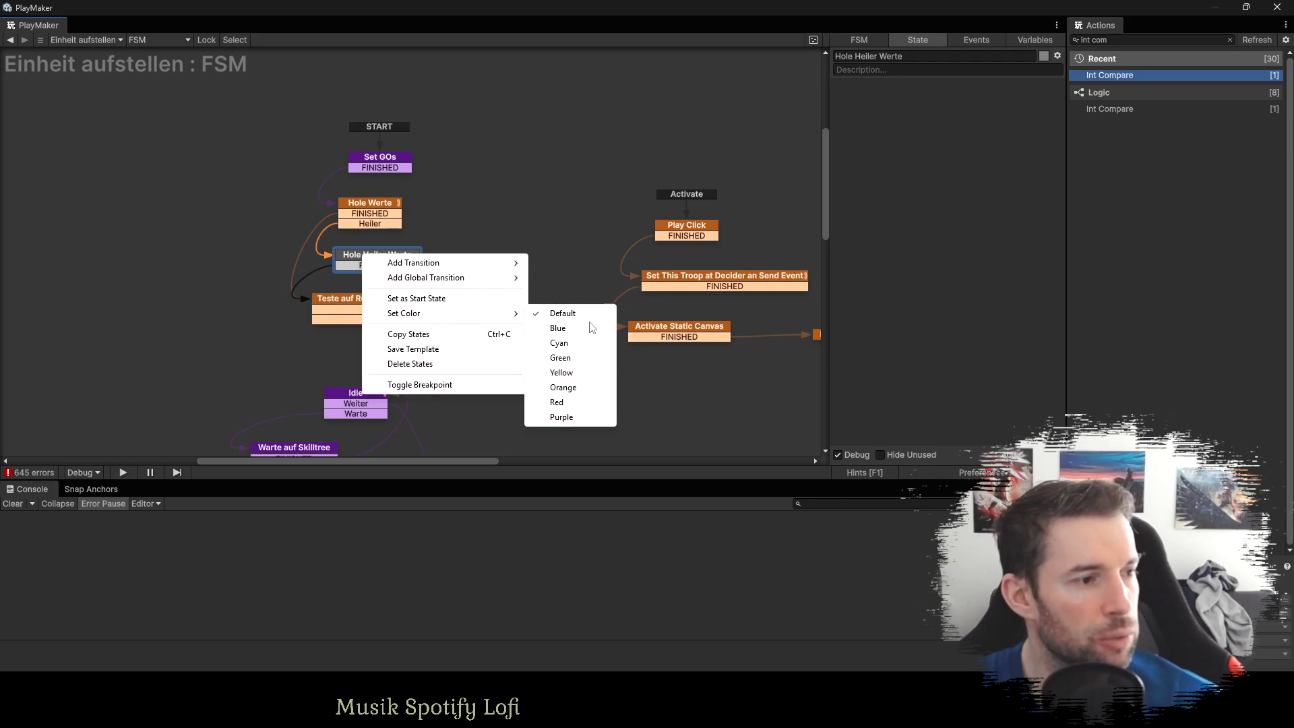
left_click(564, 387)
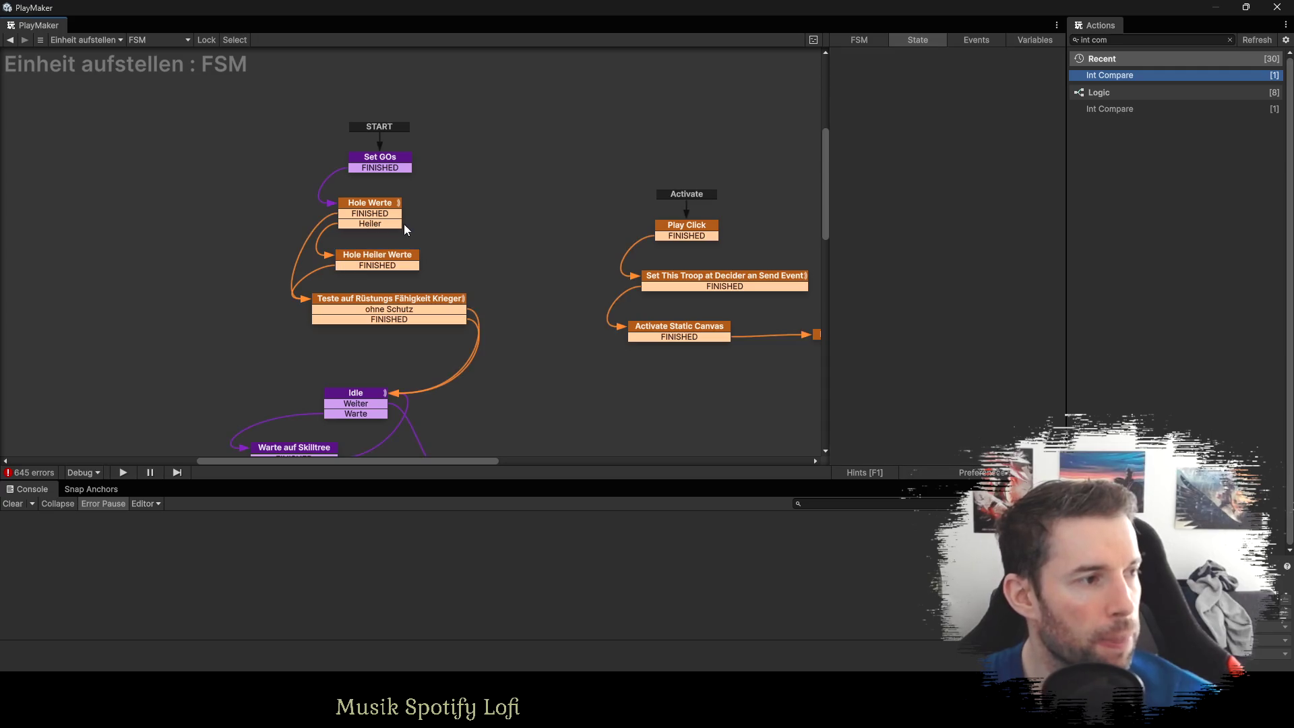
Nudge the Set GOs, Hole Werte and Hole Heiler Werte states slightly upward in the graph.
left_click(370, 206)
left_click_drag(369, 162, 362, 143)
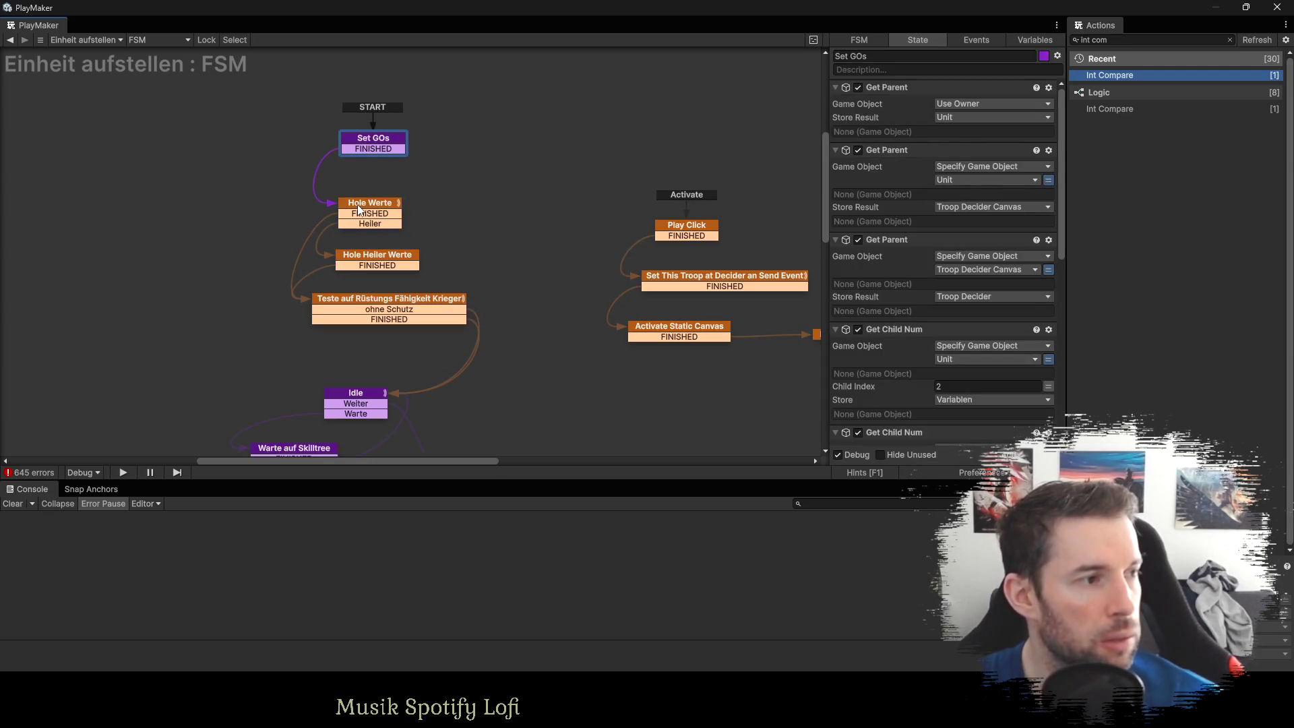
left_click_drag(361, 209, 362, 196)
left_click_drag(362, 257, 366, 249)
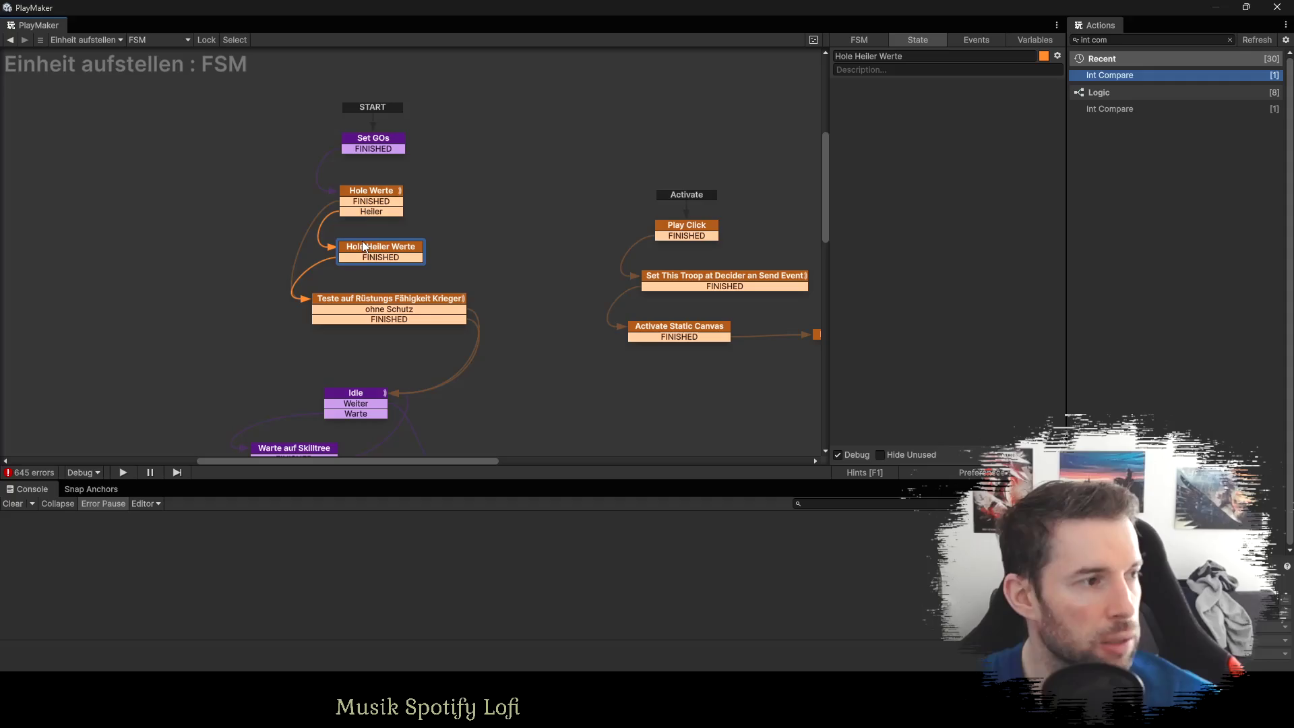
left_click(361, 193)
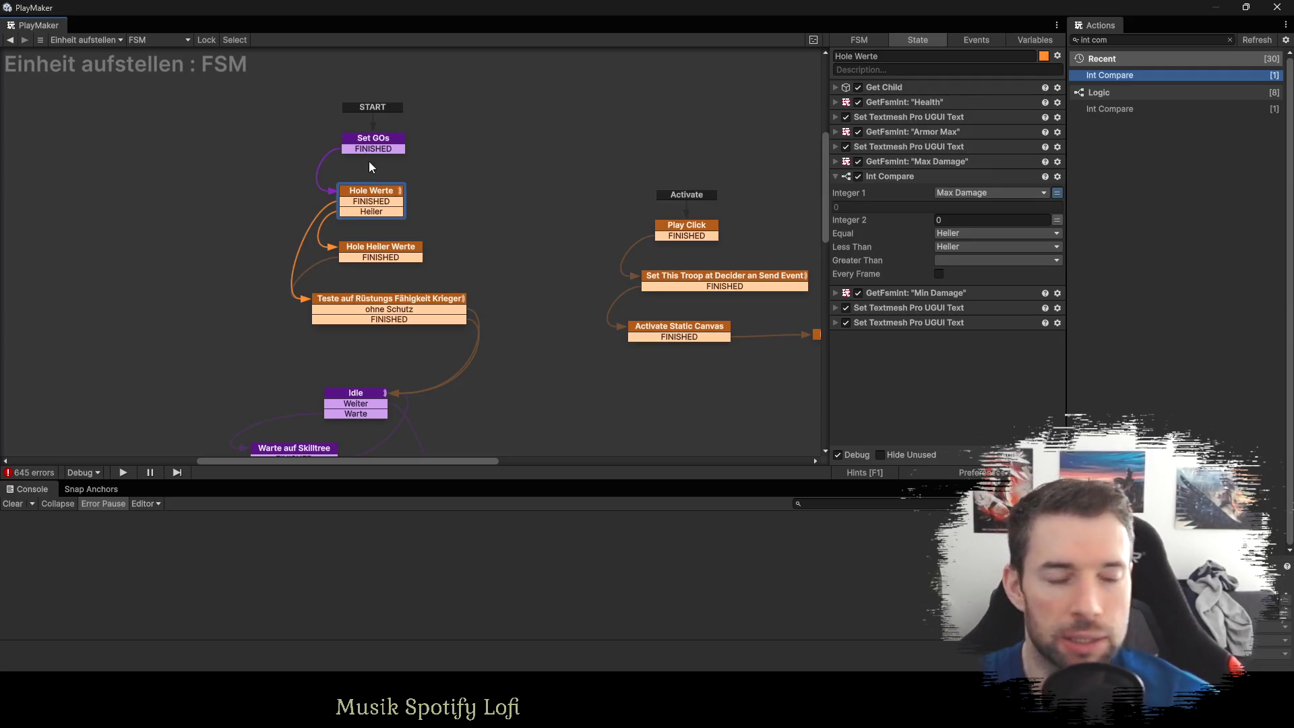
Review the actions of Set GOs, Hole Werte and the empty Hole Heiler Werte, ending on Hole Werte.
left_click(378, 254)
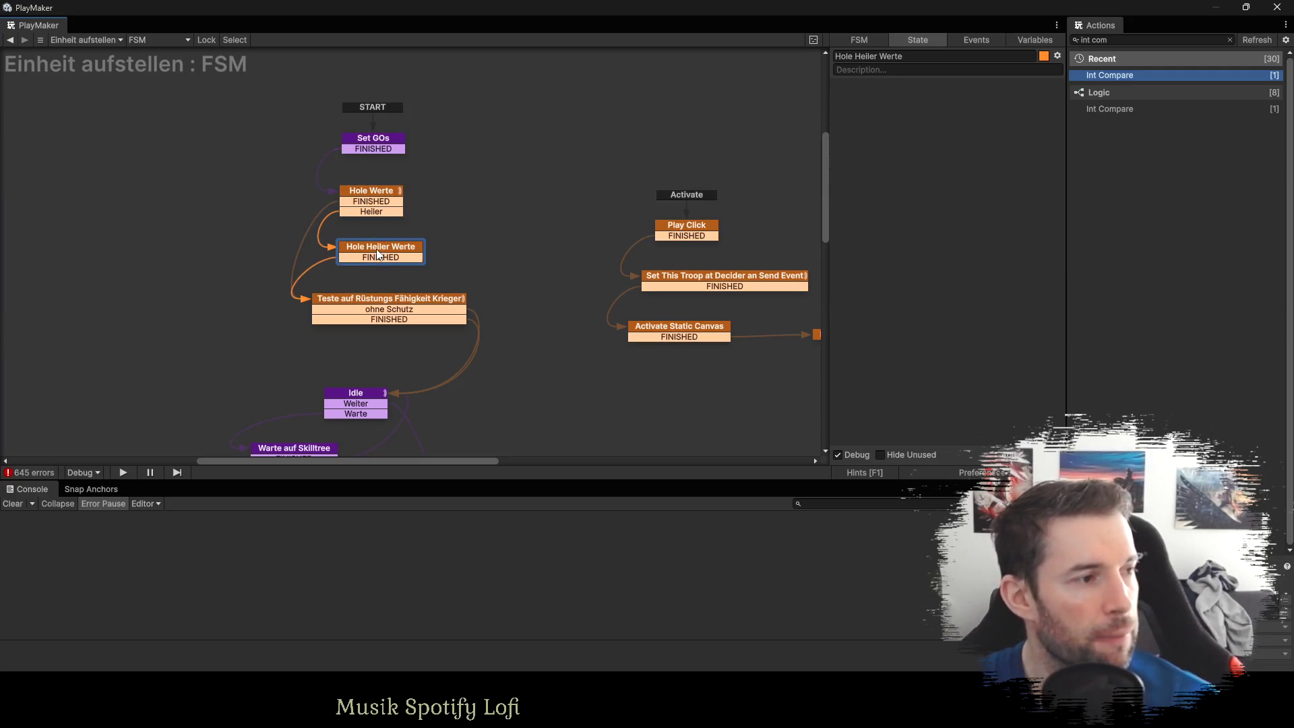
left_click(359, 195)
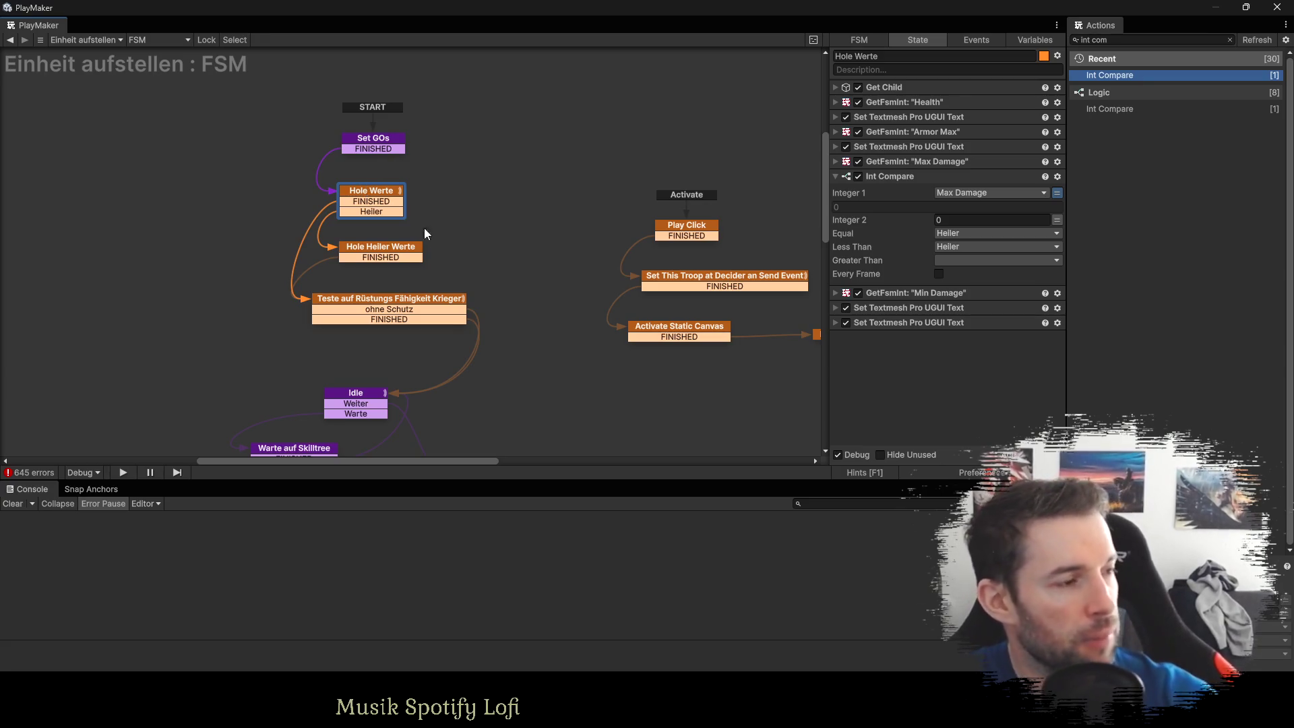
left_click(367, 142)
left_click(362, 200)
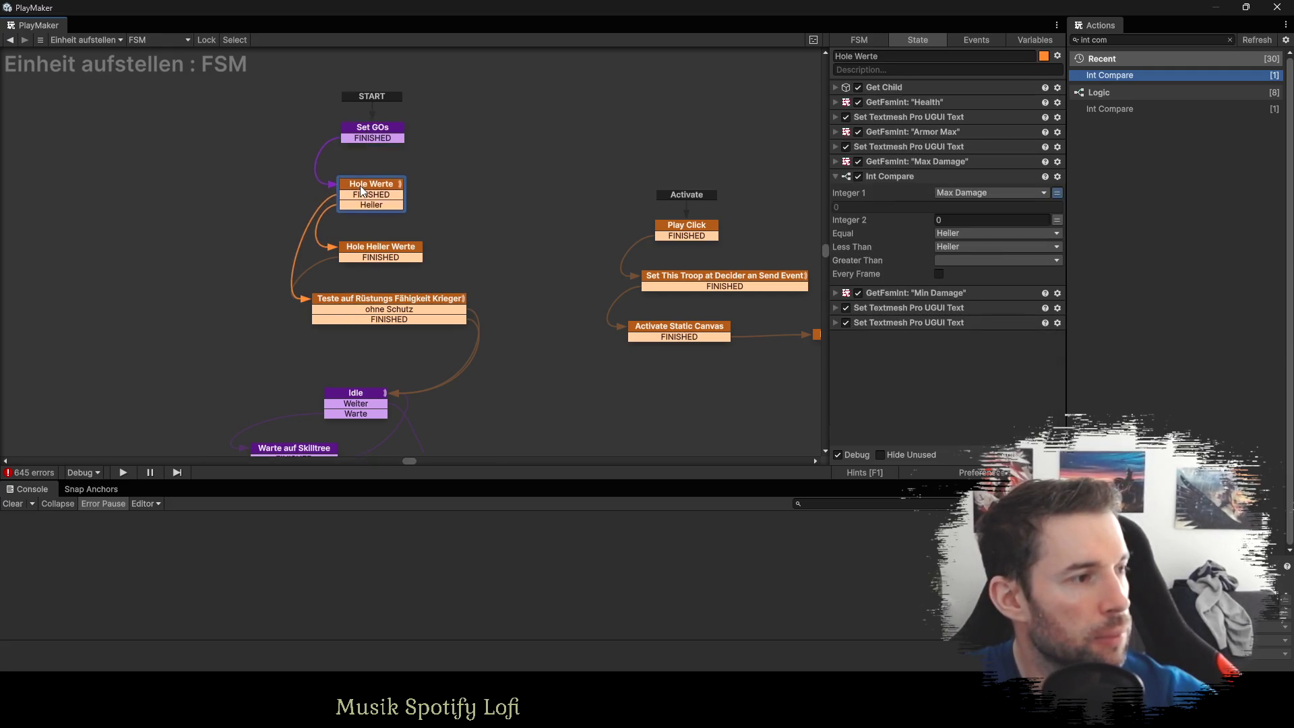
left_click(366, 246)
left_click(512, 222)
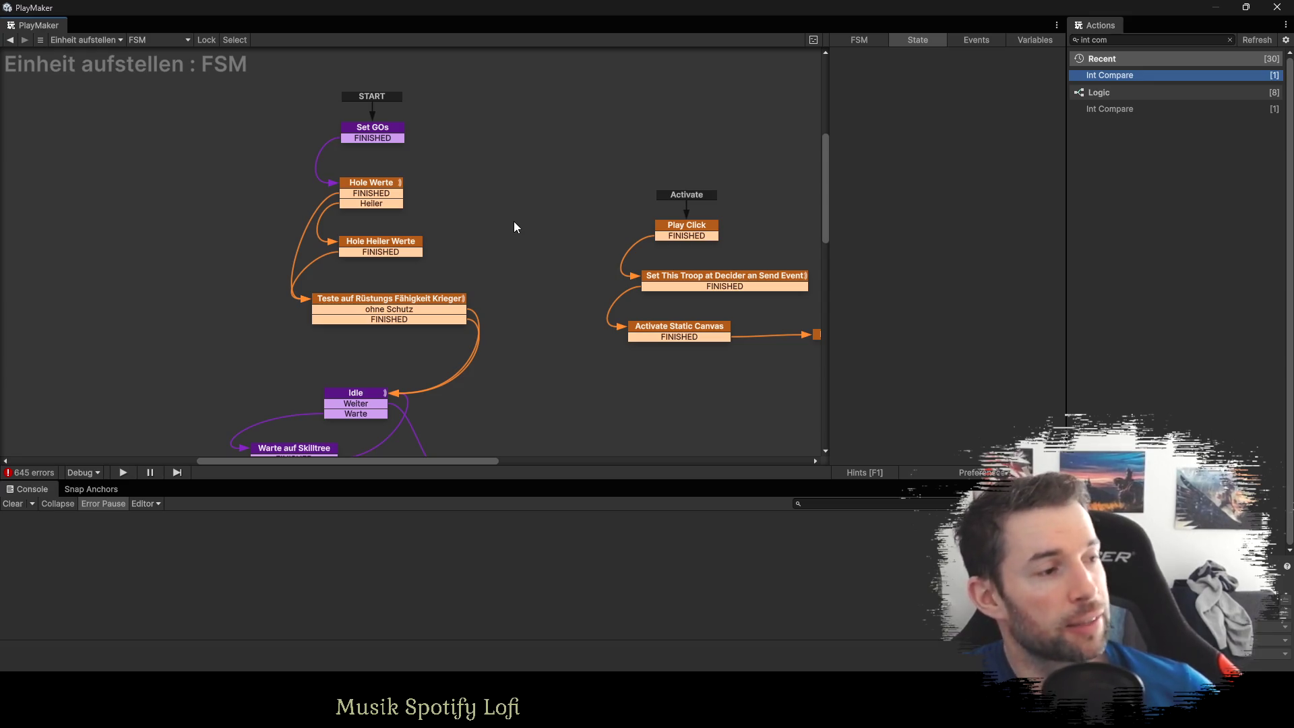
left_click(358, 184)
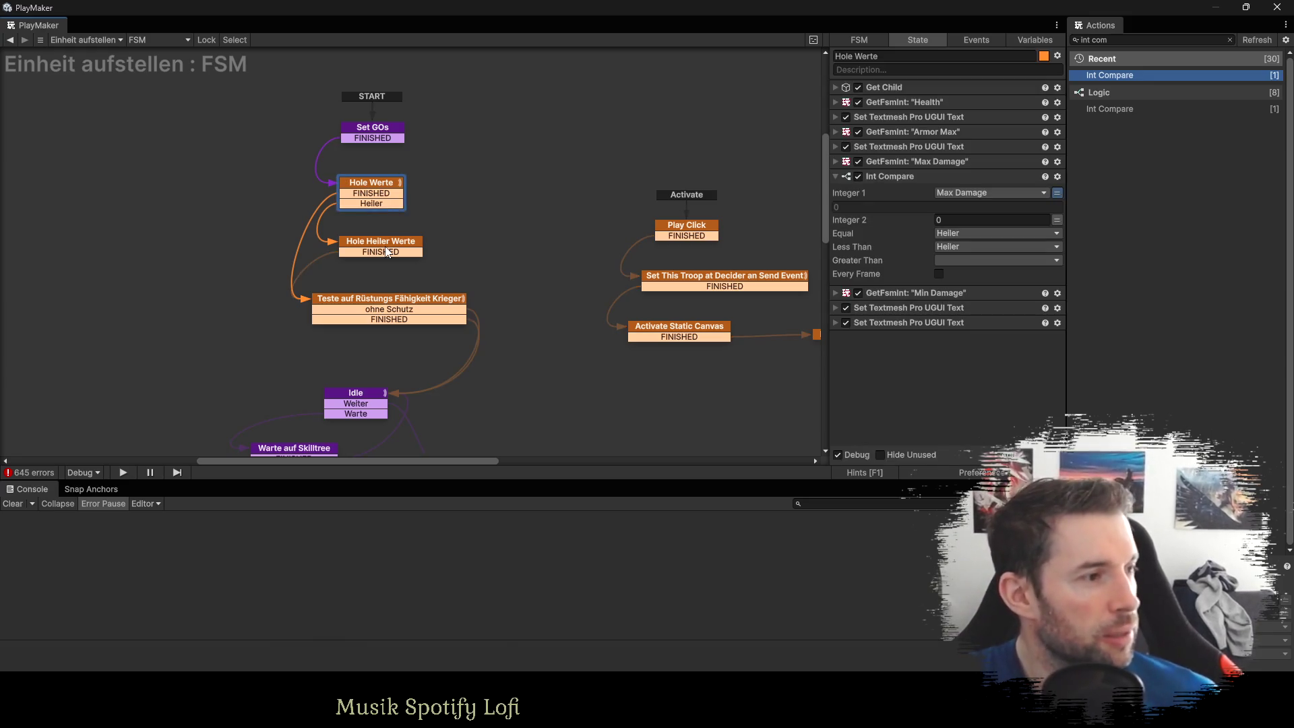
left_click(387, 251)
left_click(381, 185)
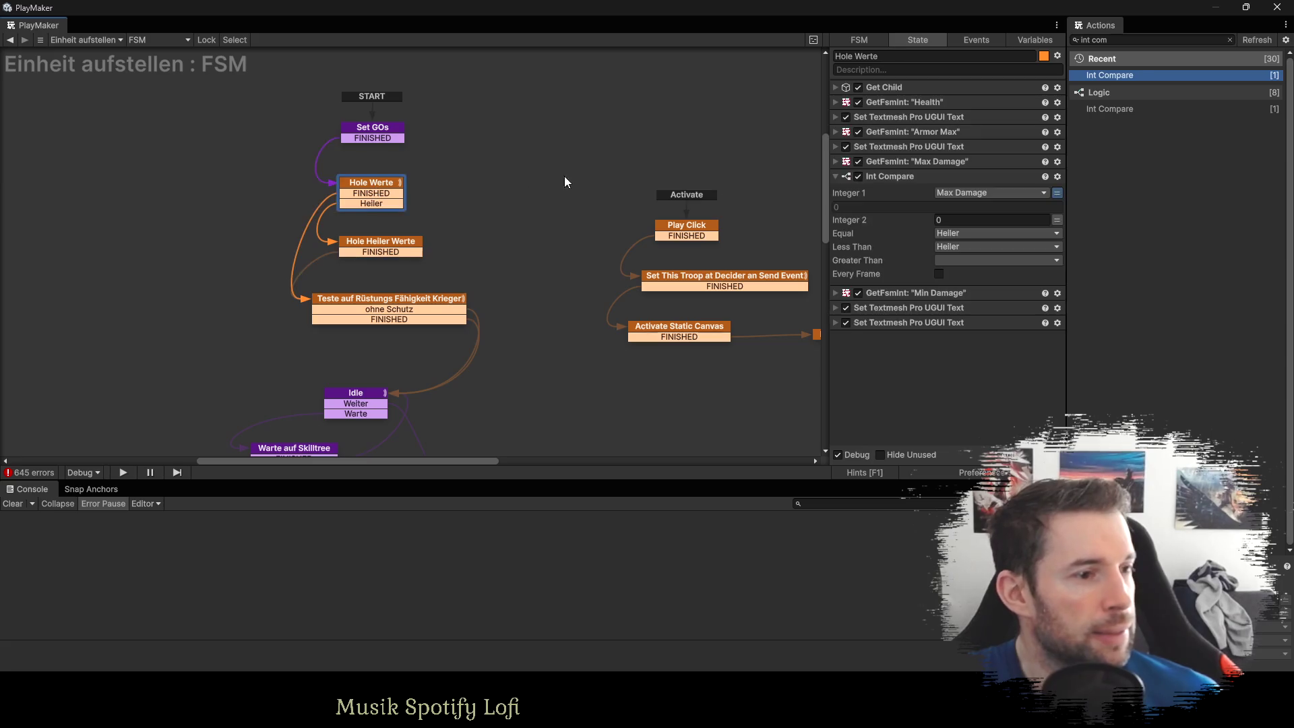
Copy Hole Werte's Max Damage and Min Damage GetFsmInt actions and two text actions into Hole Heiler Werte.
left_click(834, 176)
left_click(888, 163)
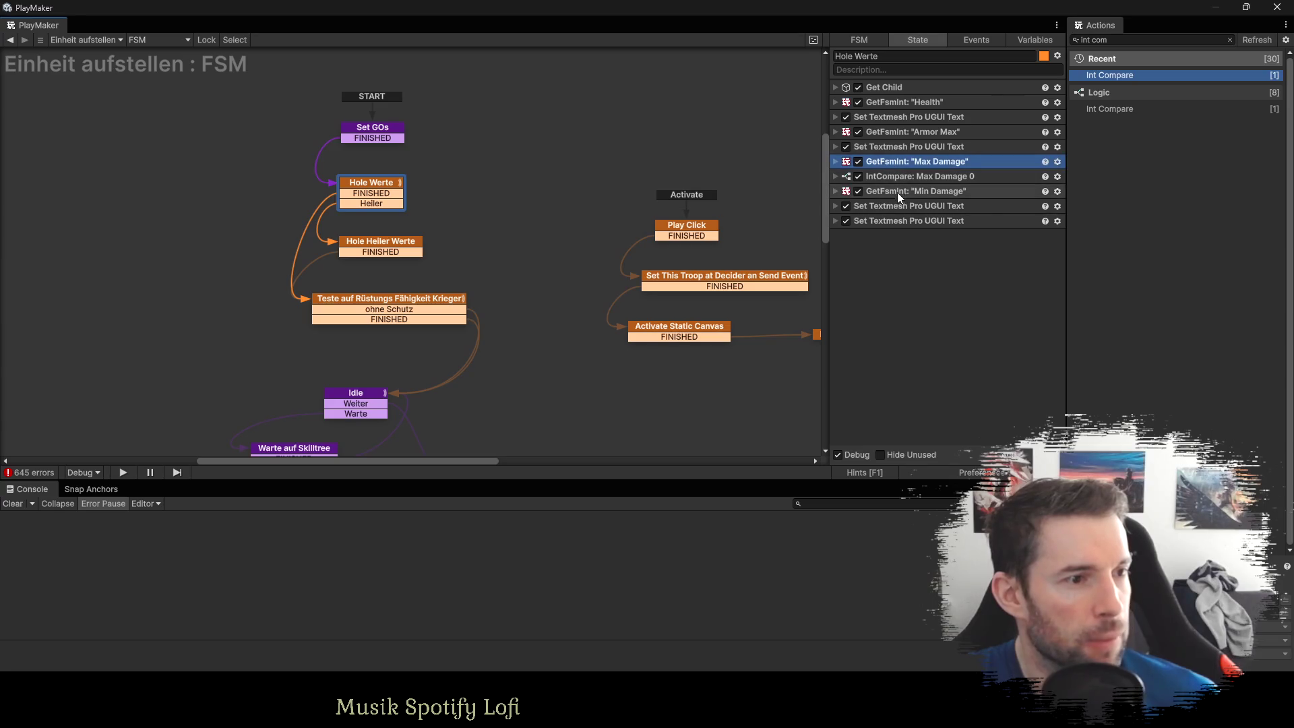
left_click(896, 193, "ctrl")
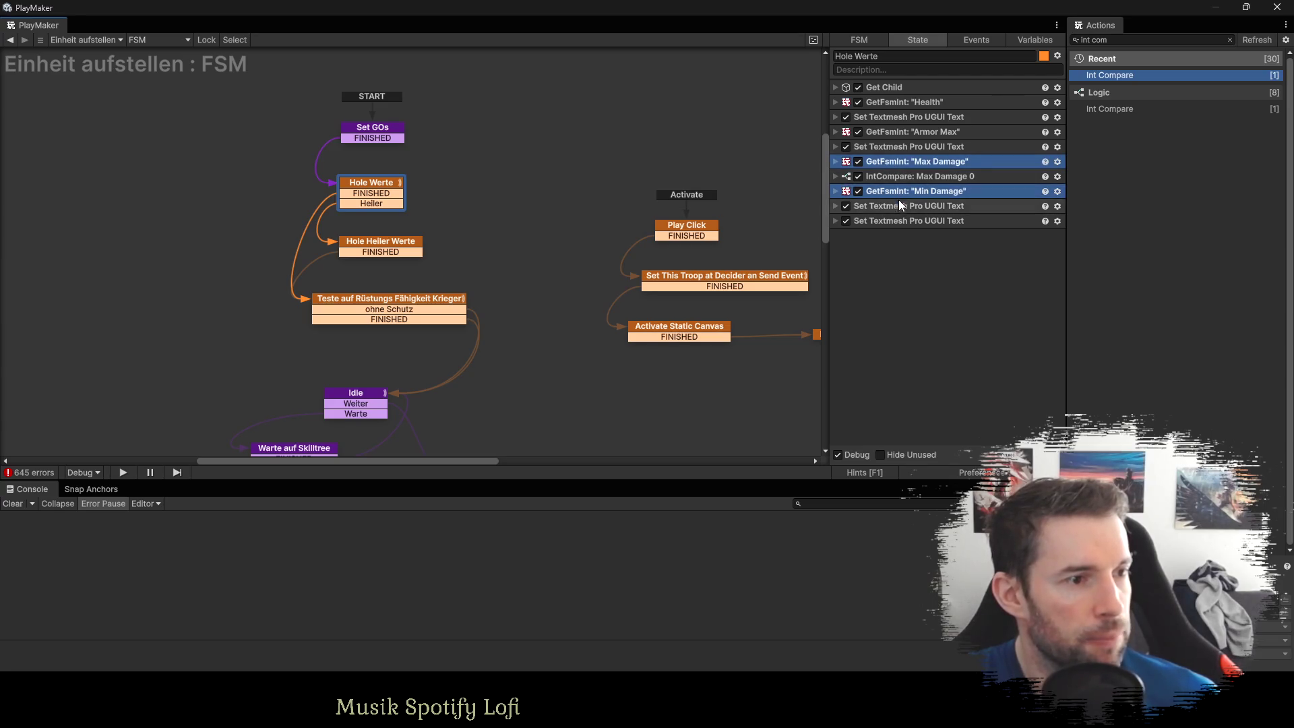
left_click(897, 205, "ctrl")
left_click(897, 220, "ctrl")
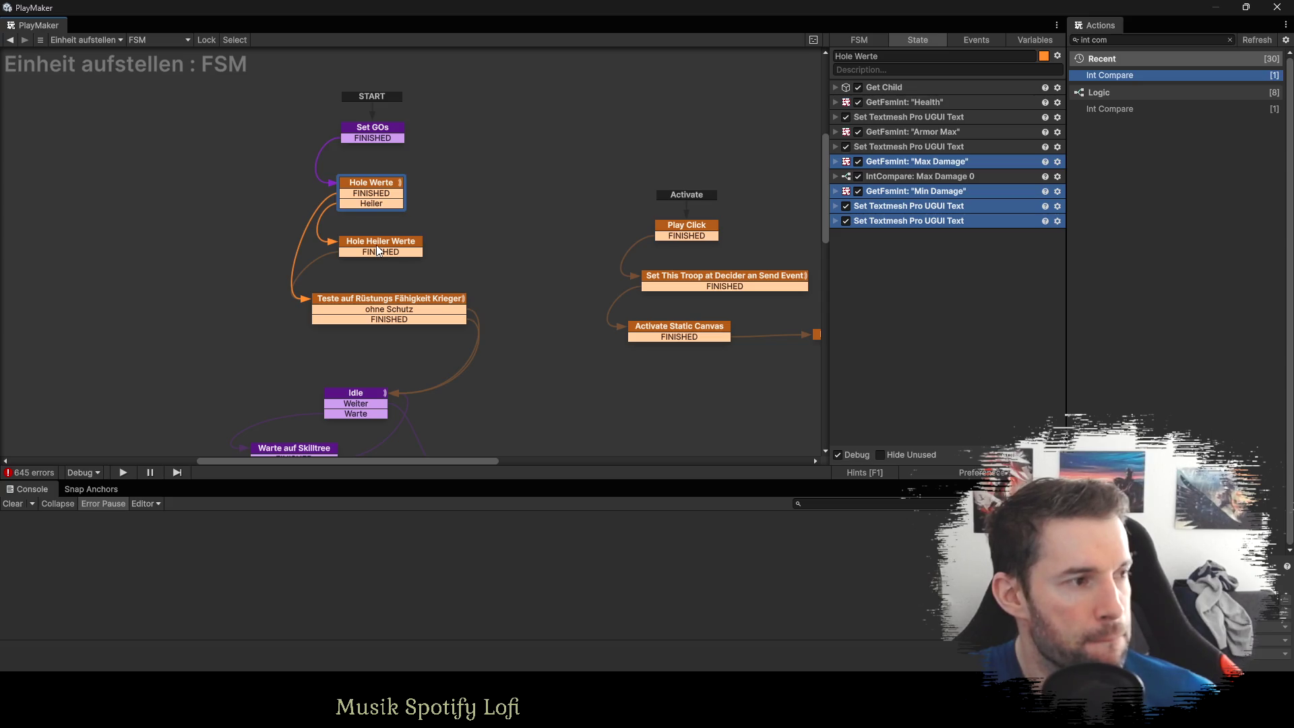
left_click(378, 251)
key("ctrl+v")
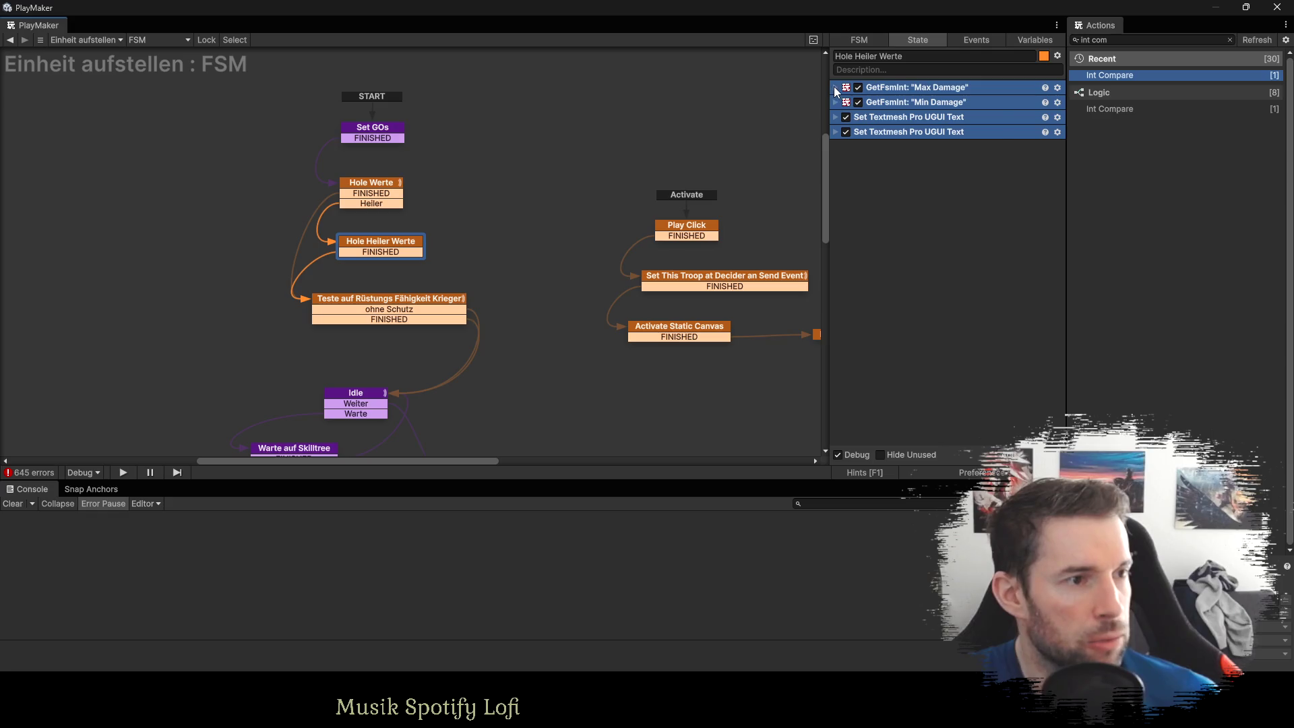
Change the pasted Get Fsm Int variable names to Max Heal and Min Heal.
left_click(835, 88)
left_click(835, 218)
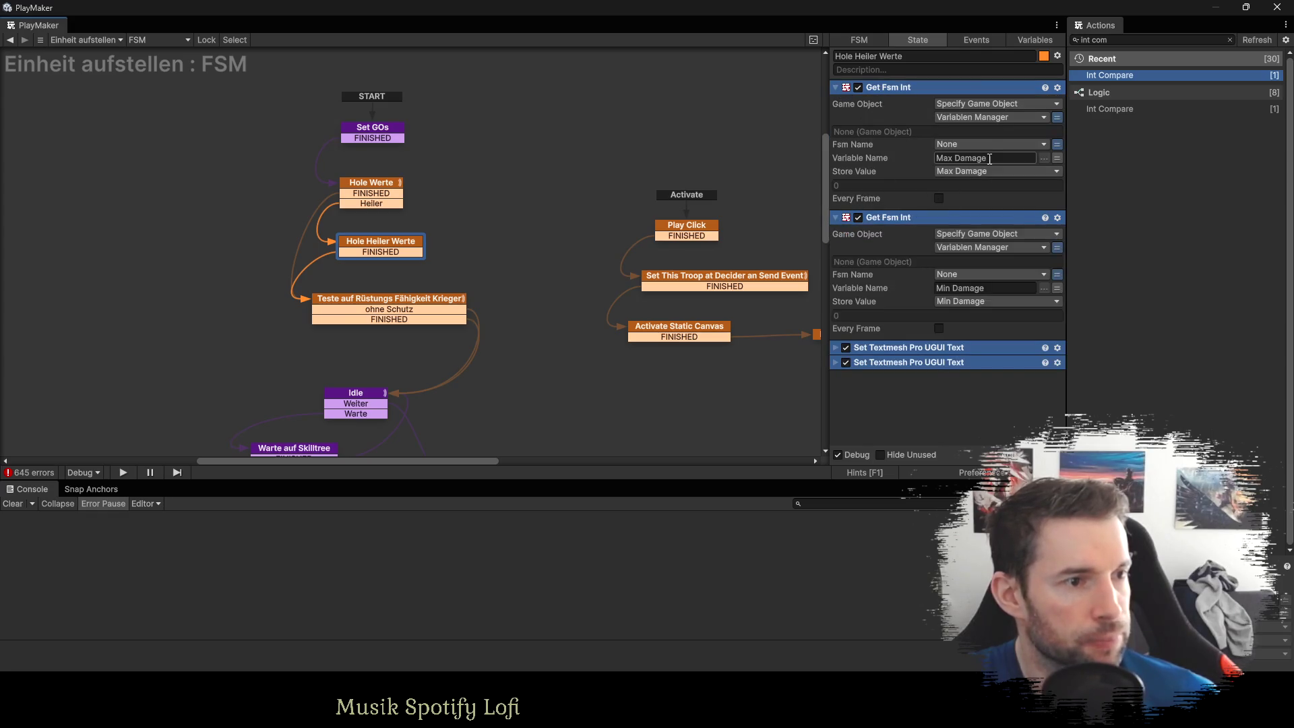
left_click_drag(989, 159, 957, 158)
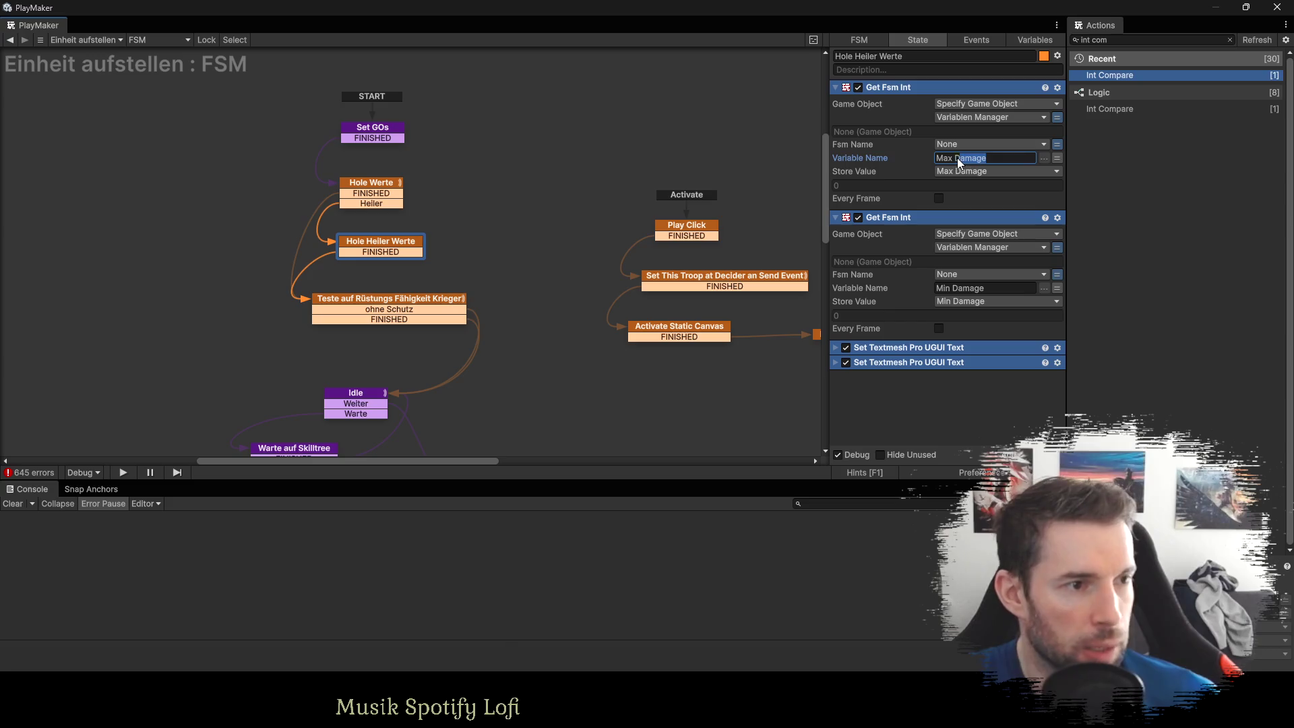
type("Heal")
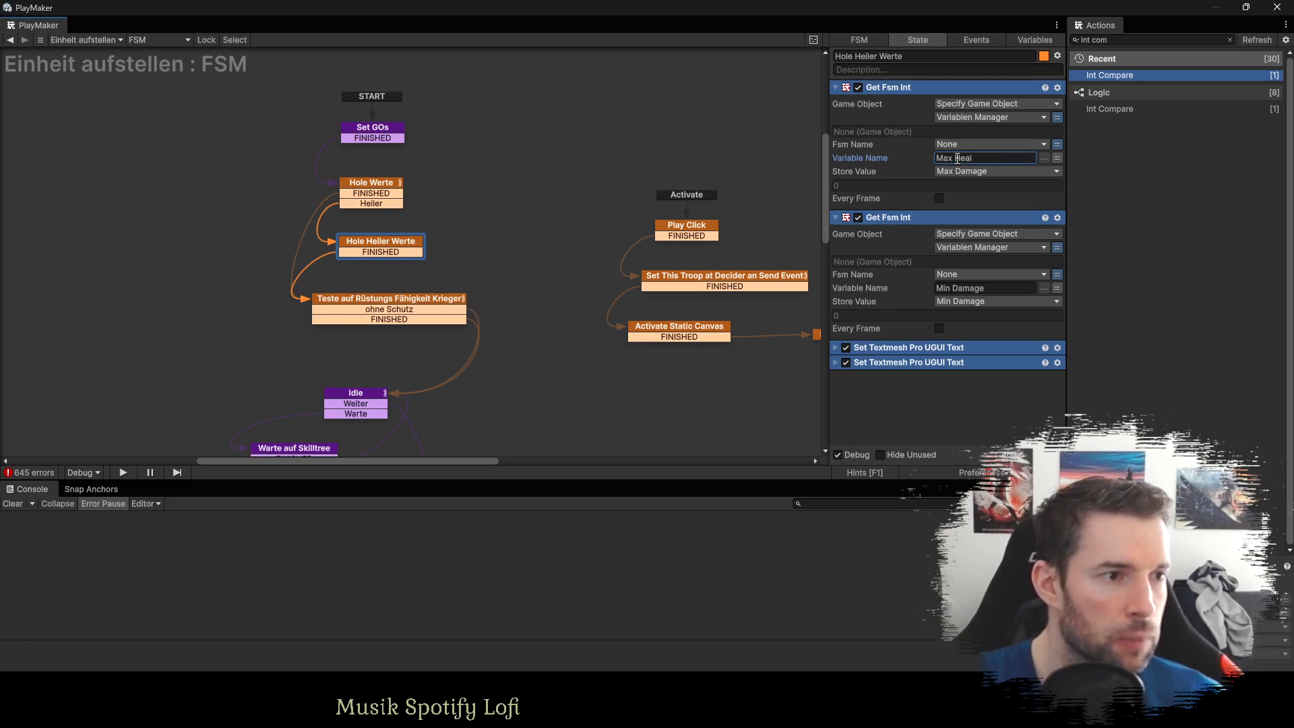
key("Return")
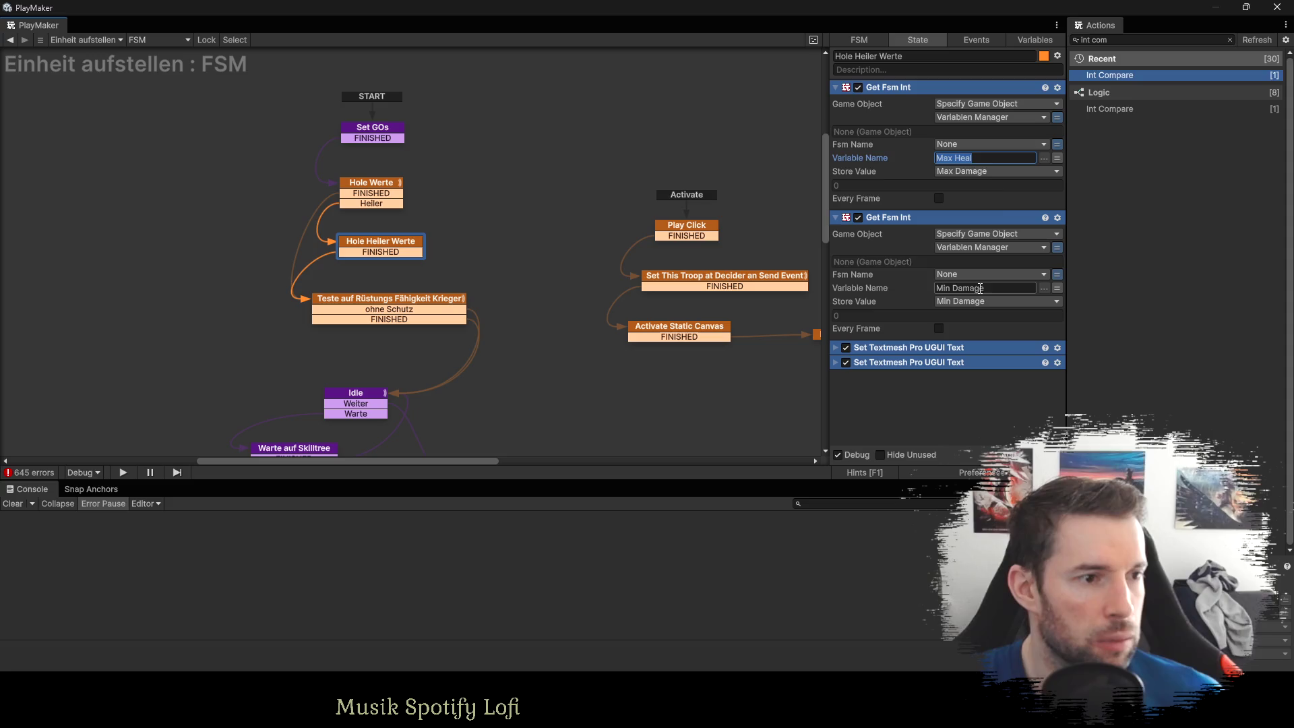
left_click_drag(980, 156, 954, 156)
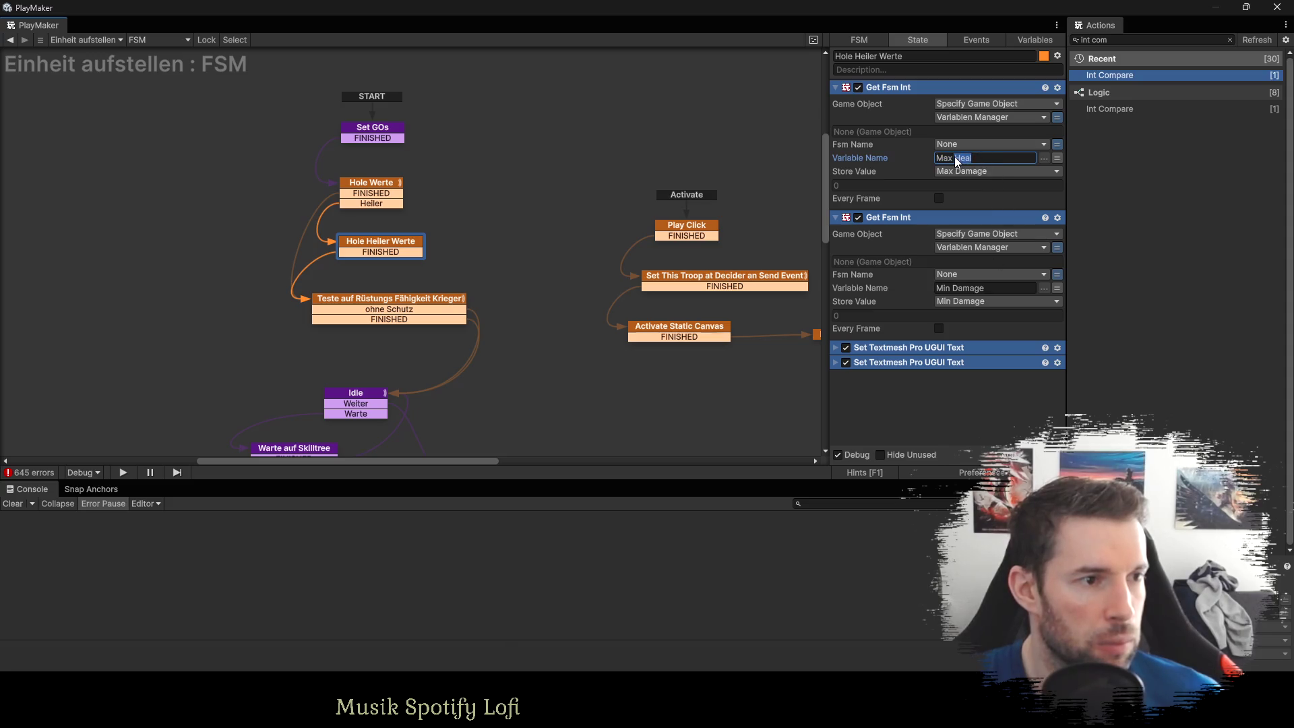
left_click(961, 287)
left_click(970, 288)
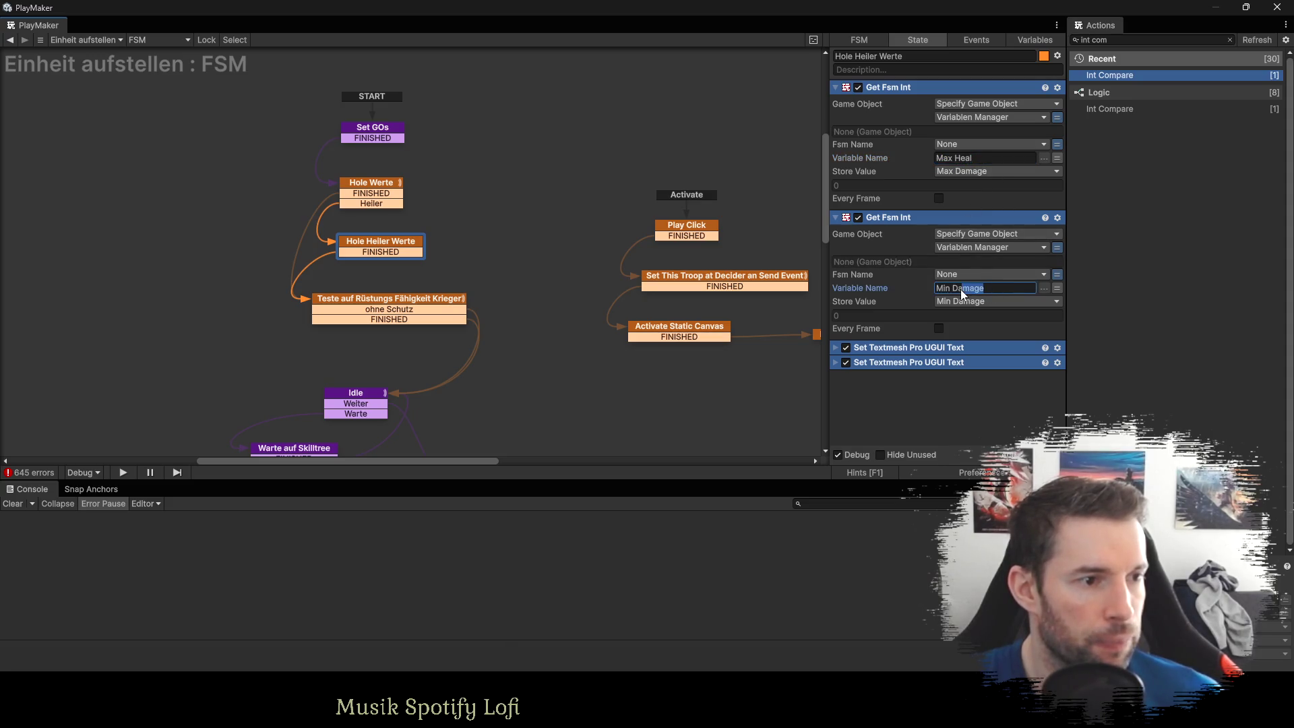
type("Heal")
left_click(952, 415)
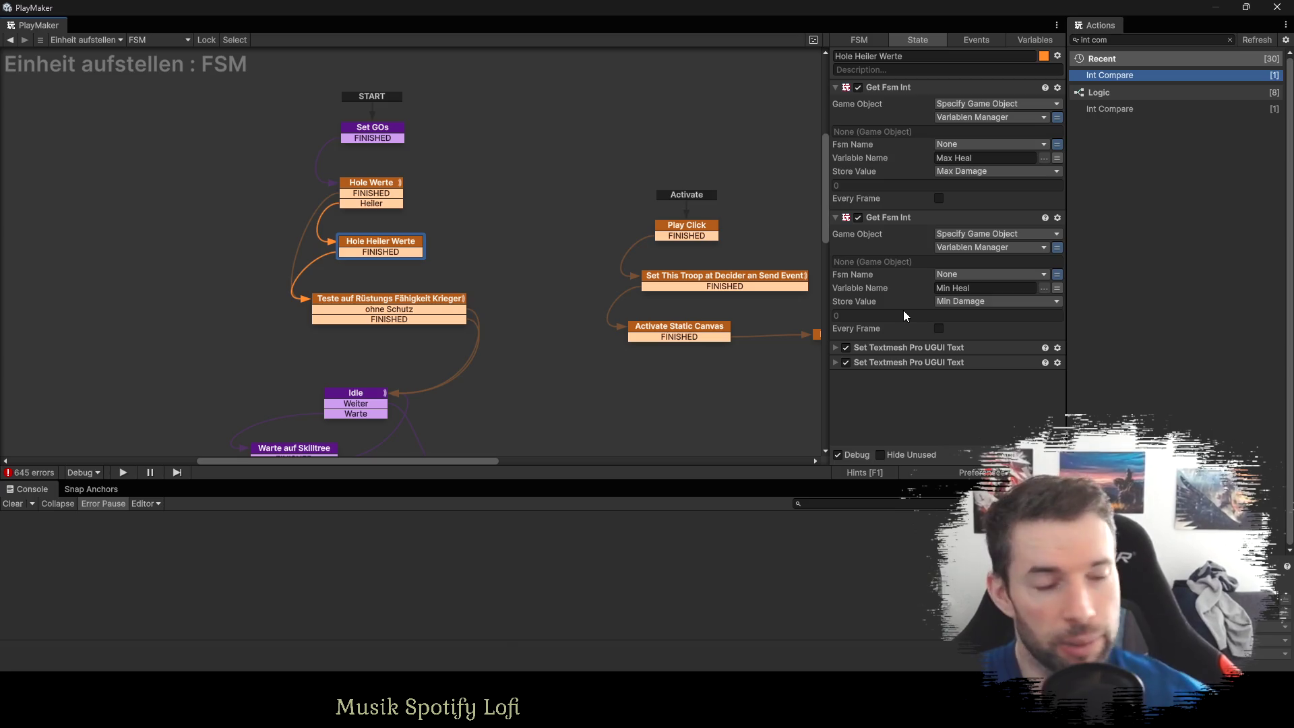
Expand and look over the two pasted Set Textmesh Pro UGUI Text actions in Hole Heiler Werte.
left_click(835, 347)
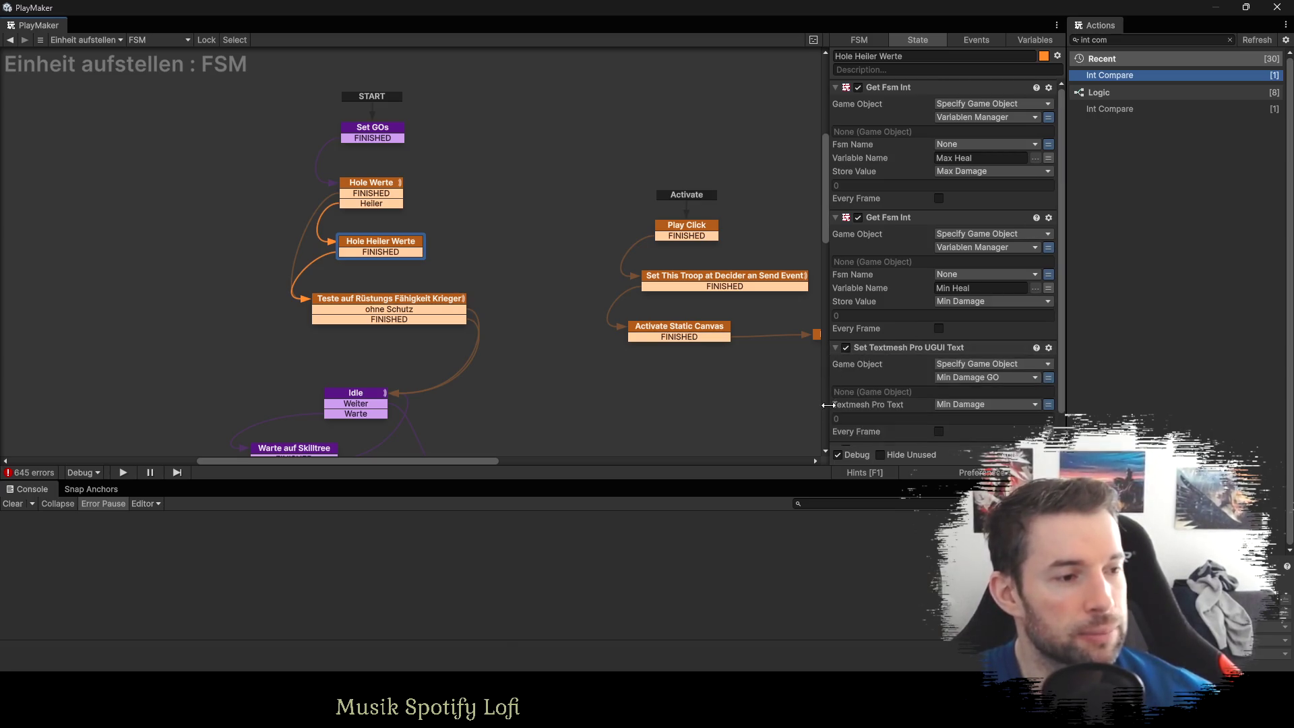
scroll(846, 389, "down", 1)
left_click(835, 423)
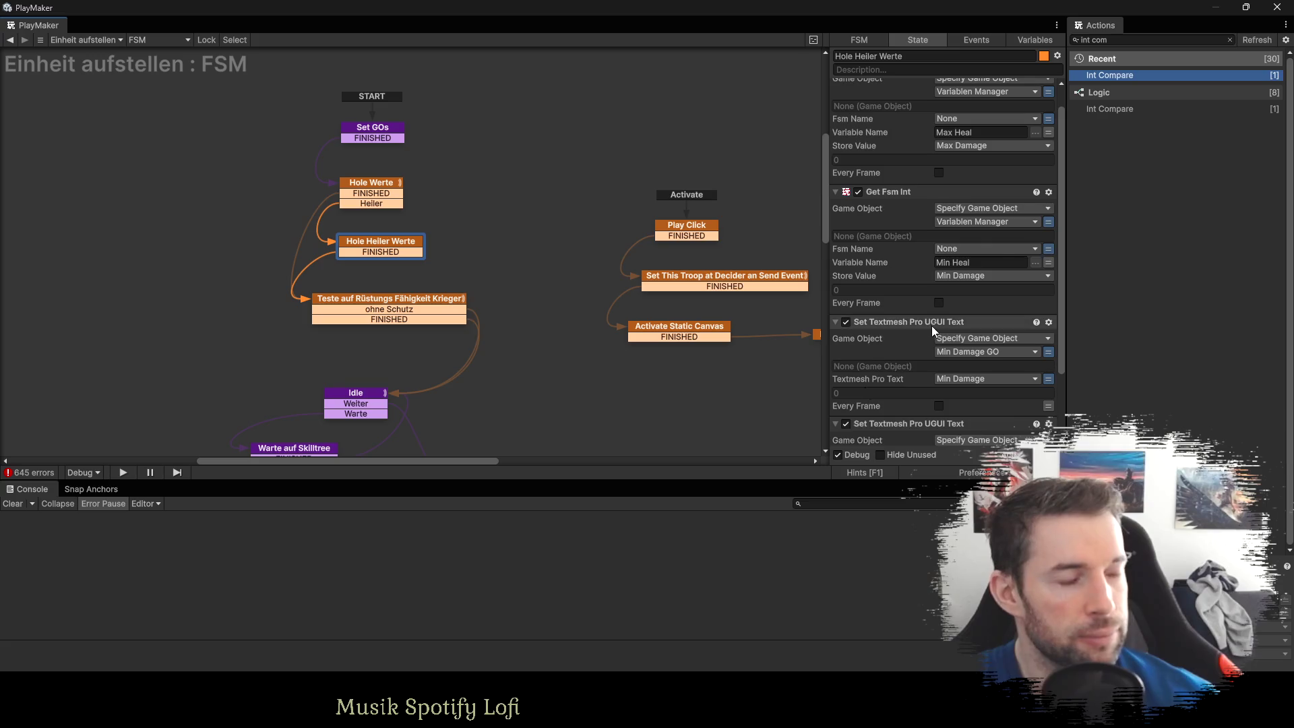
scroll(931, 325, "up", 1)
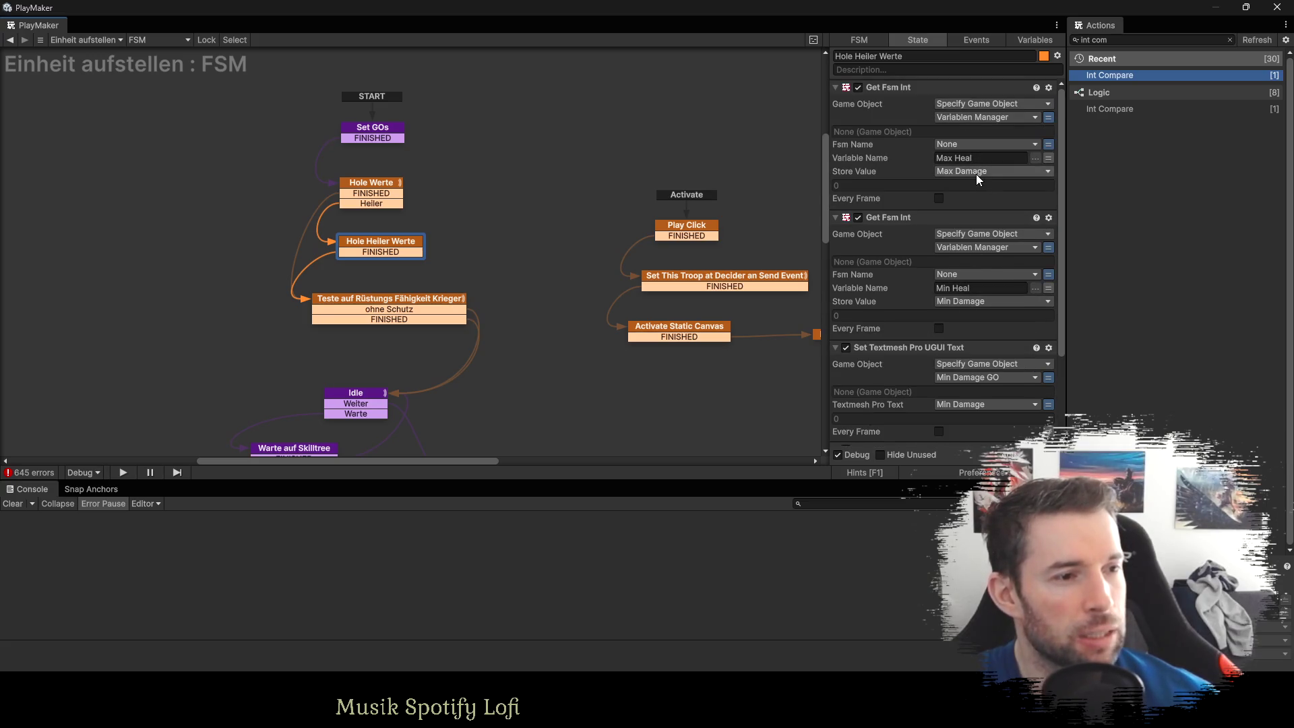
scroll(975, 173, "down", 4)
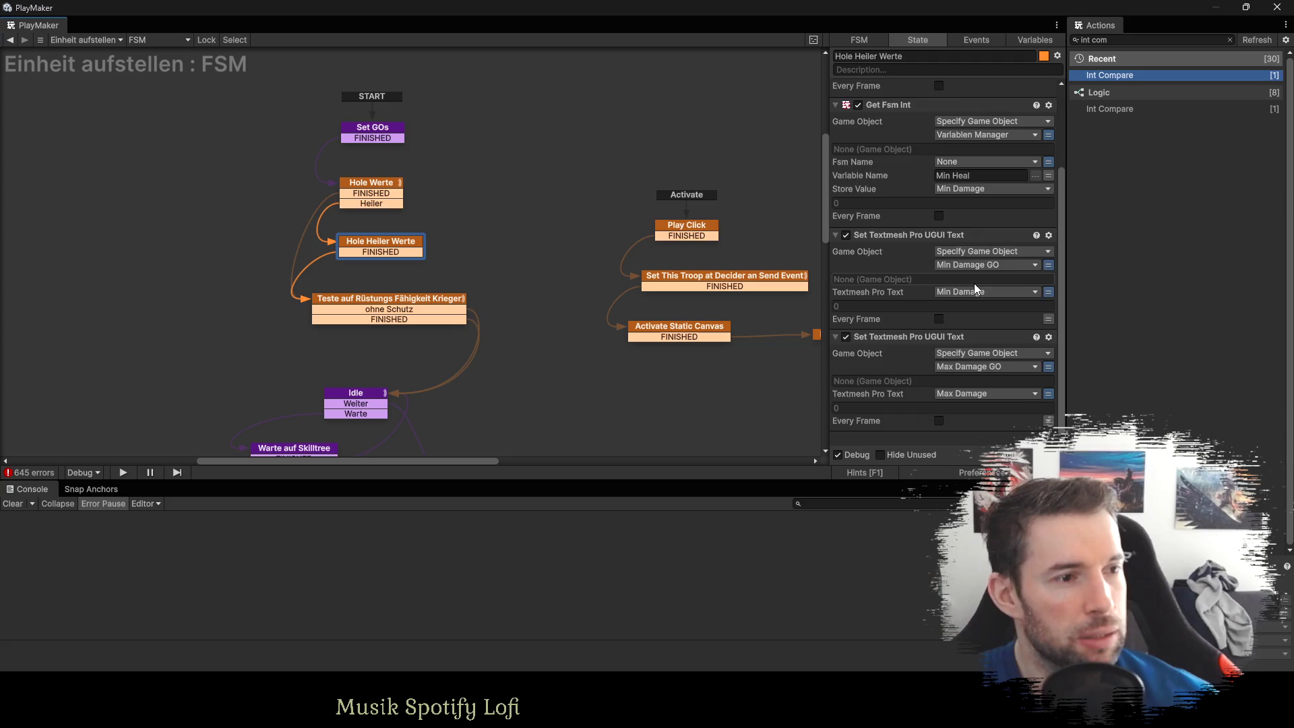
scroll(973, 283, "up", 4)
scroll(973, 283, "down", 4)
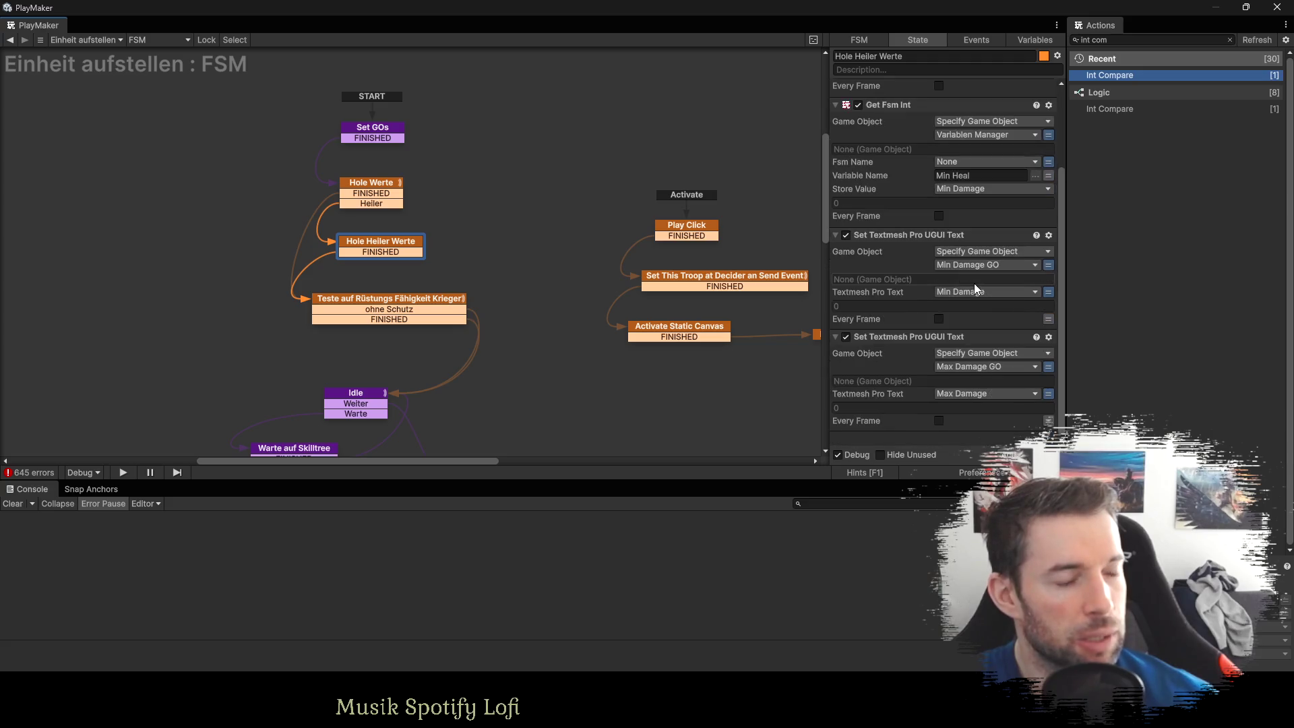
Expand all of Hole Werte's actions and scroll through them for comparison.
left_click(369, 188)
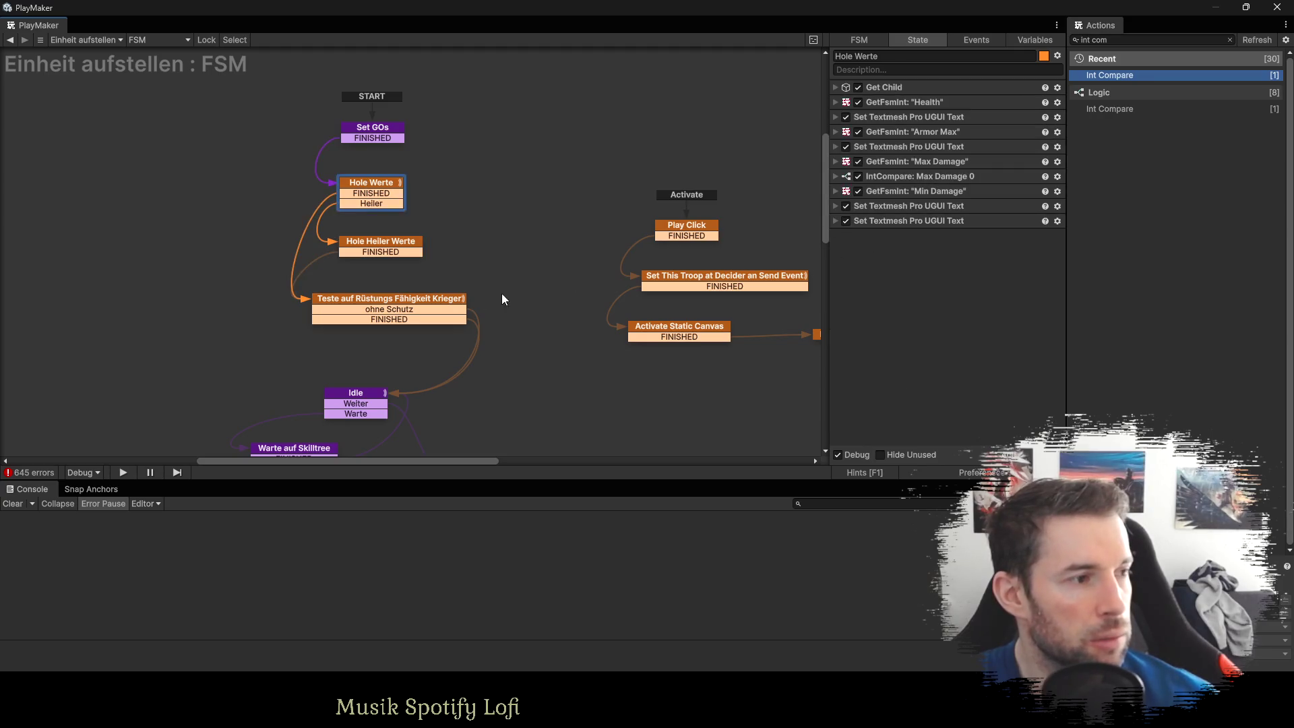
left_click(355, 297)
left_click(346, 186)
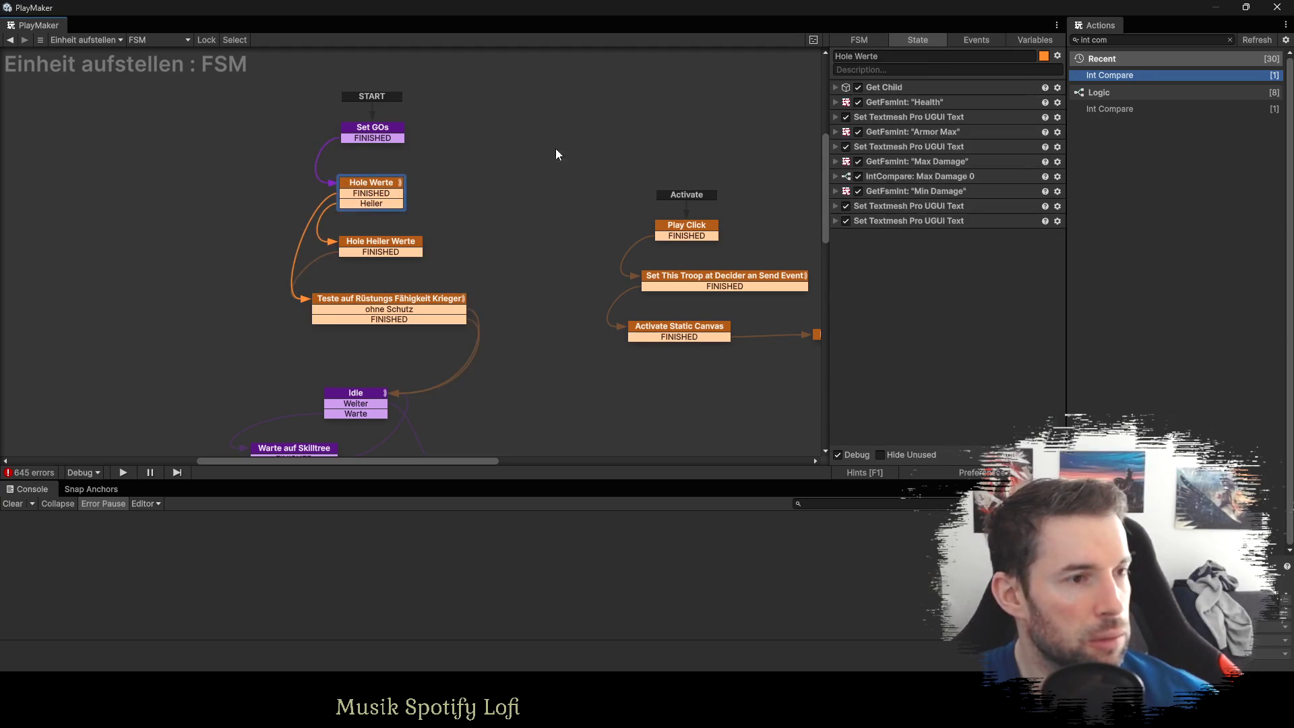
left_click(834, 87)
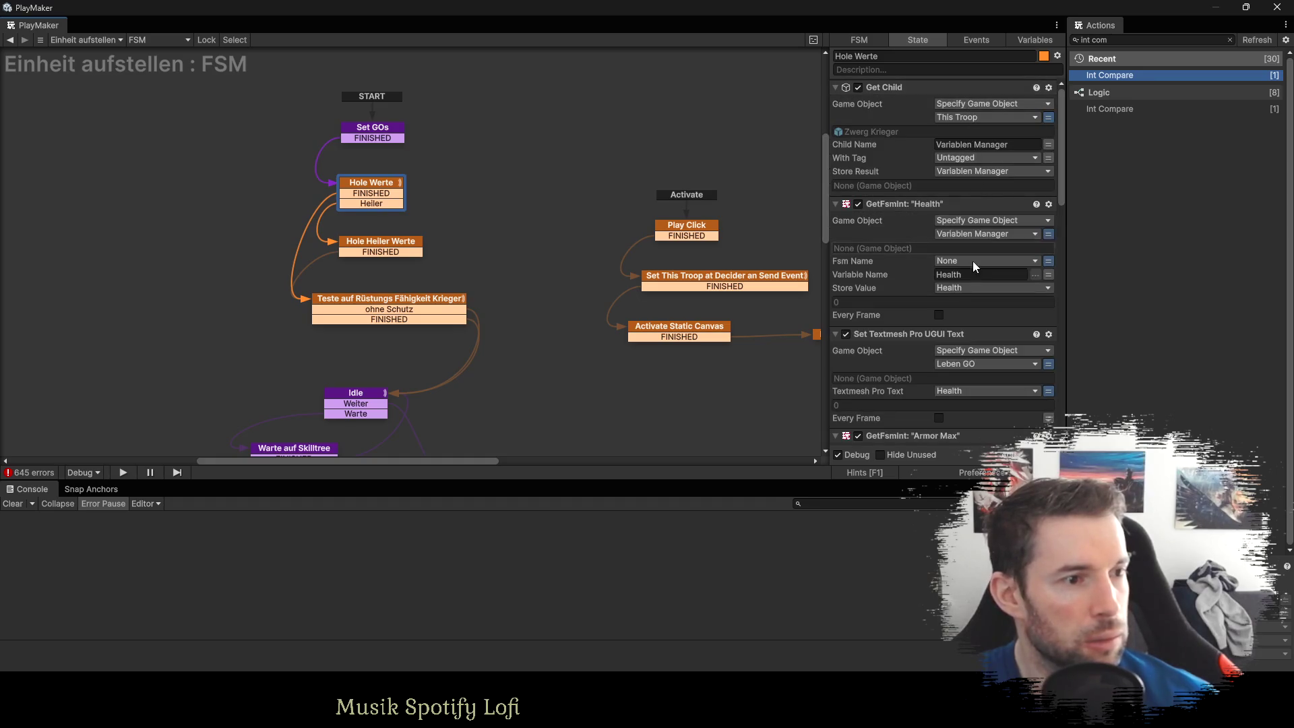
scroll(970, 281, "down", 5)
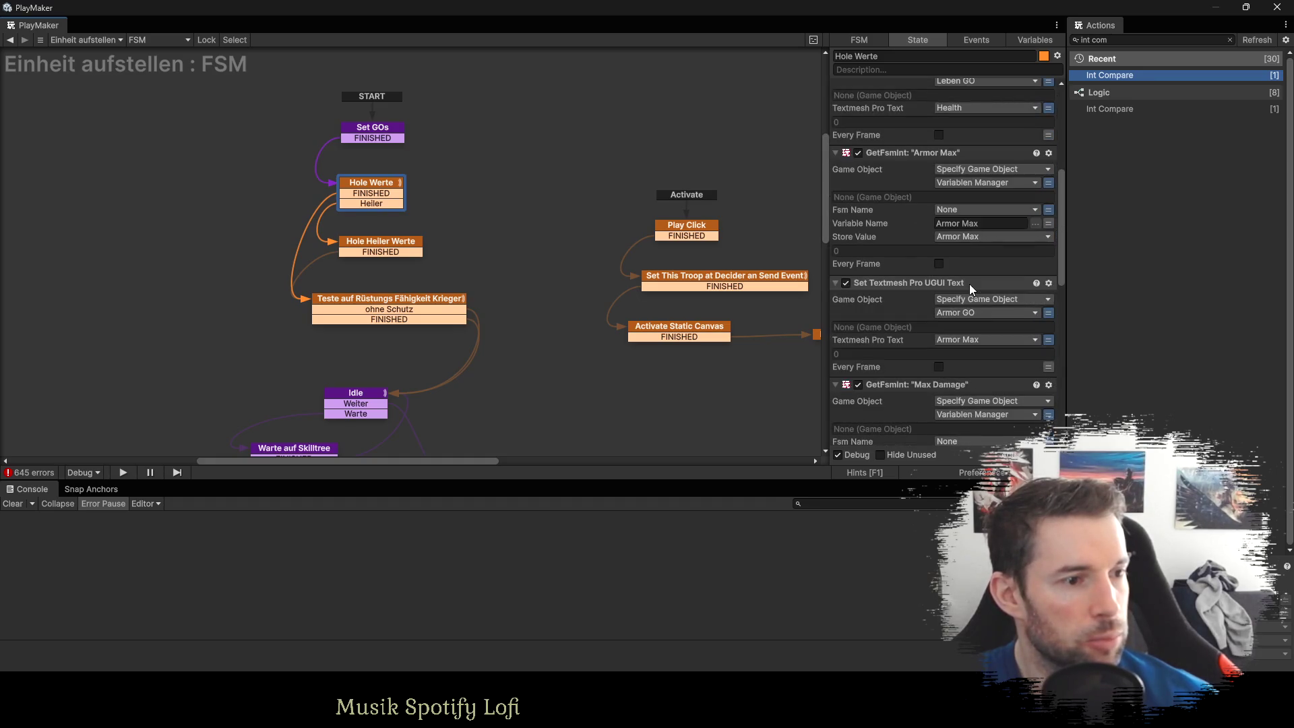
scroll(967, 286, "down", 10)
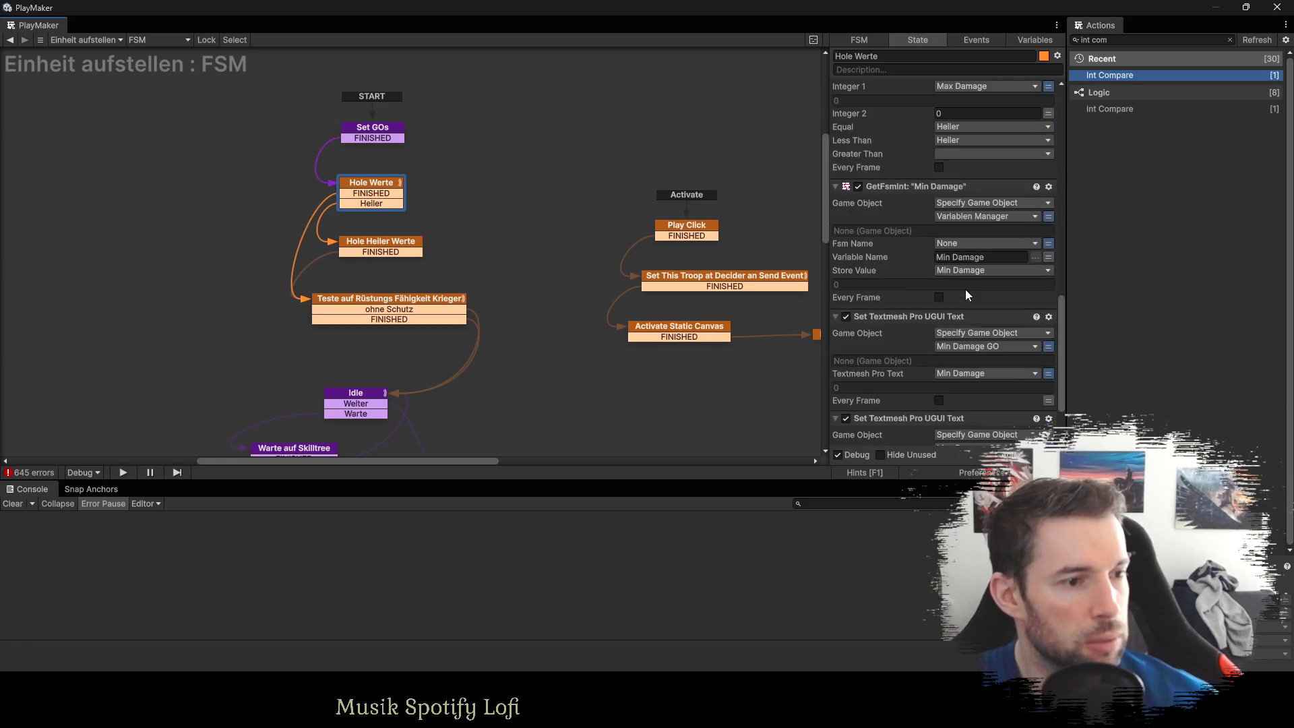
scroll(965, 289, "down", 3)
Set the Get Fsm Bool Game Object in Teste auf Rüstungs Fähigkeit Krieger to the global Fähigkeiten Manager variable.
left_click(366, 296)
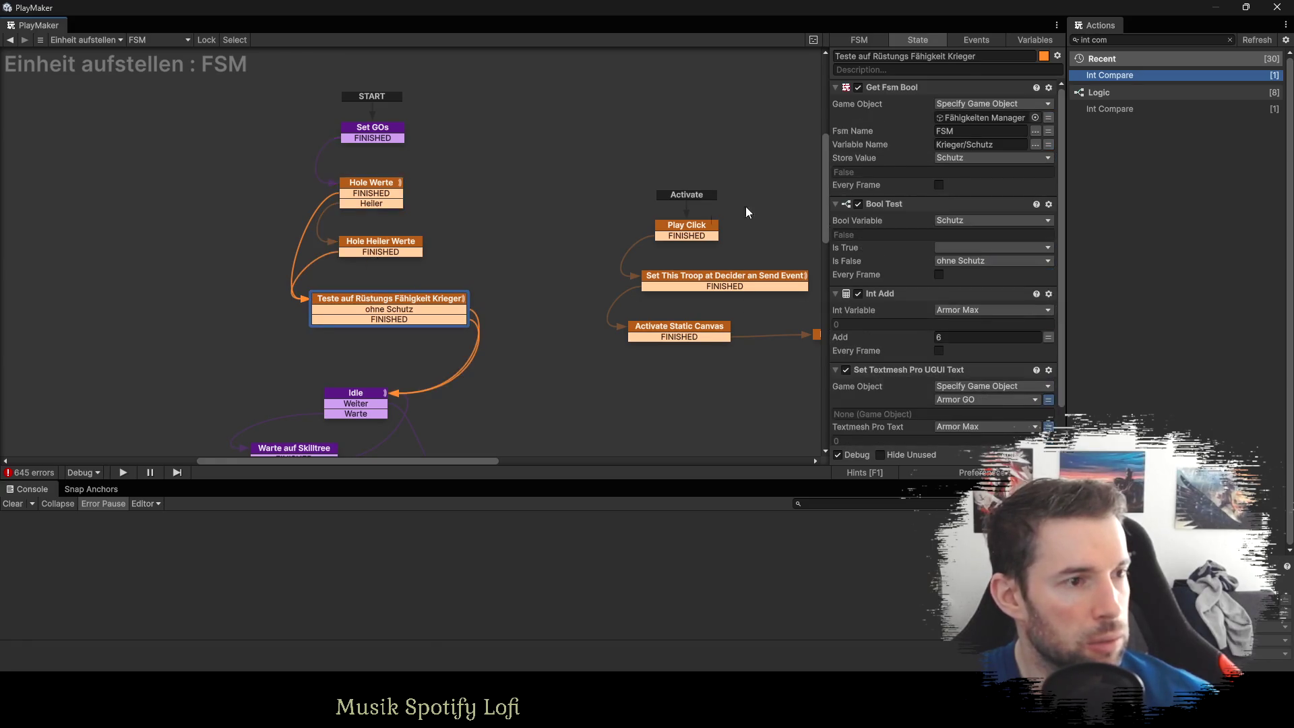
left_click(1049, 118)
left_click(987, 116)
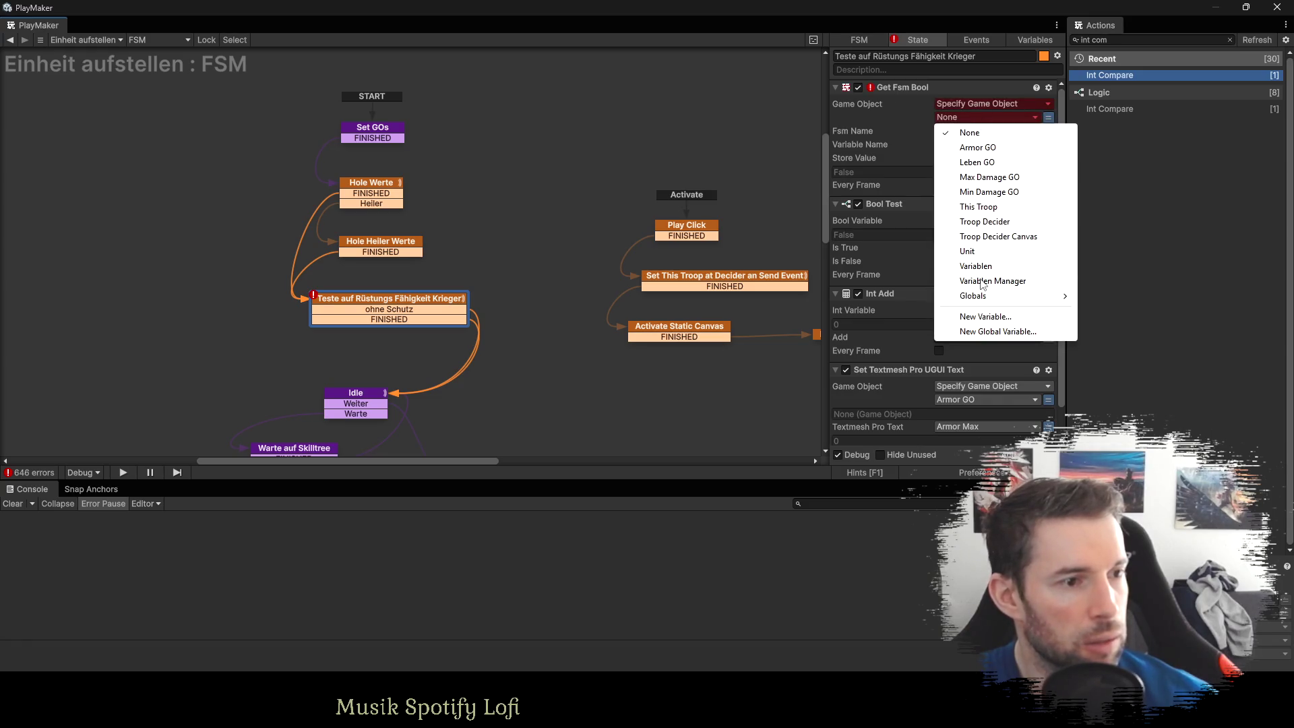
mouse_move(982, 300)
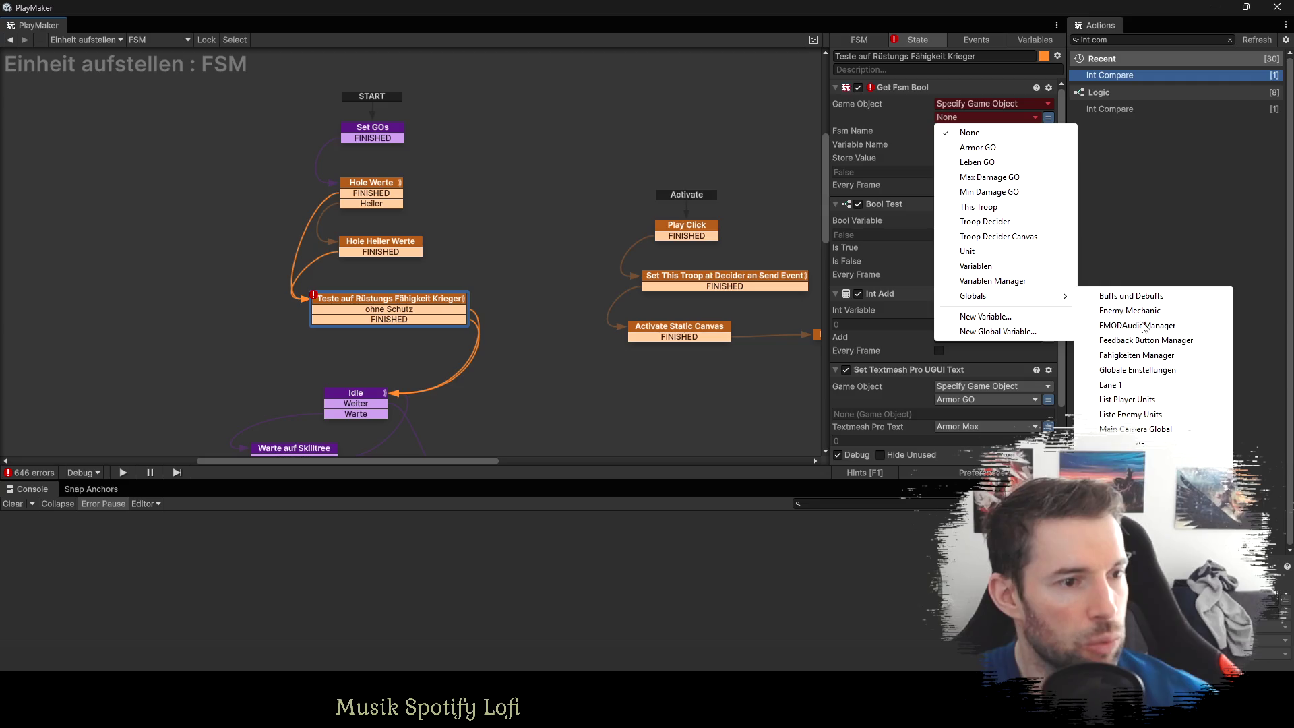
left_click(1139, 356)
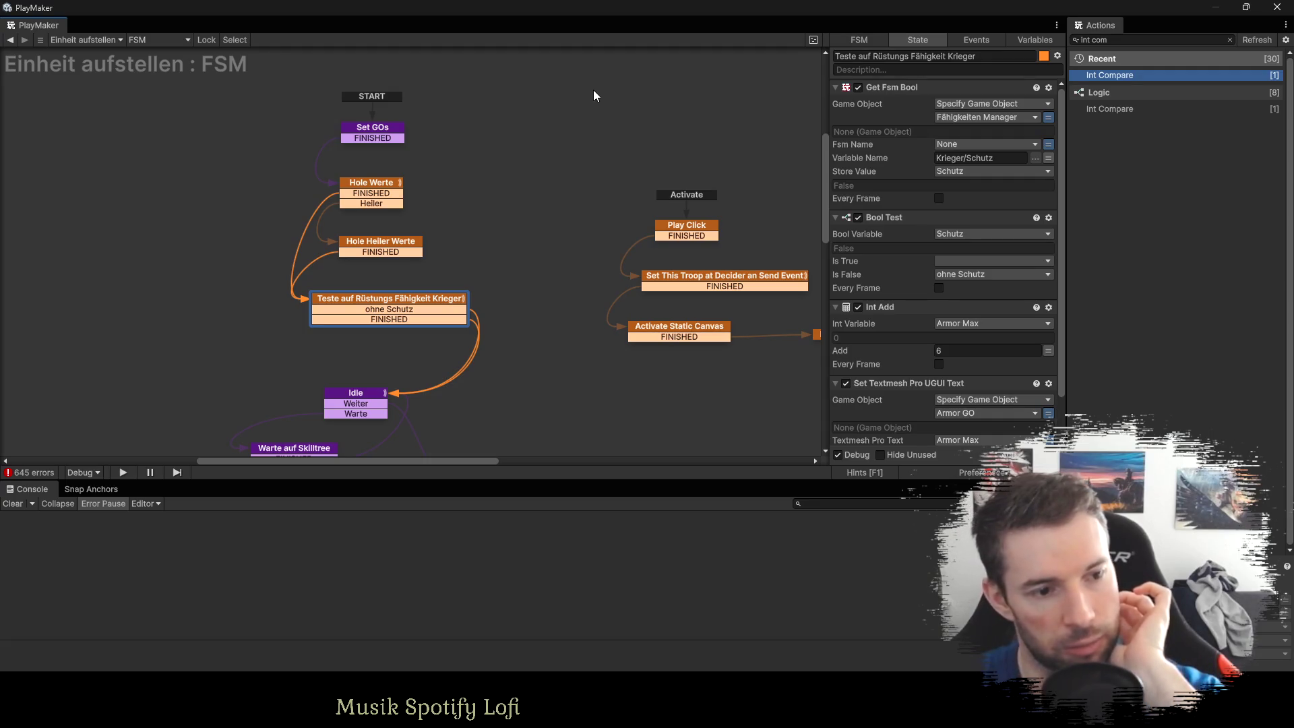
left_click(614, 101)
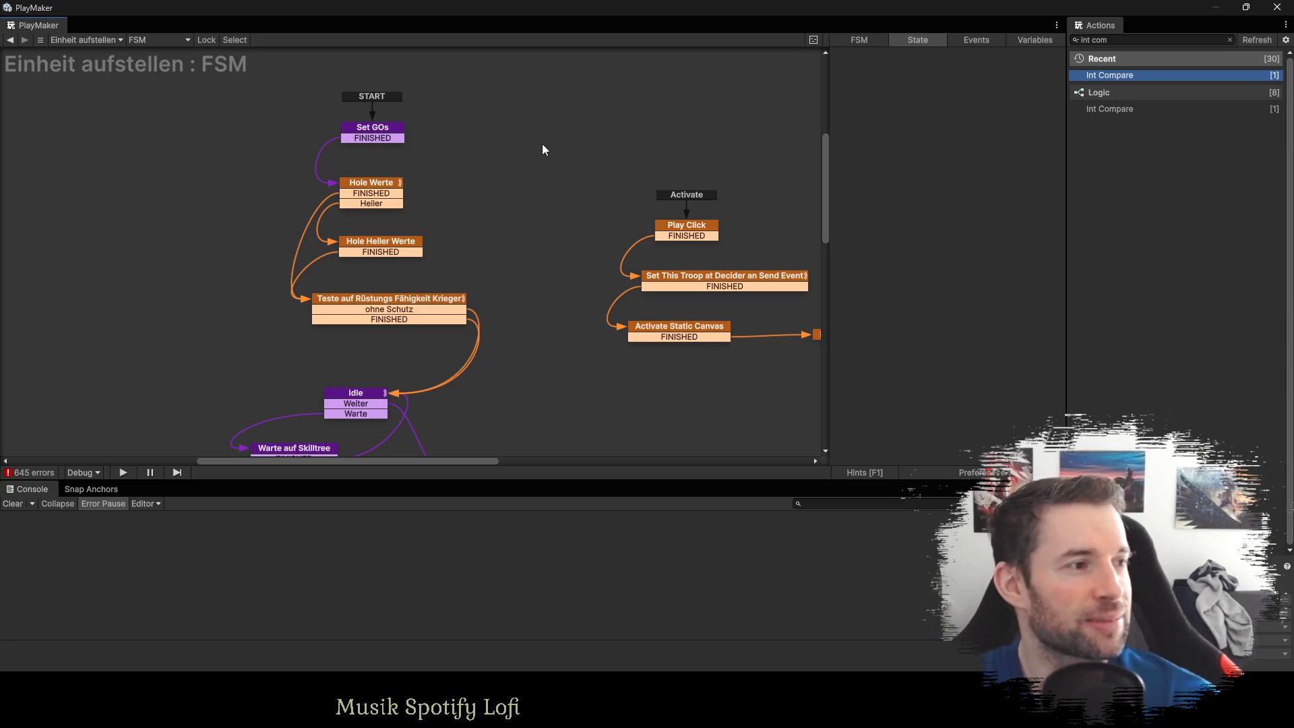
View Set GOs' actions, then scroll through the Hole Werte state's actions.
left_click(386, 131)
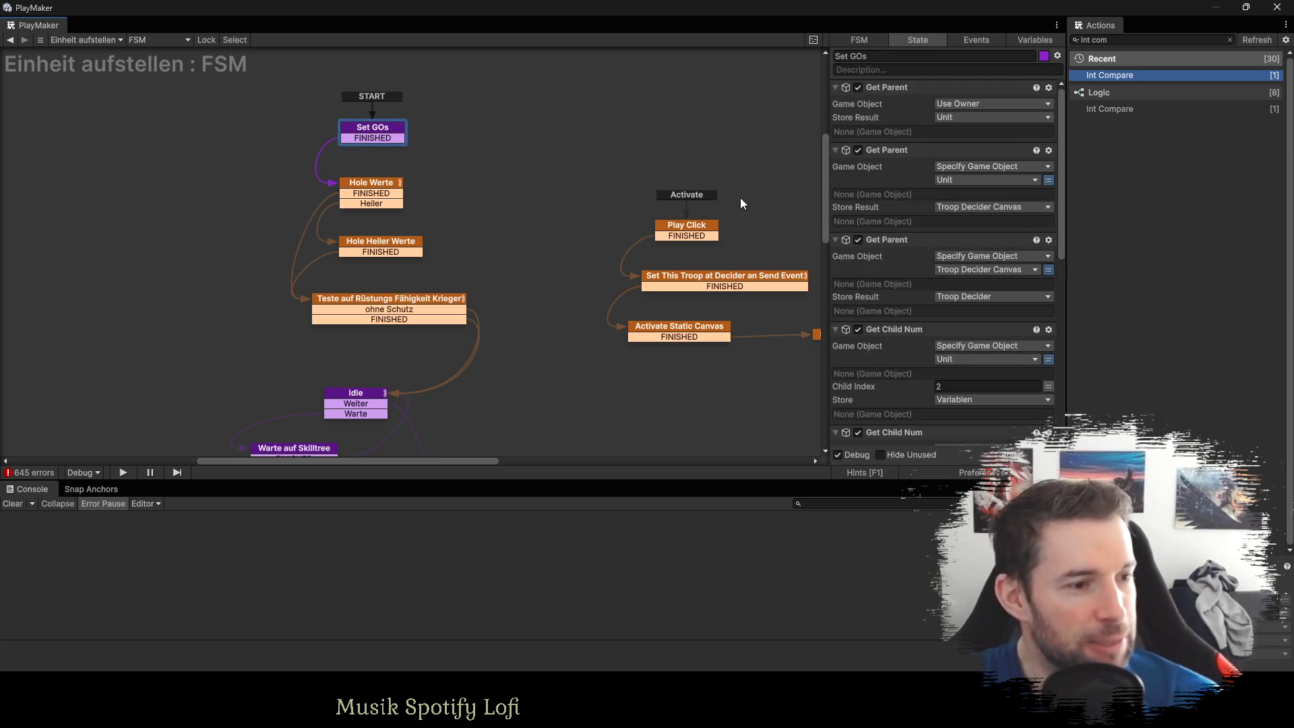
left_click(372, 191)
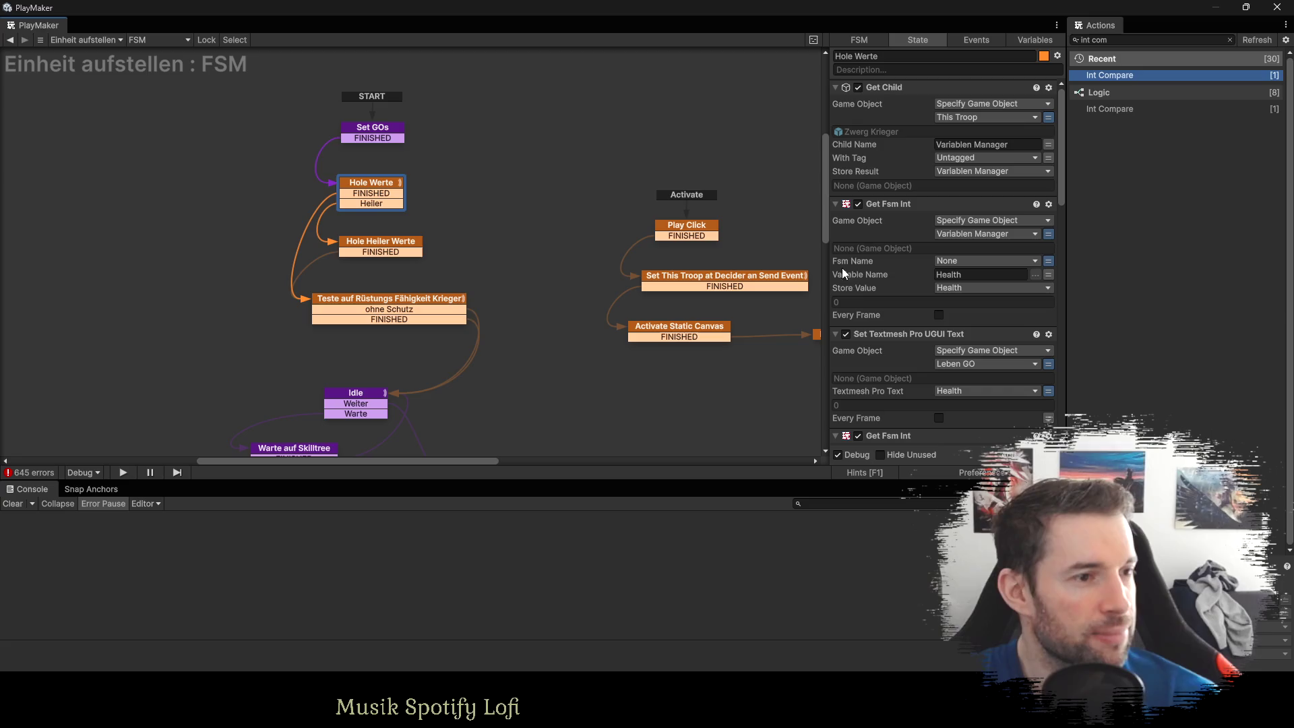
scroll(957, 313, "down", 3)
Select the Teste auf Rüstungs Fähigkeit Krieger state to display its actions in the State inspector.
left_click(419, 308)
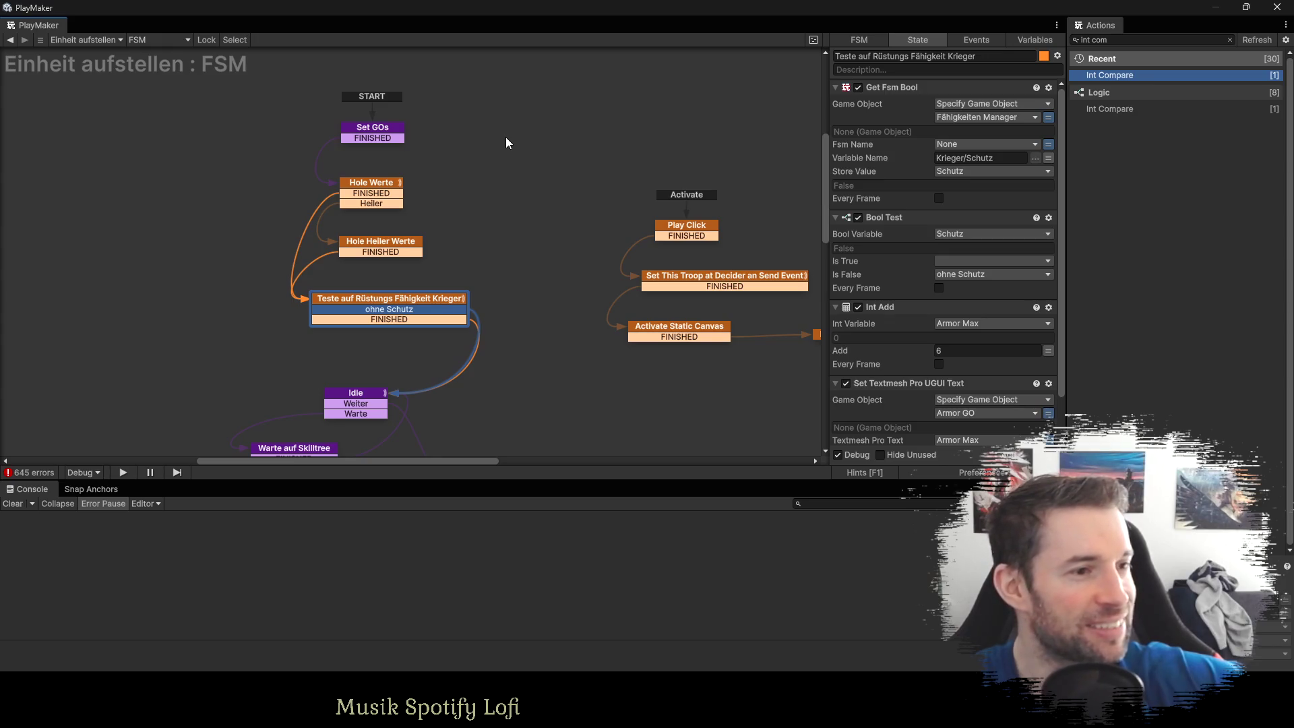
scroll(903, 254, "down", 2)
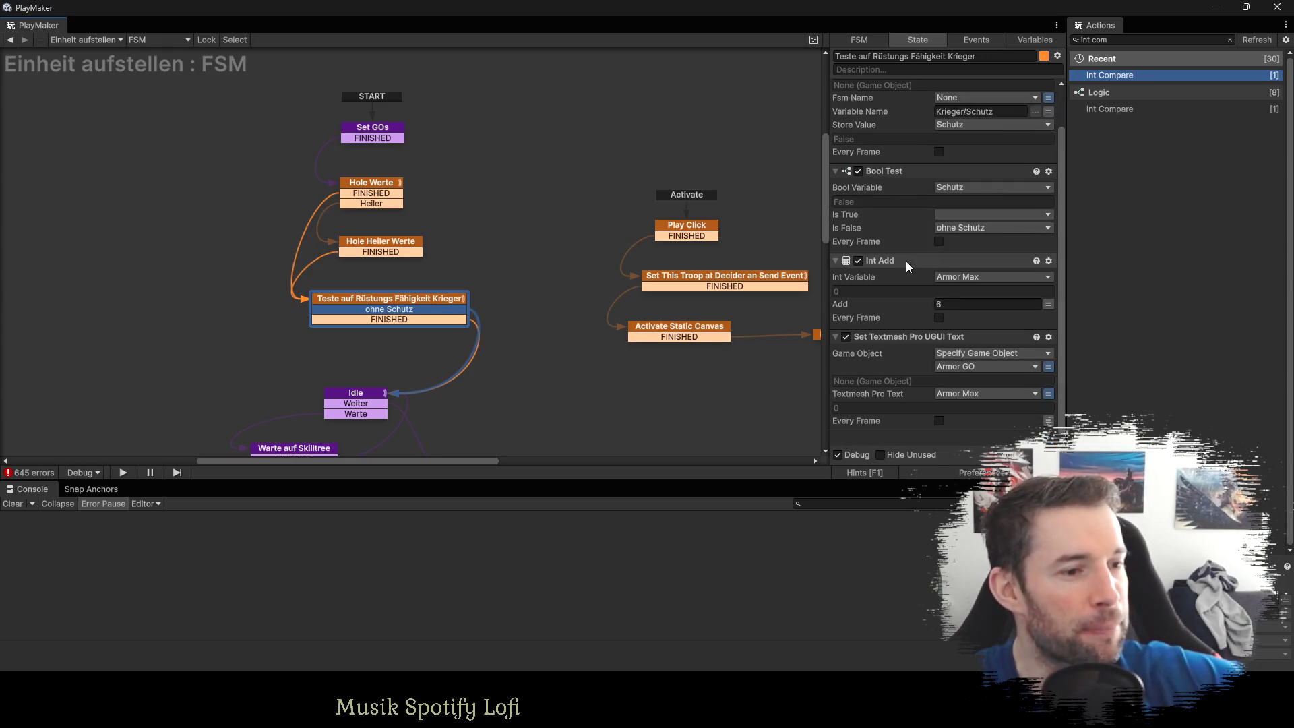
scroll(906, 261, "up", 2)
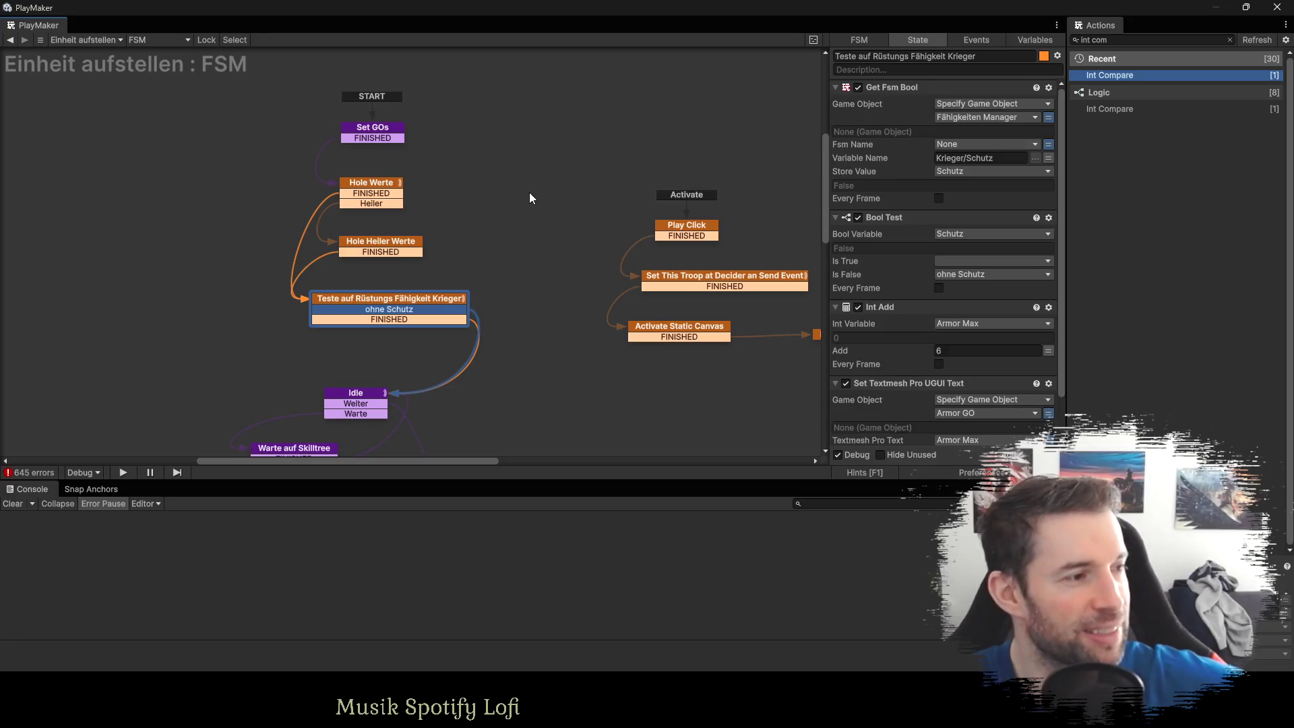
Scroll the state graph down to reveal lower states like Hole Skill Bools.
left_click_drag(824, 211, 826, 233)
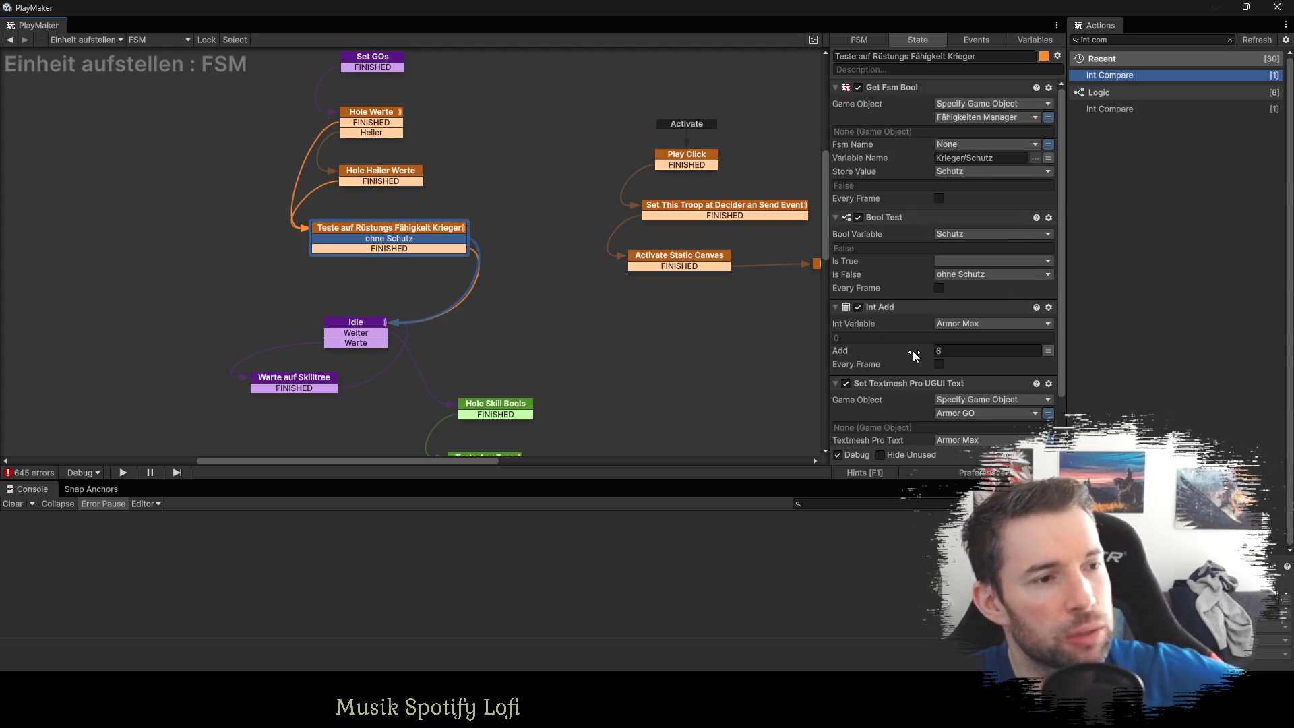
scroll(924, 285, "down", 2)
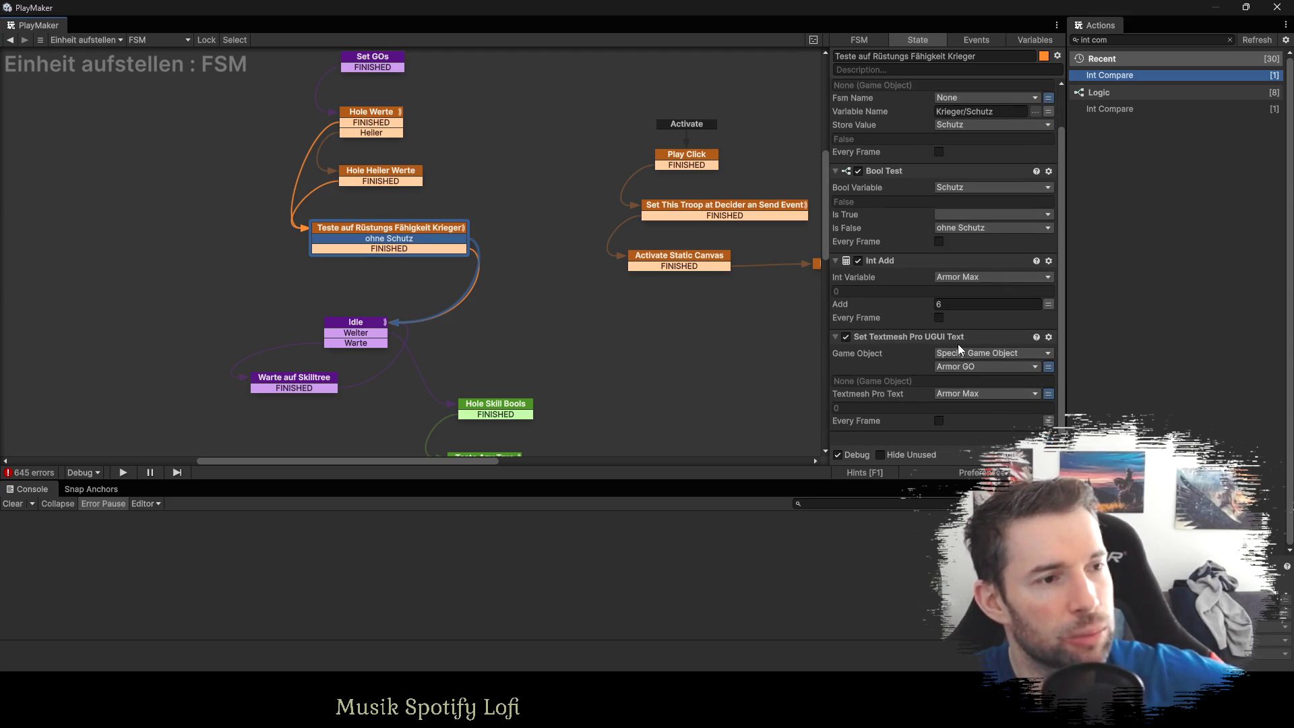
scroll(960, 349, "up", 2)
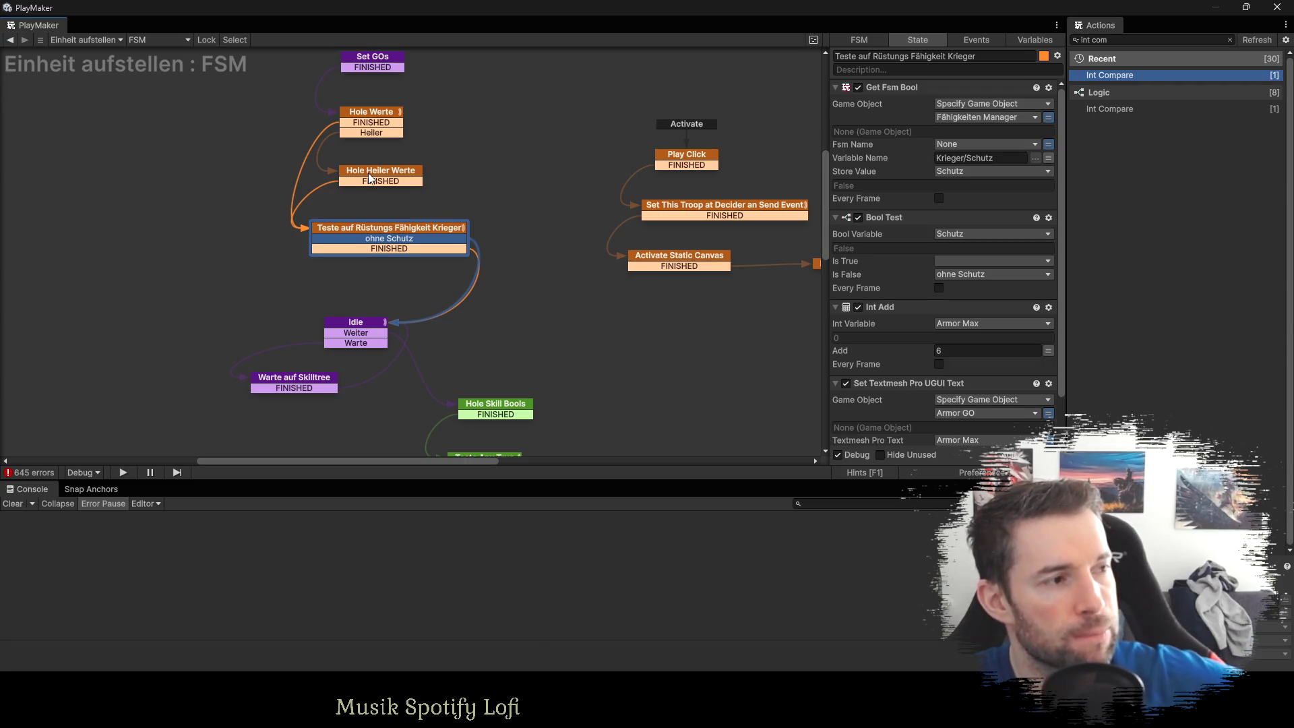
Pan back to START and drag Hole Werte and Hole Heiler Werte up directly beneath Set GOs.
left_click_drag(402, 152, 382, 216)
left_click(346, 101)
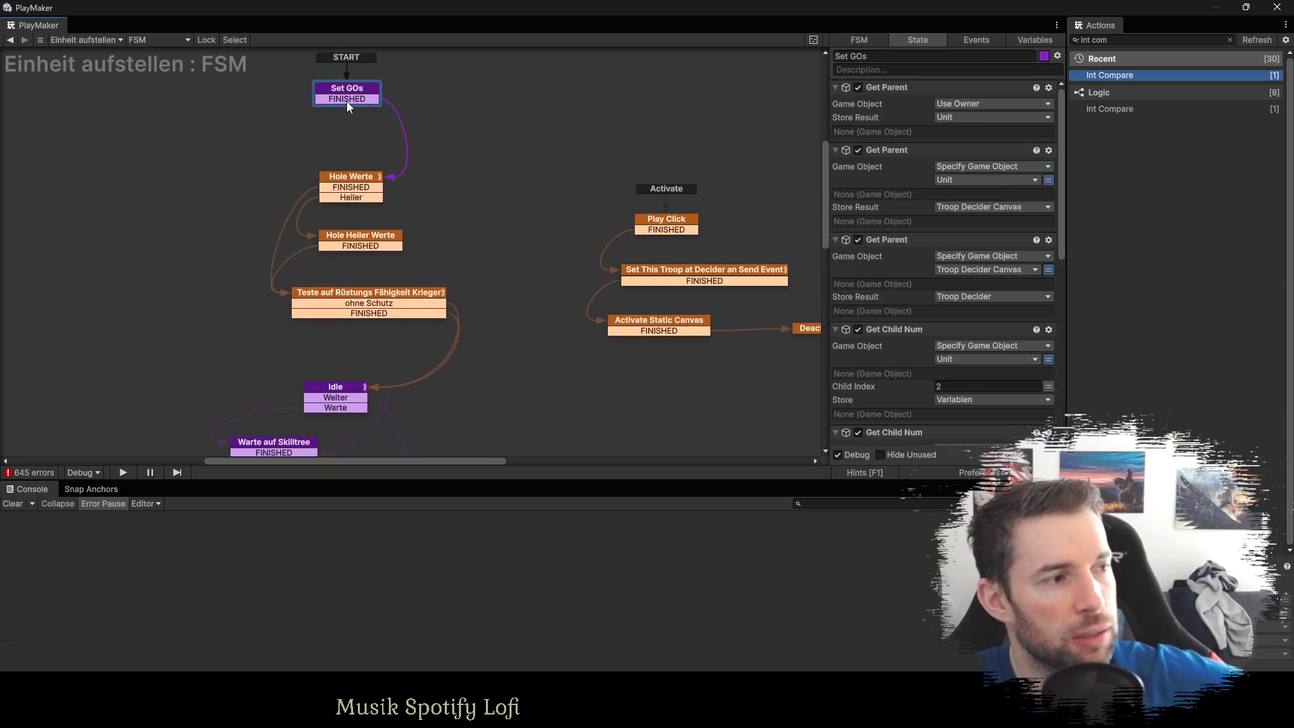
left_click_drag(351, 177, 349, 133)
left_click_drag(347, 232, 342, 170)
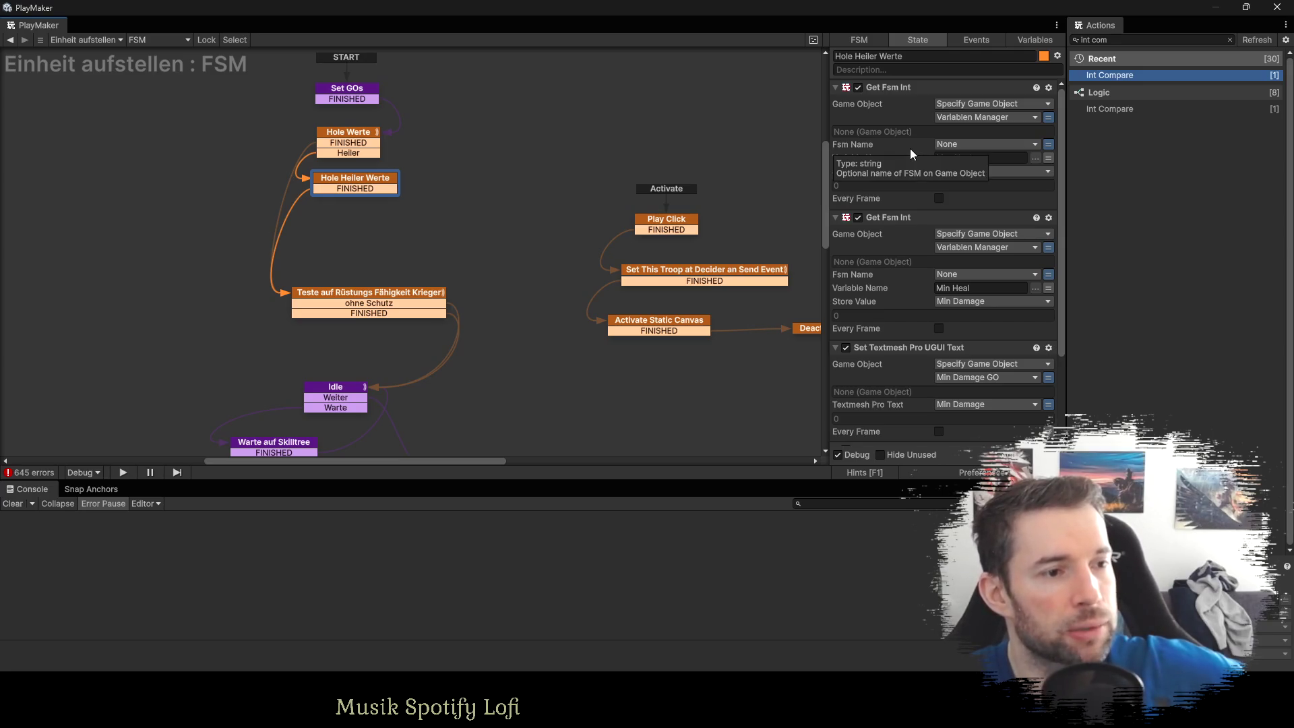
Scroll over the Einheit aufstellen FSM to review its states and actions.
scroll(996, 269, "down", 2)
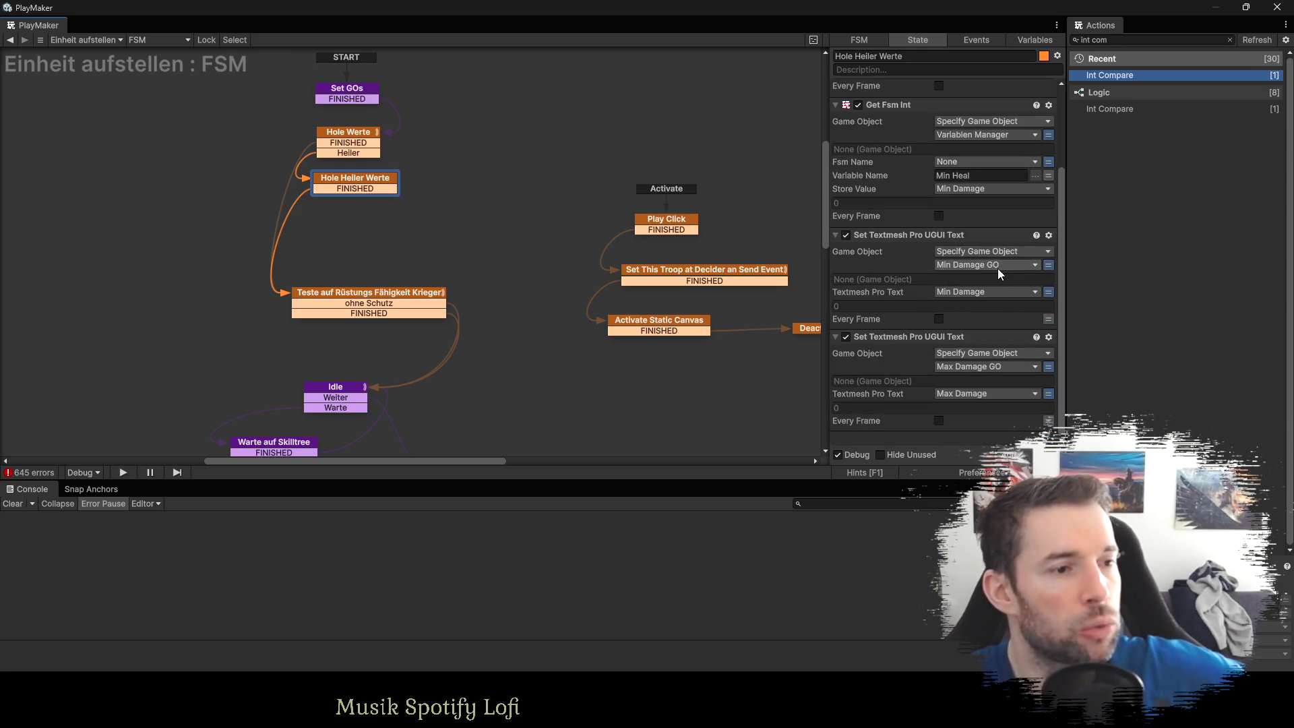
scroll(997, 268, "up", 2)
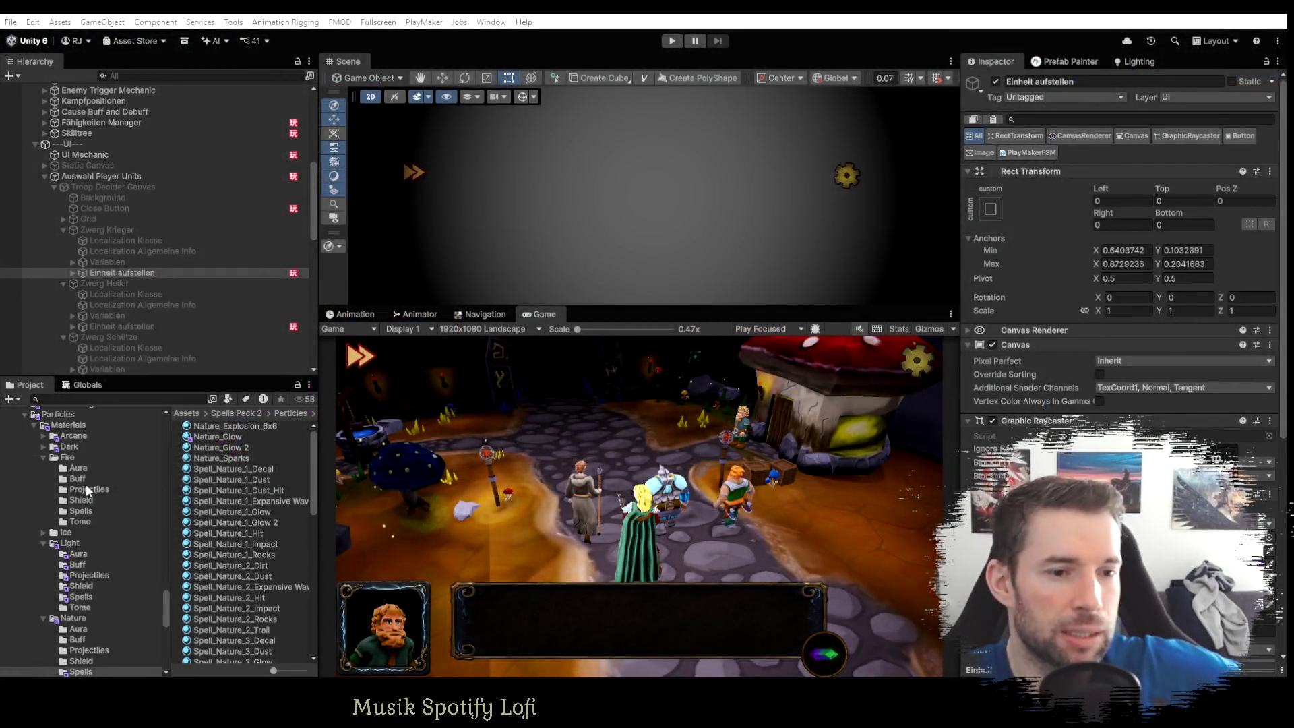
Collapse the Spells Pack 2 folder in the Hierarchy and select Update Player Units.
scroll(91, 487, "up", 5)
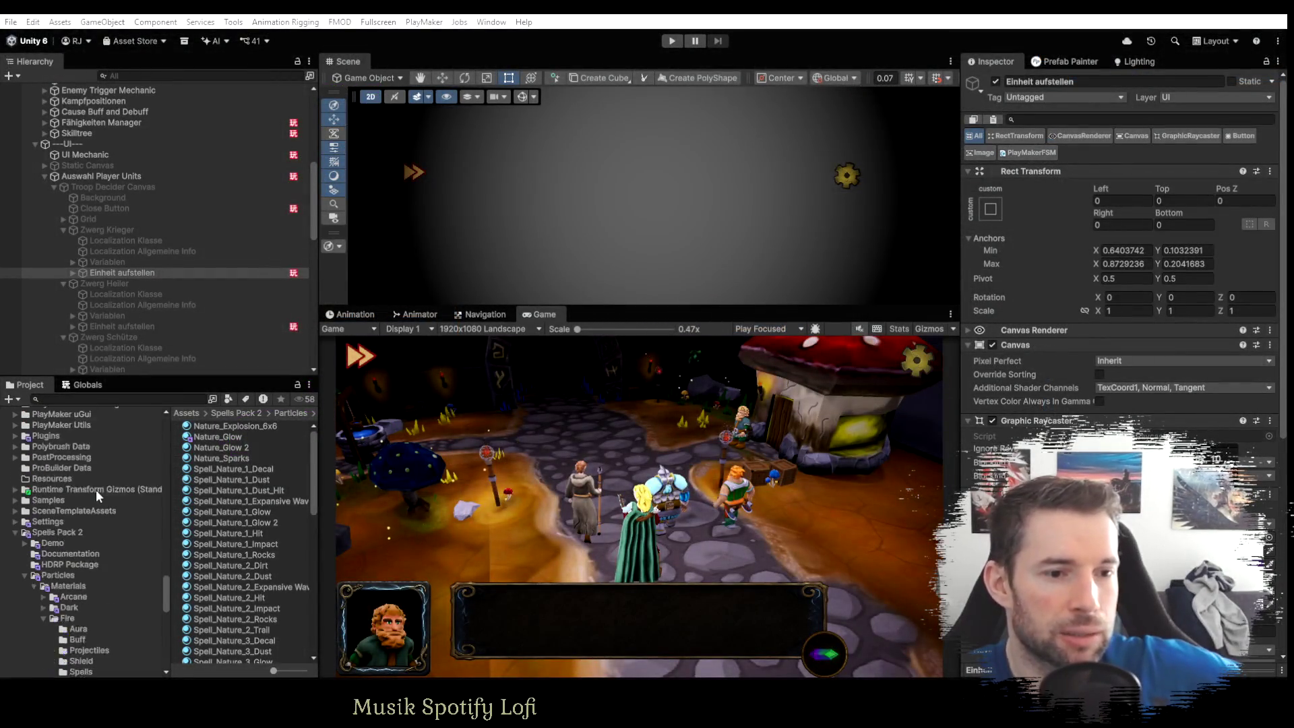
scroll(123, 512, "down", 4)
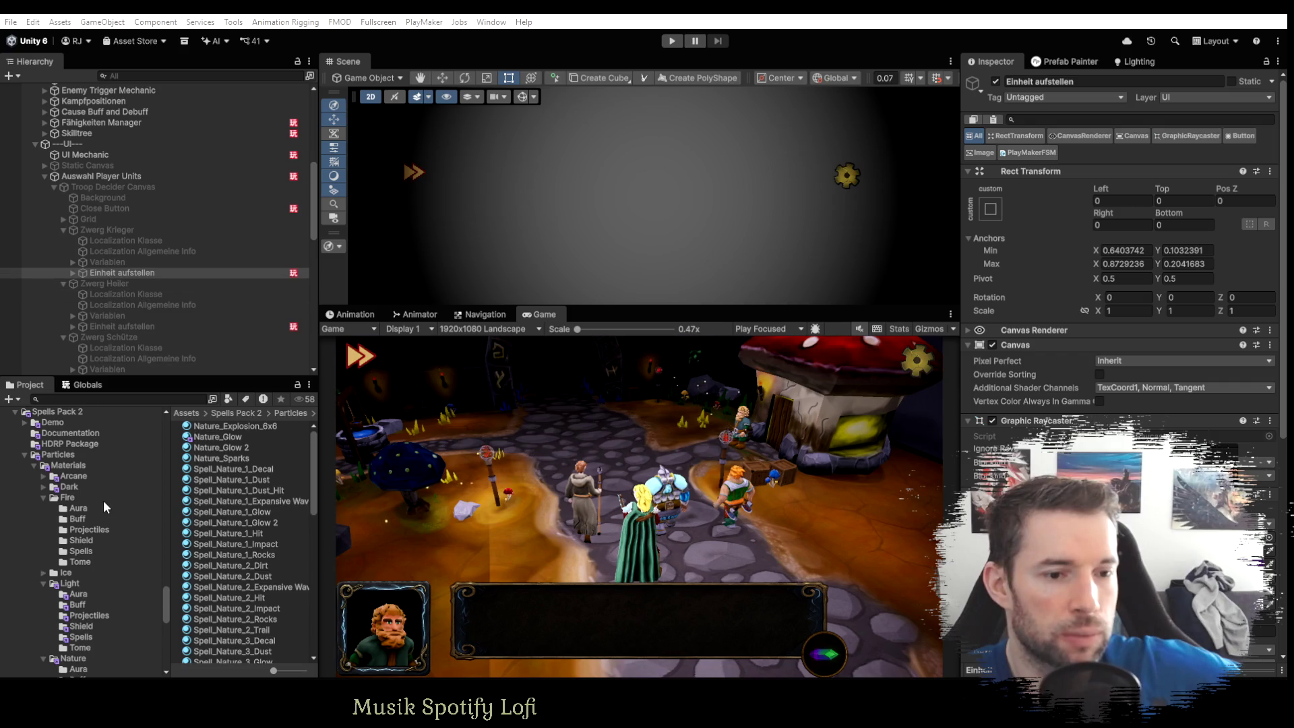
scroll(103, 500, "up", 1)
left_click(15, 451)
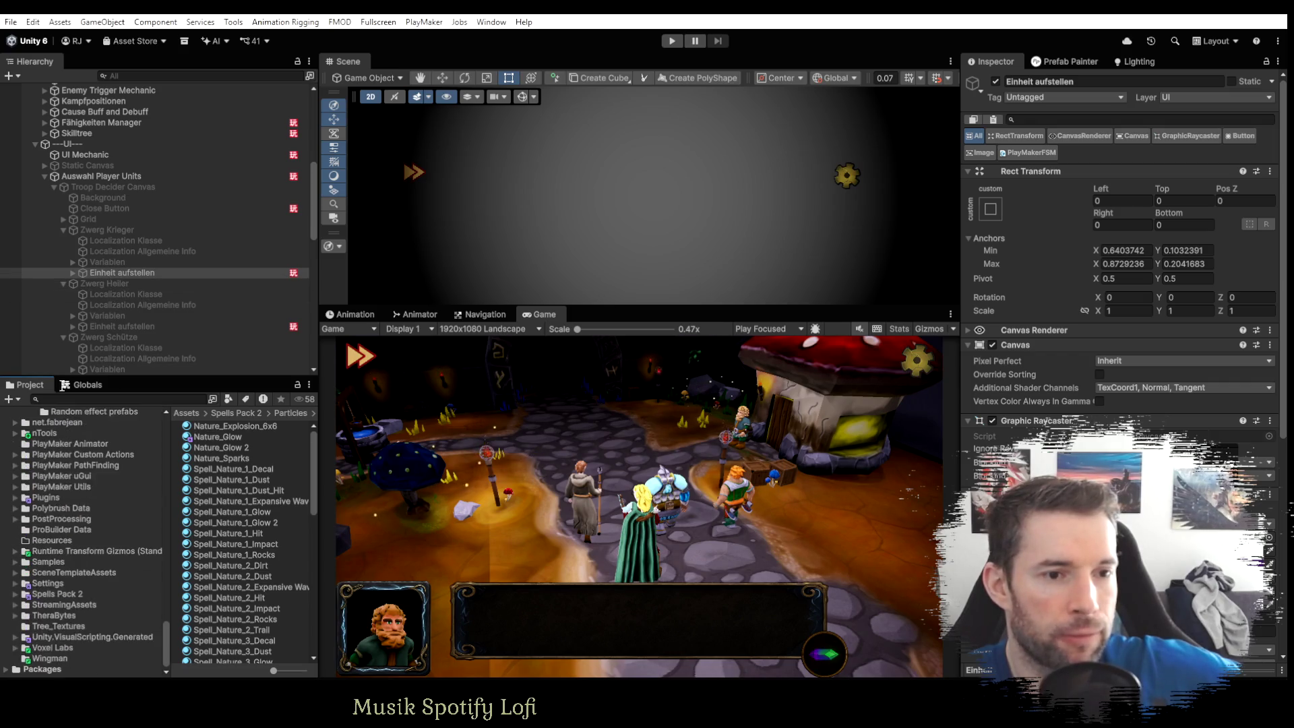
scroll(102, 322, "down", 4)
left_click(108, 283)
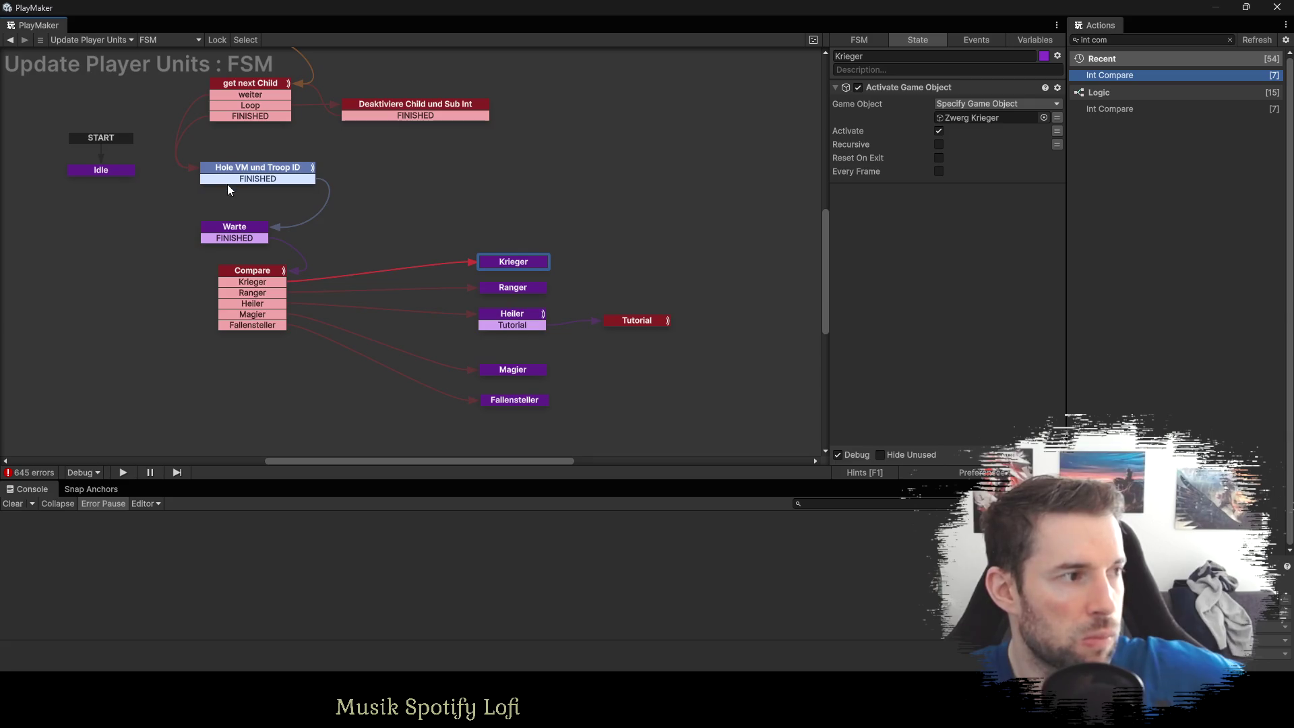
Inspect the Hole VM und Troop ID and Compare states, then reselect Einheit aufstellen's FSM.
left_click(248, 174)
scroll(919, 222, "down", 3)
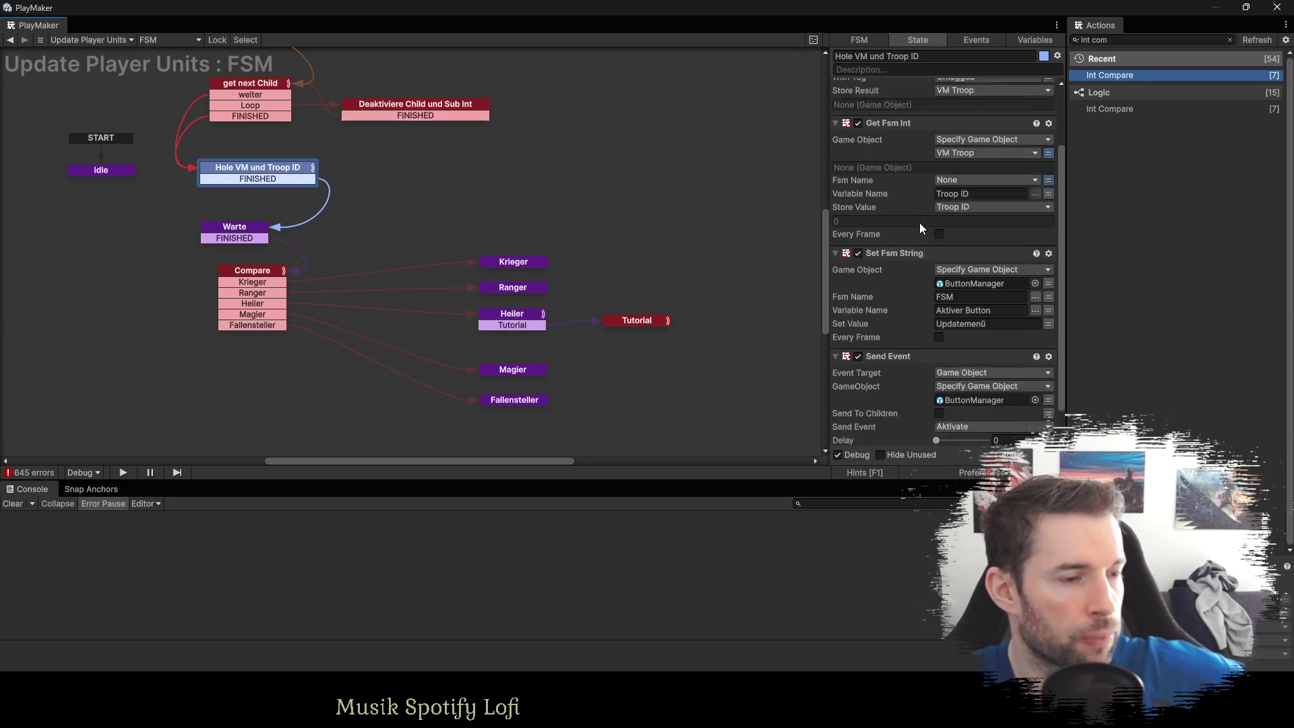
scroll(919, 223, "down", 1)
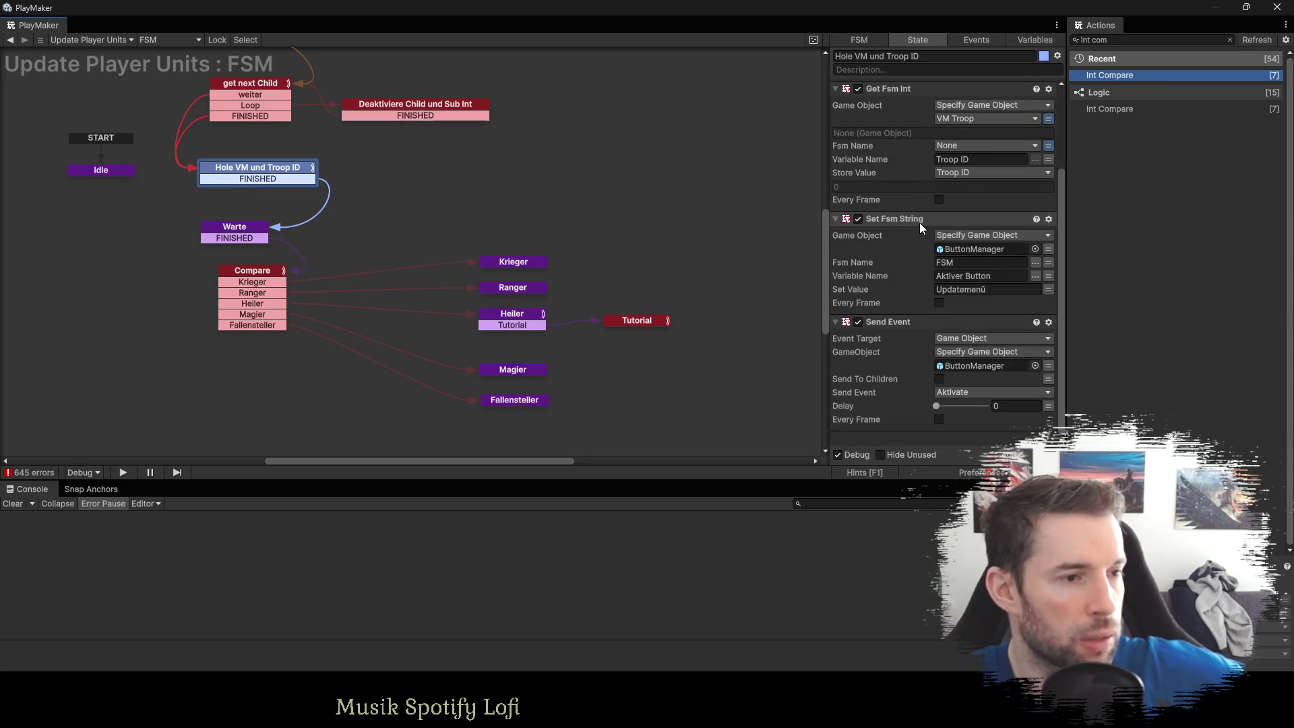
left_click(259, 280)
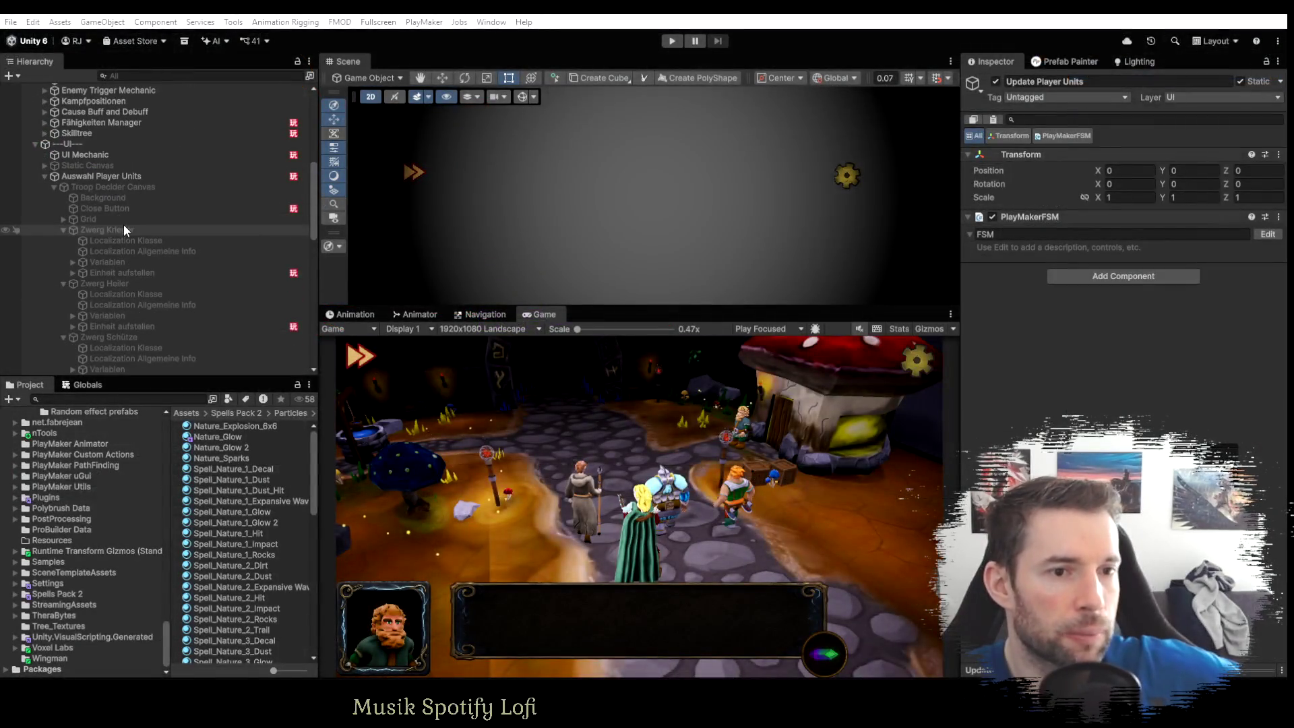
left_click(123, 230)
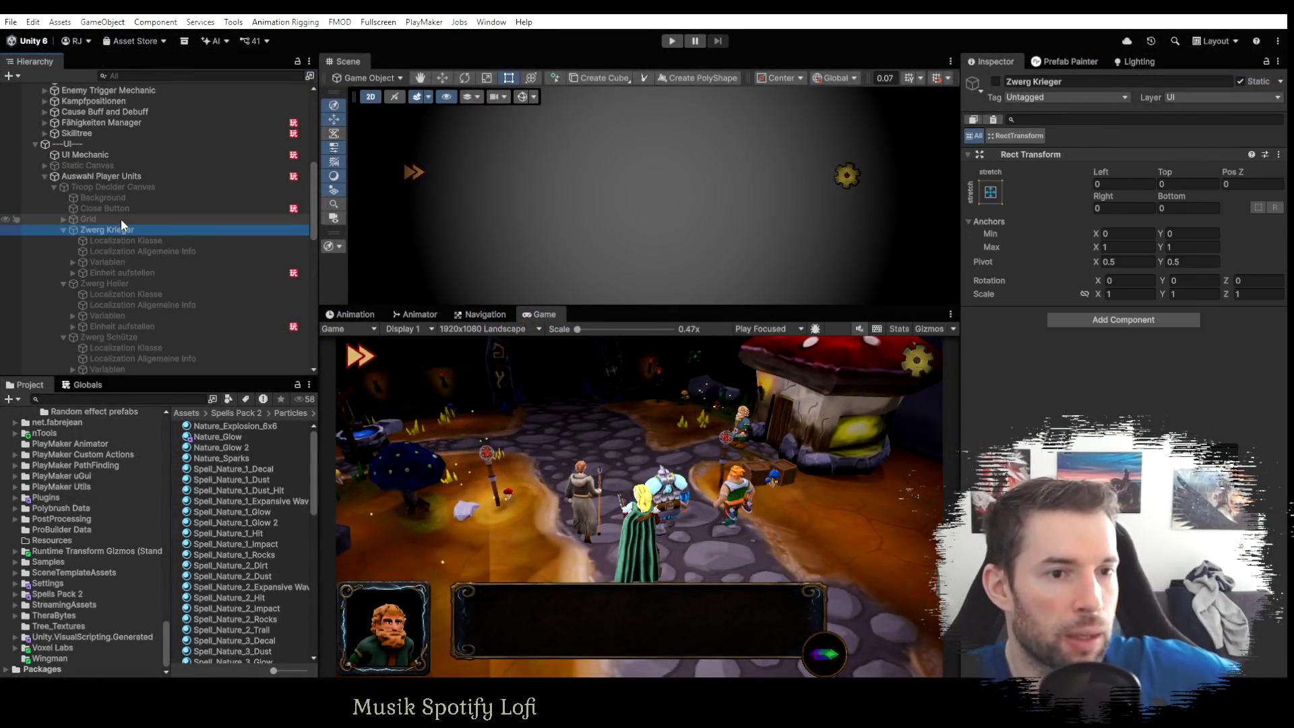
left_click(120, 272)
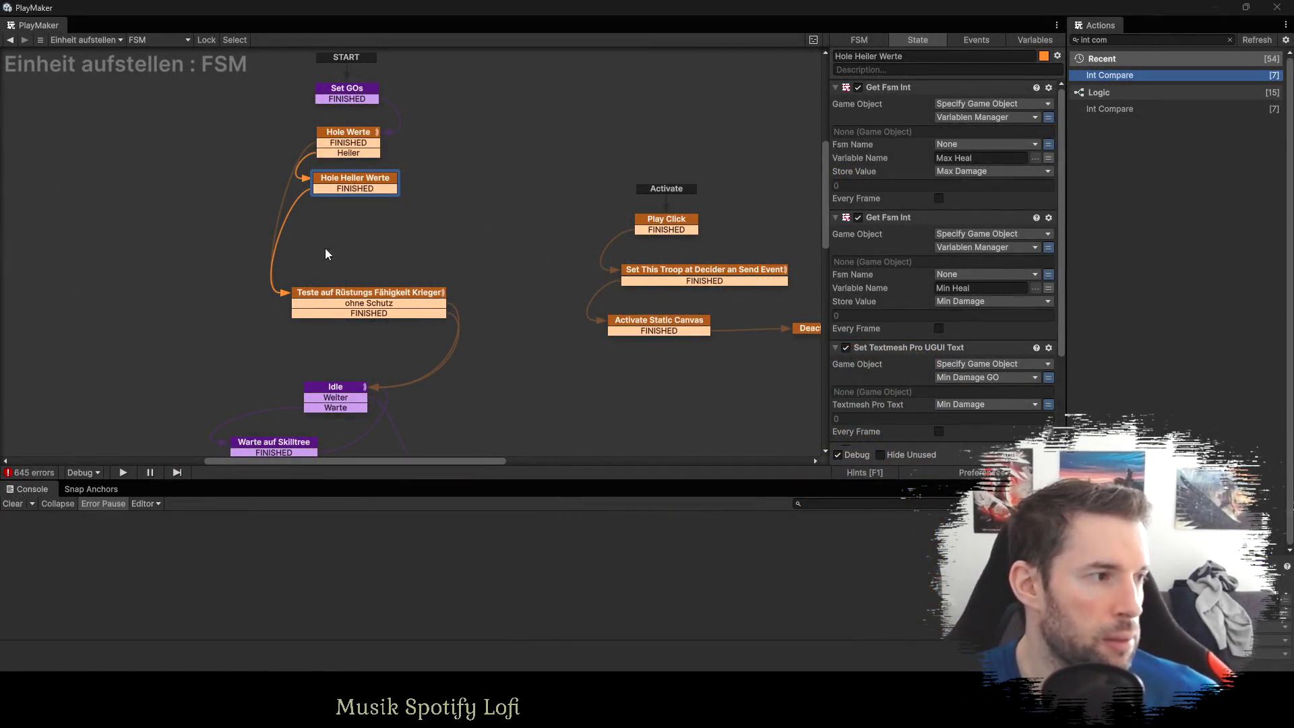
Add a new Neu 1 state and route Hole Heiler Werte's and Hole Werte's FINISHED transitions into it.
left_click(326, 229, "ctrl")
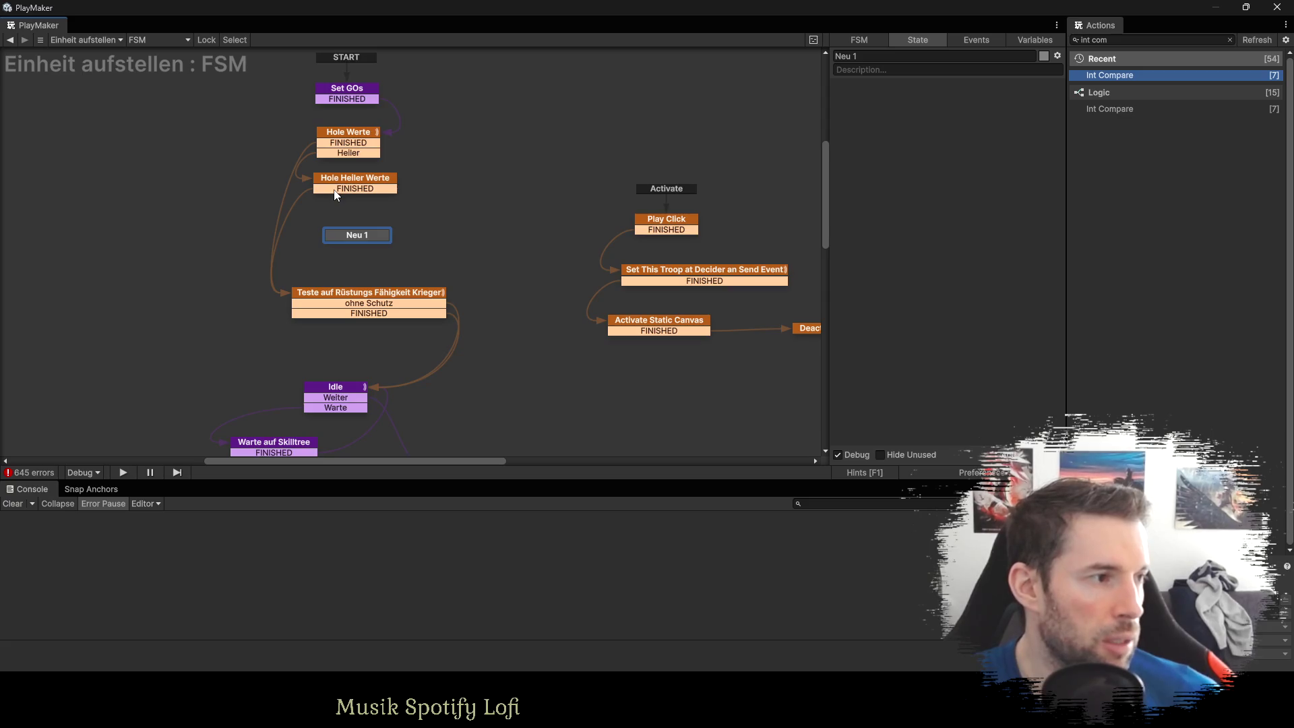
mouse_move(334, 191)
left_mouse_down()
mouse_move(334, 234)
mouse_move(346, 237)
mouse_move(296, 241)
left_mouse_up()
left_click(339, 144)
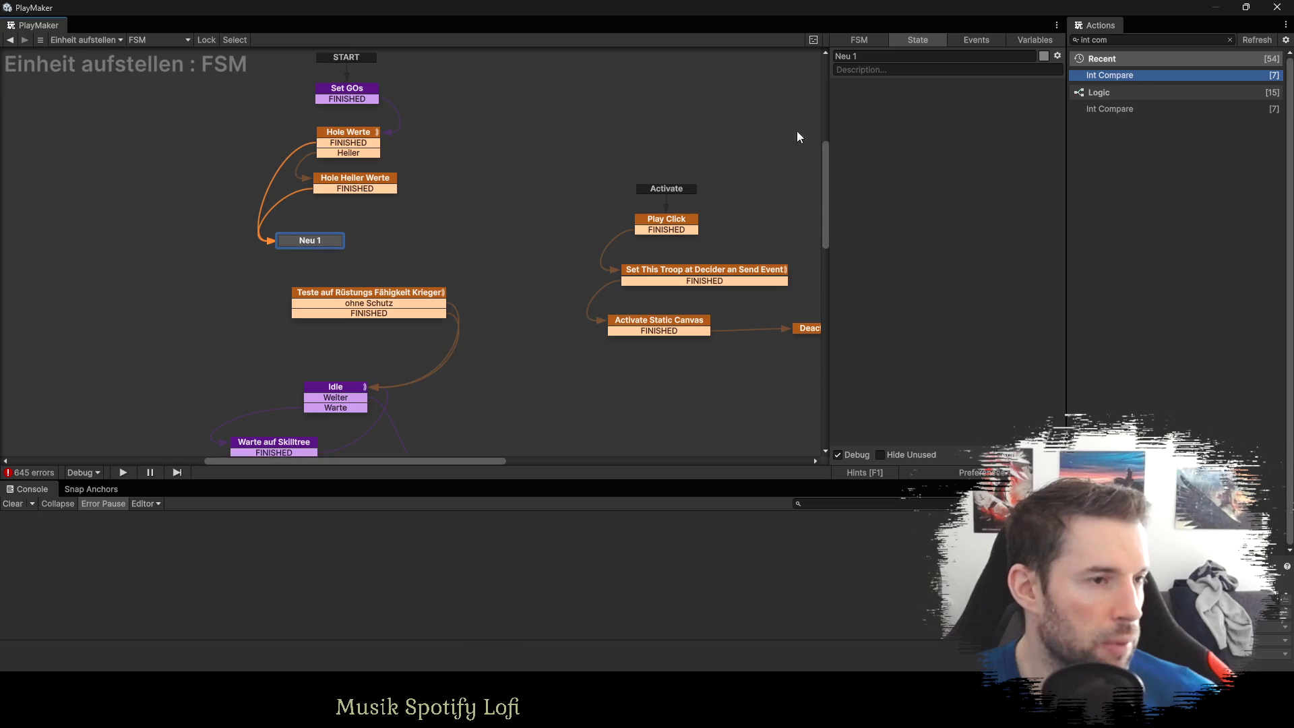
Filter the action list to 'get fsm', review the Set GOs and Hole Werte actions, then select Neu 1.
left_click(1119, 38)
type("ge")
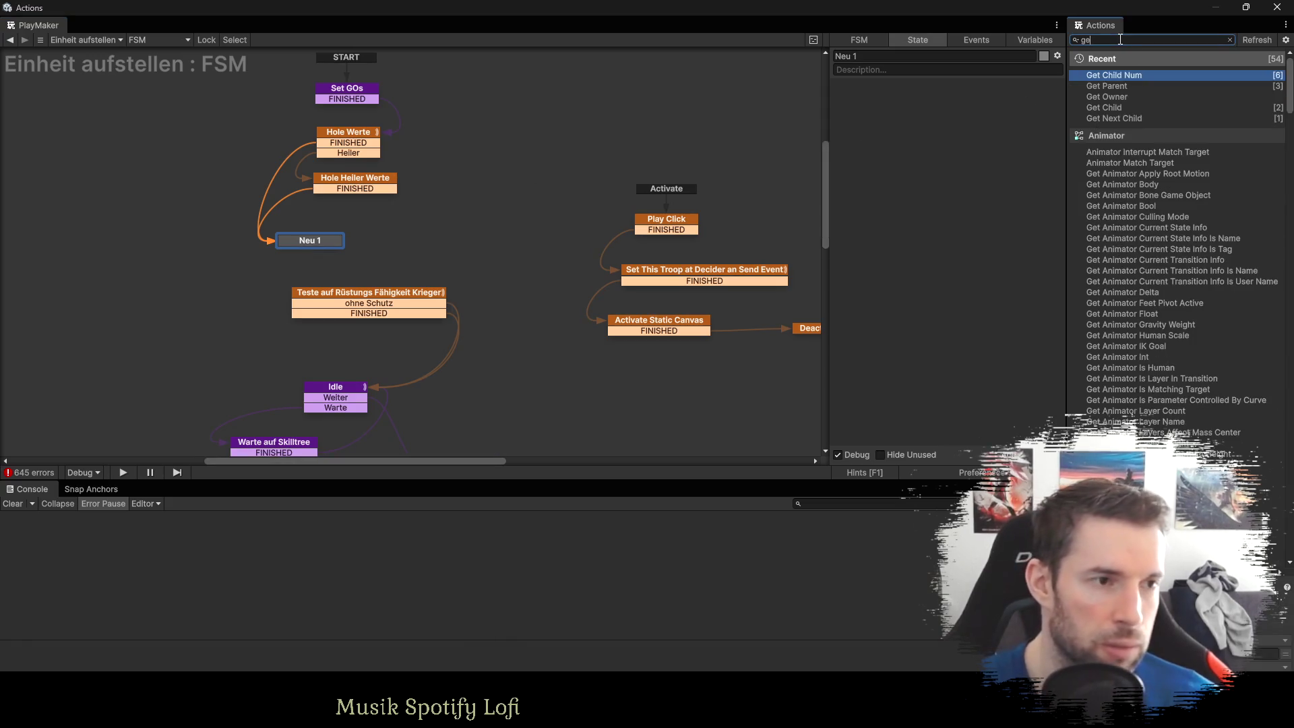
type("t fsm")
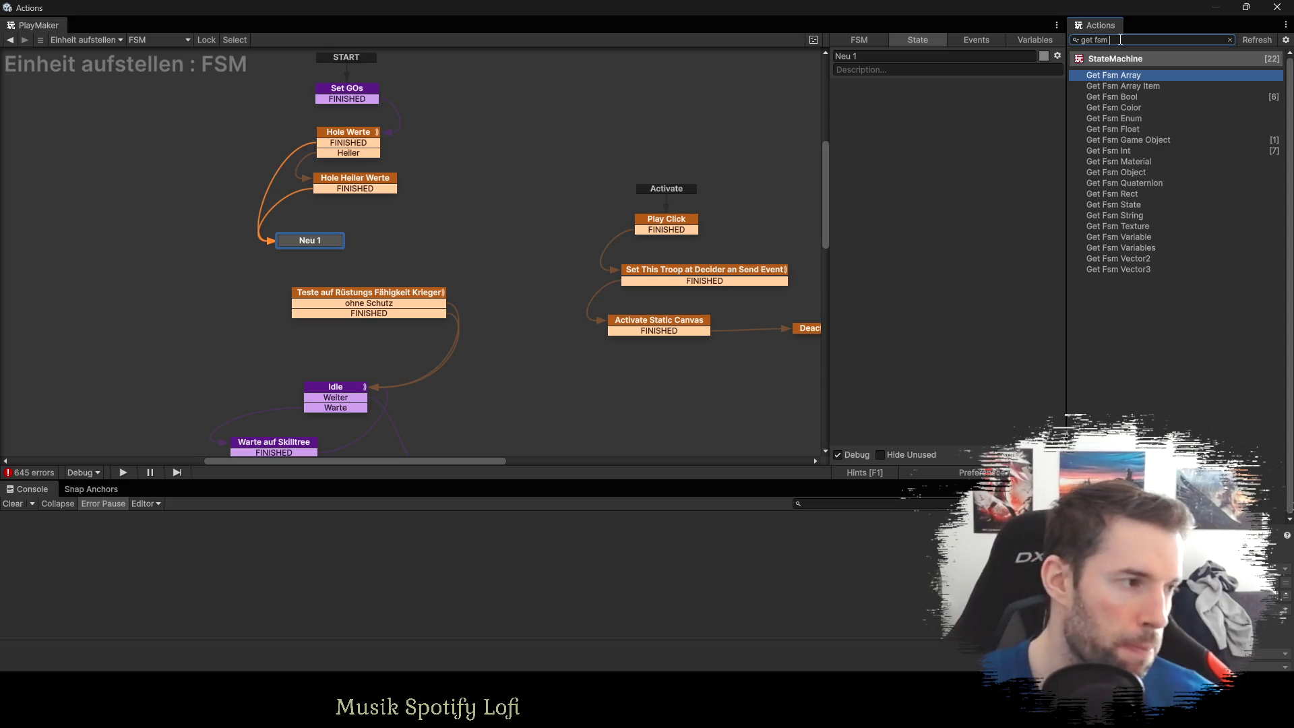
left_click(352, 89)
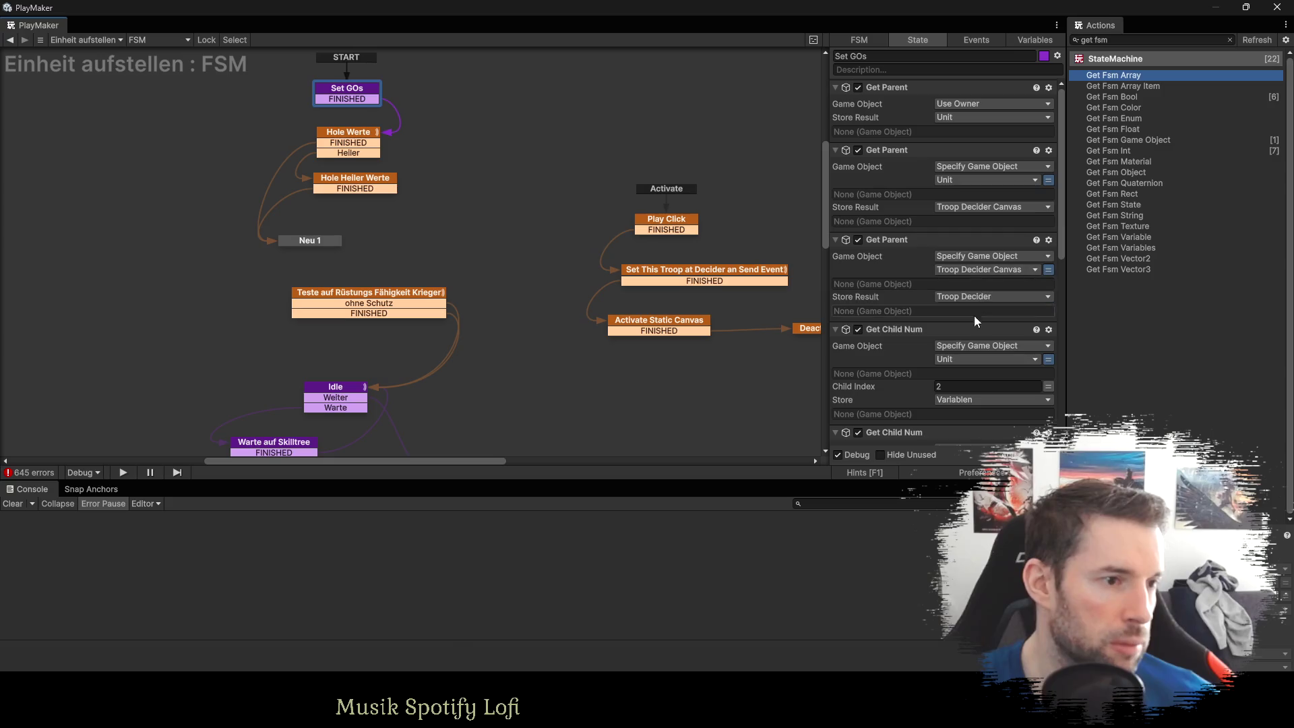
scroll(969, 314, "down", 3)
left_click(355, 142)
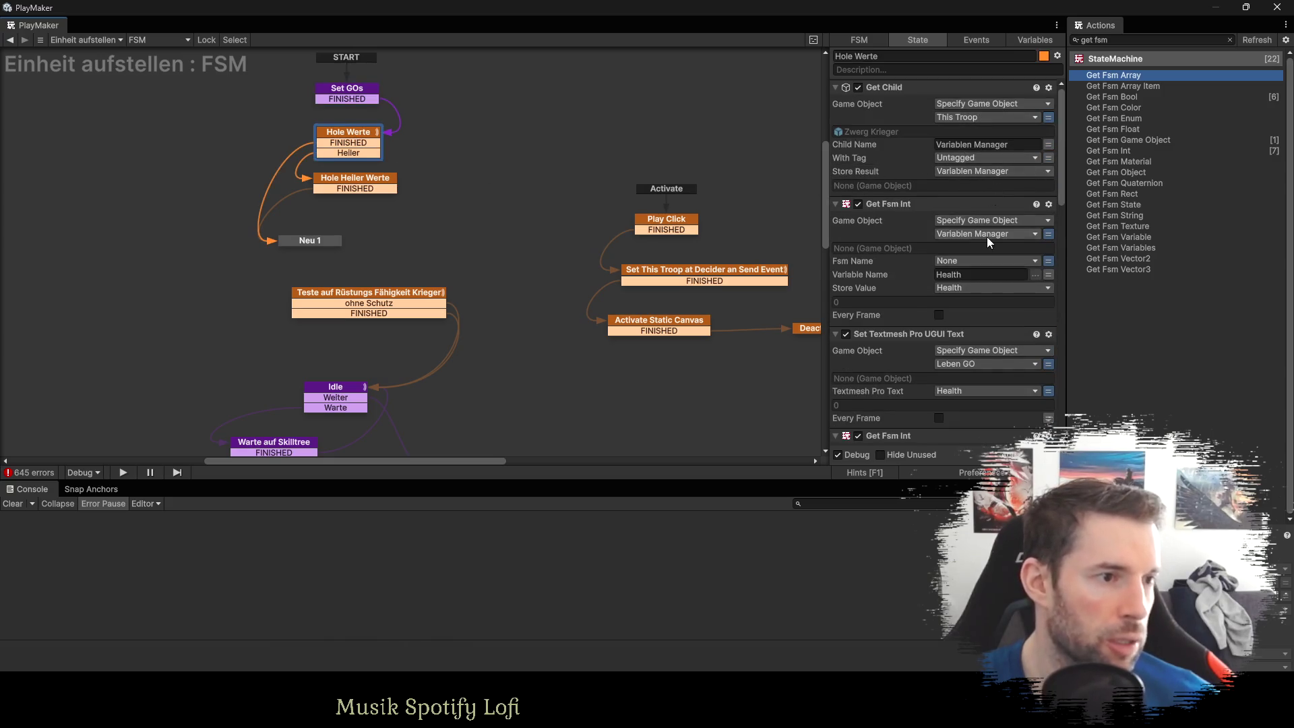
left_click(316, 244)
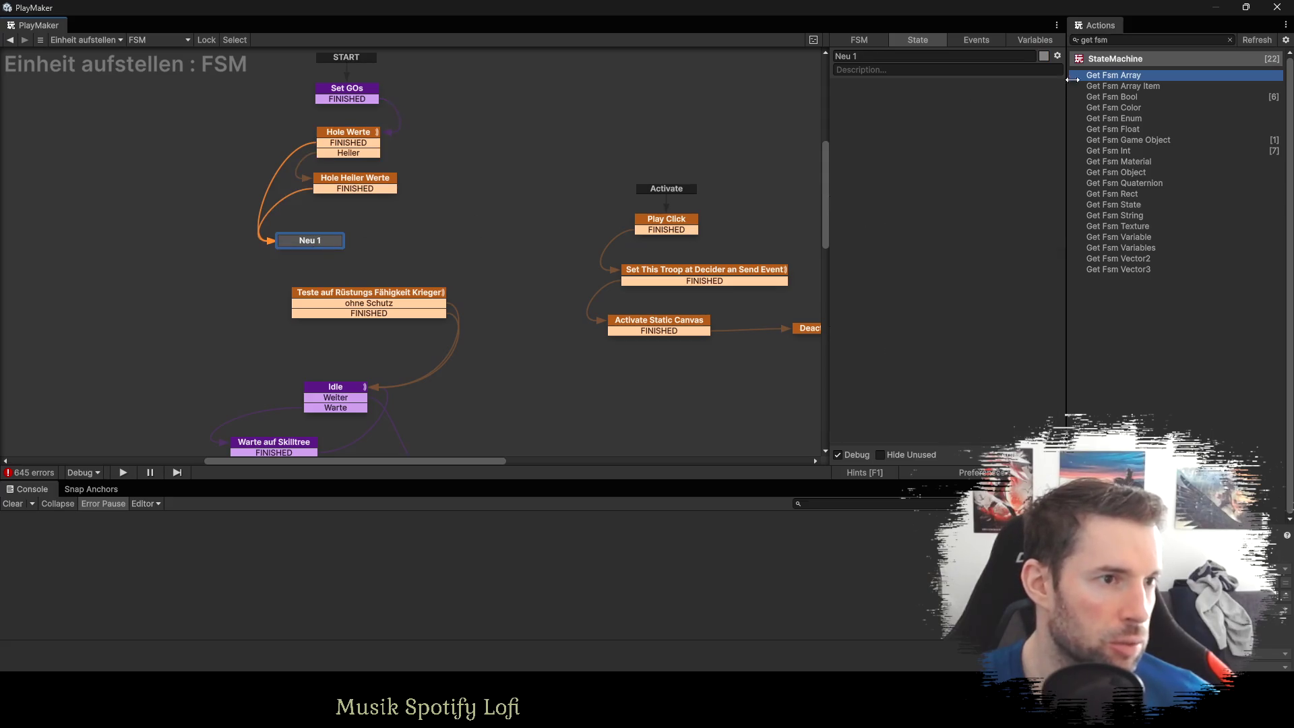
left_click(1128, 42)
left_click(1139, 42)
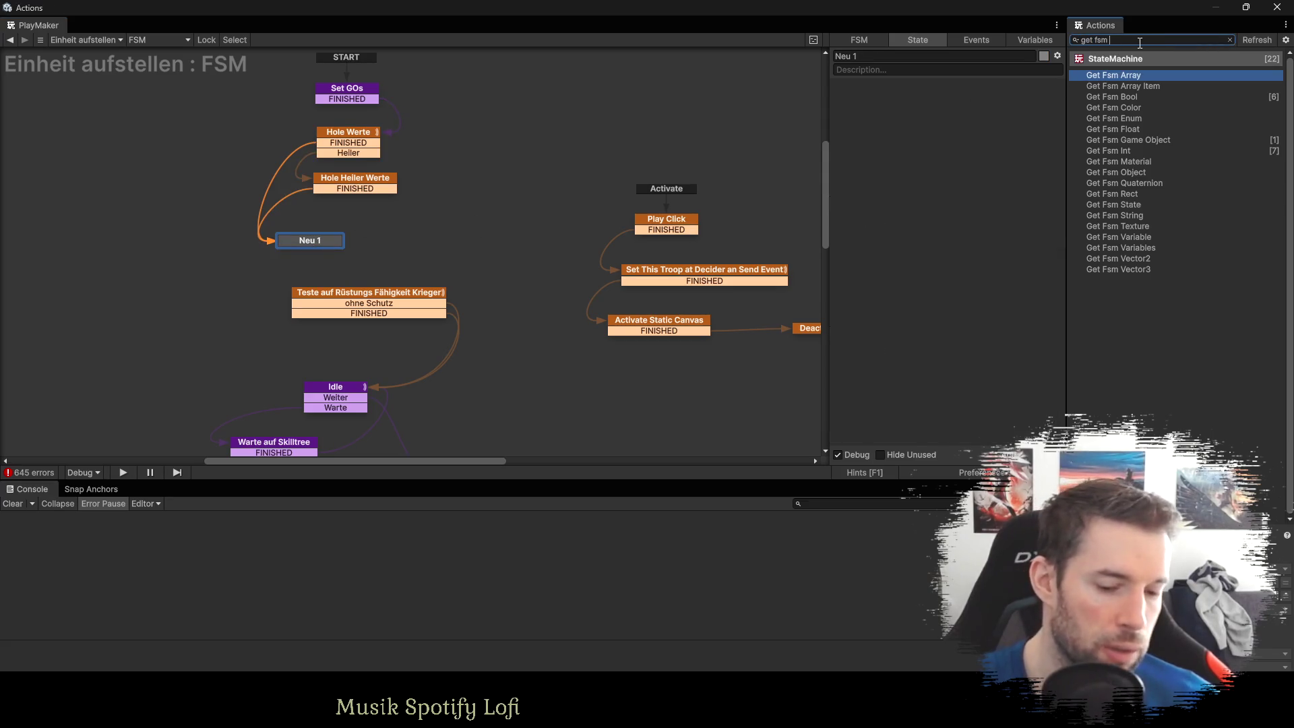
Add a Get Fsm Int action to Neu 1 targeting the specified Variablen Manager object.
type("int")
key("Return")
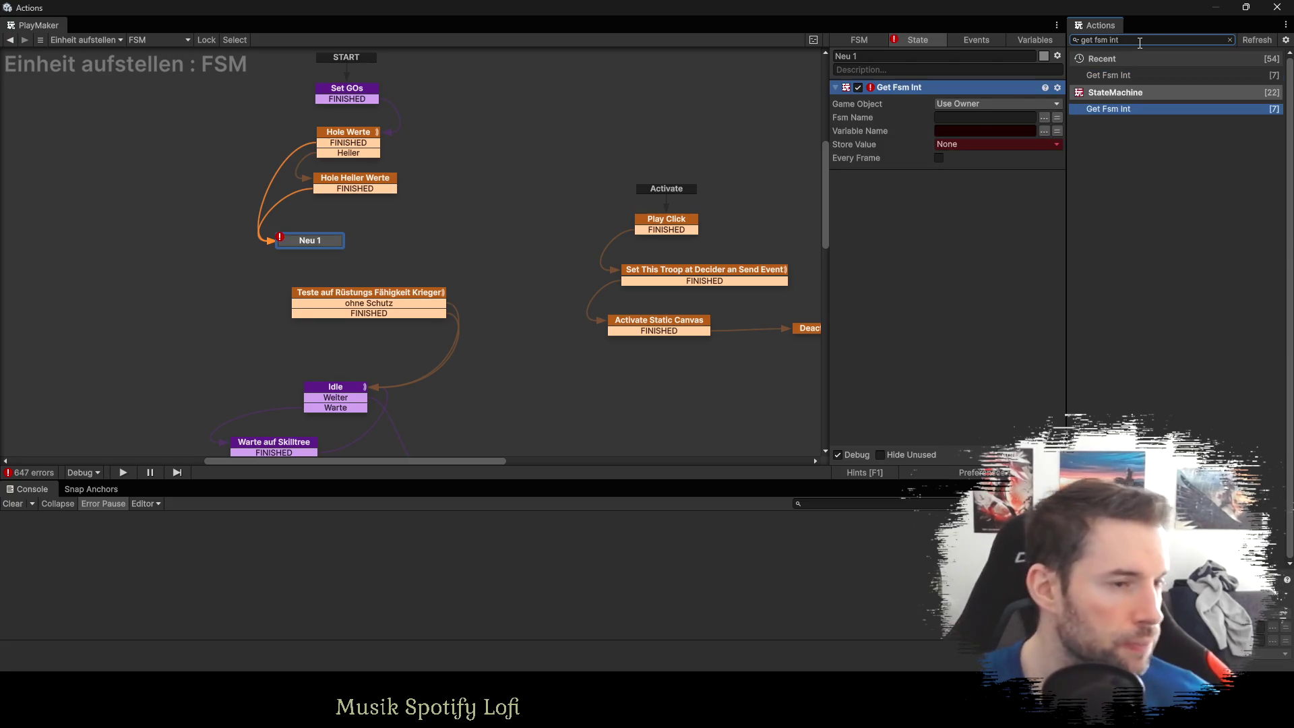
left_click(969, 106)
left_click(976, 130)
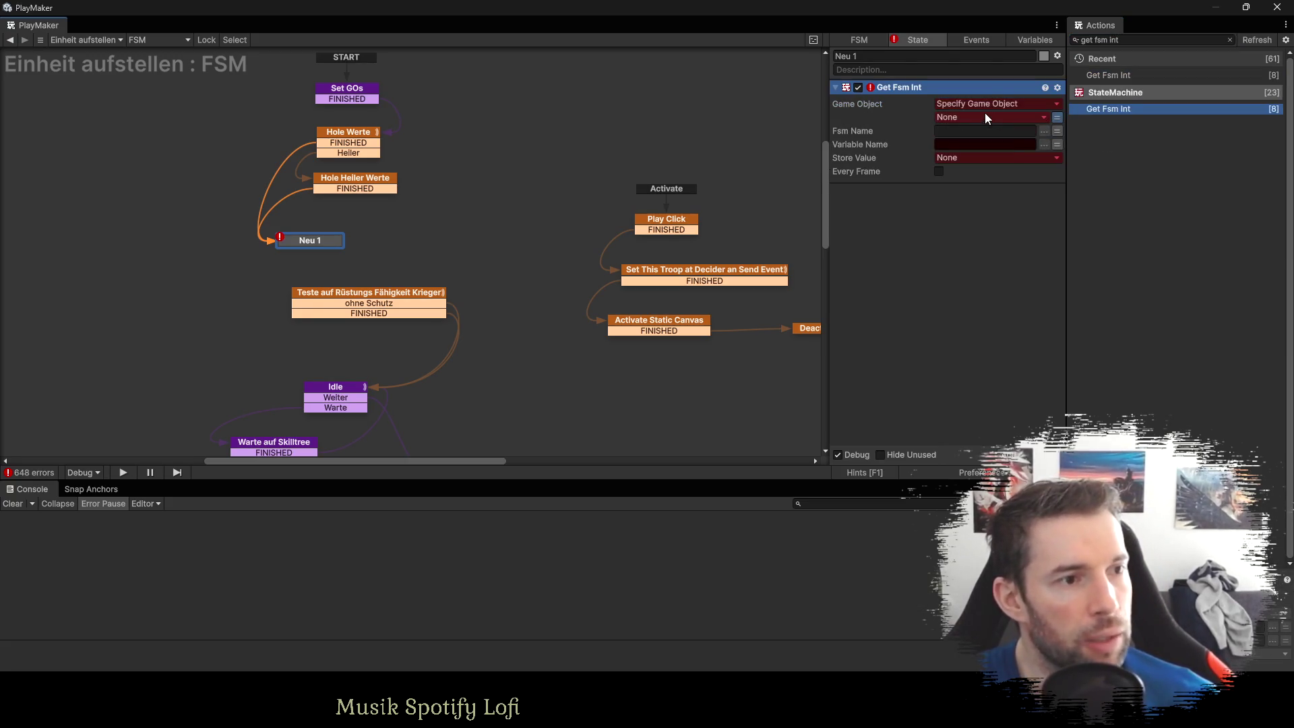
left_click(985, 117)
left_click(990, 280)
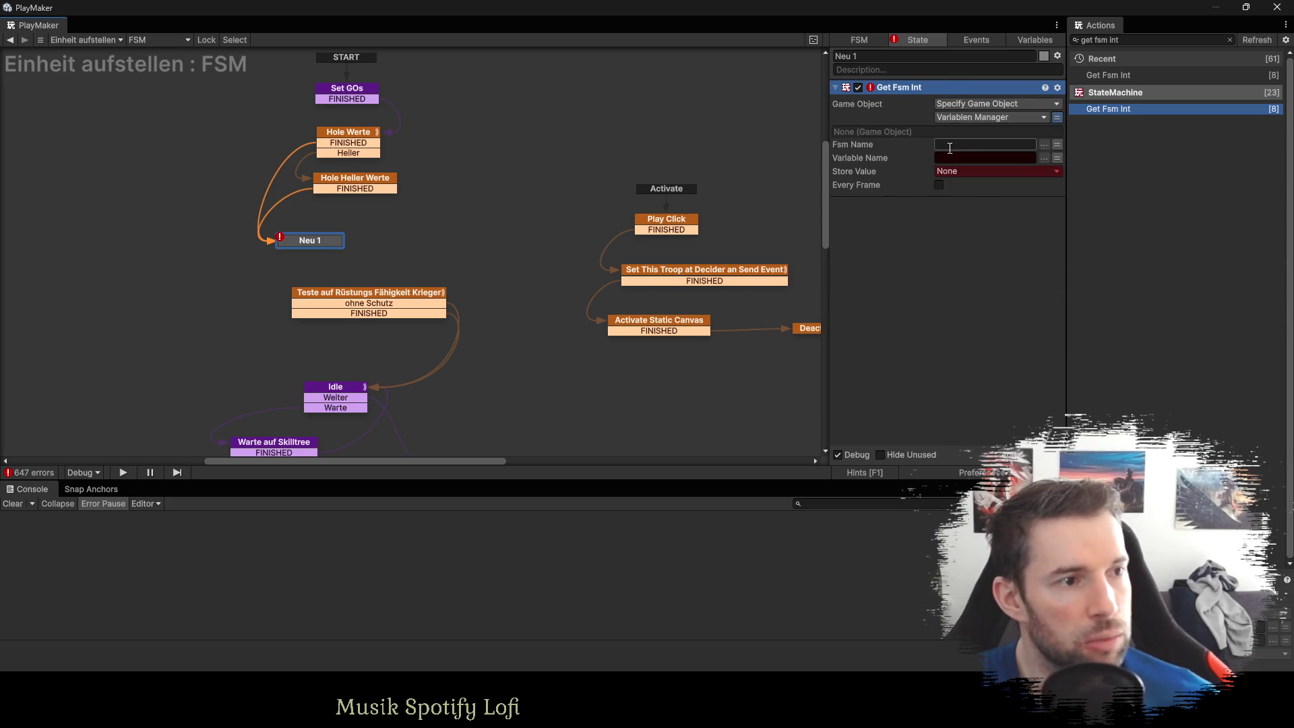
Read the variable 'Troop ID' and store it in a new Troop ID variable.
left_click(1055, 145)
left_click(968, 158)
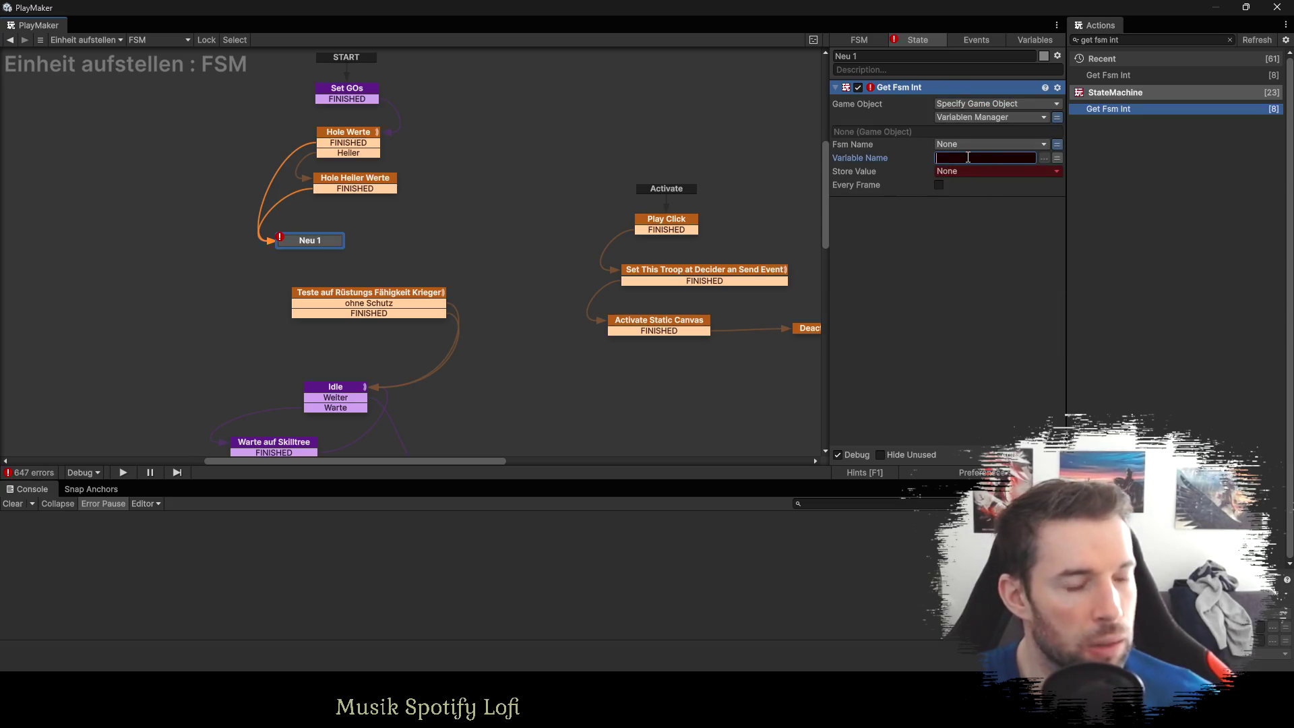
type("Troop ")
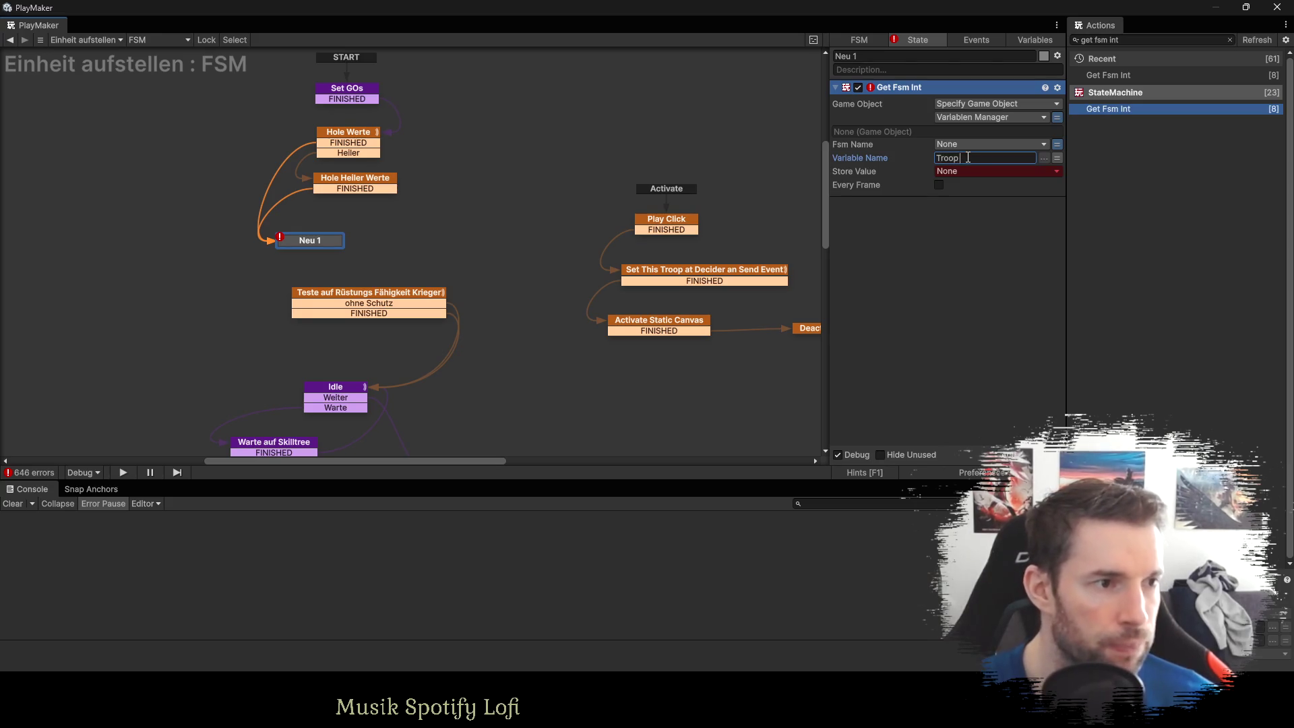
type("ID")
left_click(943, 170)
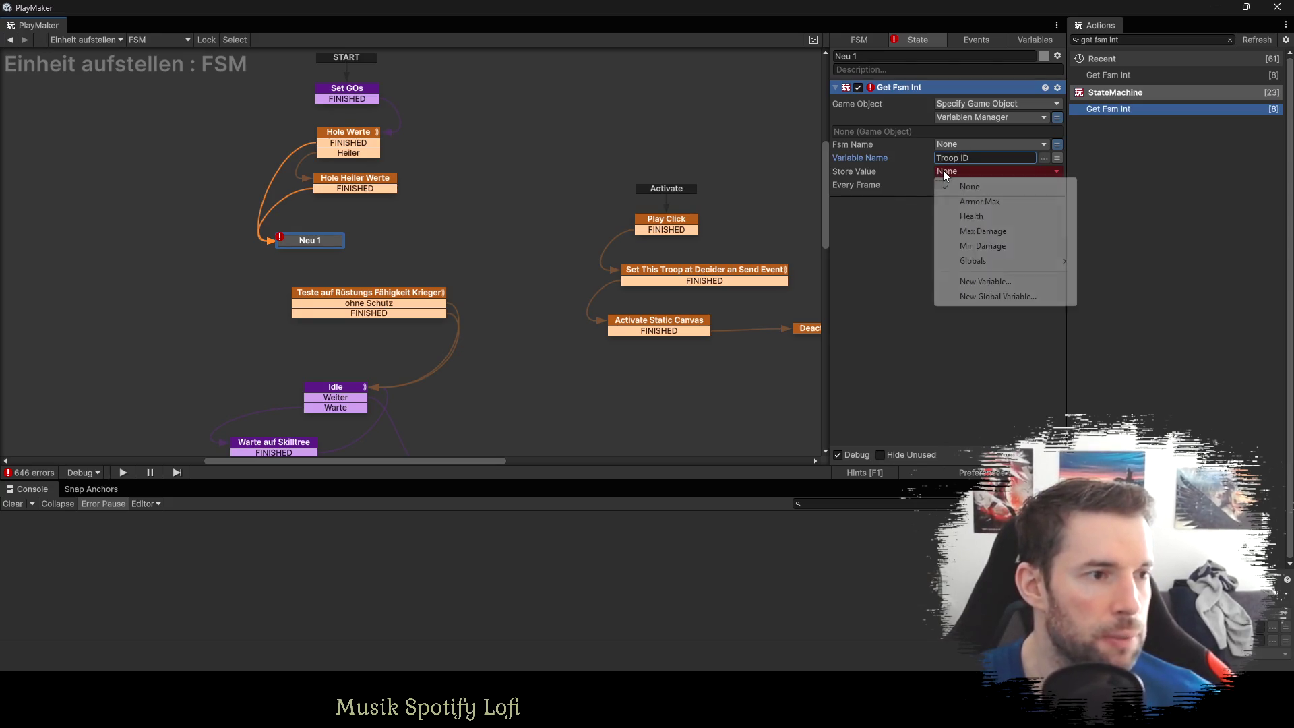
left_click(984, 281)
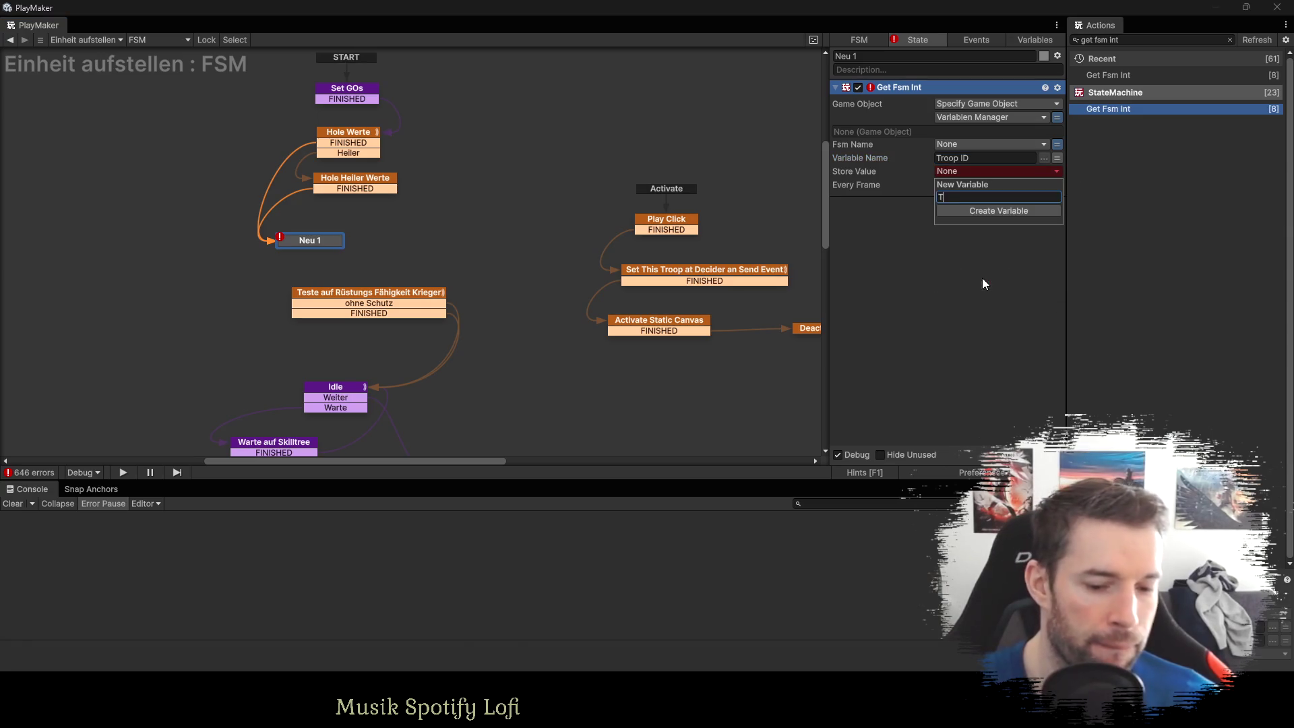
type("Troop ID")
key("Return")
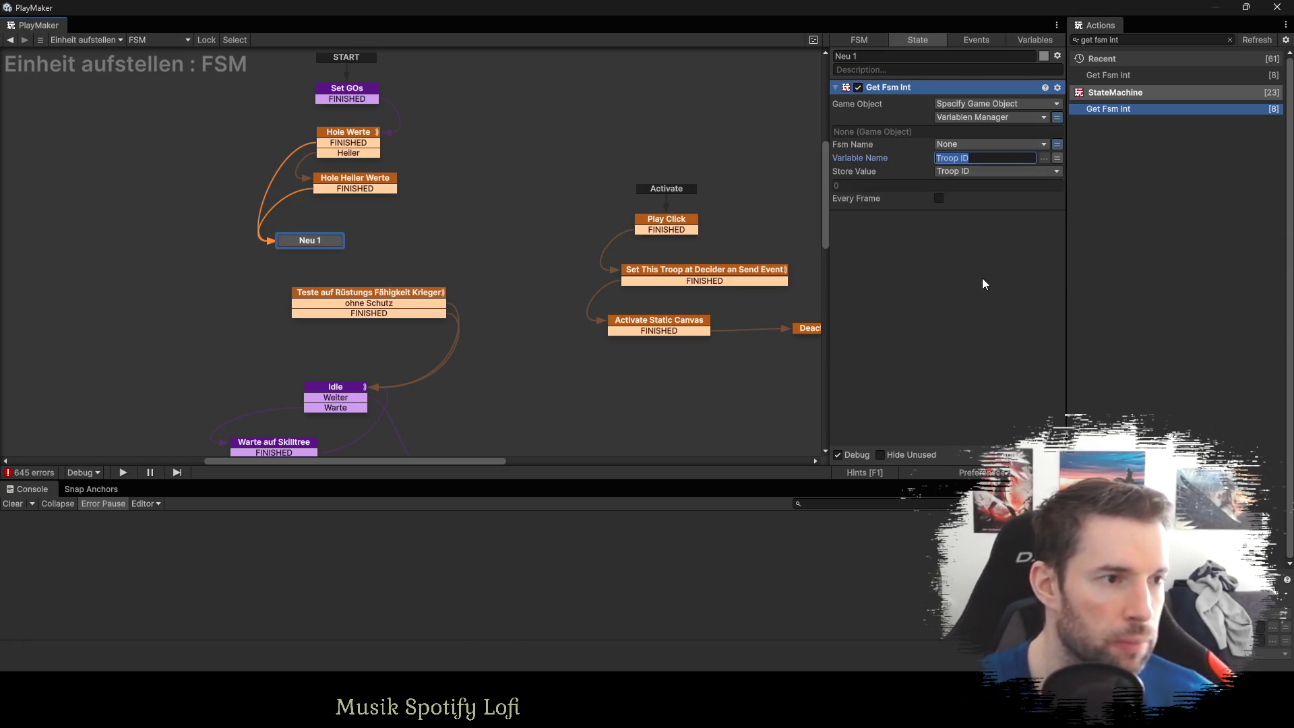
left_click(1111, 39)
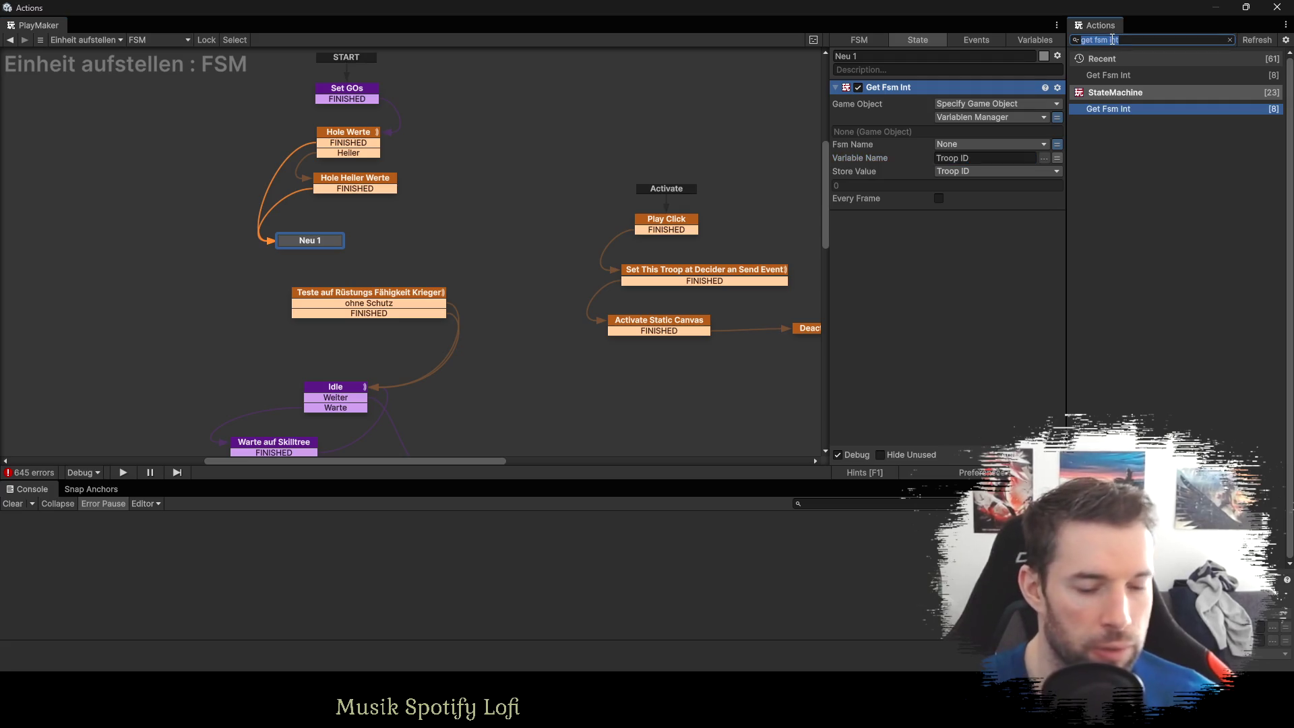
Add Int Compare below Get Fsm Int in Neu 1, using Troop ID as Integer 1.
type("int coim")
key("BackSpace")
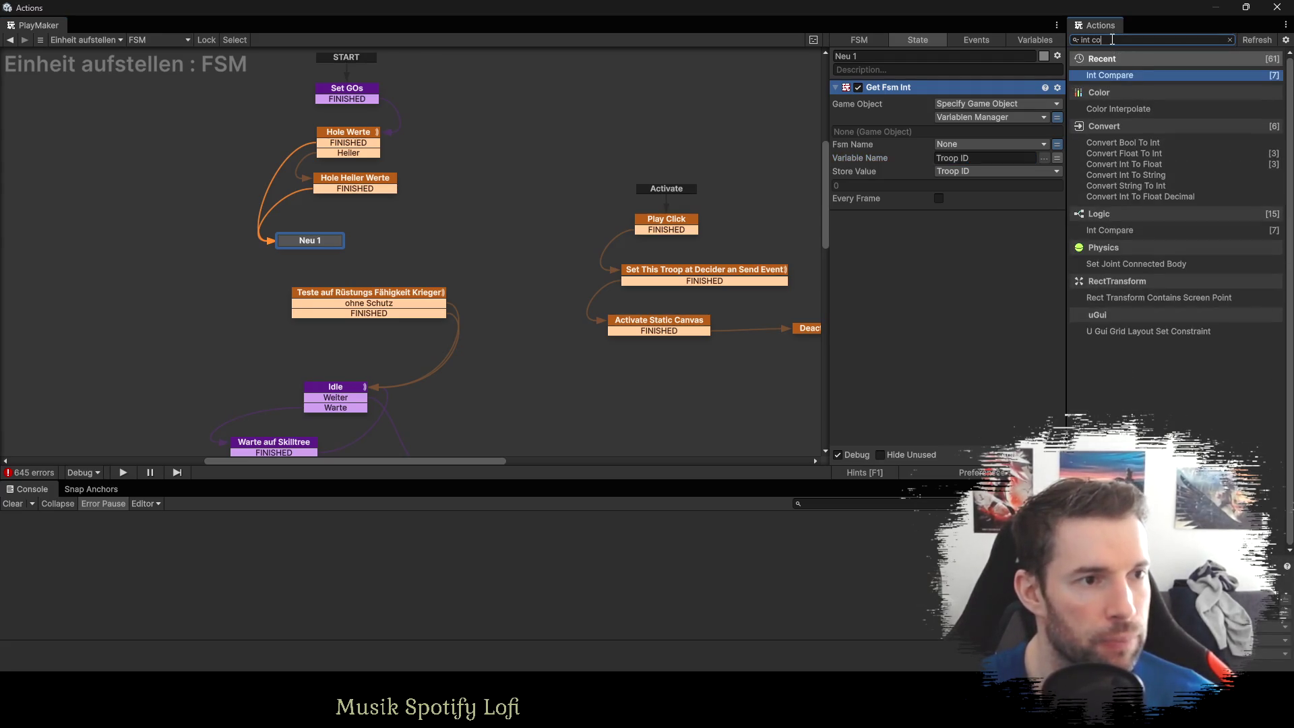
key("Return")
left_click_drag(919, 92, 929, 343)
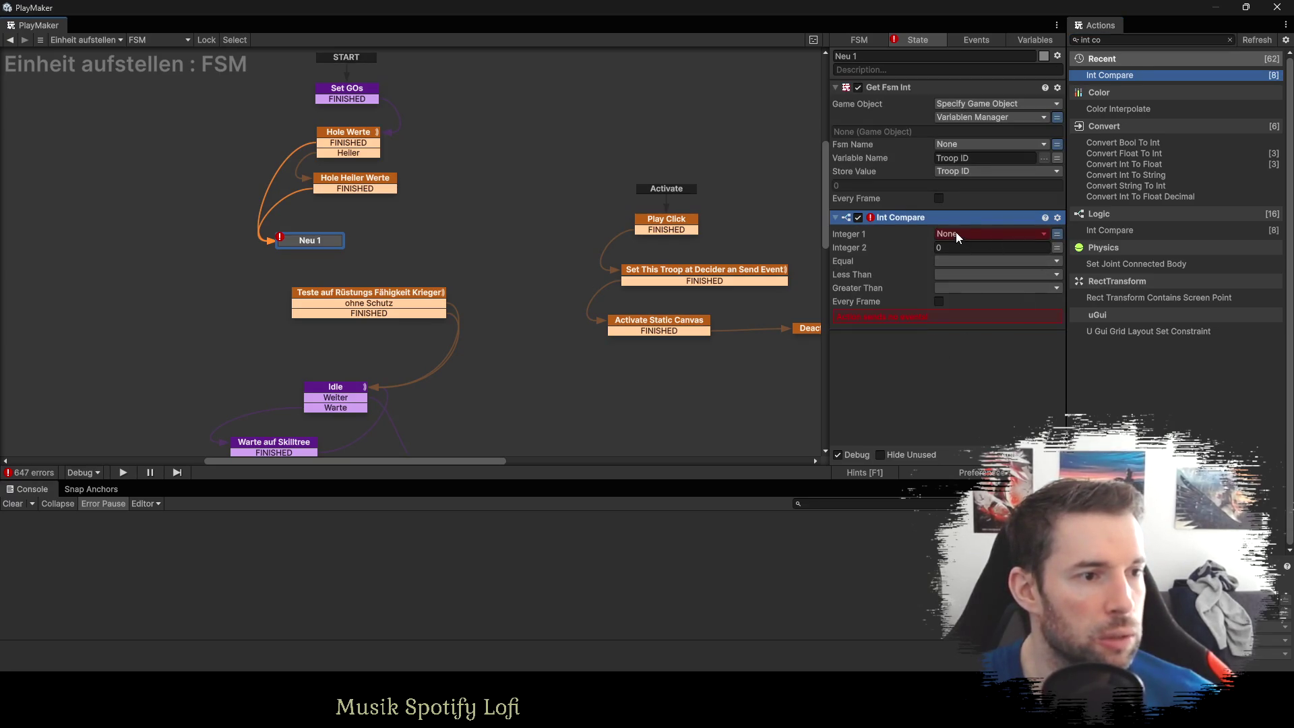
left_click(956, 232)
left_click(980, 321)
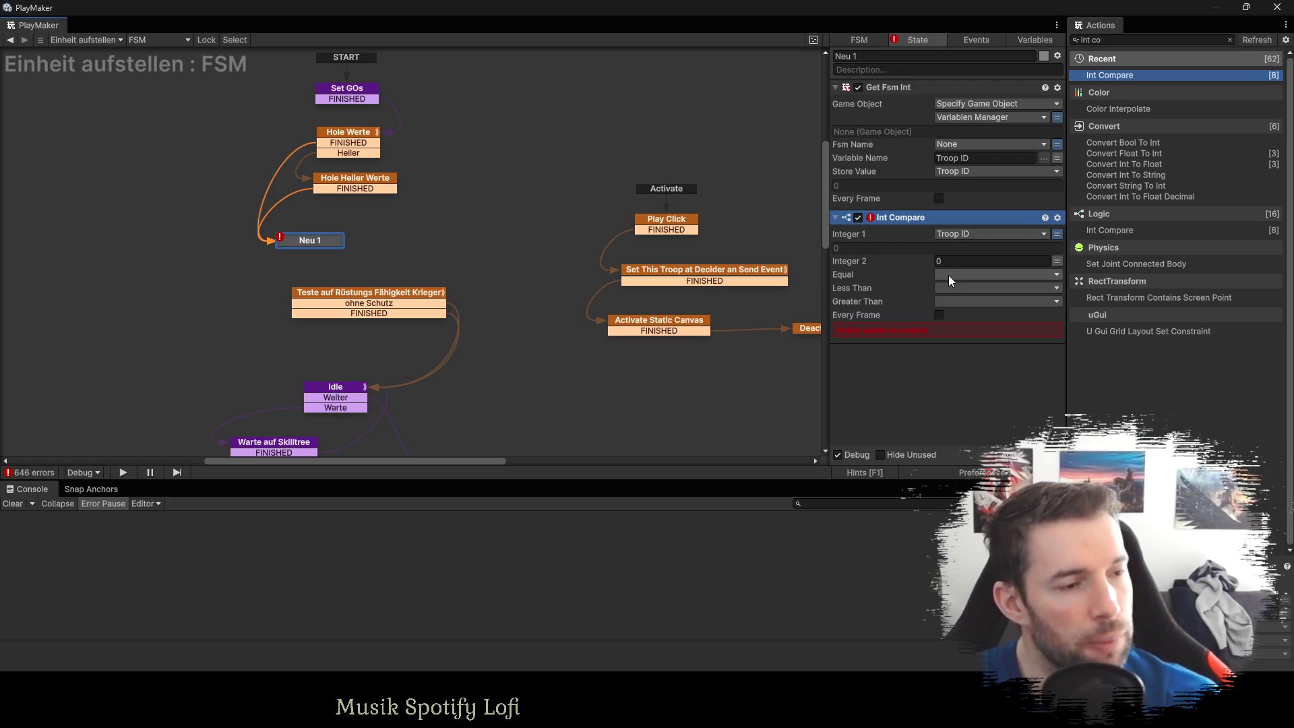
left_click(948, 275)
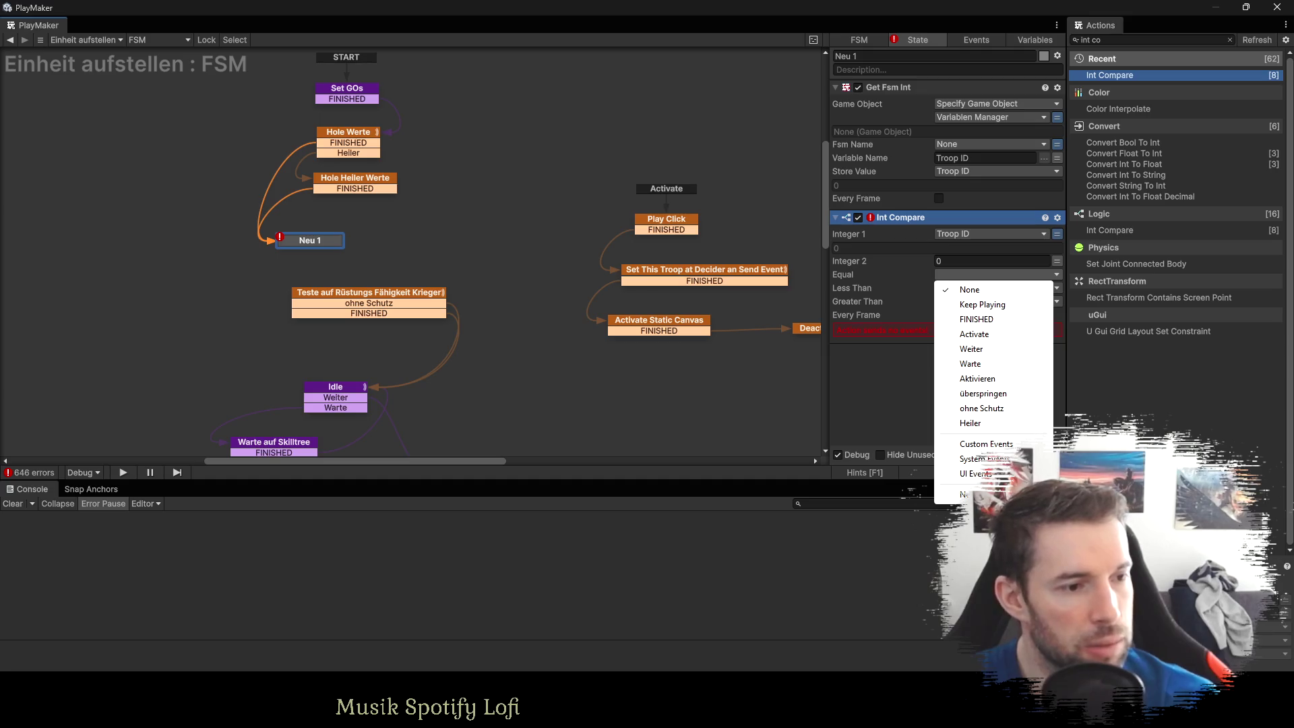
Send a new Krieger event on Equal, linked to Teste auf Rüstungs Fähigkeit Krieger.
left_click(957, 495)
type("Krieger")
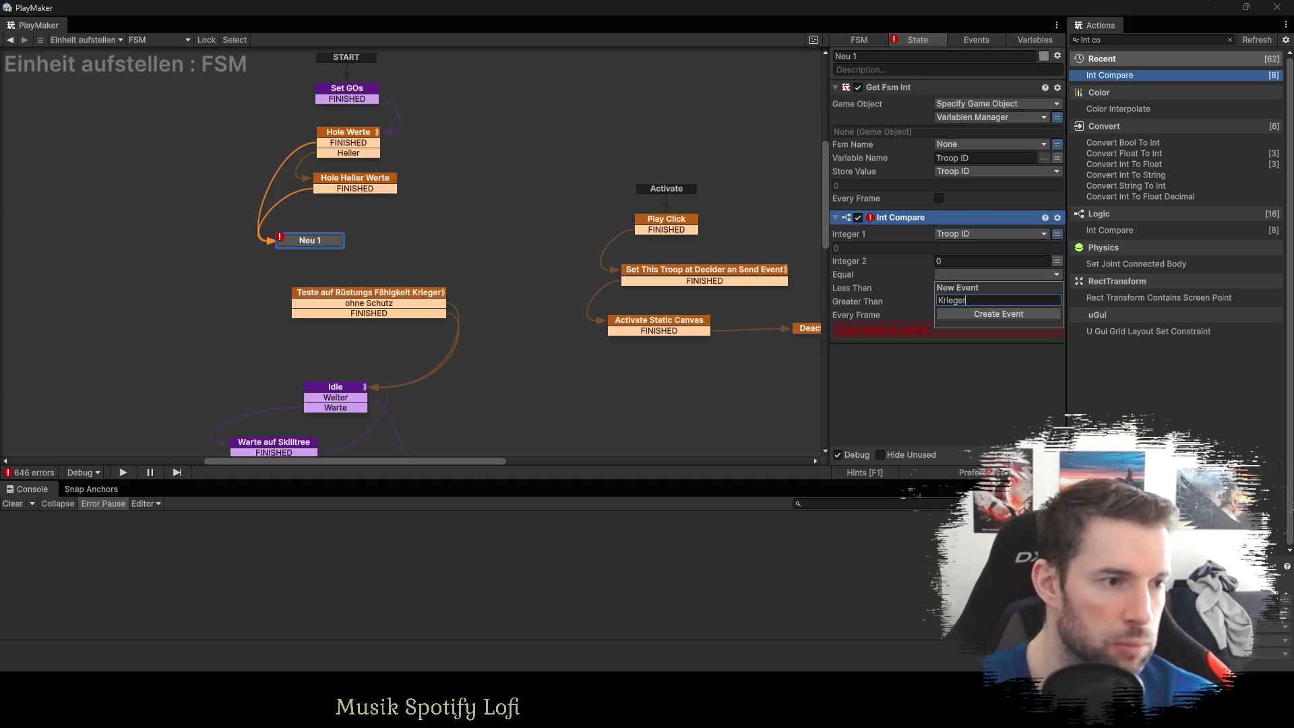
key("Return")
left_click(893, 297)
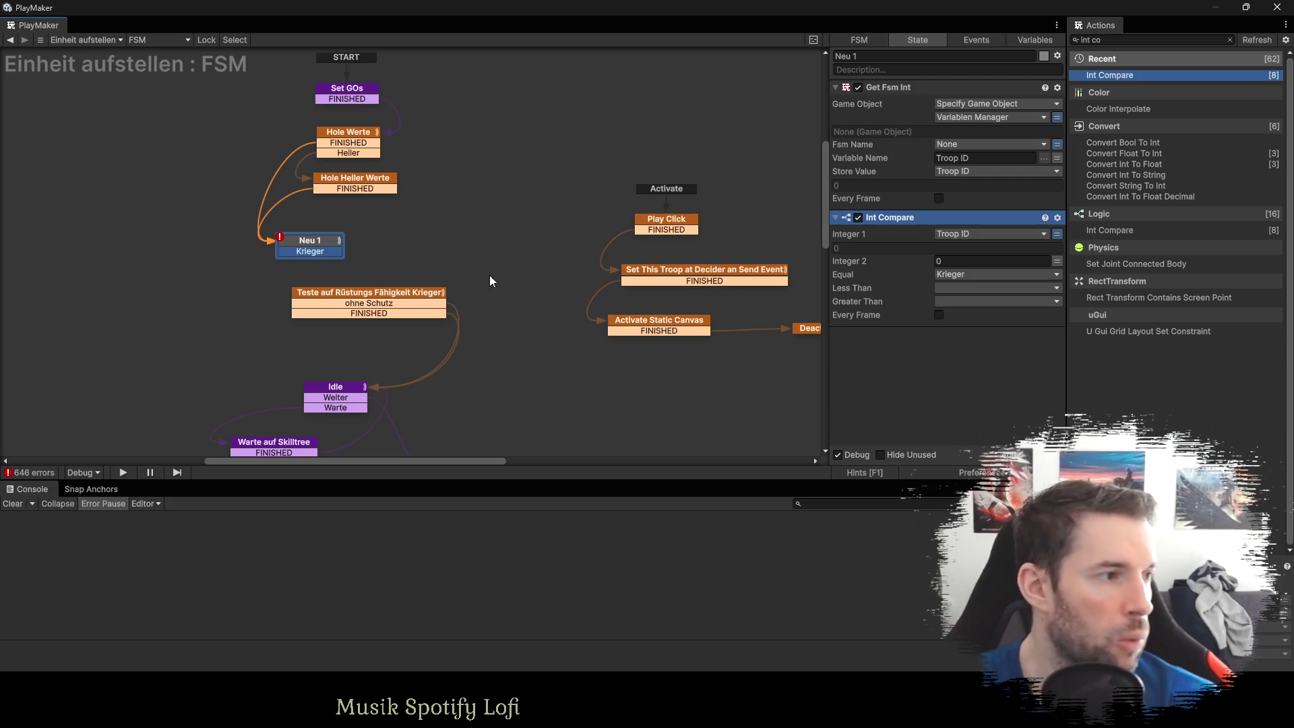
mouse_move(317, 253)
left_mouse_down()
mouse_move(300, 397)
mouse_move(327, 400)
left_mouse_up()
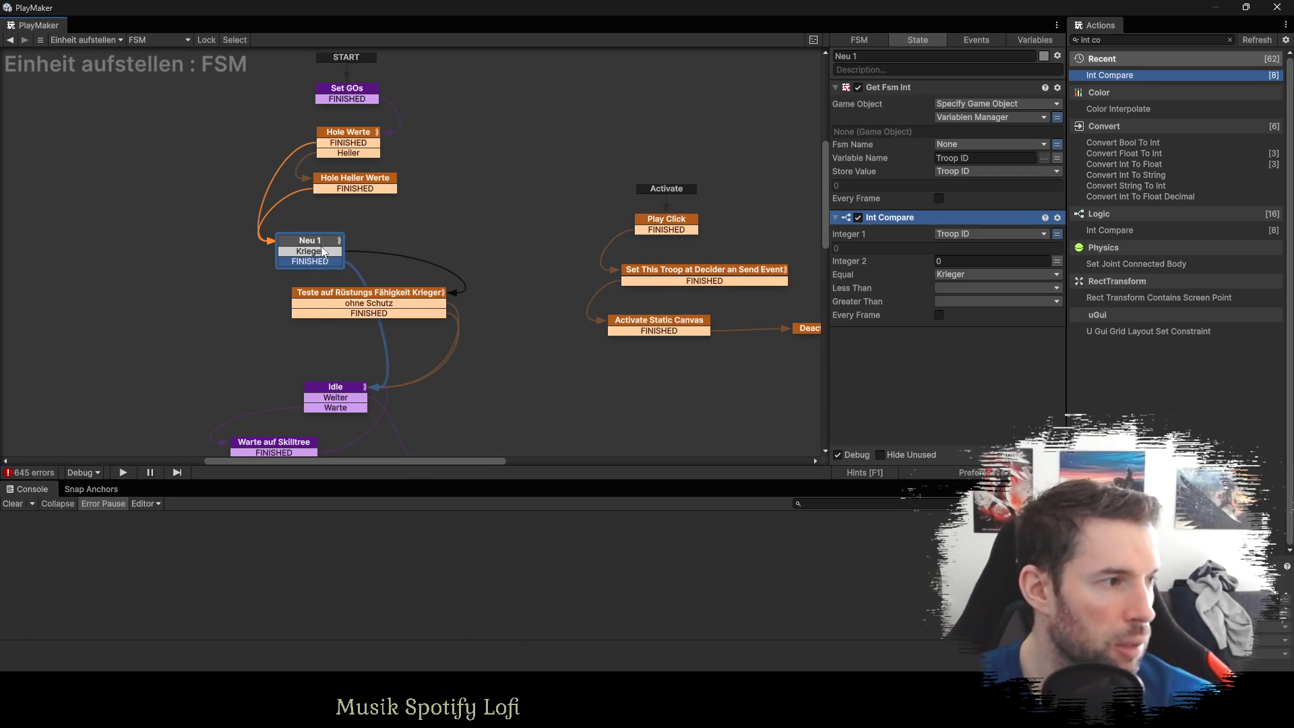
left_click_drag(324, 252, 367, 250)
Rename Neu 1 to 'Abfrage Krieger Unit', colour it orange, and tidy the nodes.
left_click(870, 56)
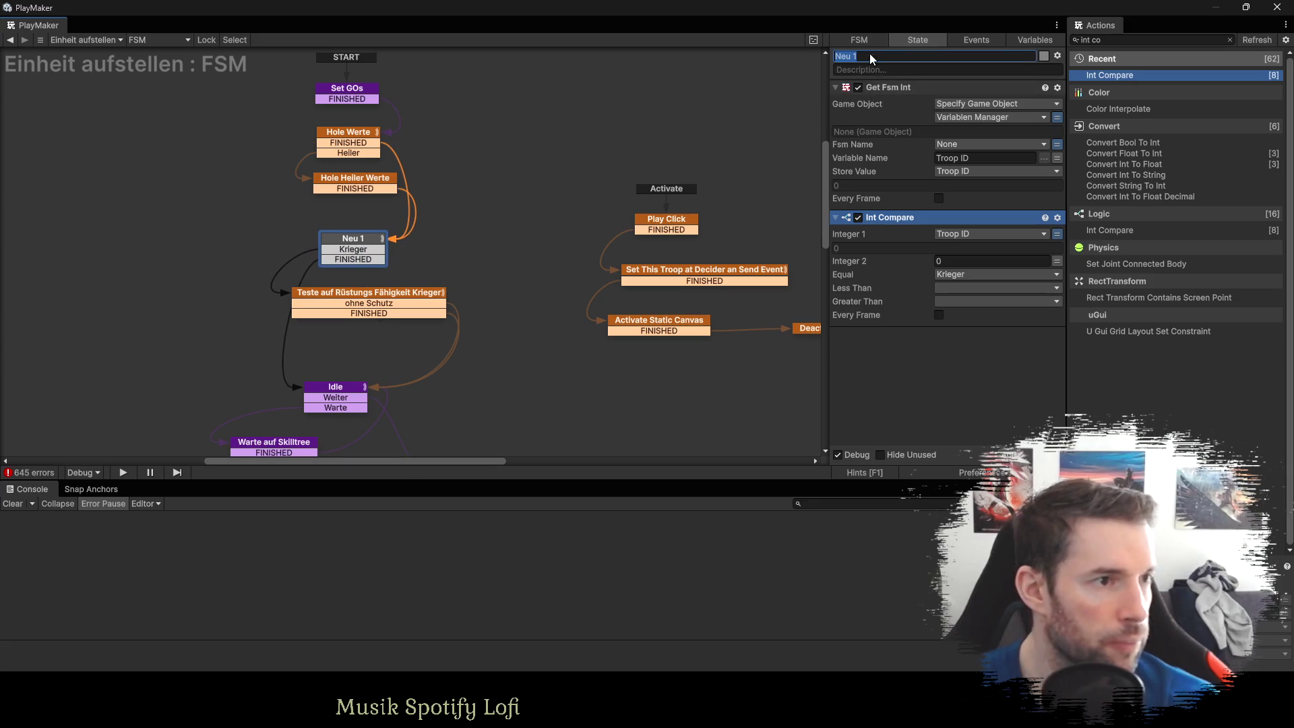
type("Abfrage")
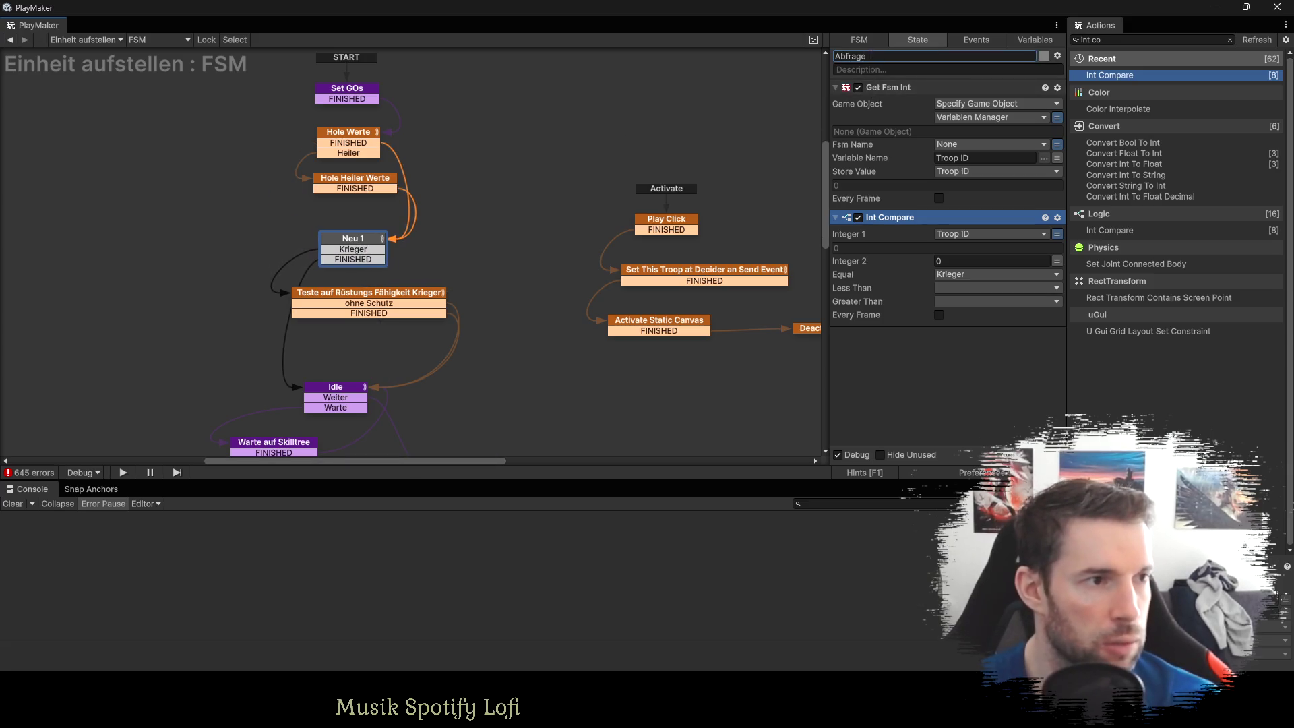
type(" Krieger Unit")
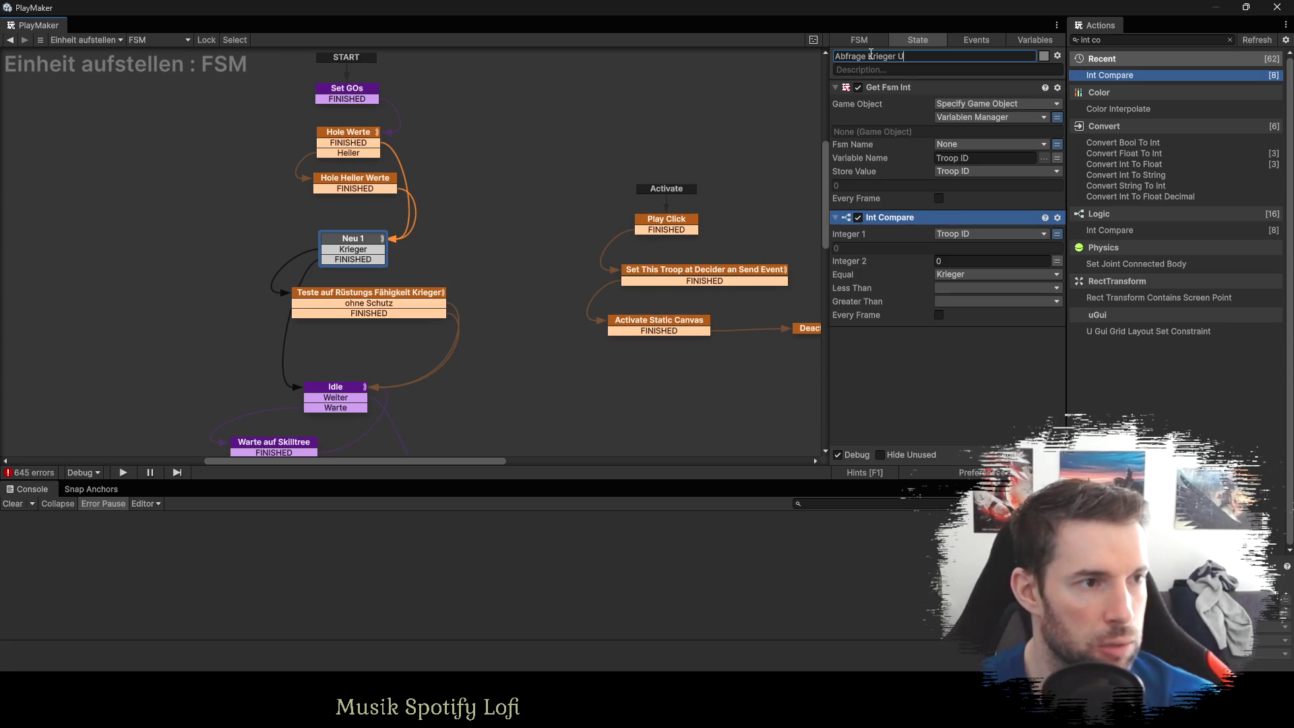
key("Return")
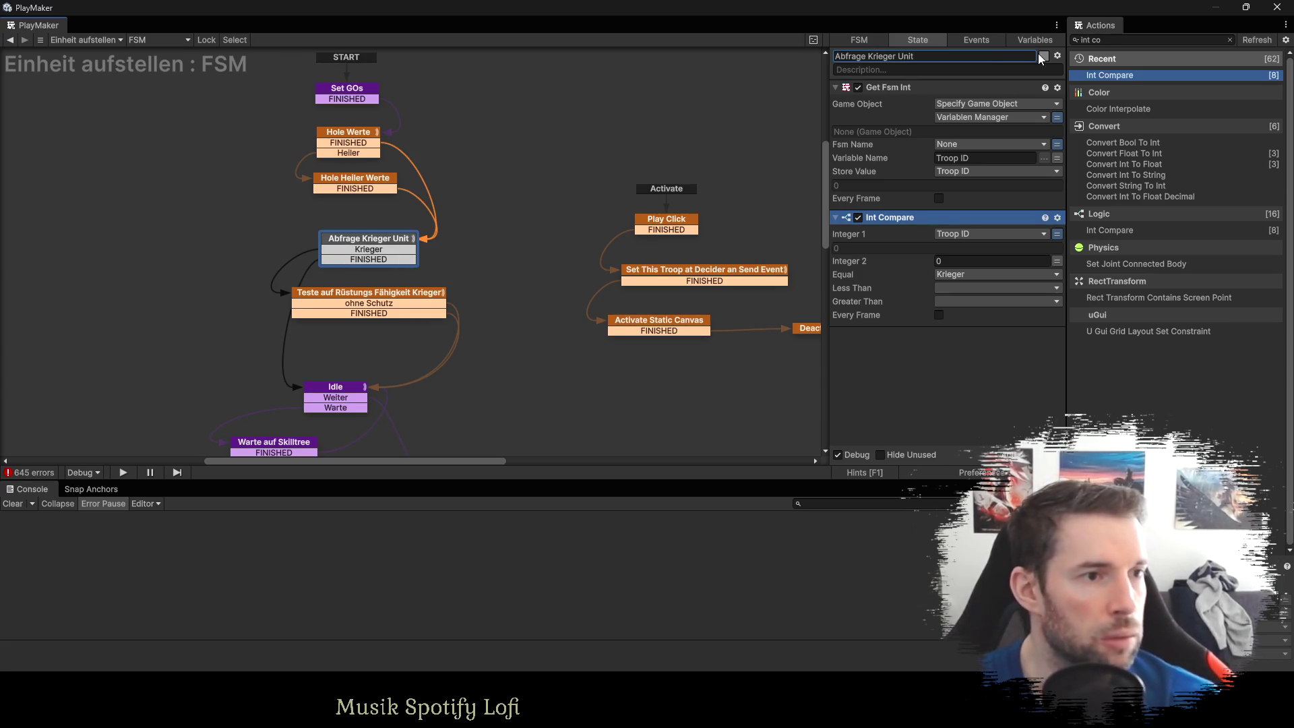
left_click(1043, 56)
left_click(1078, 139)
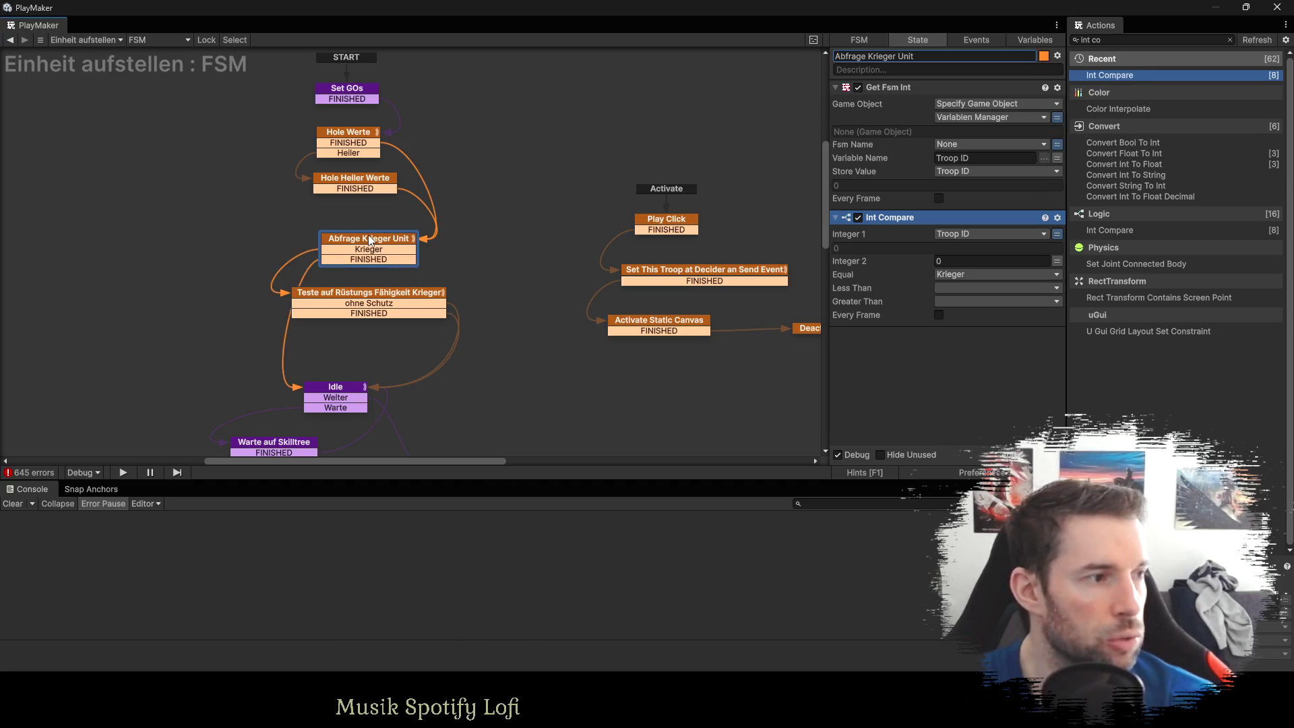
left_click_drag(361, 296, 377, 300)
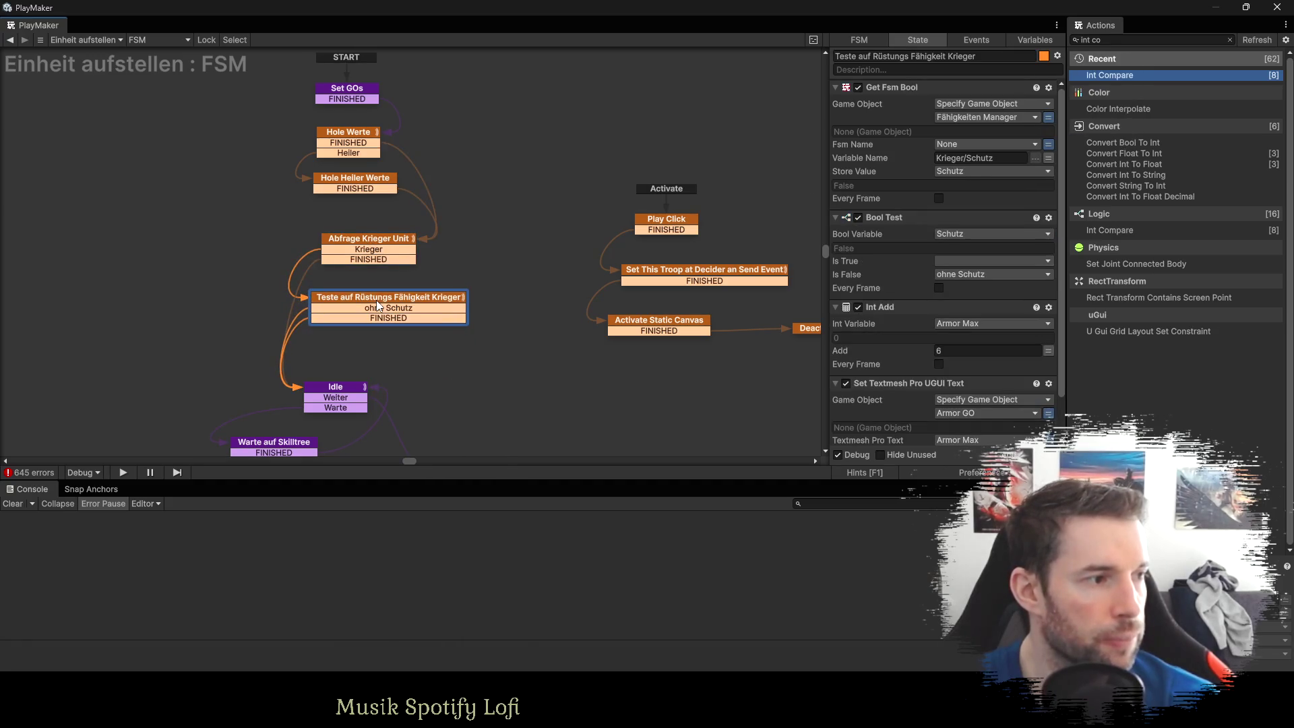
left_click_drag(369, 246, 351, 233)
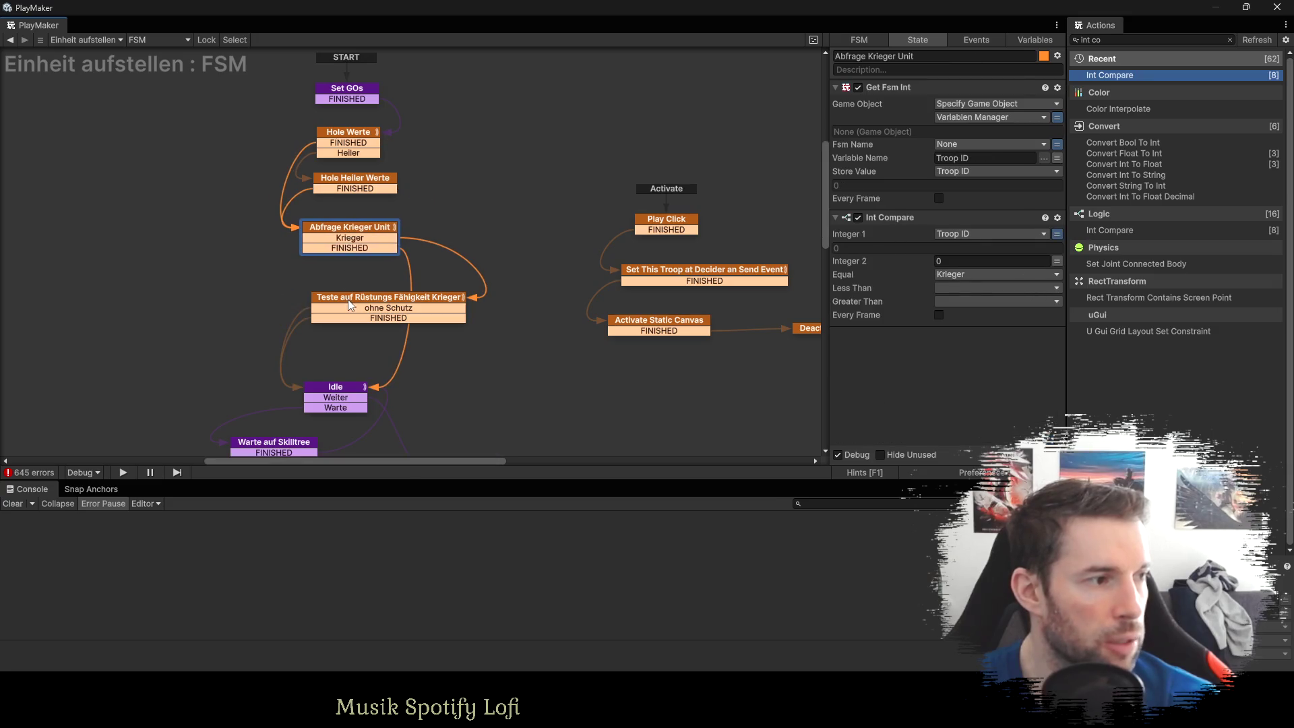
left_click_drag(350, 304, 350, 293)
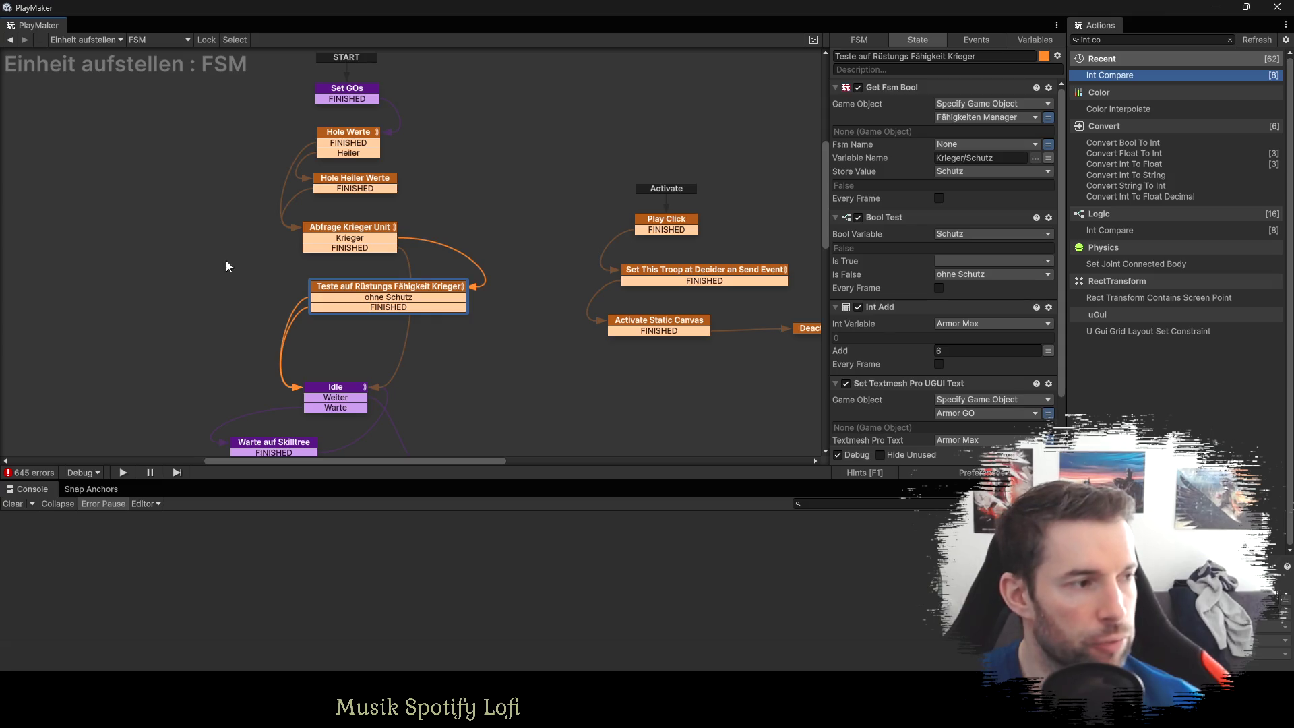
left_click(495, 372)
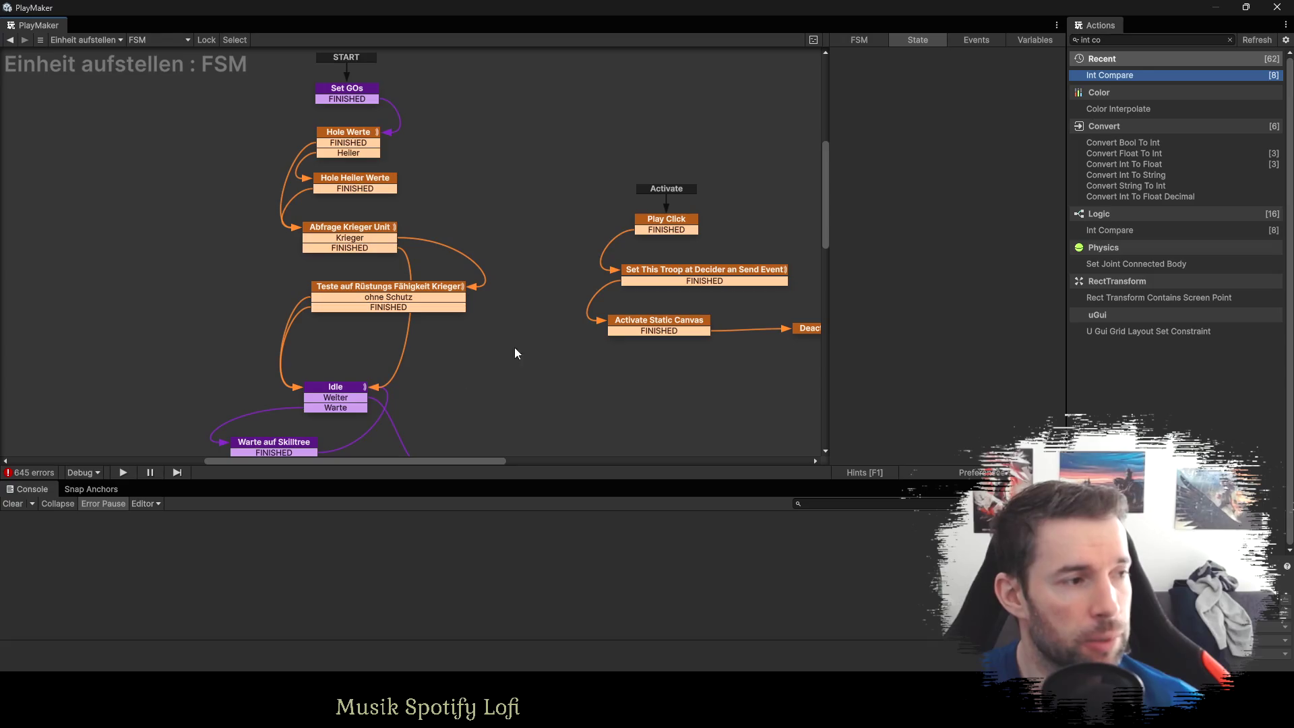
Switch Fsm Name to variable mode in Idle and Hole Skill Bools' three Get Fsm Bool actions.
left_click_drag(479, 321, 439, 177)
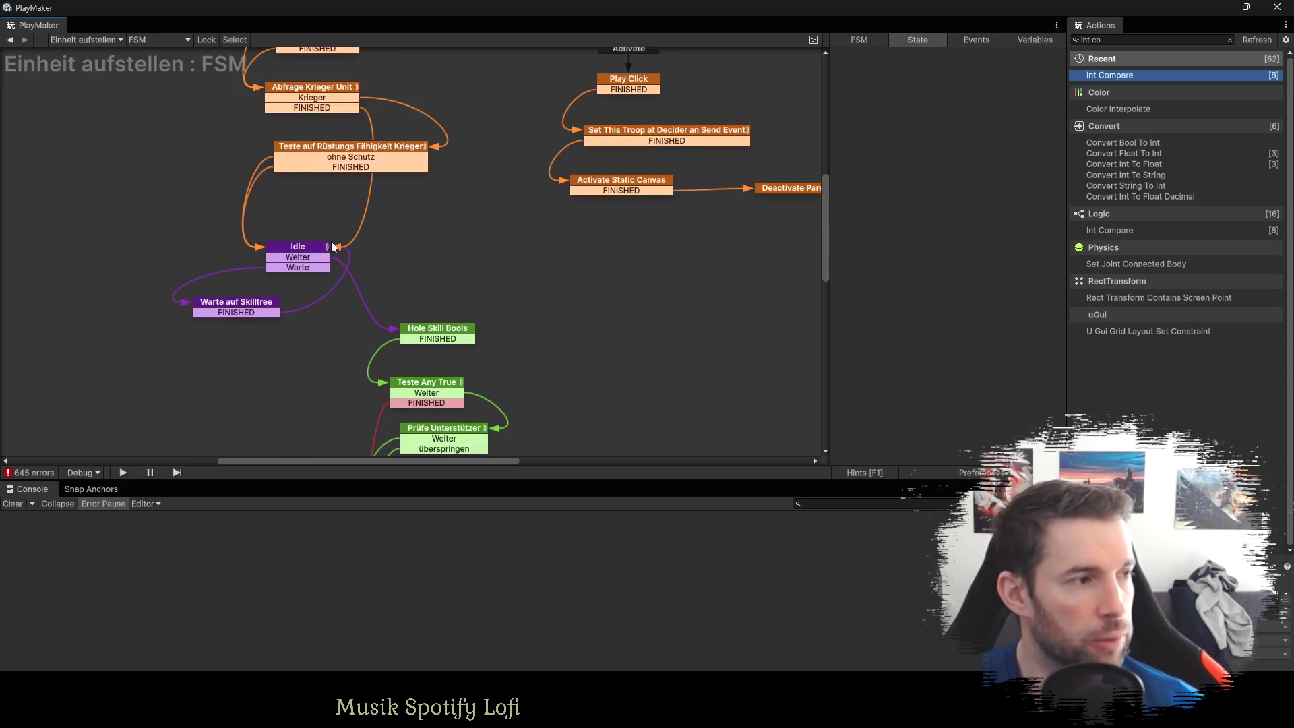
left_click(301, 249)
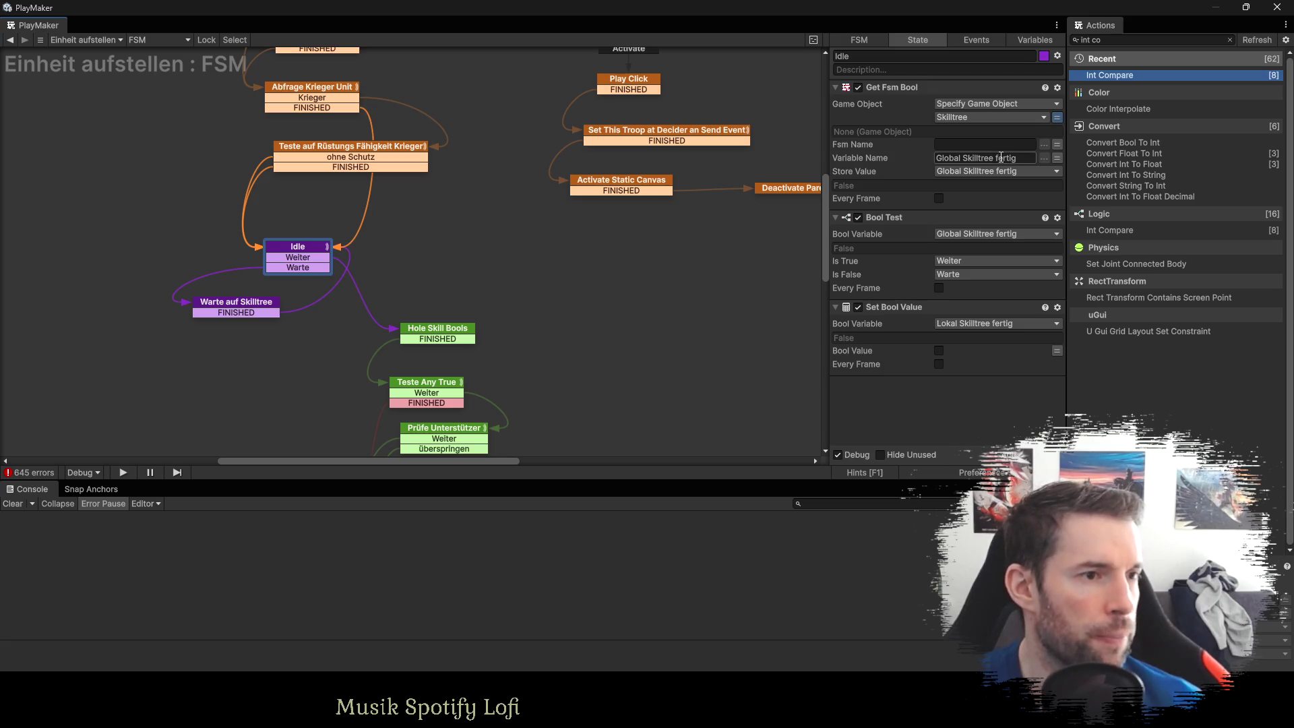
left_click(1057, 145)
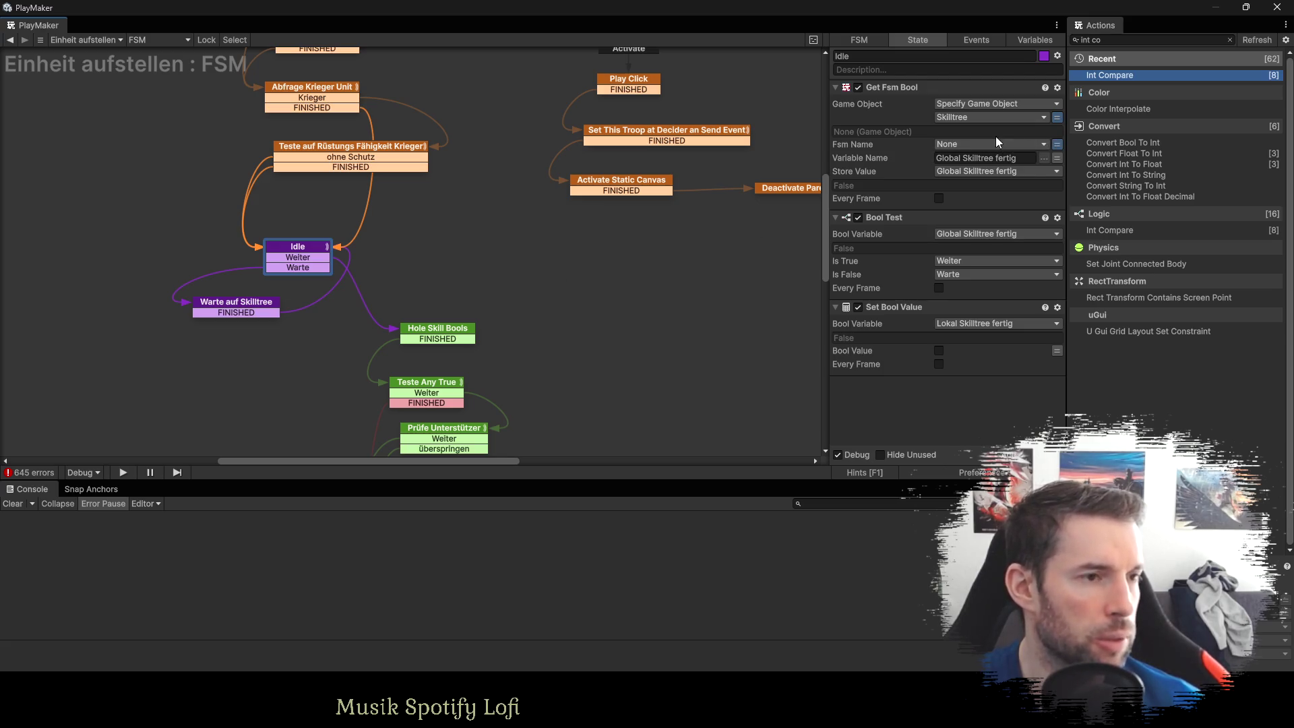
left_click(229, 306)
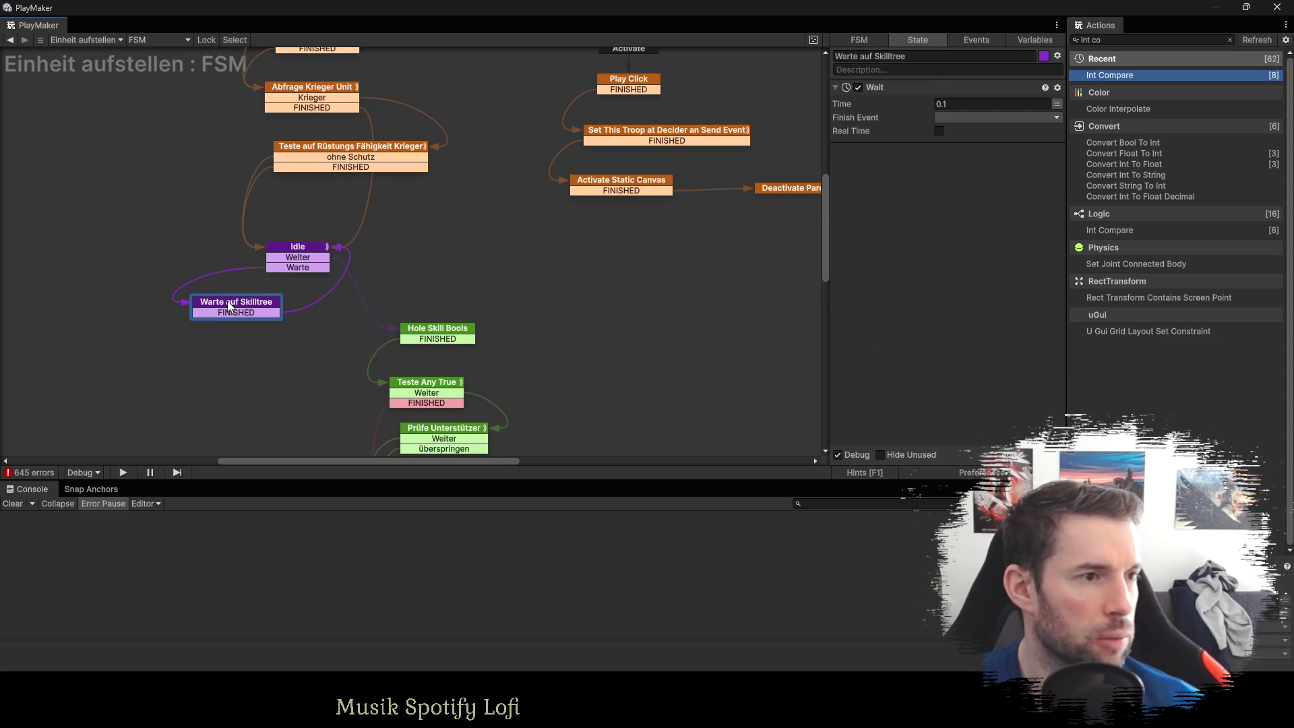
left_click(425, 339)
left_click_drag(675, 318, 570, 197)
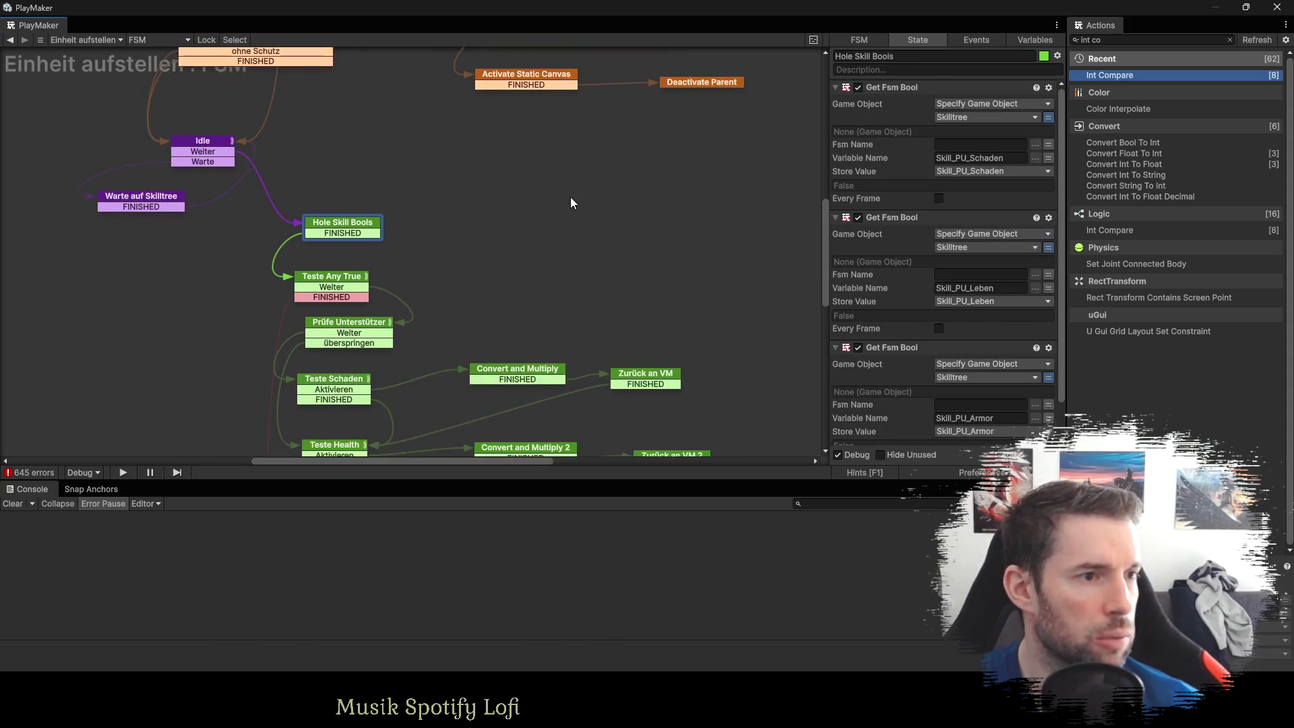
left_click(1049, 144)
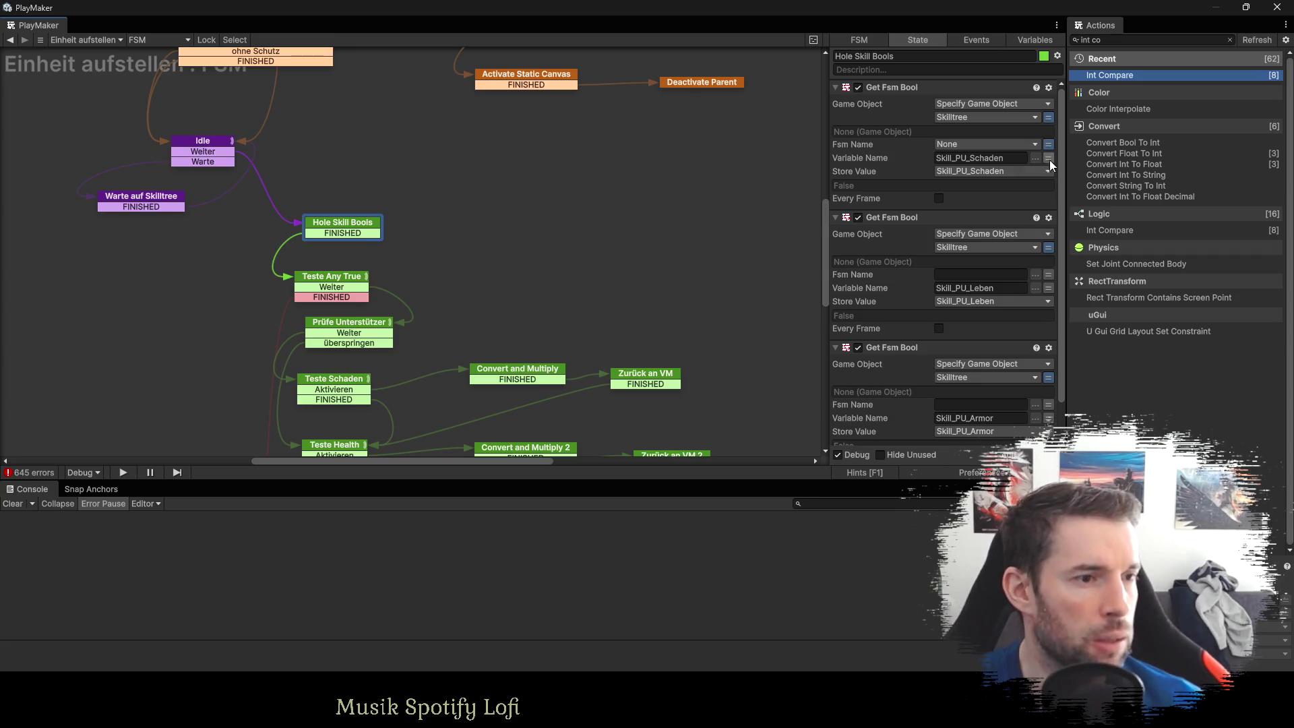
left_click(1049, 274)
scroll(1027, 273, "down", 2)
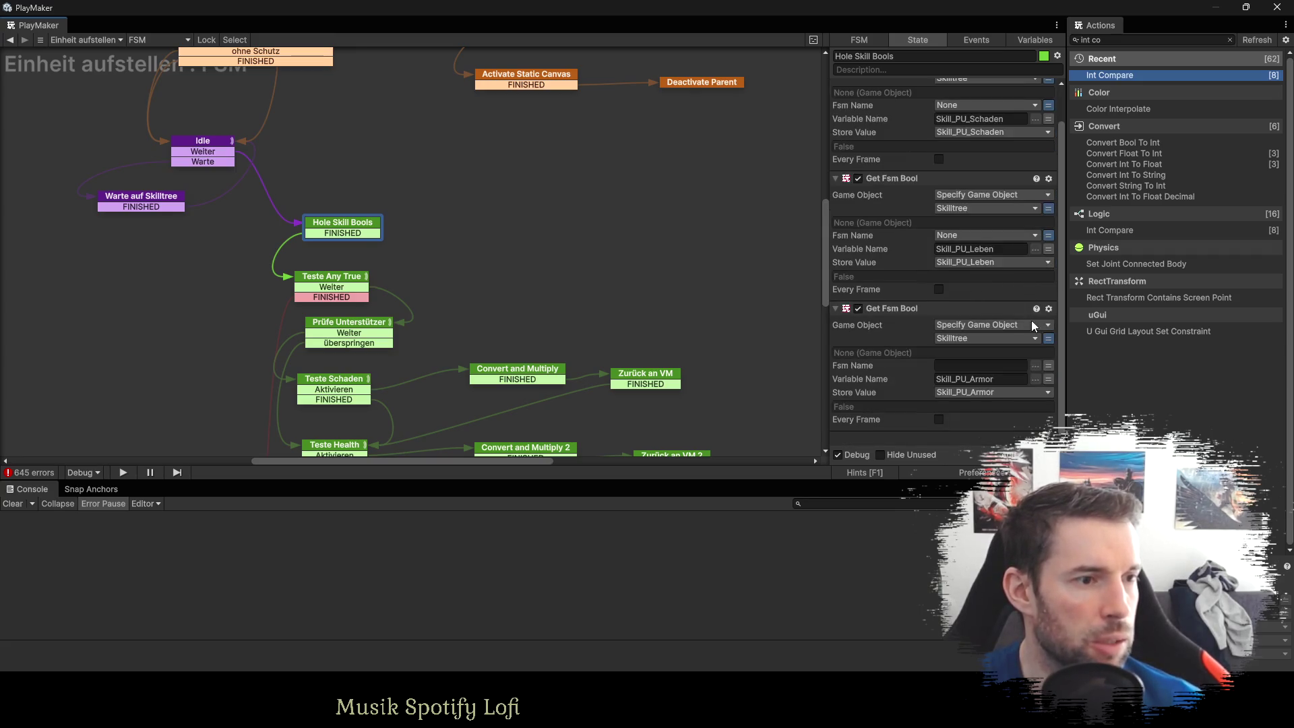
left_click(1049, 366)
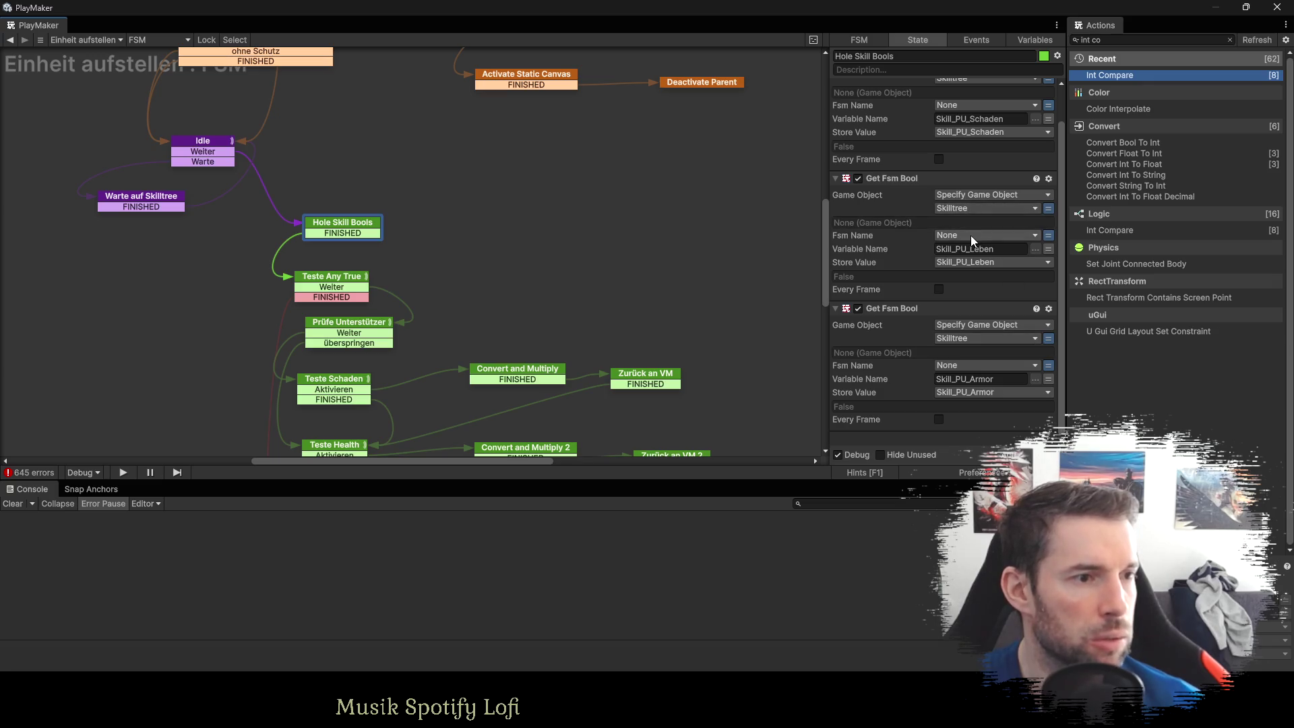
Switch Prüfe Unterstützer's Get Fsm Bool Fsm Name to variable mode.
left_click(367, 279)
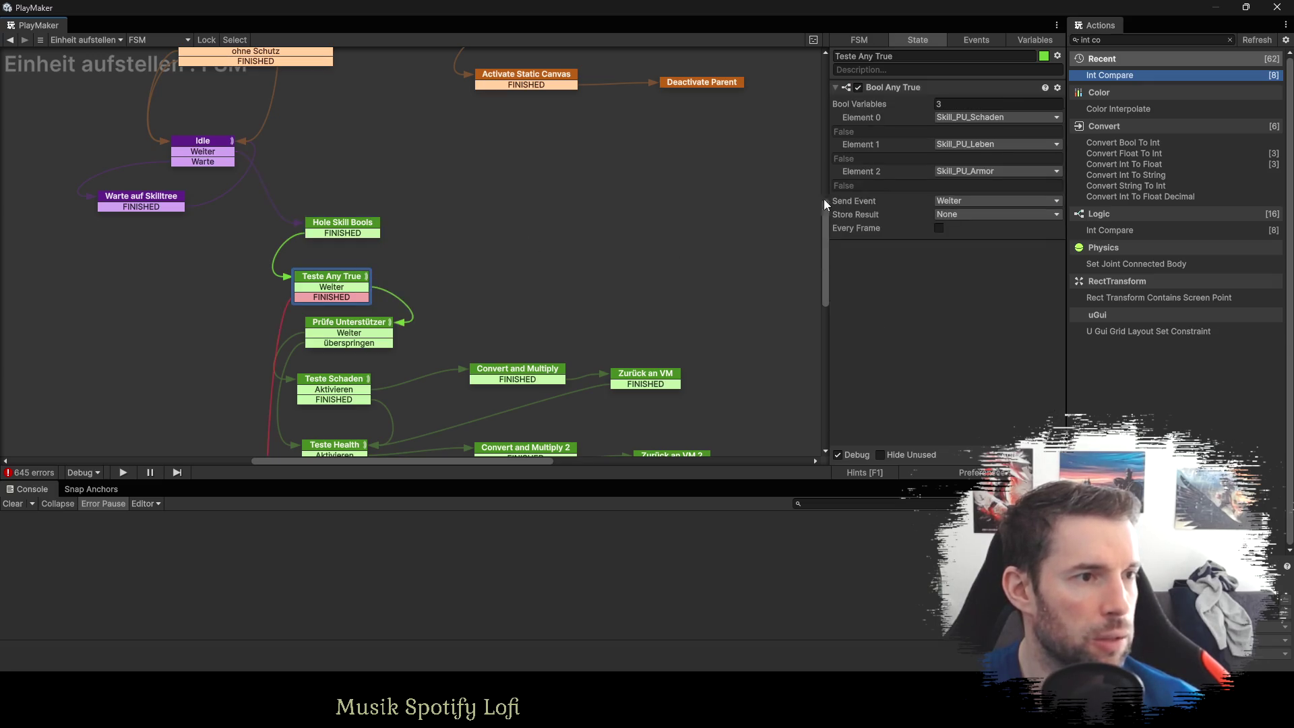
left_click(354, 330)
left_click_drag(531, 243, 531, 83)
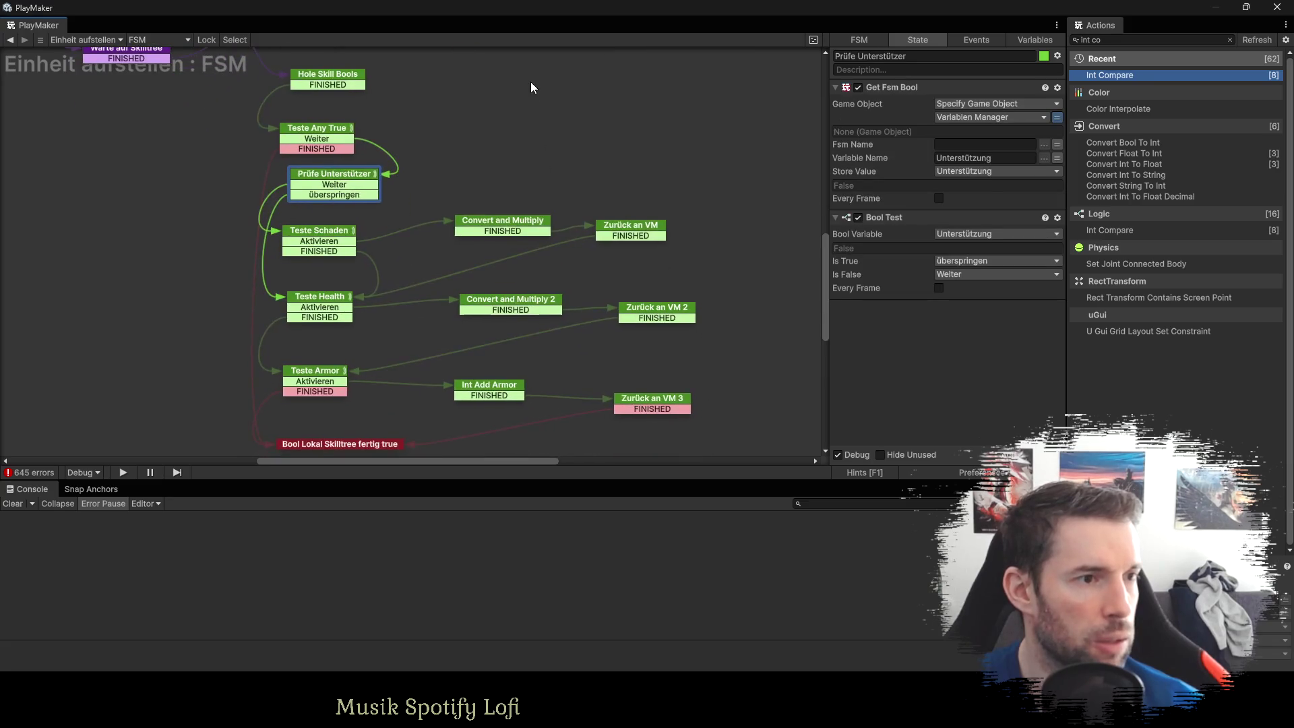
left_click(1056, 144)
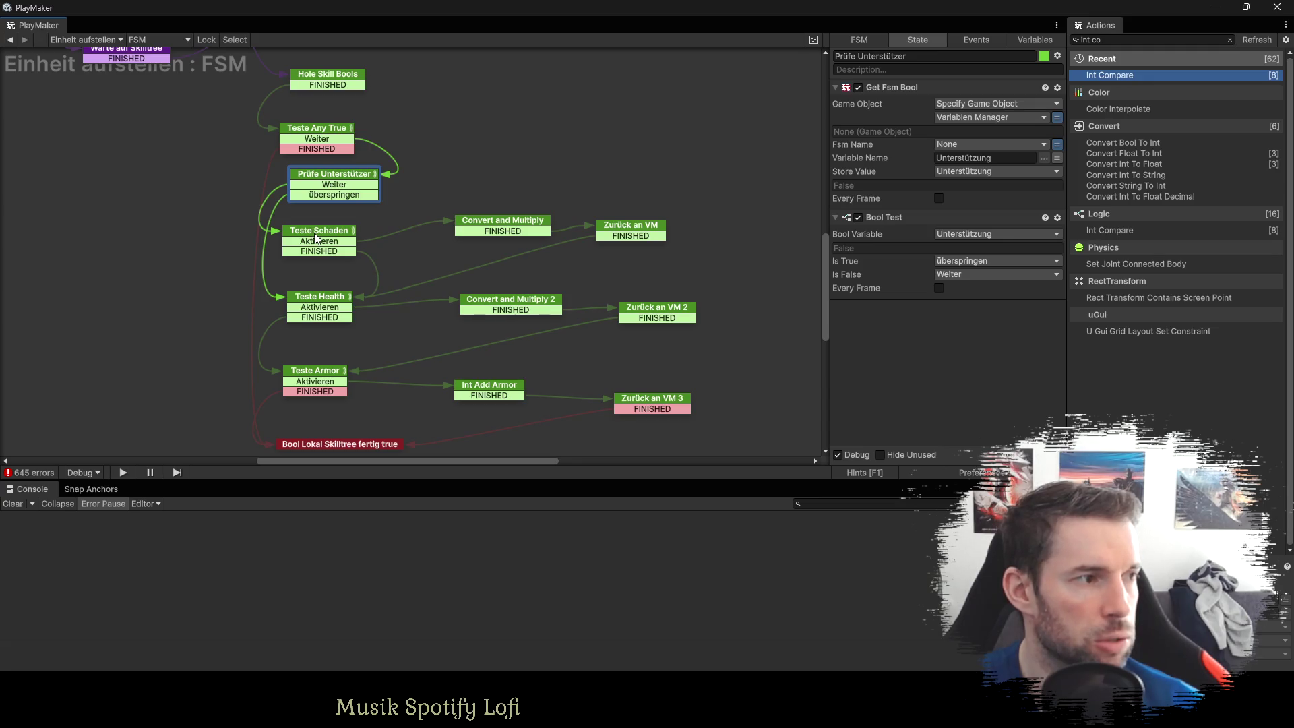
Review the Convert, Zurück an VM, Teste Health and Armor states through Play Click's sound action.
left_click(508, 227)
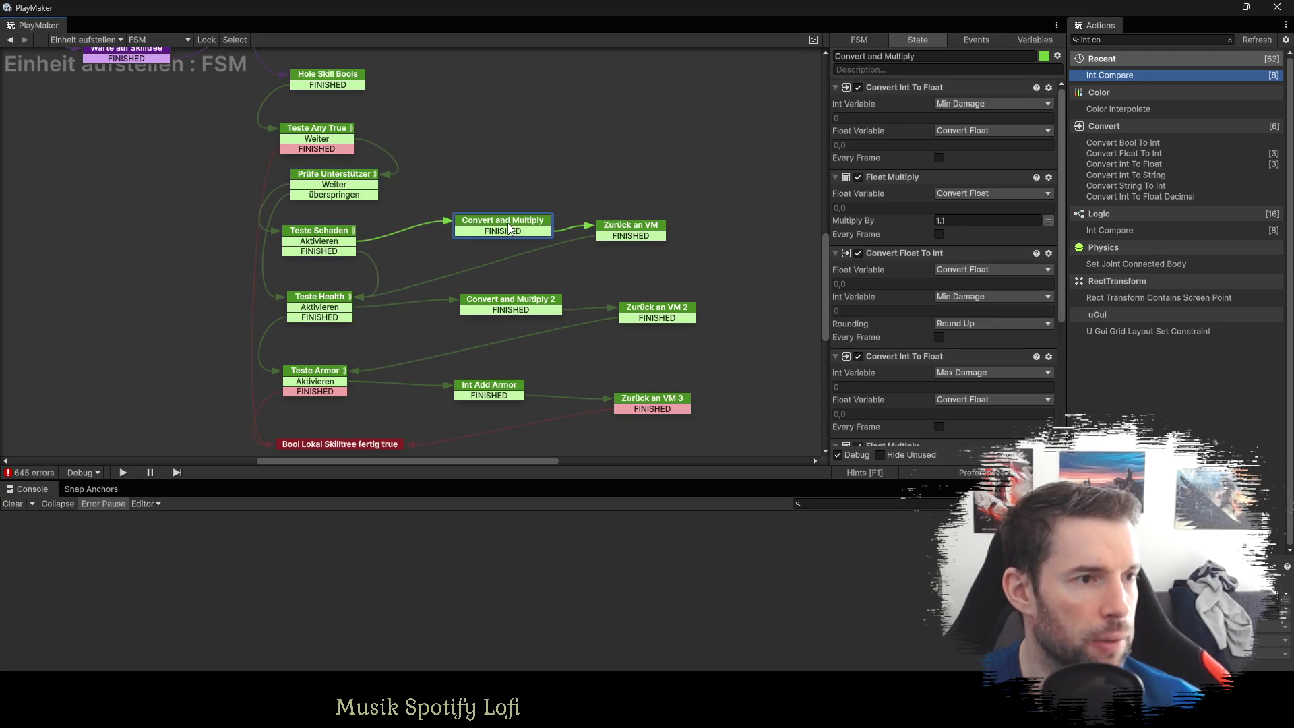
scroll(938, 279, "down", 5)
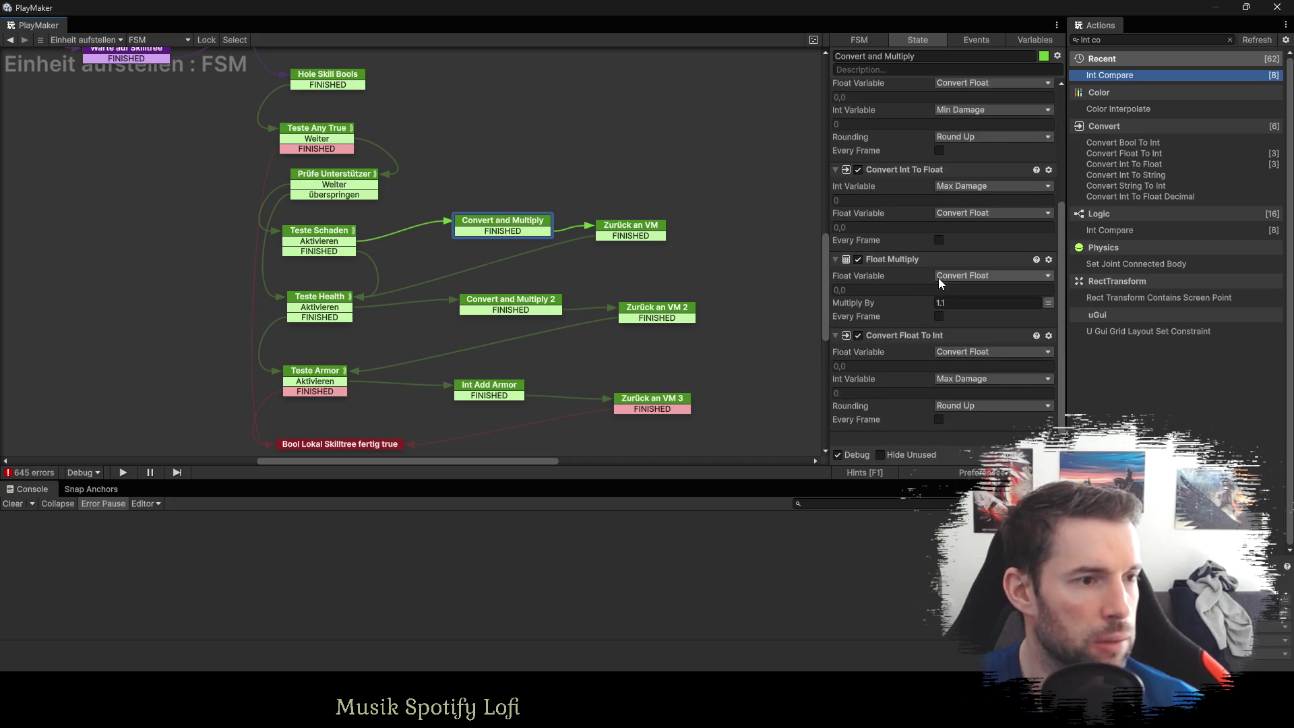
left_click(647, 230)
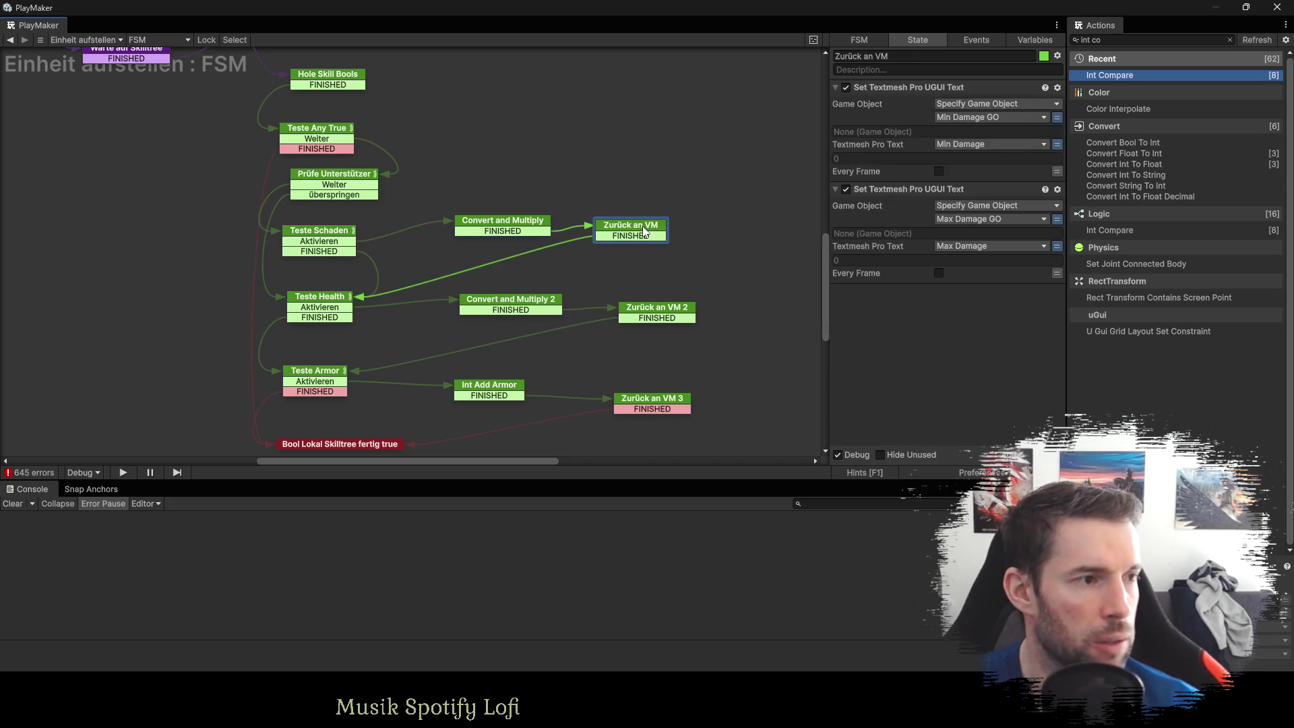
left_click(322, 309)
left_click(510, 310)
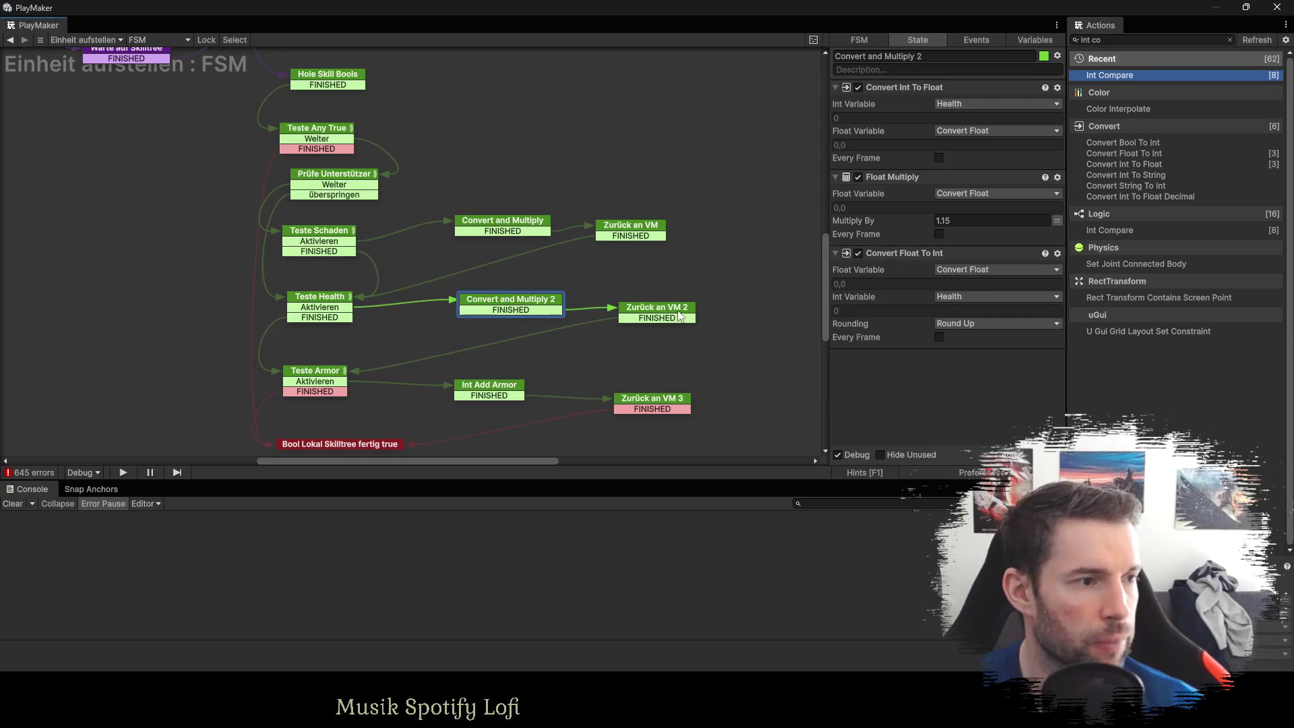
left_click(680, 316)
left_click(325, 386)
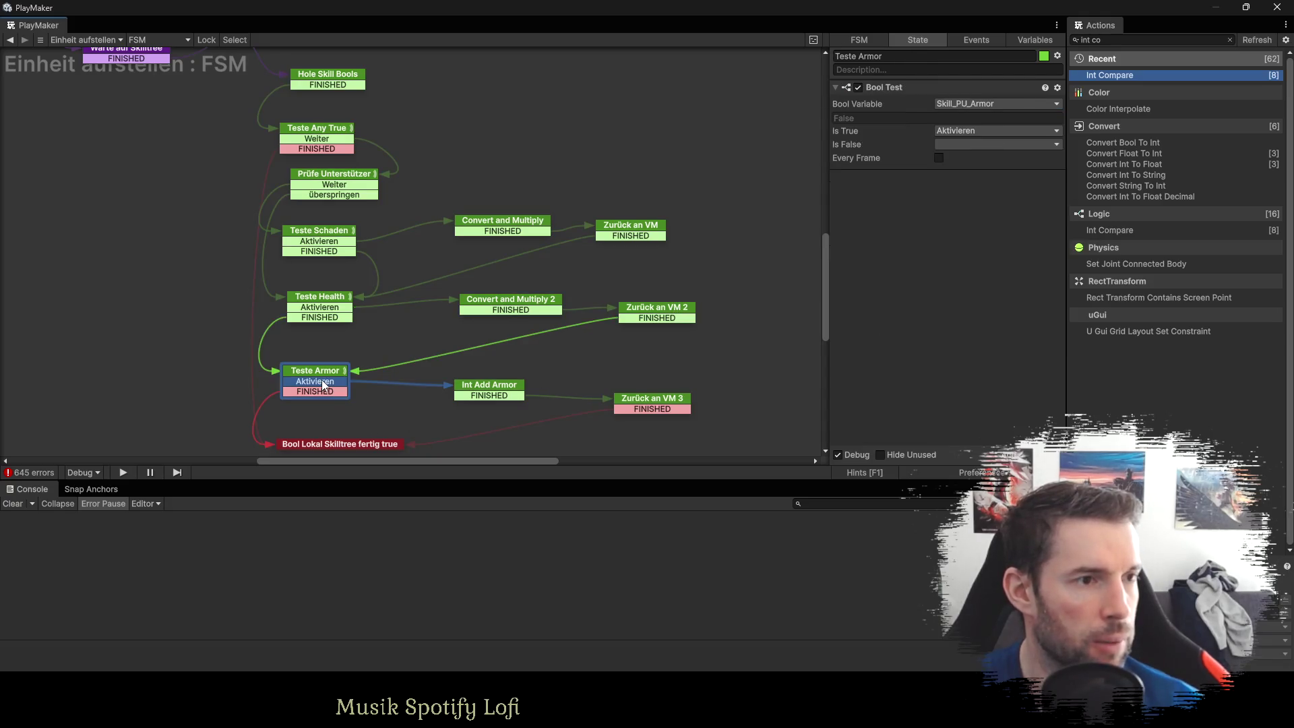
left_click(487, 395)
left_click(617, 396)
scroll(536, 263, "down", 3)
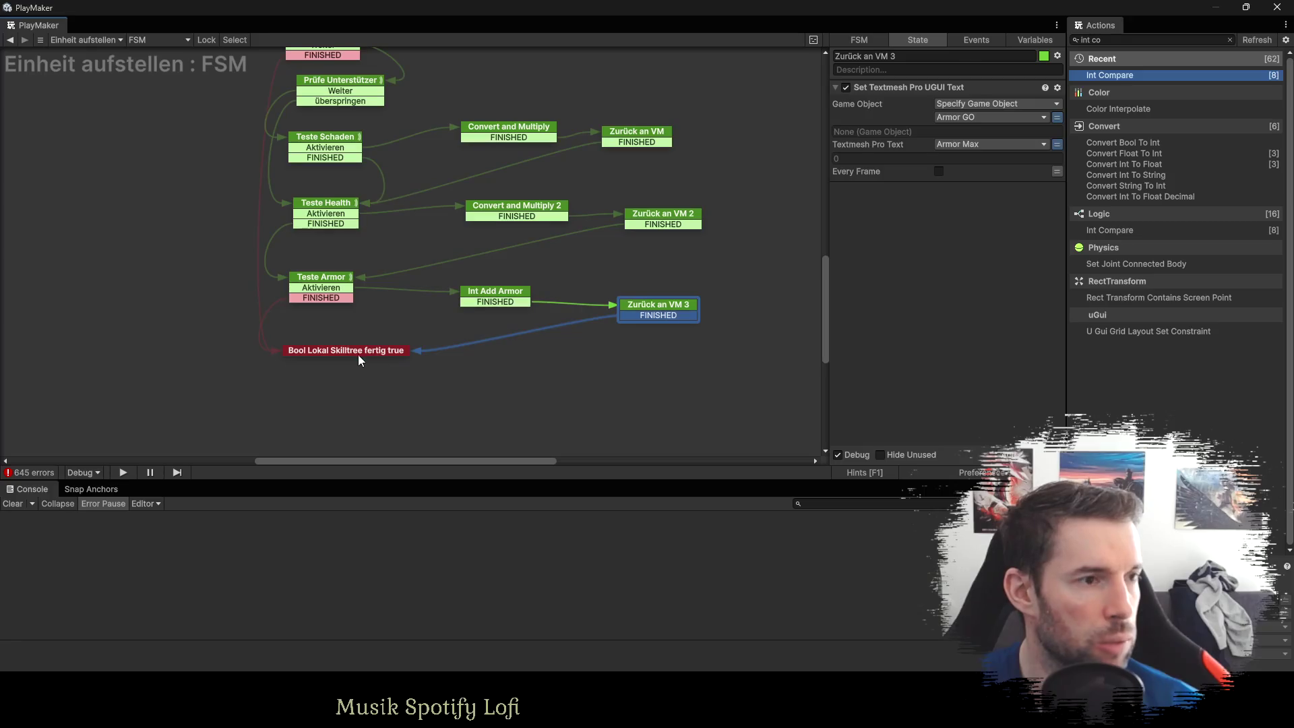
left_click(358, 354)
scroll(499, 243, "up", 10)
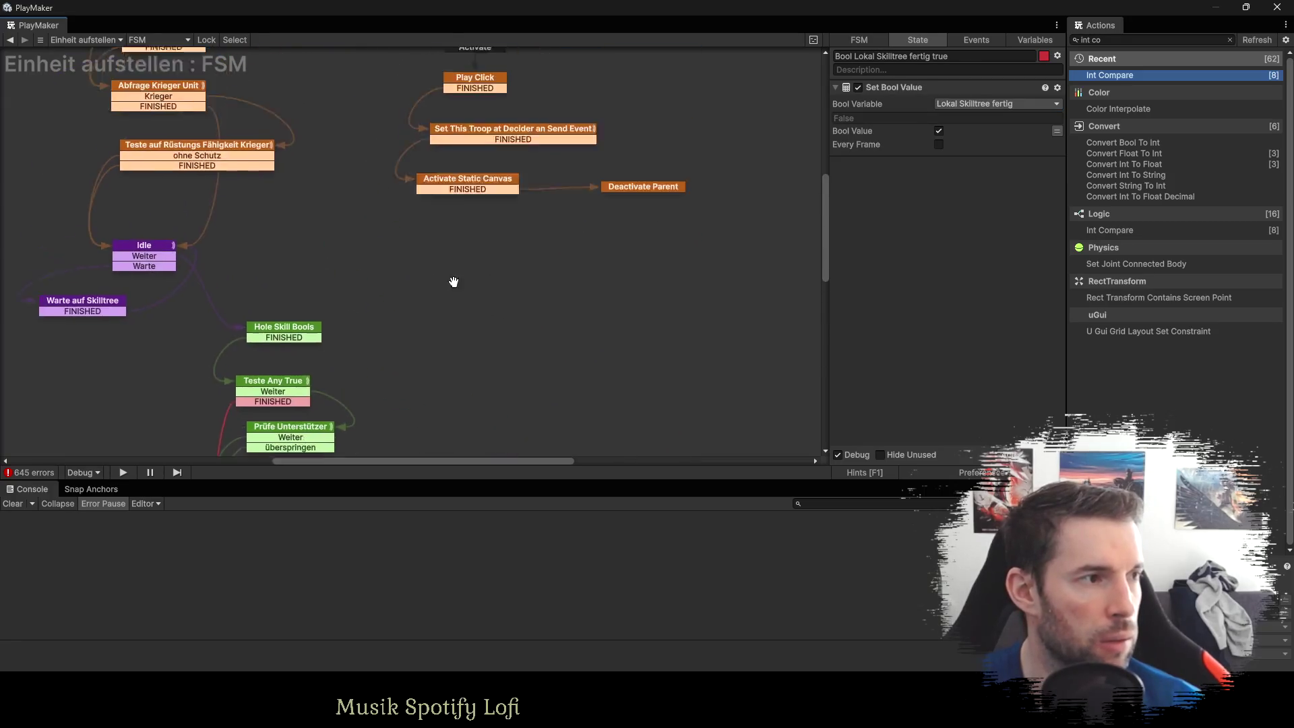
scroll(454, 282, "up", 3)
left_click(475, 191)
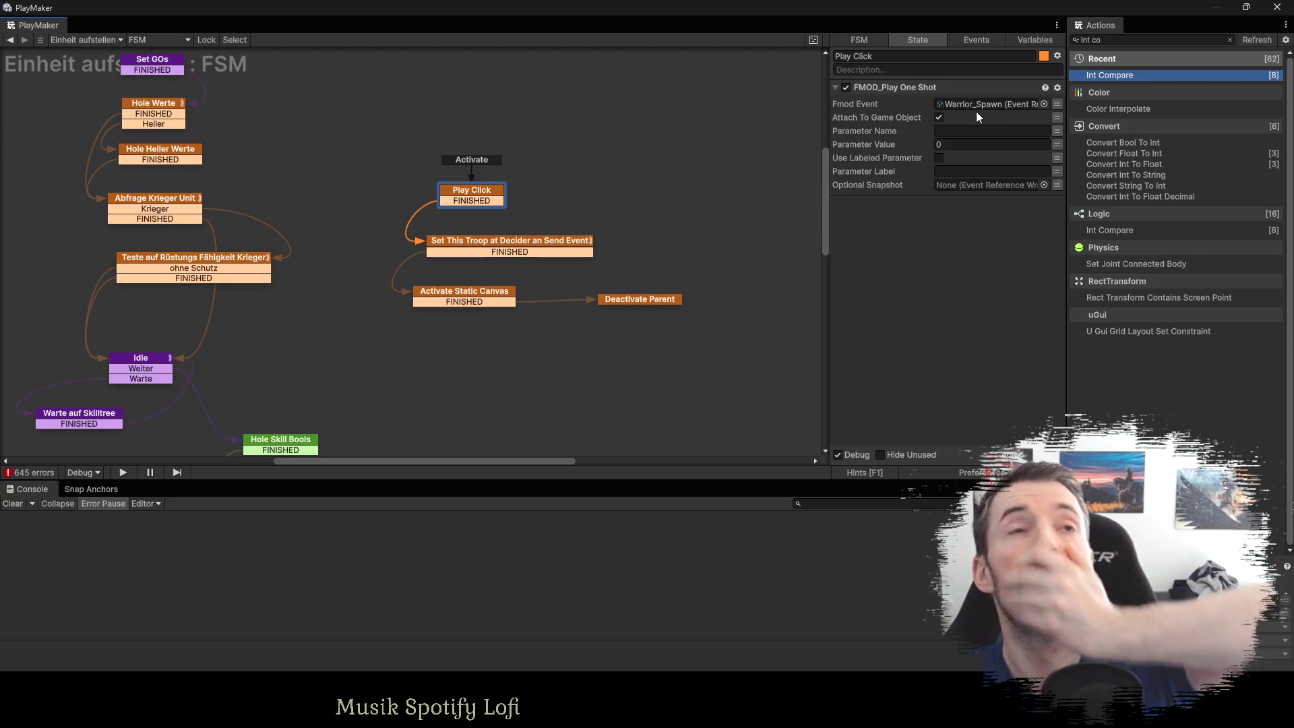
Toggle Play Click's Attach To Game Object off and on, then leave the maximized FSM view.
left_click(940, 118)
left_click(939, 118)
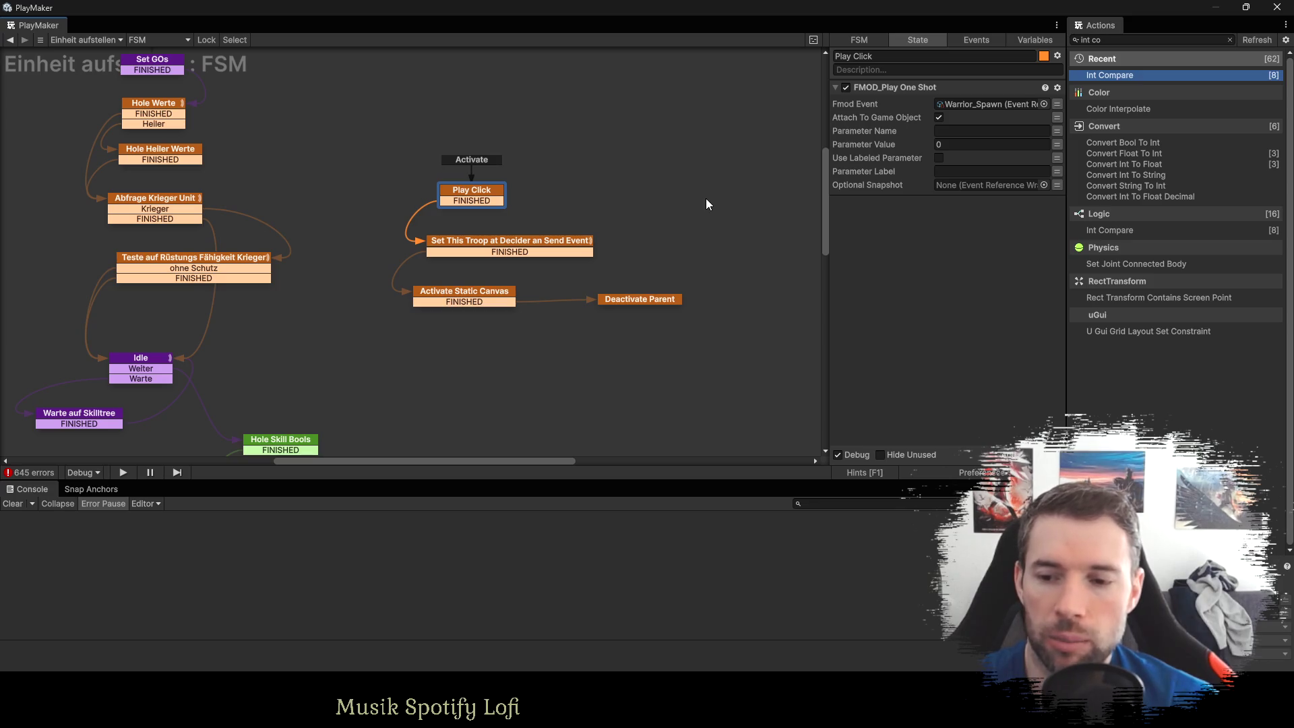
key("alt+Tab")
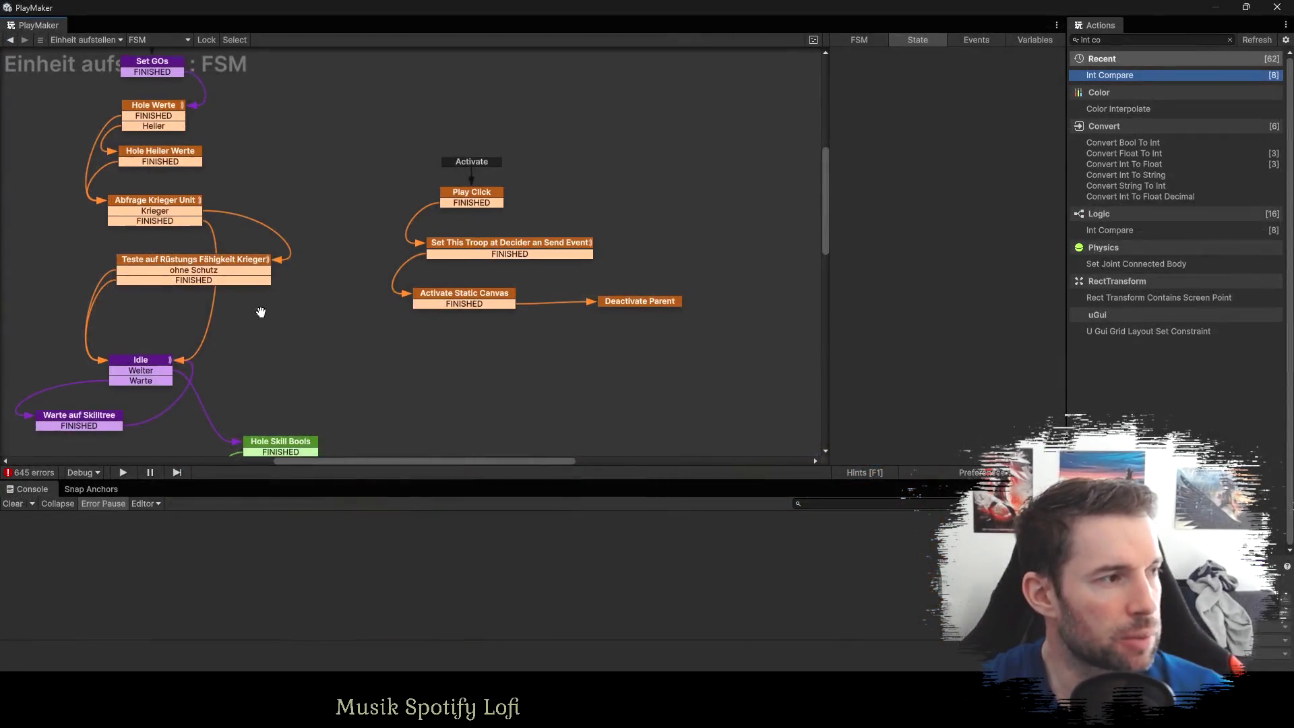
Pan to the Activate branch and drag the Play Click state higher in the graph.
left_click_drag(271, 325, 450, 381)
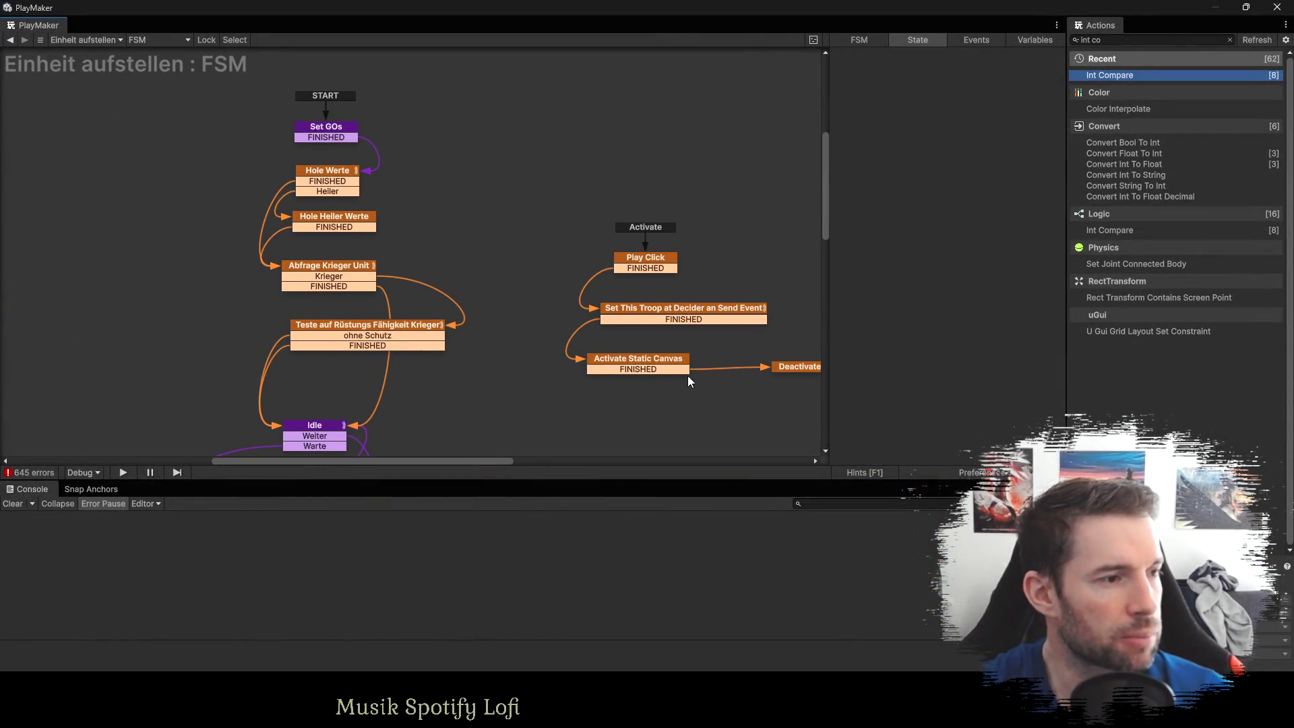
mouse_move(687, 375)
left_mouse_down()
mouse_move(564, 370)
mouse_move(560, 355)
left_mouse_up()
left_click(510, 245)
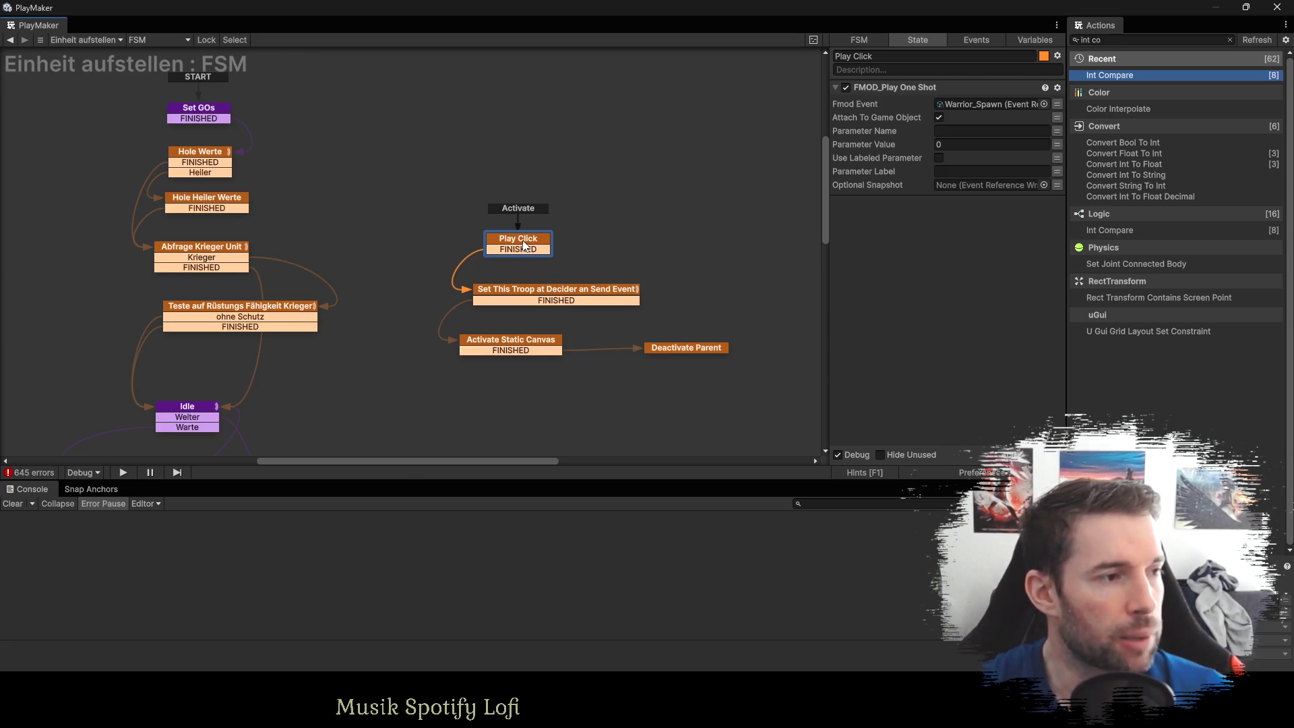
left_click_drag(524, 246, 519, 173)
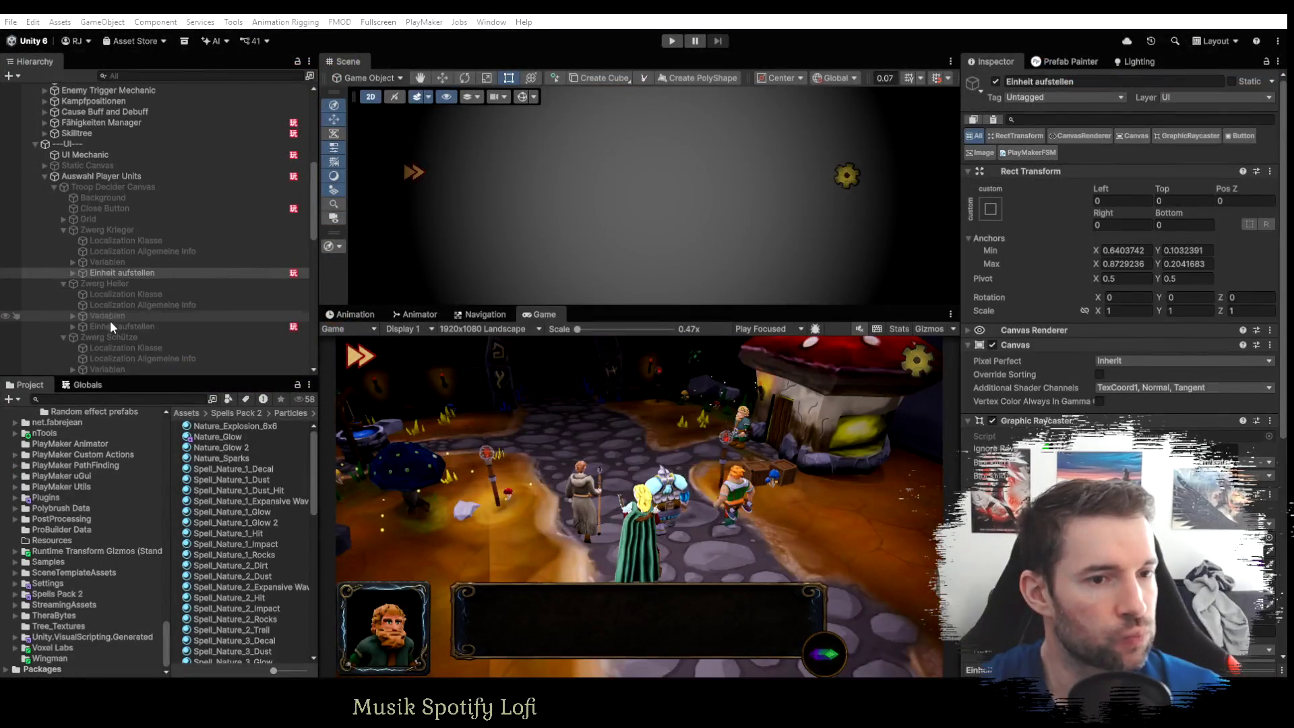
Compare Zwerg Heiler's FSM, then inspect Zwerg Krieger's Activate Static Canvas and Deactivate Parent states.
left_click(109, 326)
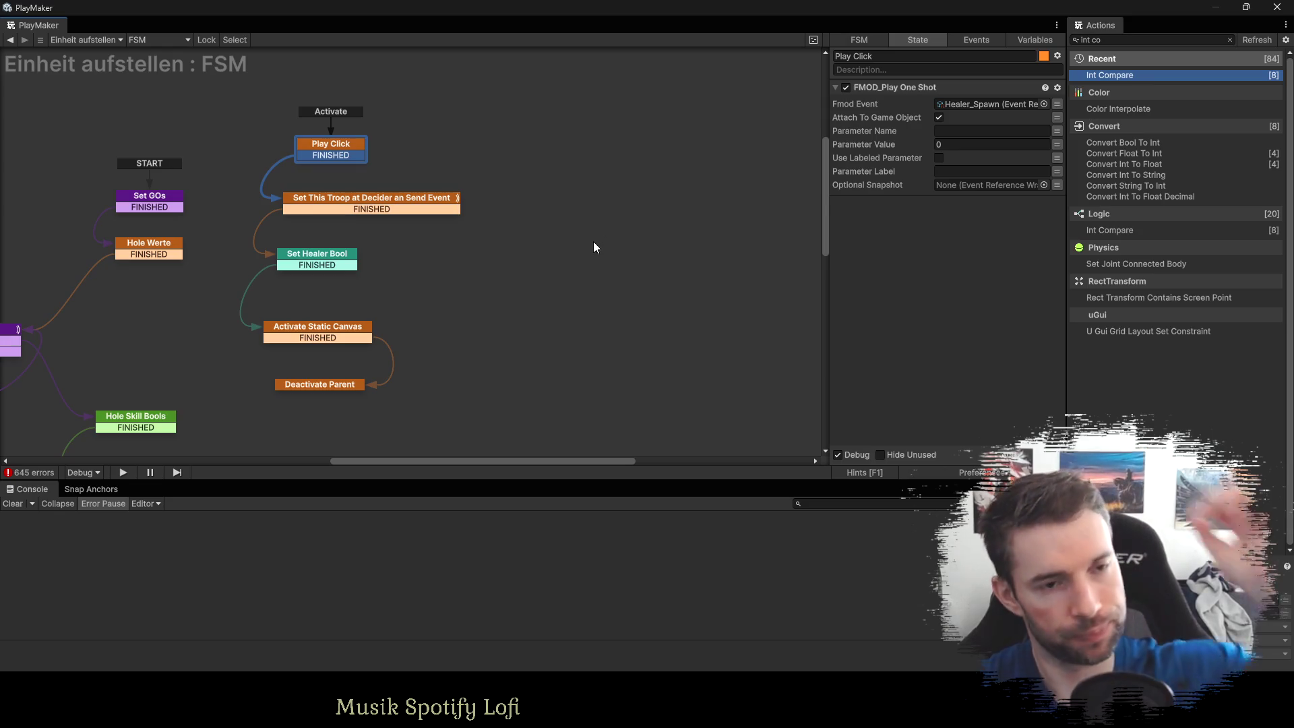
left_click(367, 199)
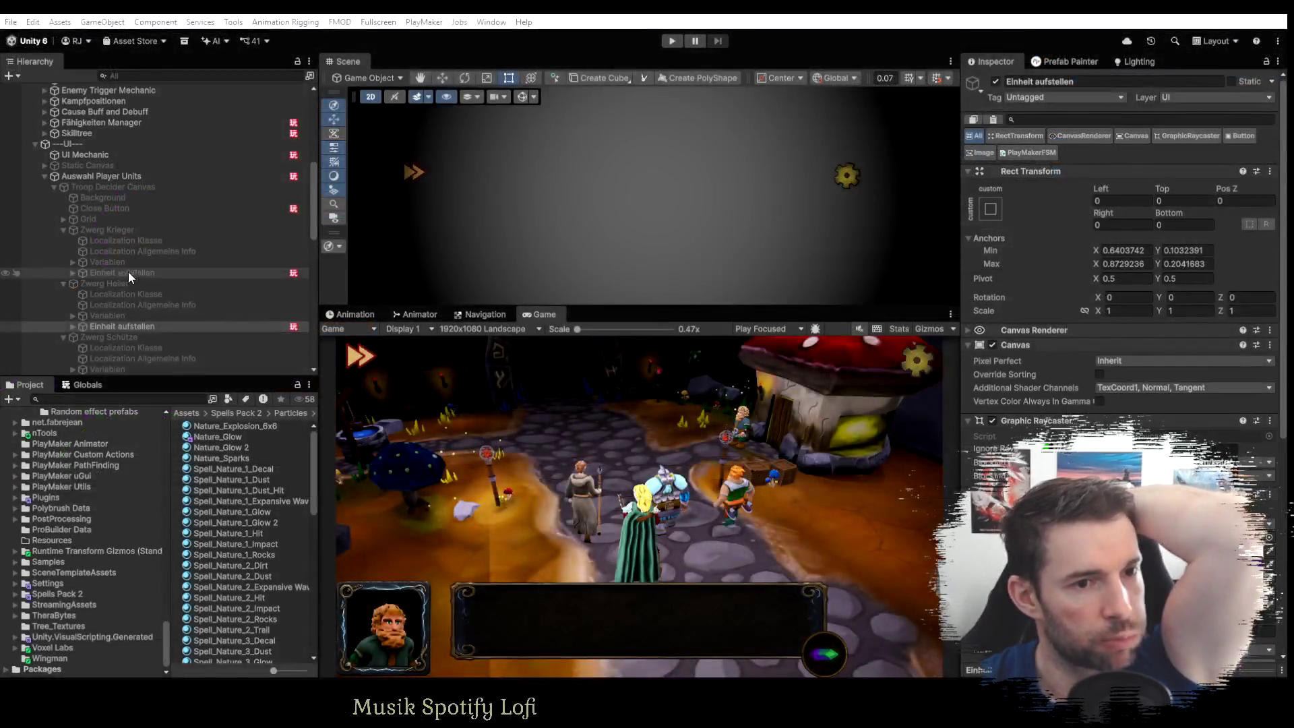
left_click(128, 272)
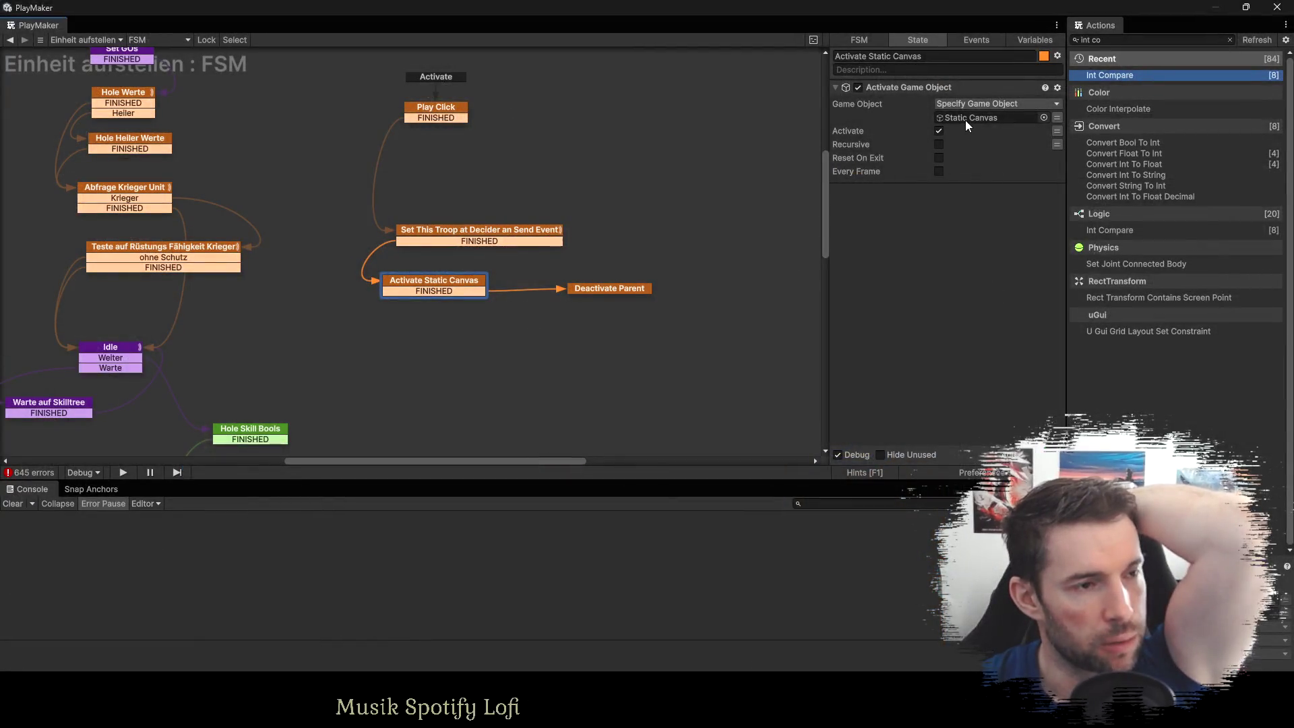
left_click(965, 120)
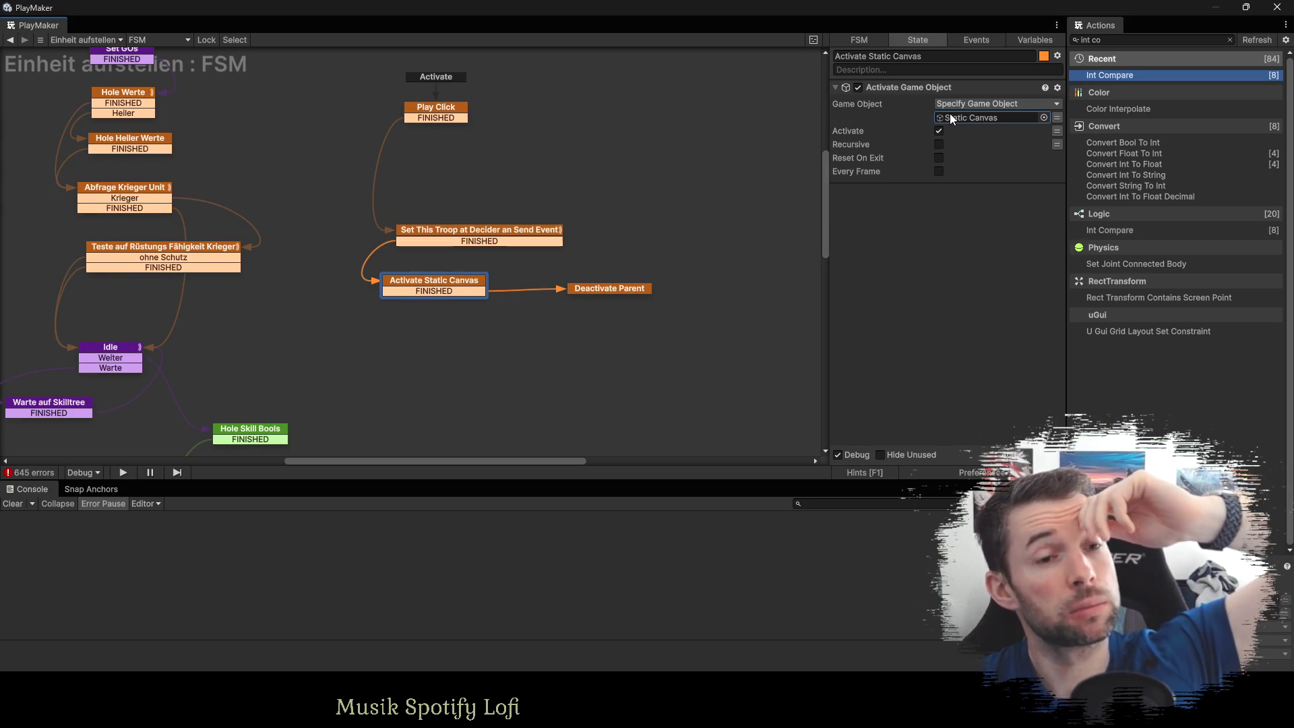
left_click(601, 288)
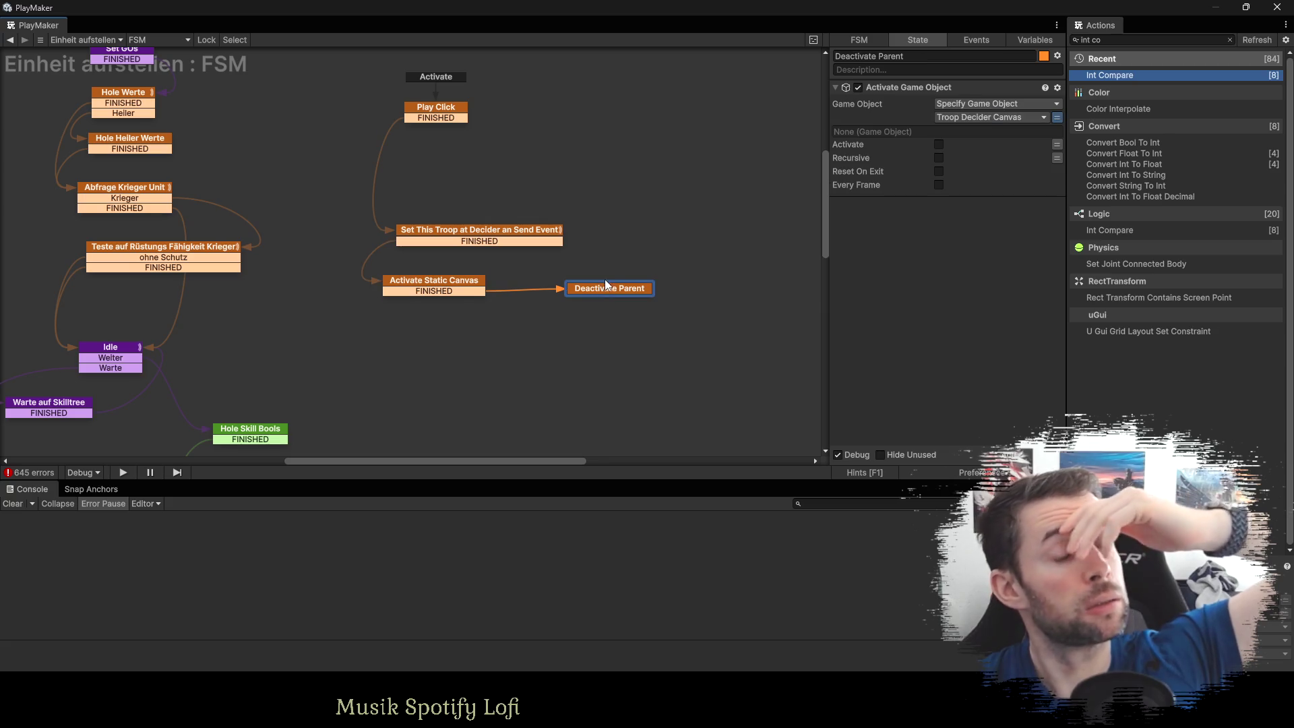
left_click(455, 291)
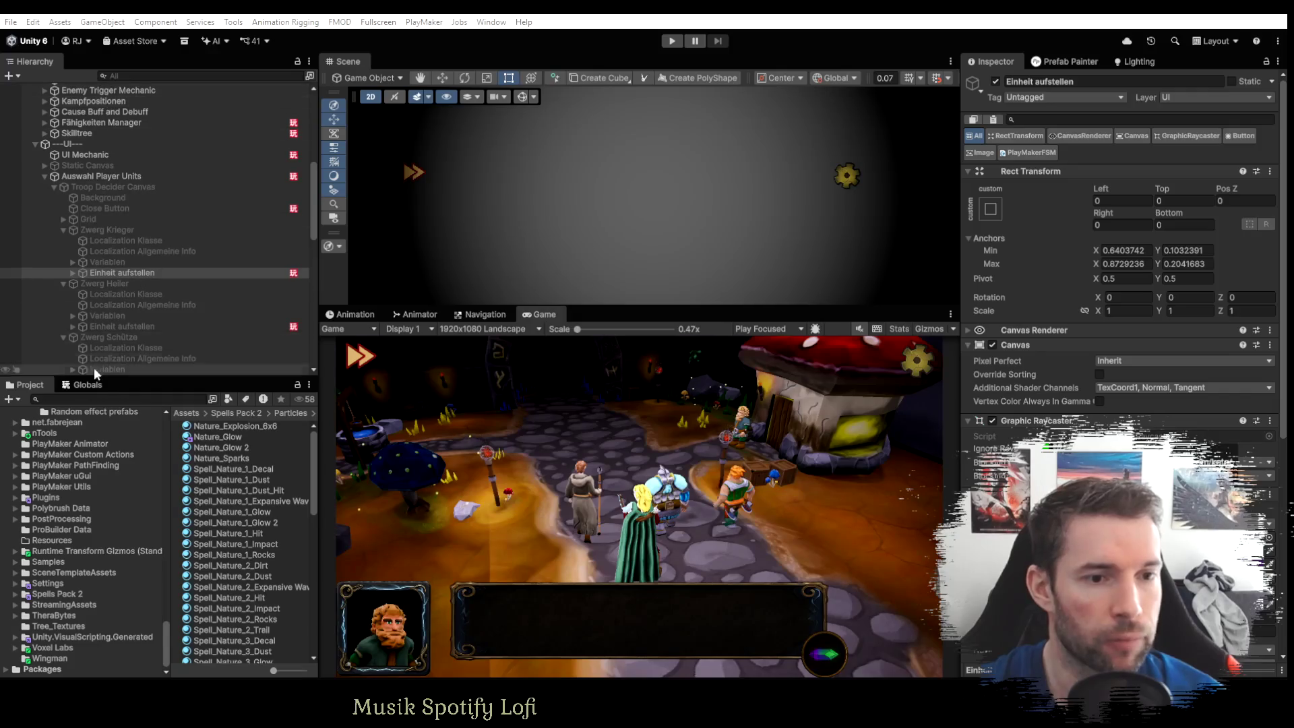
Browse the global variables and inspect the UI Tooltip Manager variable.
left_click(80, 384)
scroll(63, 536, "up", 2)
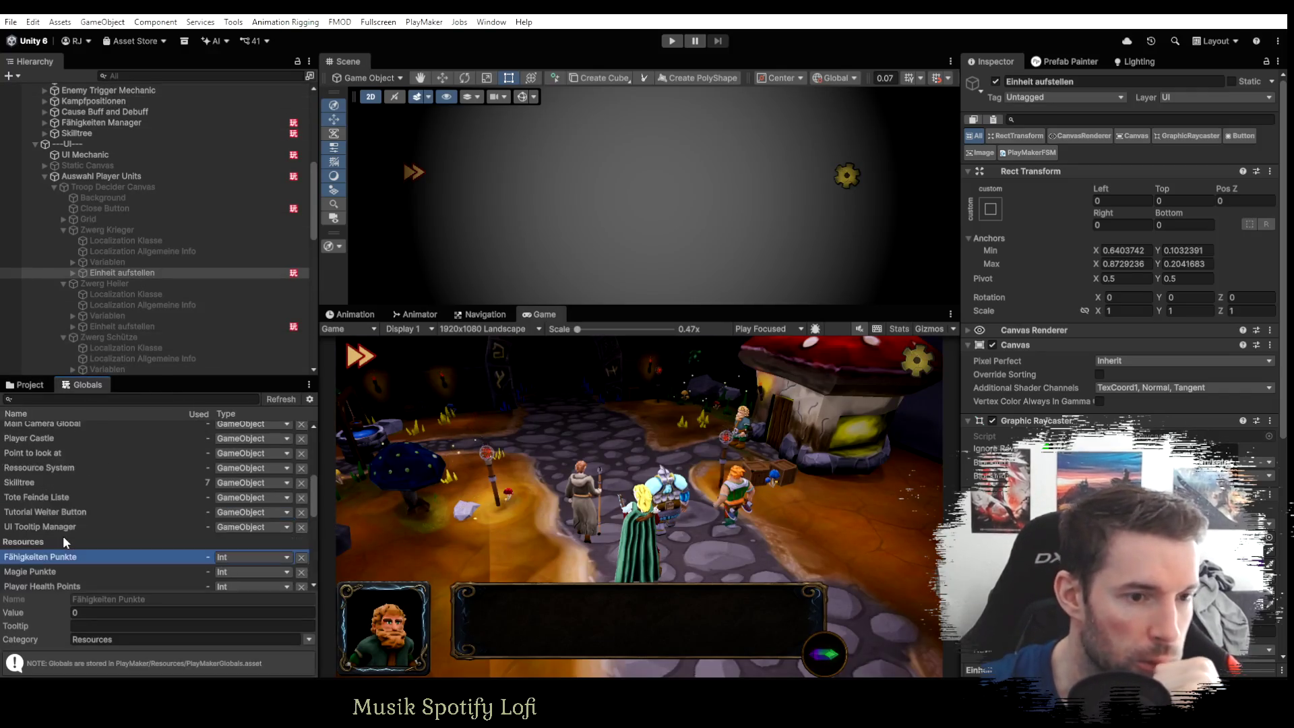
scroll(62, 535, "up", 6)
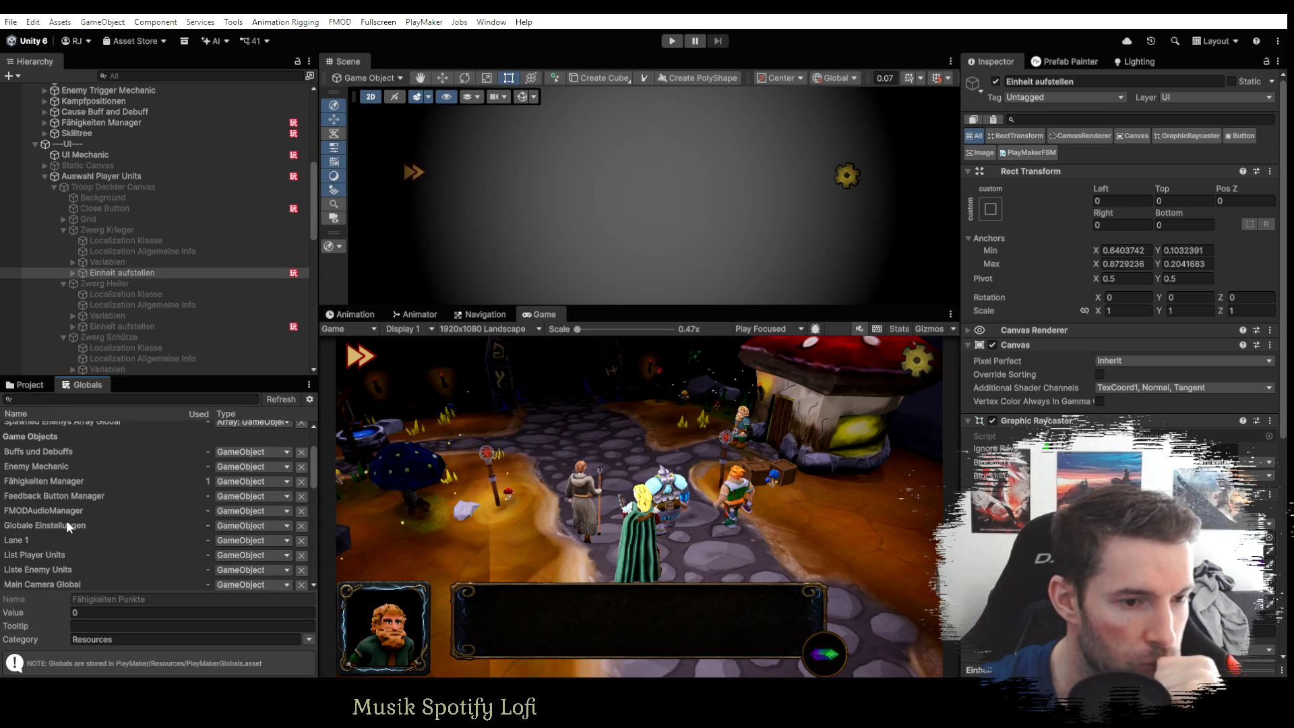
scroll(66, 525, "down", 2)
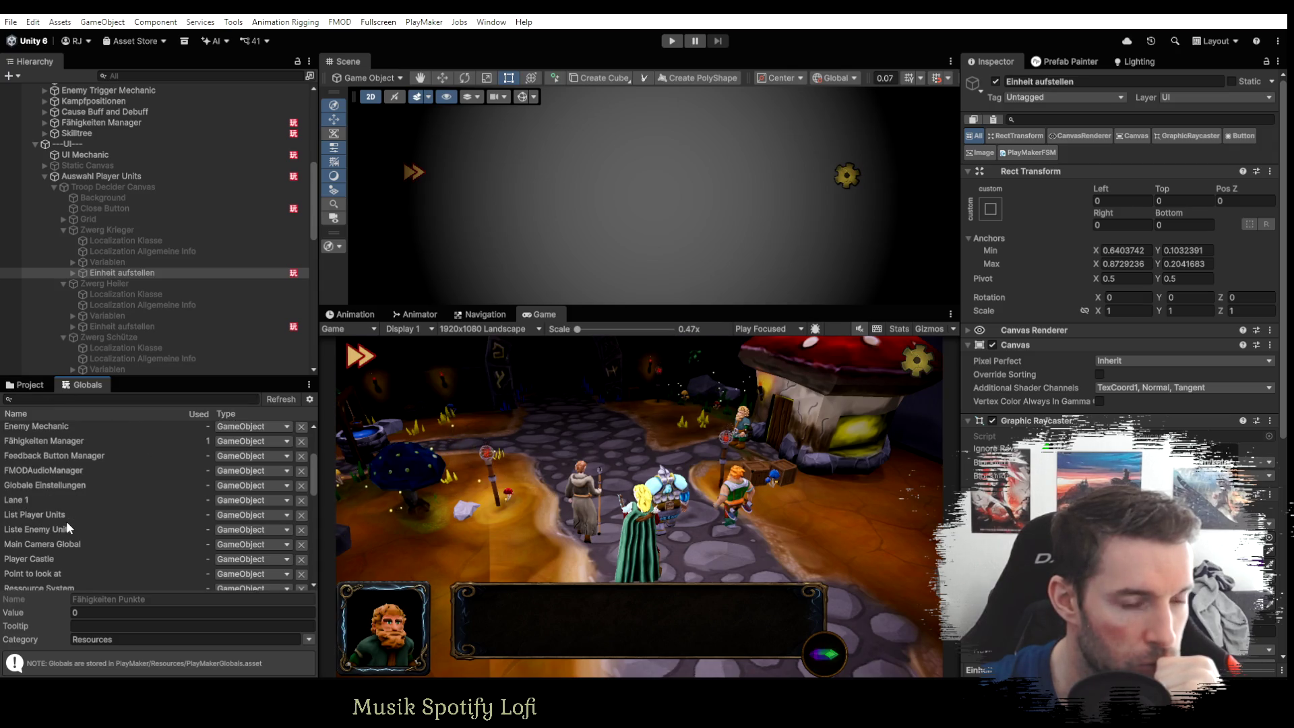
scroll(66, 520, "down", 2)
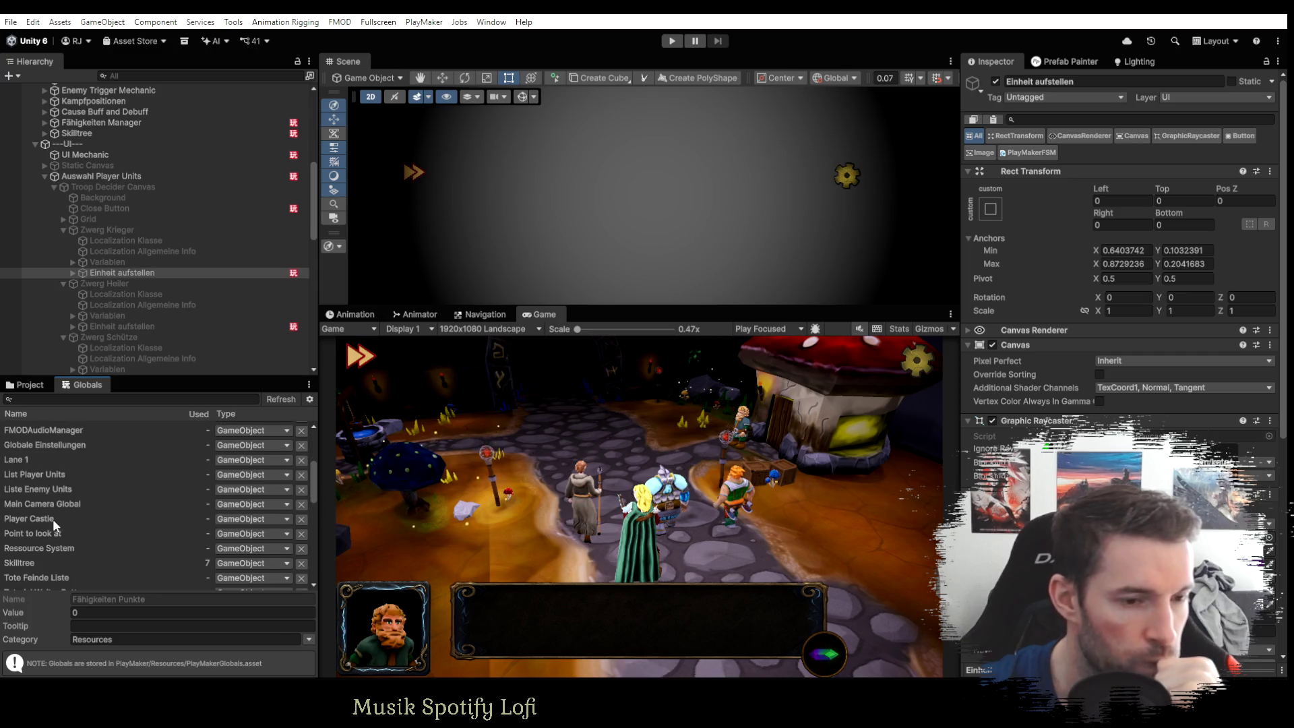
scroll(51, 519, "down", 2)
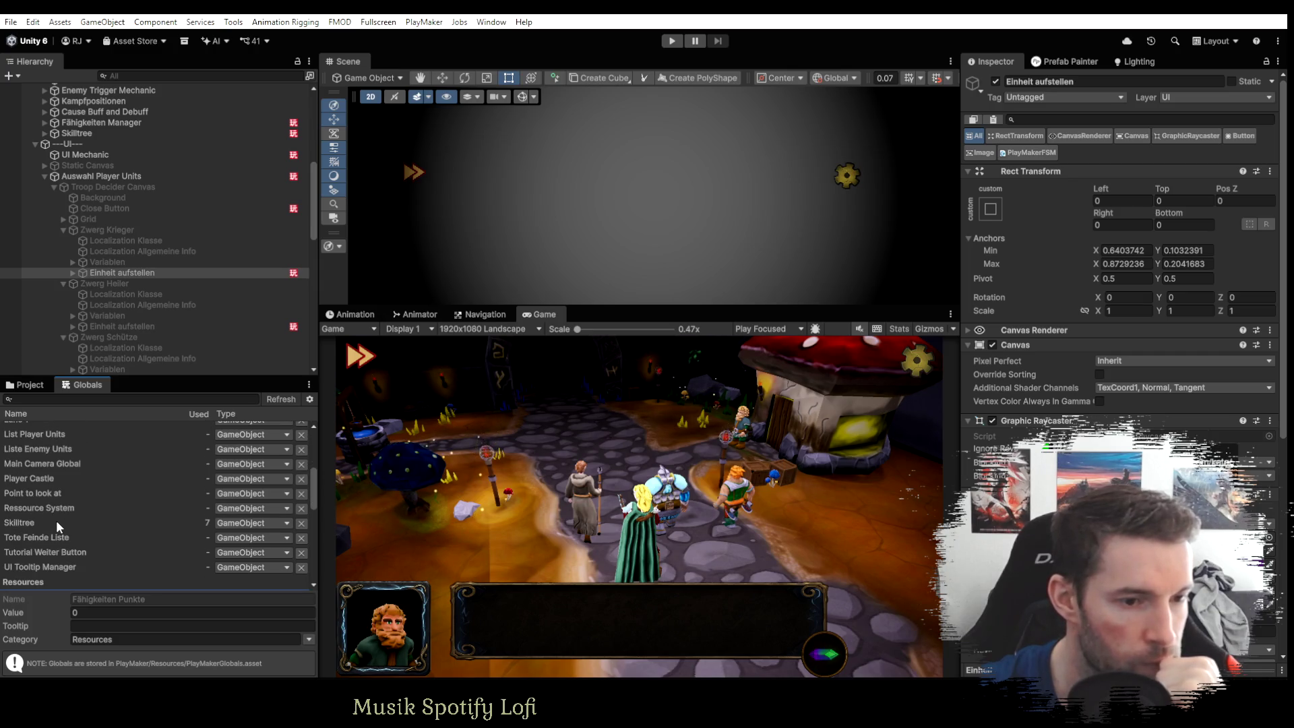
left_click(27, 566)
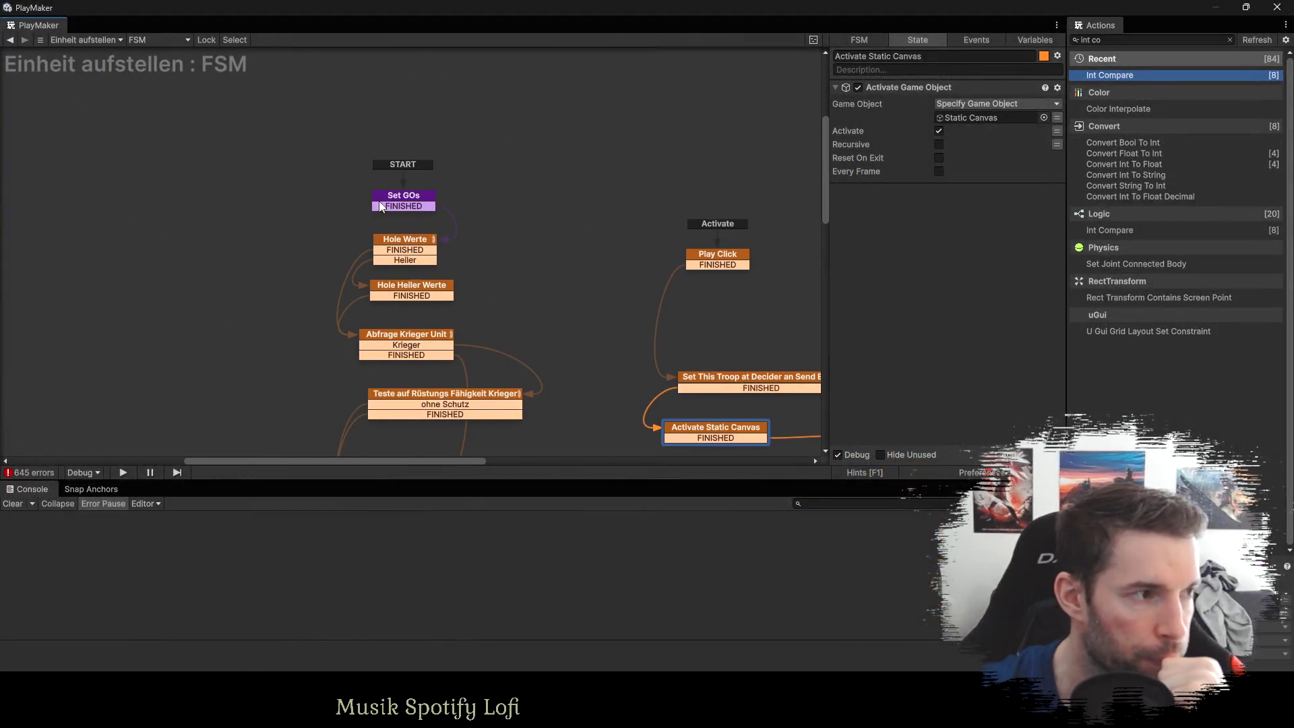
Inspect Set GOs while switching between the FSM editor and the main editor's hierarchy.
left_click(389, 201)
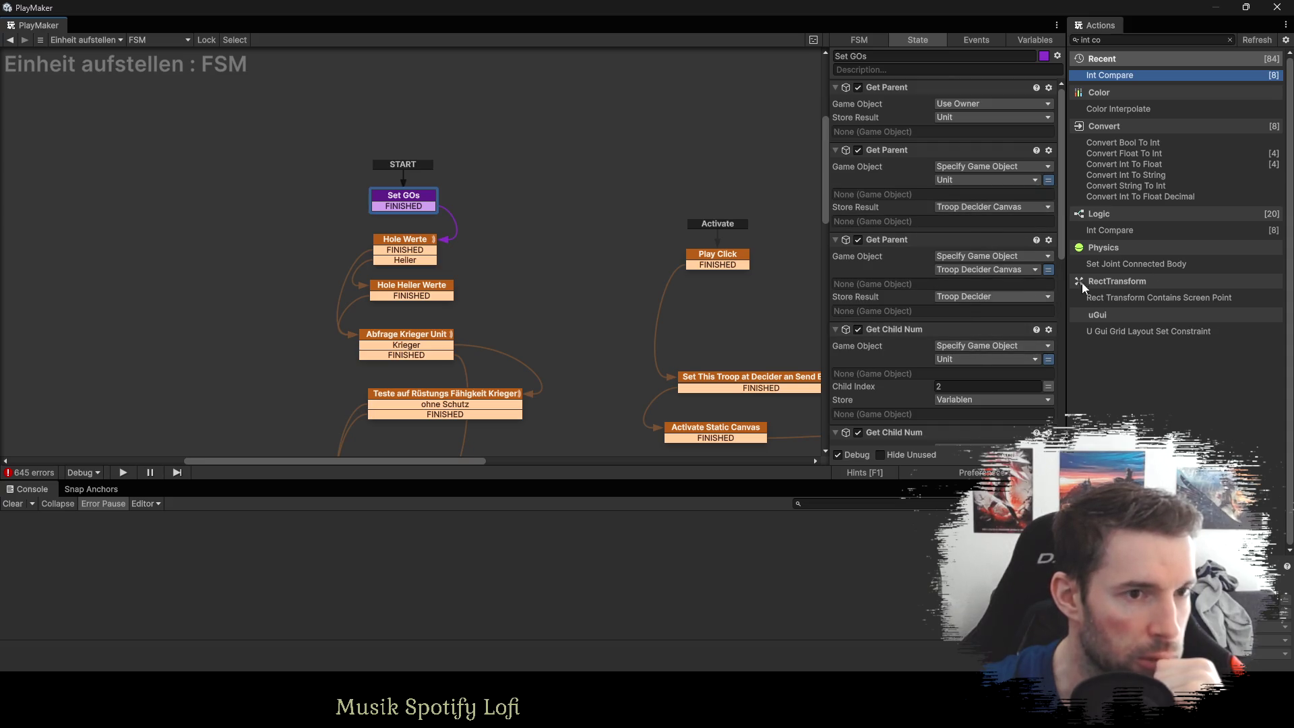
key("alt+Tab")
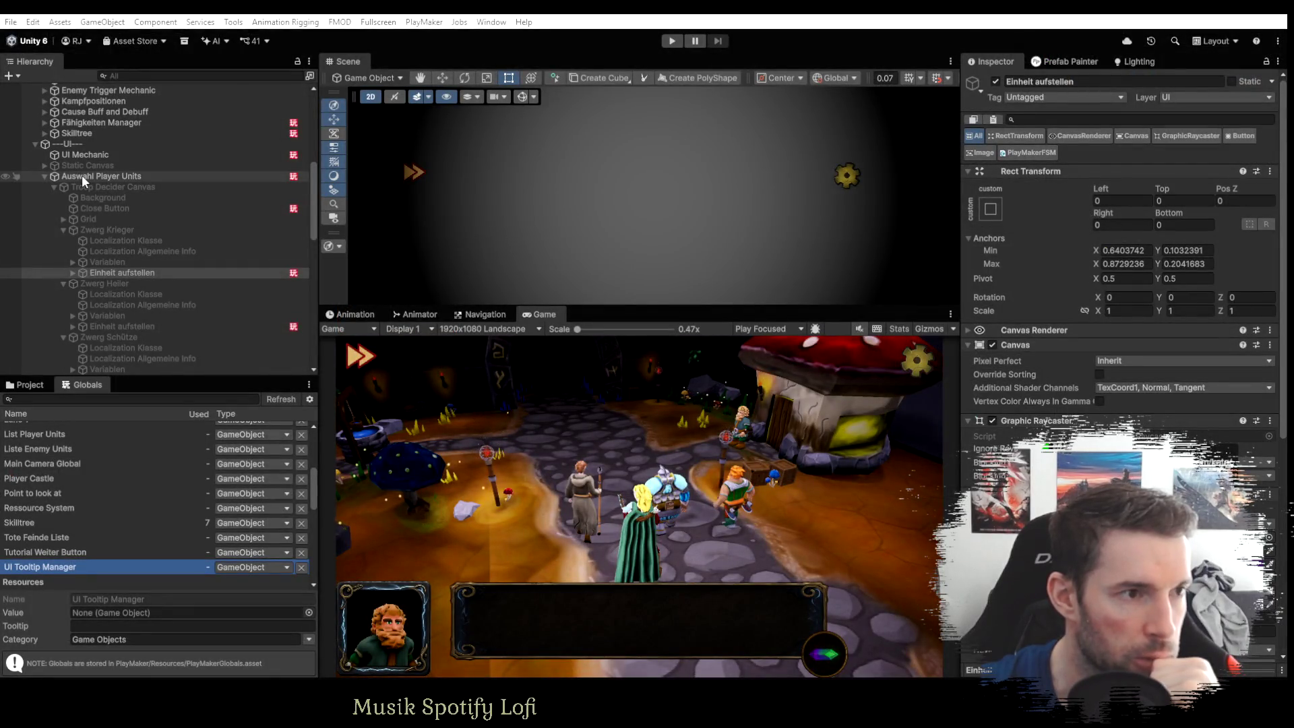
key("alt+Tab")
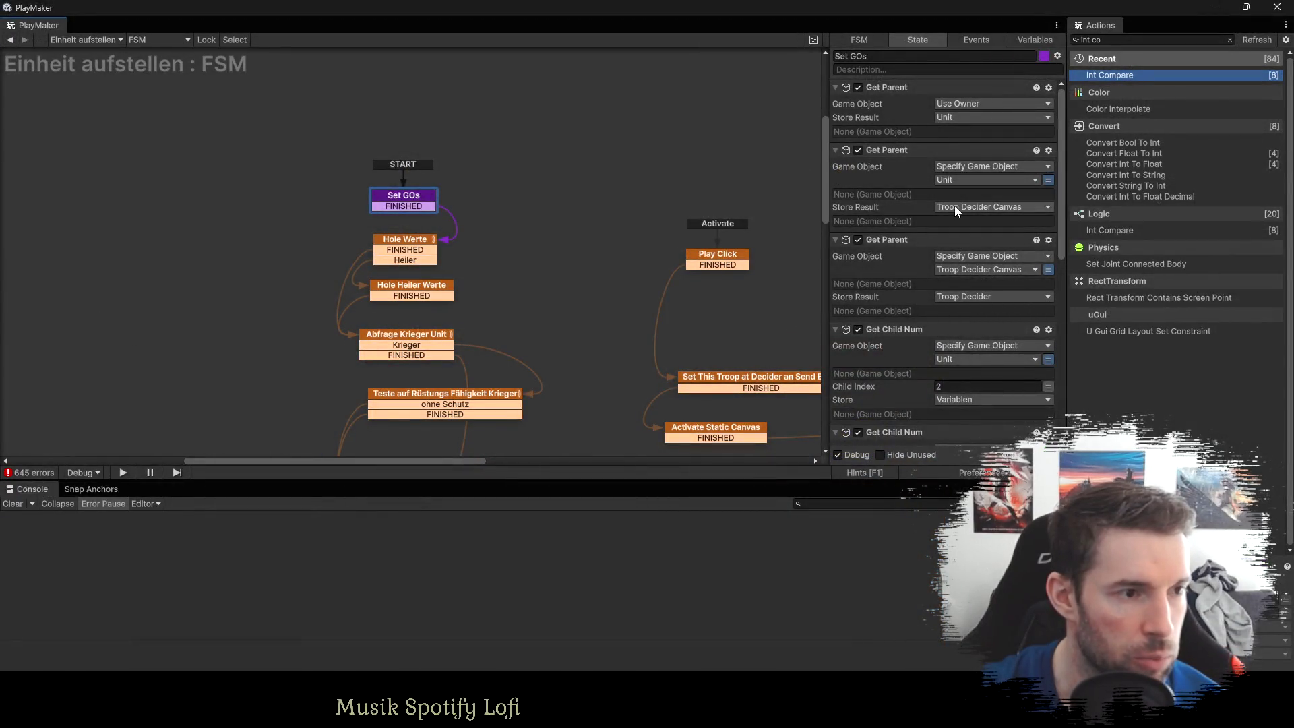
key("alt+Tab")
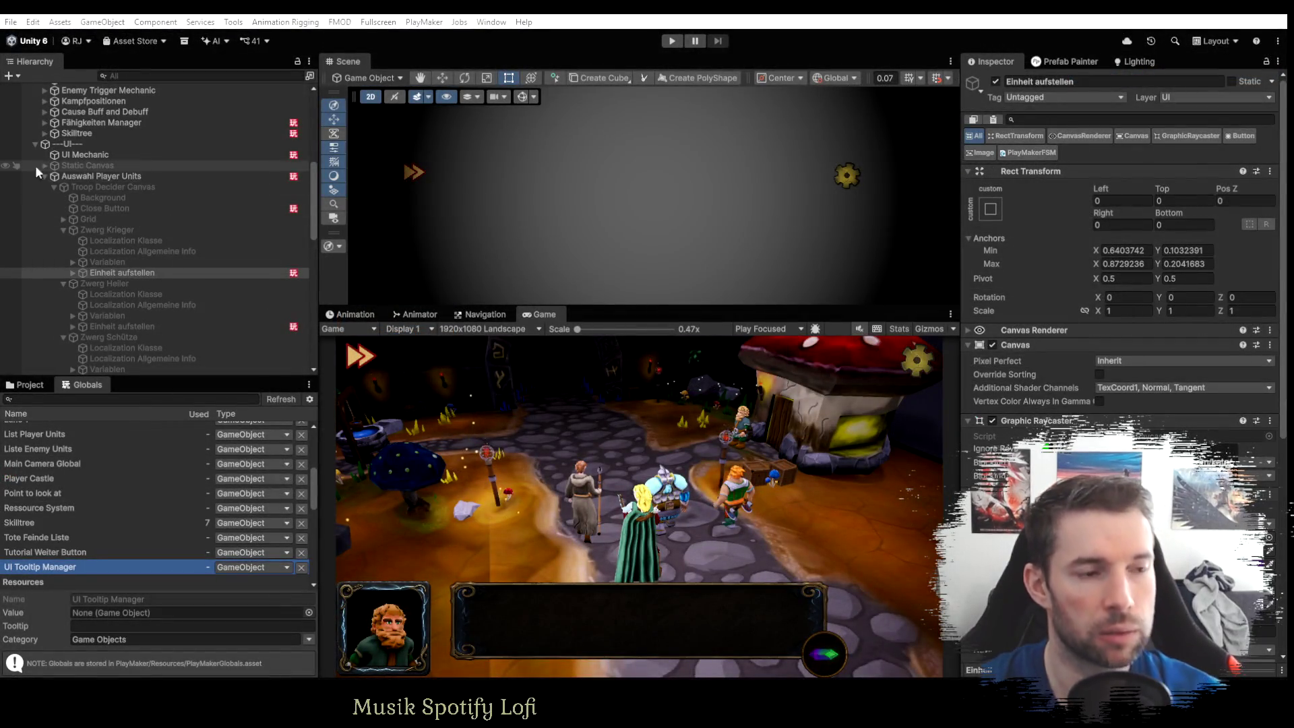
key("alt+Tab")
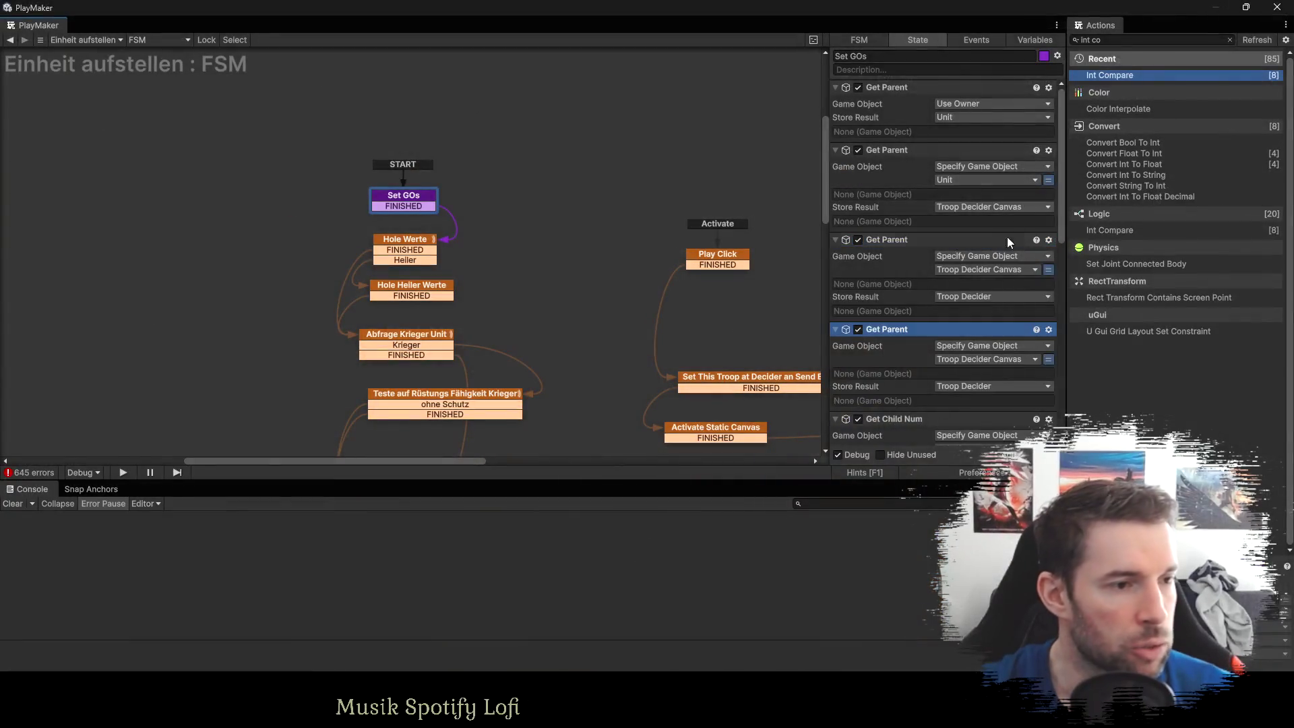
scroll(1007, 242, "down", 1)
Set the copied Get Parent to use Troop Decider and store the result in a new ---UI--- variable.
left_click(974, 318)
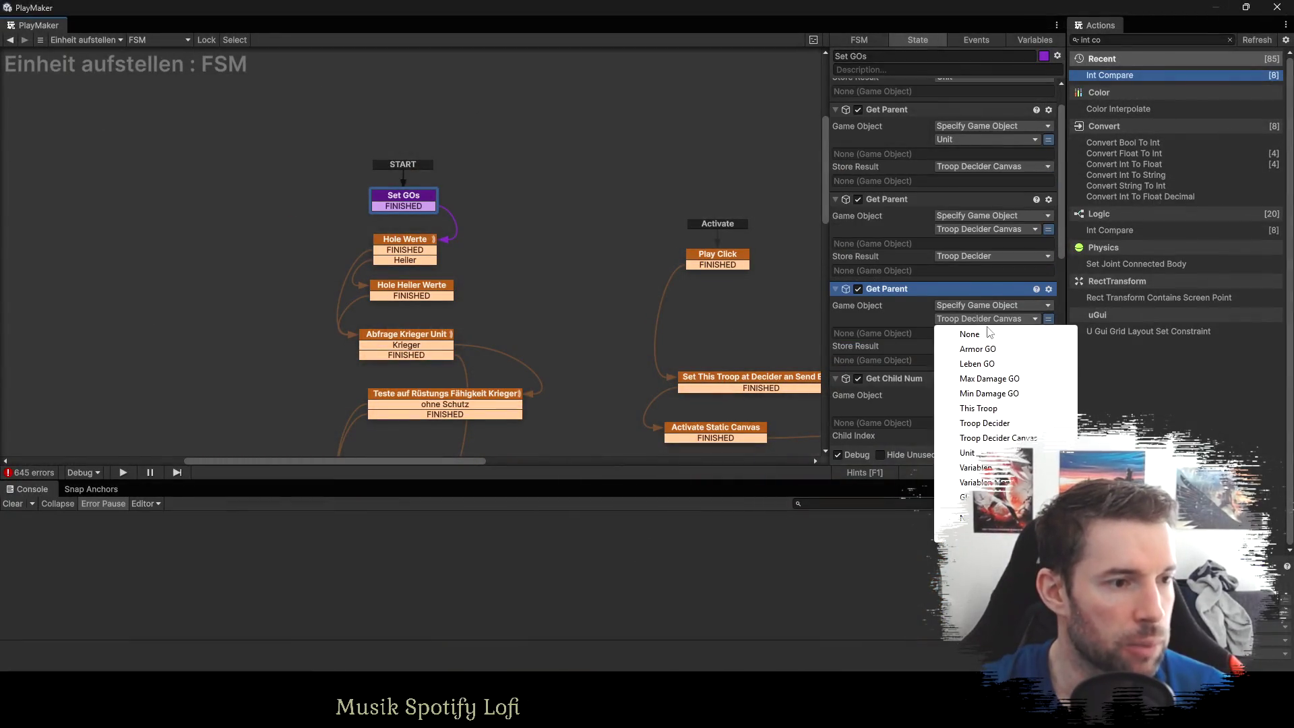
left_click(984, 422)
left_click(991, 345)
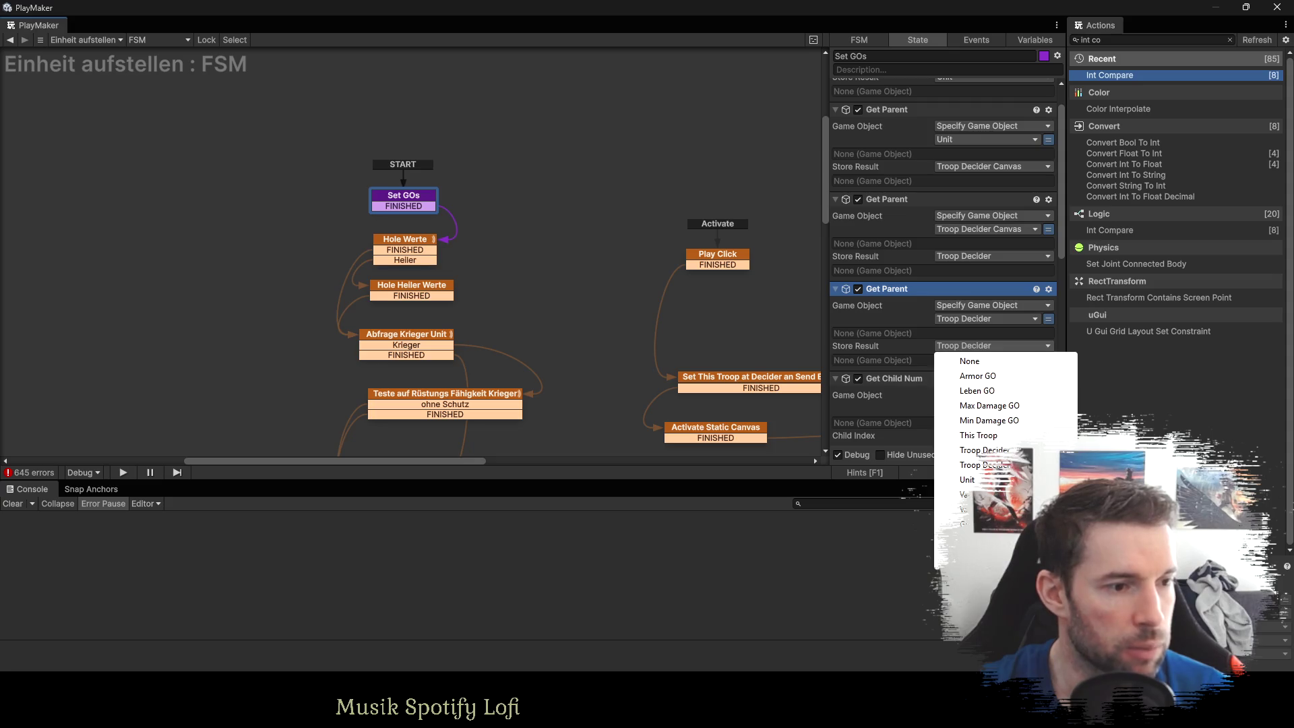
left_click(961, 546)
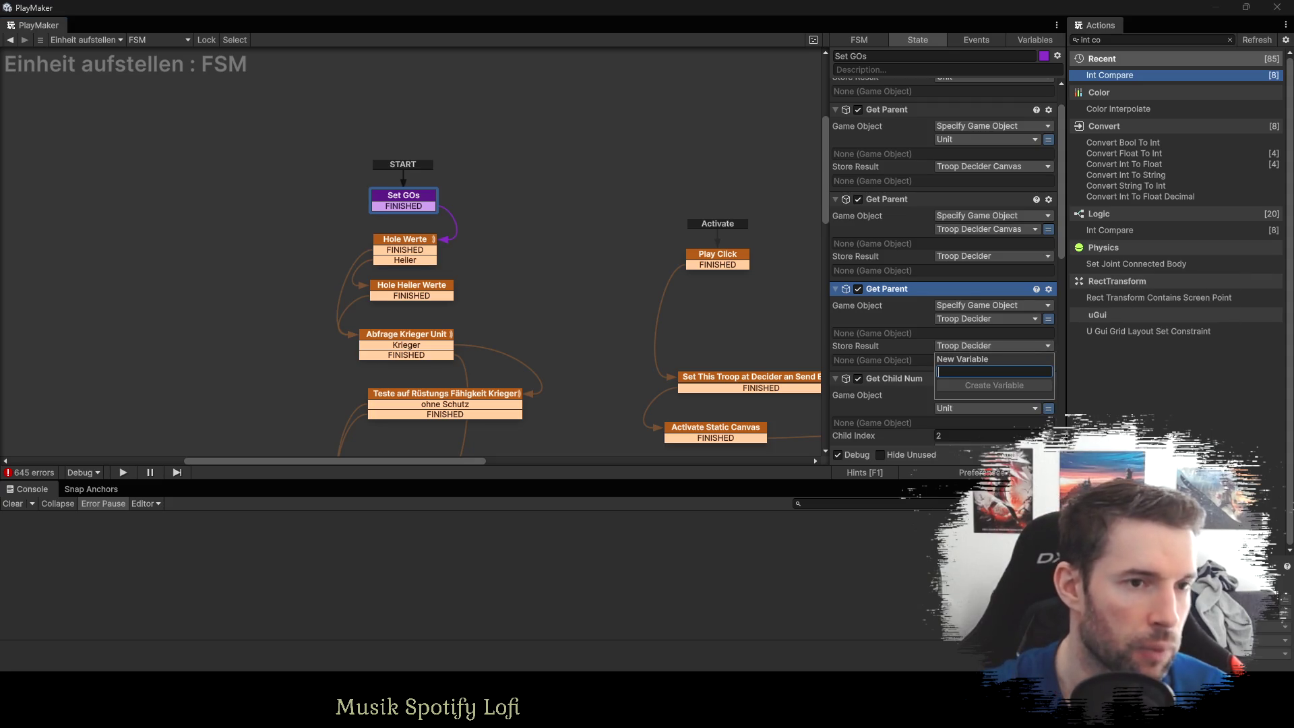
type("---")
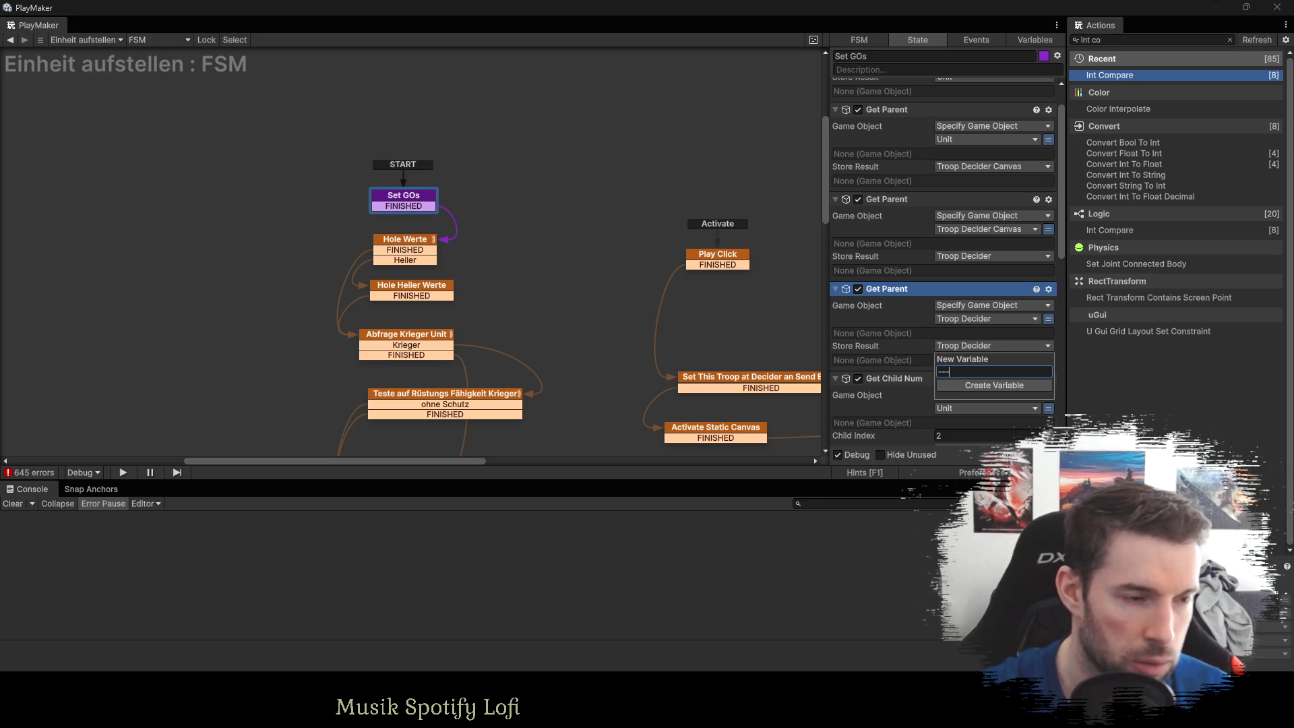
type("UI---")
key("Return")
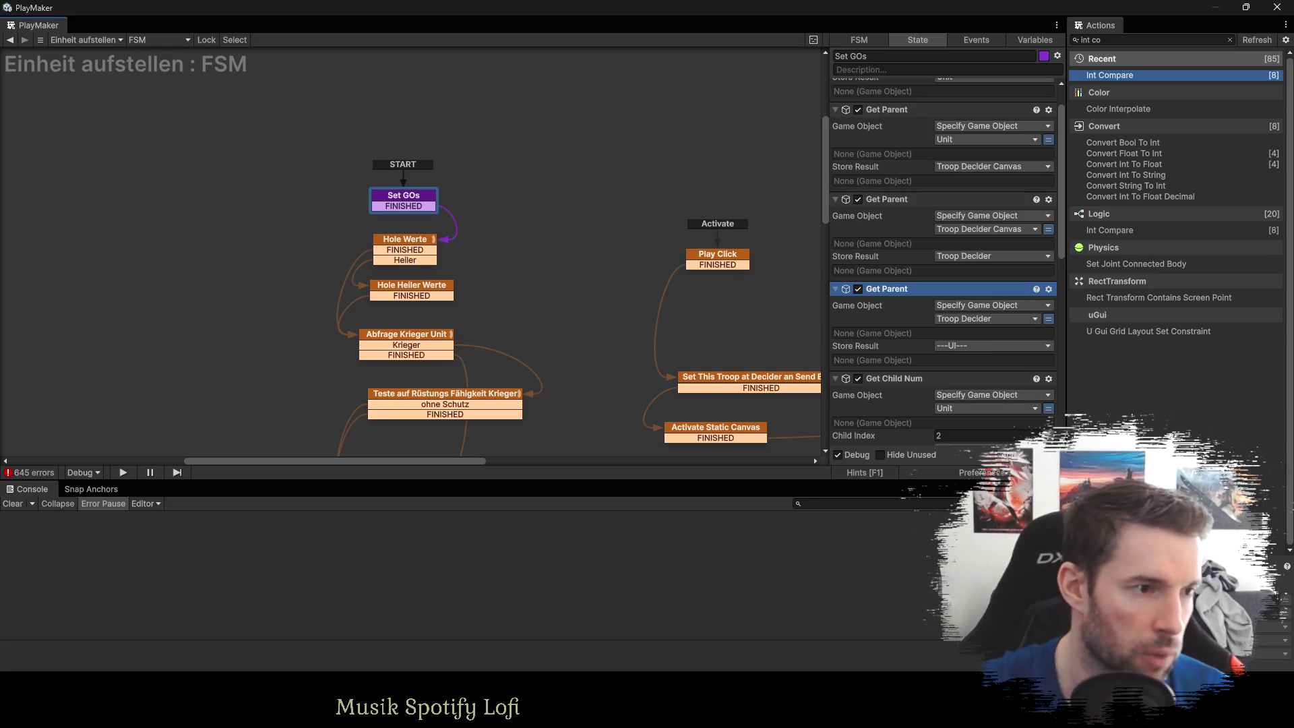
Add a Get Child action to Set GOs and drag it into place.
left_click(1109, 39)
type("get c")
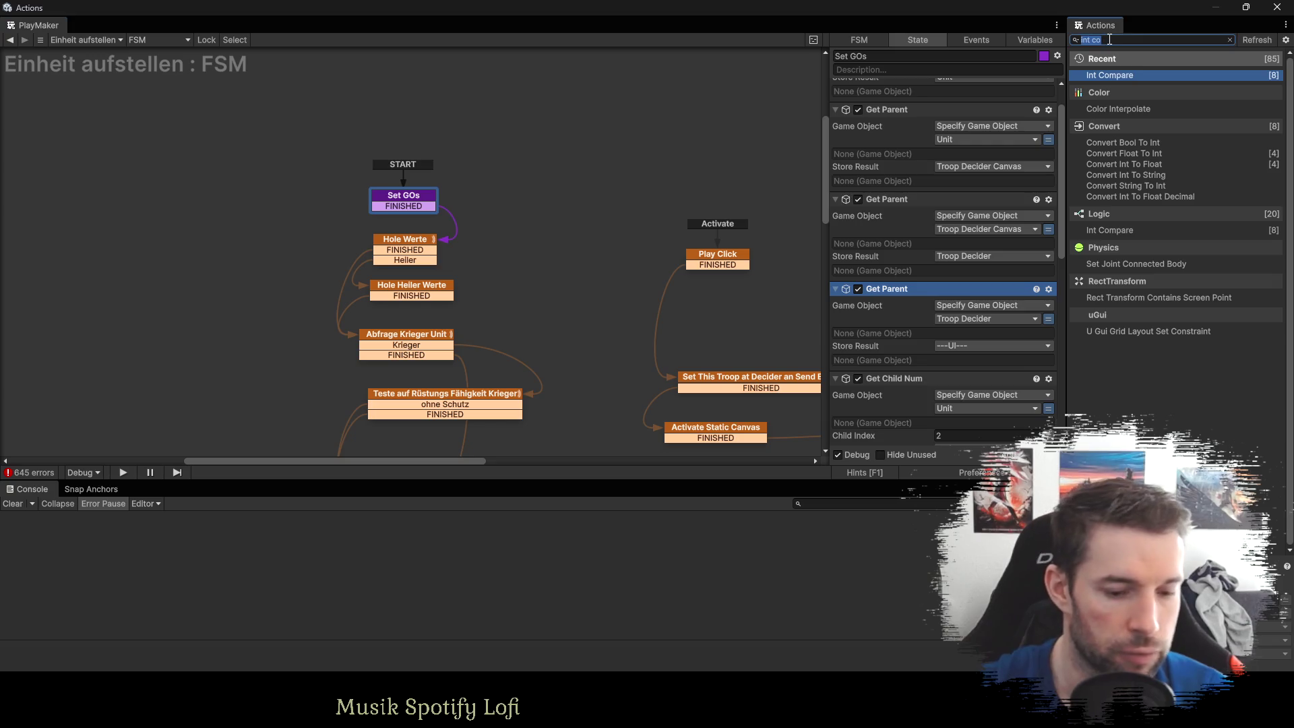
type("hild")
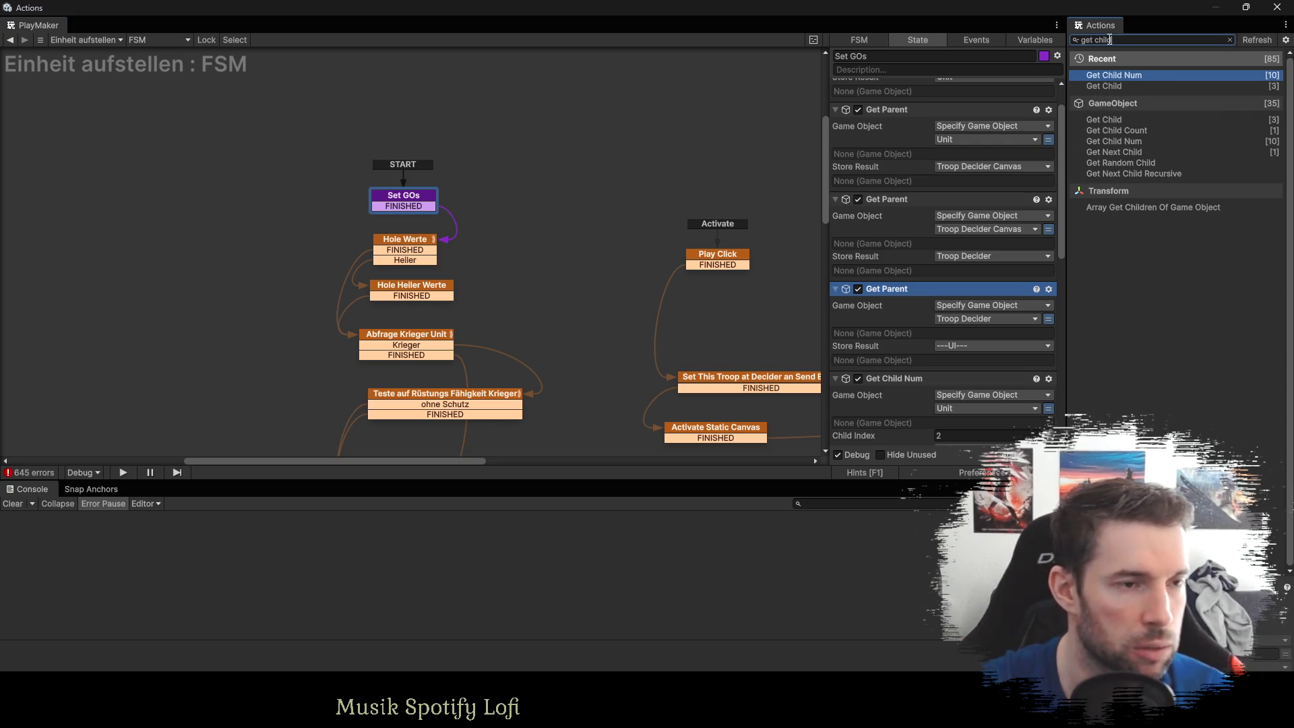
key("Return")
type("d")
scroll(907, 201, "up", 1)
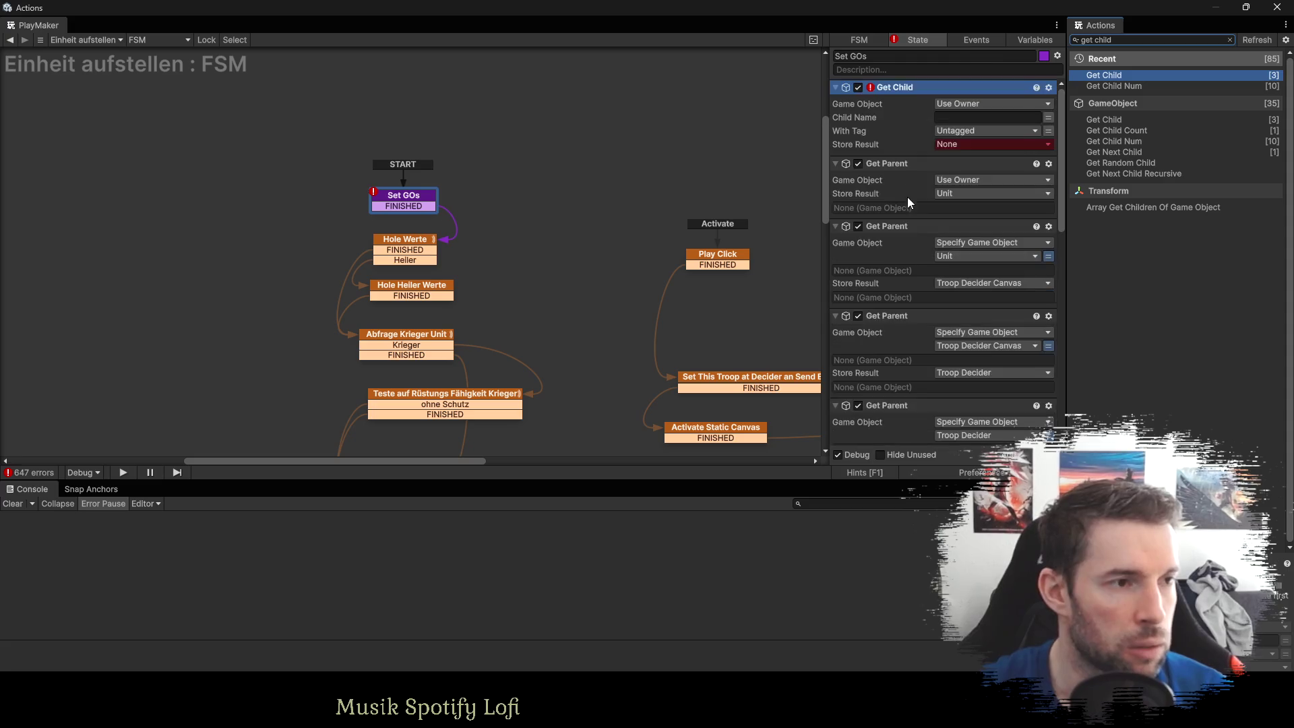
mouse_move(888, 86)
left_mouse_down()
mouse_move(911, 451)
mouse_move(943, 379)
left_mouse_up()
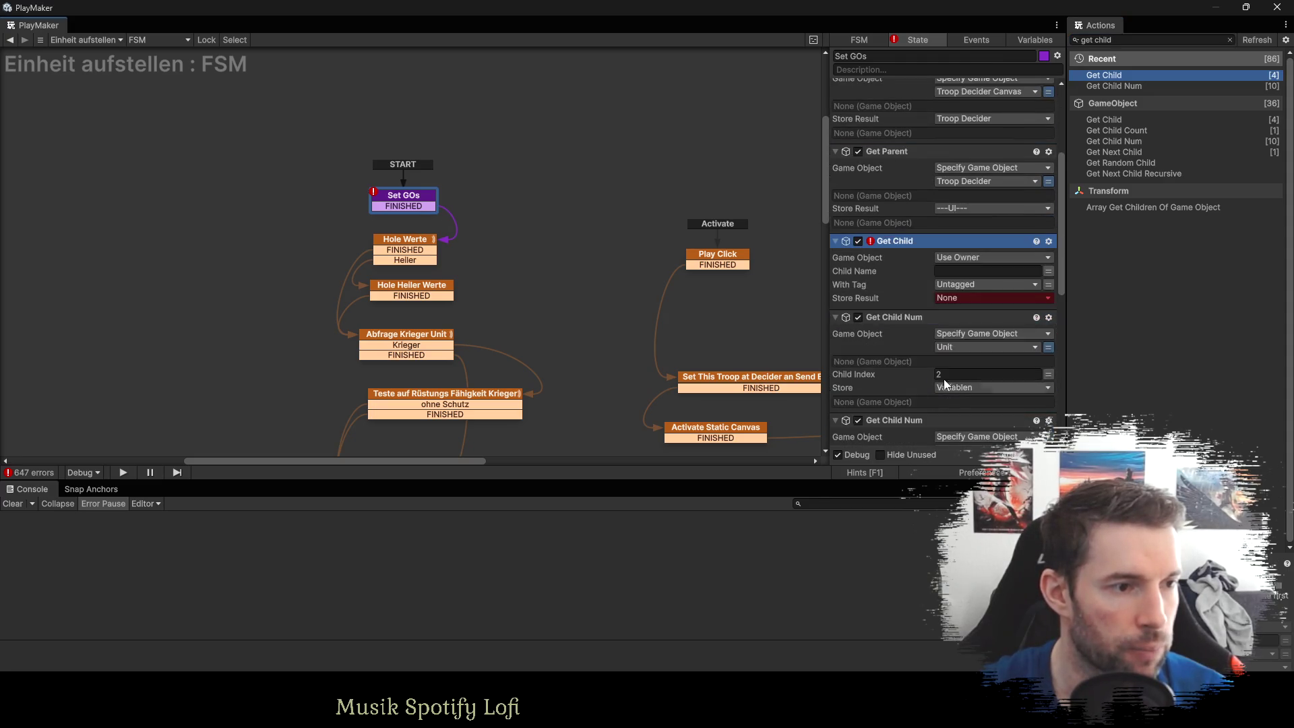
Have Get Child find Static Canvas under ---UI--- and store it in a new Static Canvas variable.
left_click(961, 258)
left_click(979, 286)
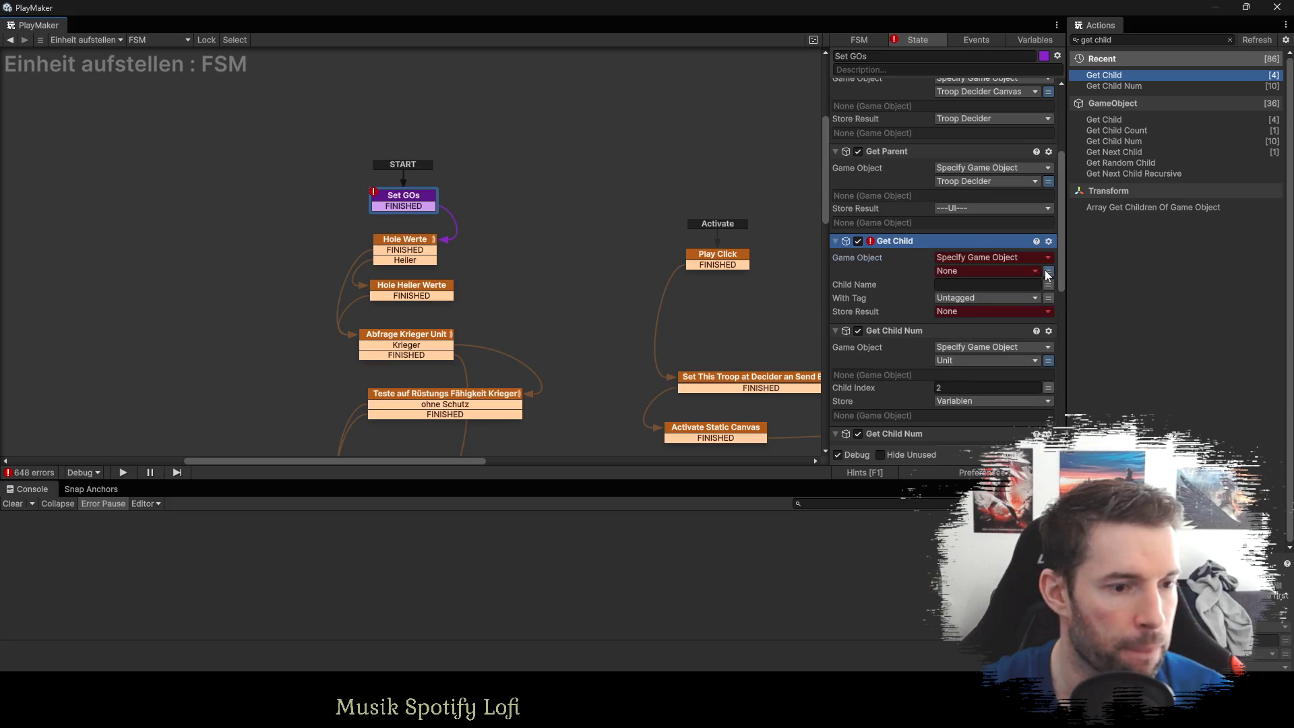
left_click(956, 269)
left_click(974, 302)
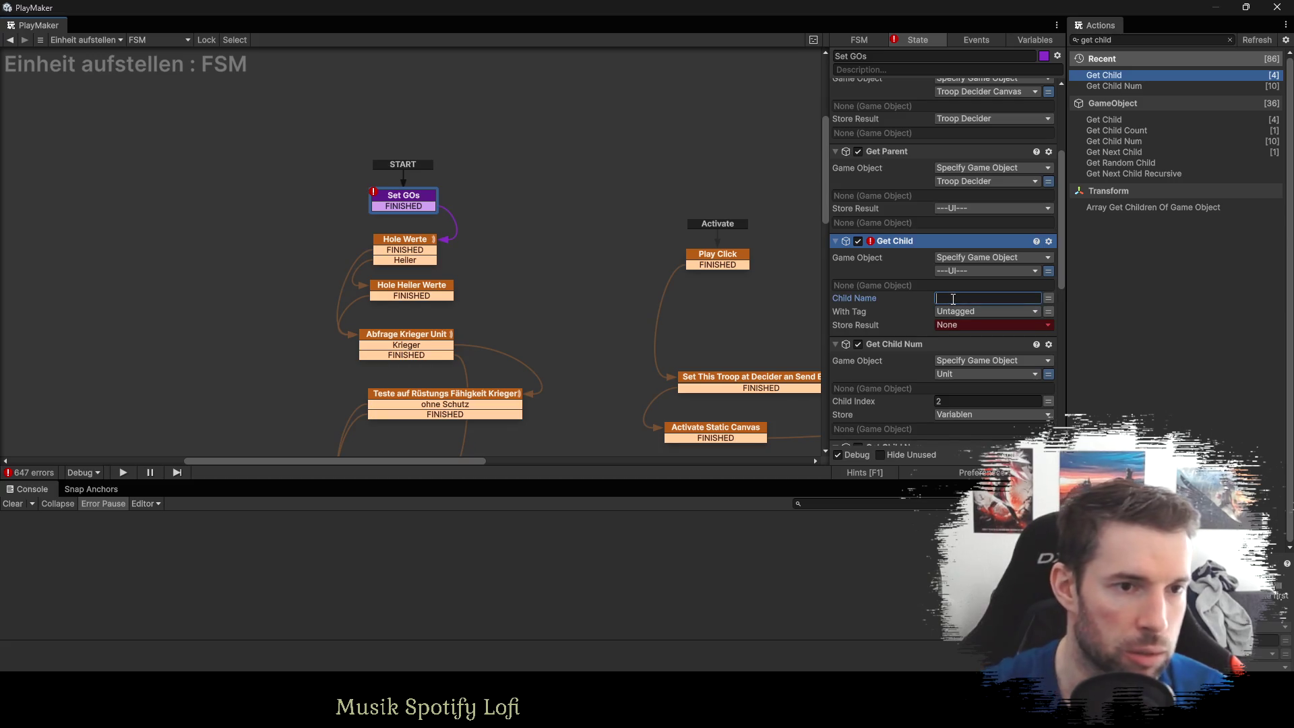
type("Static Canva")
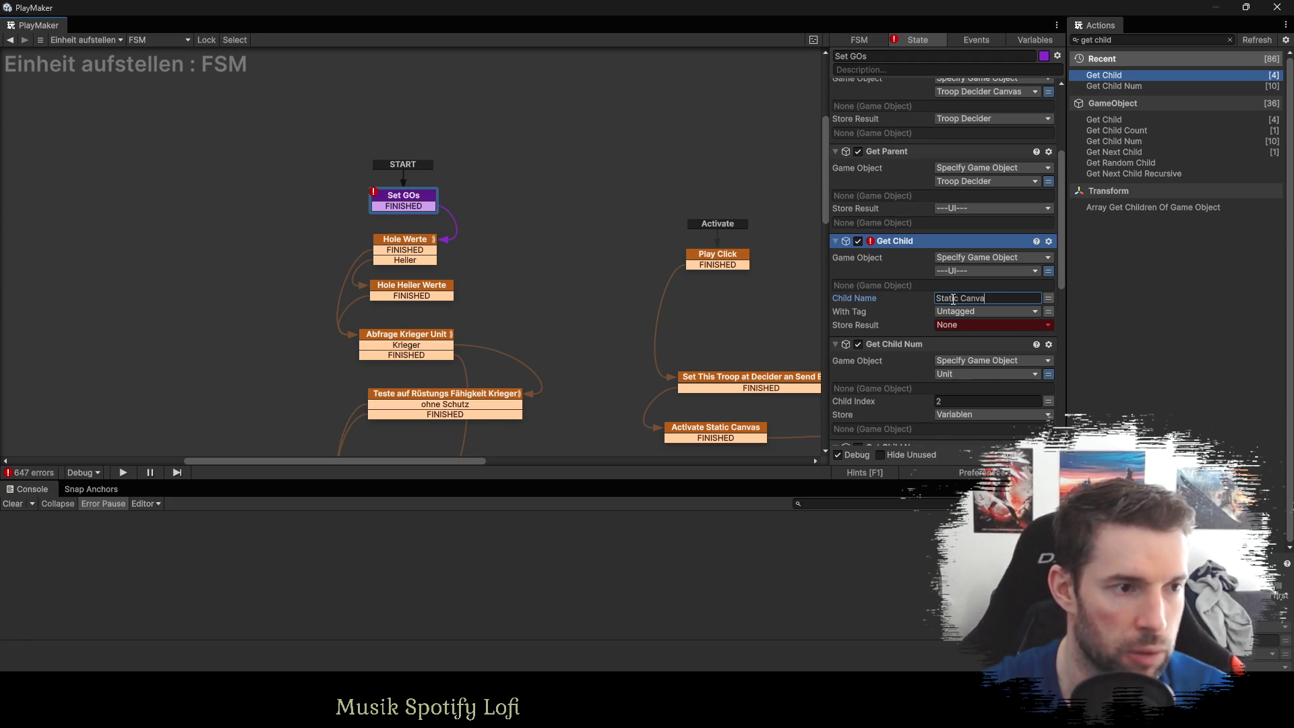
type("s")
left_click(956, 326)
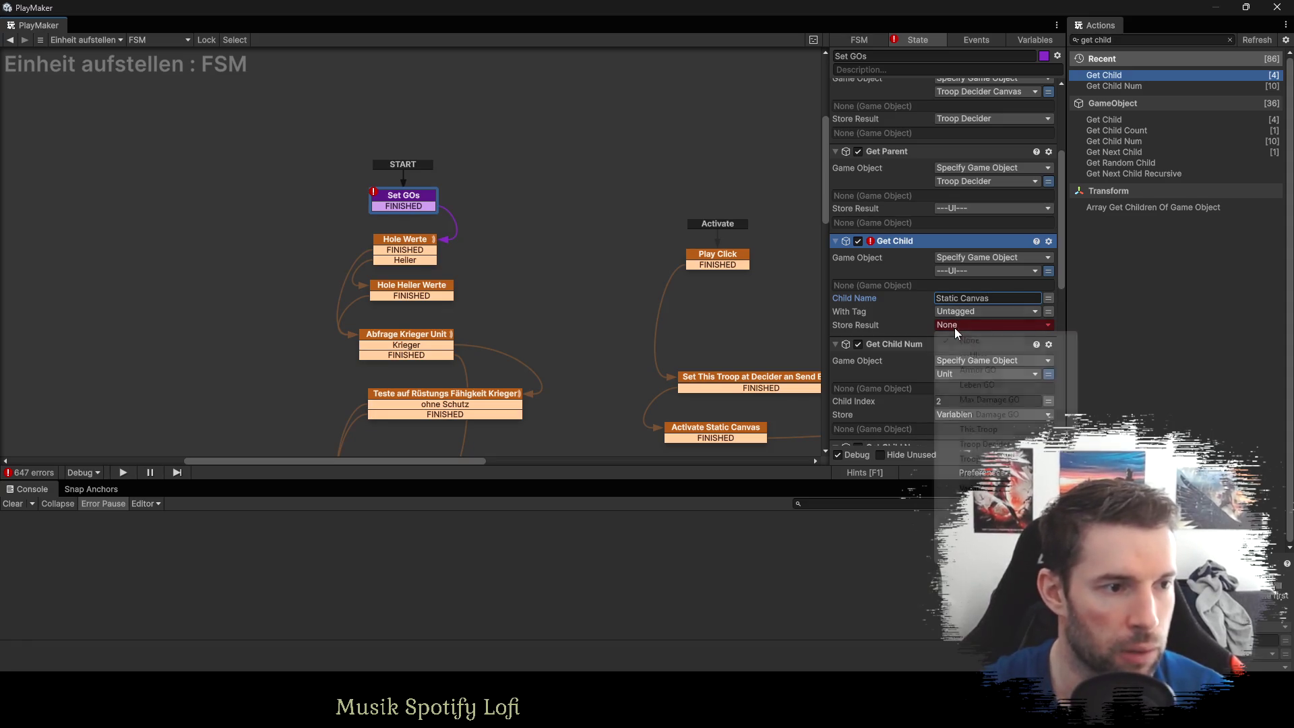
left_click(974, 355)
type("Static Va")
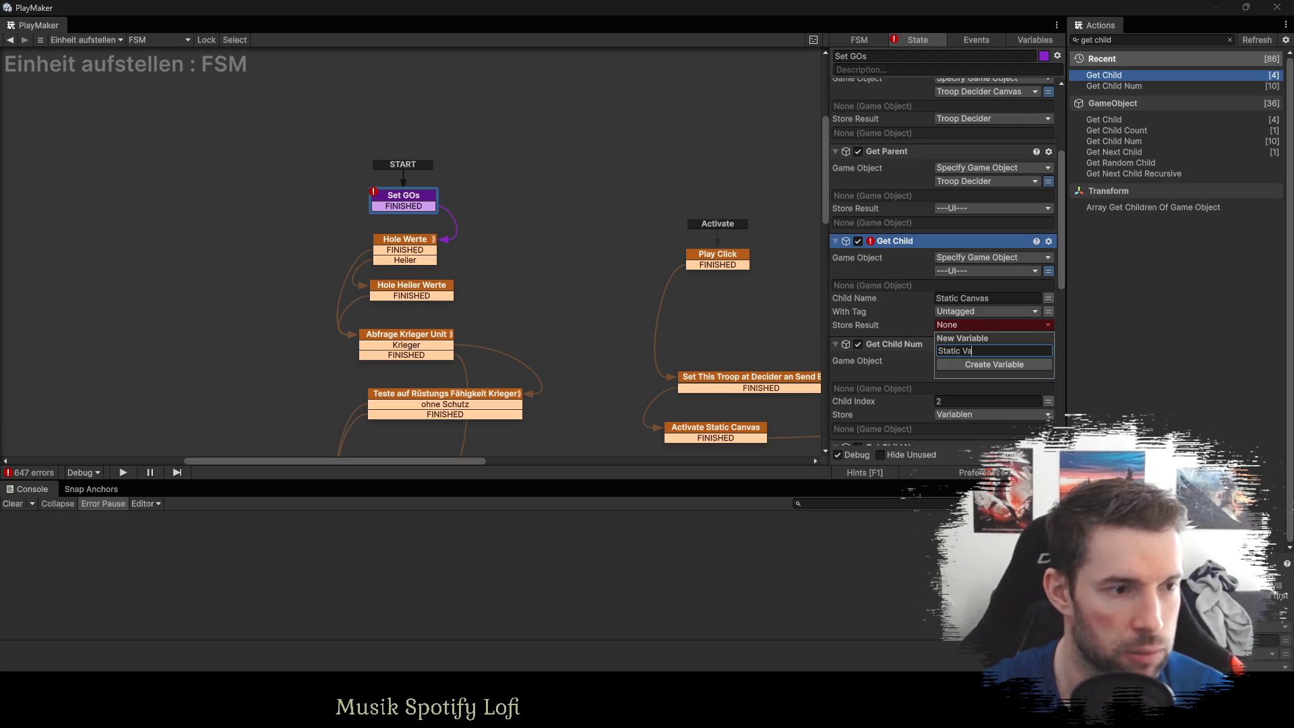
type("s")
key("Return")
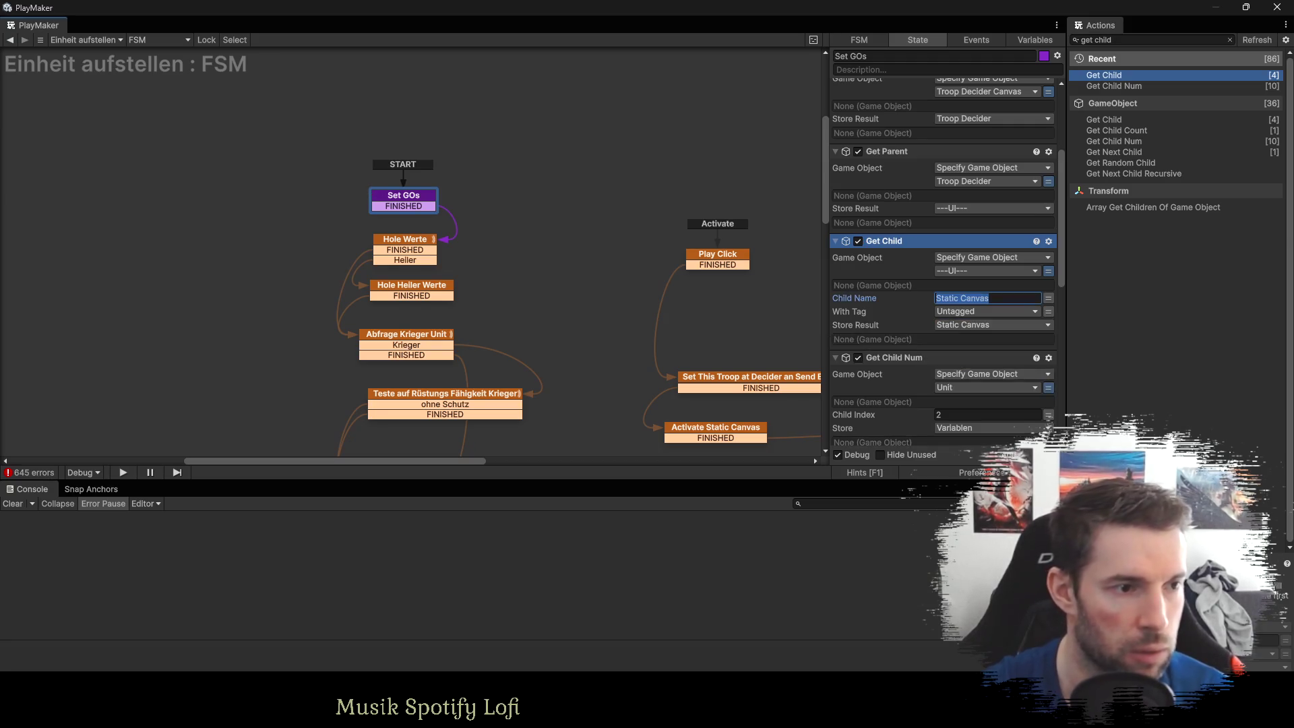
Point Activate Static Canvas's target object at the Static Canvas variable.
left_click_drag(712, 426, 620, 307)
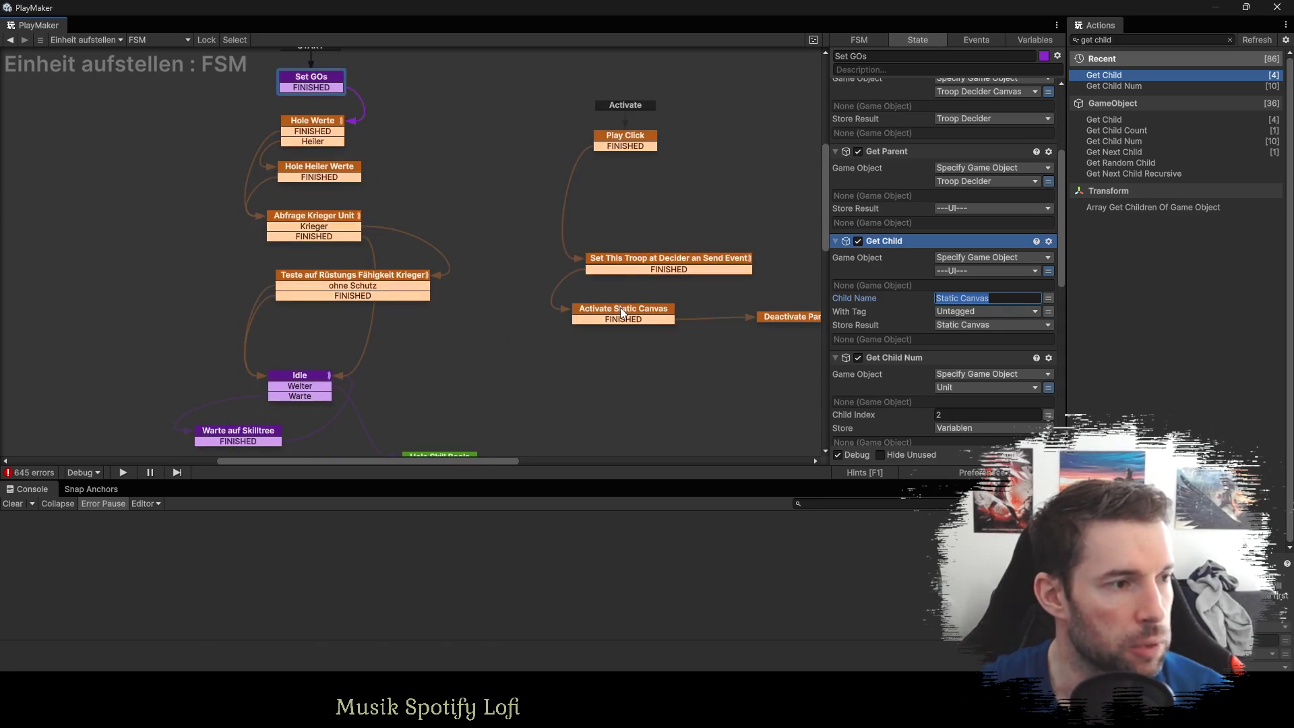
left_click(620, 307)
left_click(1055, 118)
left_click(1046, 118)
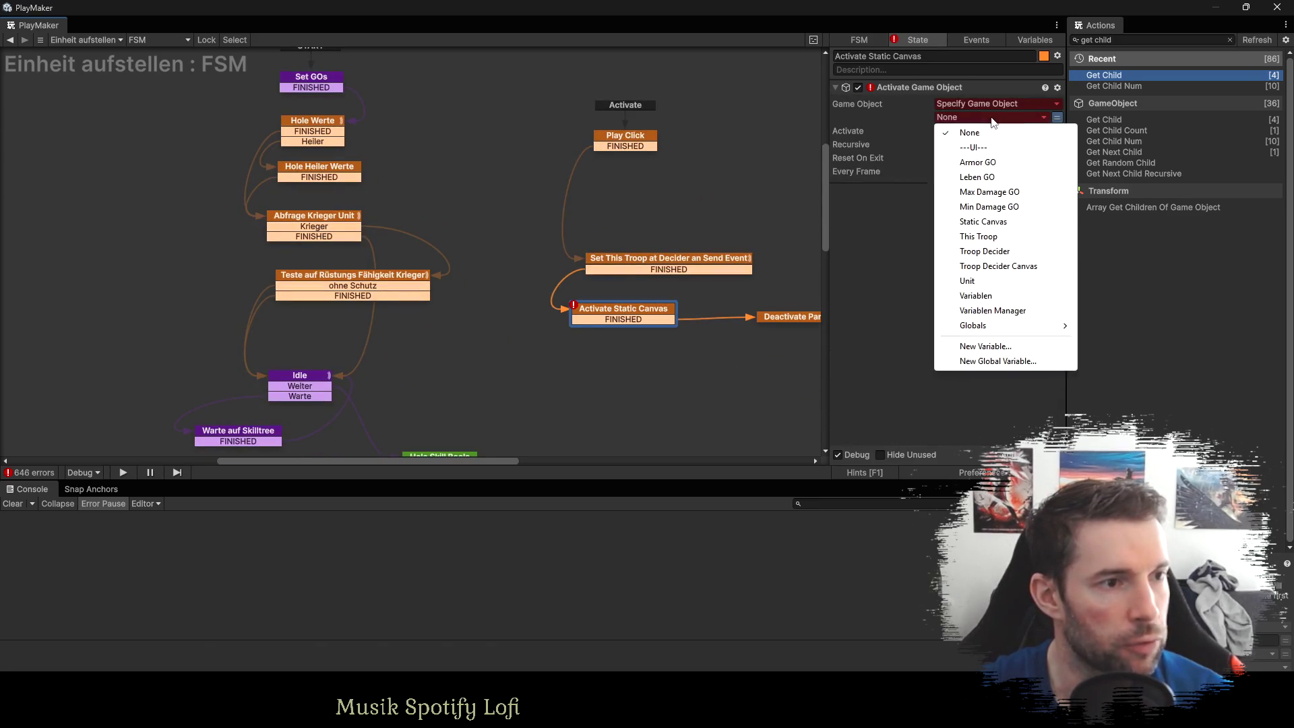
left_click(984, 221)
mouse_move(668, 168)
left_mouse_down()
mouse_move(440, 123)
mouse_move(534, 173)
mouse_move(556, 246)
left_mouse_up()
left_click(400, 101)
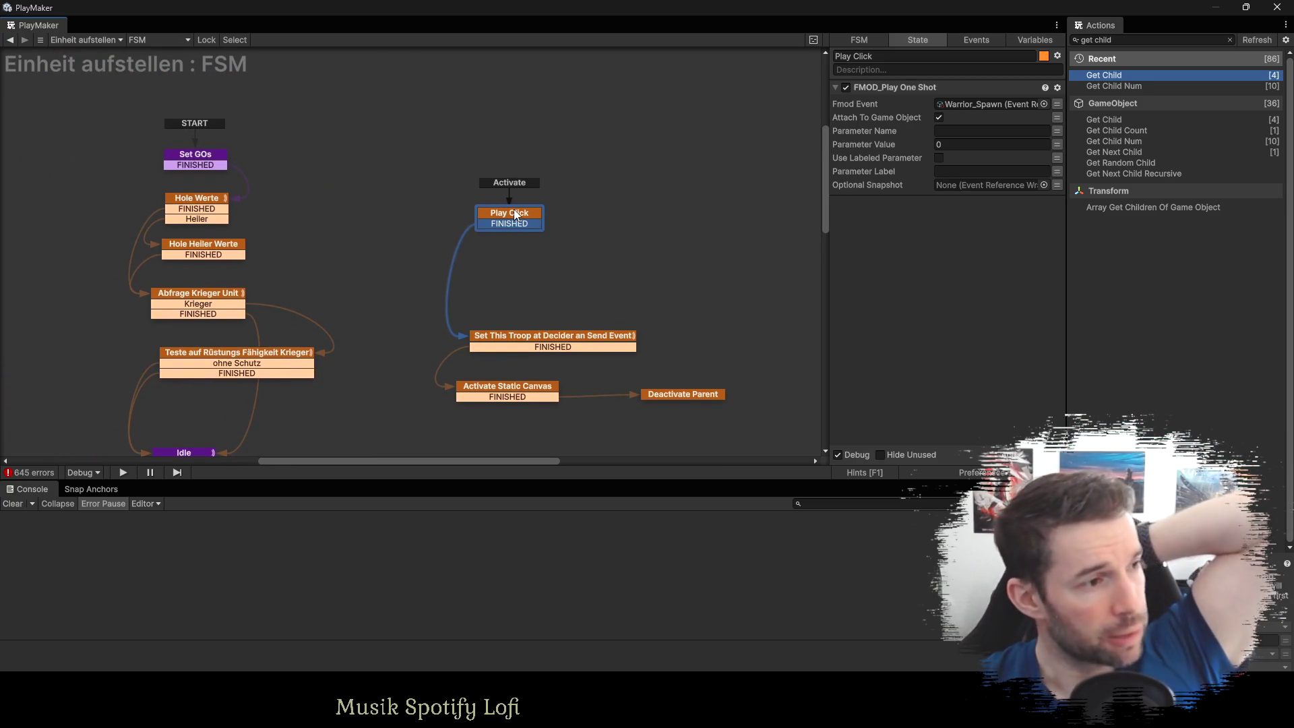
Select Zwerg Heiler's Einheit aufstellen object and review its FSM in PlayMaker.
key("alt+Tab")
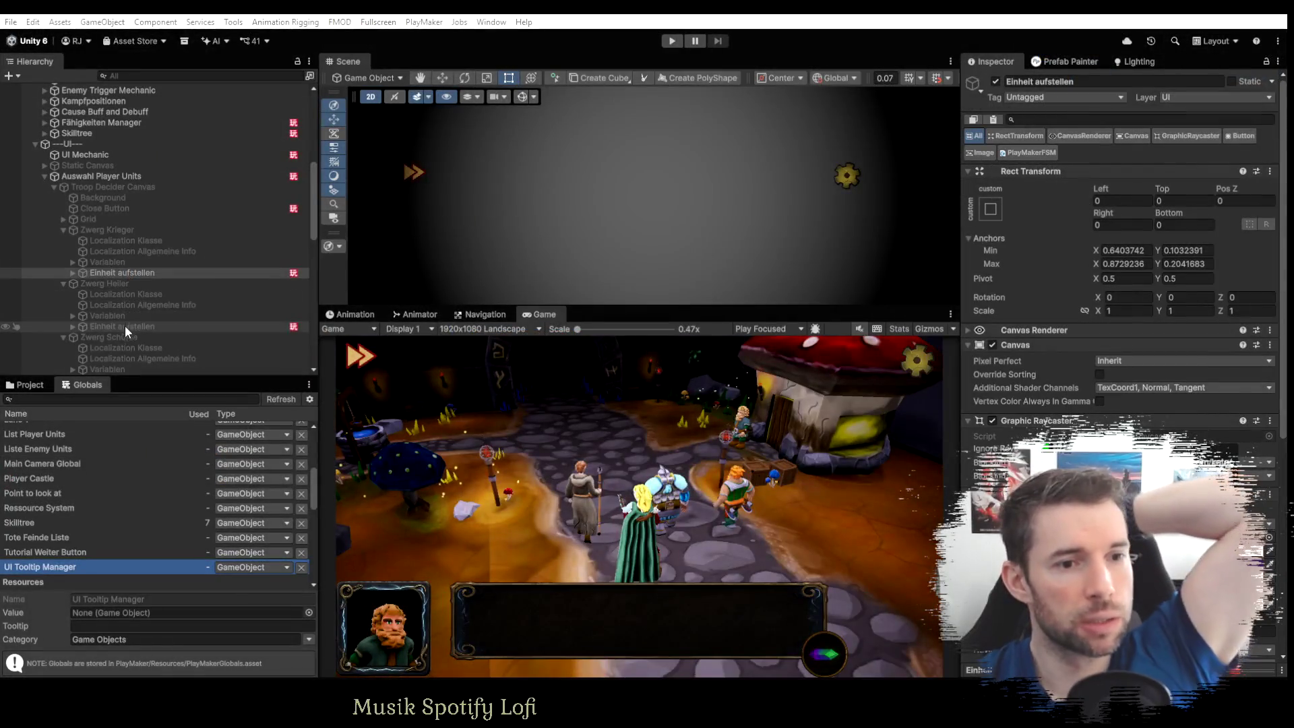
left_click(124, 326)
key("alt+Tab")
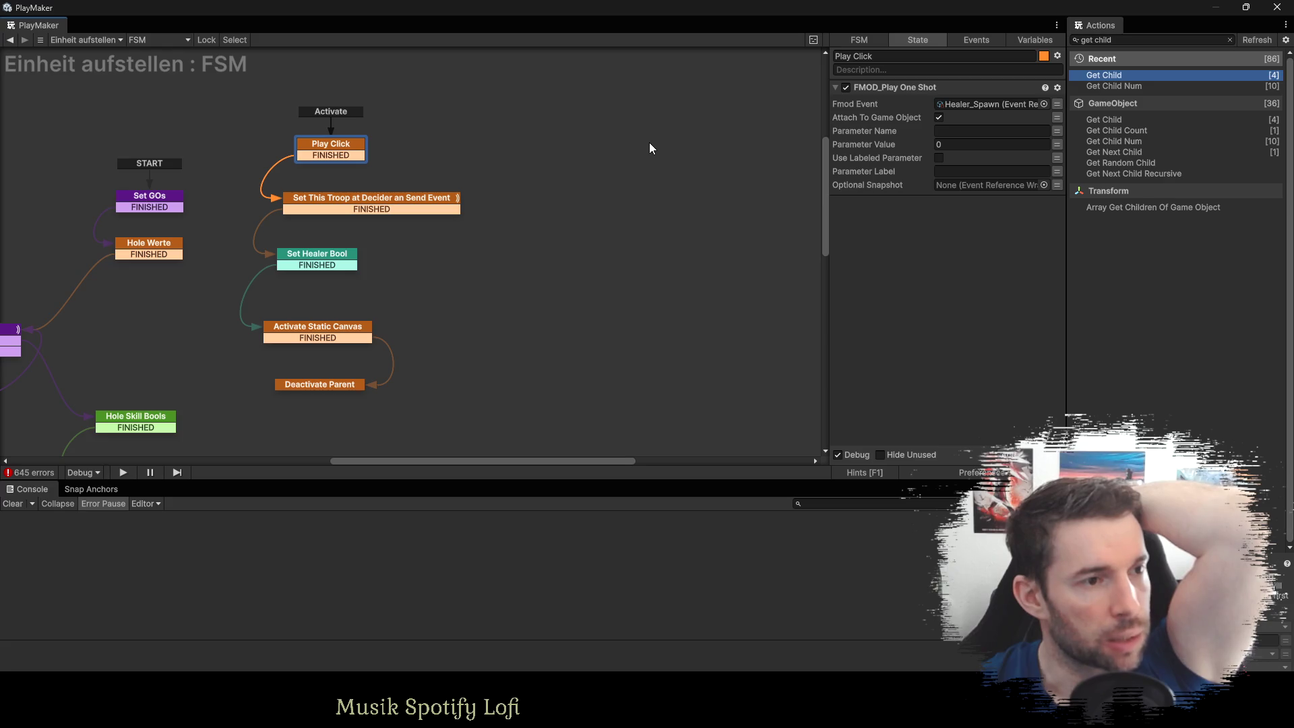
key("alt+Tab")
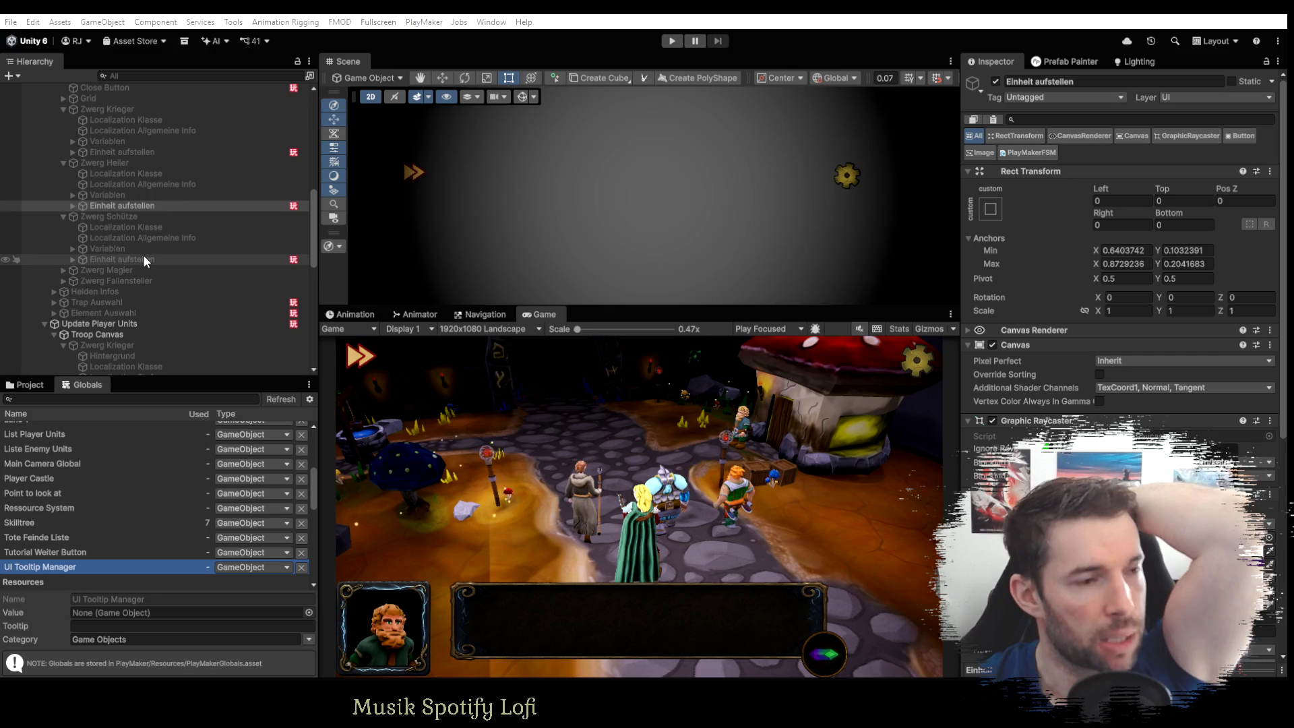
Check the Einheit aufstellen objects of Zwerg Schütze and Zwerg Magier, reviewing the mage's FSM.
left_click(144, 260)
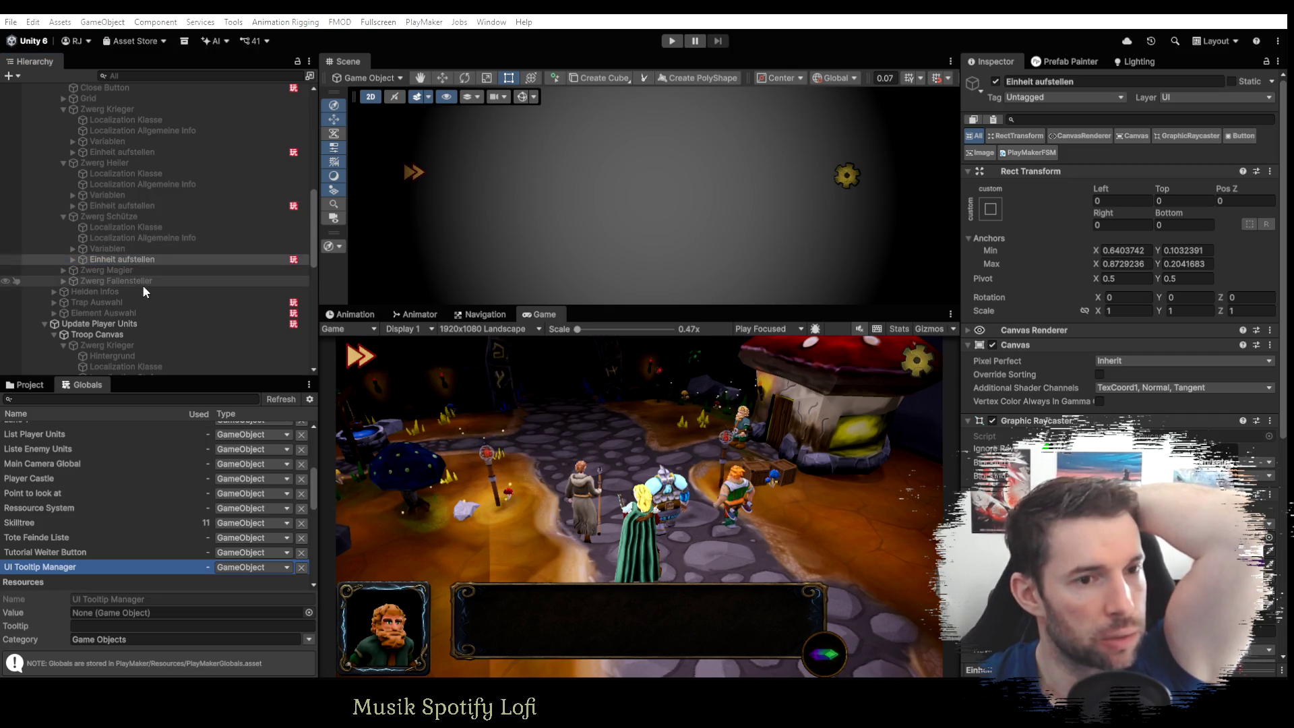
left_click(67, 271)
left_click(115, 312)
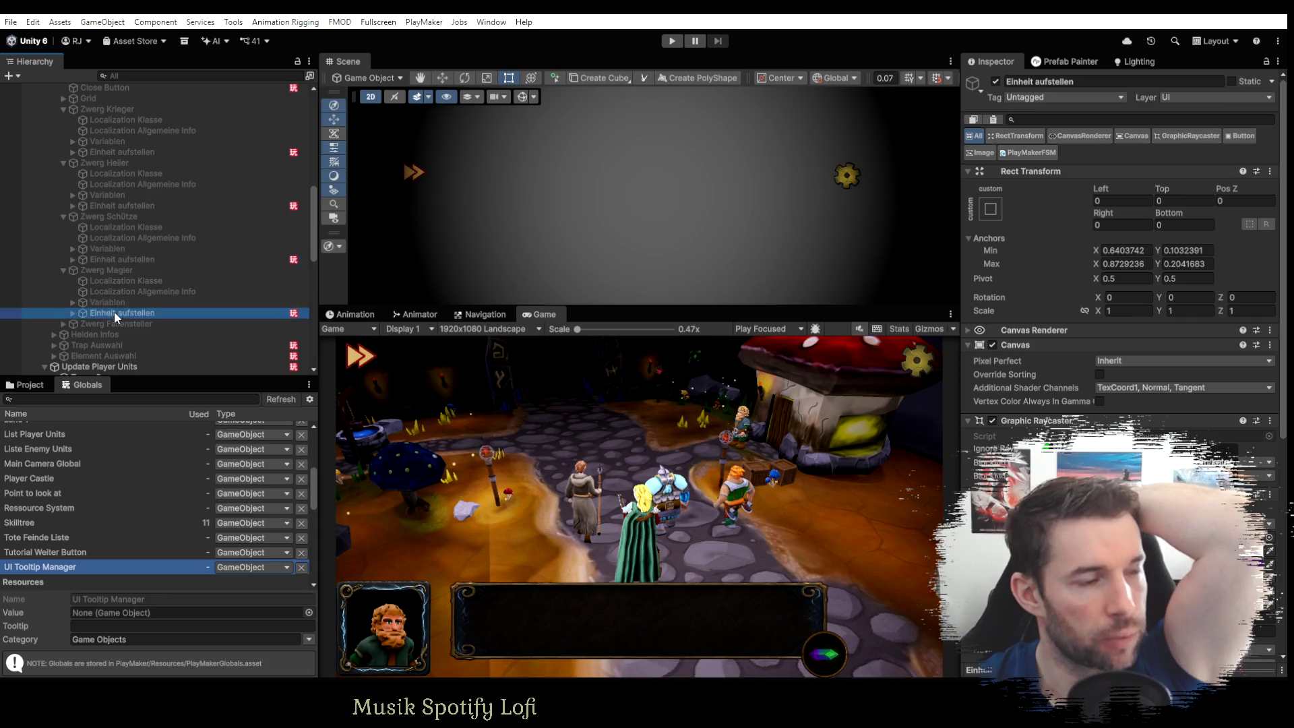
key("alt+Tab")
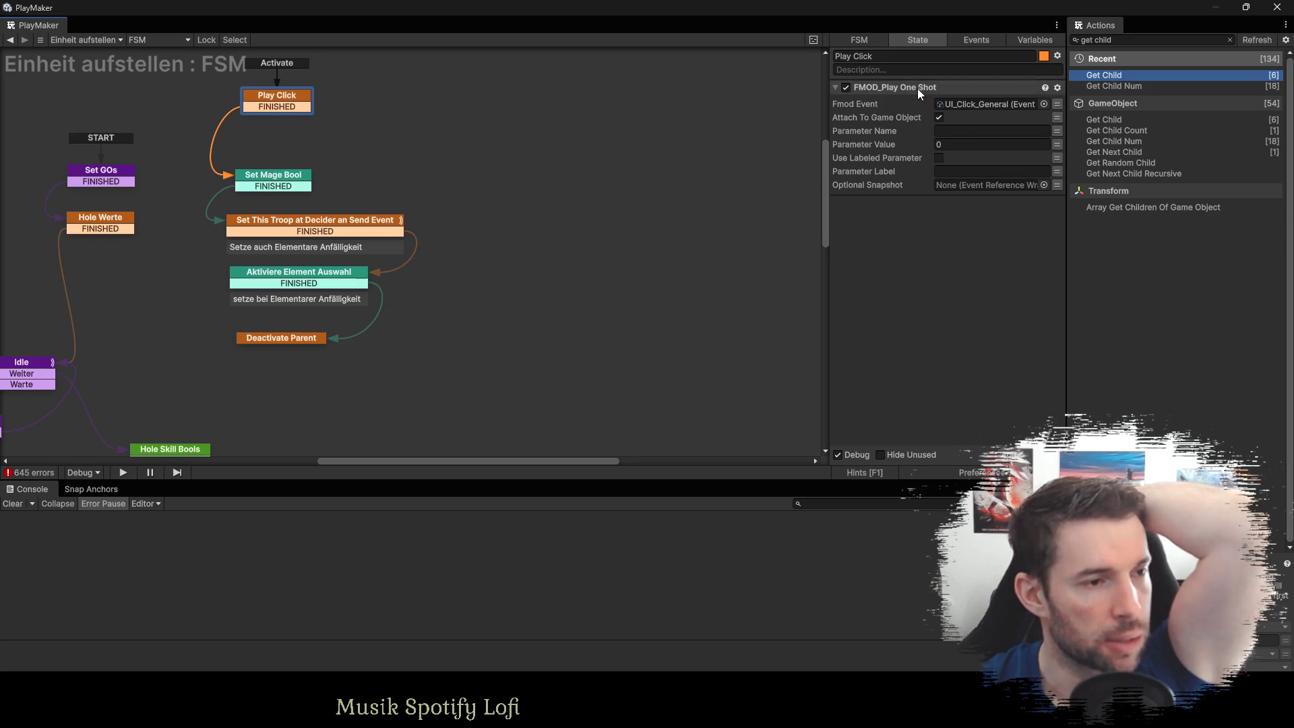
key("alt+Tab")
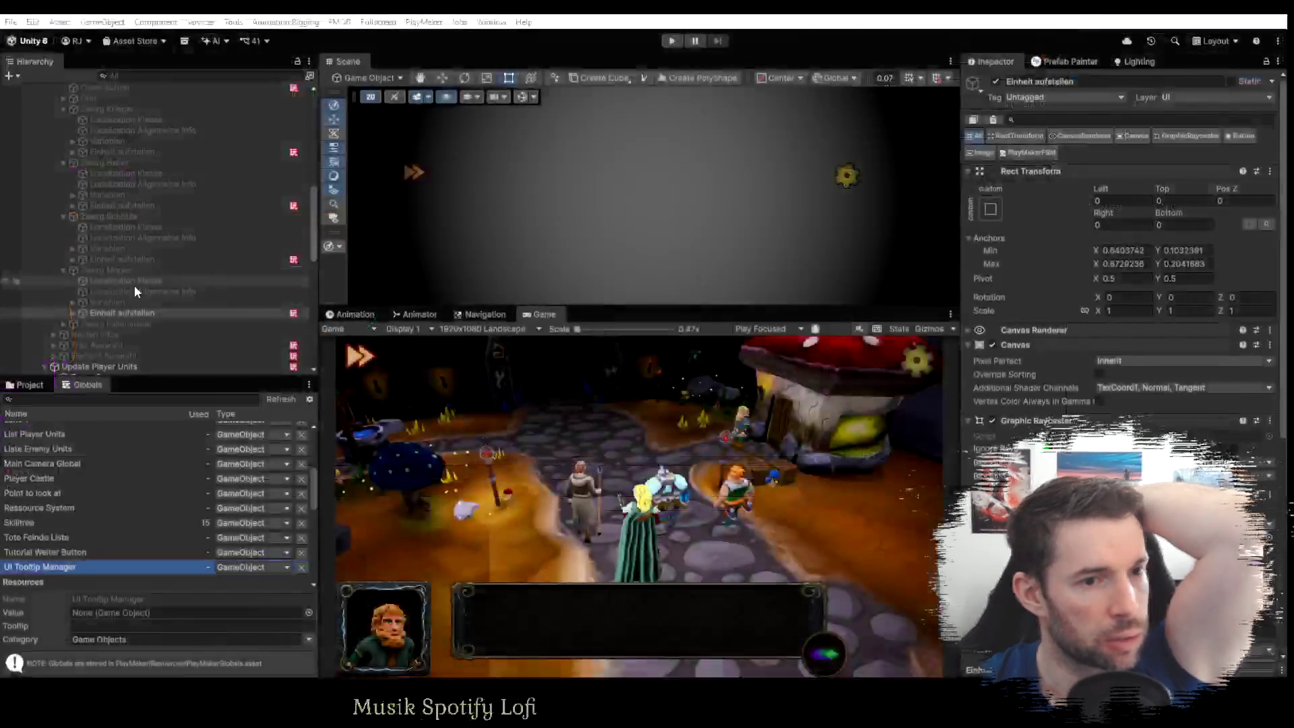
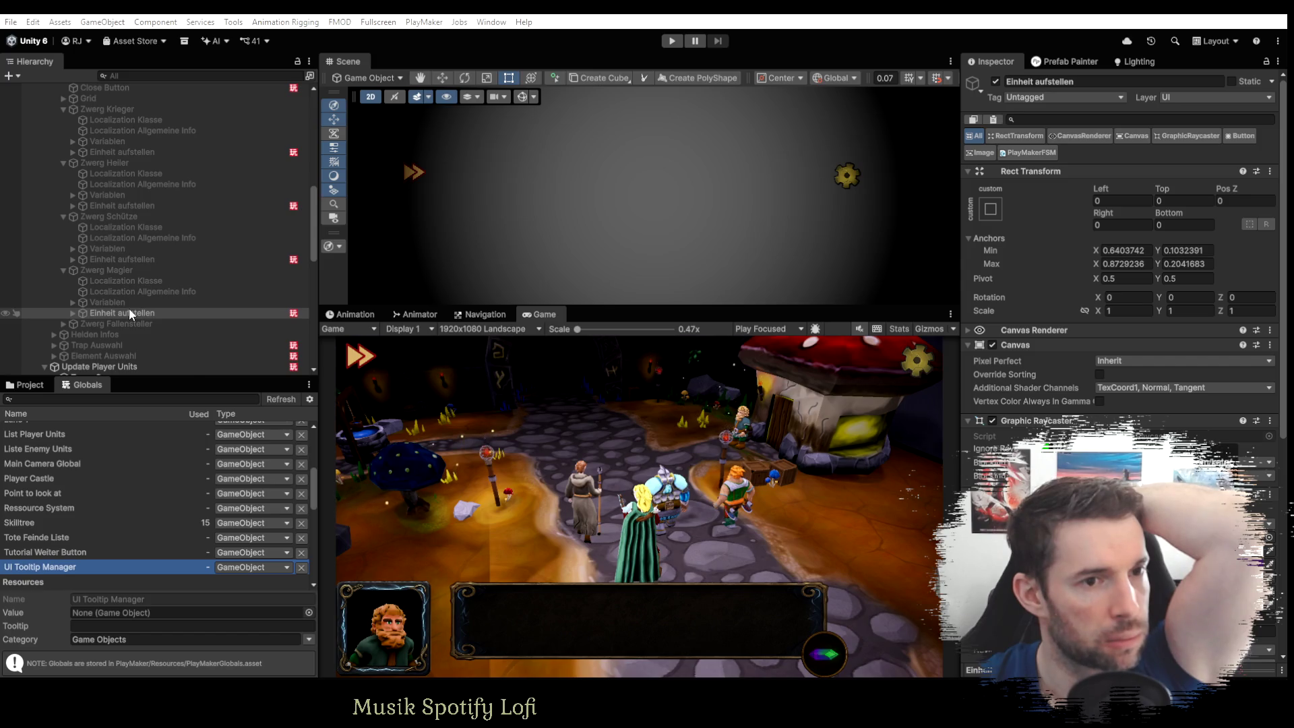
Select the Einheit aufstellen unit button and inspect its Abfrage Krieger Unit state.
scroll(128, 309, "up", 3)
left_click(107, 231)
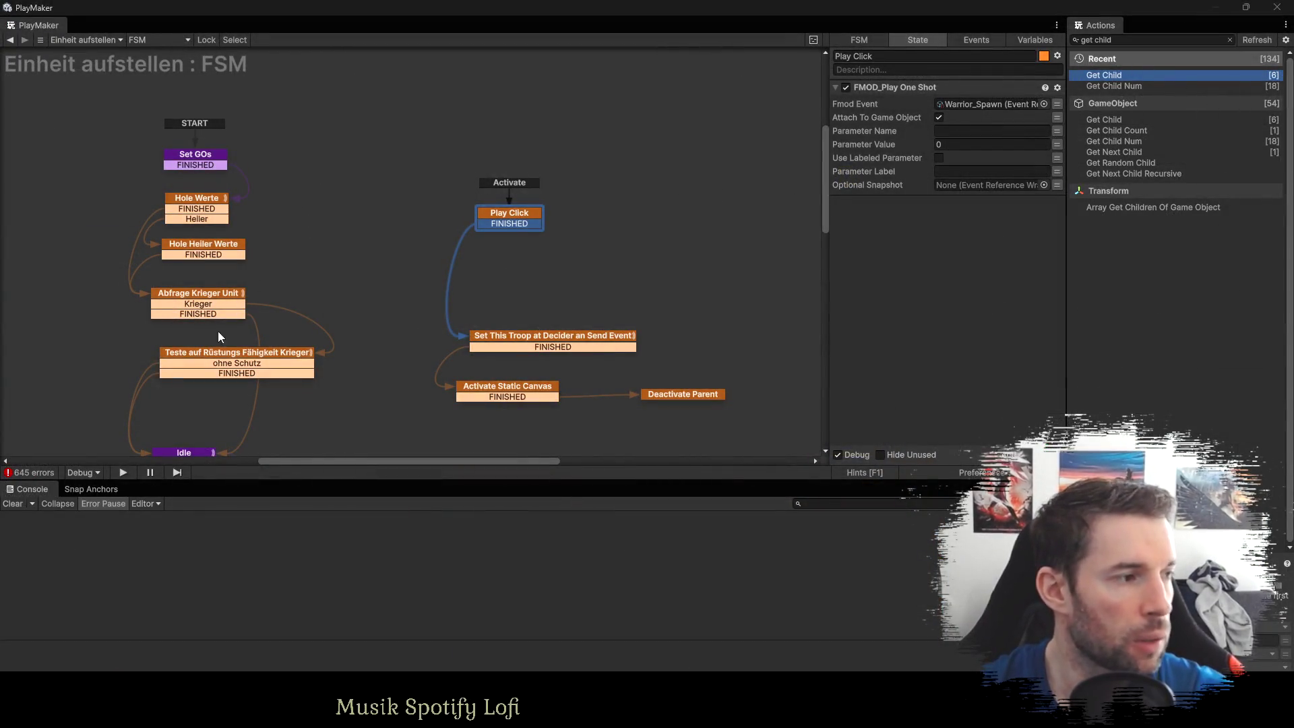
left_click(184, 304)
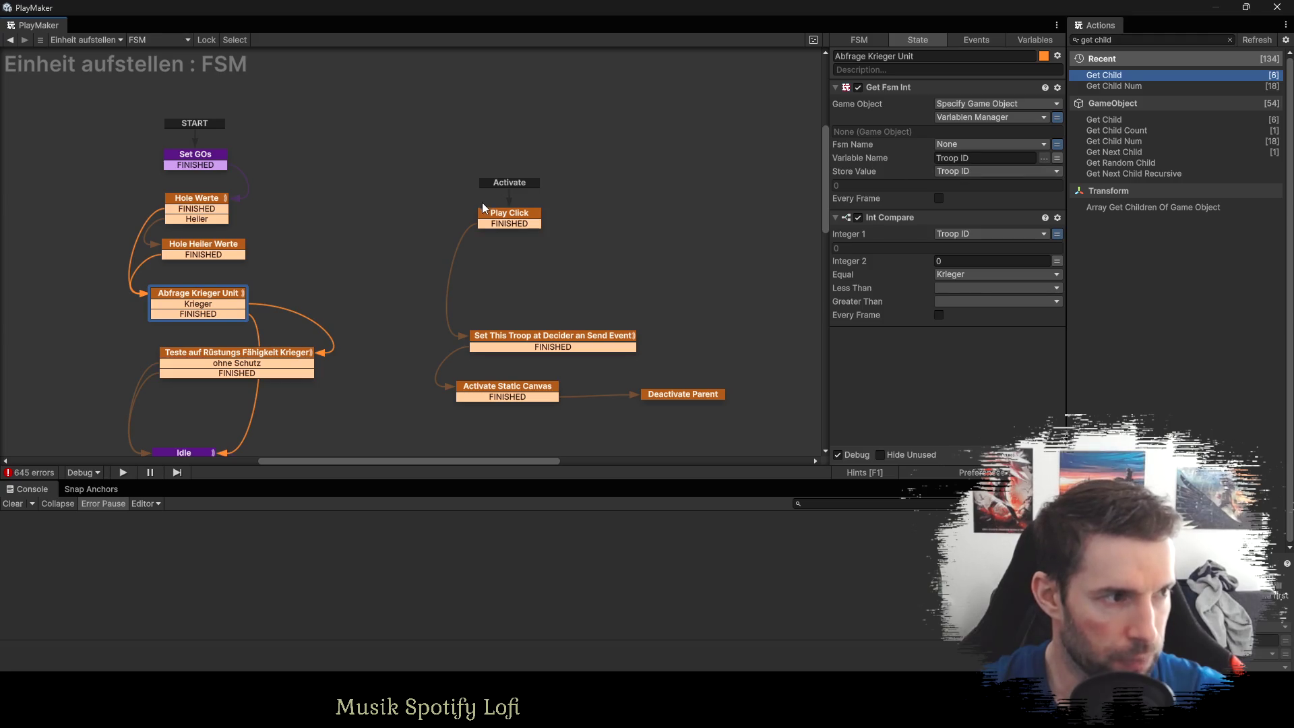
Add an Int Compare action to the Play Click state and create a new empty state.
left_click(499, 219)
left_click(1118, 41)
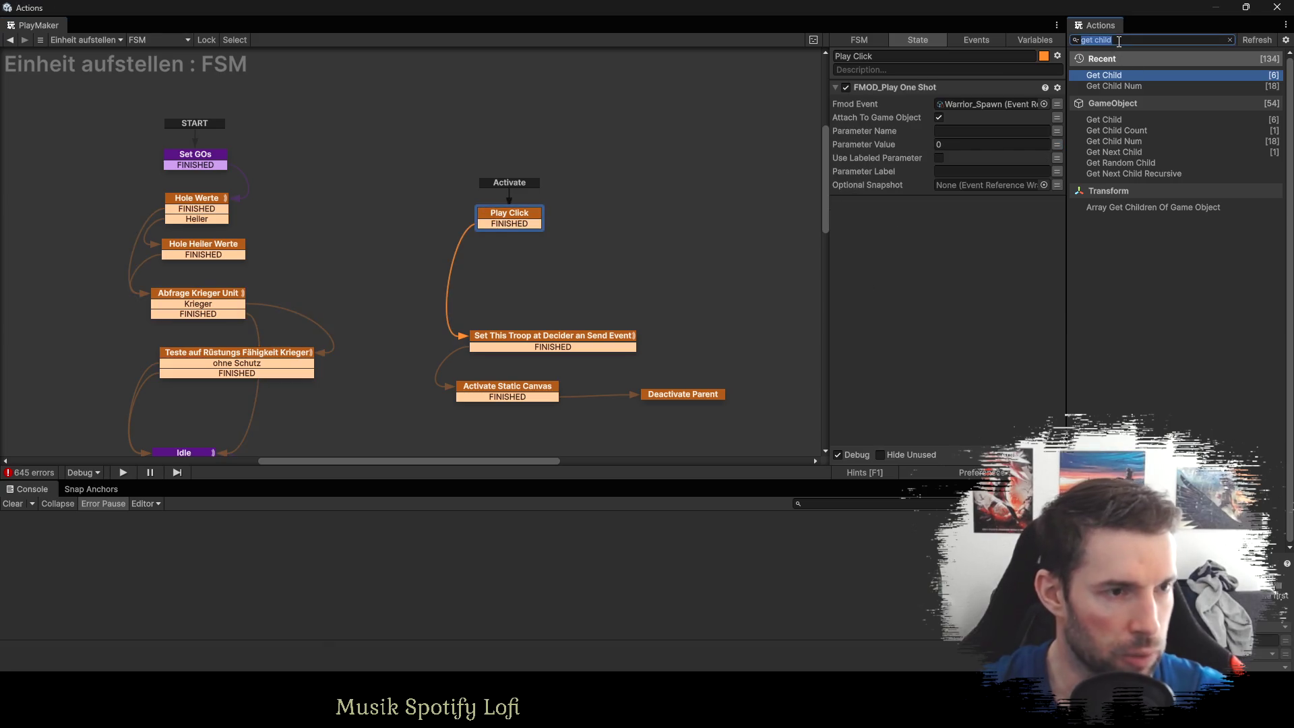
type("int com")
key("Return")
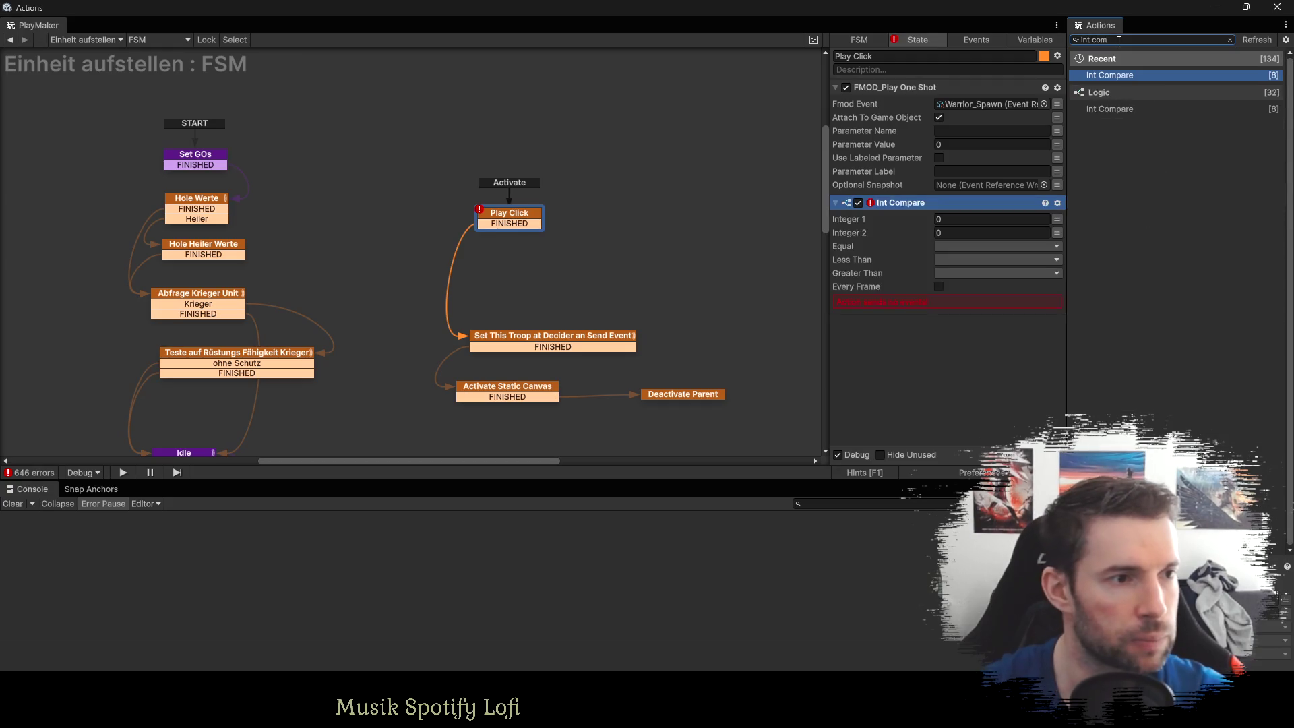
left_click(611, 216, "ctrl")
Name the new state SFX Krieger and move Play Click's FMOD sound action into it.
left_click(864, 56)
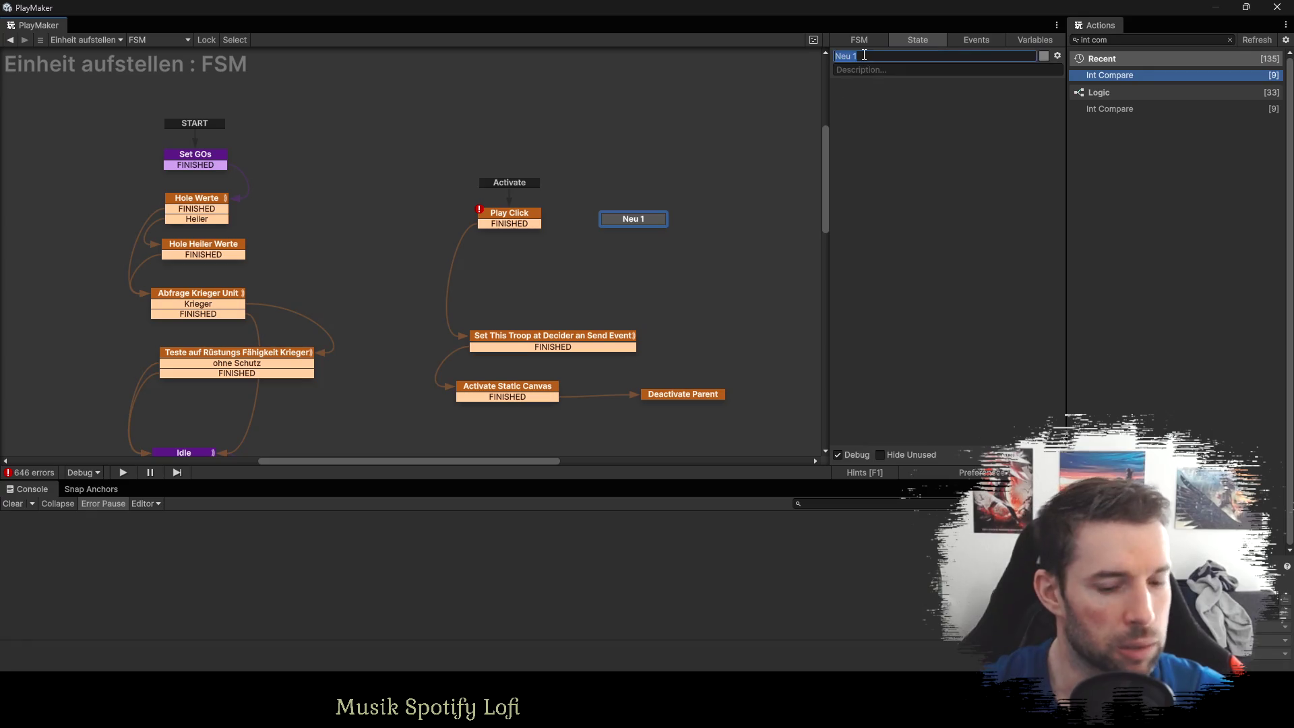
type("SFX Kr")
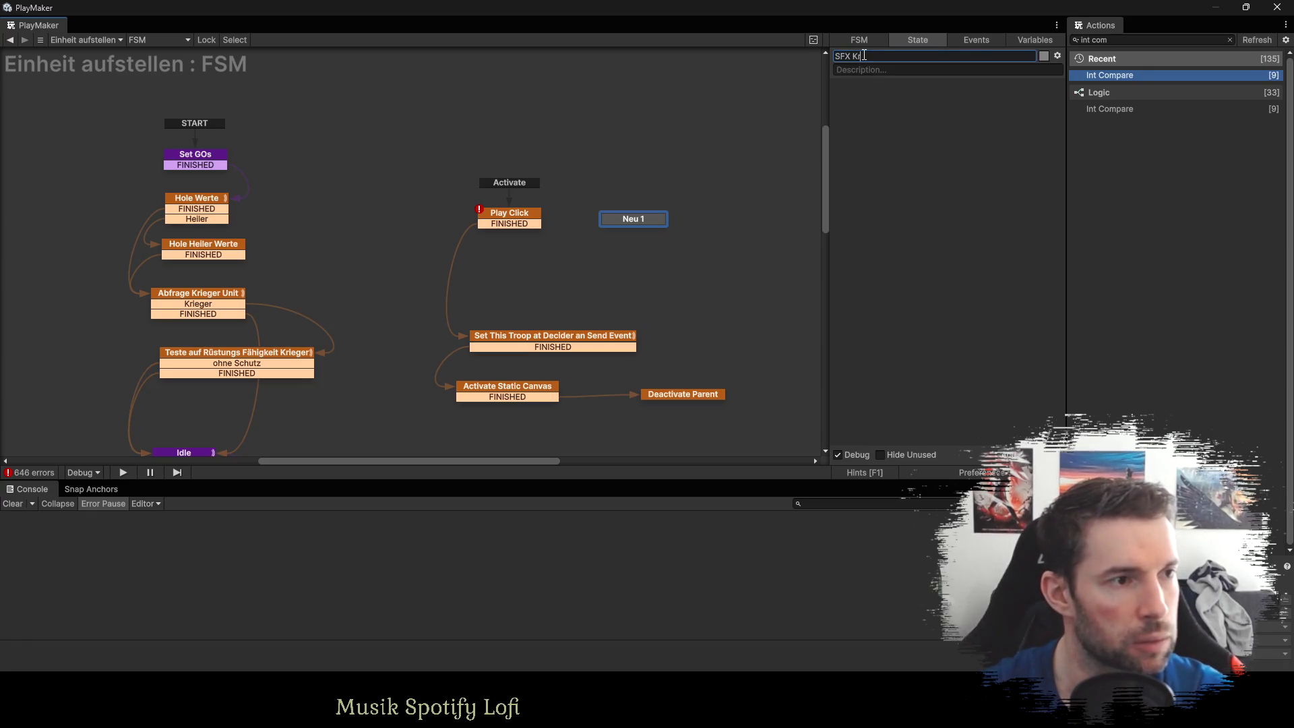
type("ieger")
key("Return")
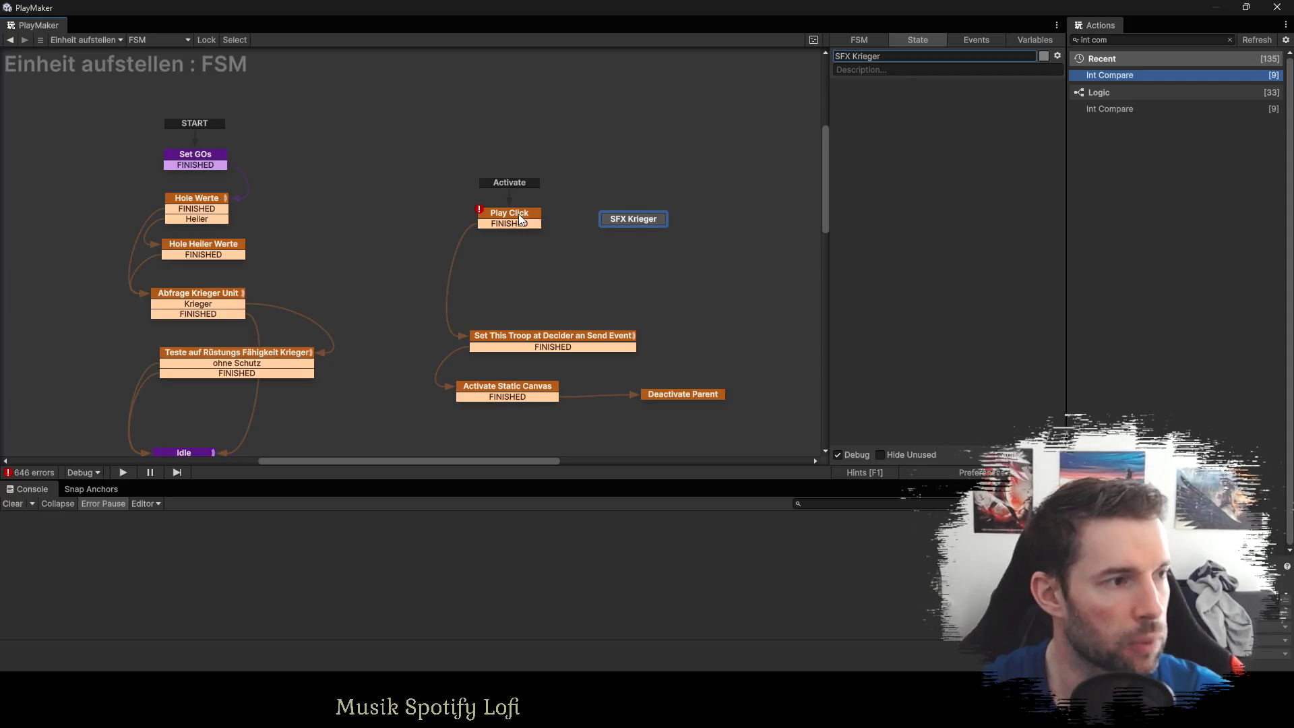
left_click(519, 213)
left_click(891, 85)
key("ctrl+x")
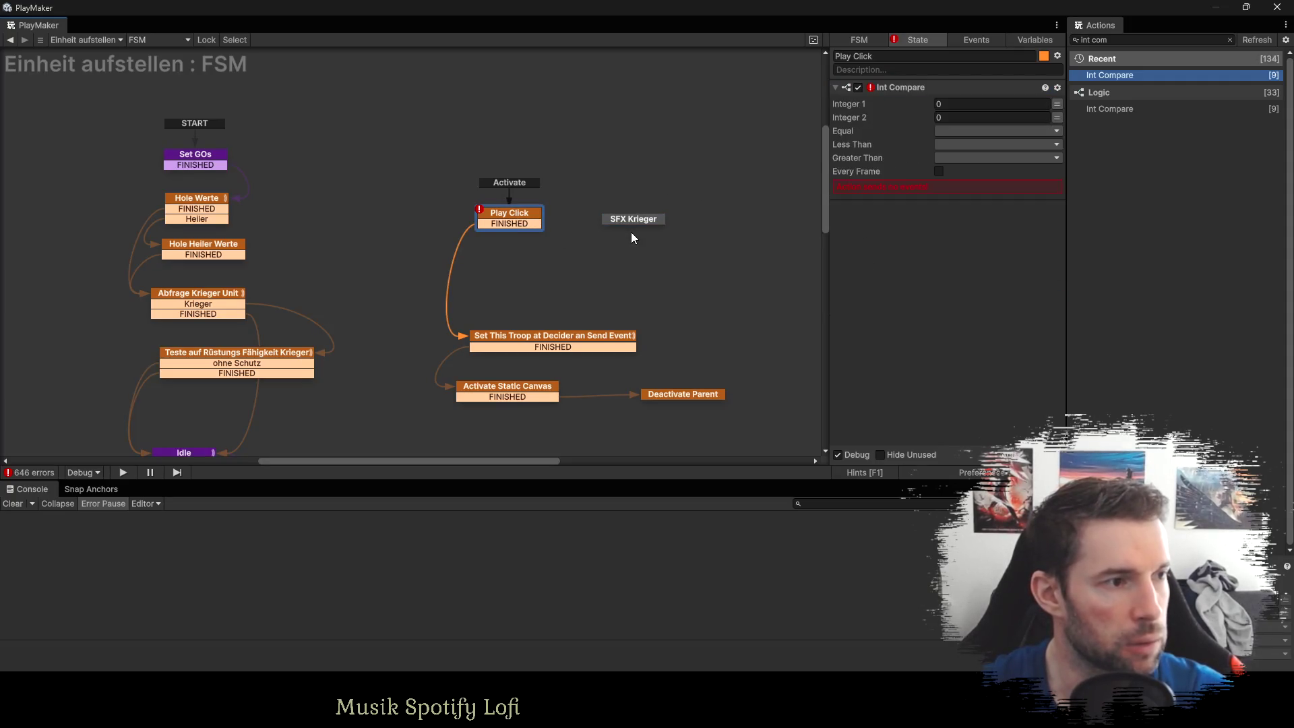
left_click(633, 220)
key("ctrl+v")
Make Play Click's Int Compare send Krieger when Troop ID matches, replacing its FINISHED transition.
left_click(523, 222)
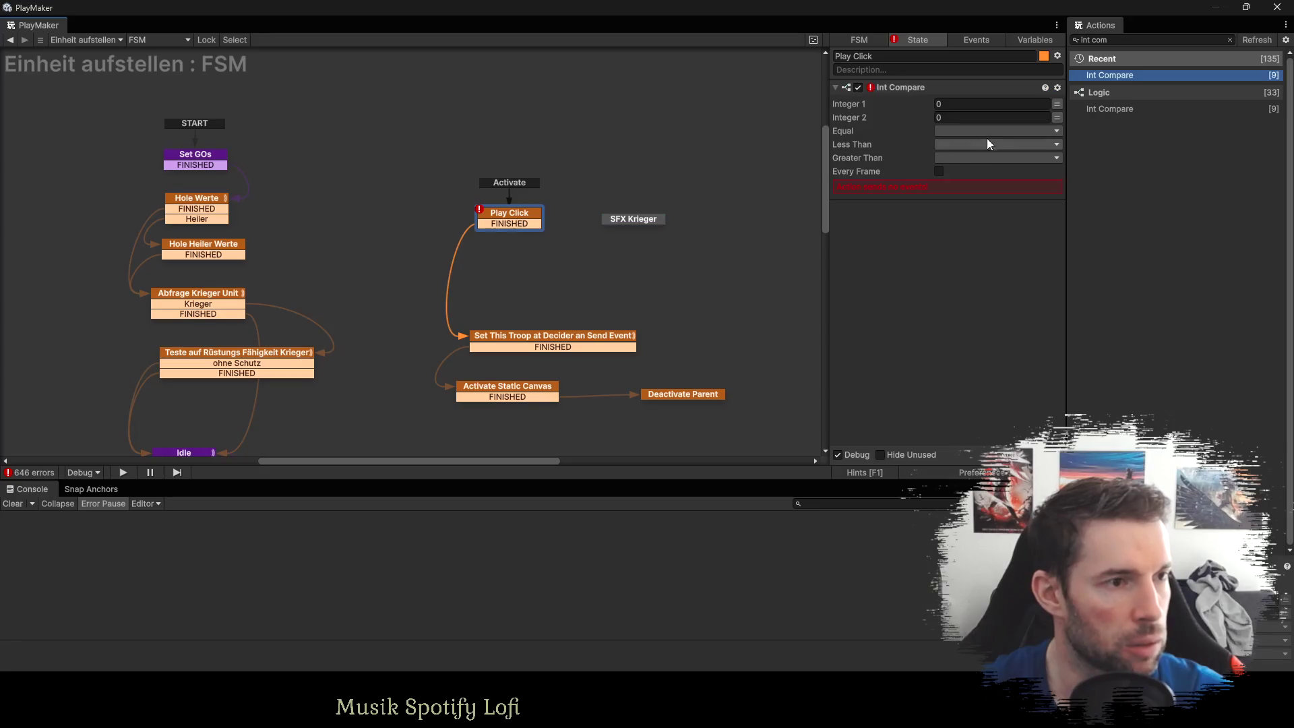
left_click(954, 104)
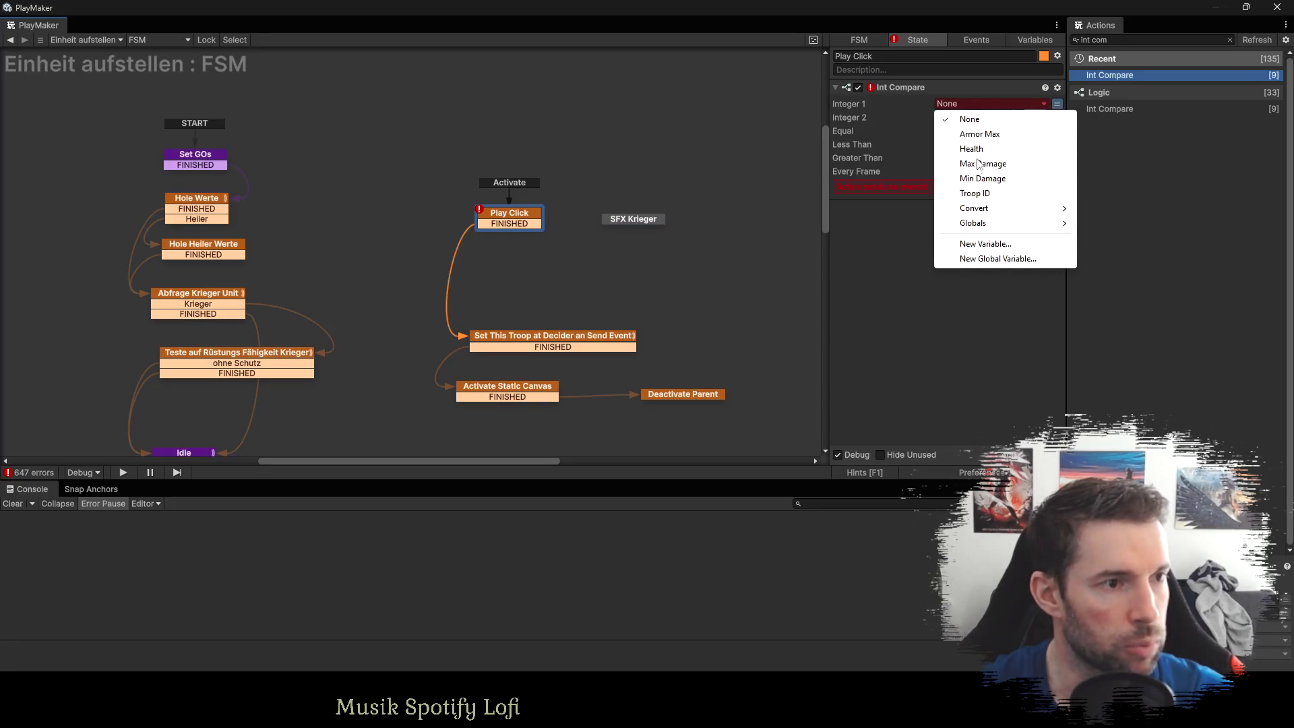
left_click(975, 194)
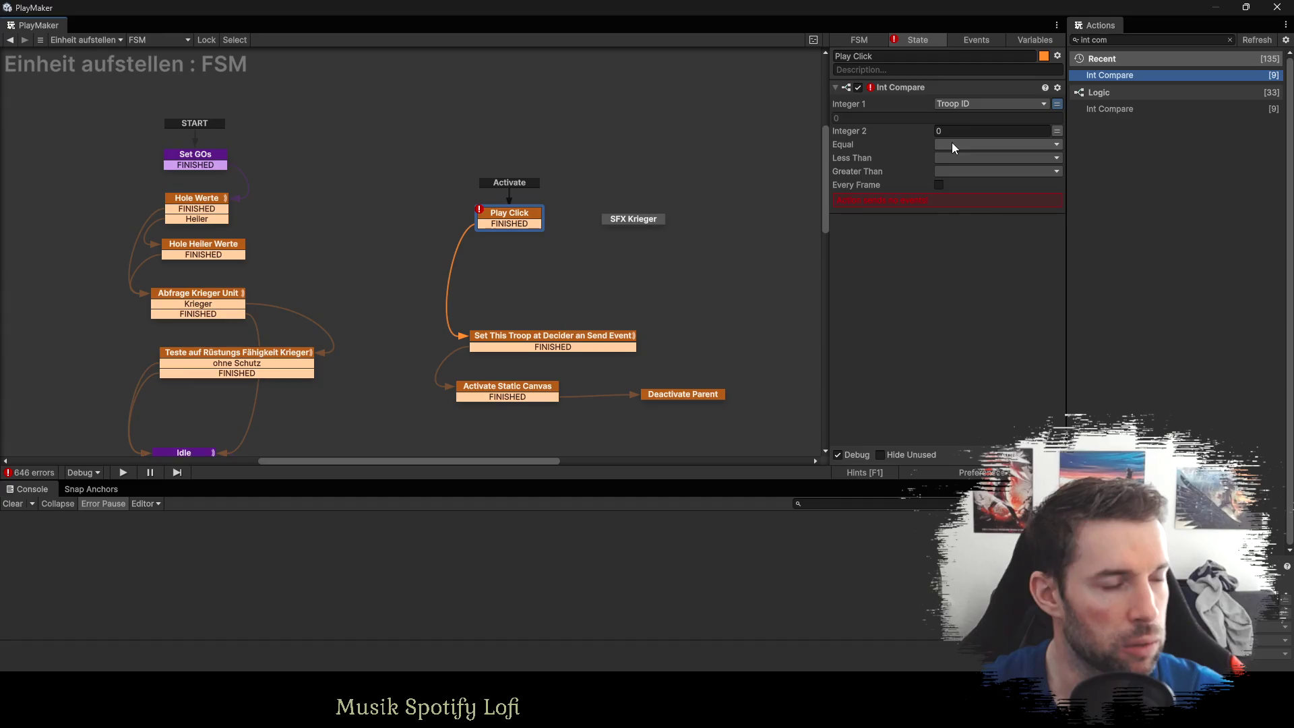
left_click(954, 145)
left_click(984, 307)
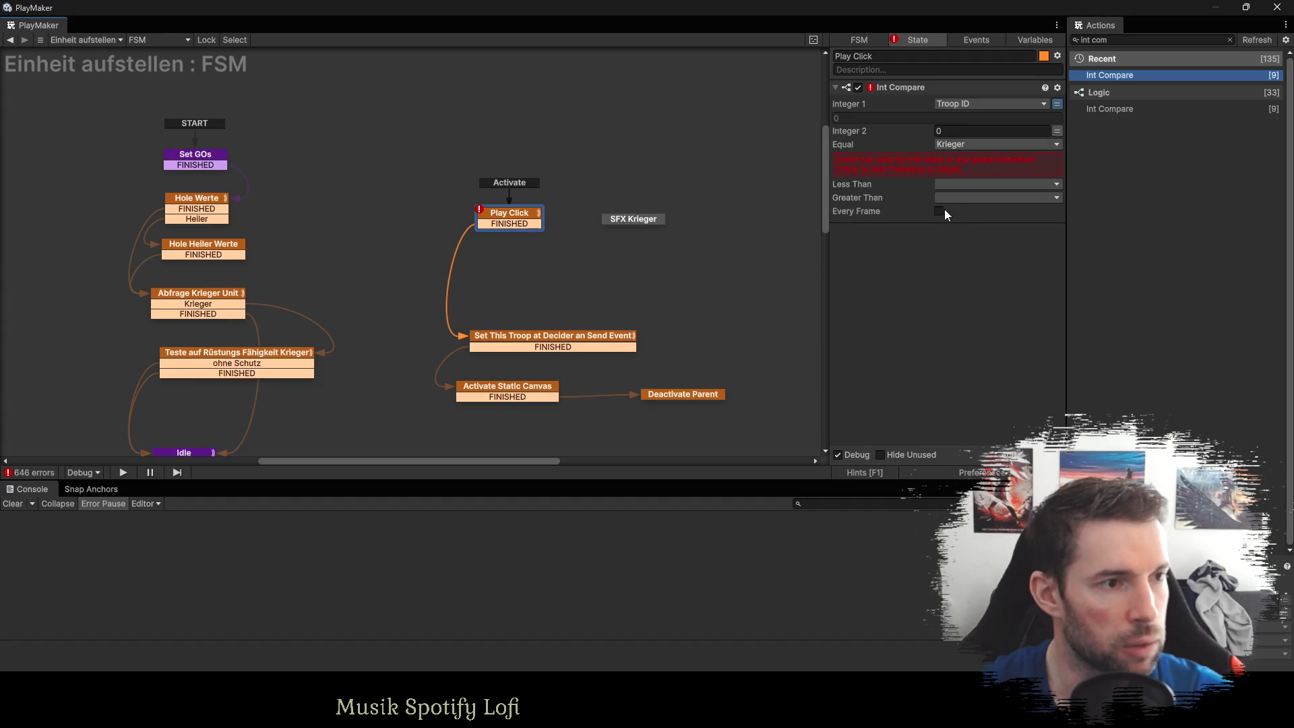
left_click(950, 170)
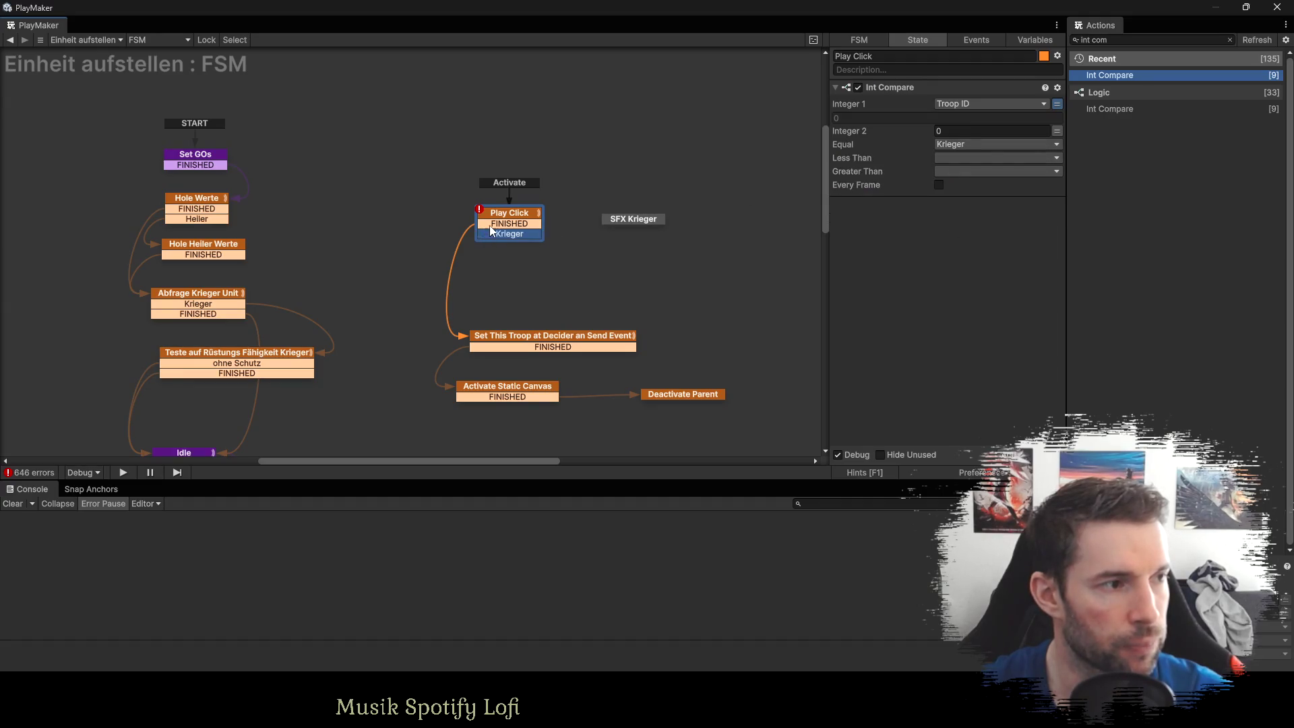
right_click(493, 225)
left_click(539, 420)
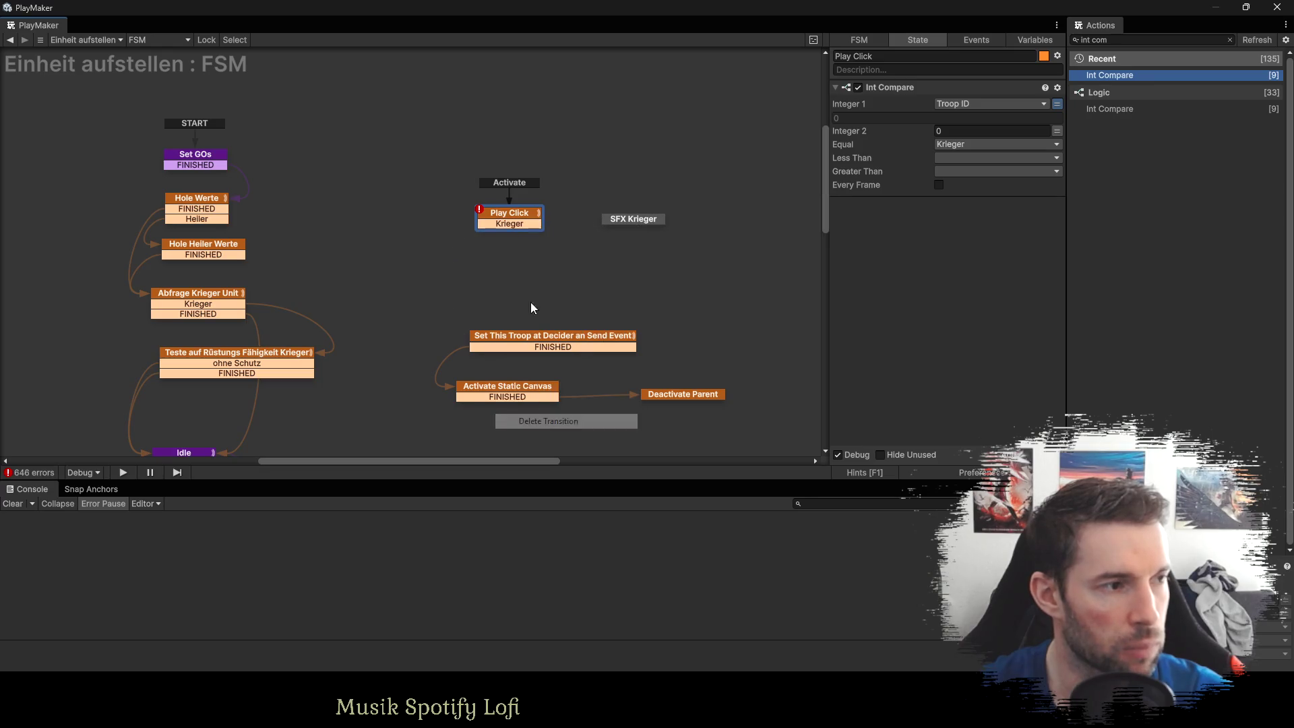
Route SFX Krieger's FINISHED to Set This Troop and place it below Play Click.
left_click(621, 220)
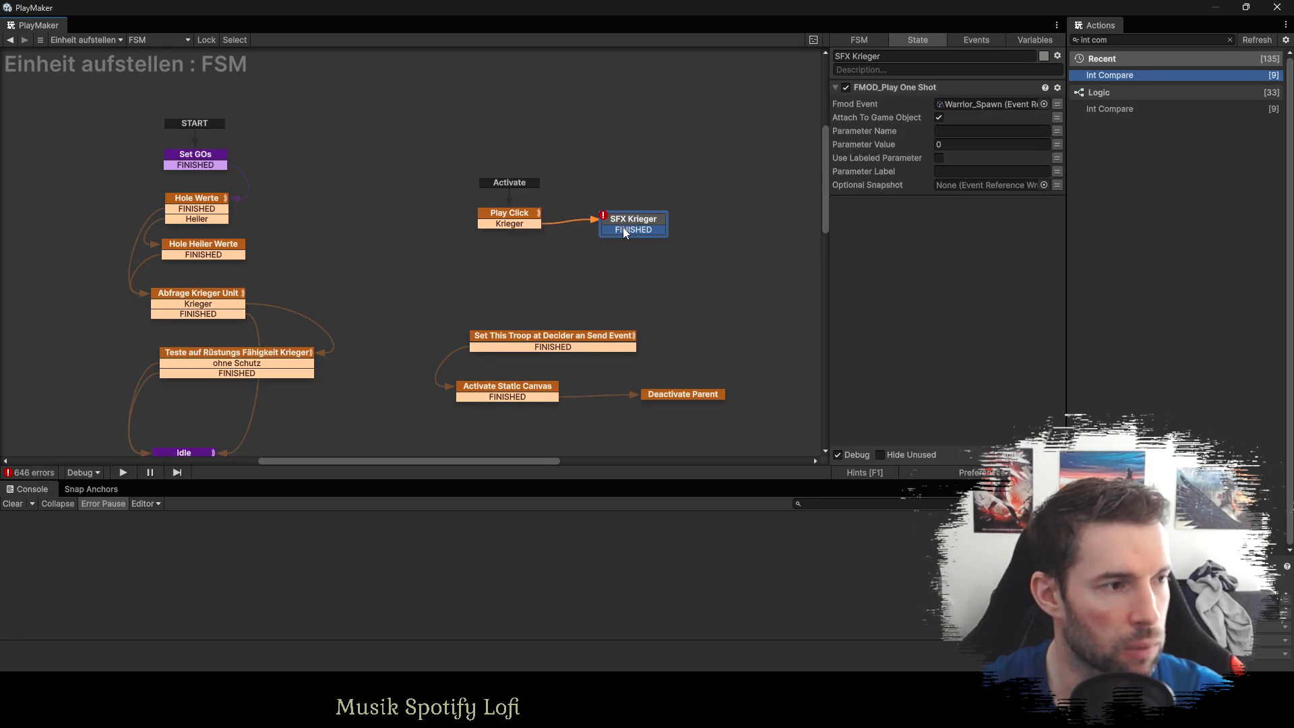
left_click_drag(623, 229, 516, 343)
left_click(507, 212)
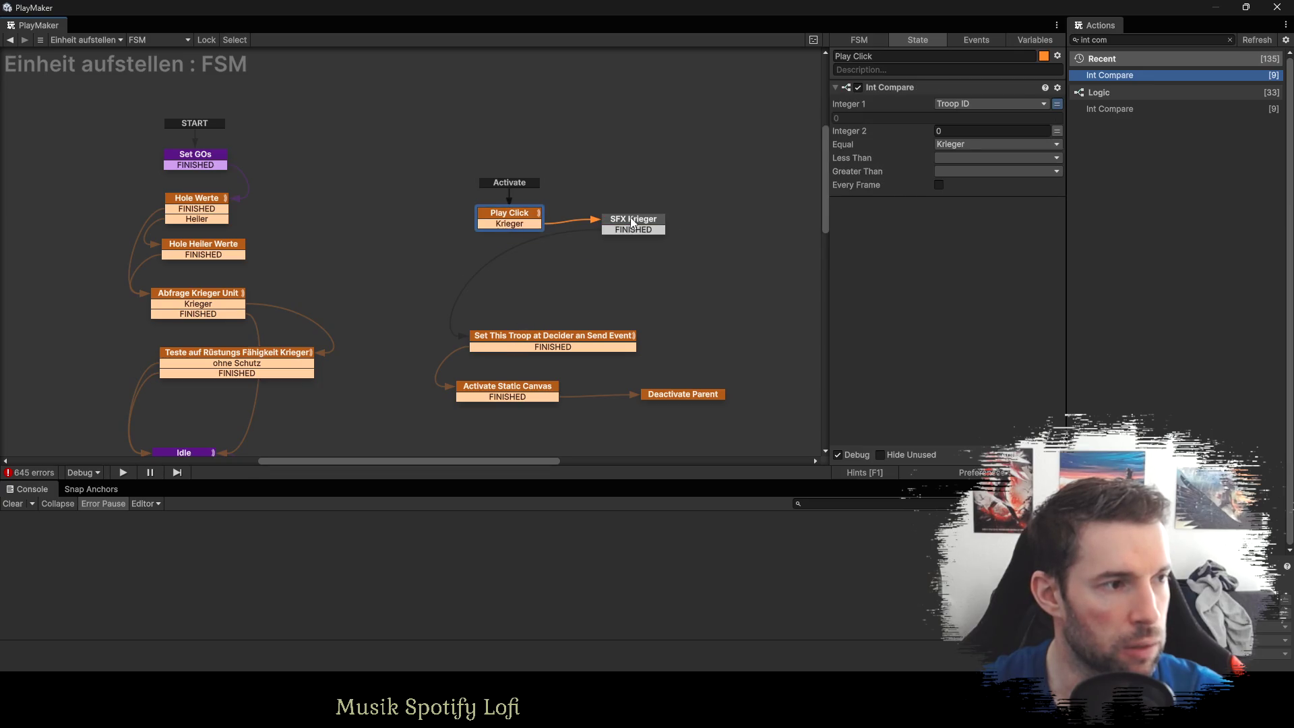
left_click_drag(523, 213, 525, 163)
left_click_drag(621, 224, 499, 233)
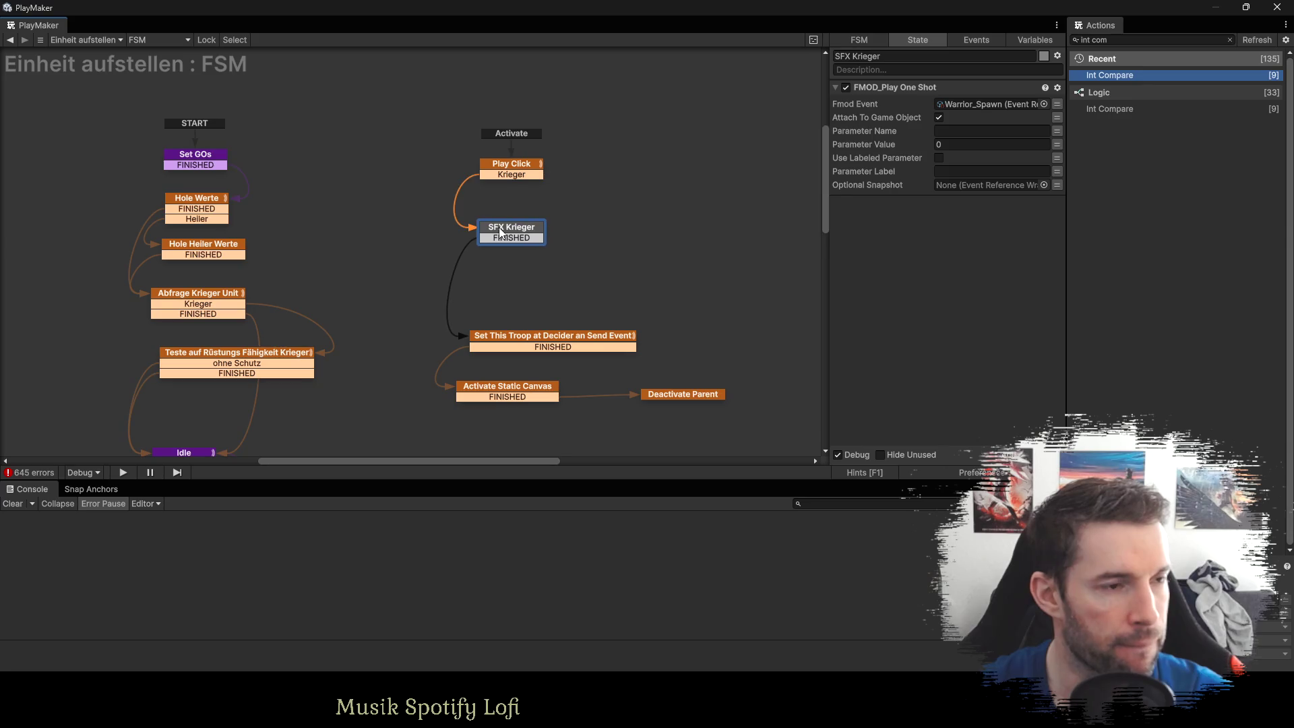
Duplicate Play Click's Int Compare action to make a second comparison.
left_click(521, 173)
left_click(865, 86)
key("ctrl+c")
key("ctrl+v")
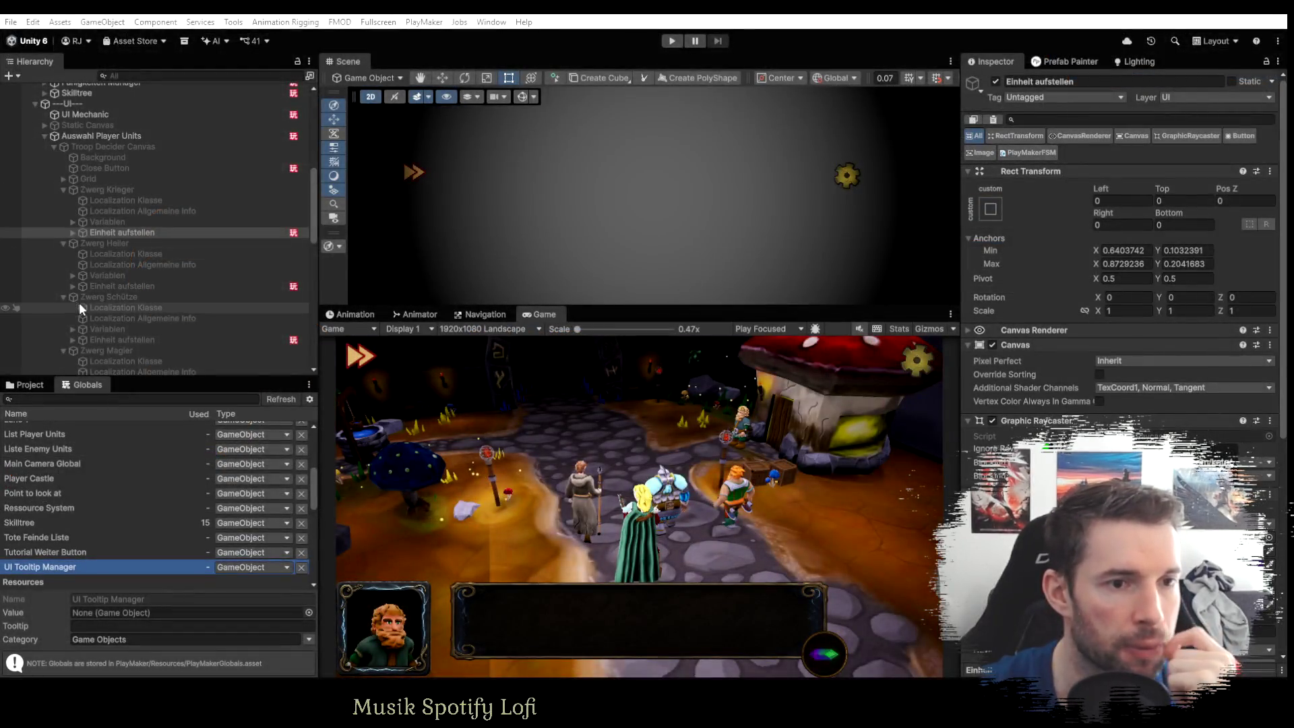
Read the Troop ID values in Update Player Units' Compare state Int Compare actions.
scroll(94, 305, "down", 5)
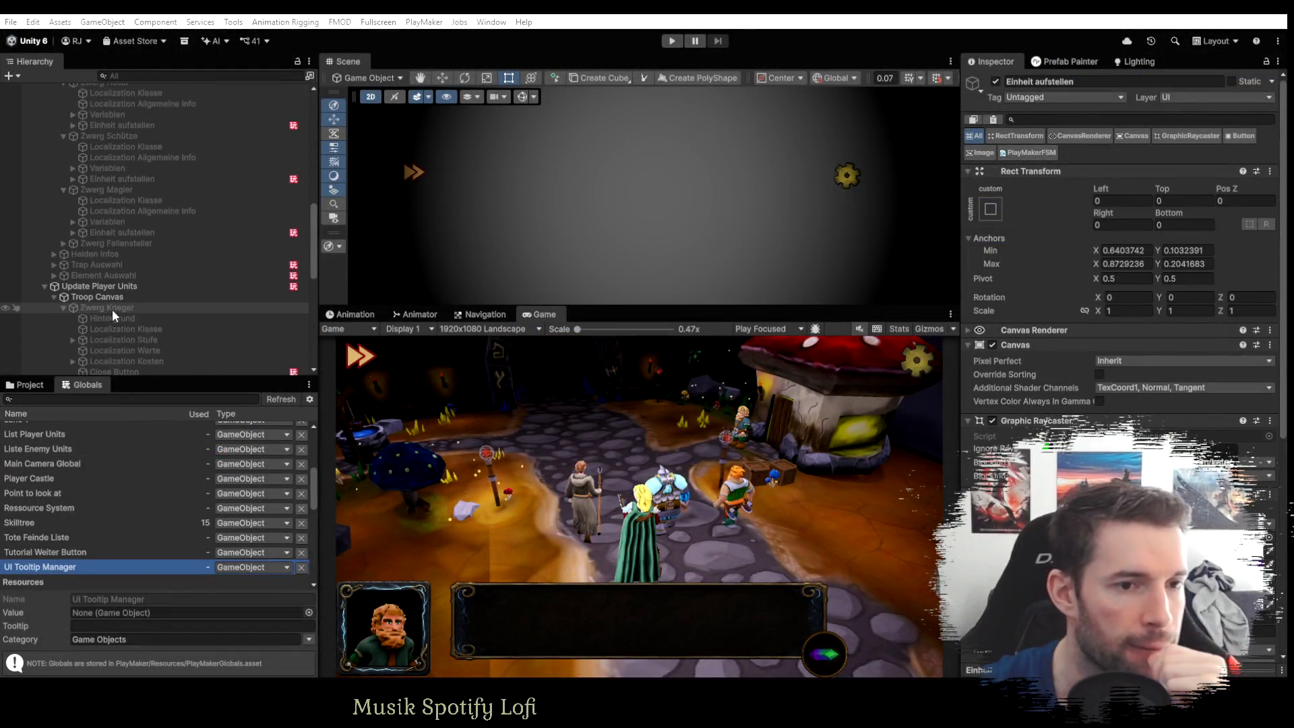
left_click(118, 287)
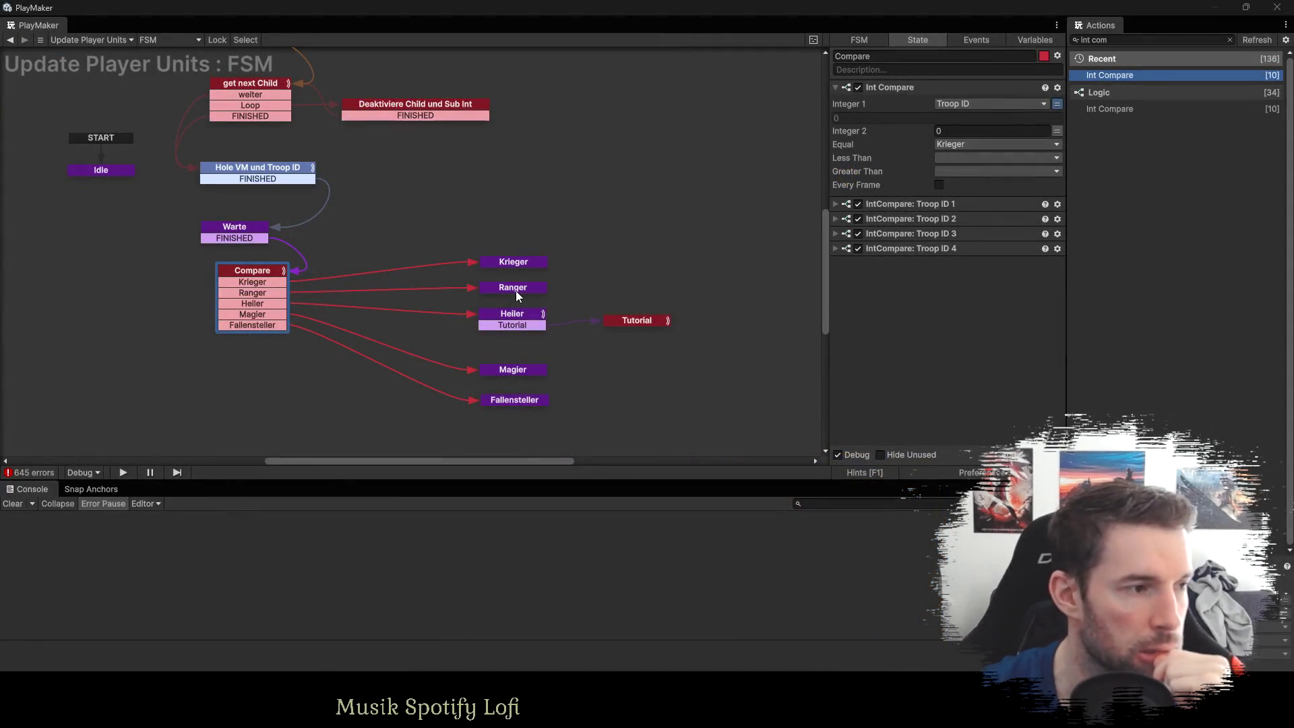
left_click(516, 290)
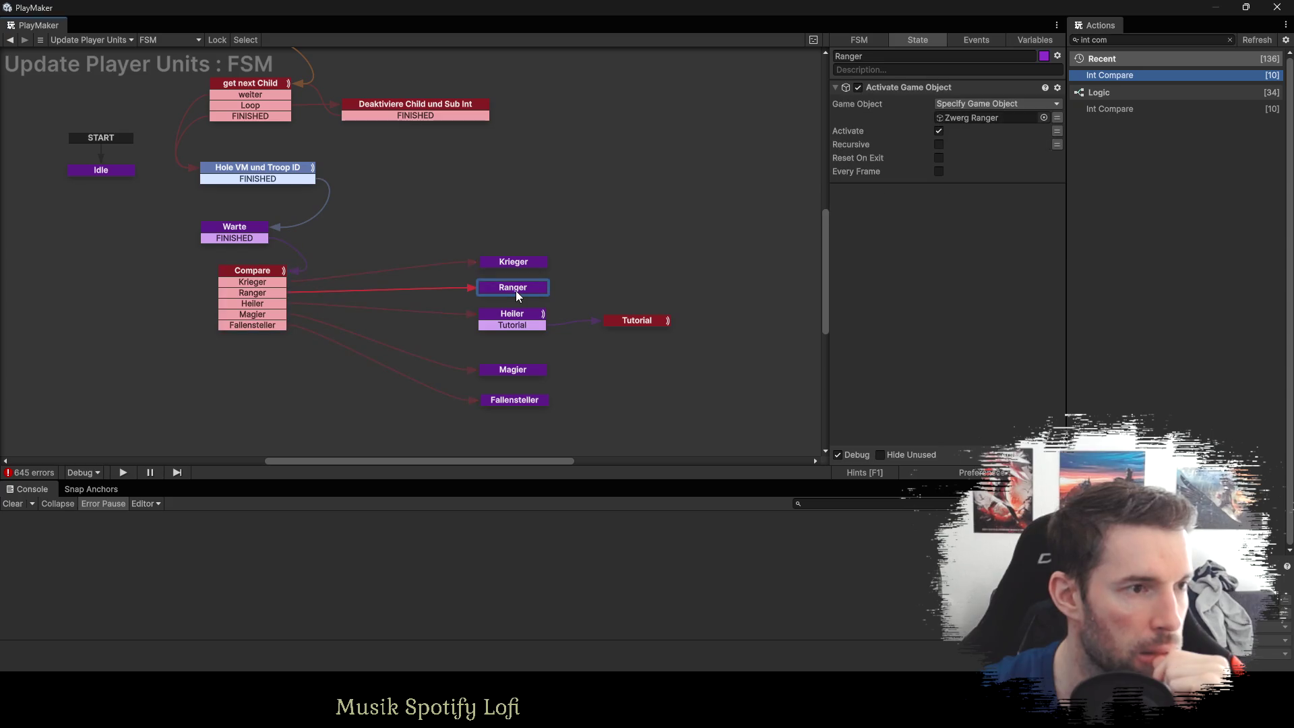
left_click(269, 278)
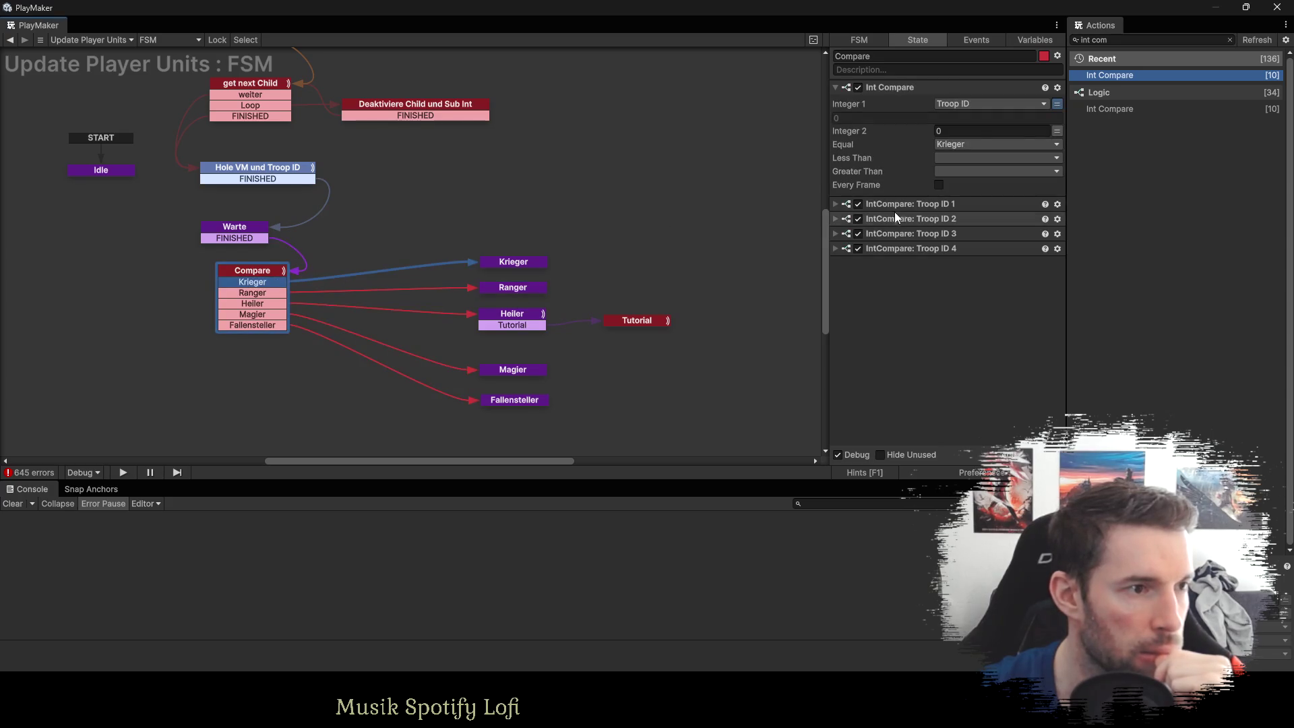
left_click(836, 87)
left_click(836, 87)
scroll(952, 354, "down", 2)
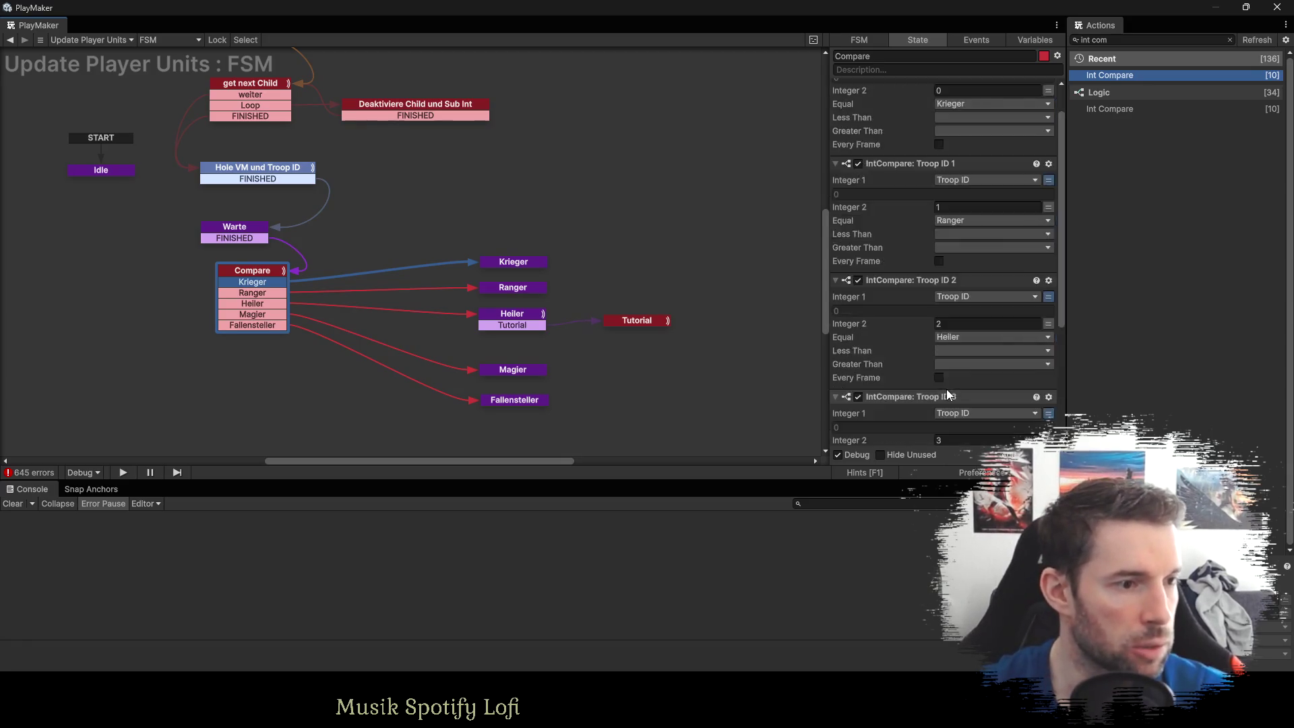
Return to the Einheit aufstellen object's FSM in the full-screen PlayMaker editor.
key("alt+Tab")
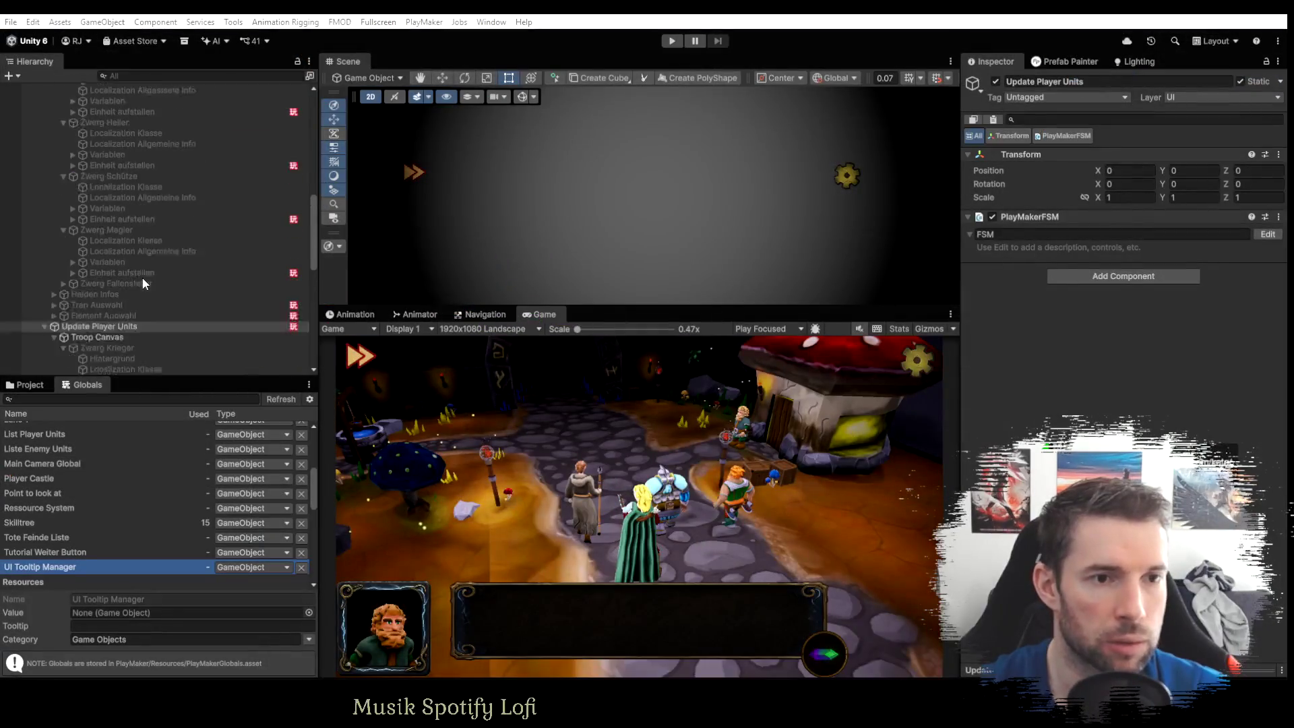
scroll(125, 256, "up", 2)
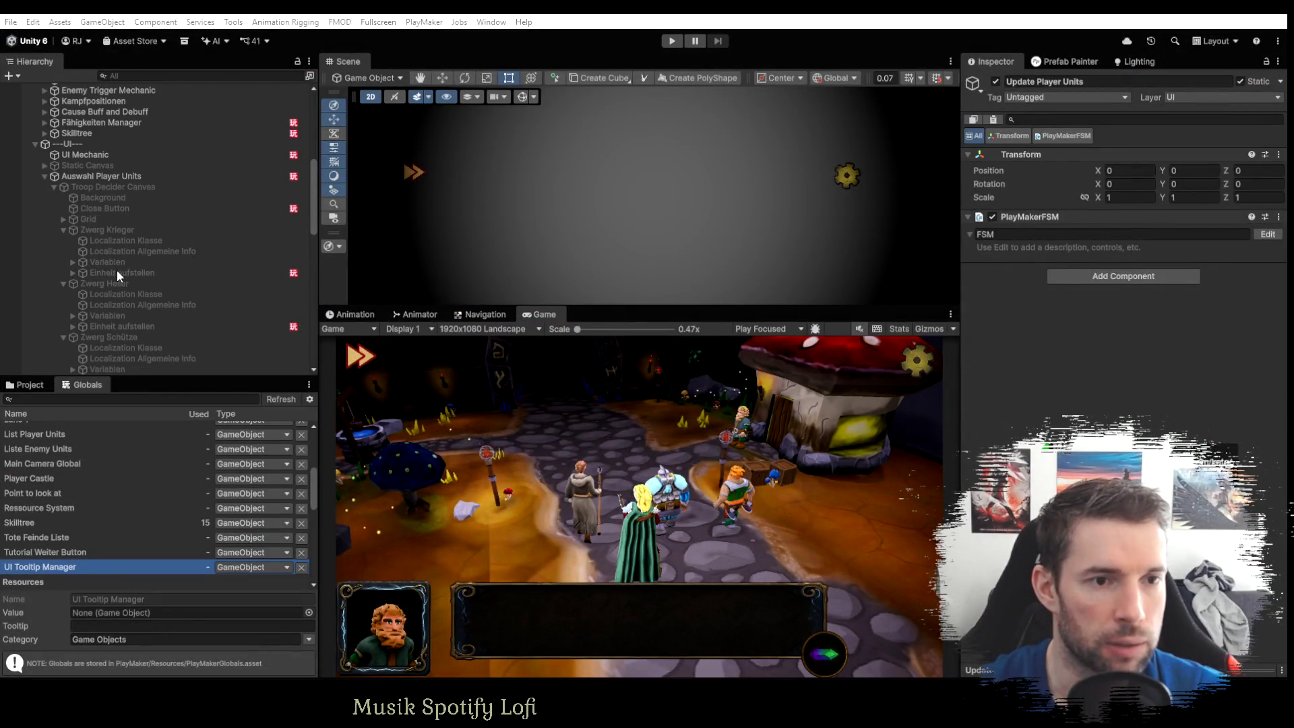
left_click(118, 271)
key("alt+Tab")
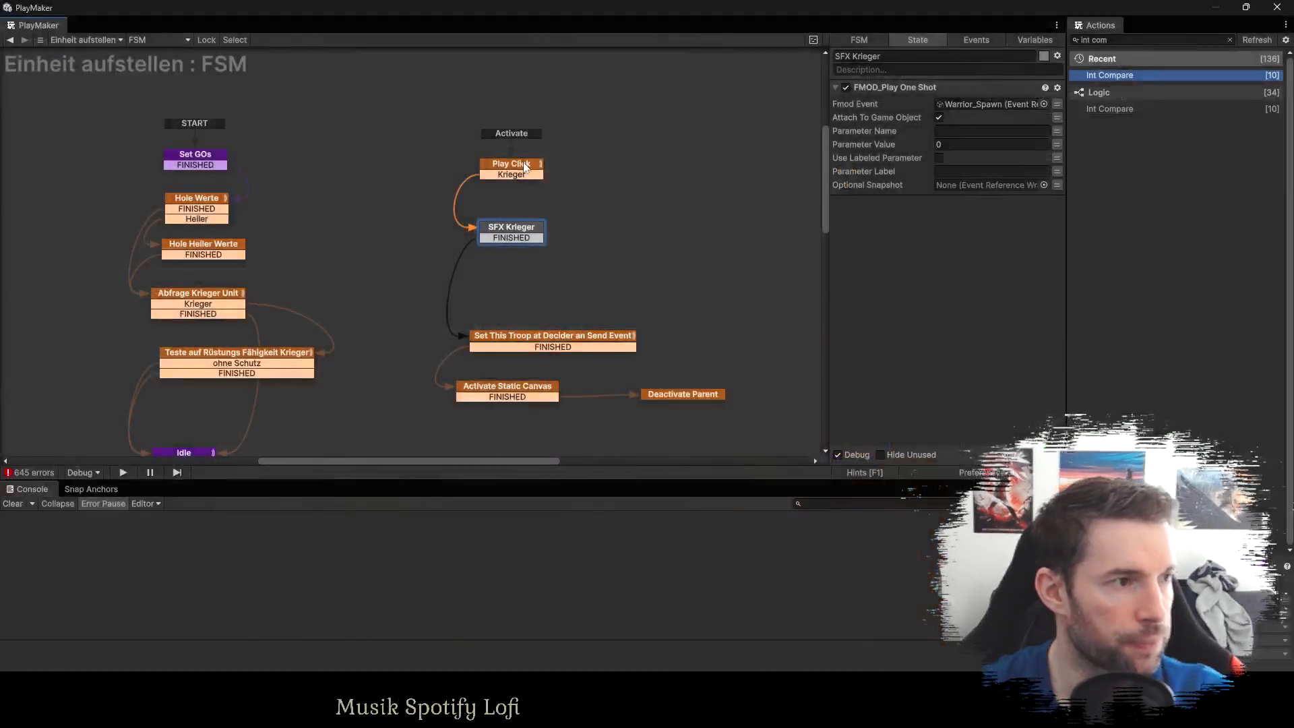
Make Play Click's second comparison send a new Ranger event and add it as a transition.
left_click(524, 168)
left_click(956, 259)
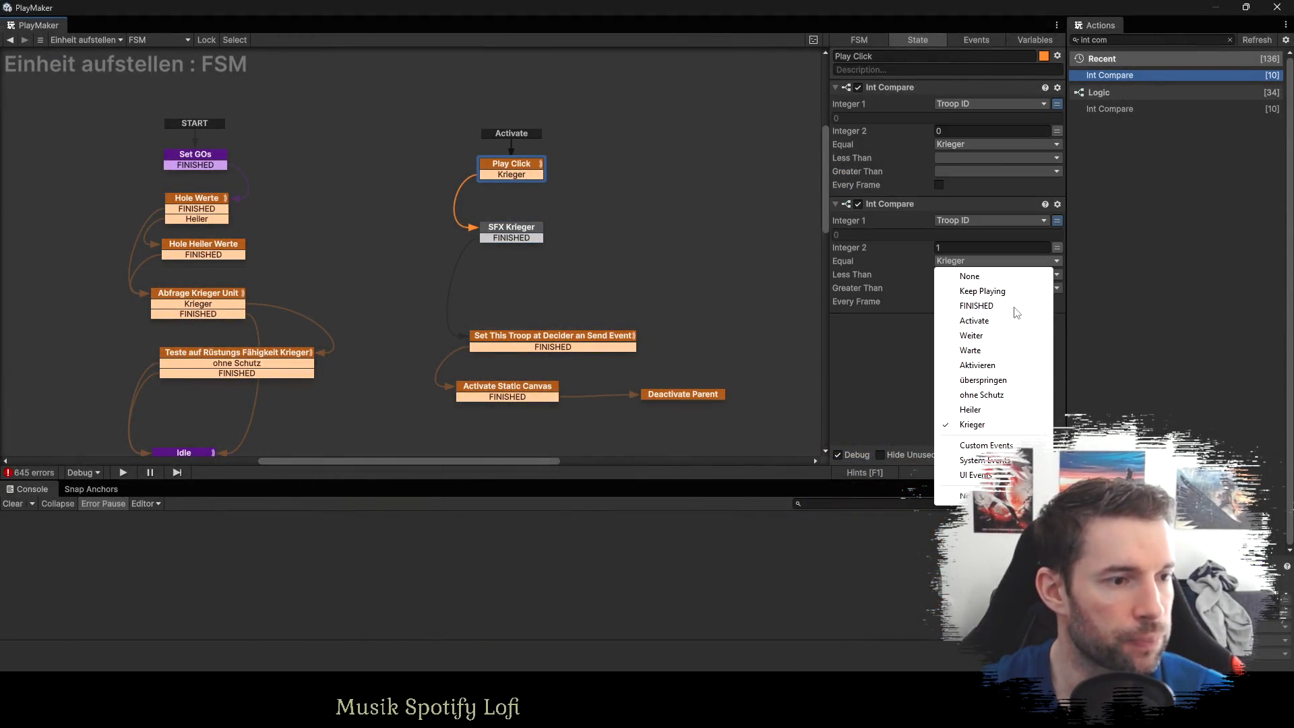
left_click(990, 452)
type("Ranger")
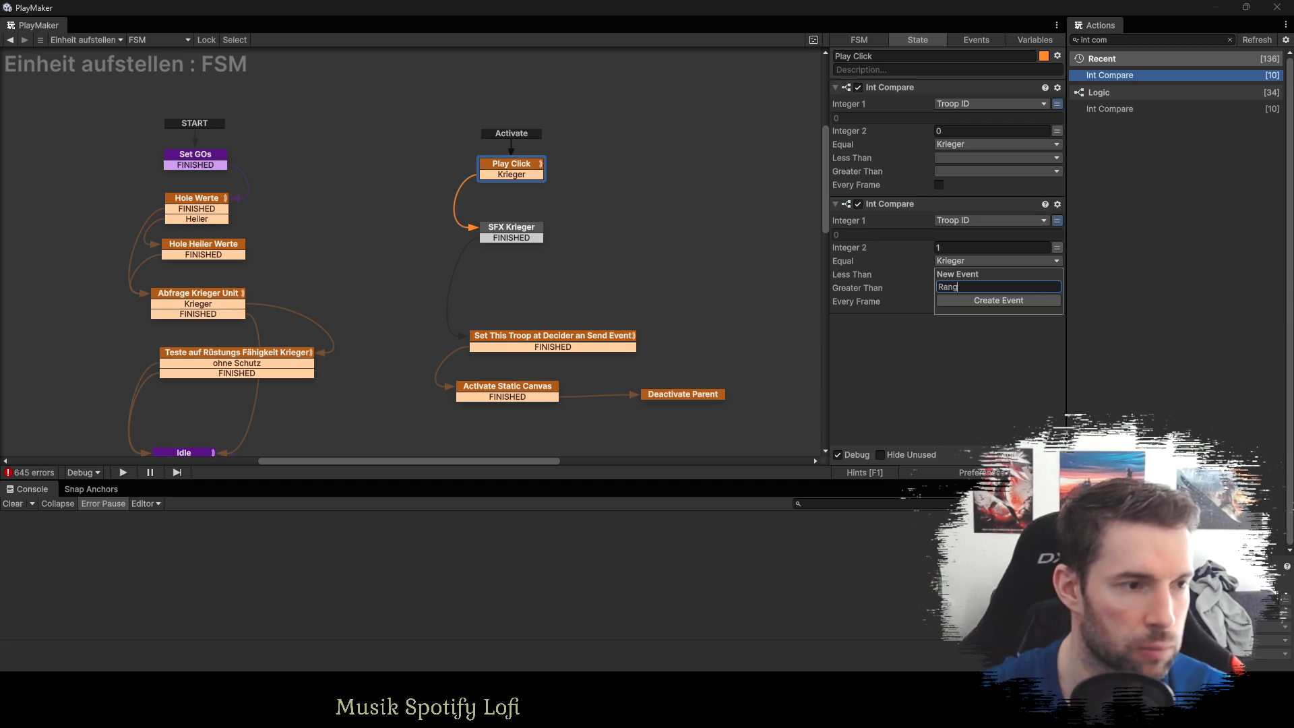
key("Return")
left_click(961, 283)
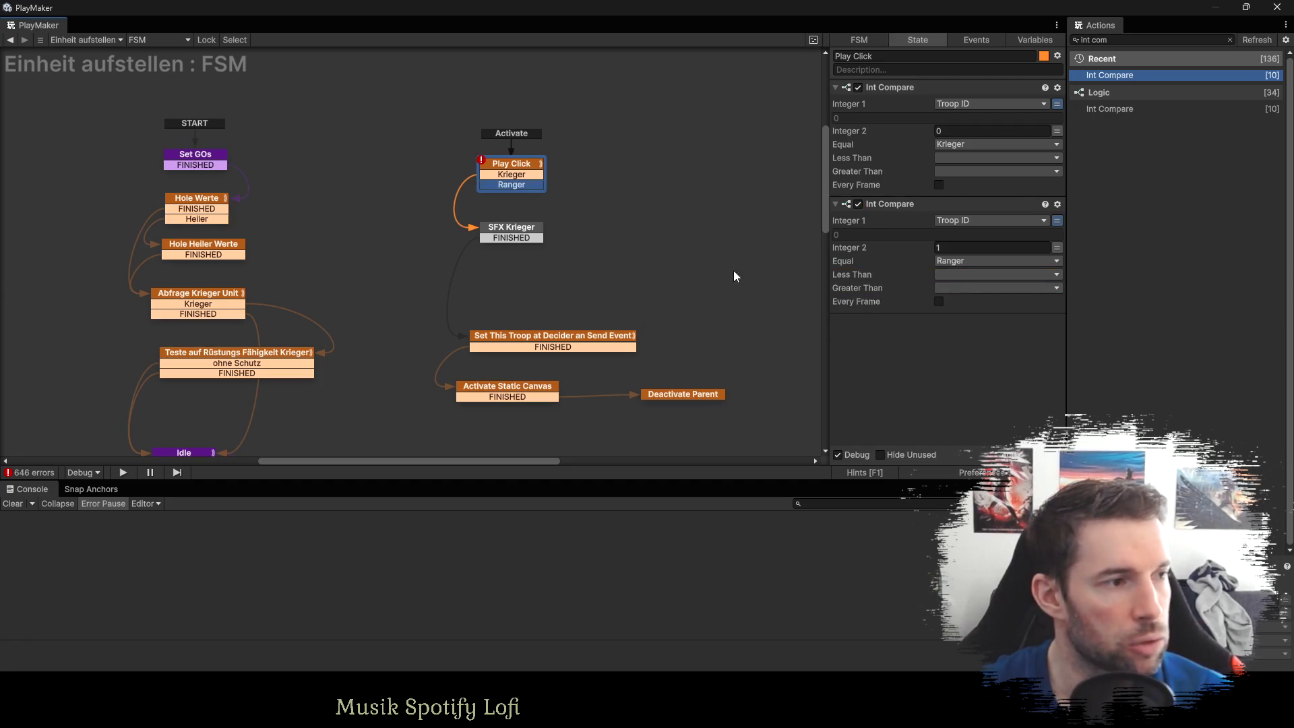
Duplicate SFX Krieger below itself and rename the copy SFX Schütze.
left_click(510, 231)
mouse_move(510, 231)
left_mouse_down()
mouse_move(447, 255)
mouse_move(515, 271)
left_mouse_up()
left_click(910, 56)
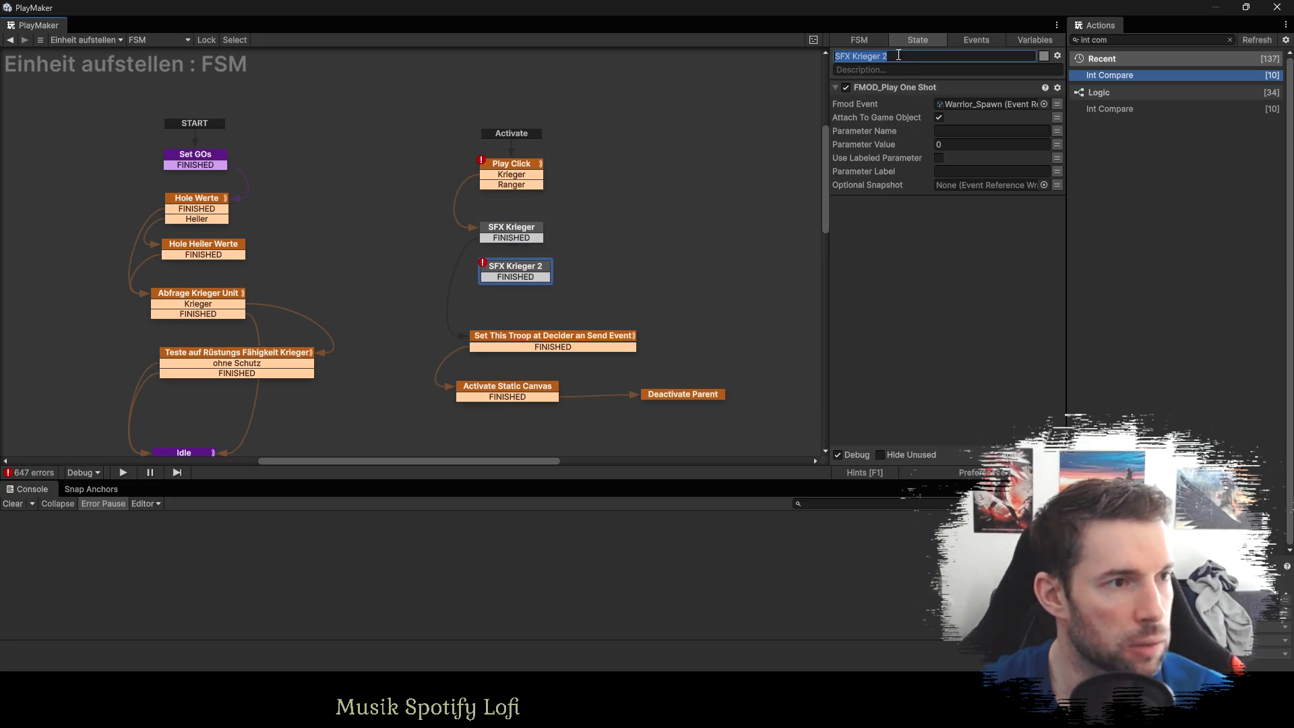
type("Sc")
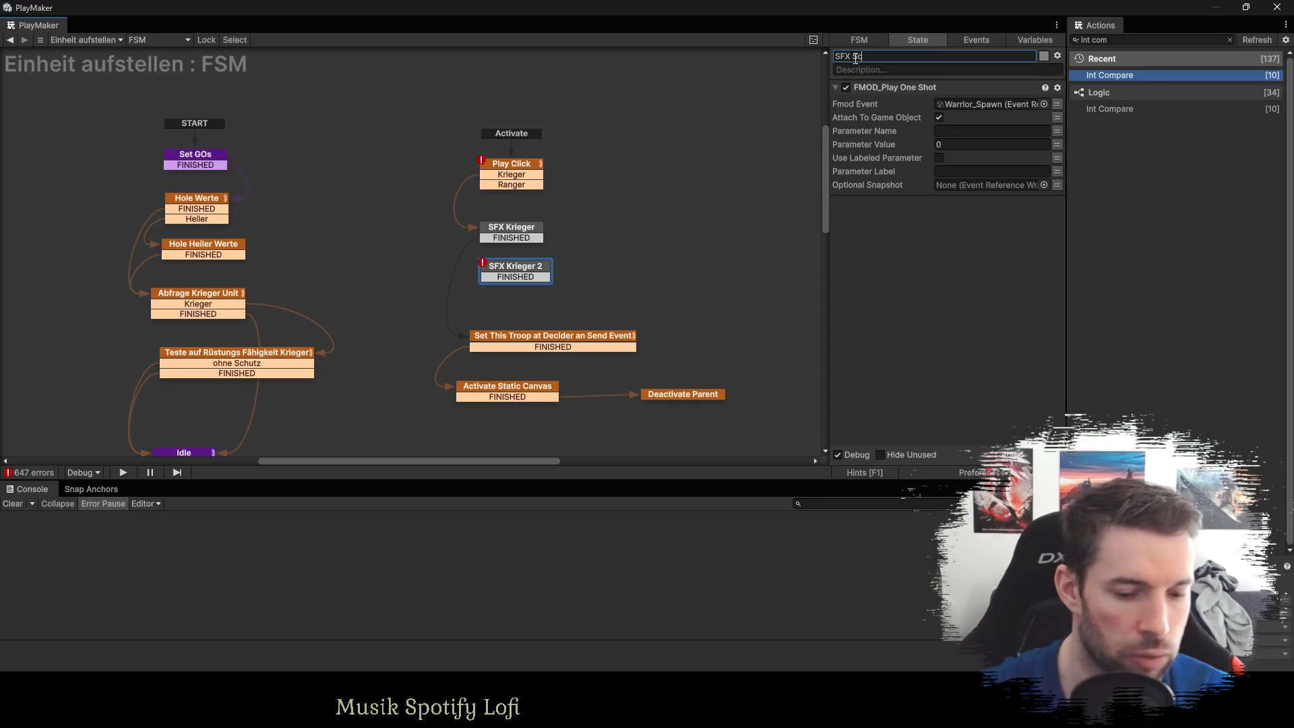
type("hütze")
key("Return")
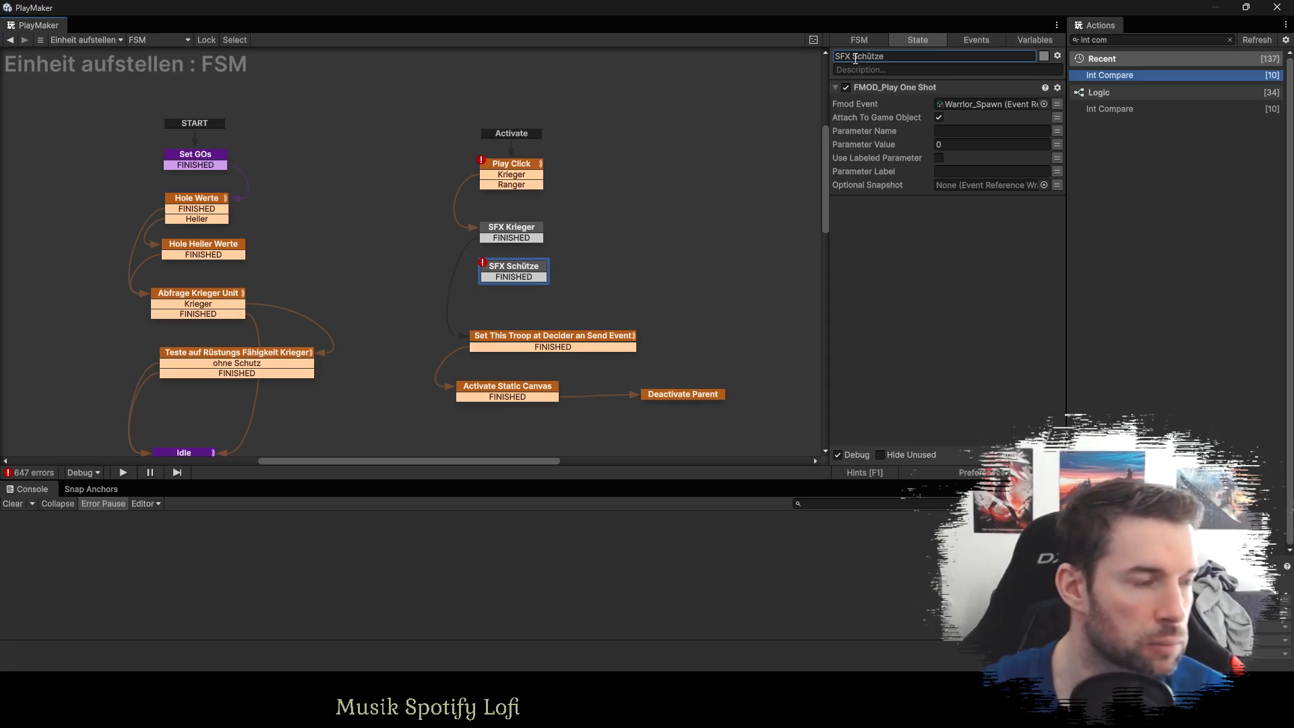
Connect Play Click's Ranger event to SFX Schütze and move Play Click higher.
mouse_move(500, 187)
left_mouse_down()
mouse_move(473, 276)
mouse_move(489, 273)
left_mouse_up()
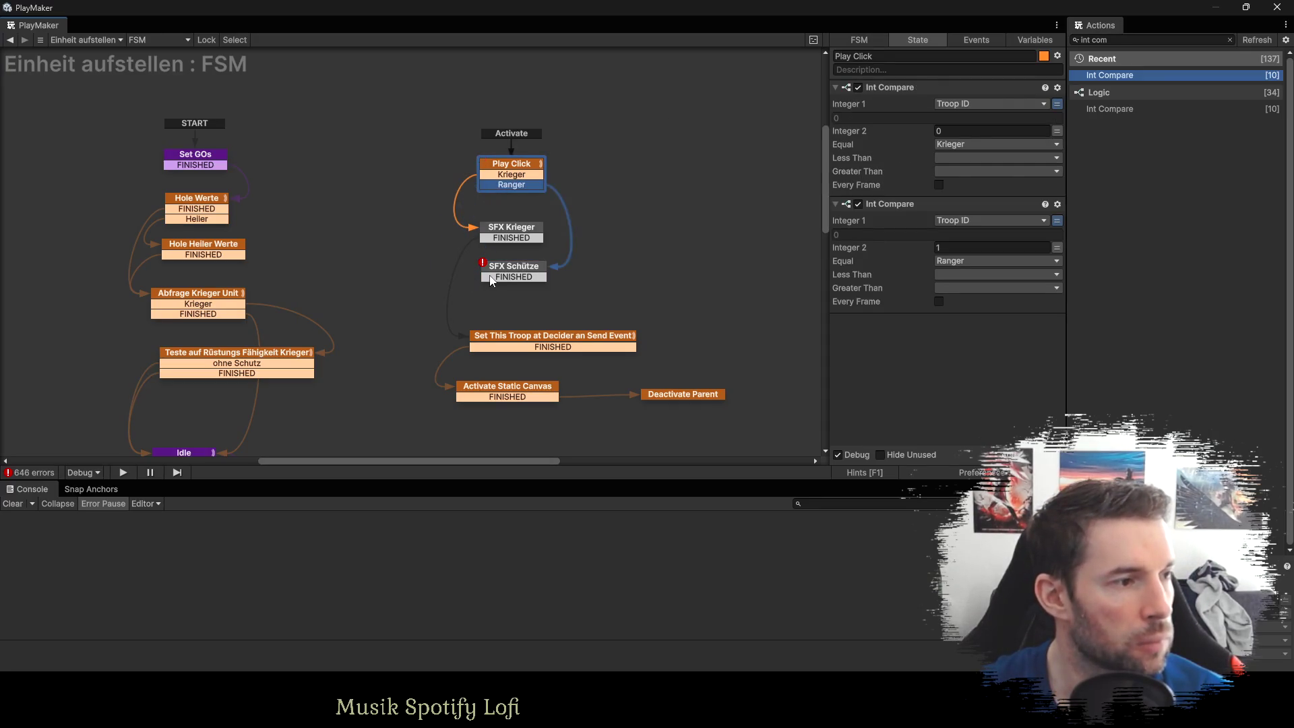
left_click(499, 273)
left_click(499, 165)
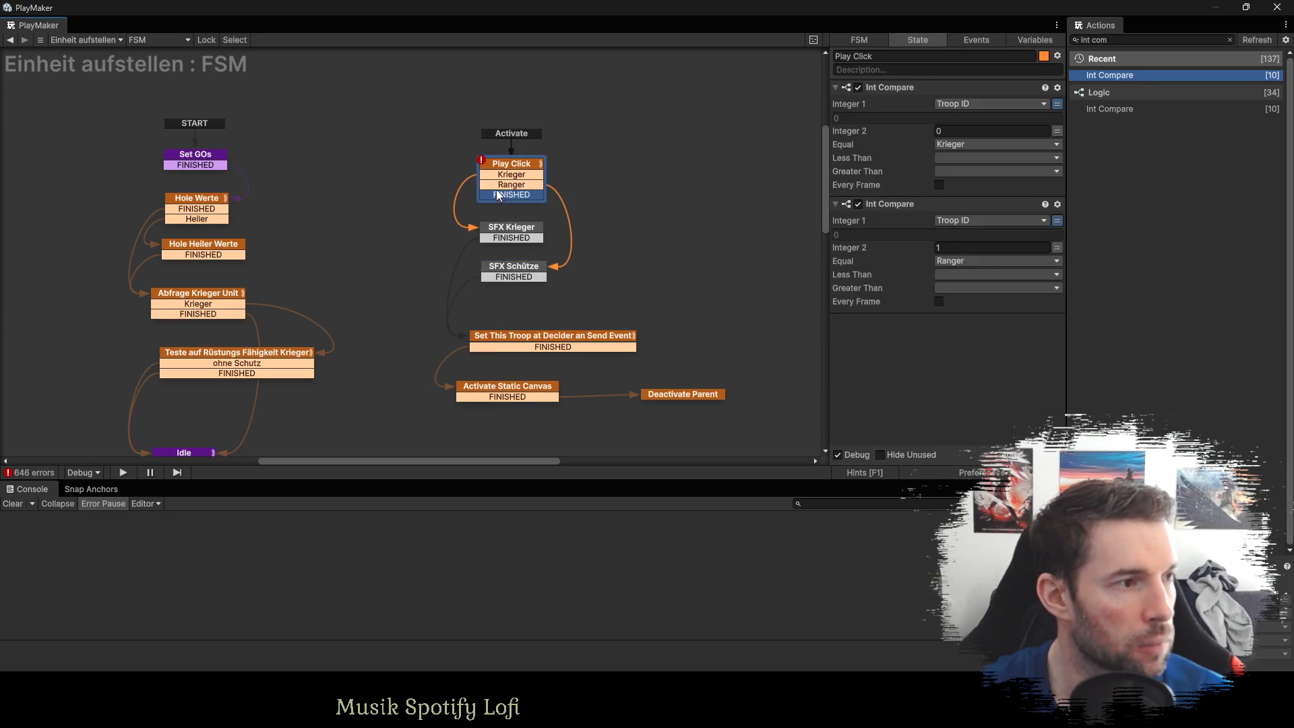
left_click_drag(504, 168, 503, 134)
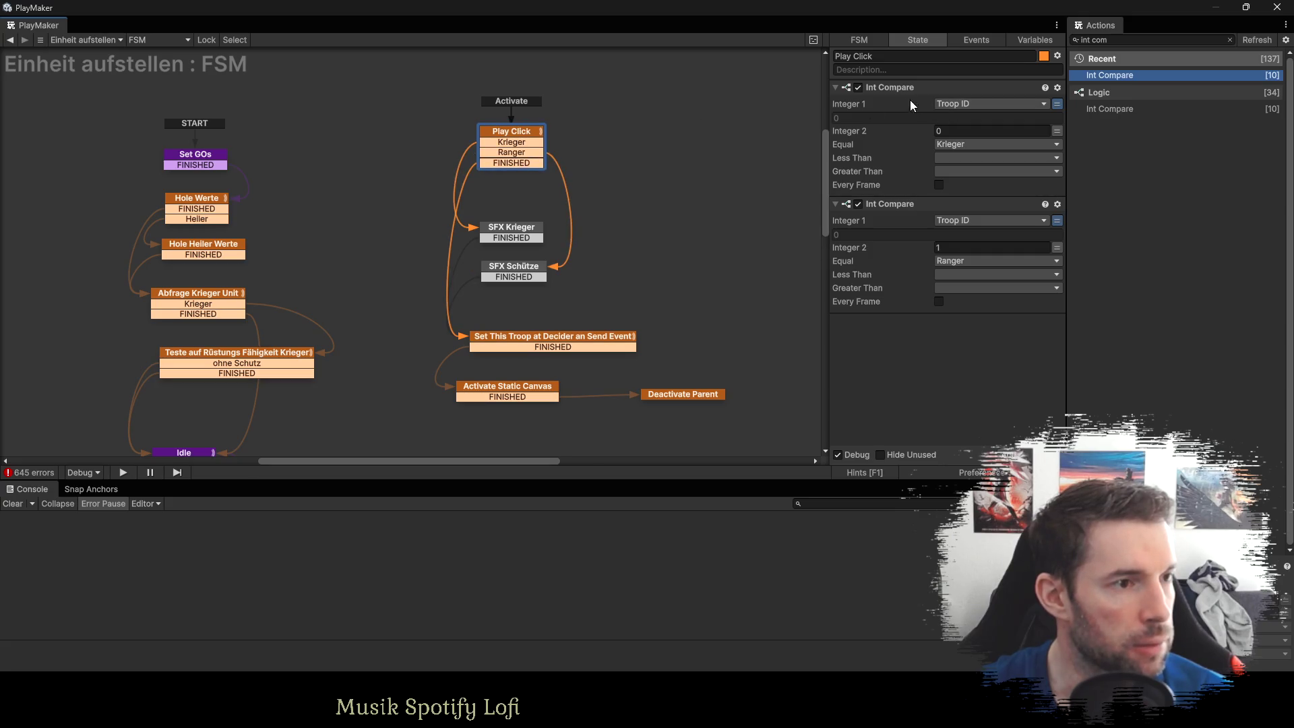
Add a third Troop ID comparison for value 2 sending a new Heiler event transition.
left_click(888, 202)
key("ctrl+c")
key("ctrl+v")
left_click(950, 364)
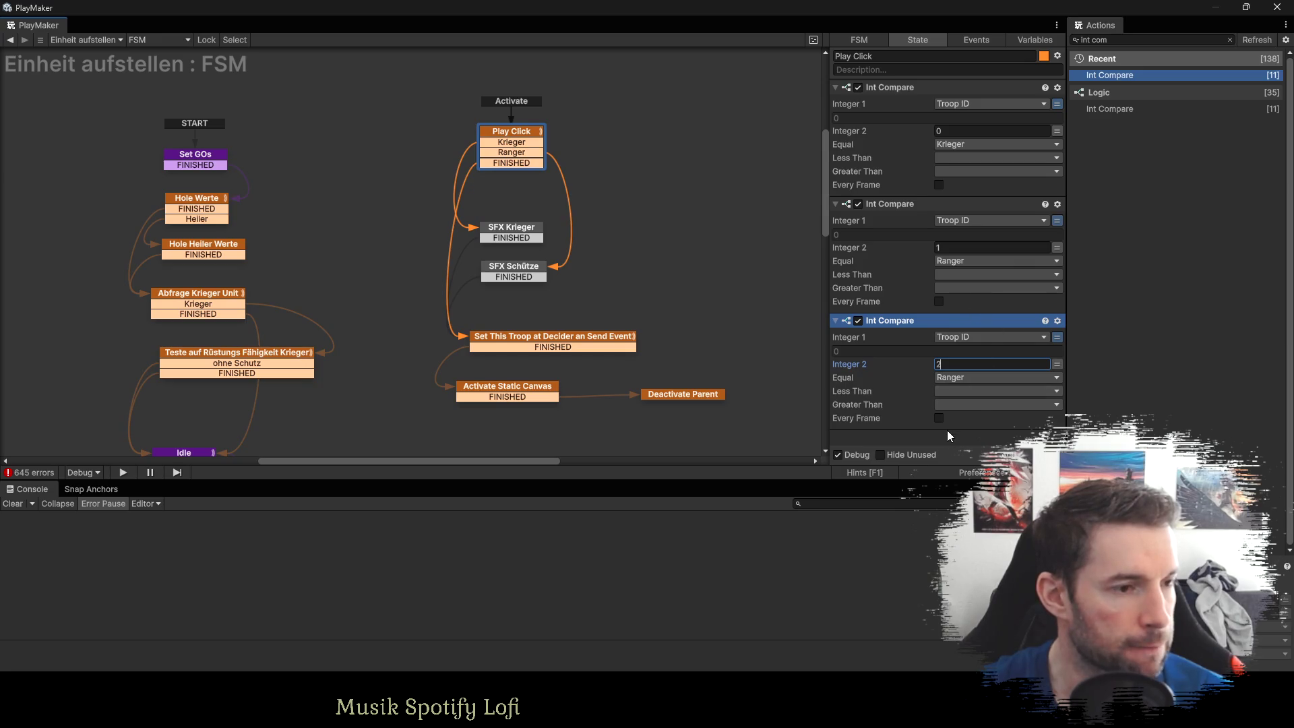
left_click(950, 434)
left_click(956, 377)
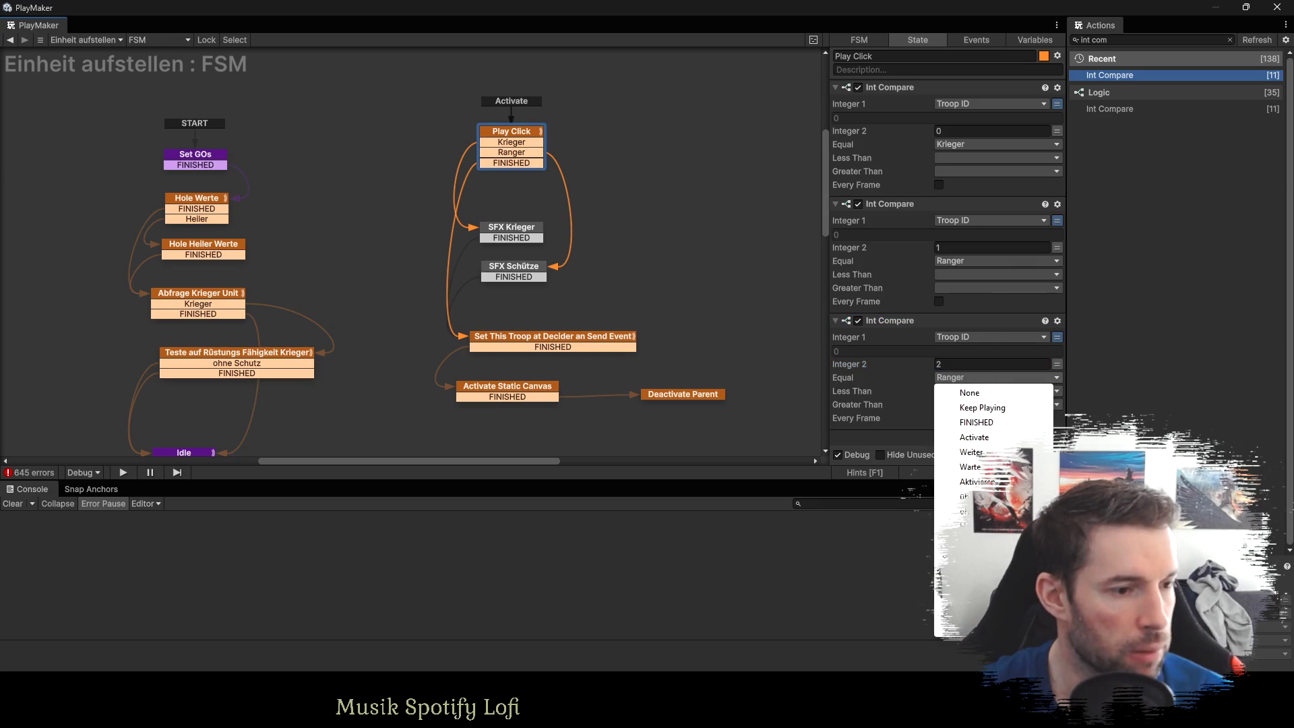
left_click(956, 627)
type("Heiler")
key("Return")
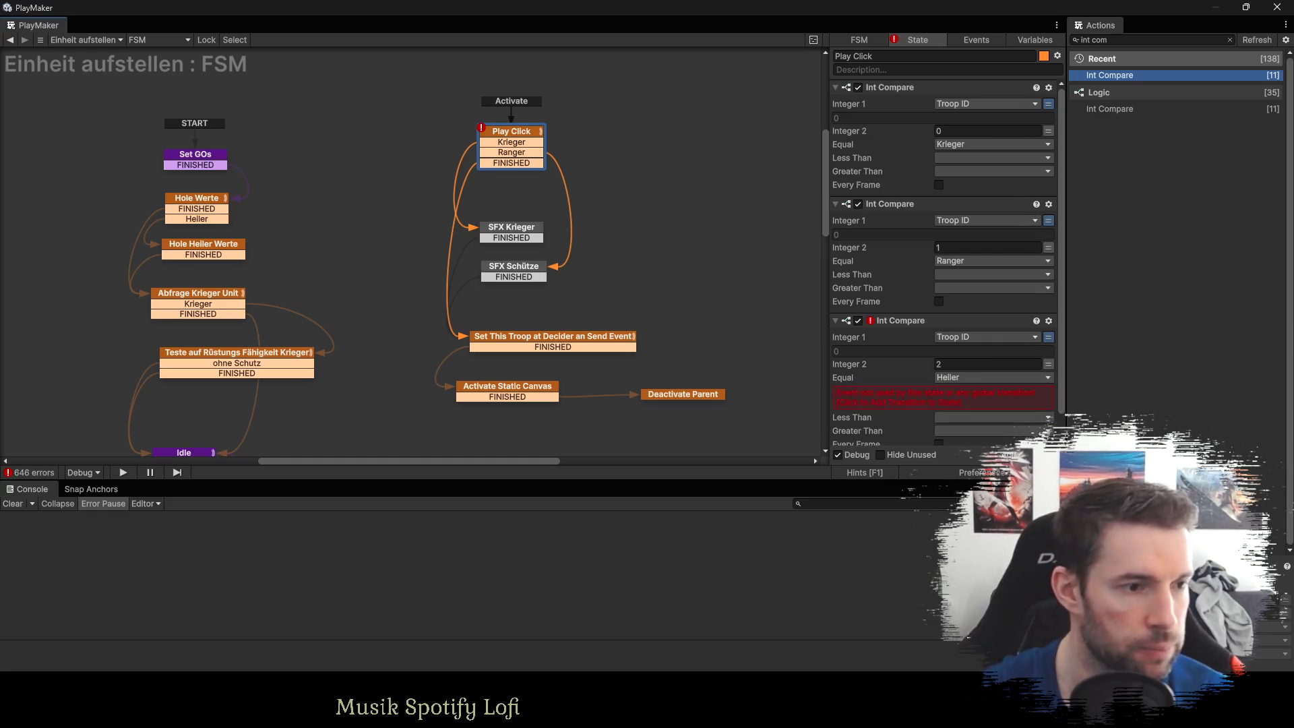
left_click(897, 401)
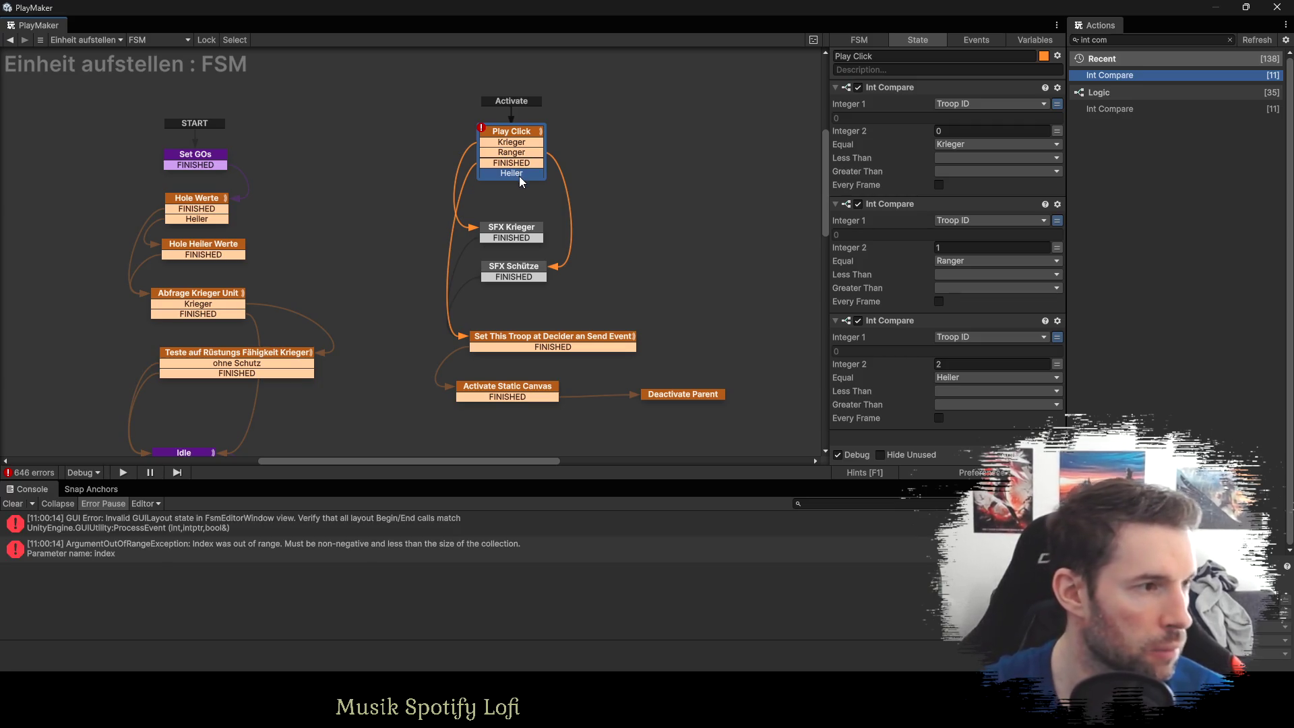
Duplicate SFX Schütze below it and rename the copy SFX Heller.
left_click(512, 273)
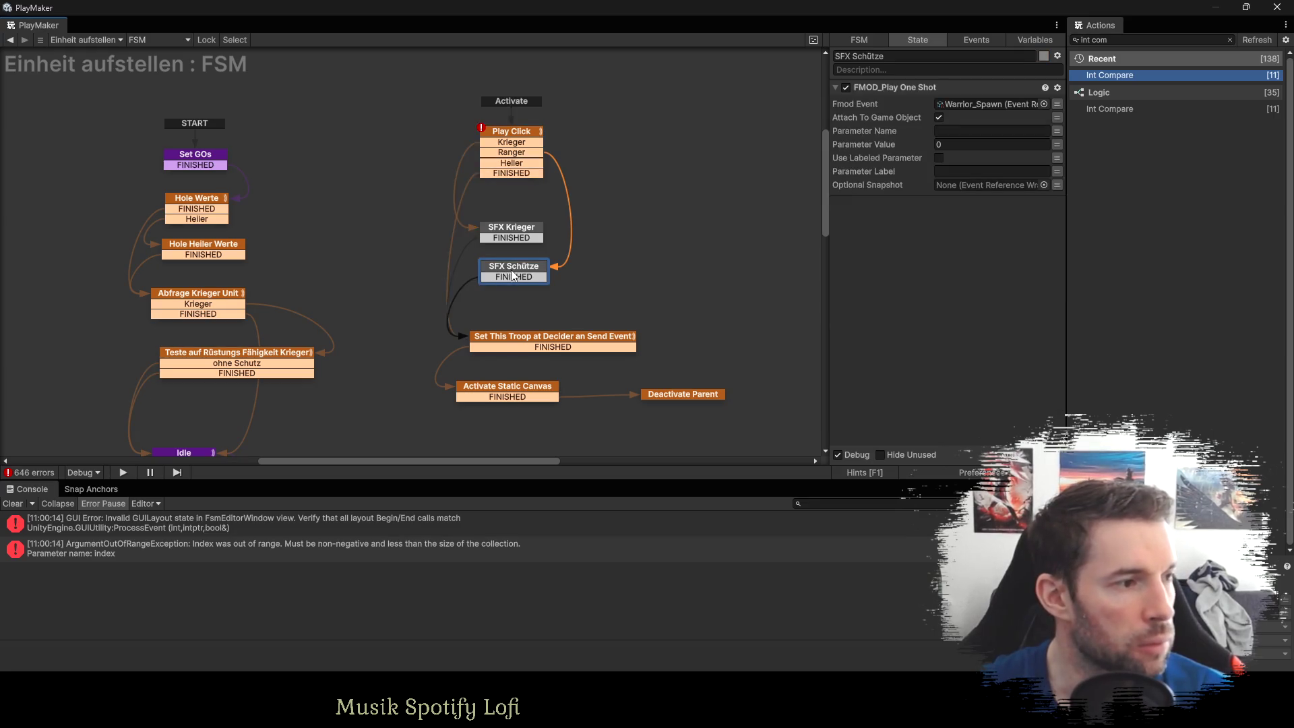
key("ctrl+c")
key("ctrl+v")
left_click_drag(446, 265, 513, 311)
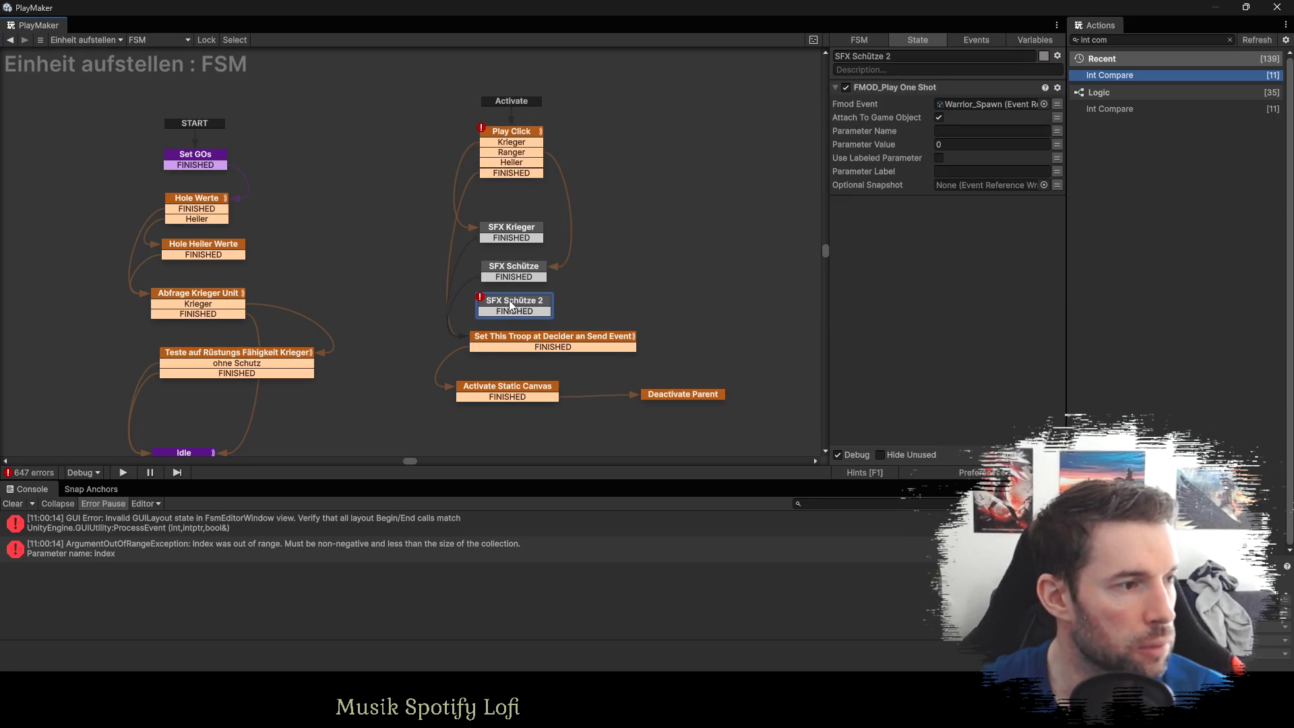
left_click(886, 56)
left_click(888, 56)
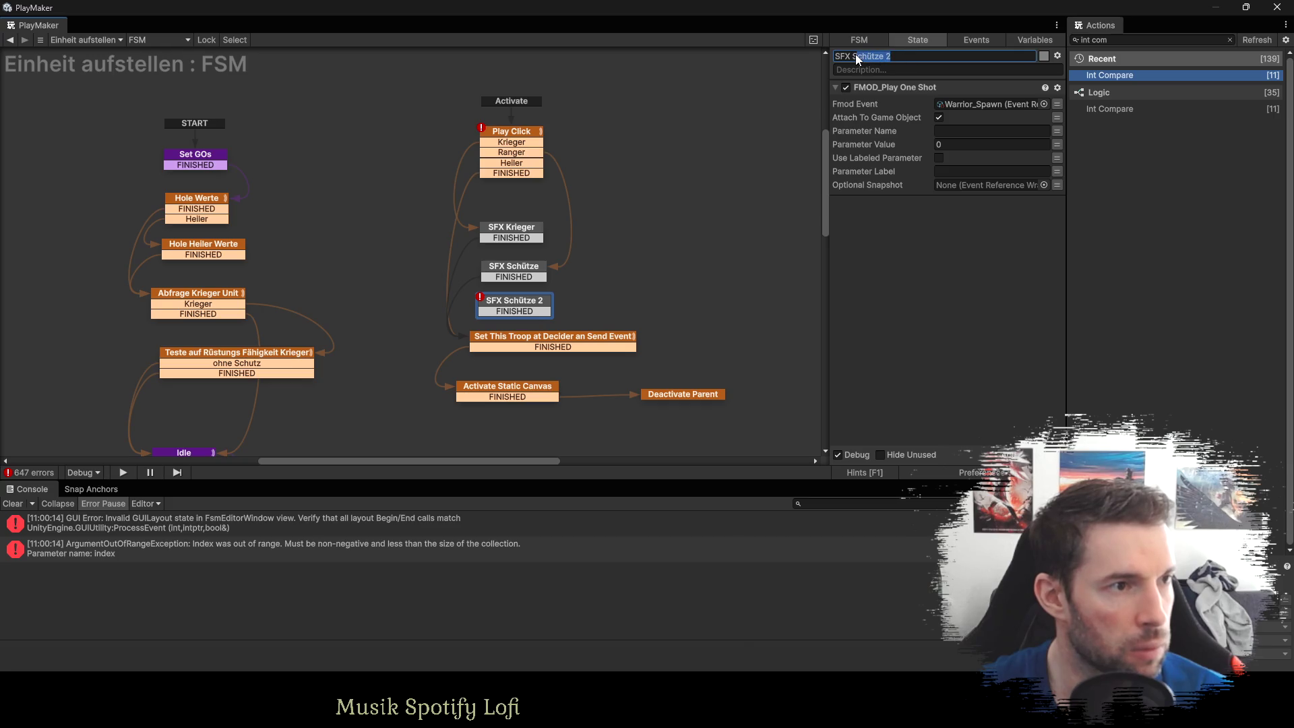
type("Heller")
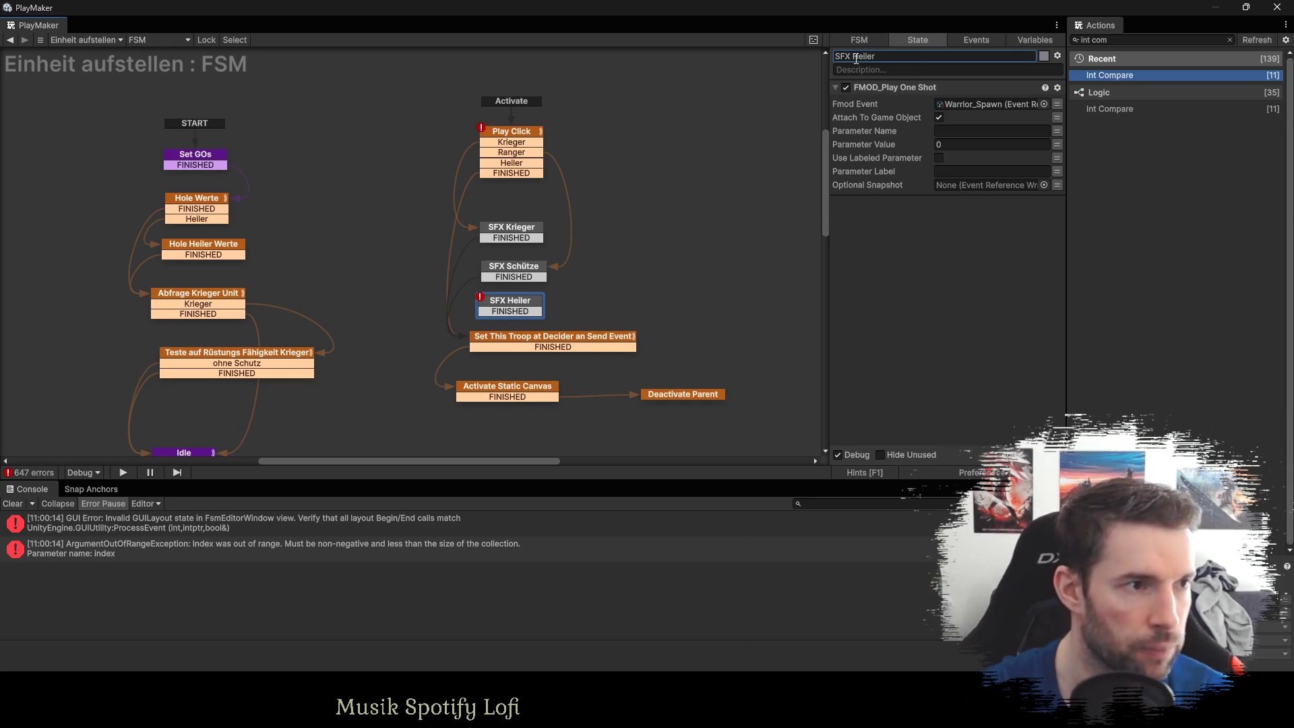
Stack the three SFX states in a column under Play Click and link Heller to SFX Heller.
left_click_drag(510, 230, 507, 212)
left_click_drag(512, 269, 507, 243)
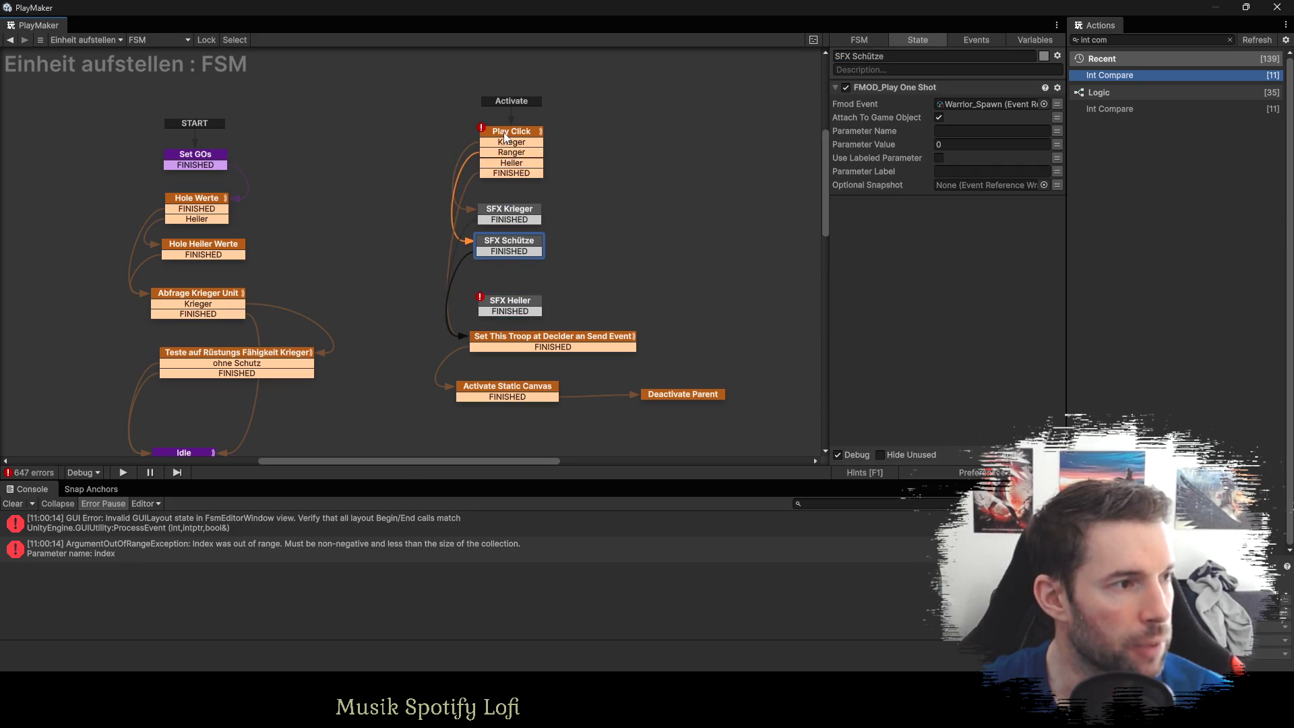
left_click_drag(503, 134, 505, 88)
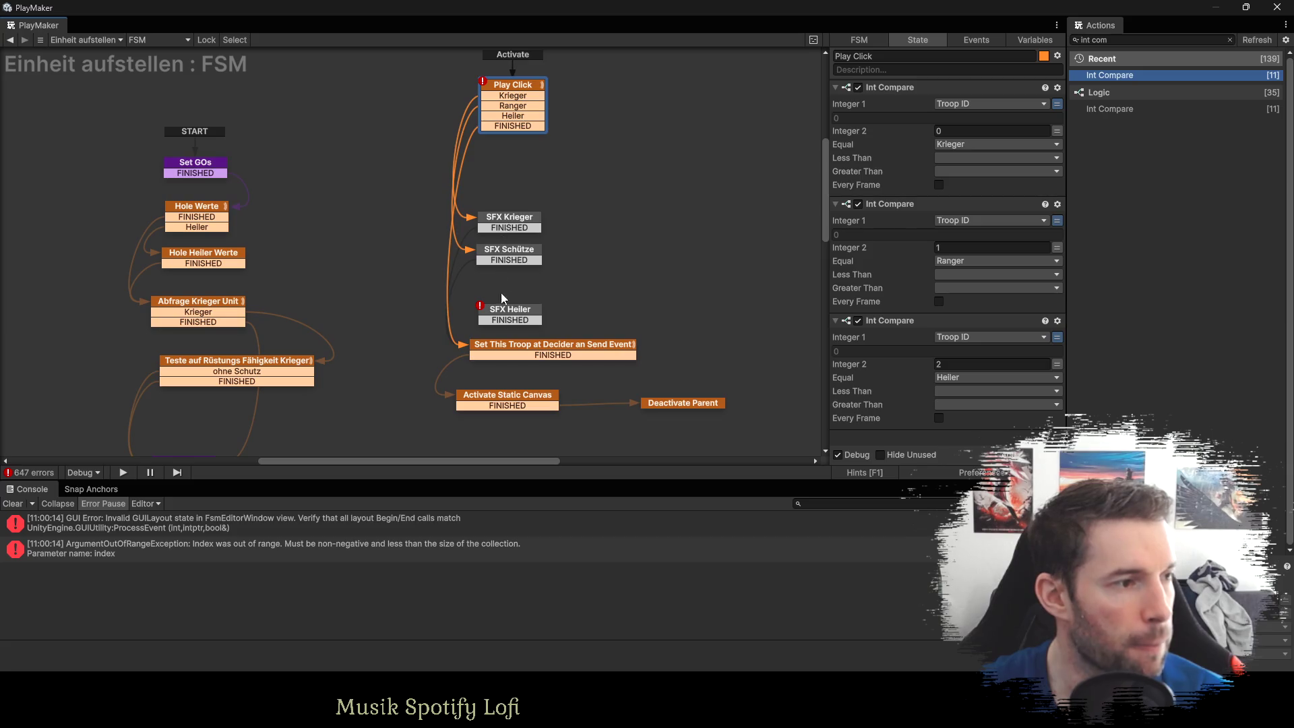
left_click_drag(507, 226, 507, 210)
left_click_drag(506, 258, 505, 243)
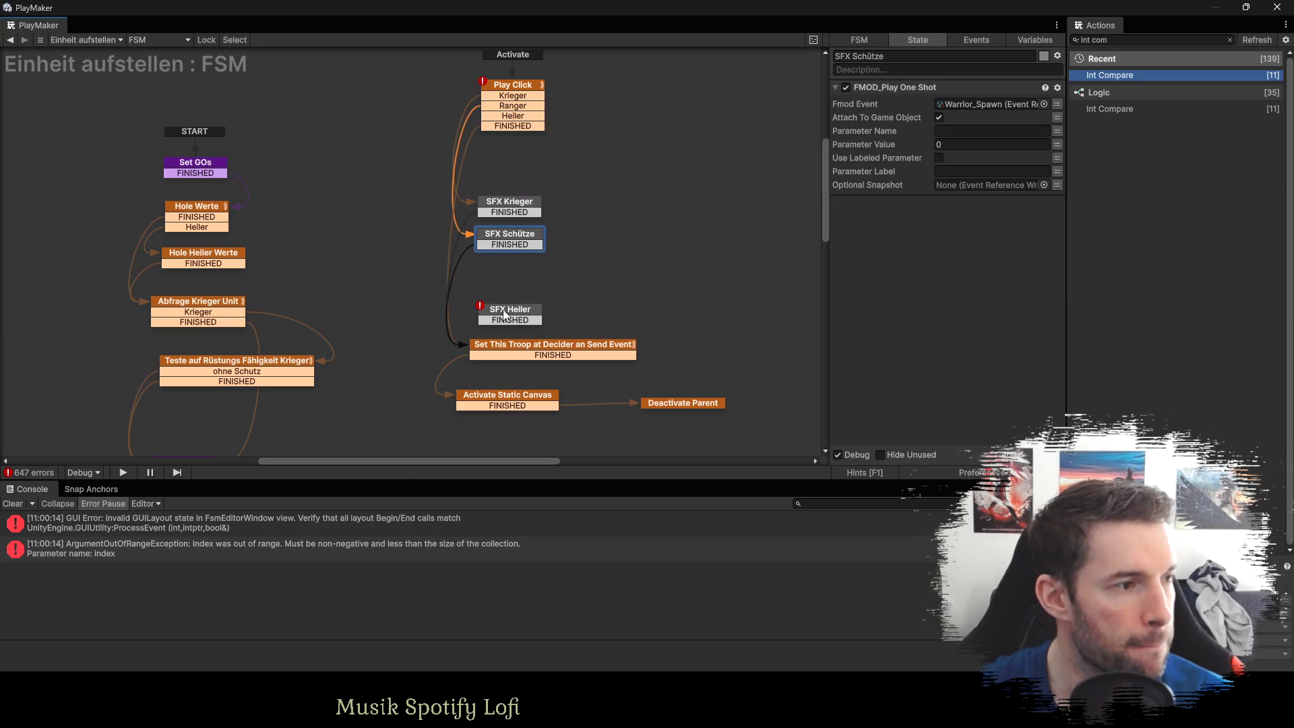
left_click_drag(504, 314, 500, 269)
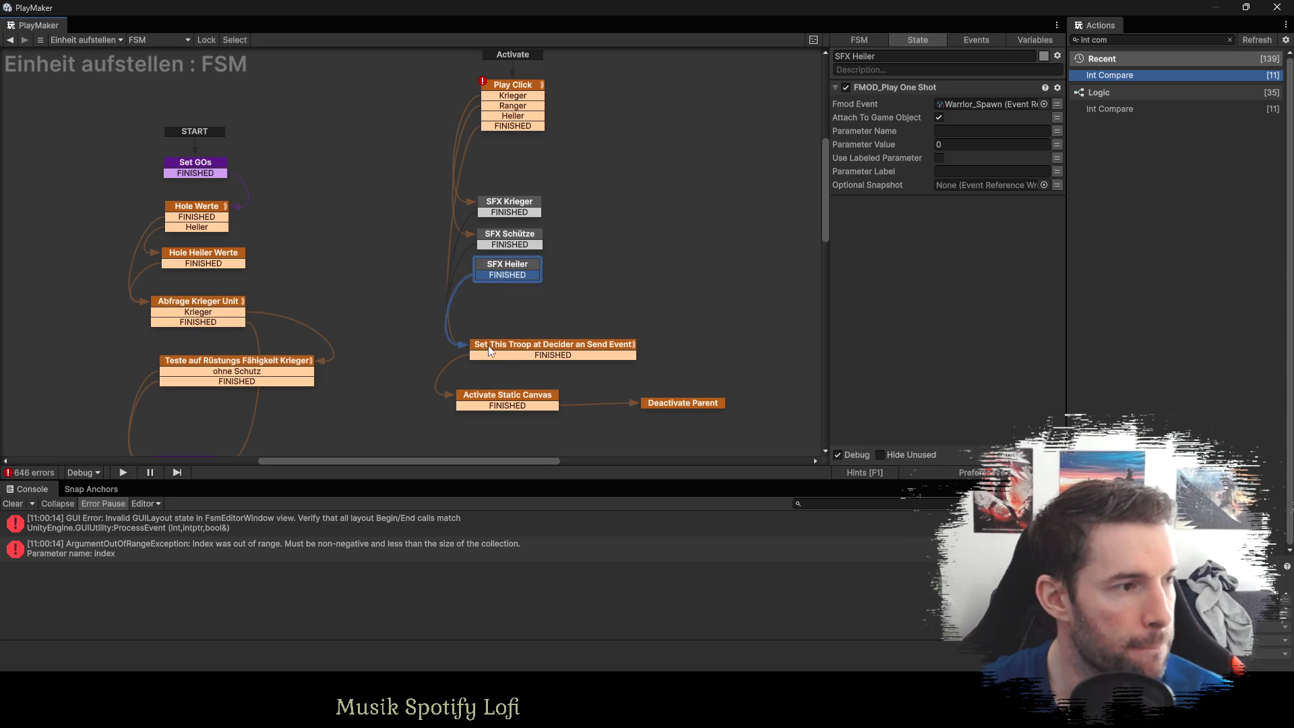
mouse_move(500, 116)
left_mouse_down()
mouse_move(447, 163)
mouse_move(480, 260)
mouse_move(499, 268)
left_mouse_up()
left_click(499, 269)
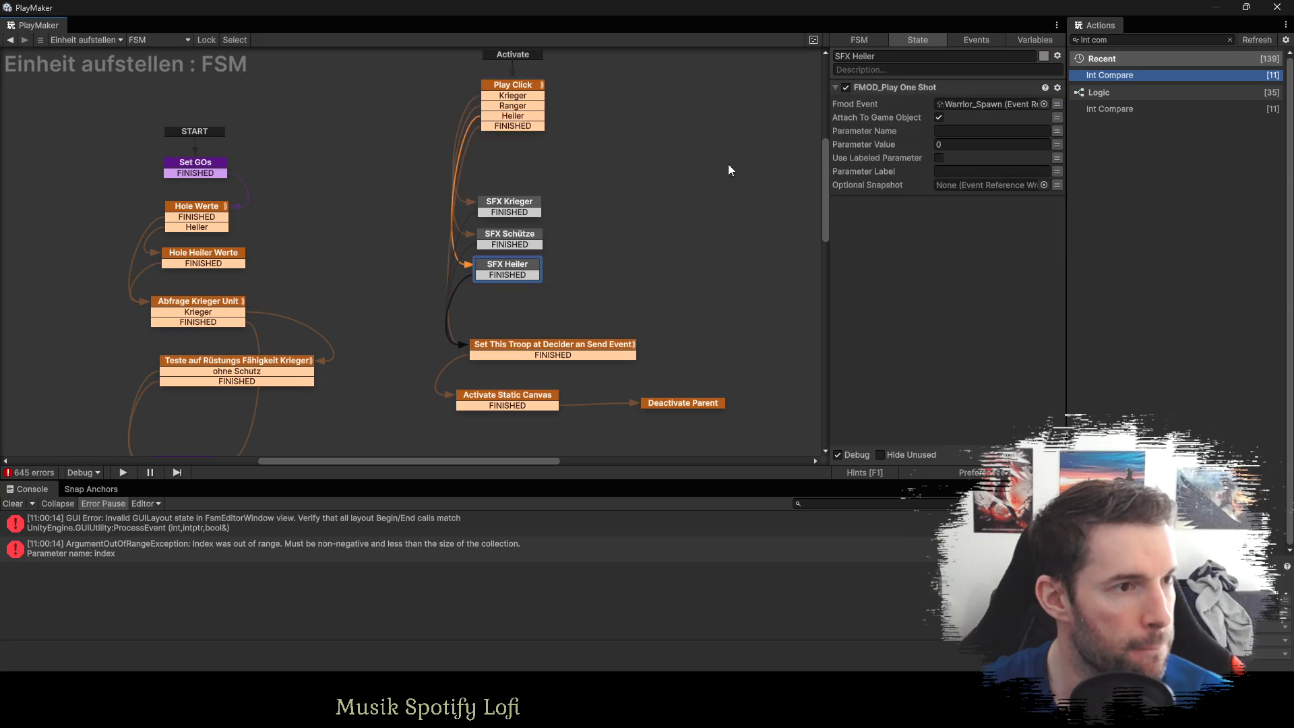
Search SFX Schütze's FMOD event list for 'schü', then 'ranger'.
left_click(532, 235)
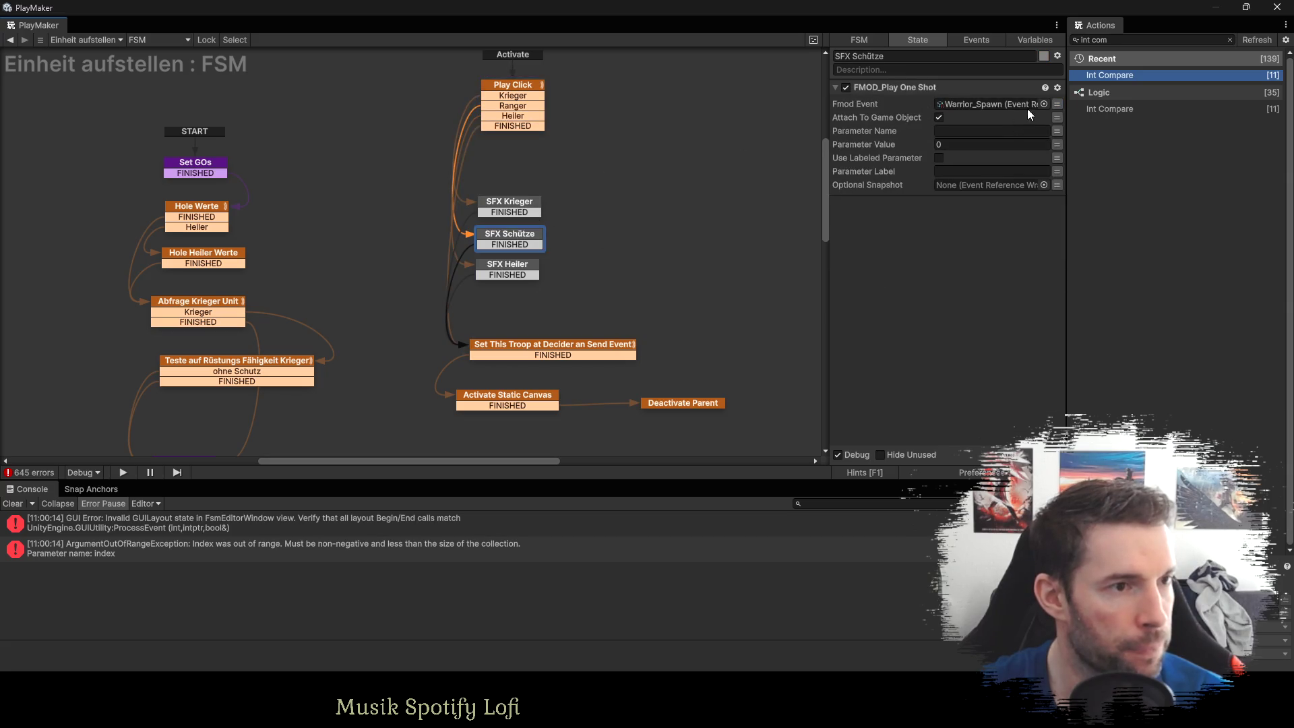
left_click(1044, 103)
type("schü")
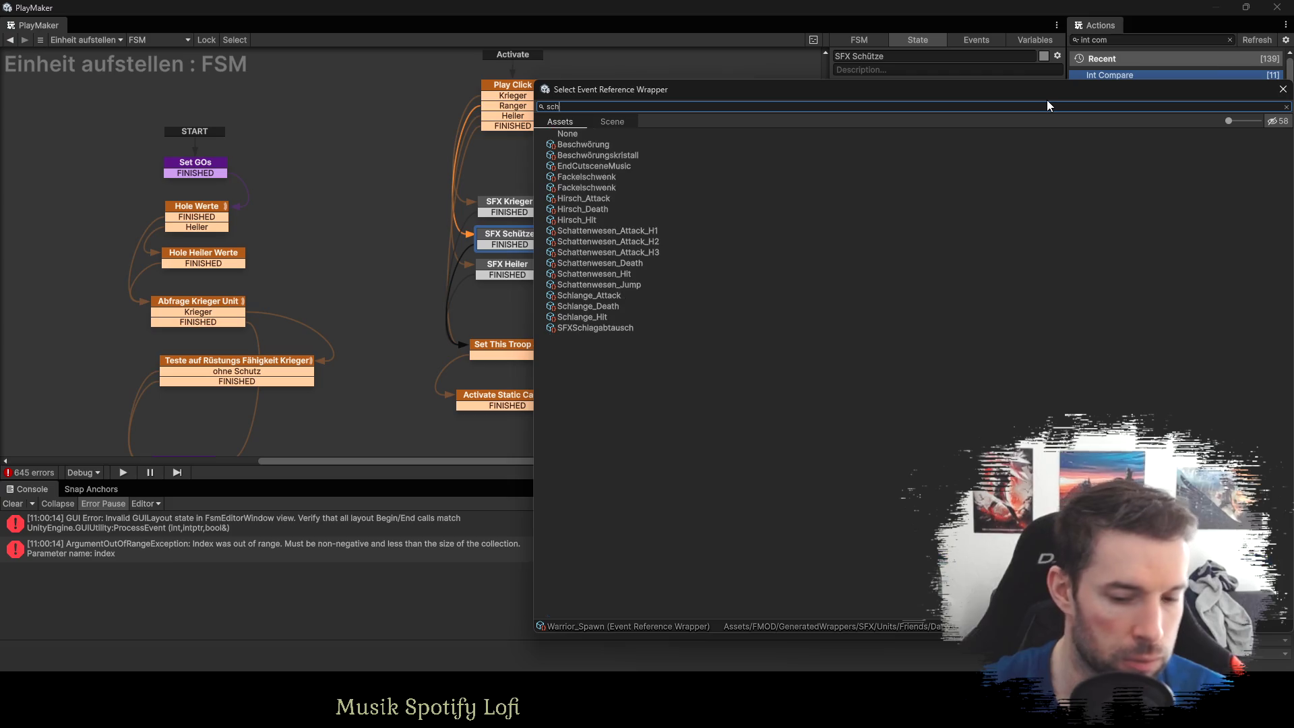
key("ctrl+a")
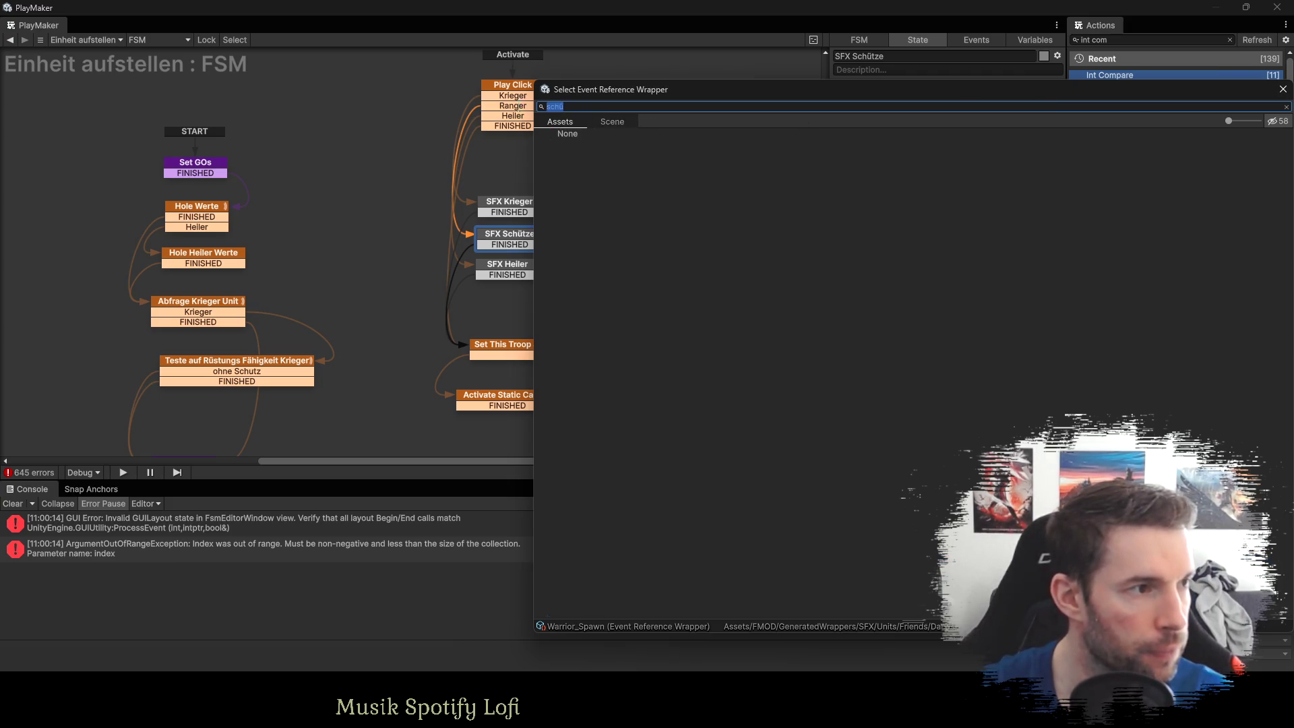
key("BackSpace")
type("ranger")
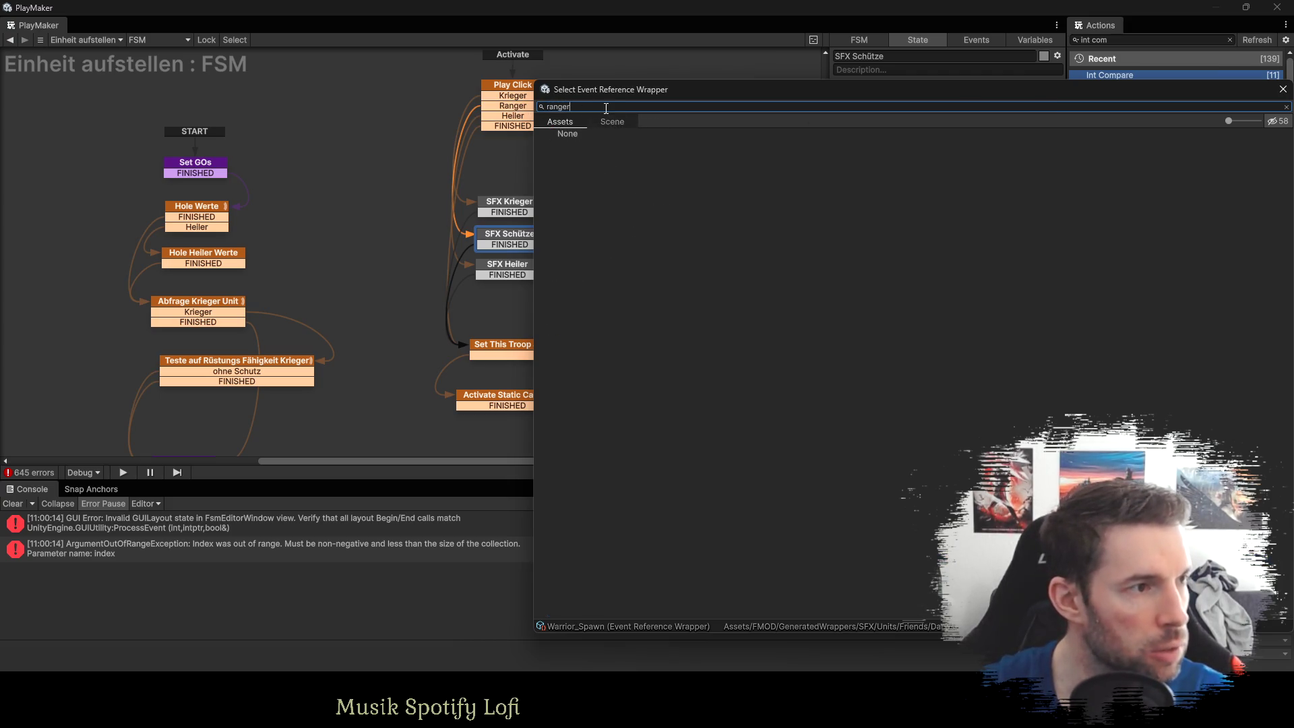
Close the sound list and compare the Schütze, Krieger and Heiler units' Einheit aufstellen objects.
left_click(1282, 89)
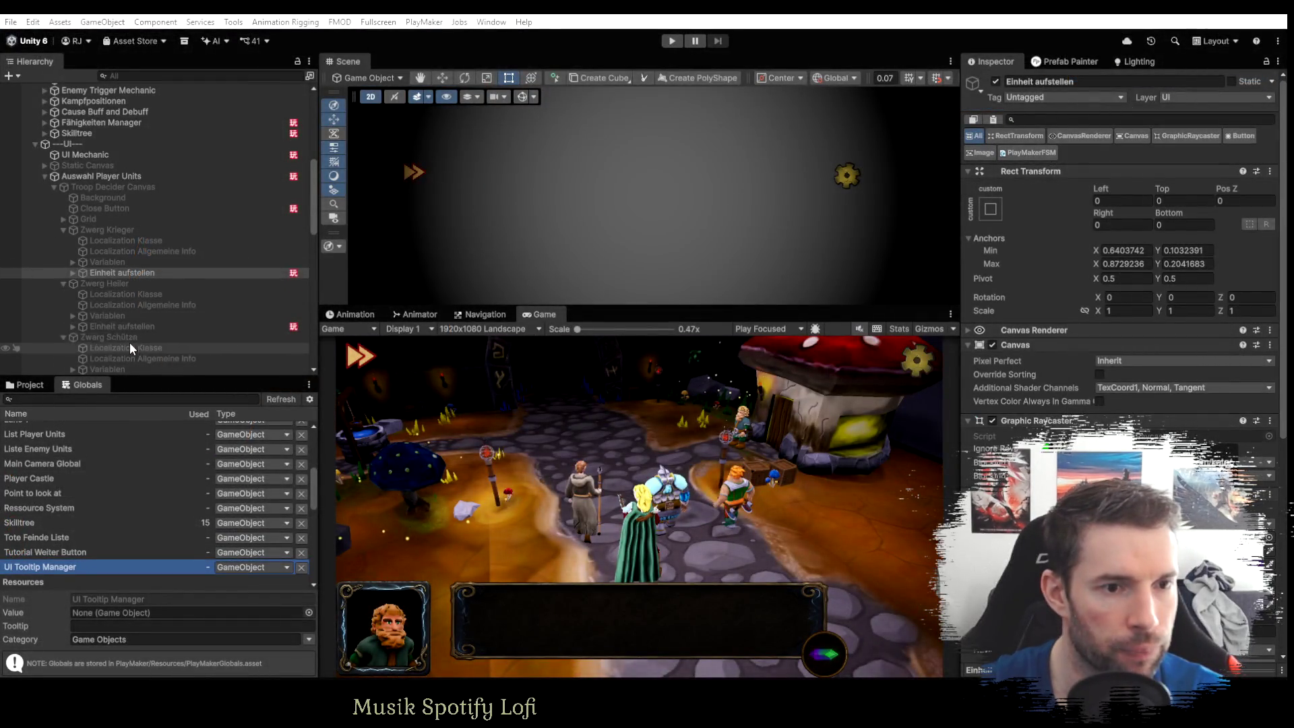
scroll(130, 342, "down", 3)
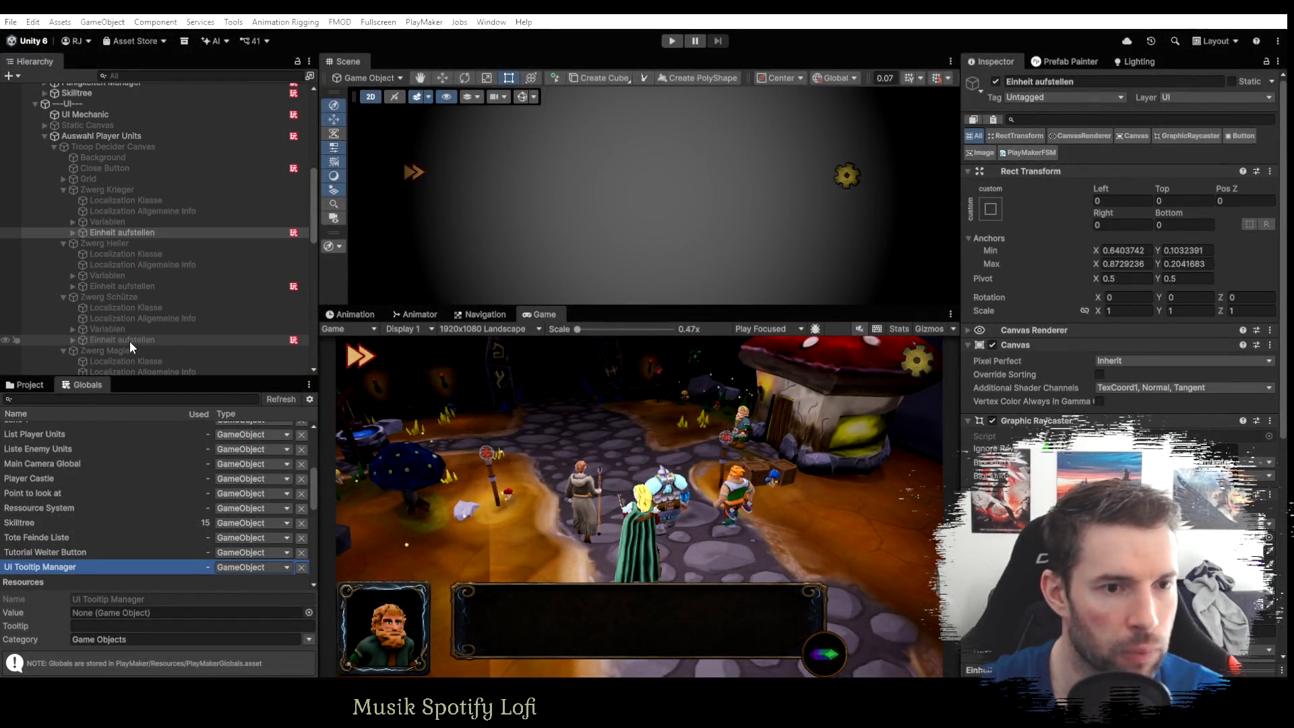
left_click(129, 340)
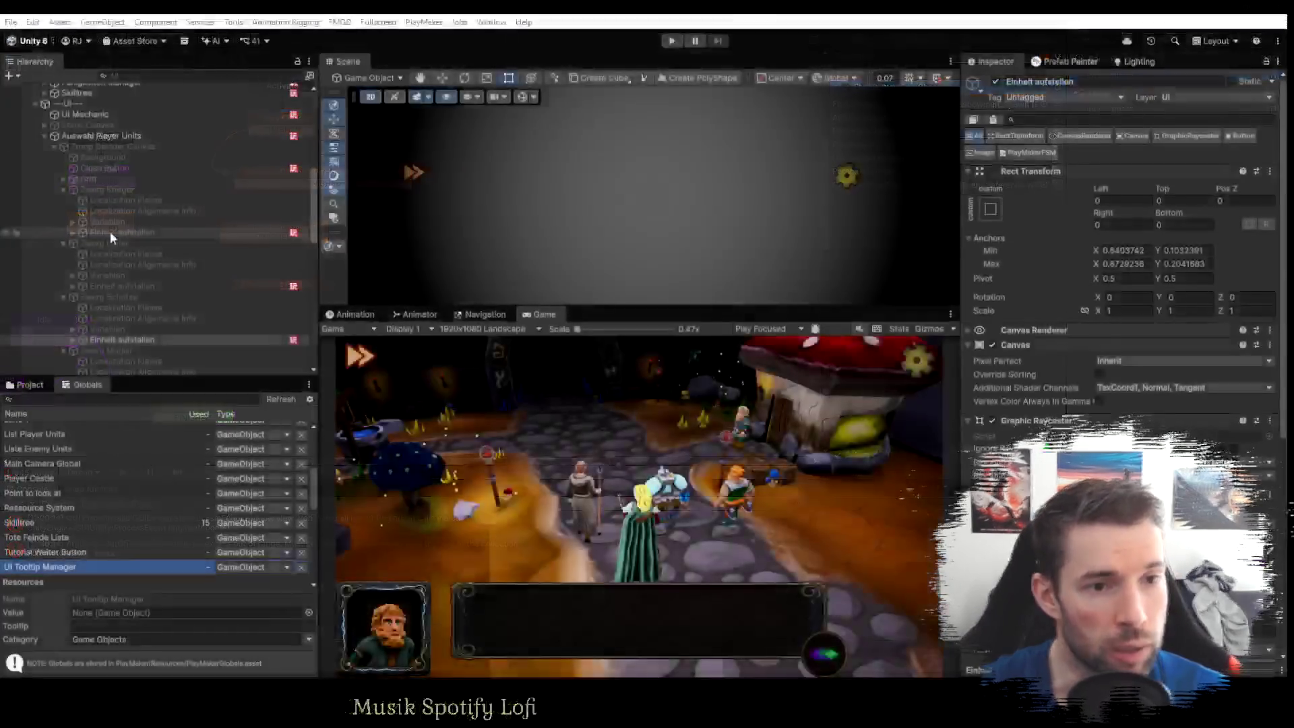
left_click(110, 231)
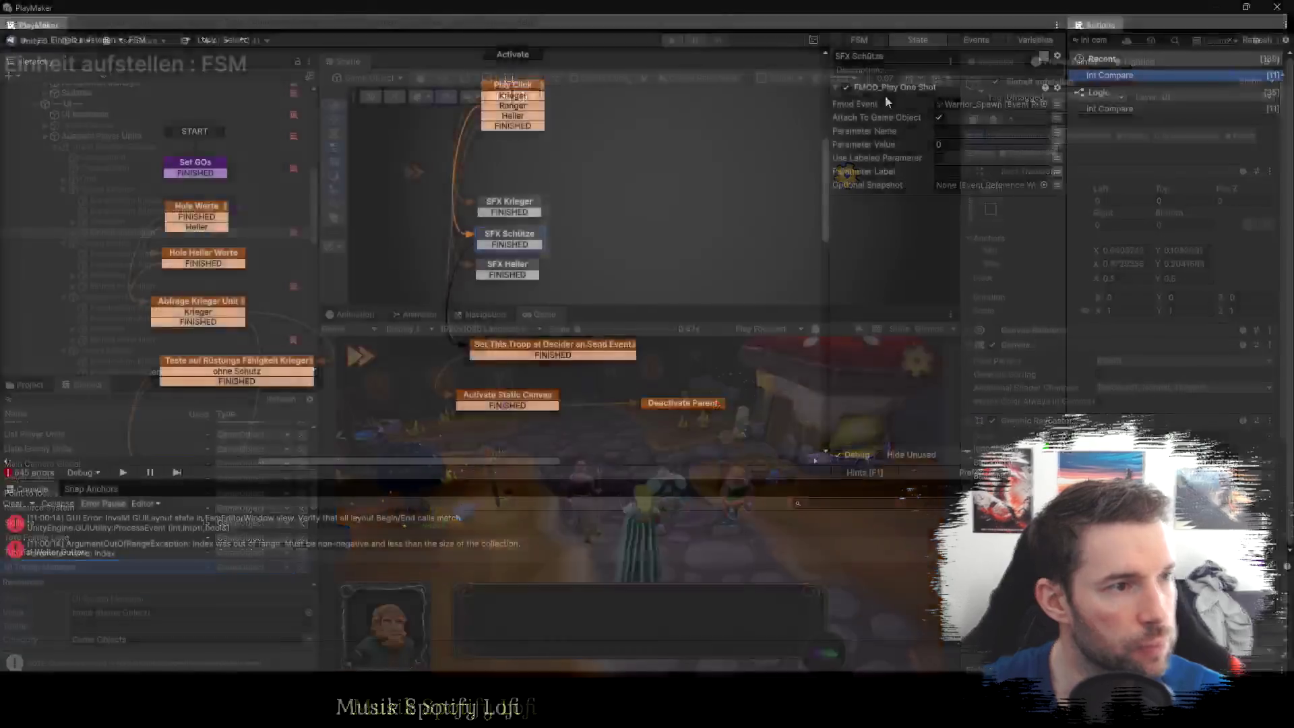
right_click(884, 90)
left_click(1001, 257)
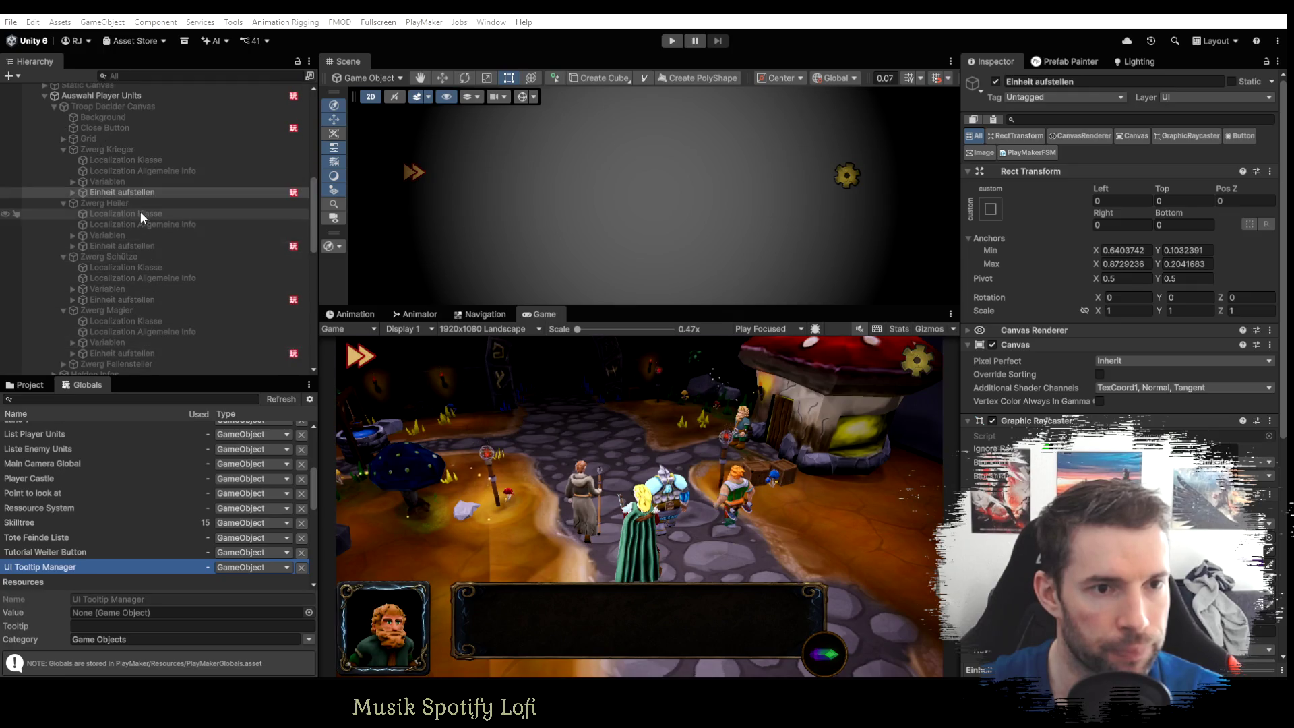
left_click(123, 246)
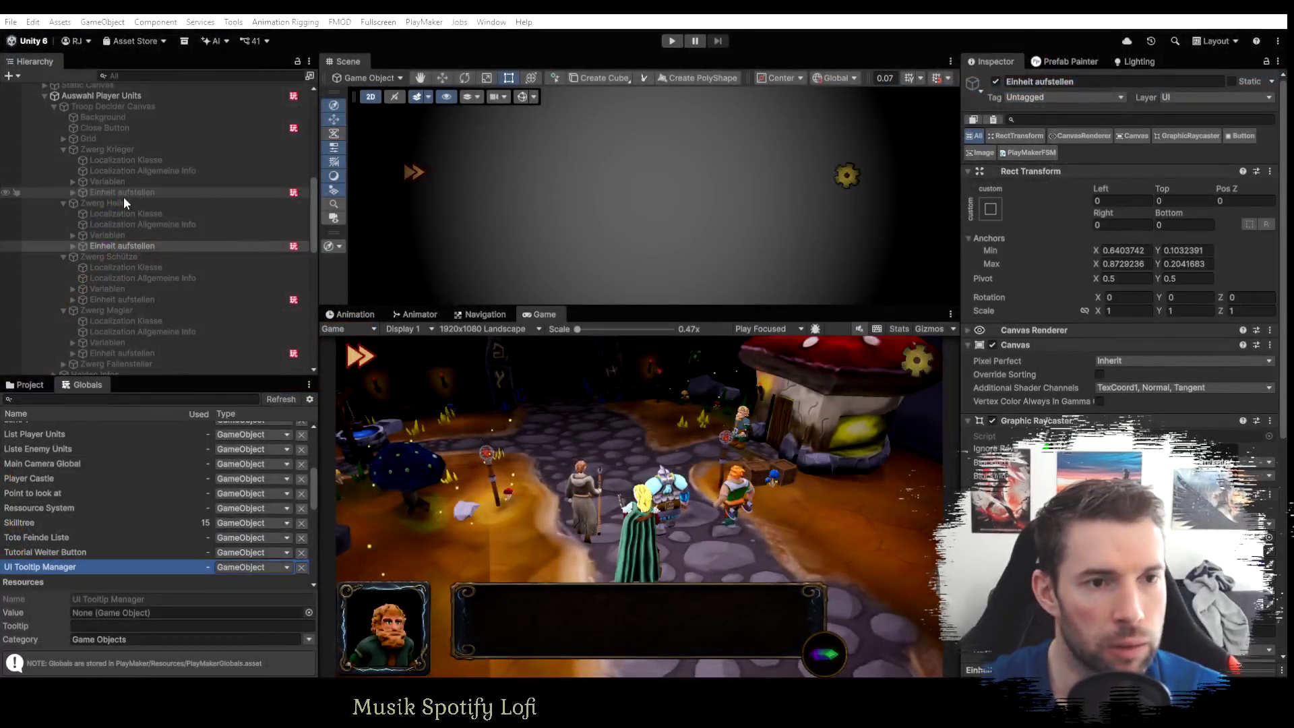
left_click(122, 195)
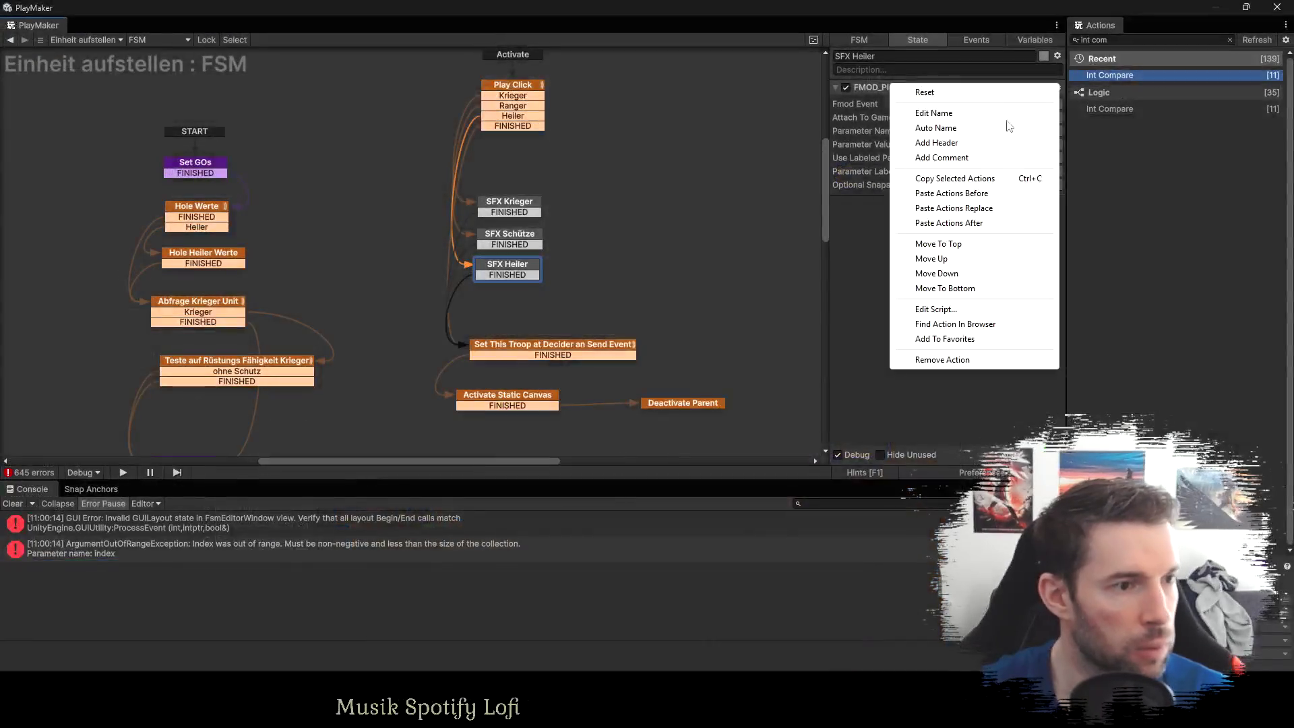
left_click(983, 208)
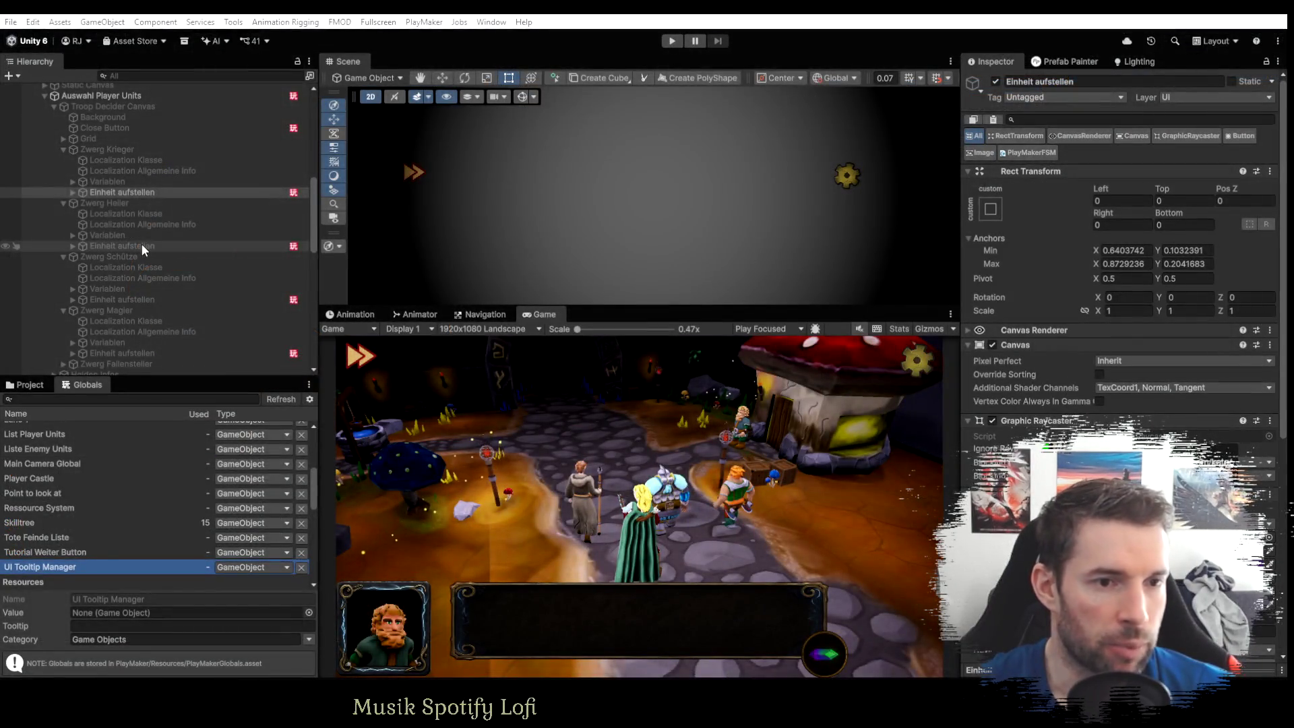
In the healer unit's FSM, select the three Set Fsm Bool healer-flag actions.
left_click(140, 245)
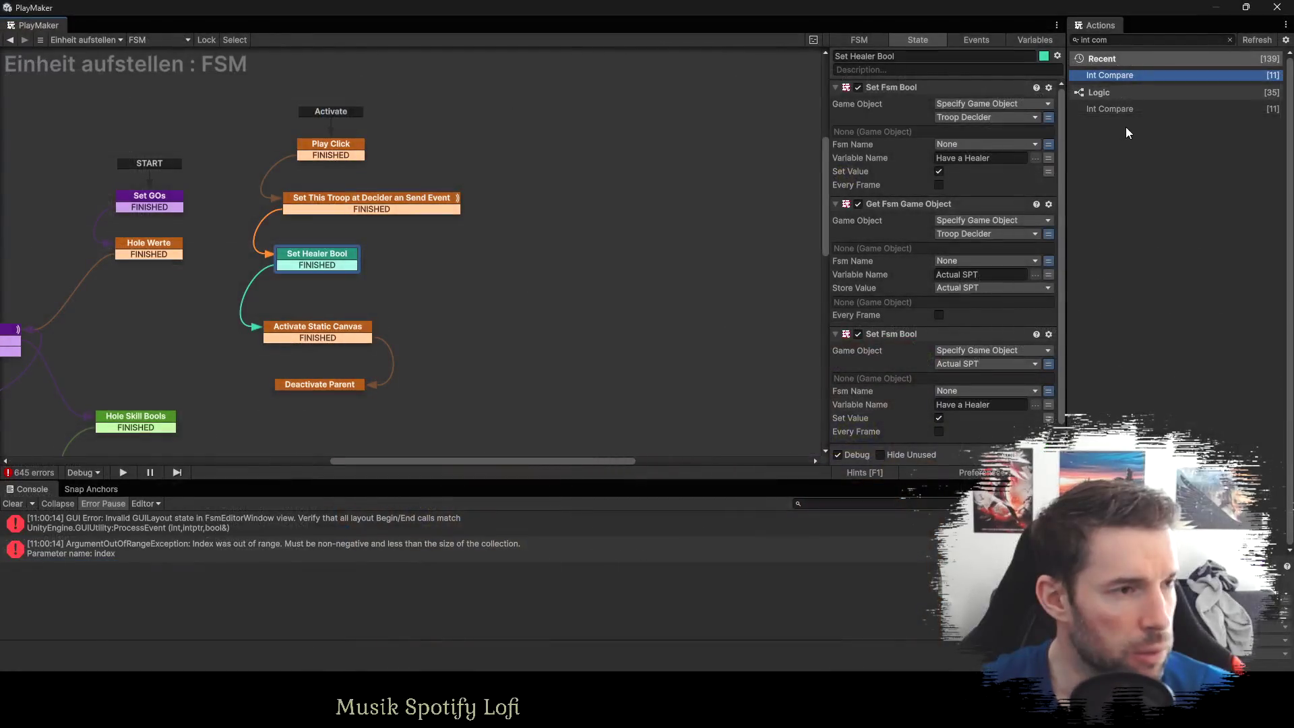
left_click(899, 91)
scroll(901, 195, "down", 1)
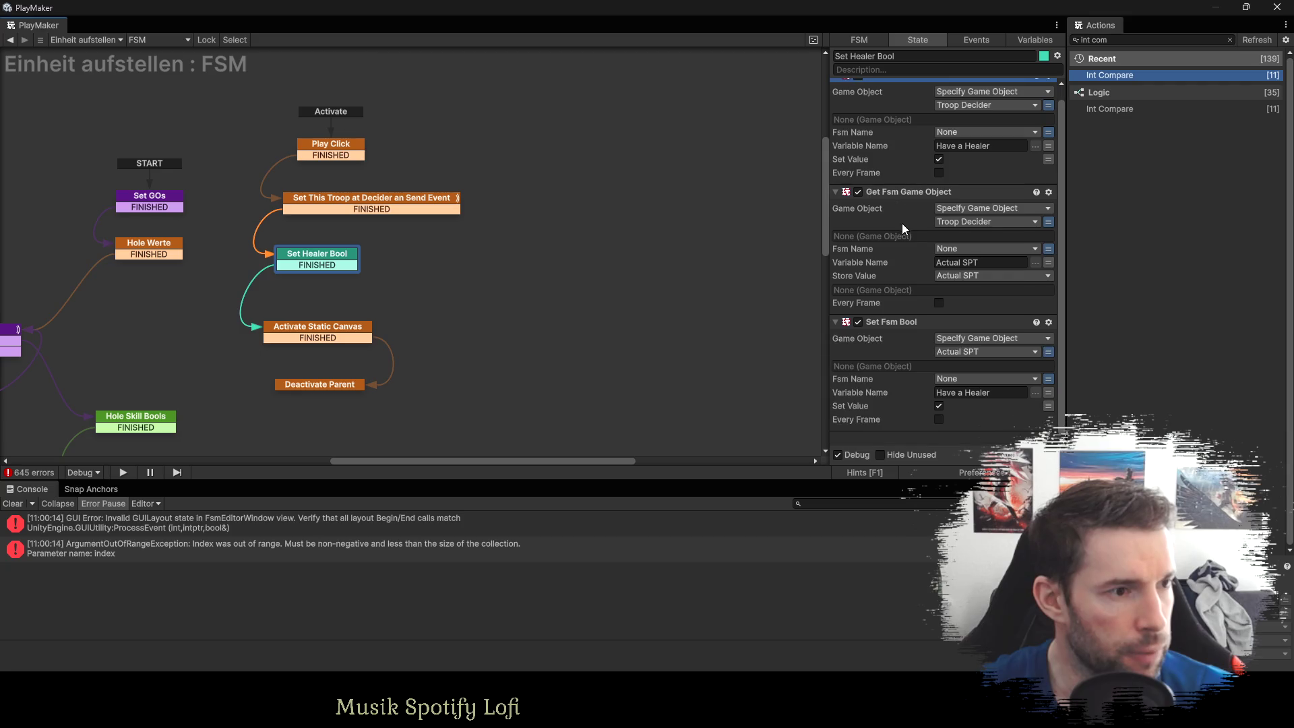
left_click(890, 322, "shift")
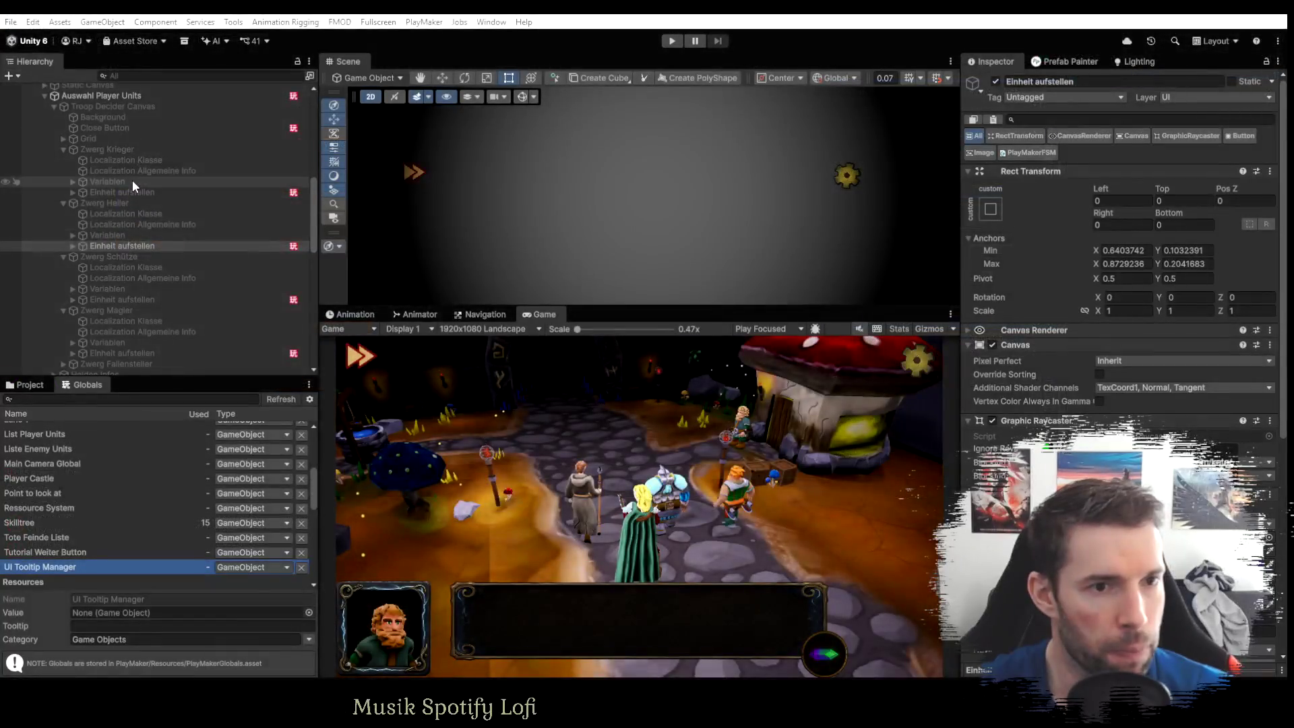
List where the Actual SPT variable is used and jump to the SFX Heiler state.
left_click(131, 190)
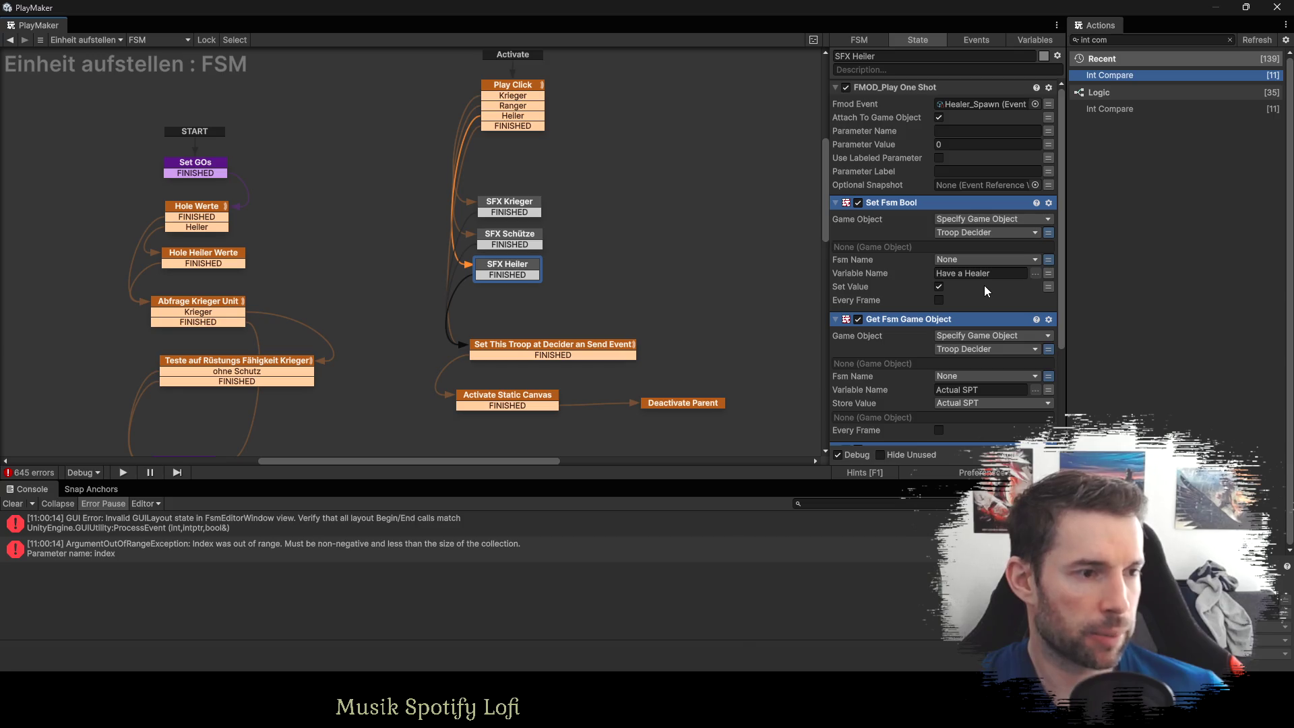
scroll(984, 285, "down", 3)
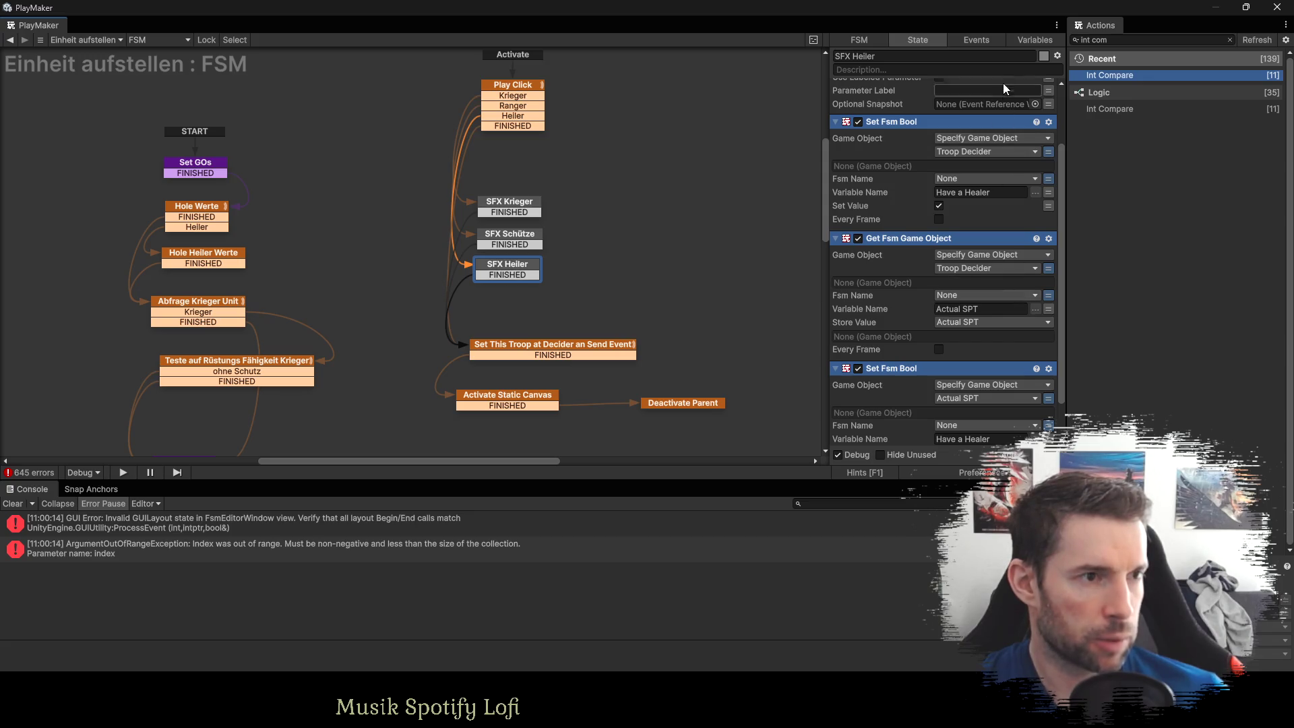
left_click(1030, 39)
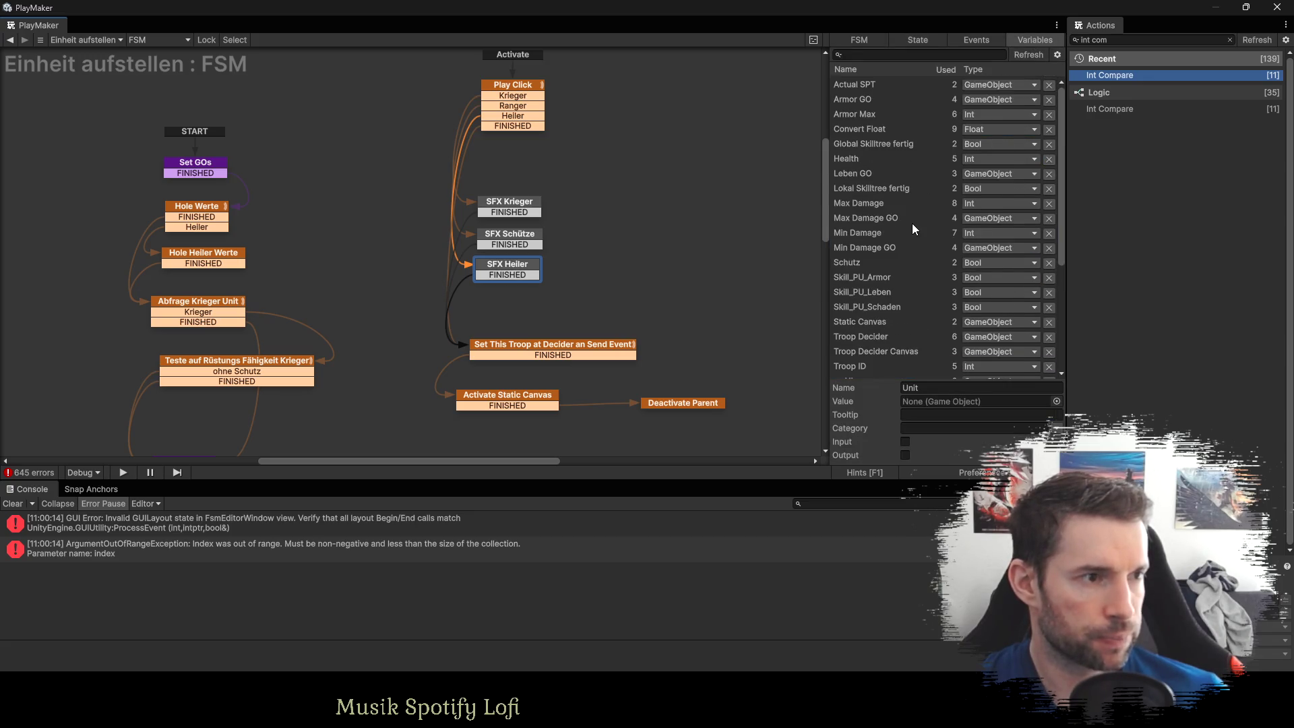
right_click(867, 88)
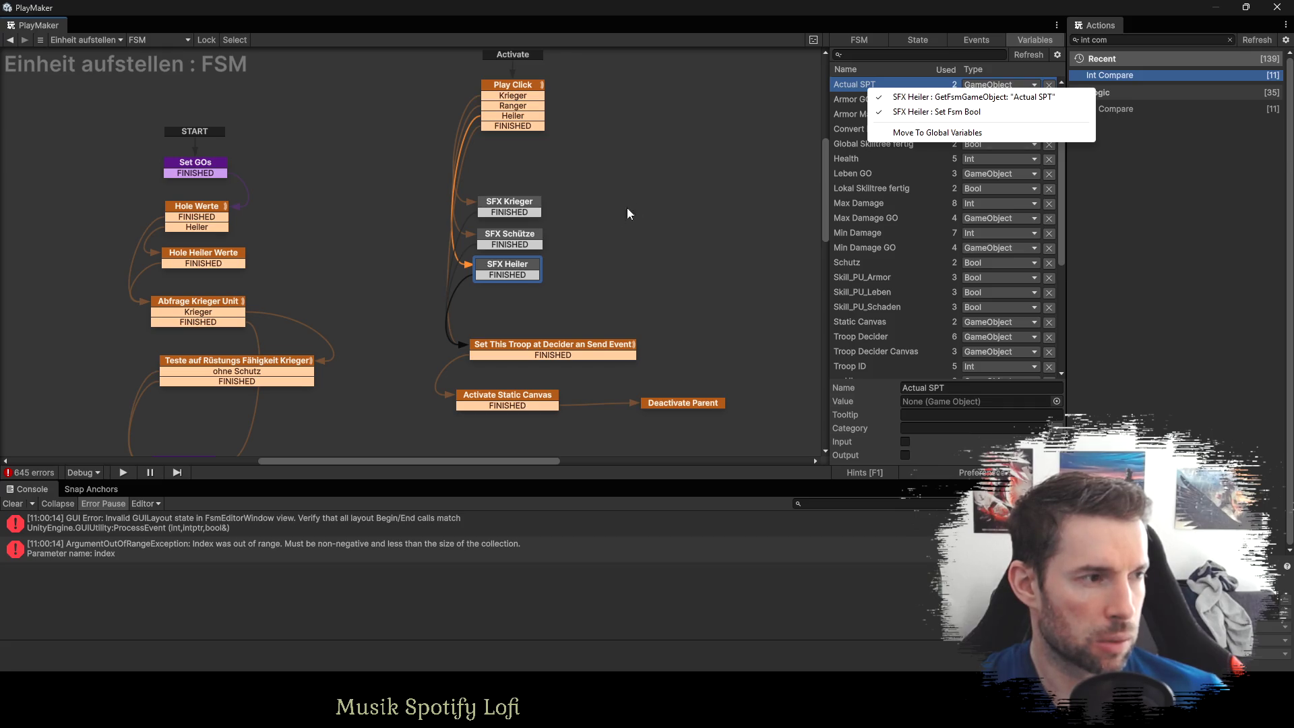
left_click(970, 97)
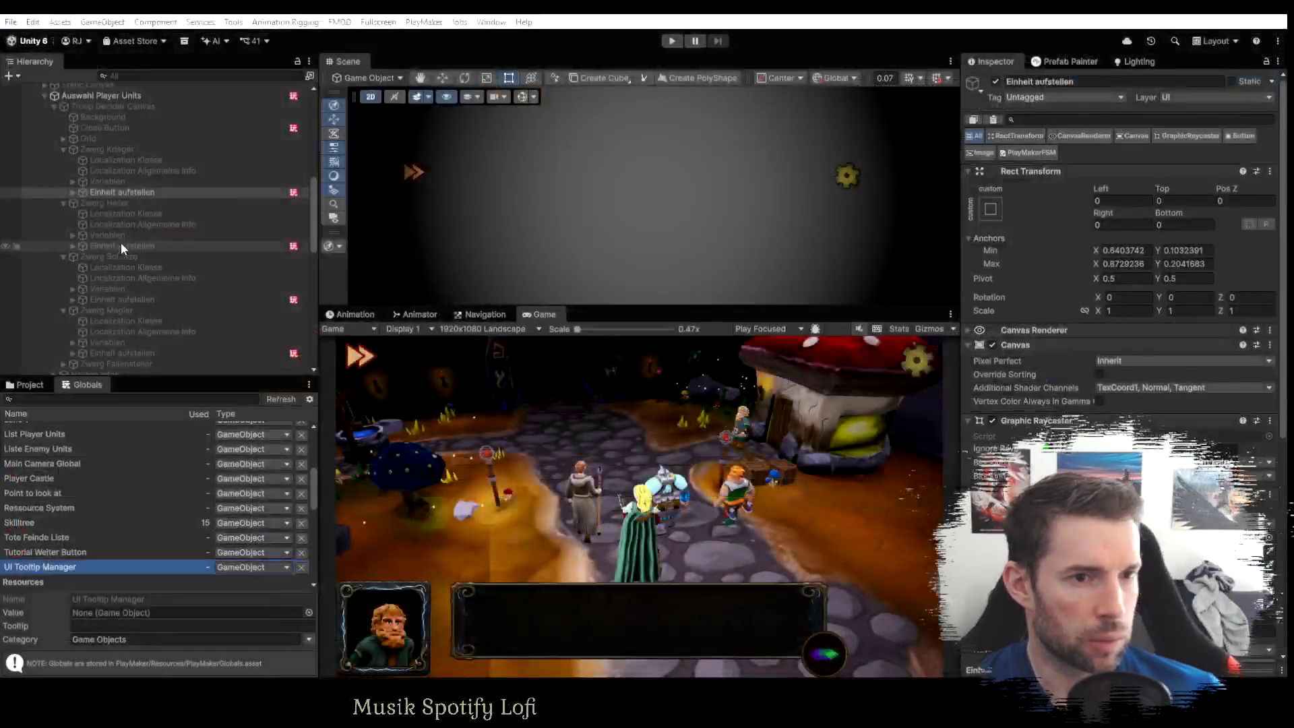
left_click(123, 245)
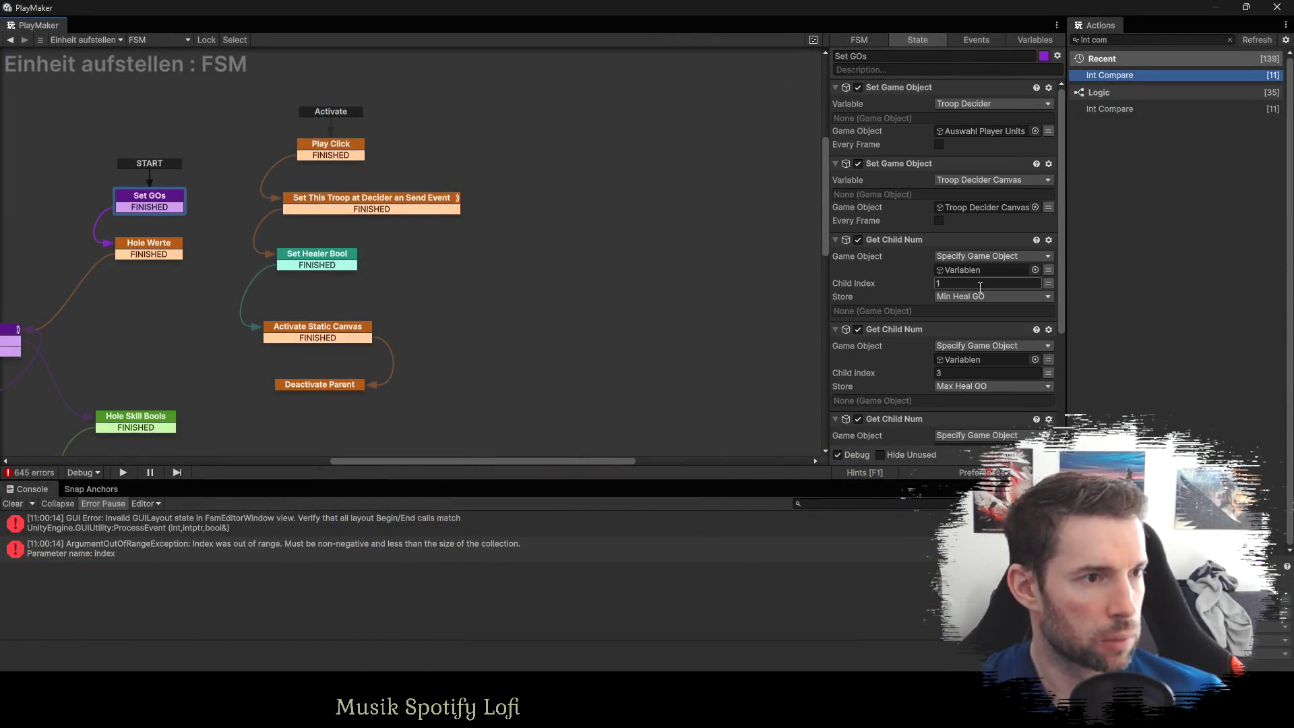
left_click(157, 243)
left_click(324, 211)
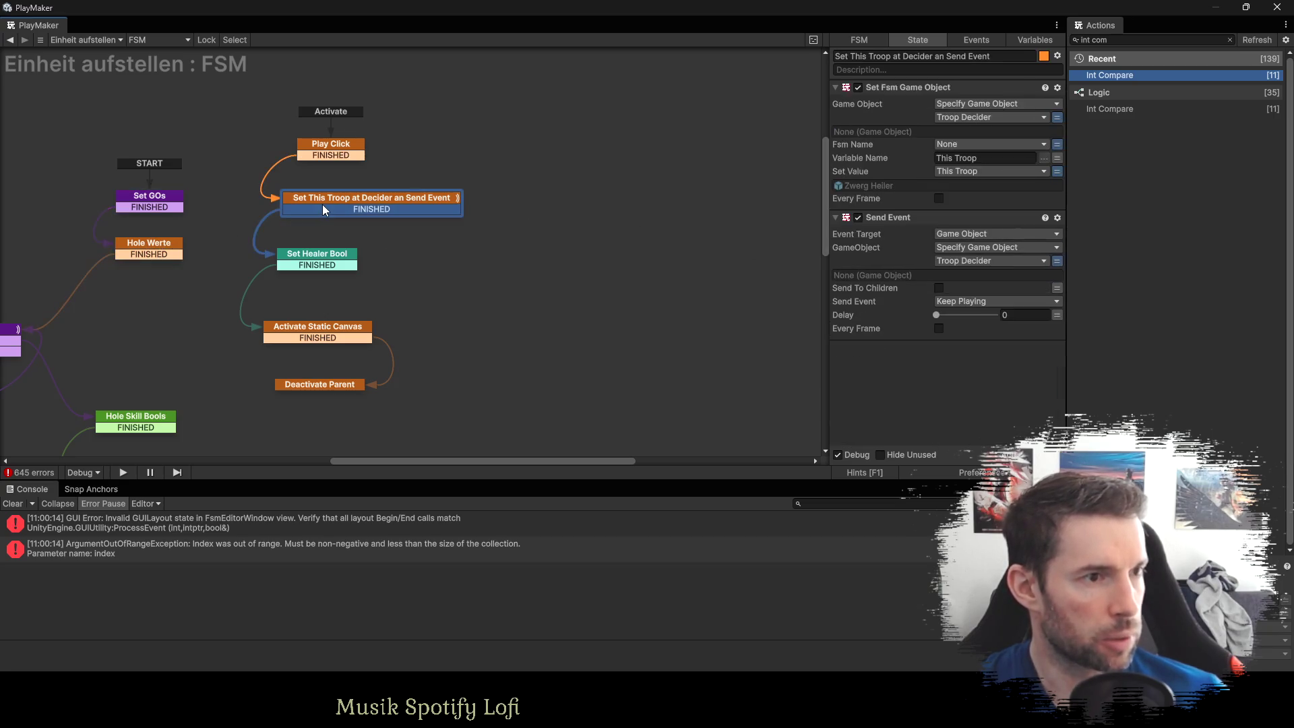
left_click(332, 152)
left_click(343, 204)
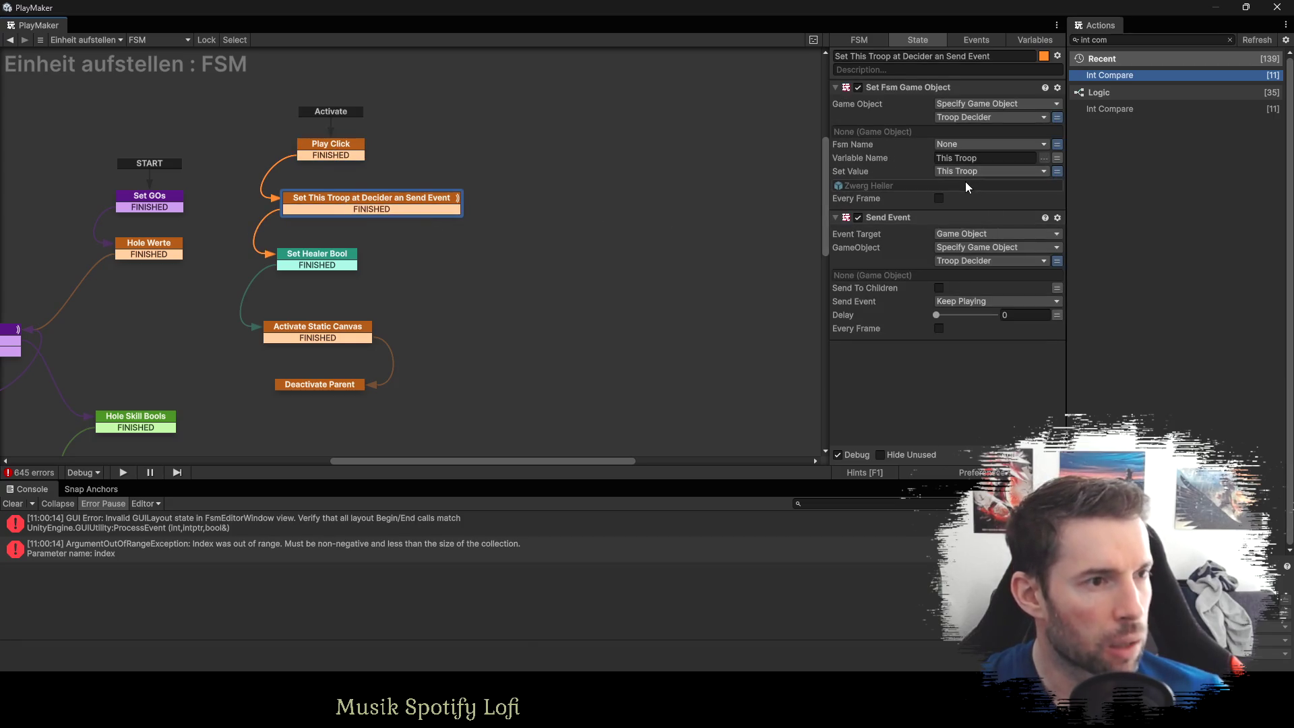
left_click(314, 263)
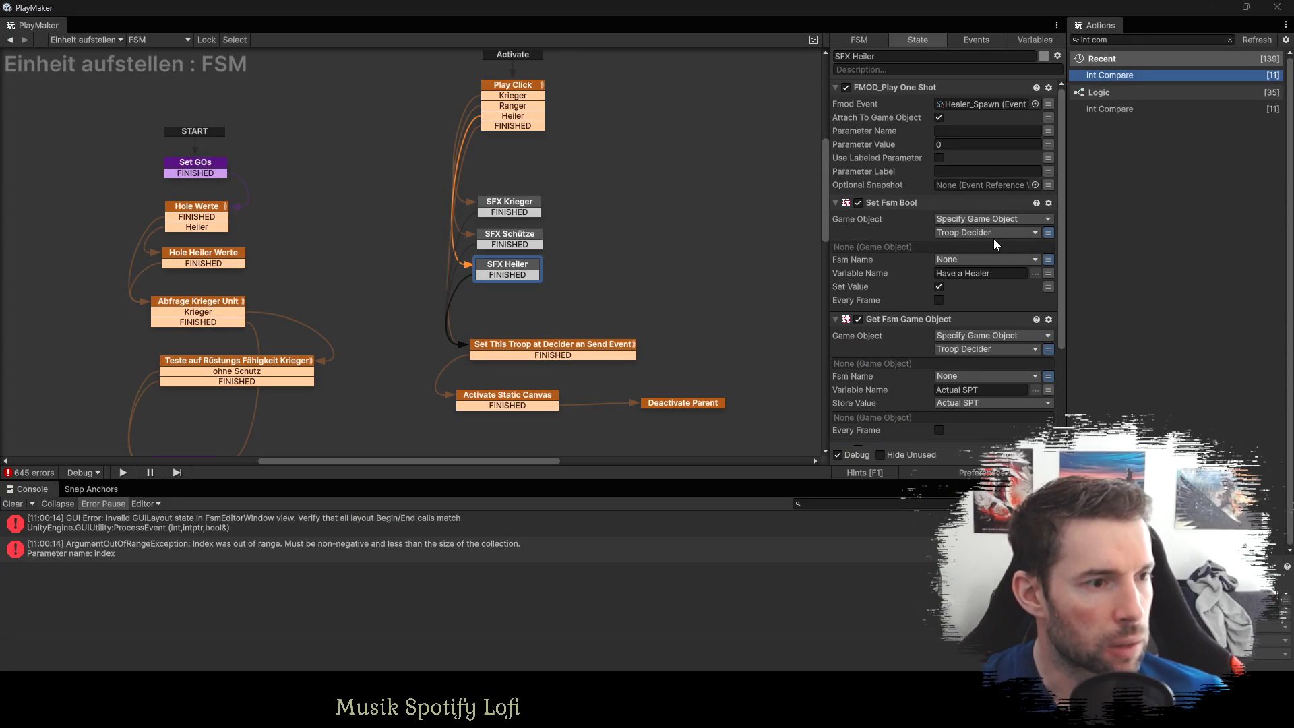
scroll(1006, 264, "down", 3)
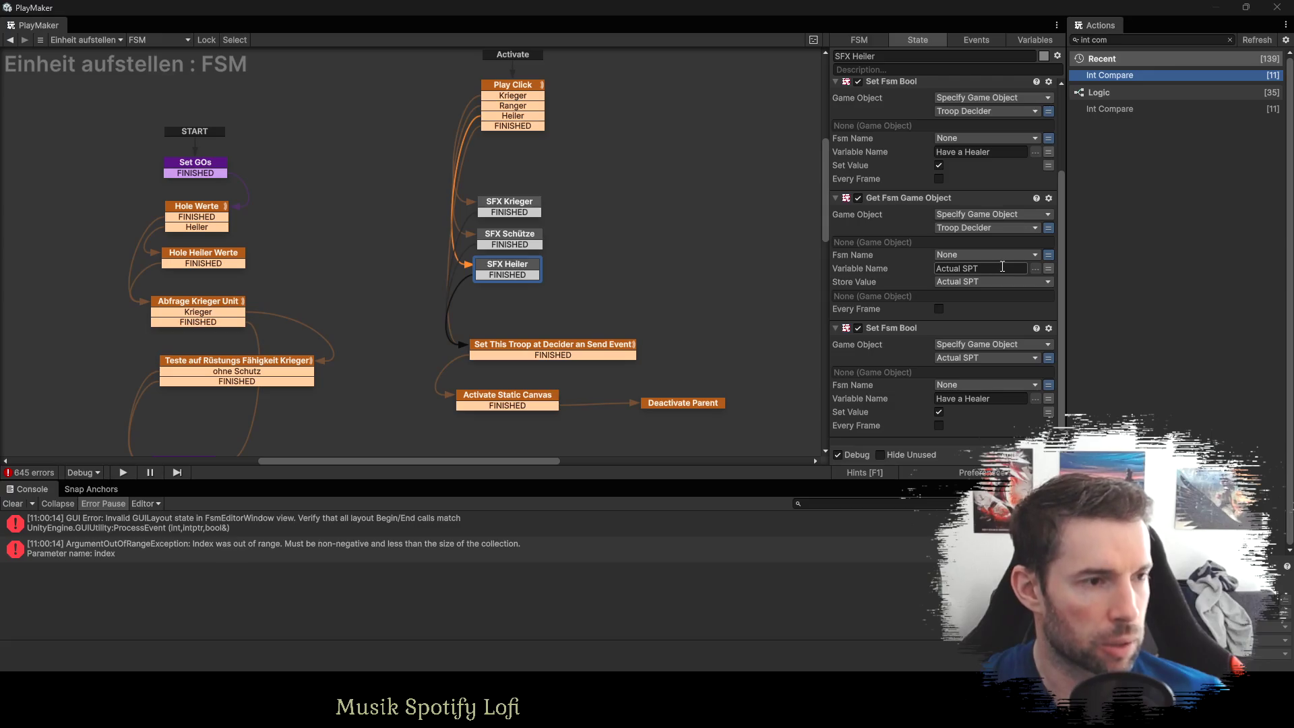
scroll(1004, 265, "down", 1)
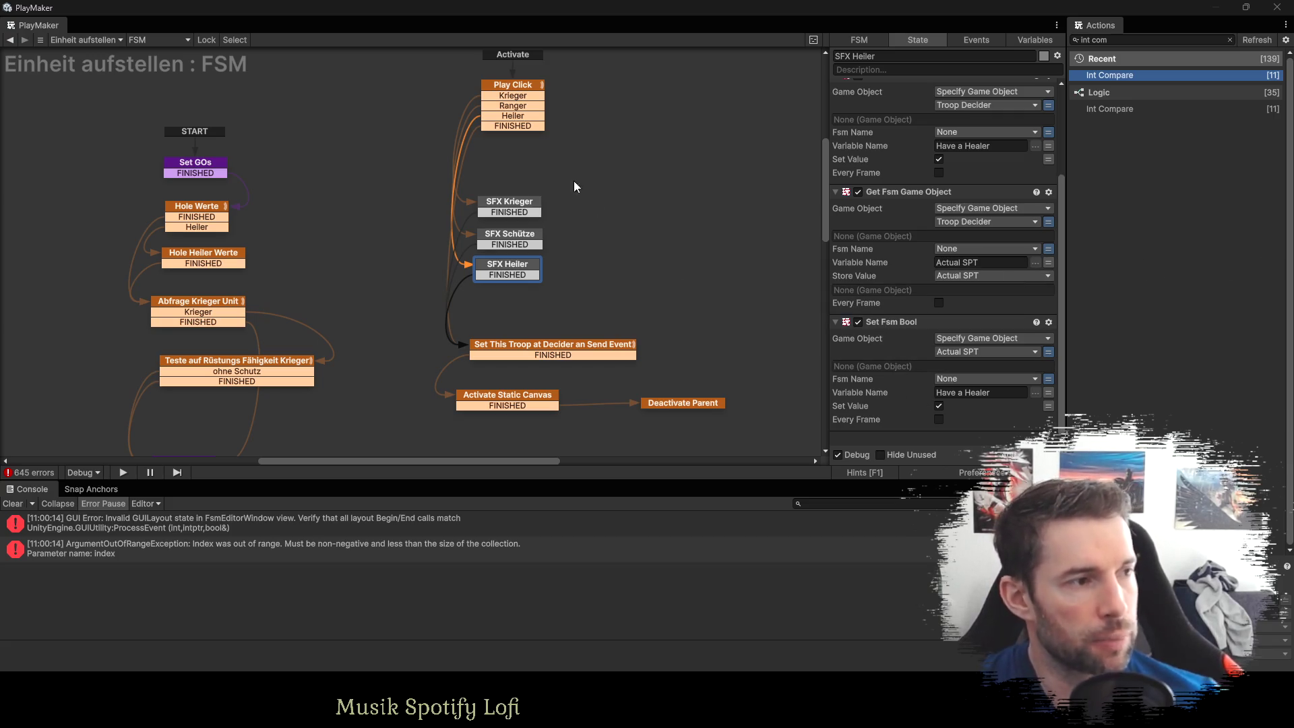
Duplicate Play Click's last Int Compare for Troop ID 3, sending a new Magier event transition.
left_click(495, 88)
left_click(887, 322)
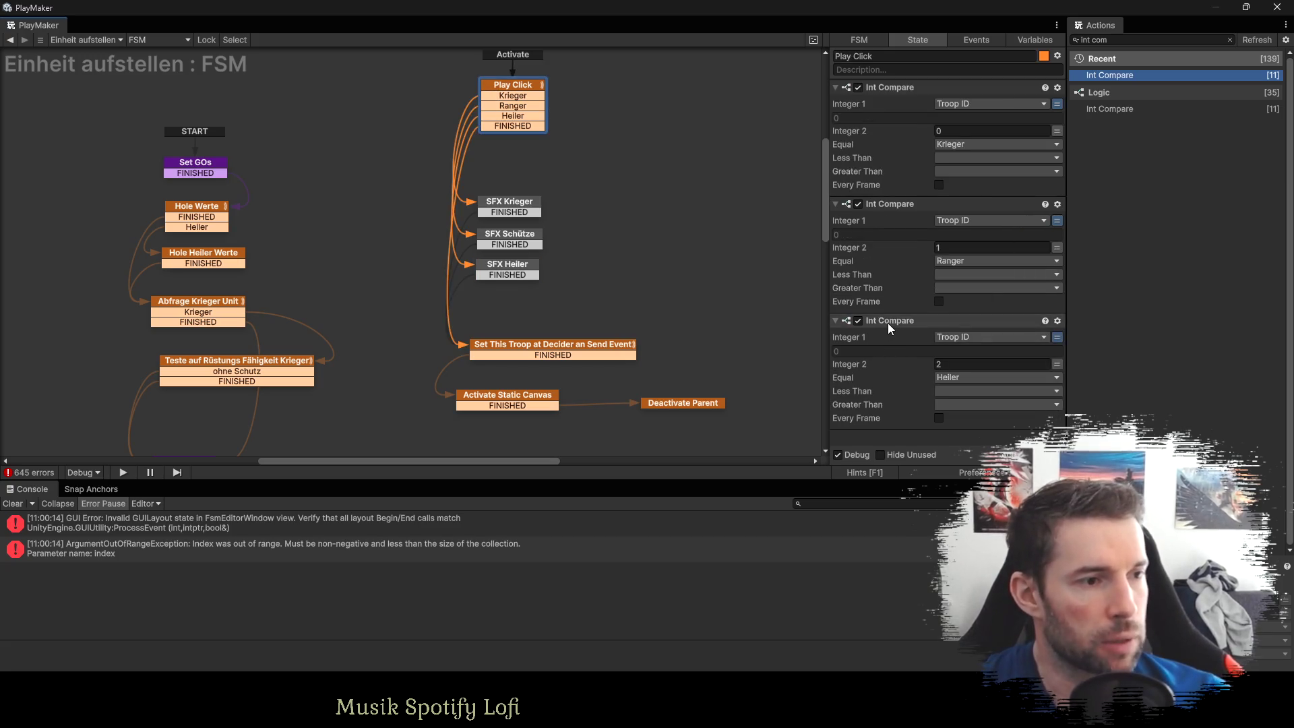
key("ctrl+c")
key("ctrl+v")
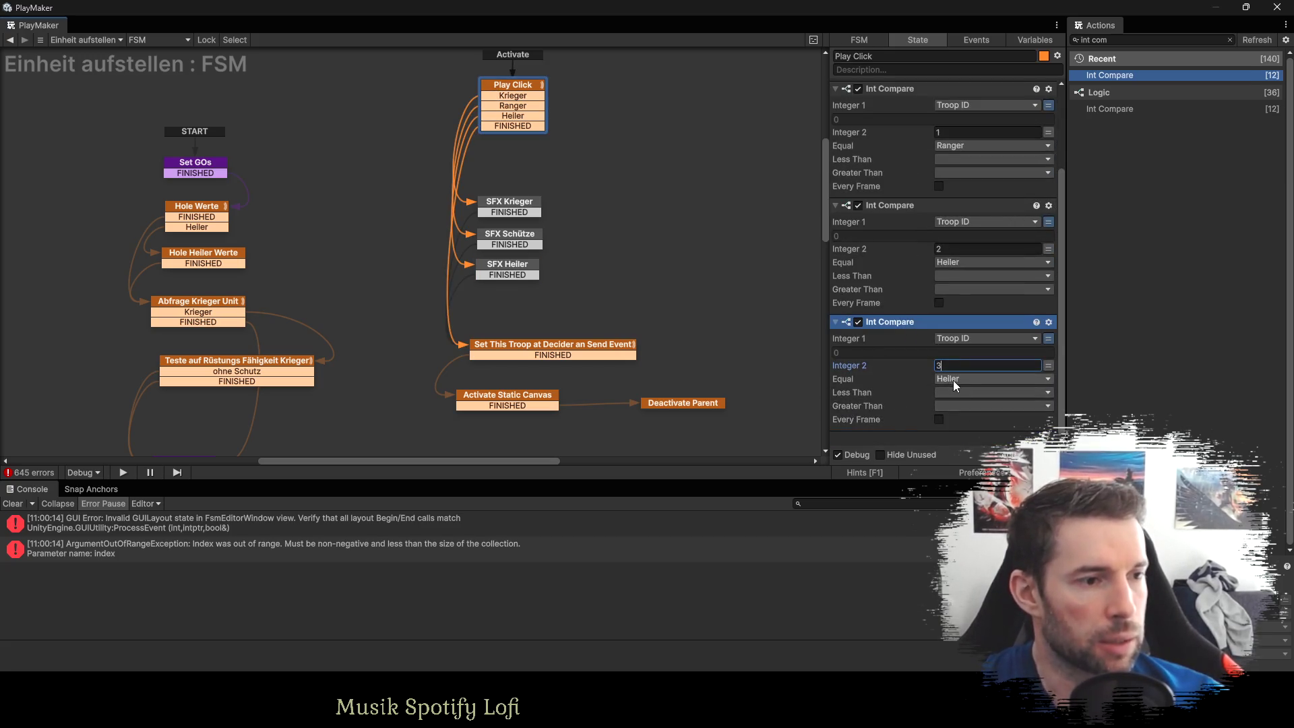
left_click(953, 380)
left_click(967, 635)
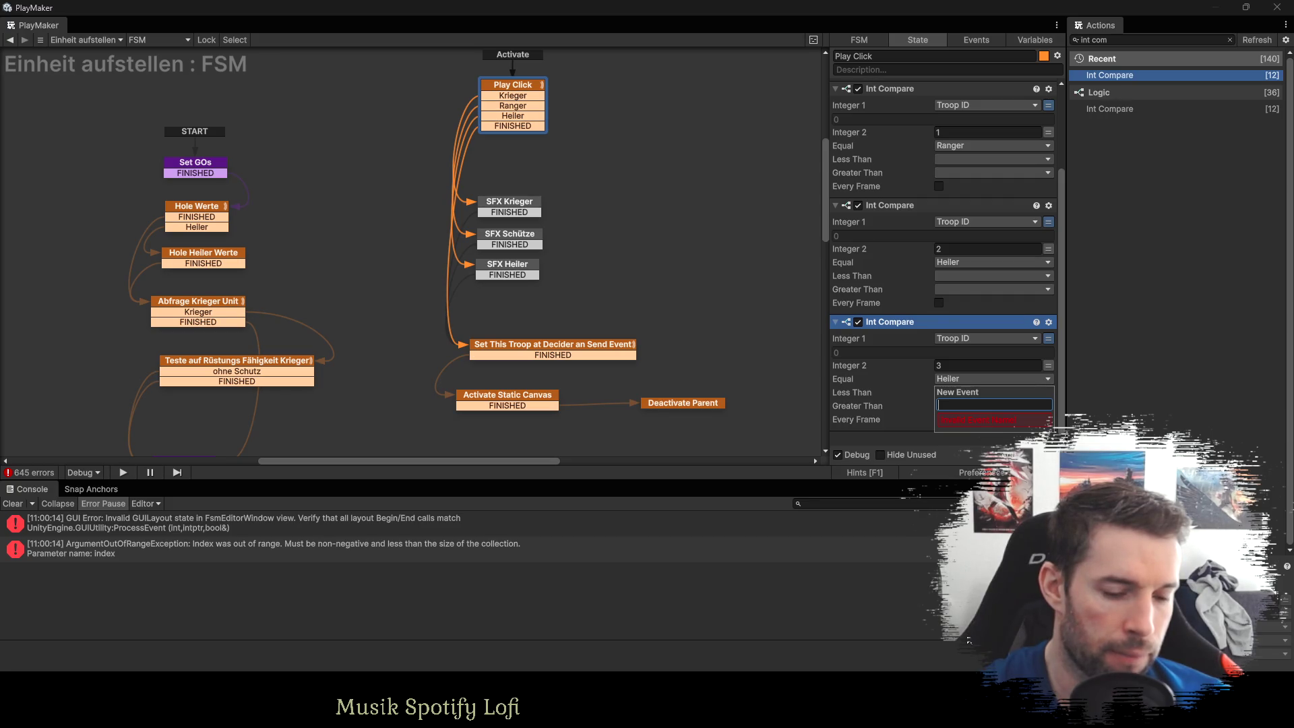
type("Magier")
key("Return")
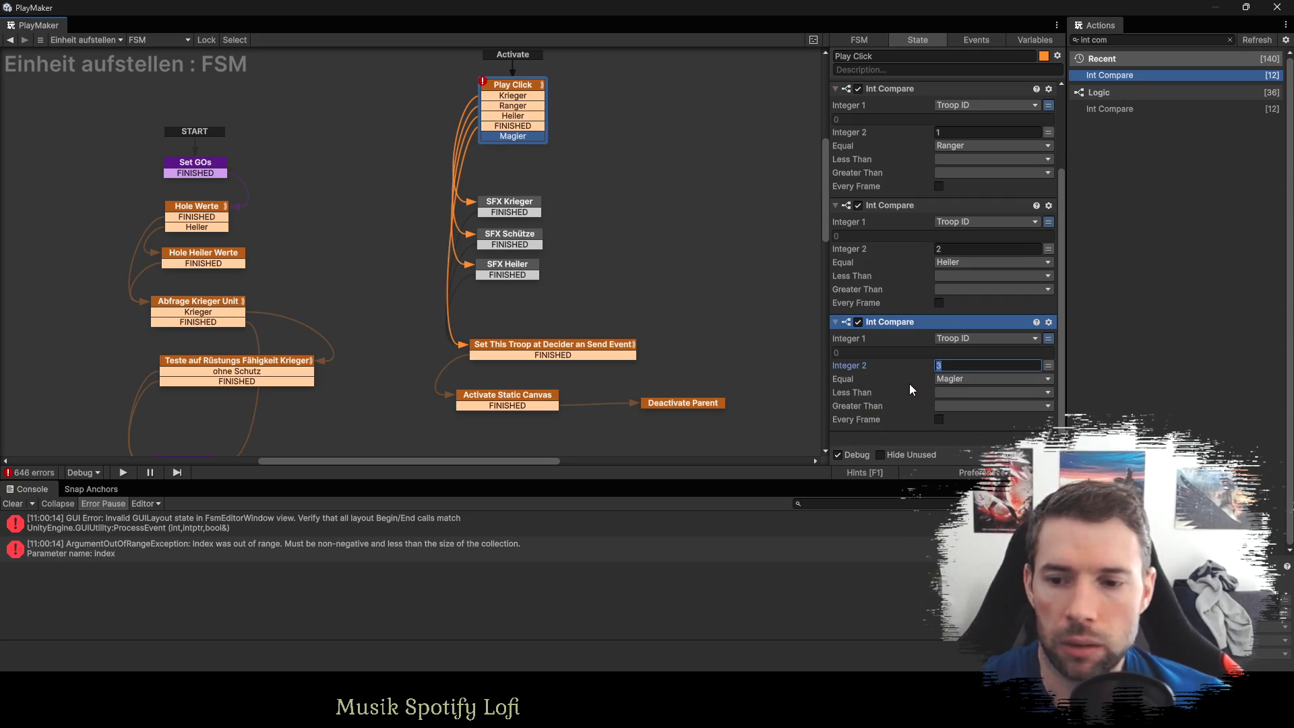
left_click(908, 391)
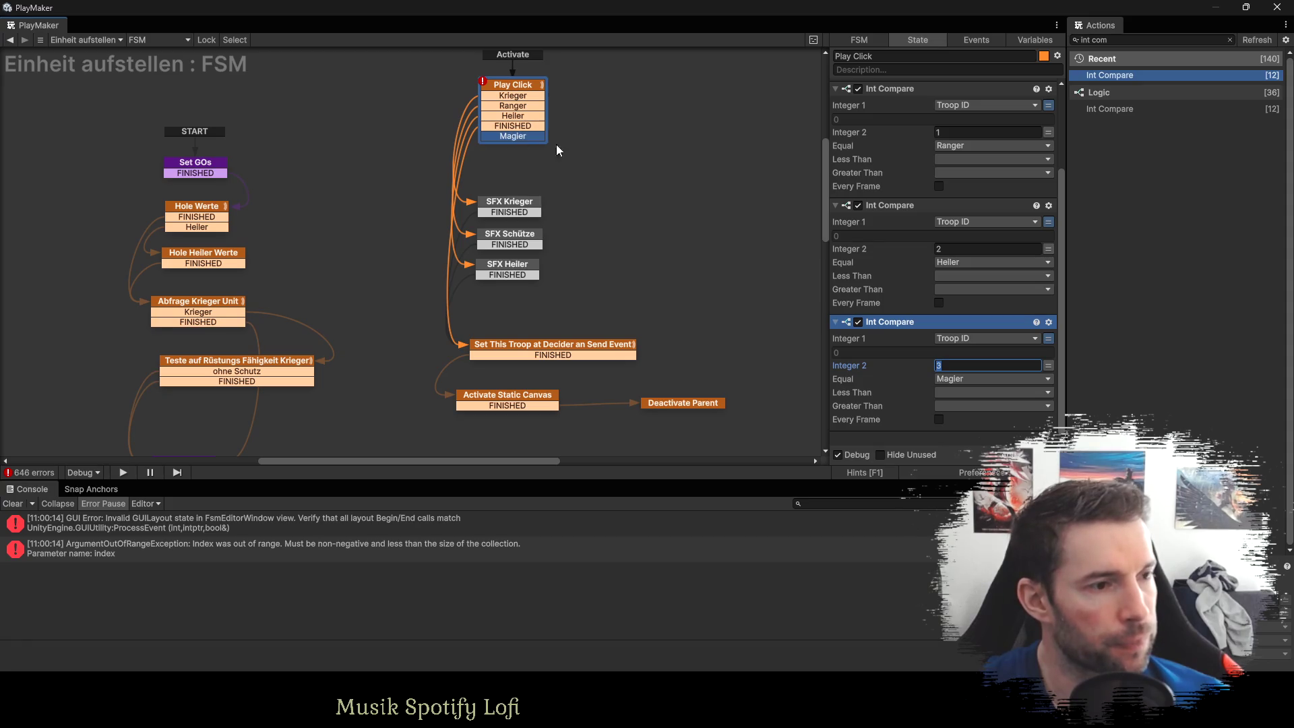
left_click(916, 319)
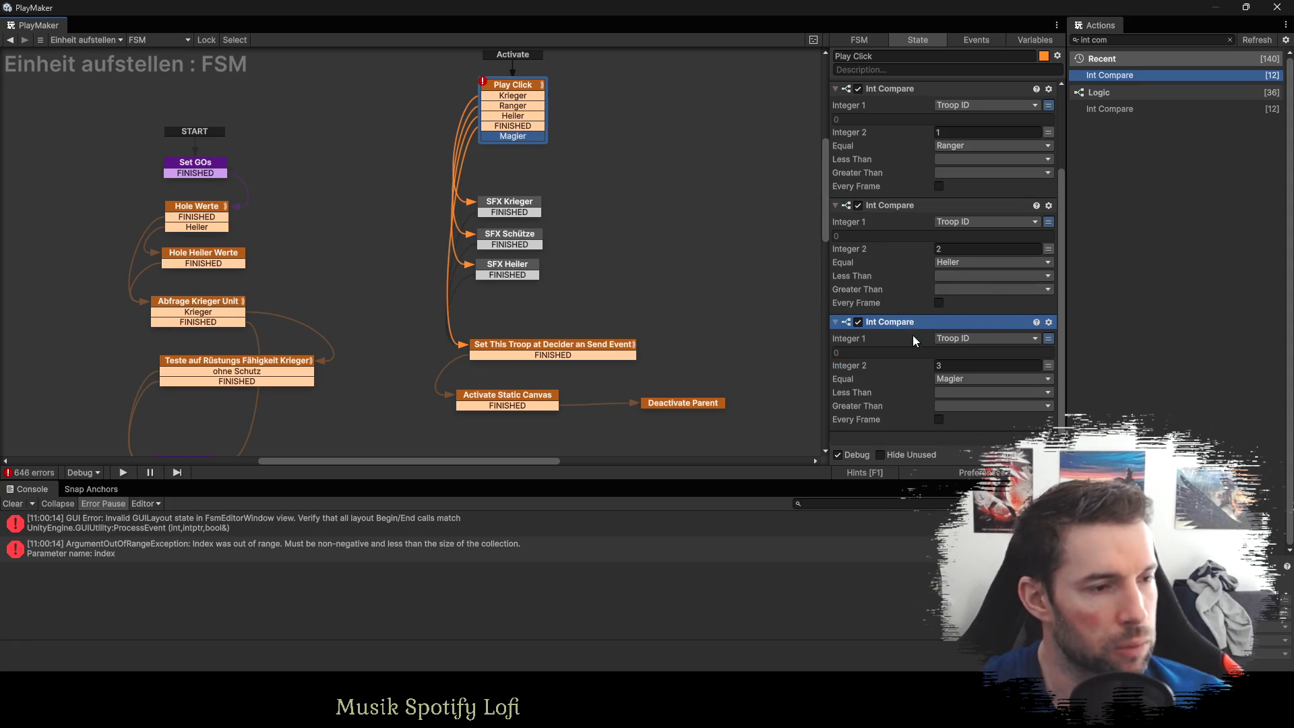
Duplicate it again for Troop ID 4 with a new Fallensteller event.
key("ctrl+c")
key("ctrl+v")
left_click(940, 365)
type("4")
left_click(955, 379)
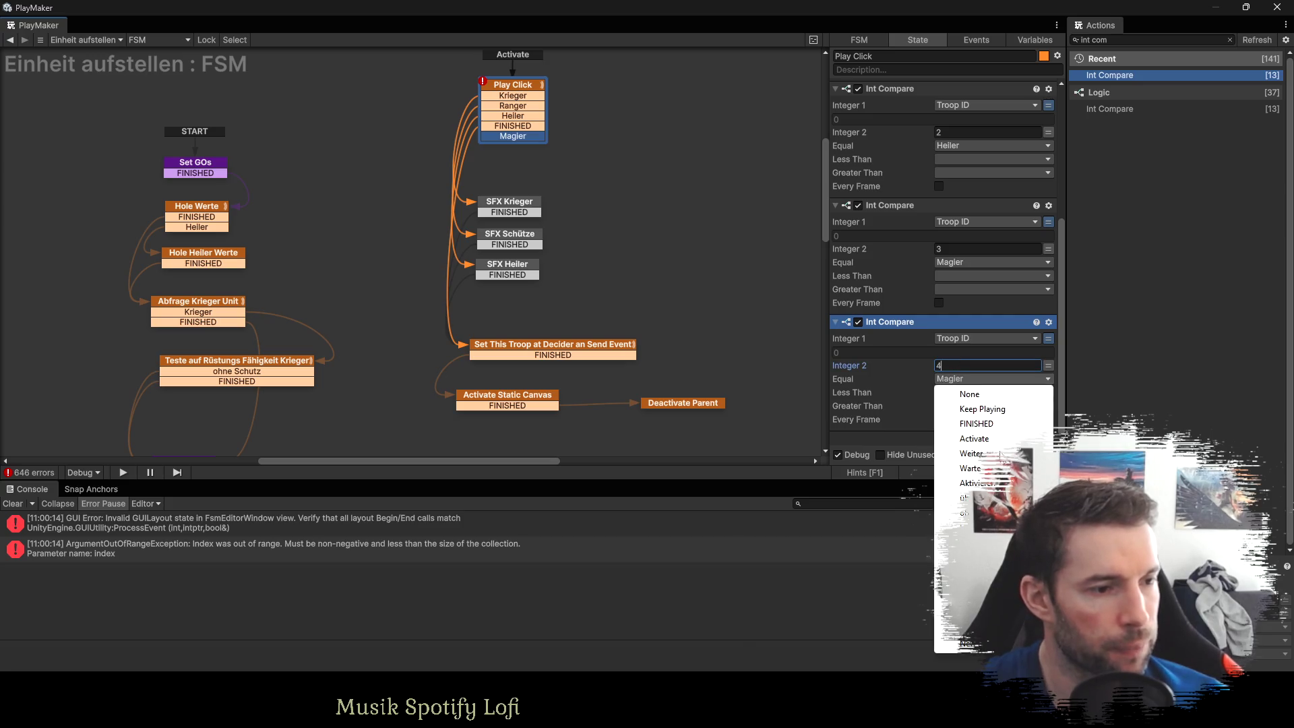
left_click(970, 645)
type("Falle")
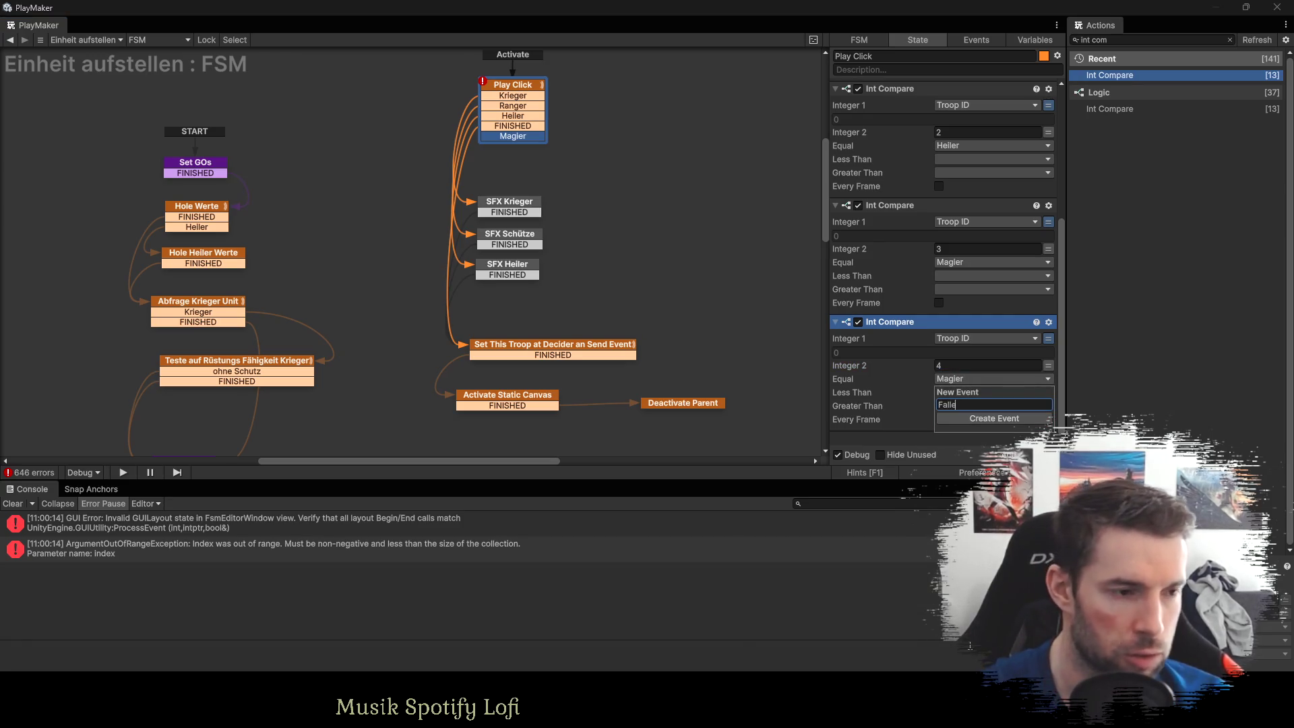
type("nsteller")
key("Return")
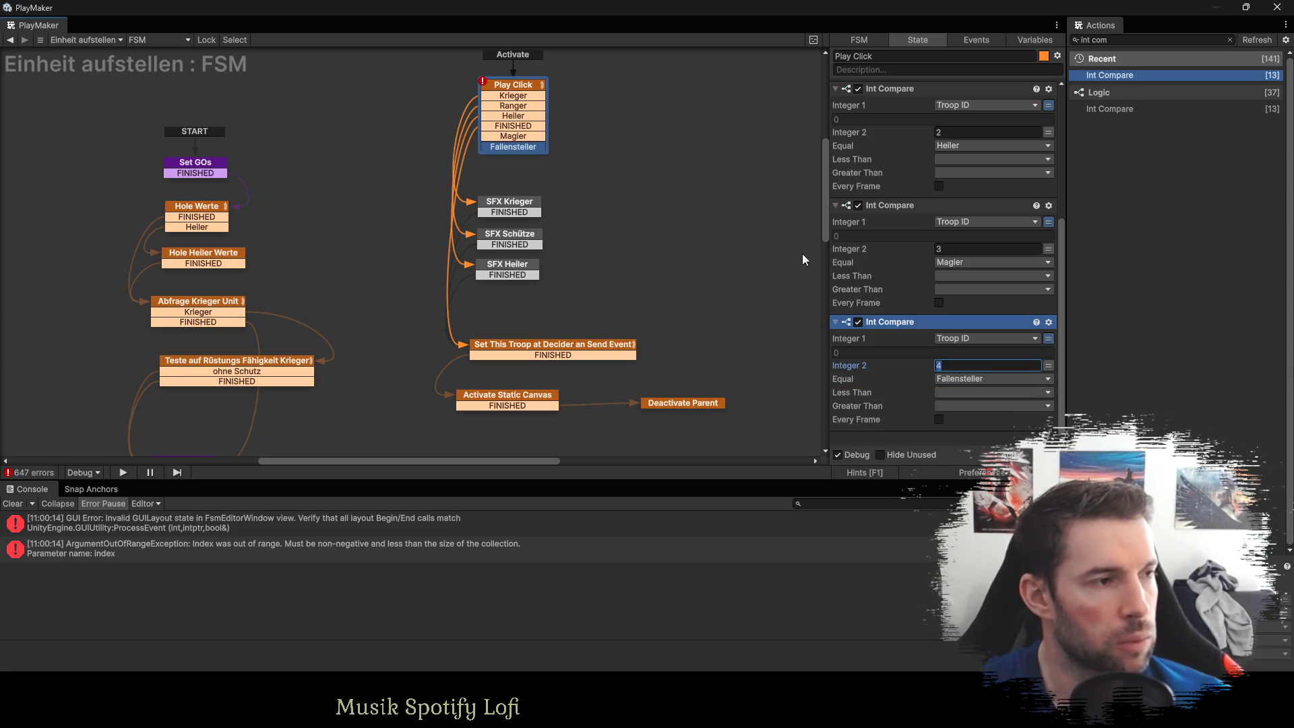
Move Play Click's FINISHED transition to the bottom and shift the three SFX states up.
left_click(512, 128)
key("ctrl+Down")
key("ctrl+Down")
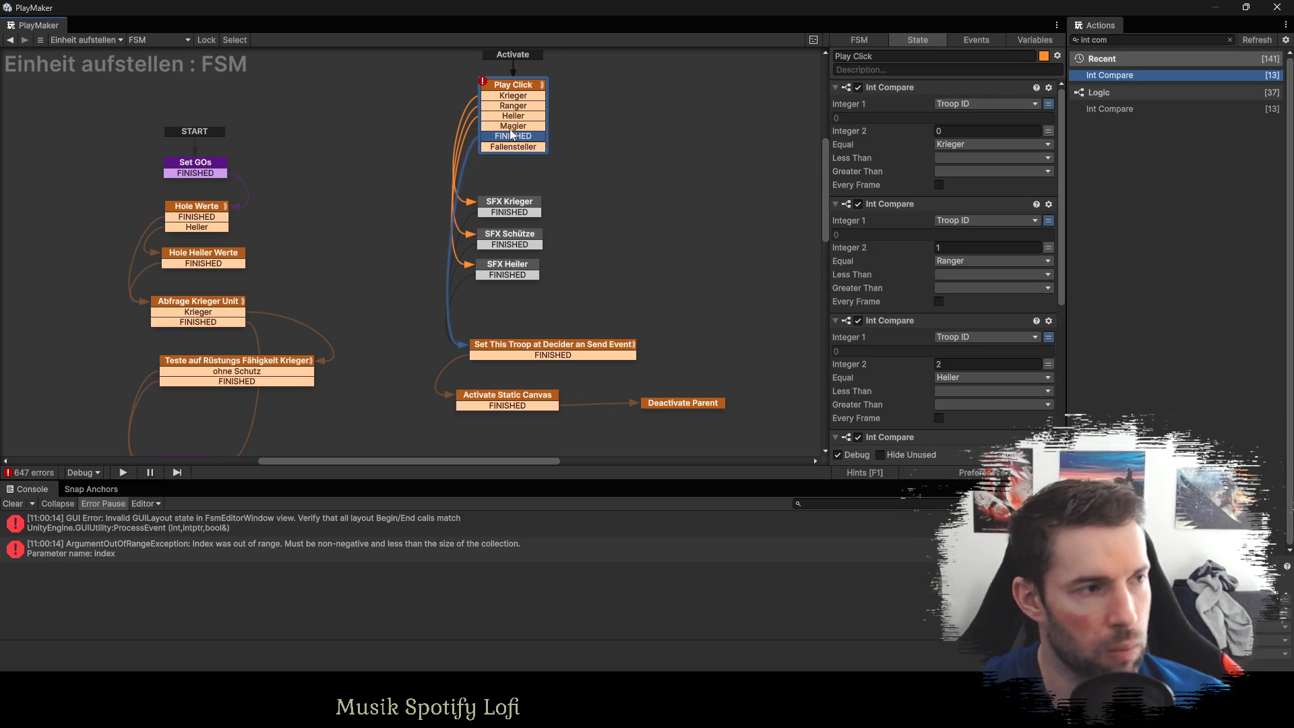
left_click(507, 270)
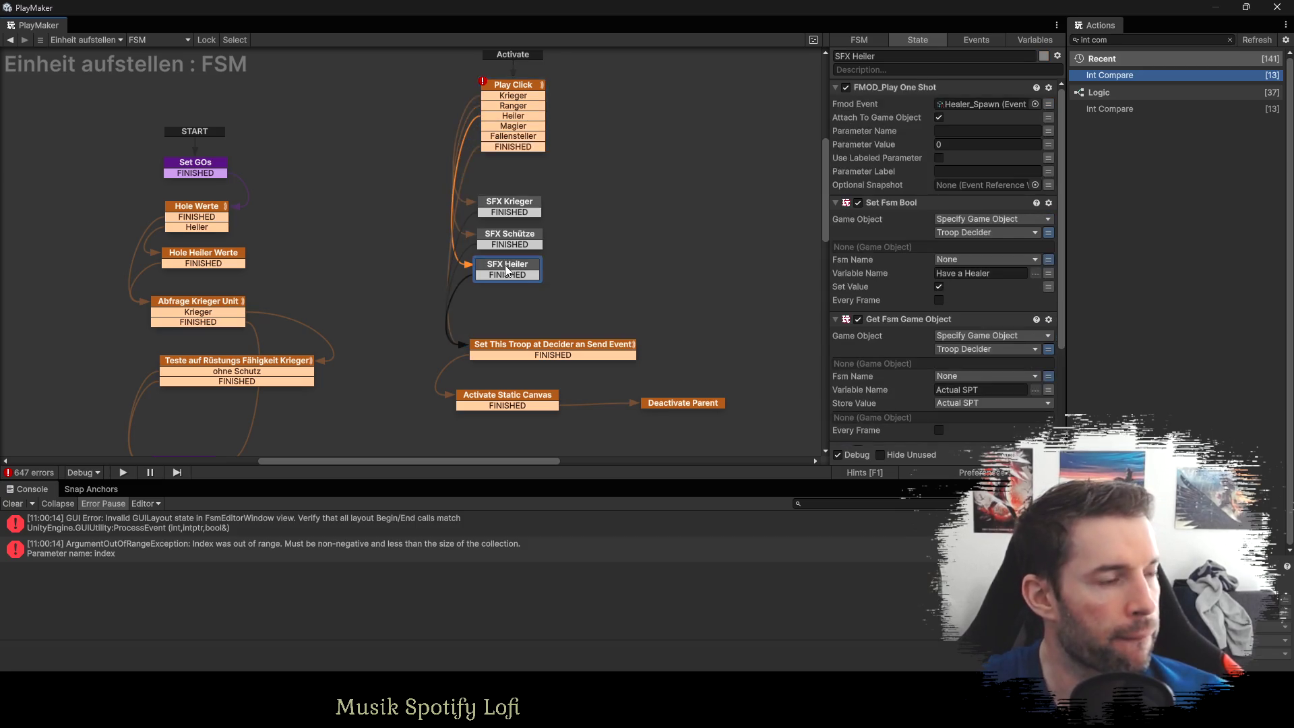
mouse_move(465, 310)
left_mouse_down()
mouse_move(543, 189)
mouse_move(518, 196)
mouse_move(518, 185)
left_mouse_up()
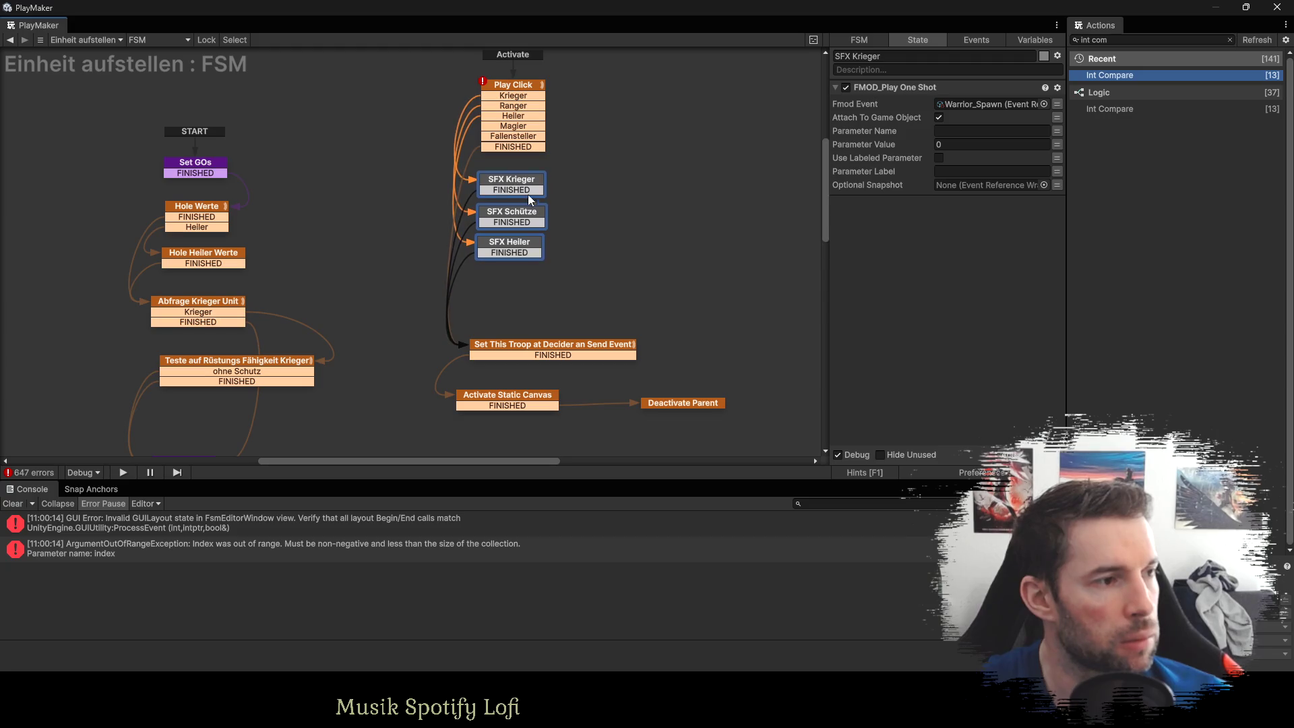
Duplicate the SFX Heiler state twice and place the copies below the other SFX states.
left_click(520, 244)
key("ctrl+c")
key("ctrl+v")
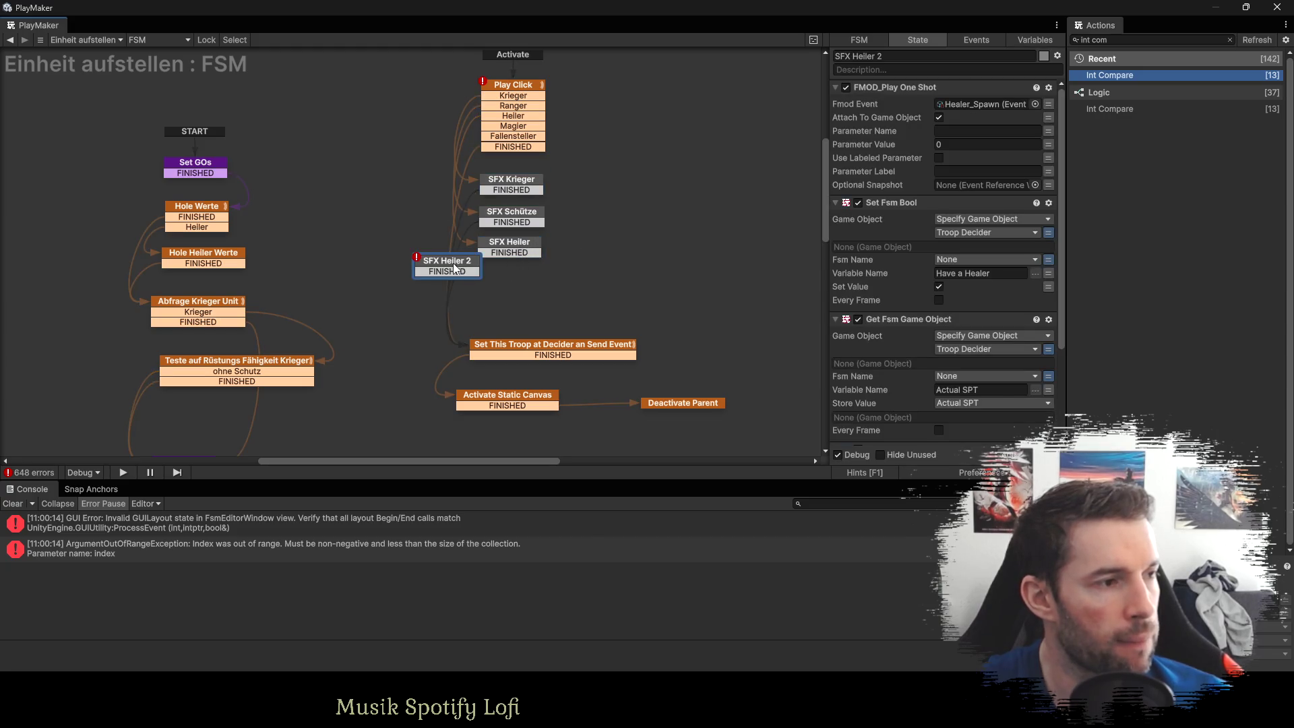
mouse_move(455, 268)
left_mouse_down()
mouse_move(518, 277)
mouse_move(487, 304)
mouse_move(516, 319)
left_mouse_up()
key("ctrl+v")
Rename the first copy, SFX Heiler 2, to SFX Magier.
left_click(510, 282)
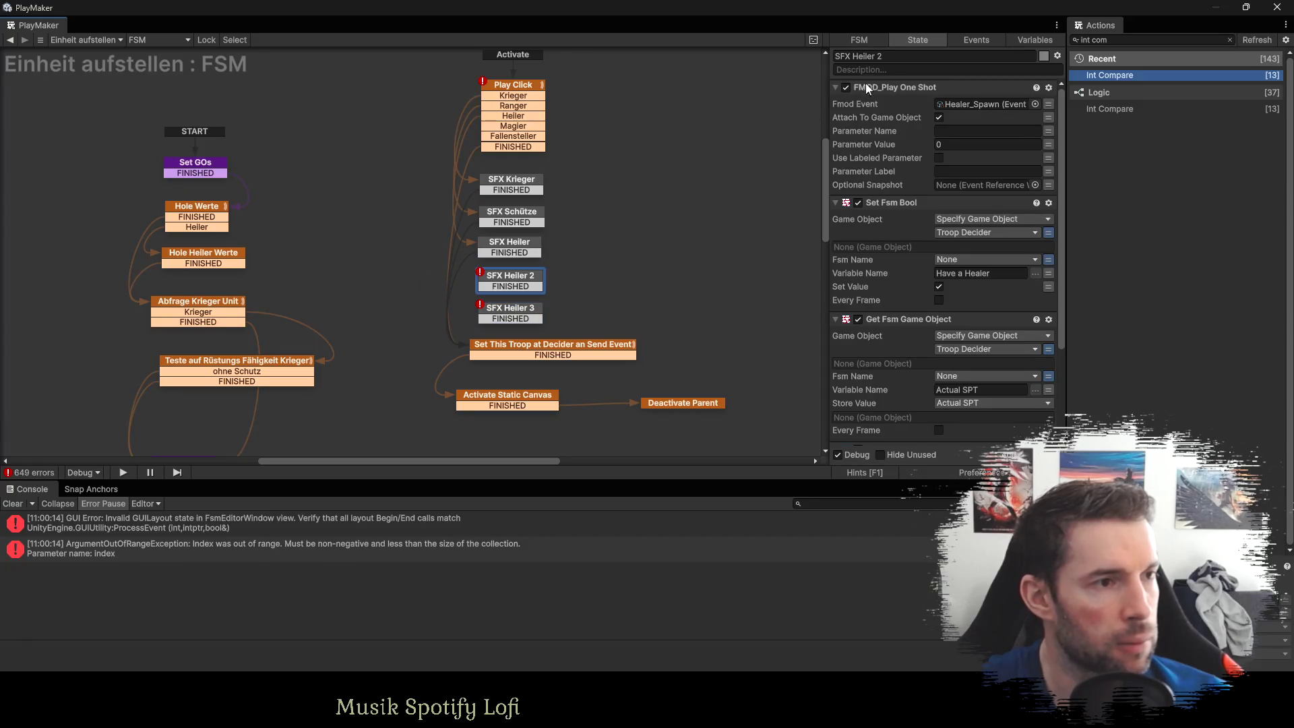
left_click(856, 58)
left_click_drag(882, 57, 856, 59)
type("MAgier")
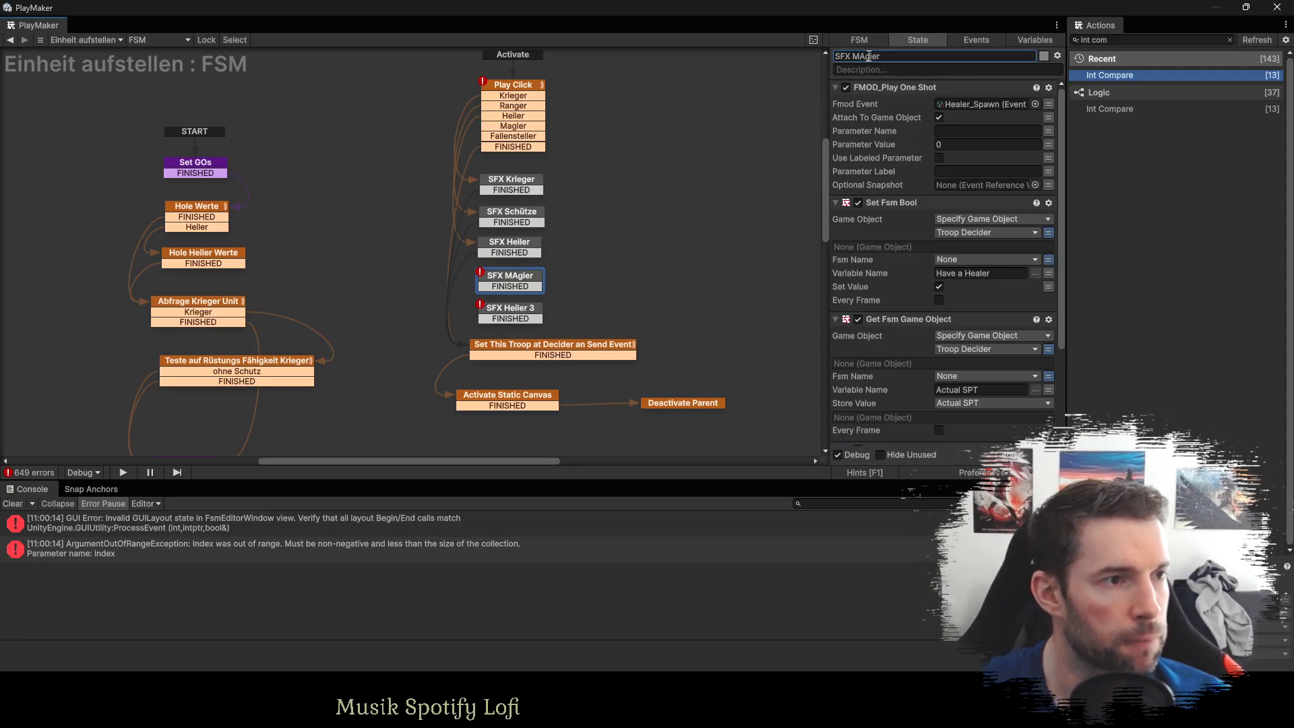
key("BackSpace")
type("a")
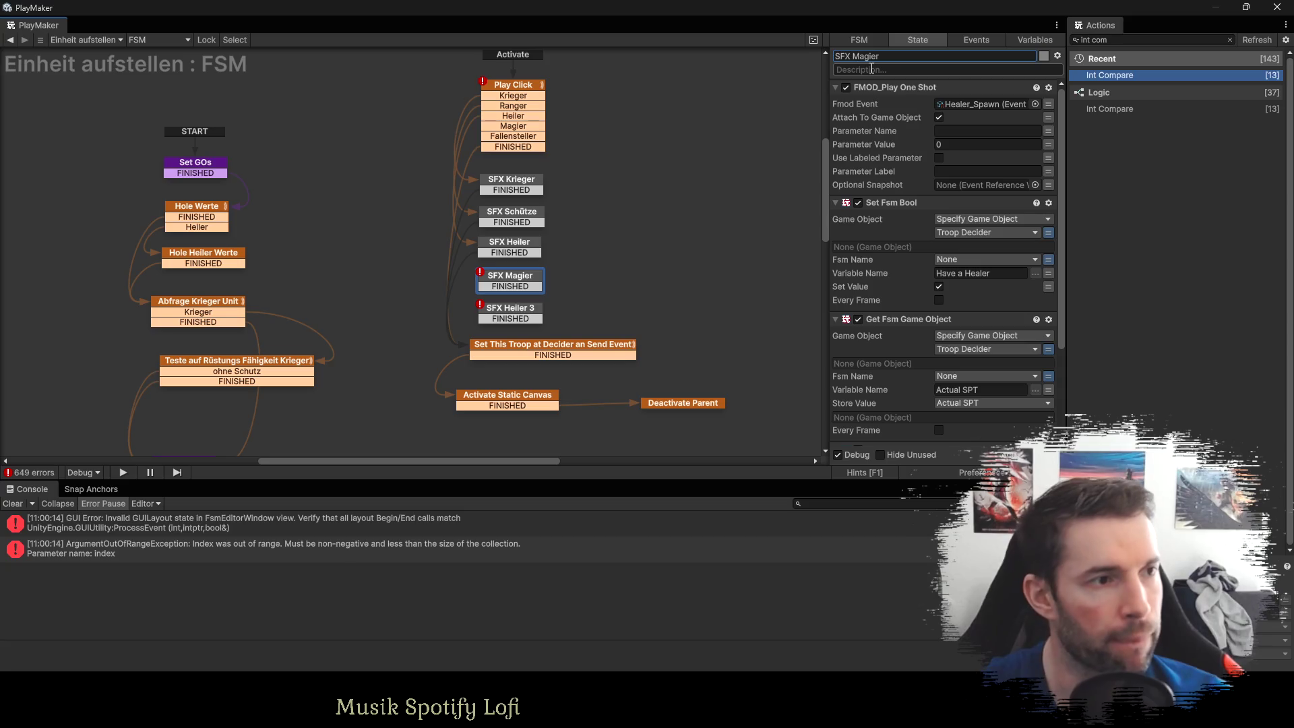
Rename the second copy, SFX Heiler 3, to SFX Fallensteller.
left_click(512, 311)
left_click(854, 56)
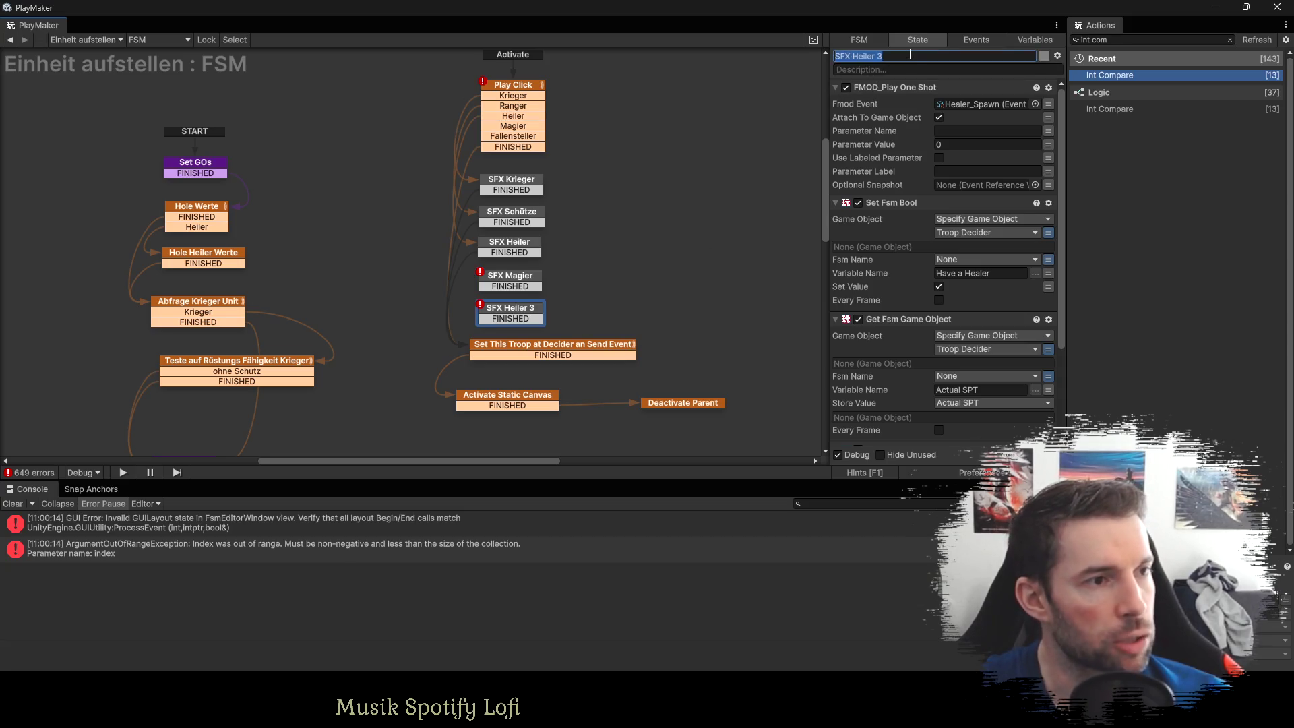
key("shift+End")
key("BackSpace")
type("Fallensteller")
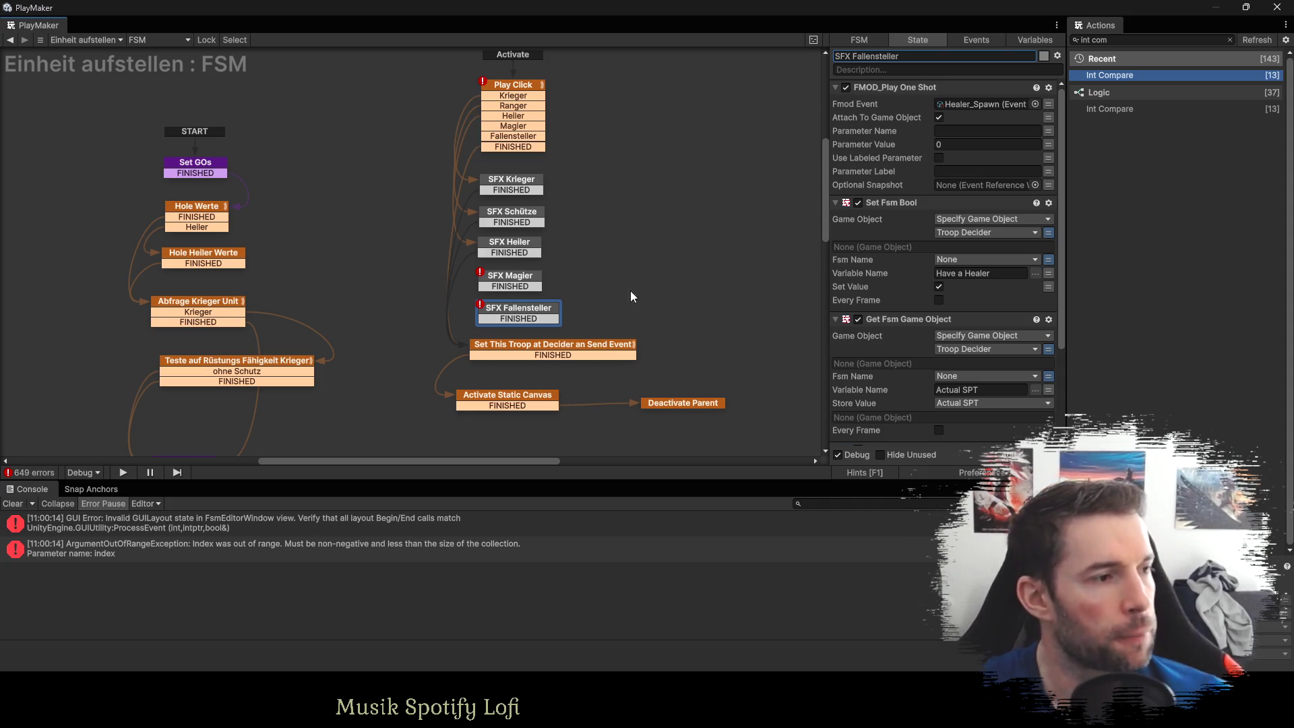
left_click(510, 280)
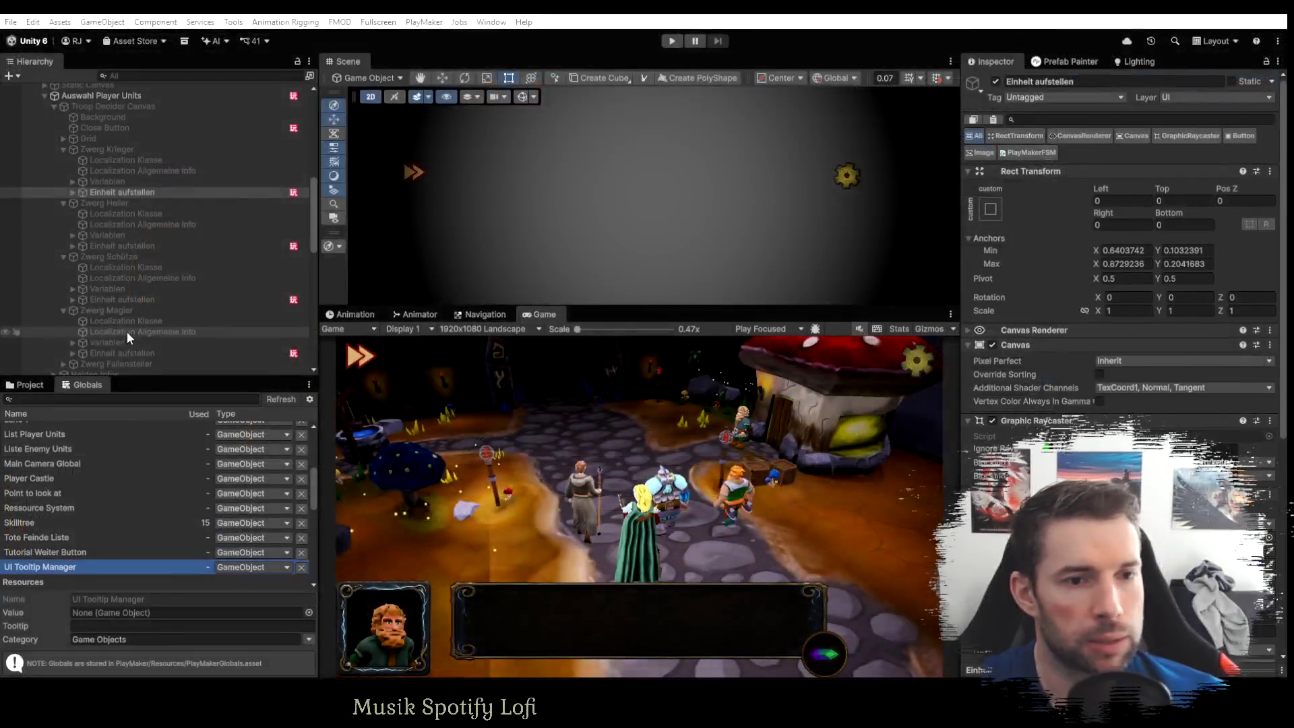
Browse the units' Einheit aufstellen objects and copy the topmost one's sound actions.
left_click(126, 352)
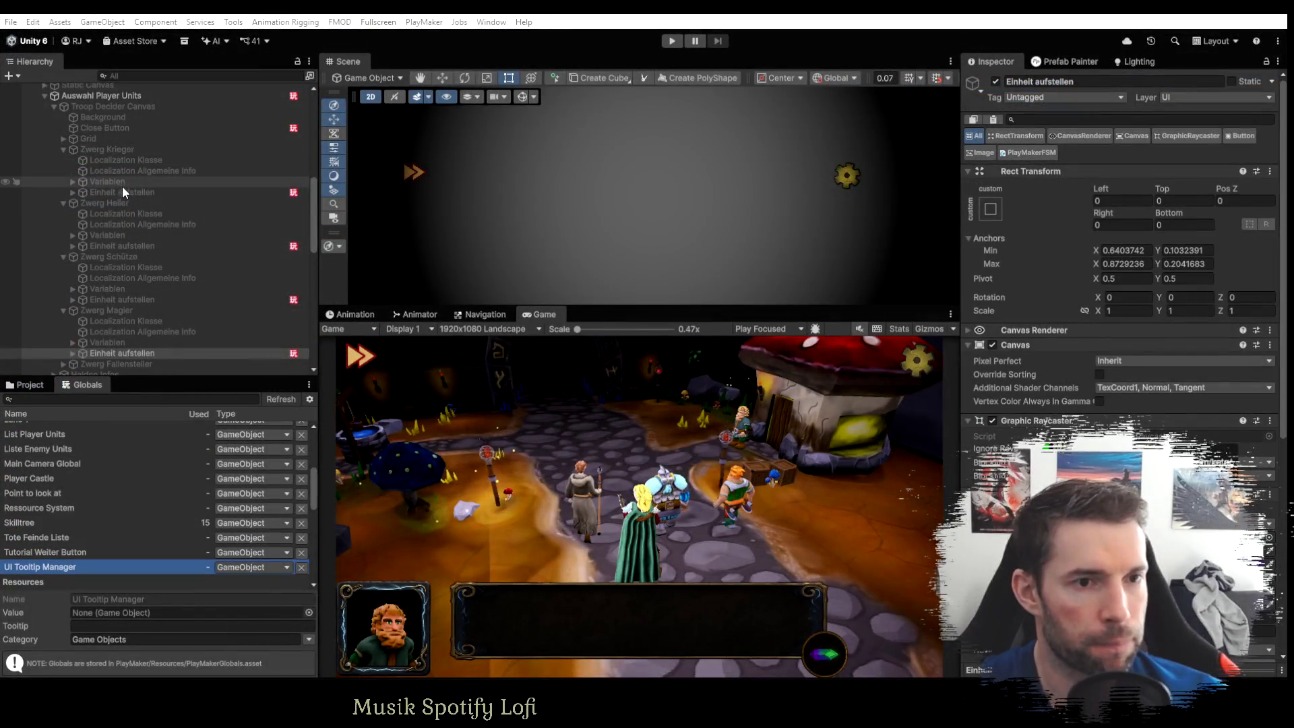
scroll(118, 321, "down", 3)
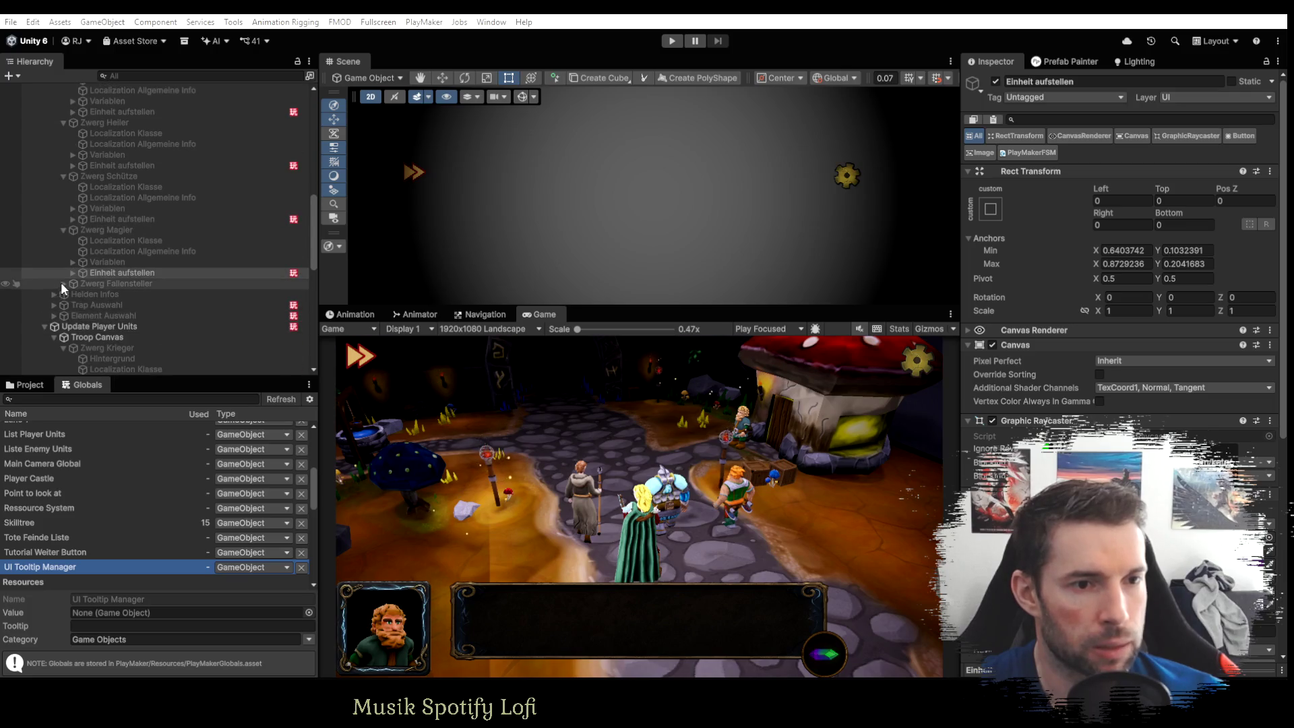
left_click(63, 283)
left_click(101, 326)
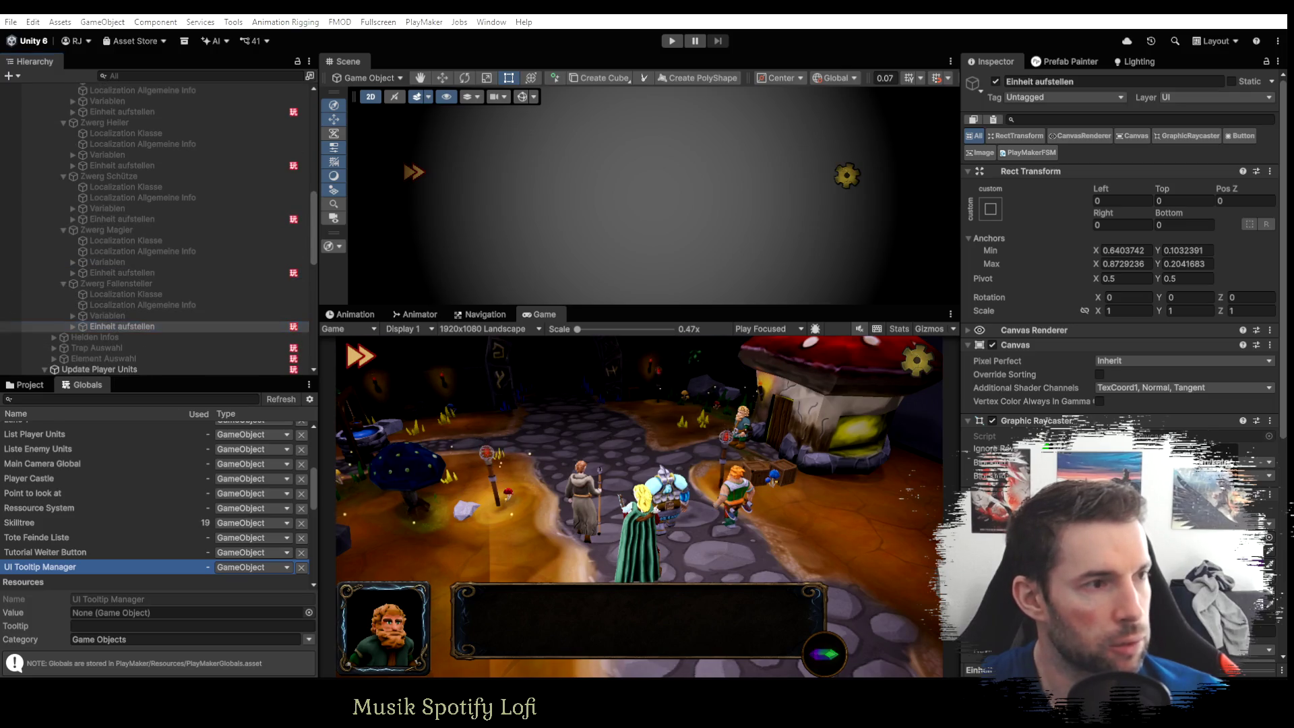
left_click(128, 111)
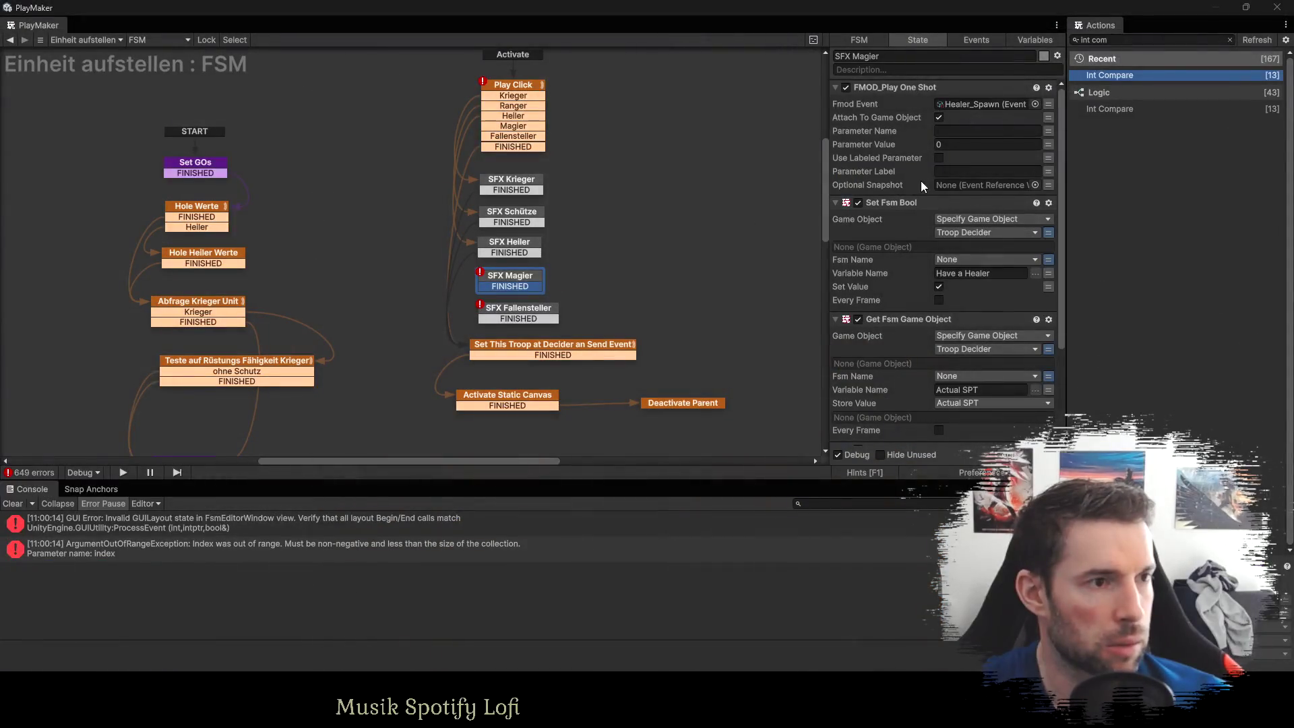
right_click(900, 87)
left_click(992, 210)
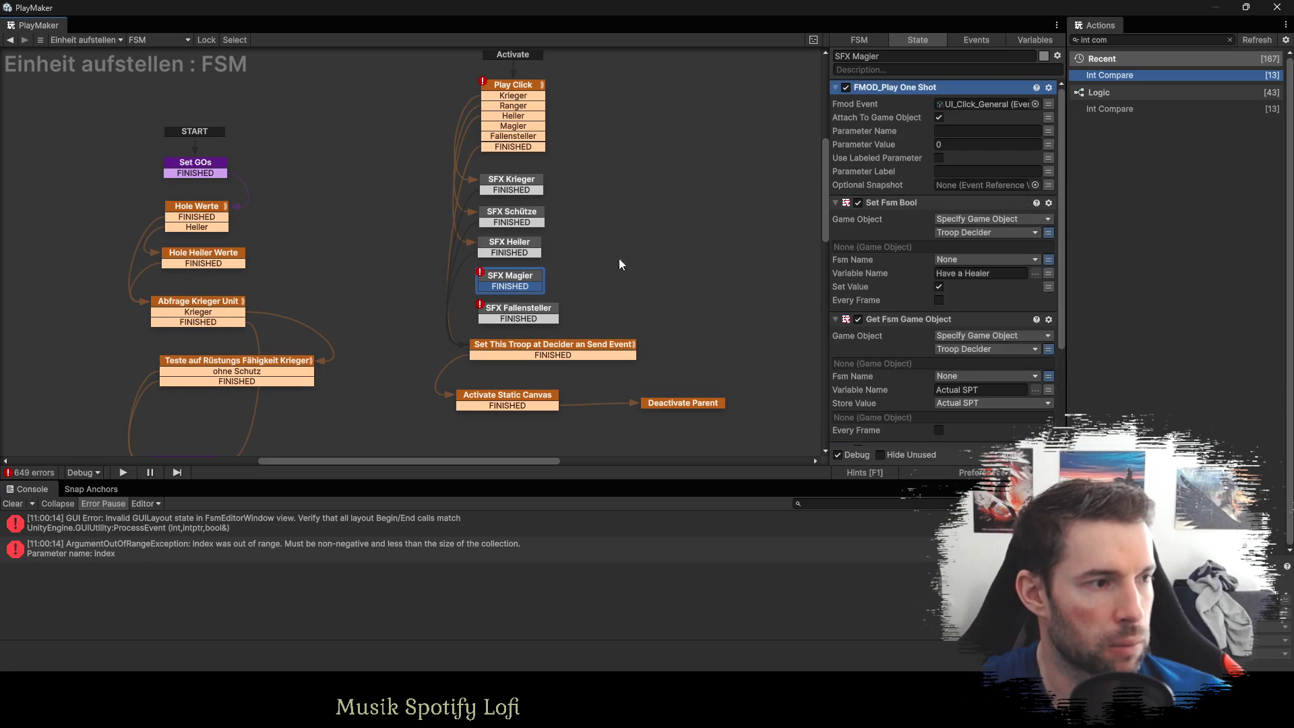
Replace SFX Fallensteller's actions with the copied ones and drag out SFX Magier's FINISHED transition.
left_click(501, 317)
right_click(883, 87)
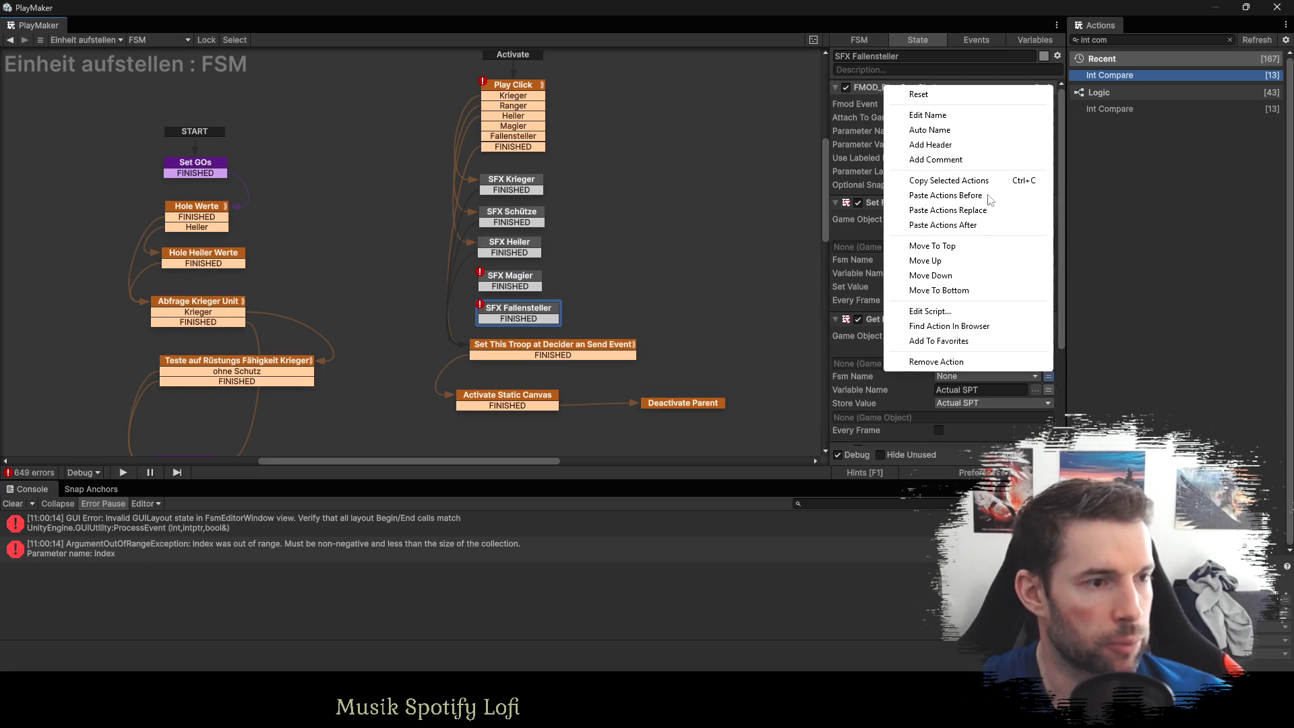
left_click(978, 215)
mouse_move(512, 287)
left_mouse_down()
mouse_move(449, 336)
mouse_move(506, 358)
mouse_move(552, 352)
left_mouse_up()
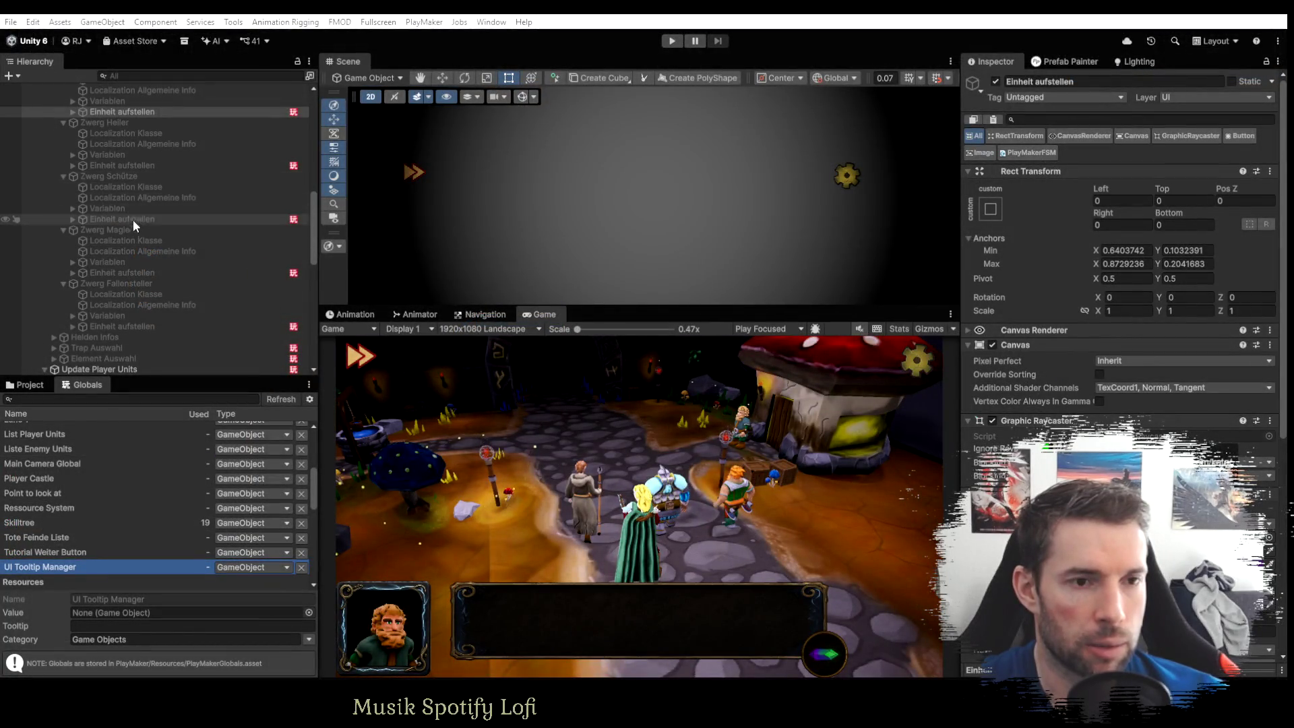
Review the Set Fsm Bool flag actions in the mage unit's SFX Magier state.
left_click(128, 272)
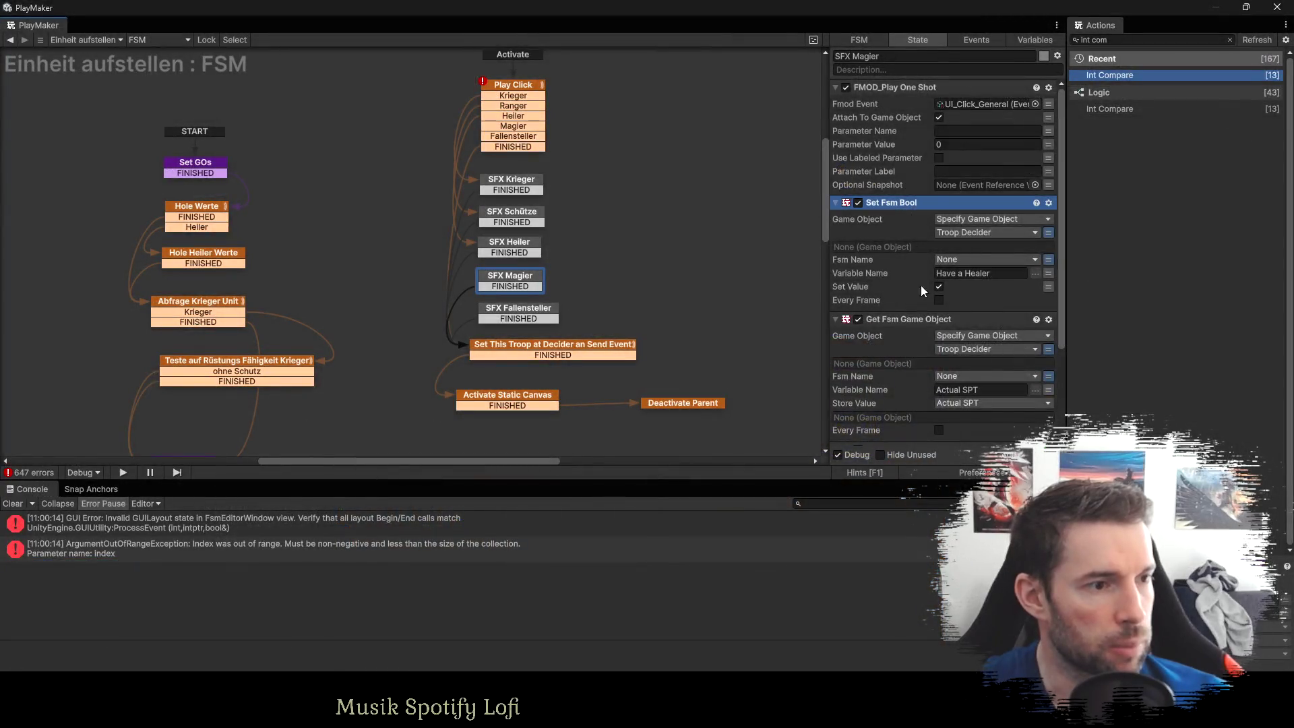
scroll(920, 285, "down", 3)
left_click(908, 321)
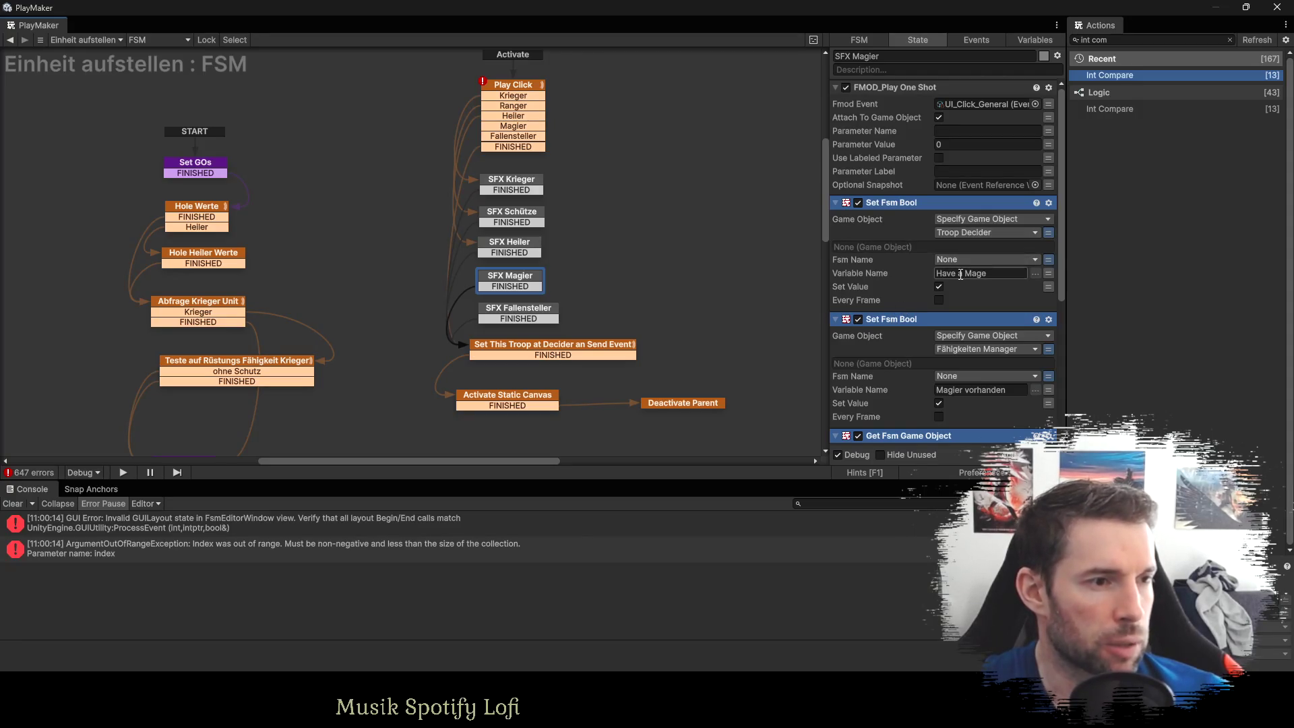
scroll(978, 291, "down", 3)
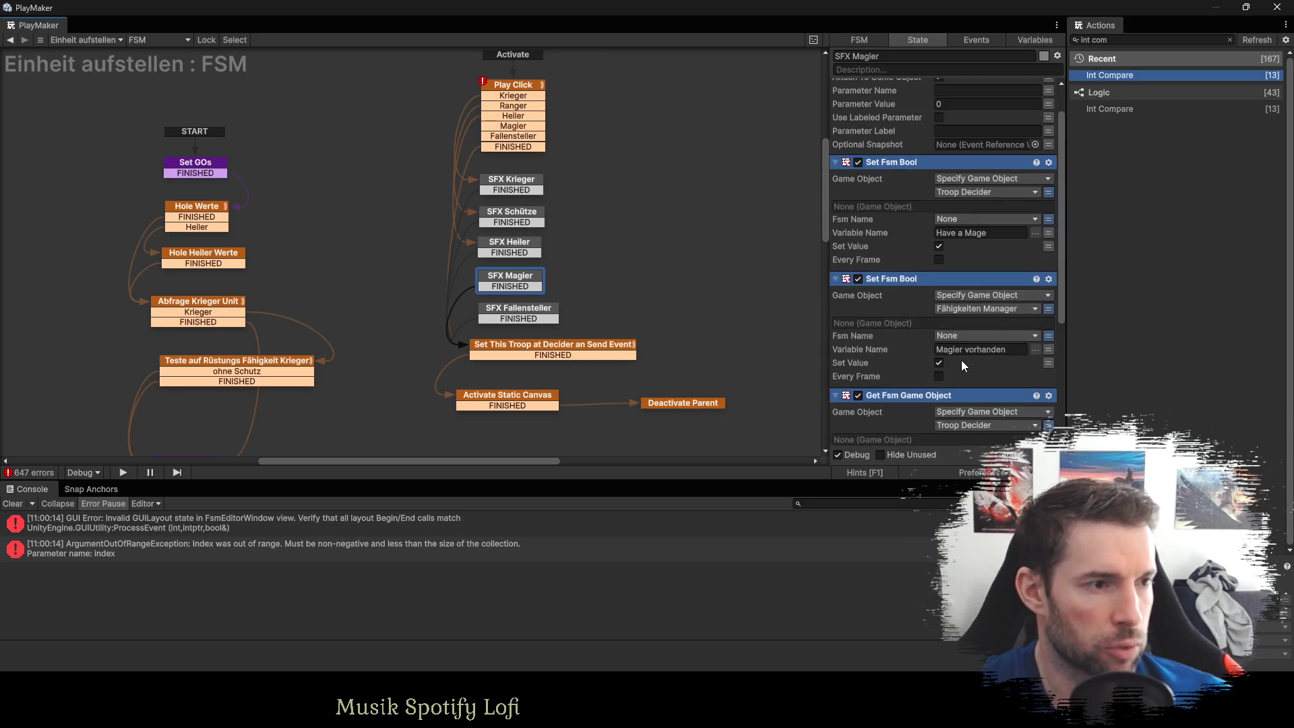
scroll(961, 360, "down", 6)
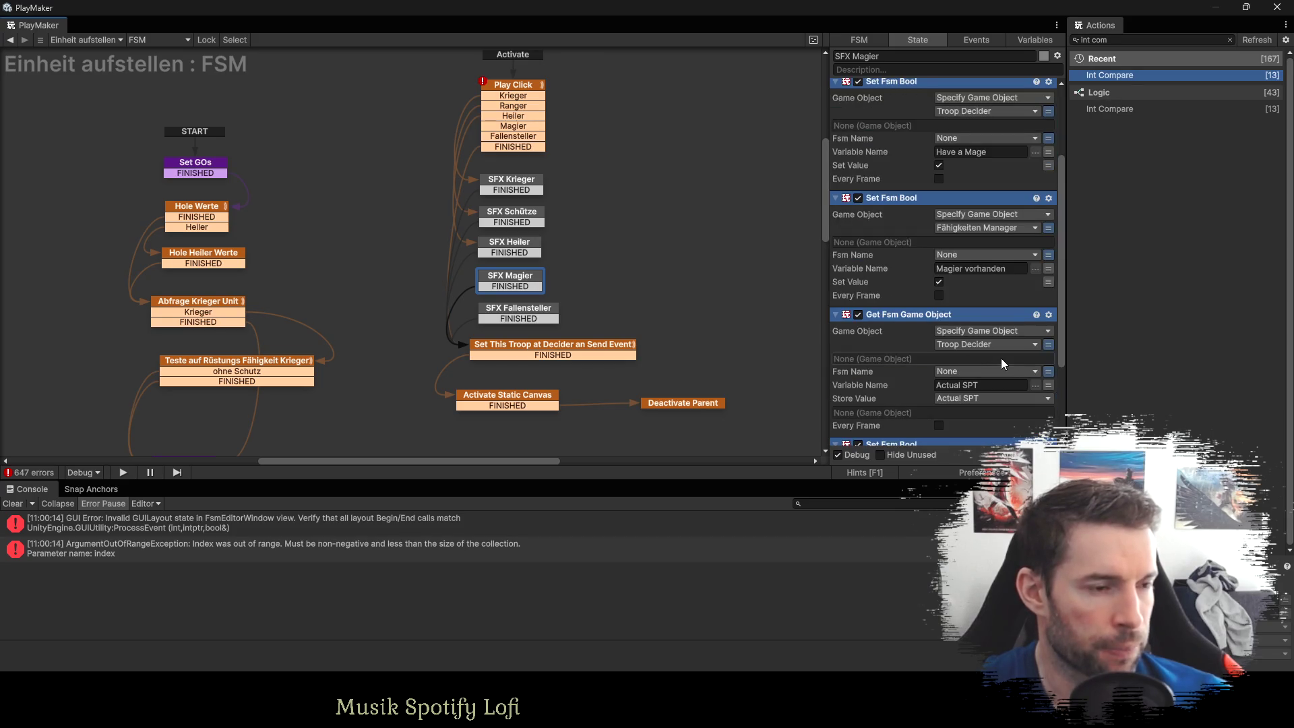
scroll(1001, 358, "down", 9)
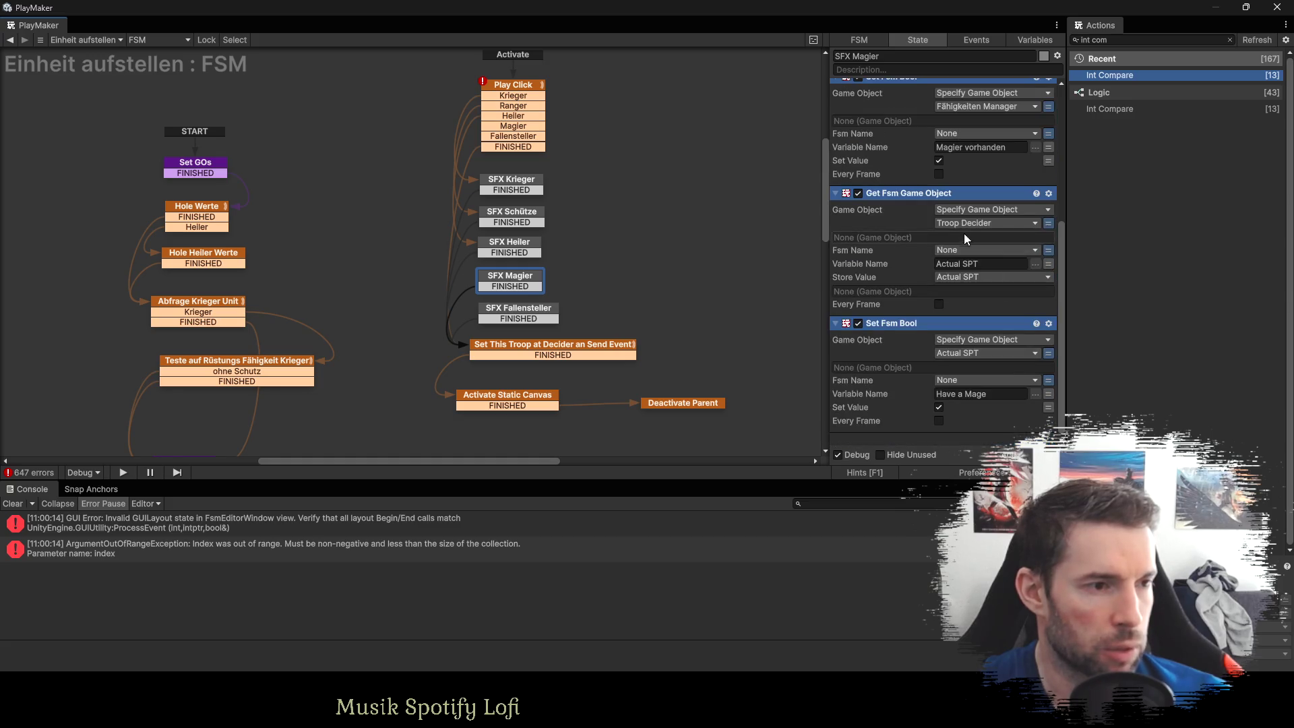
scroll(1011, 249, "down", 1)
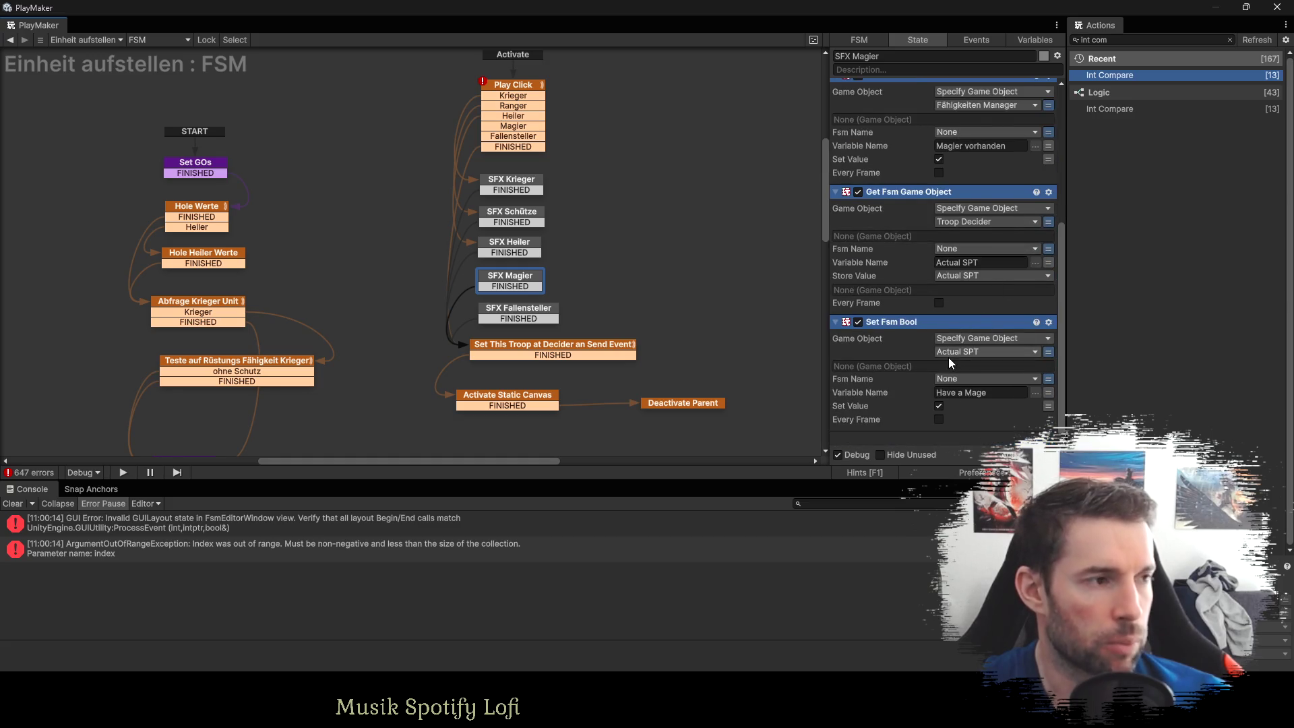
key("alt+Tab")
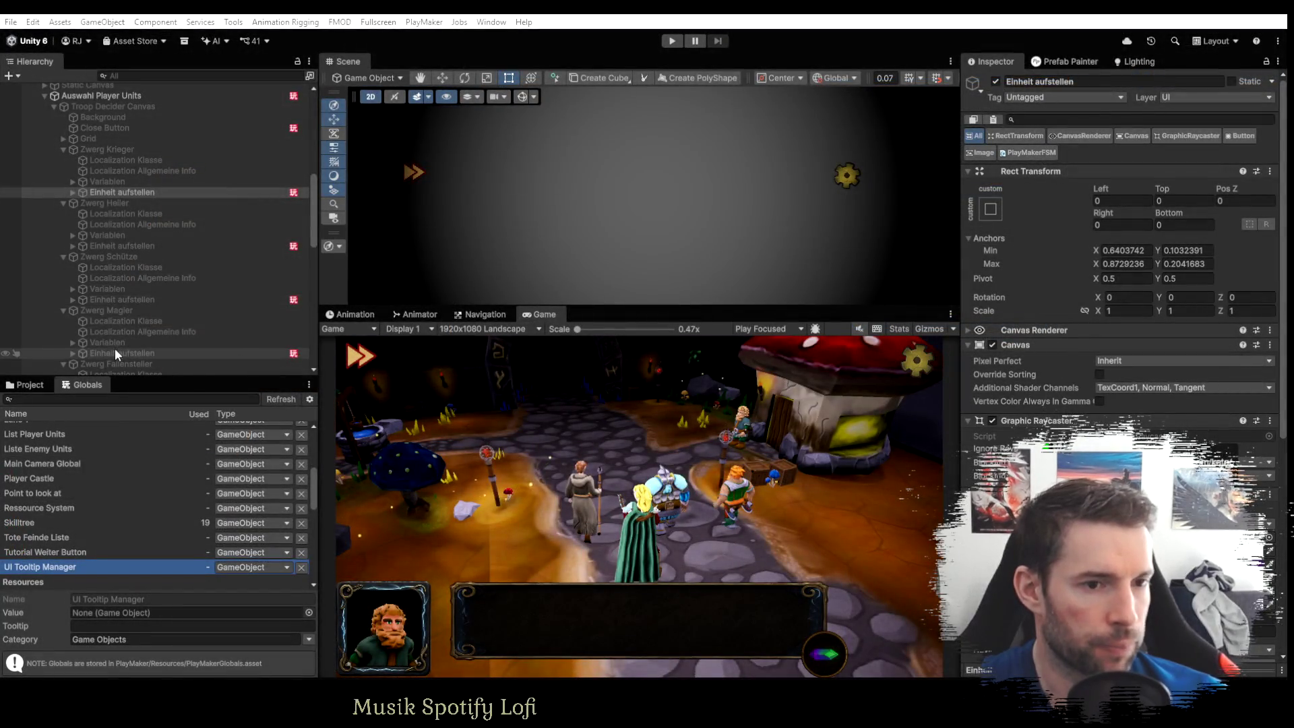
Show the Zwerg Krieger unit's Einheit aufstellen FSM in the full-size PlayMaker editor.
left_click(115, 353)
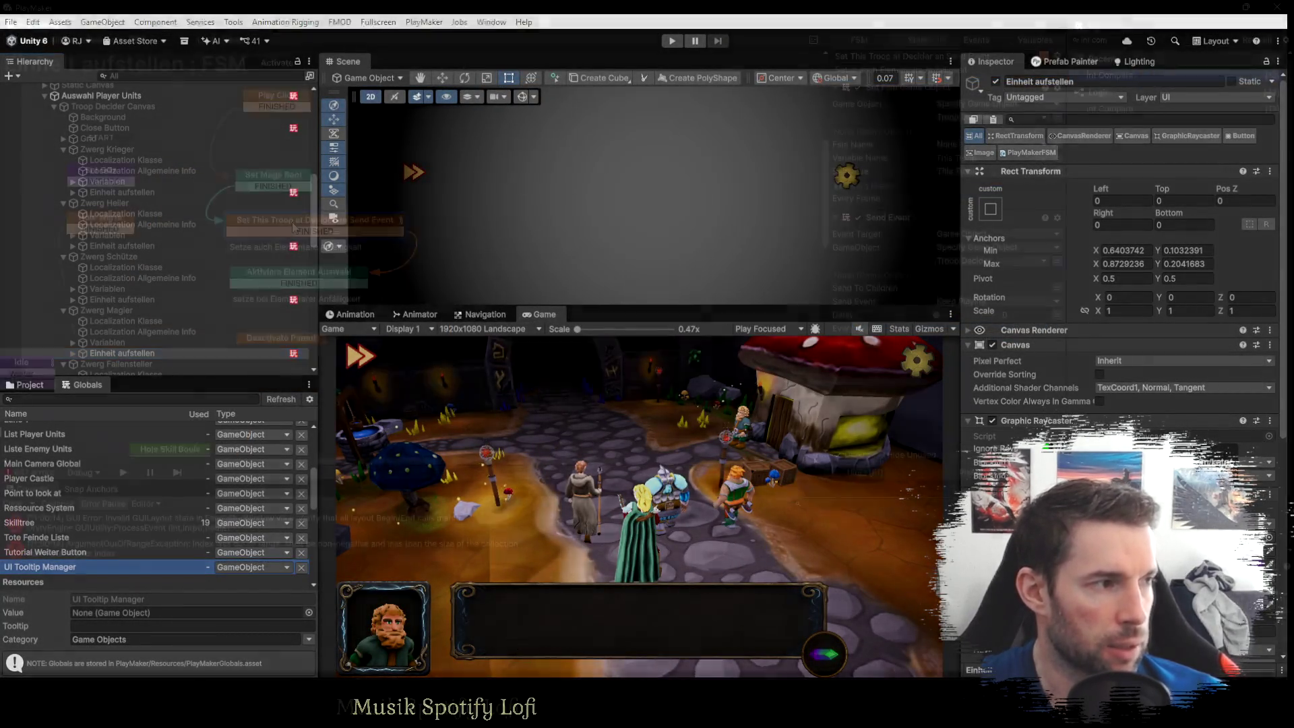
key("alt+Tab")
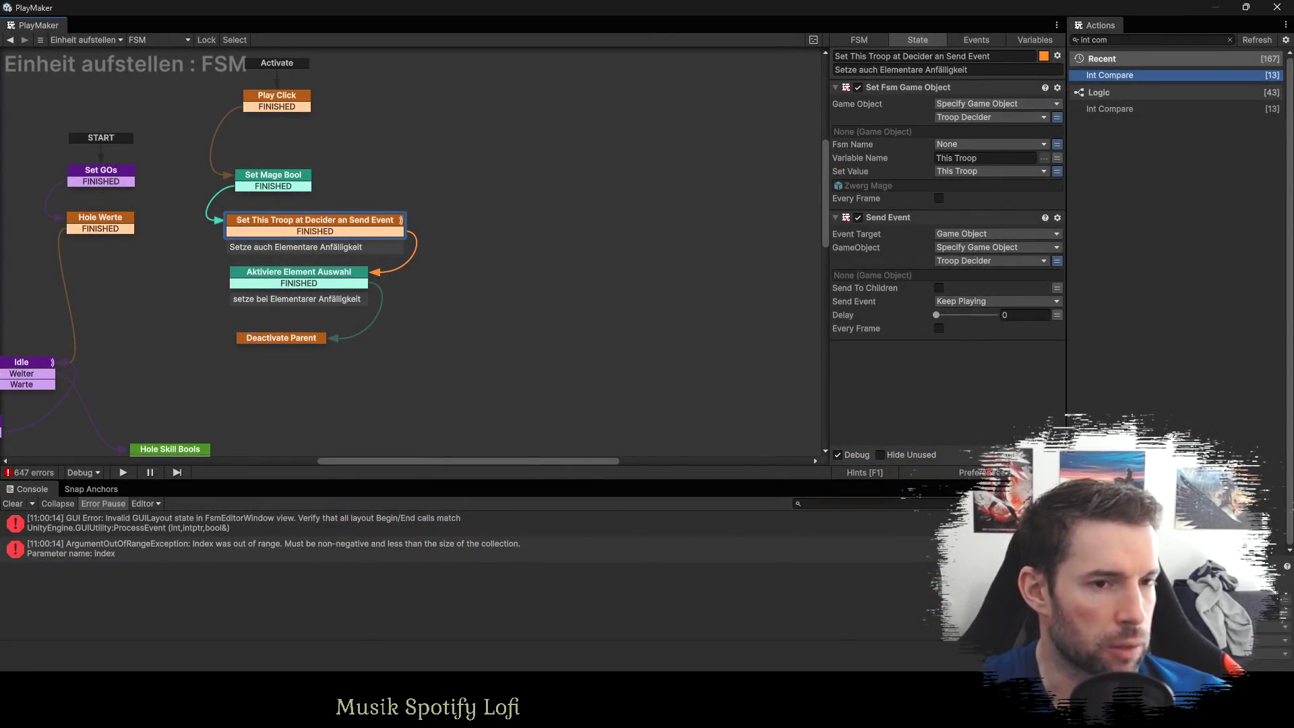
key("alt+Tab")
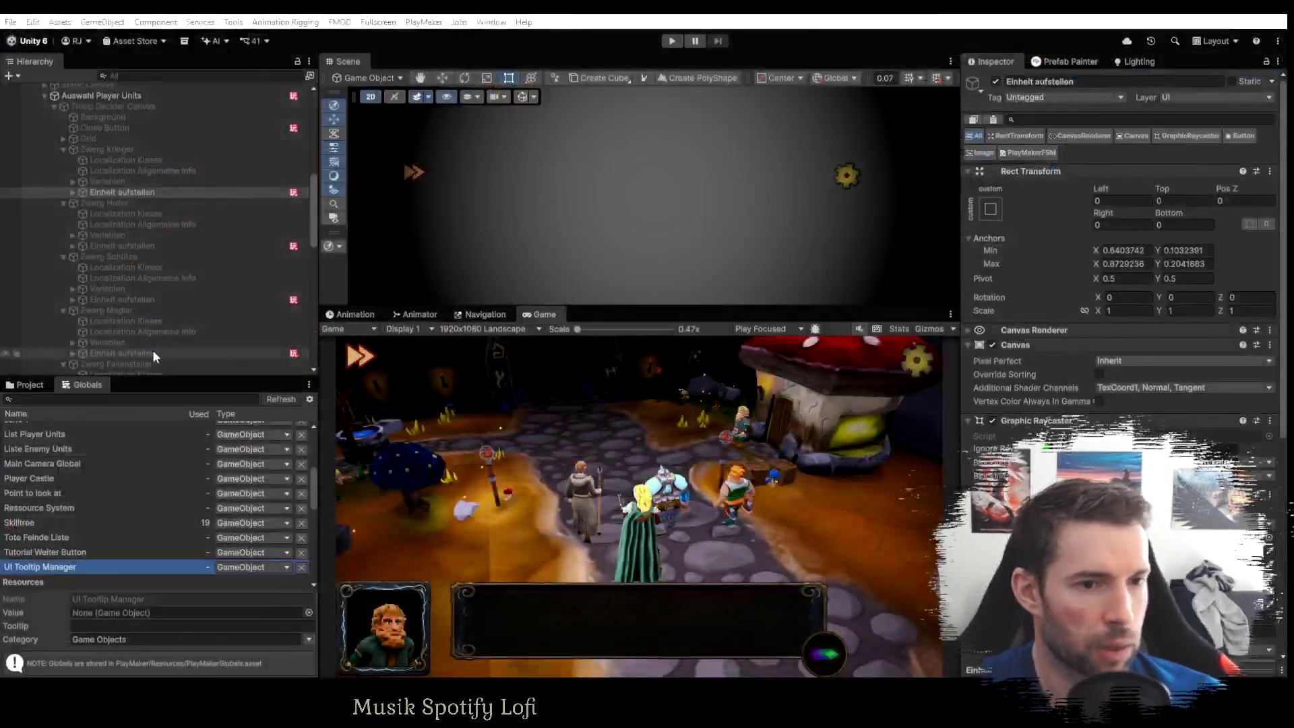
left_click(151, 352)
key("alt+Tab")
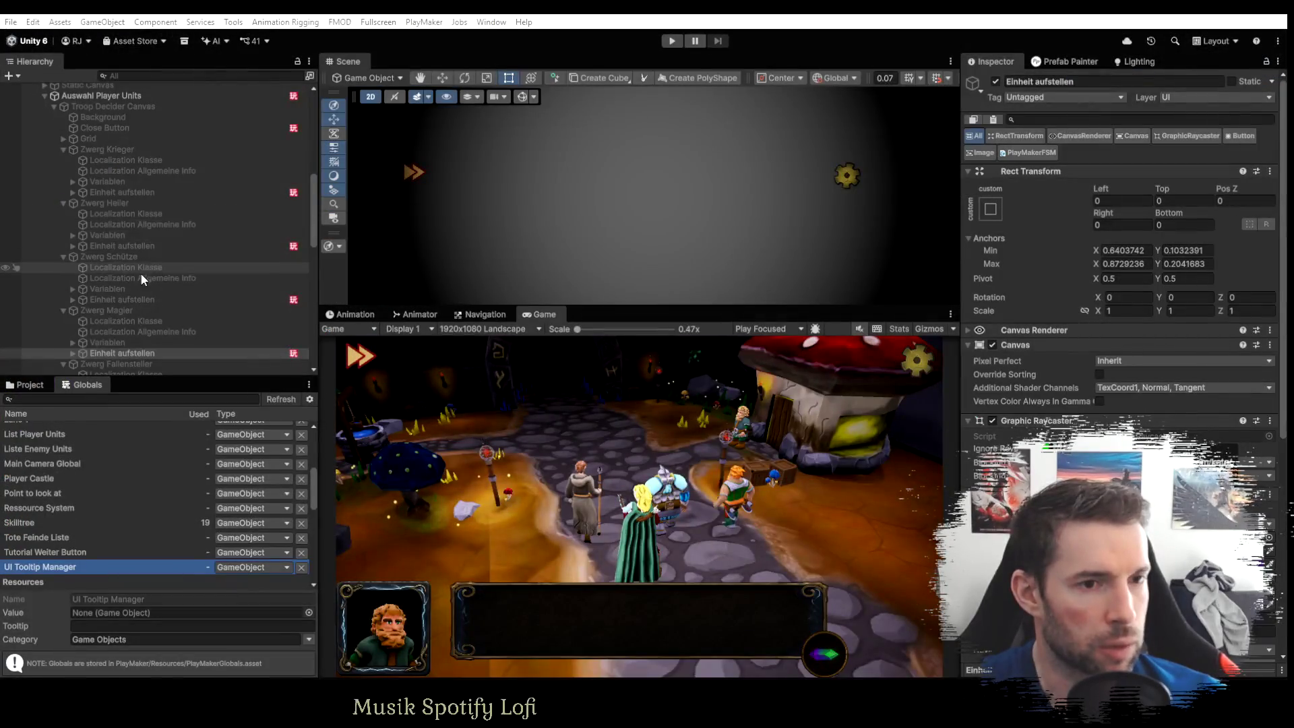
left_click(124, 192)
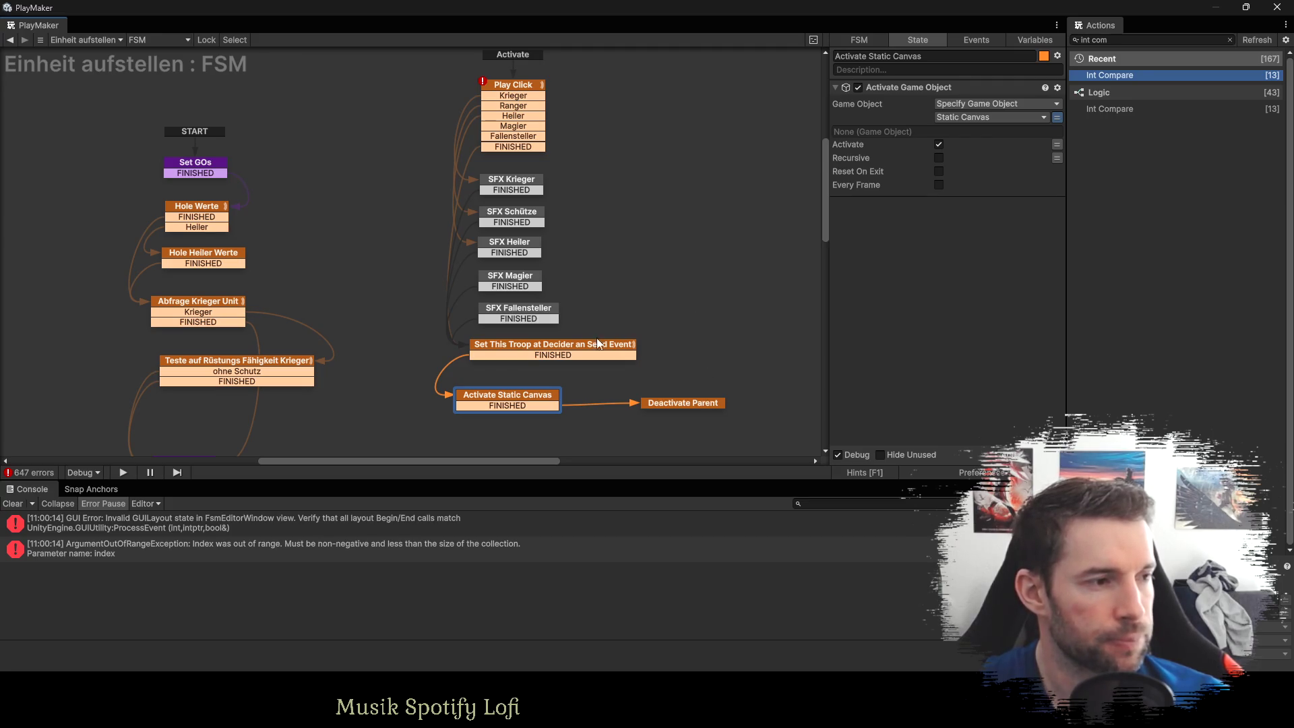
left_click_drag(698, 345, 629, 256)
Move Activate Static Canvas and Deactivate Parent lower and send Set This Troop's FINISHED to new state Neu 1.
left_click(435, 192)
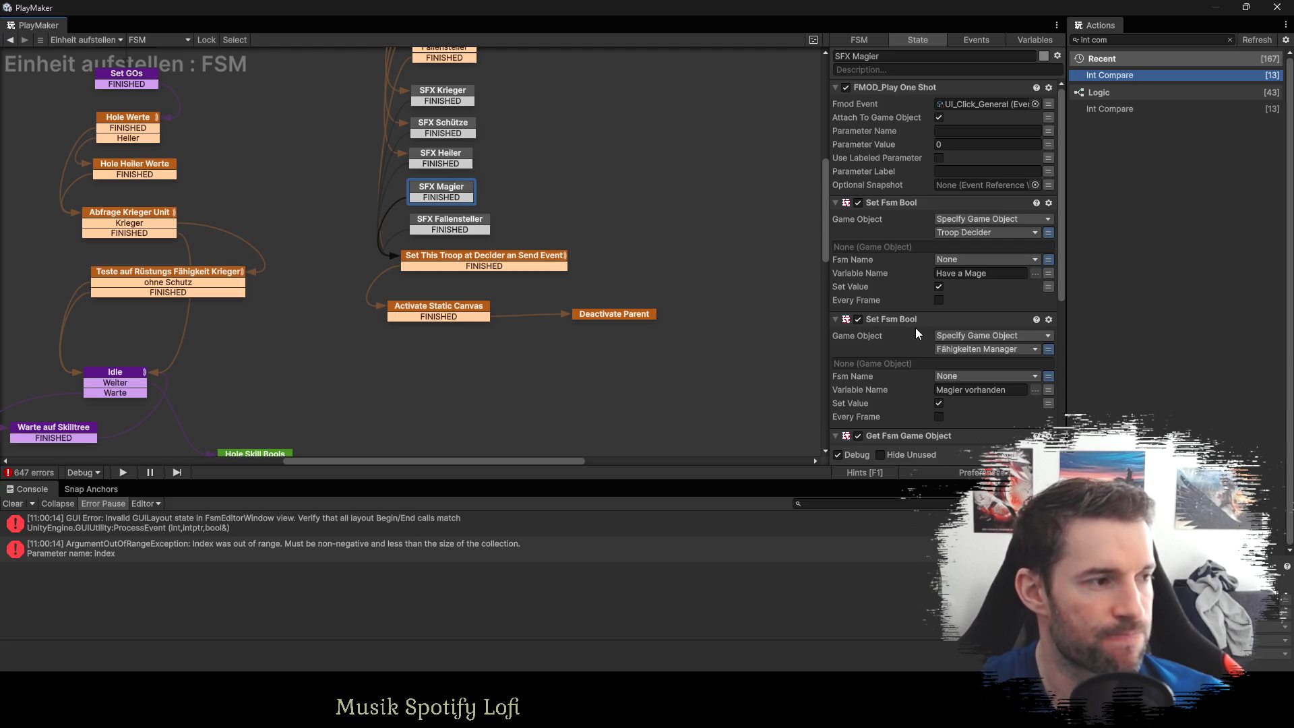
left_click(422, 306)
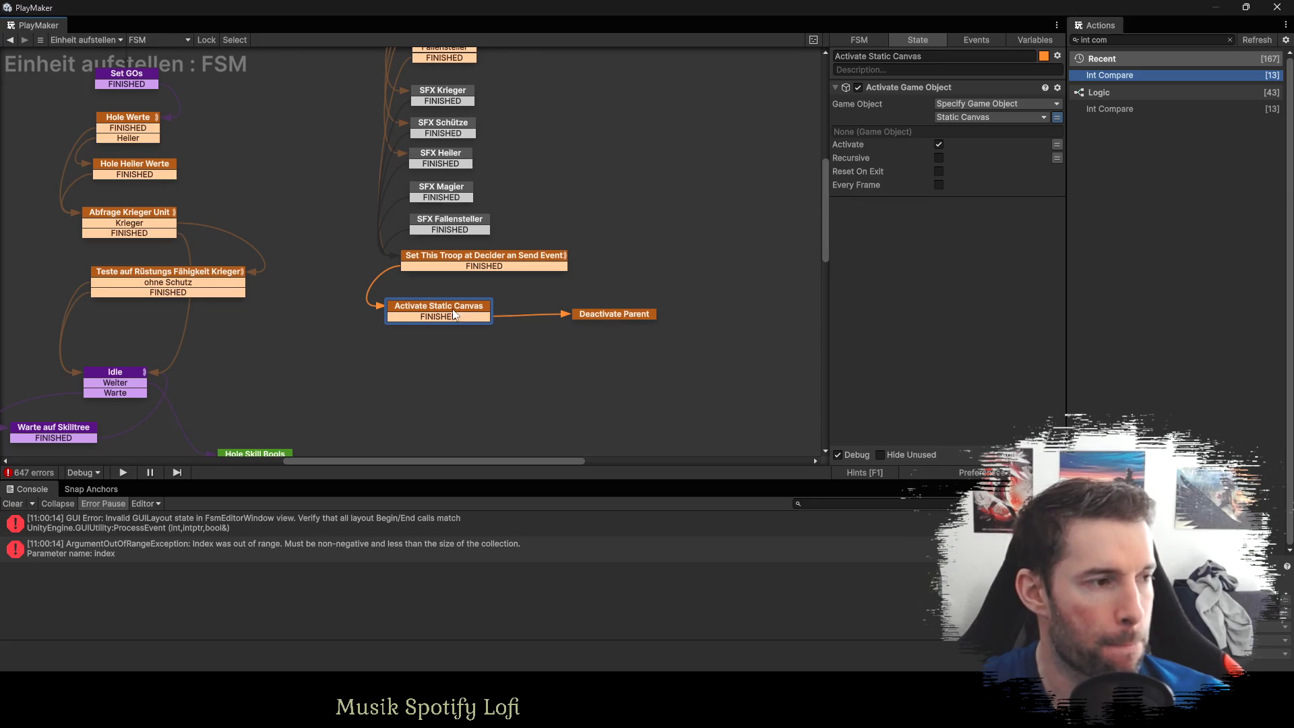
left_click_drag(457, 309, 456, 353)
mouse_move(598, 317)
left_mouse_down()
mouse_move(588, 342)
mouse_move(560, 355)
left_mouse_up()
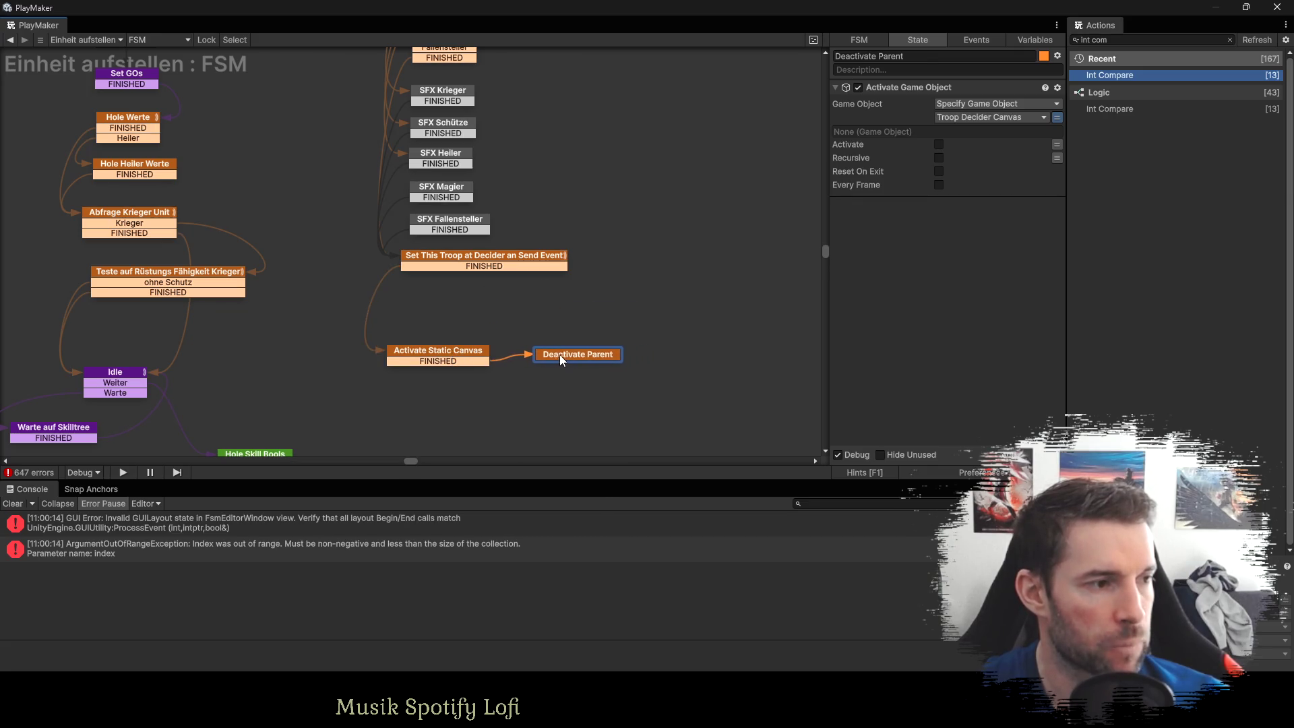
left_click_drag(453, 353, 461, 356)
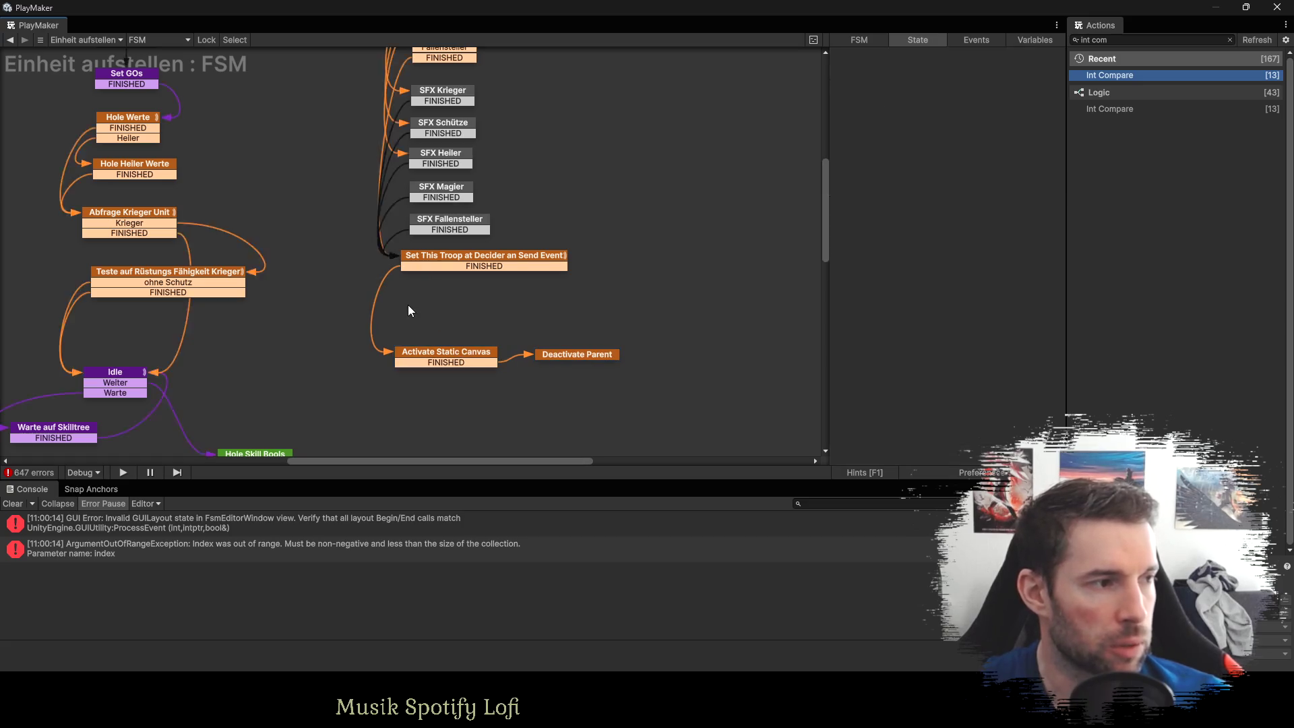
mouse_move(423, 265)
left_mouse_down()
mouse_move(418, 313)
mouse_move(403, 305)
left_mouse_up()
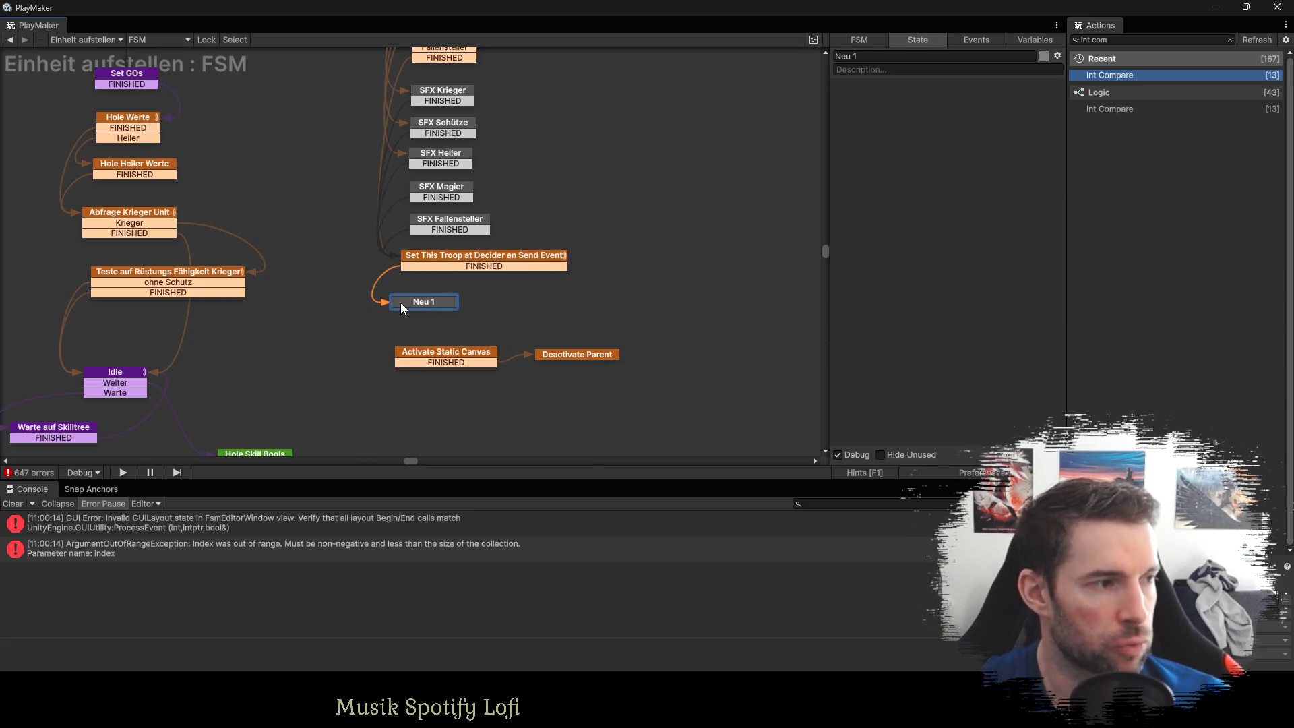
left_click_drag(426, 356, 426, 385)
Copy the Magier and Fallensteller Troop ID checks from Play Click into Neu 1.
left_click_drag(551, 355, 551, 381)
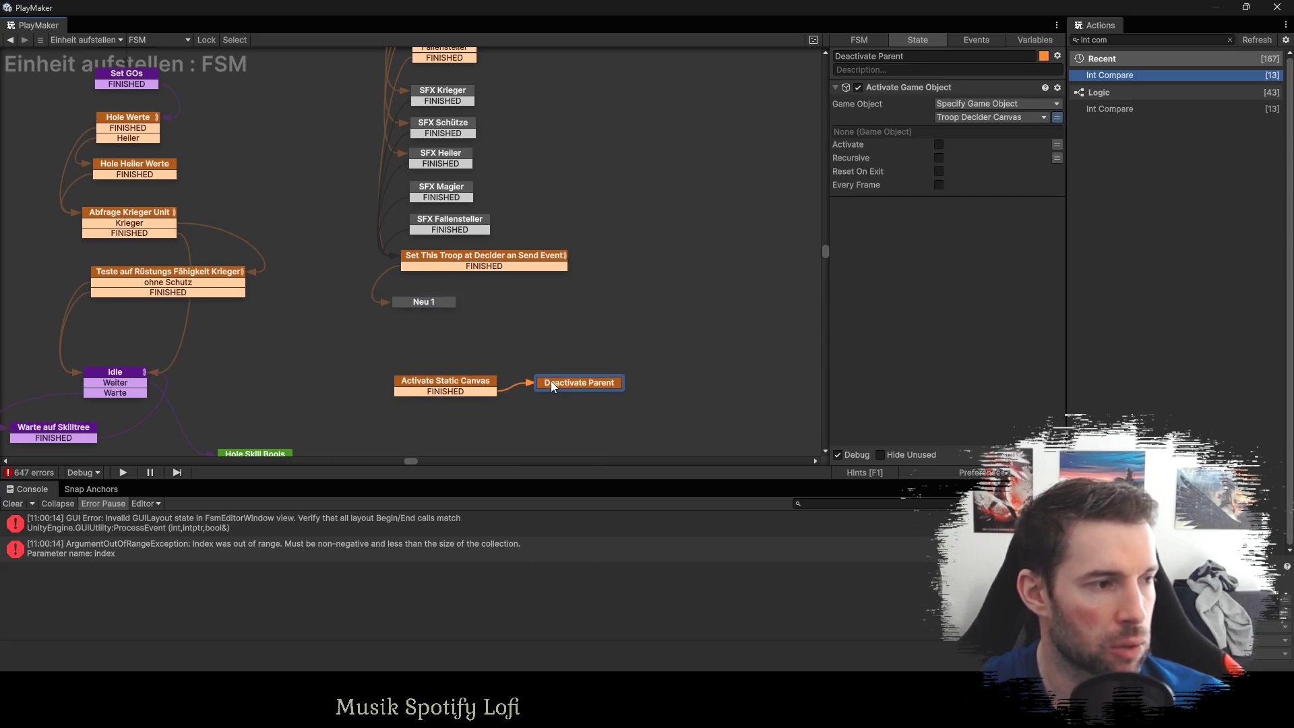
scroll(498, 307, "up", 1)
scroll(490, 153, "up", 1)
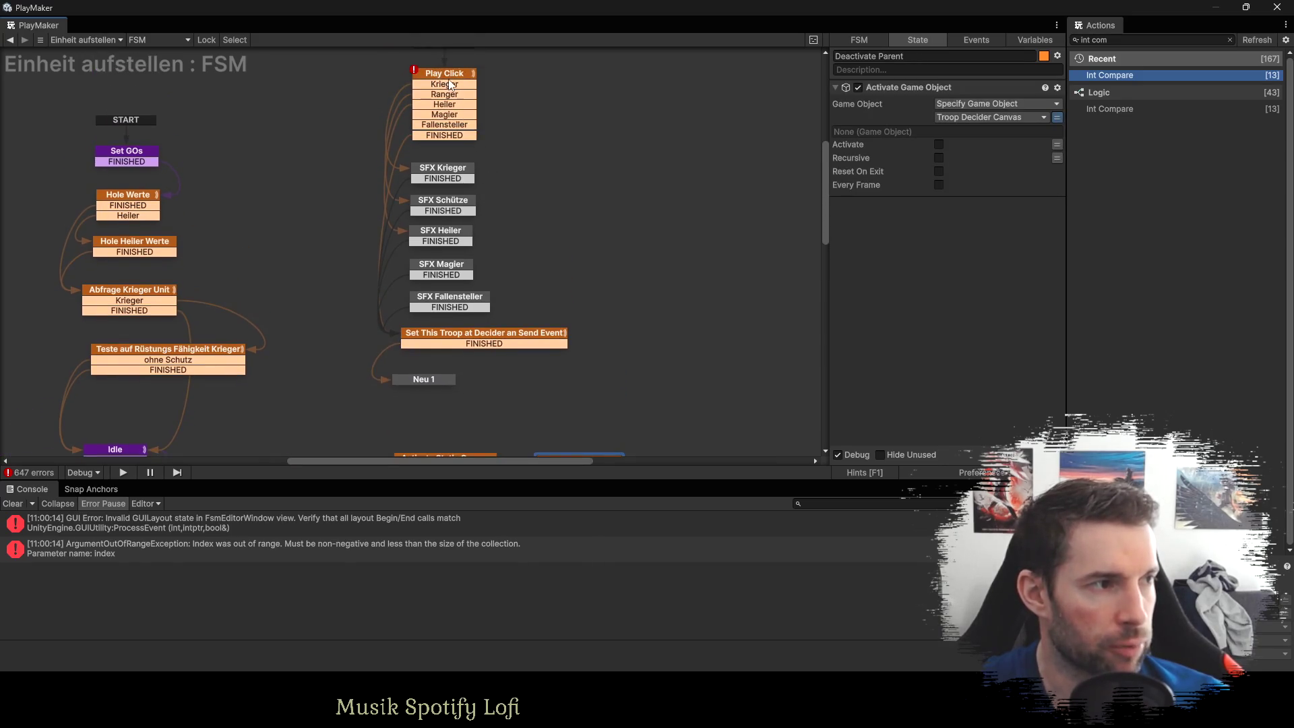
left_click(442, 71)
left_click(442, 74)
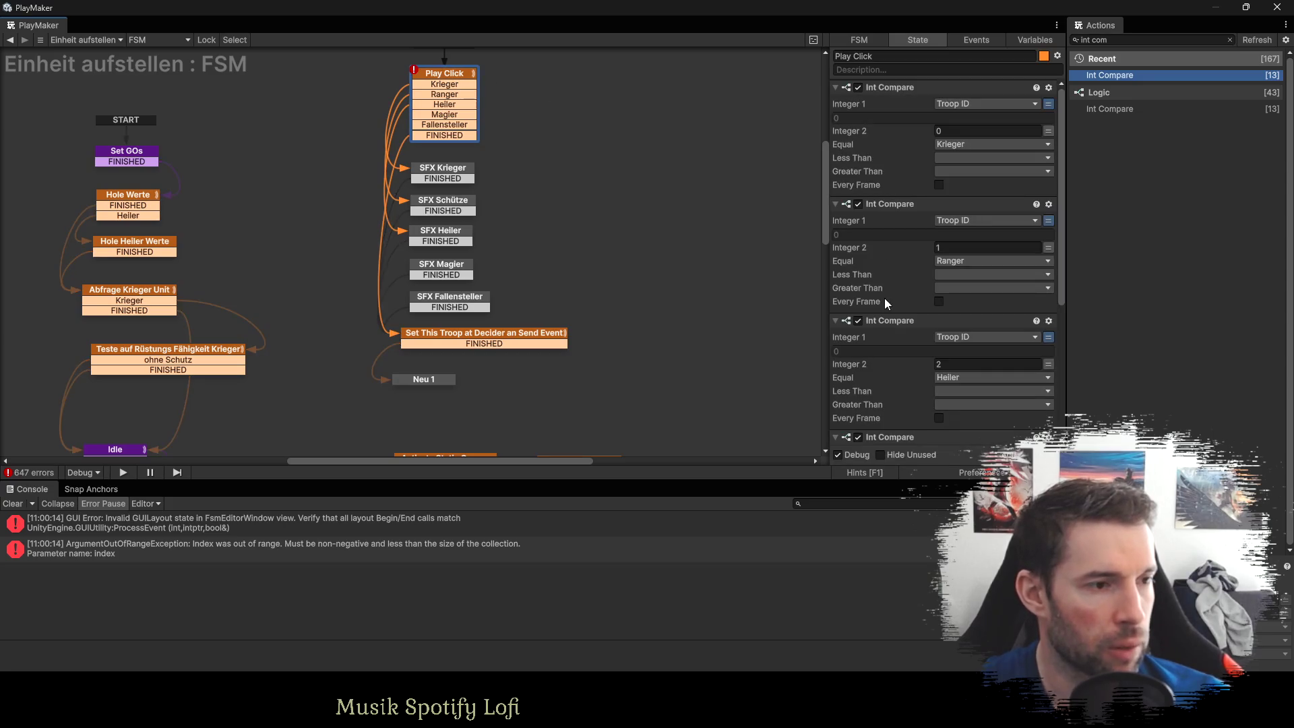
scroll(899, 297, "down", 5)
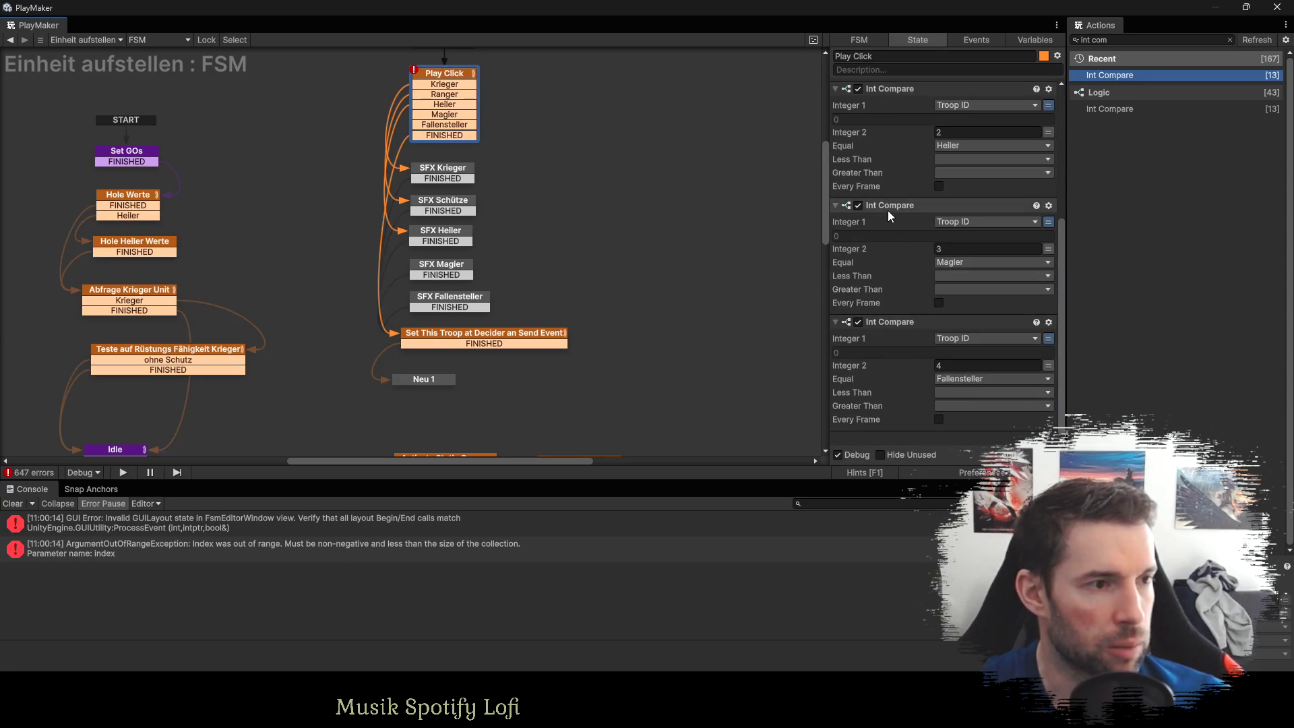
left_click(887, 205)
left_click(889, 321, "ctrl")
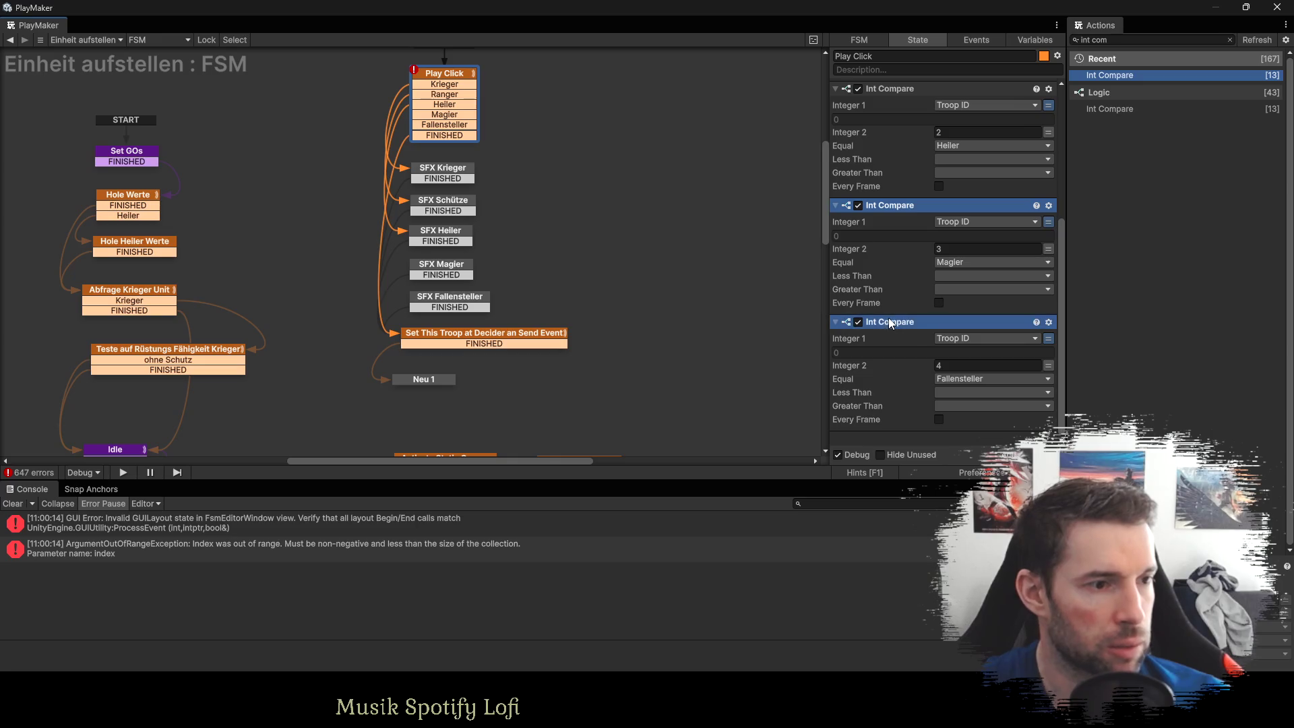
left_click(408, 381)
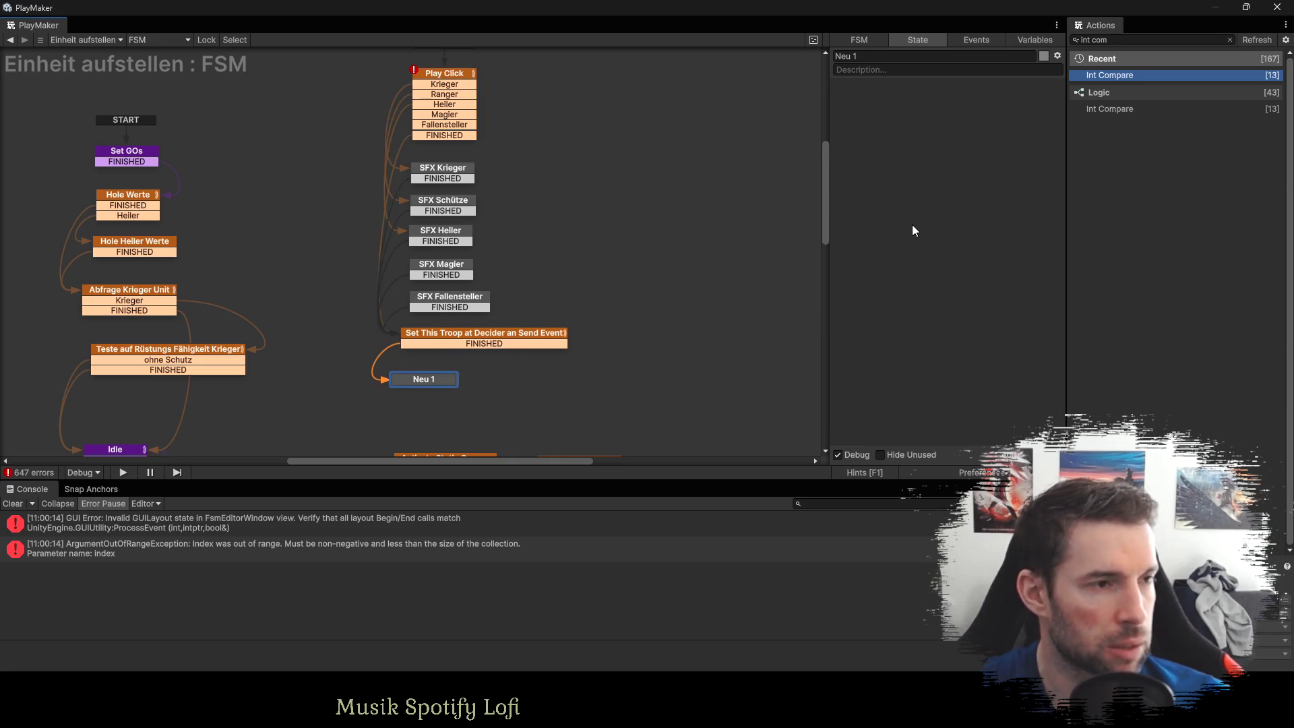
key("ctrl+v")
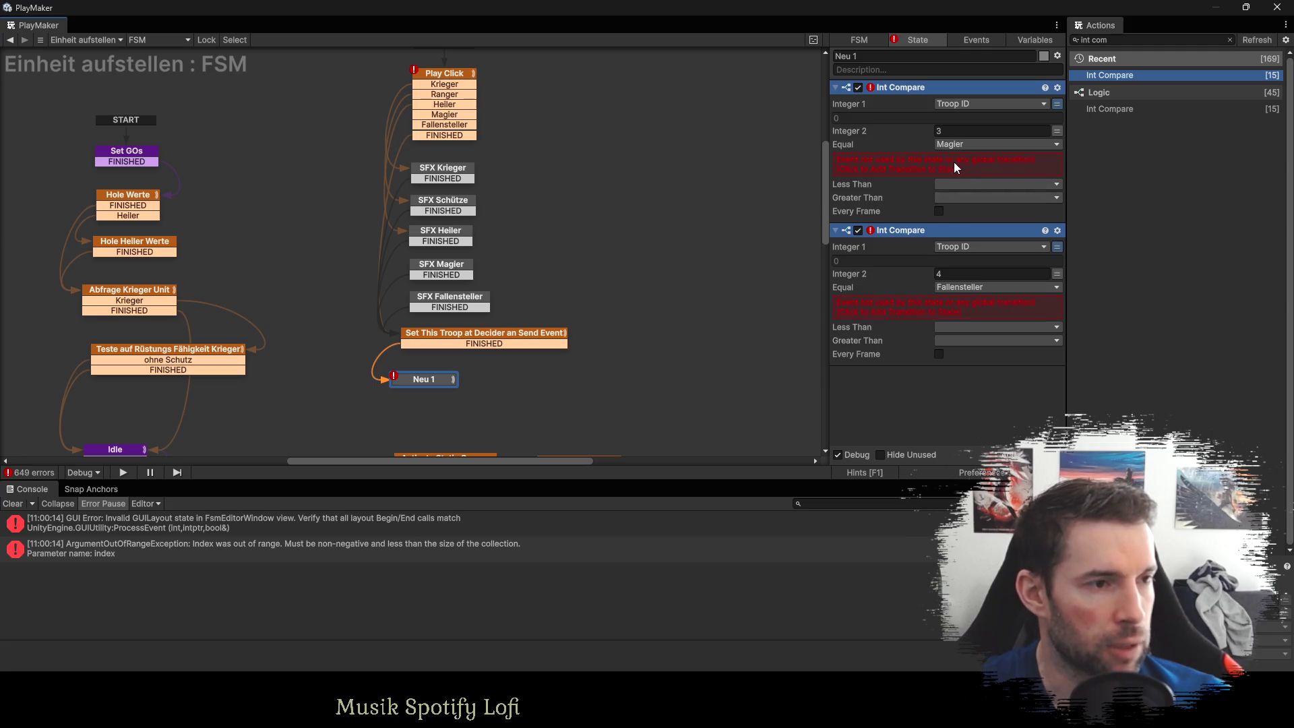
Route Magier to new state Neu 2 and Fallensteller to Neu 3, with all three finishing into Deactivate Parent.
left_click(952, 163)
left_click(929, 279)
scroll(618, 216, "down", 5)
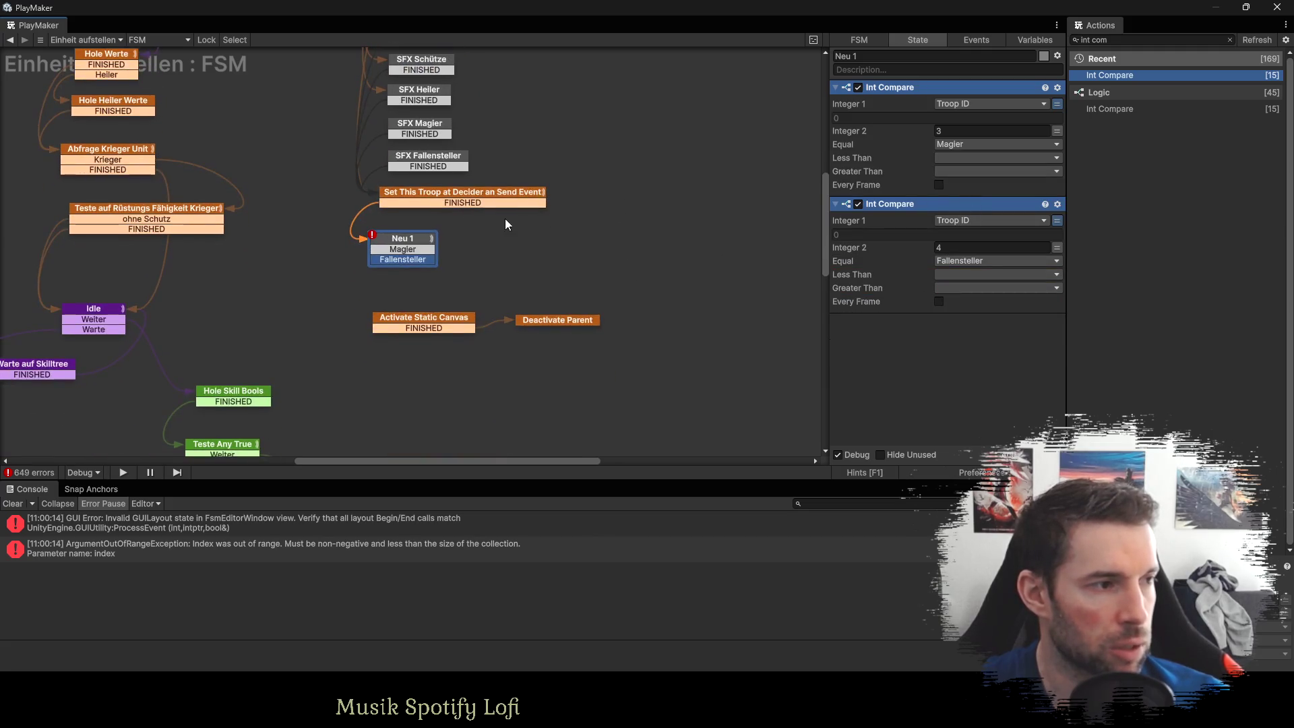
left_click(549, 246, "ctrl")
left_click(561, 283, "ctrl")
left_click_drag(402, 248, 548, 248)
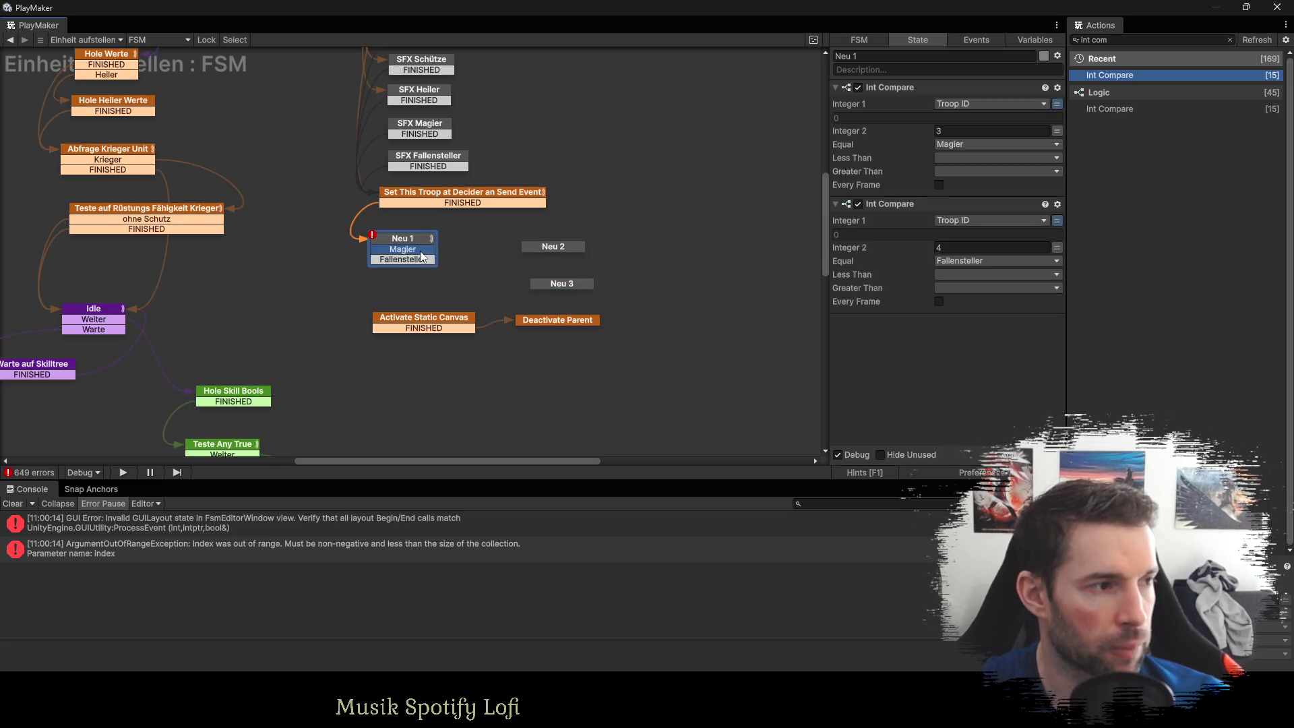
mouse_move(409, 260)
left_mouse_down()
mouse_move(634, 292)
mouse_move(592, 322)
mouse_move(560, 322)
left_mouse_up()
left_click(557, 246)
left_click(562, 283)
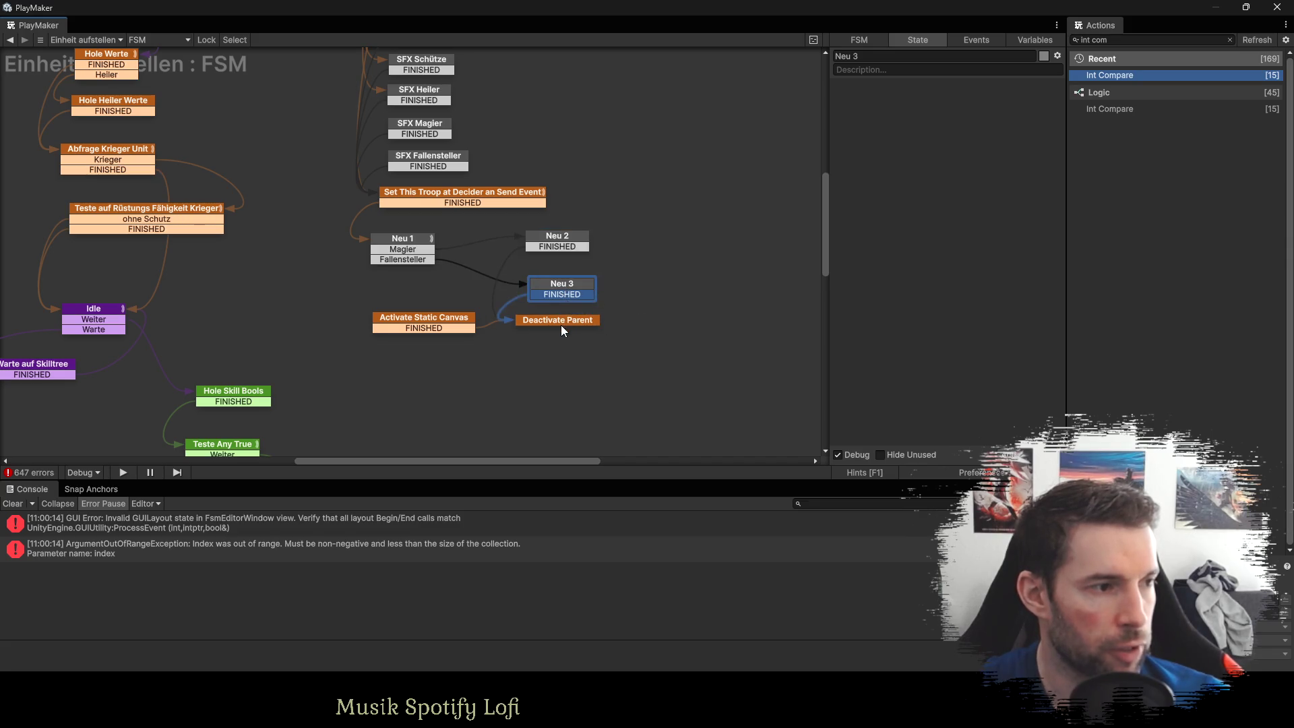
left_click(397, 243)
left_click_drag(402, 270, 526, 320)
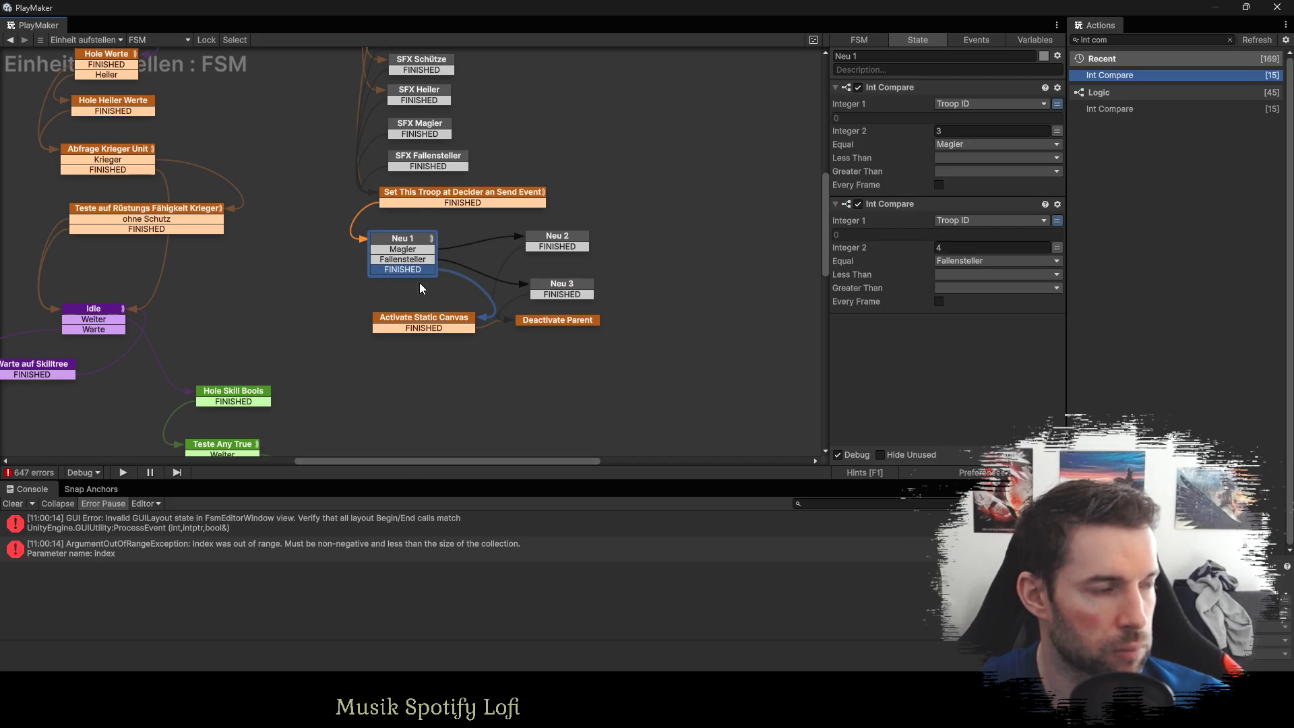
left_click(881, 55)
Rename Neu 1 to 'Magier oder Fallensteller?'.
type("Er")
key("BackSpace")
key("BackSpace")
type("Magier")
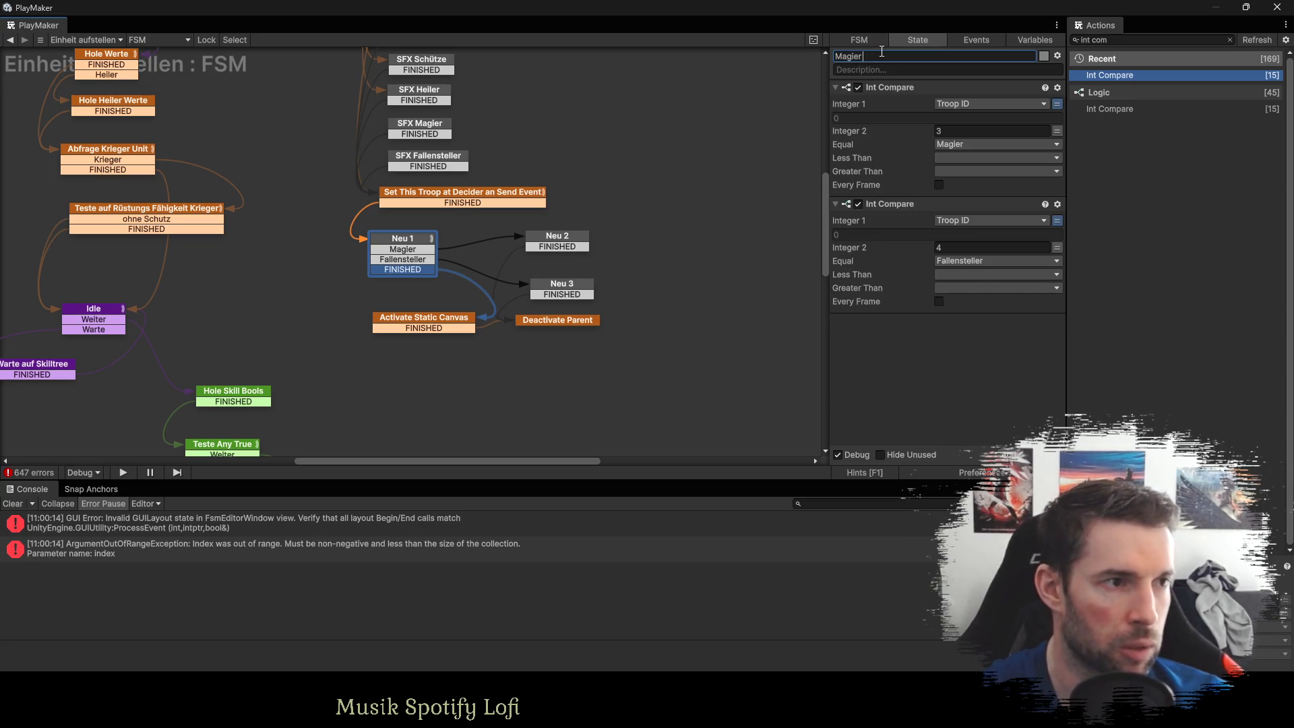
type(" oder Fallensteller?")
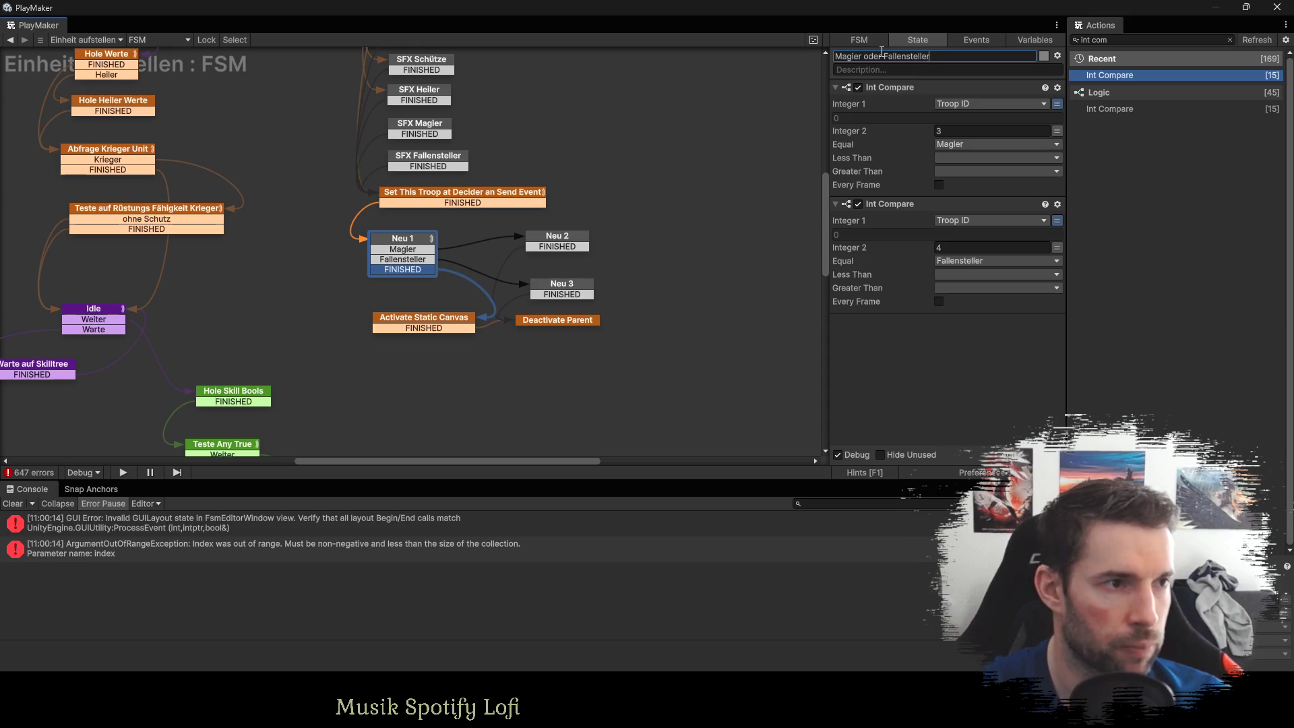
key("Return")
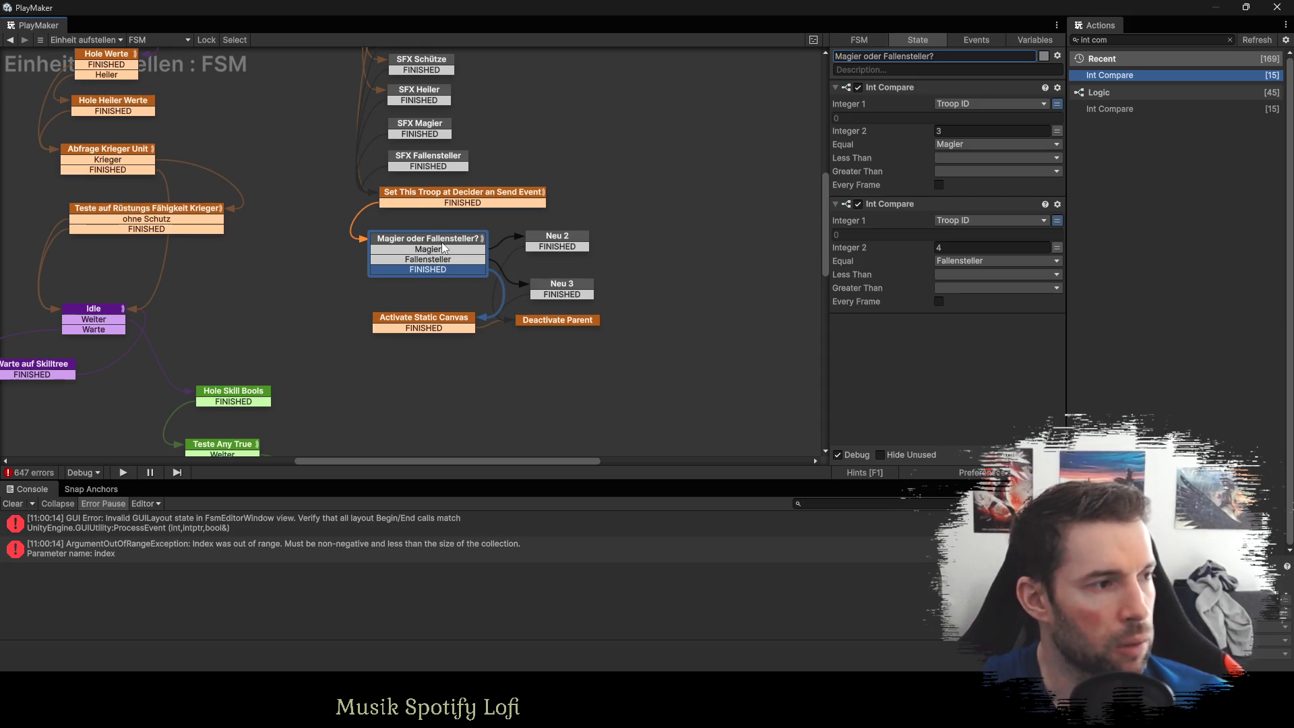
left_click_drag(452, 249, 433, 247)
Rename Neu 2 to Magier and Neu 3 to Fallensteller.
left_click(544, 241)
left_click(890, 57)
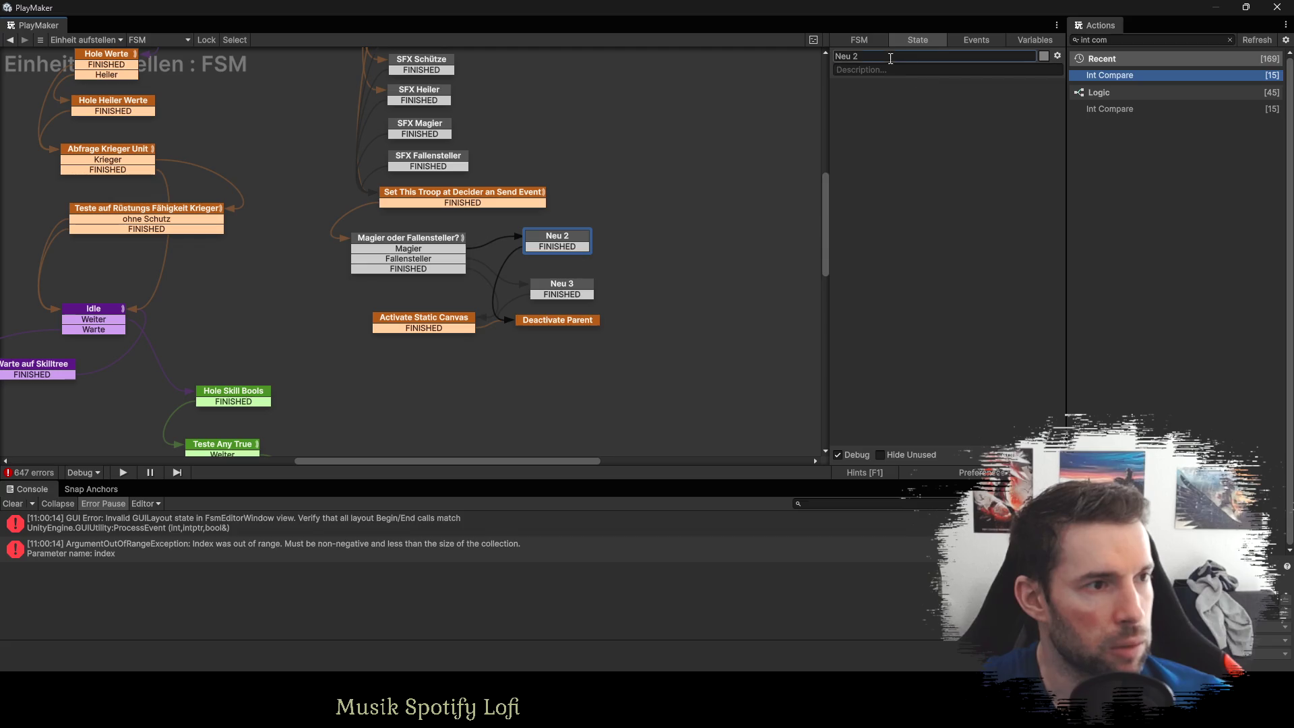
type("Magier")
key("Return")
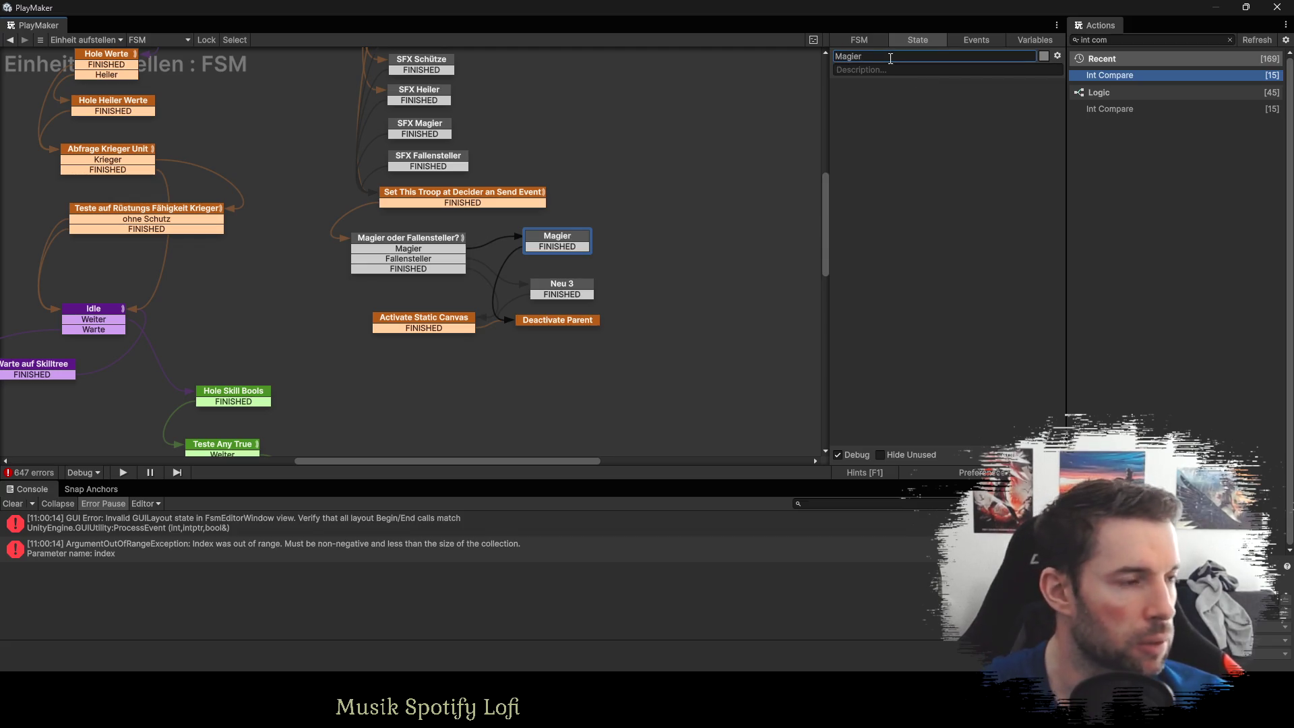
left_click(562, 289)
left_click(863, 56)
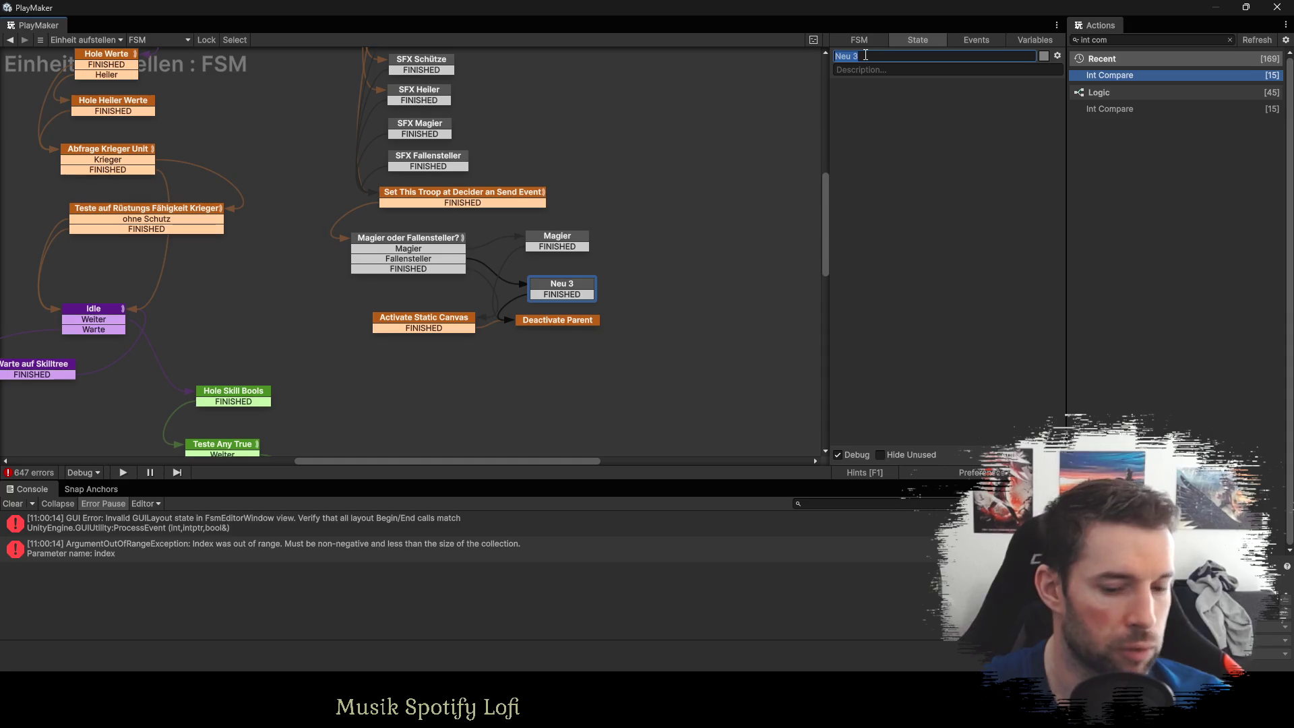
type("Fallensteller")
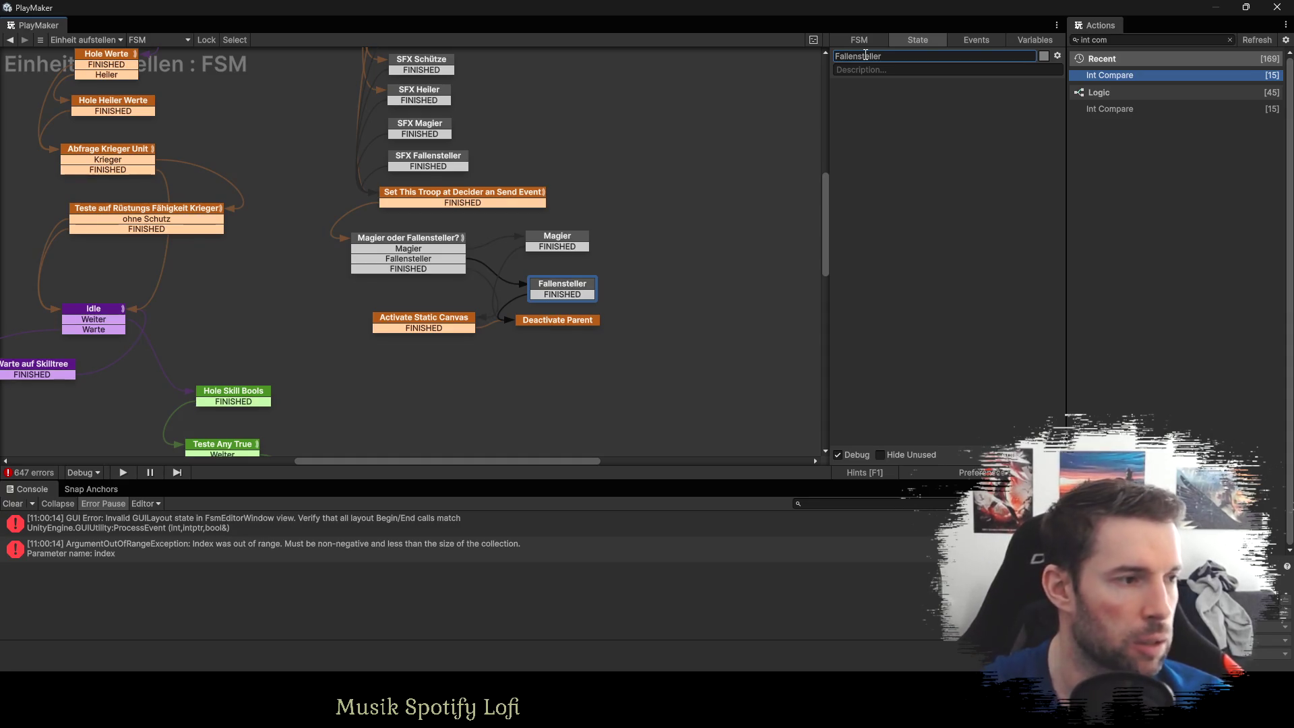
Nudge Activate Static Canvas and Deactivate Parent slightly lower.
left_click(425, 325)
left_click_drag(425, 325, 416, 341)
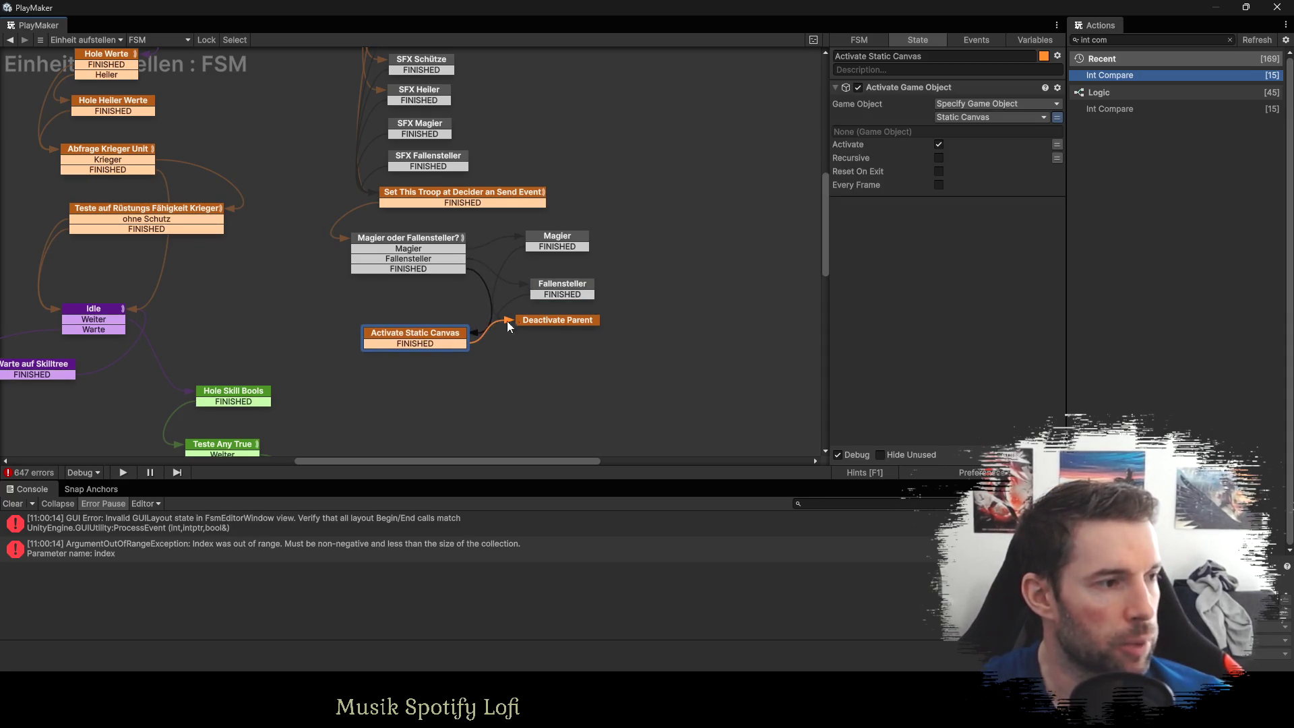
left_click_drag(550, 323, 554, 344)
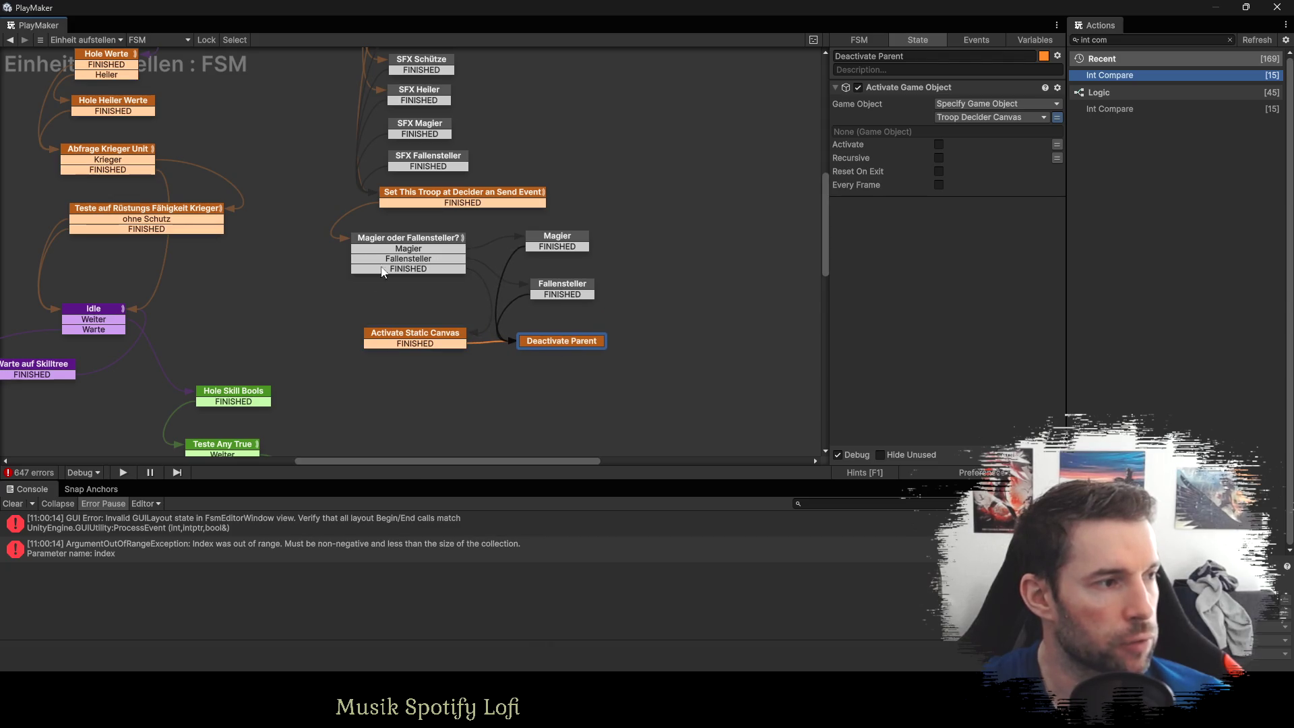
scroll(454, 289, "up", 3)
Colour the five SFX states orange.
left_click_drag(504, 103, 357, 282)
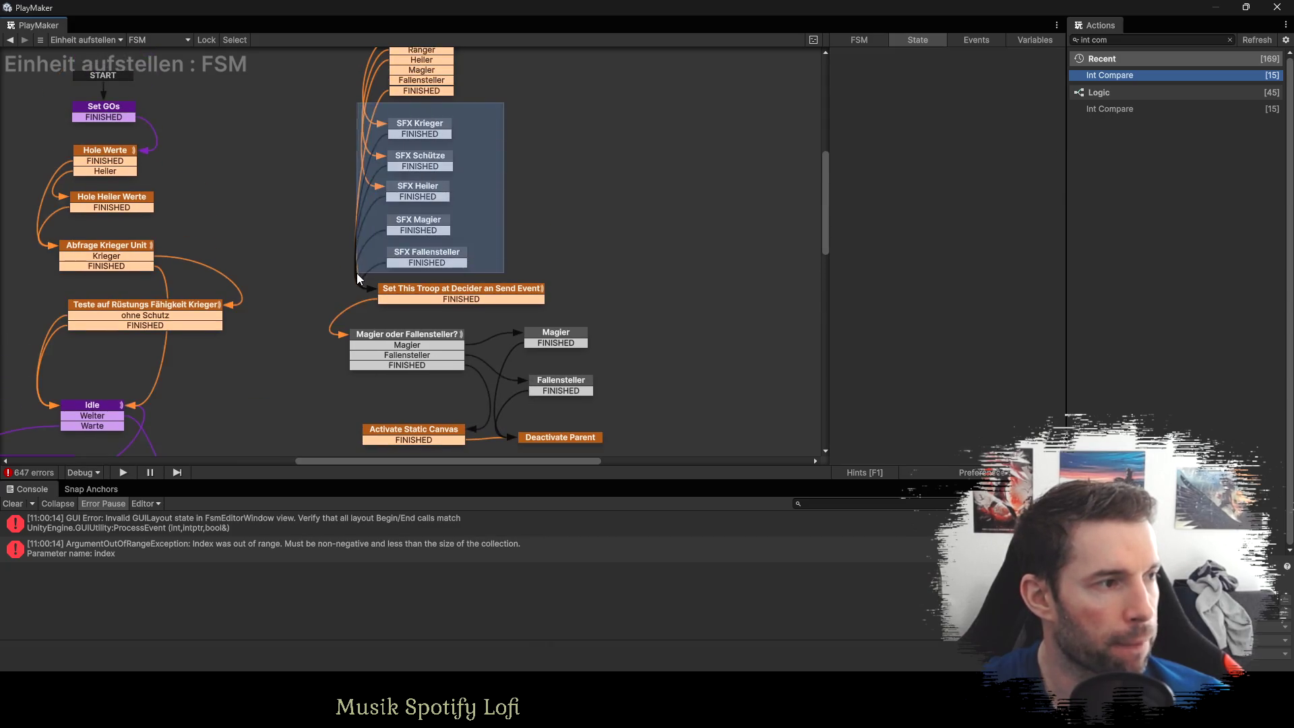
left_click(1042, 55)
left_click(1089, 141)
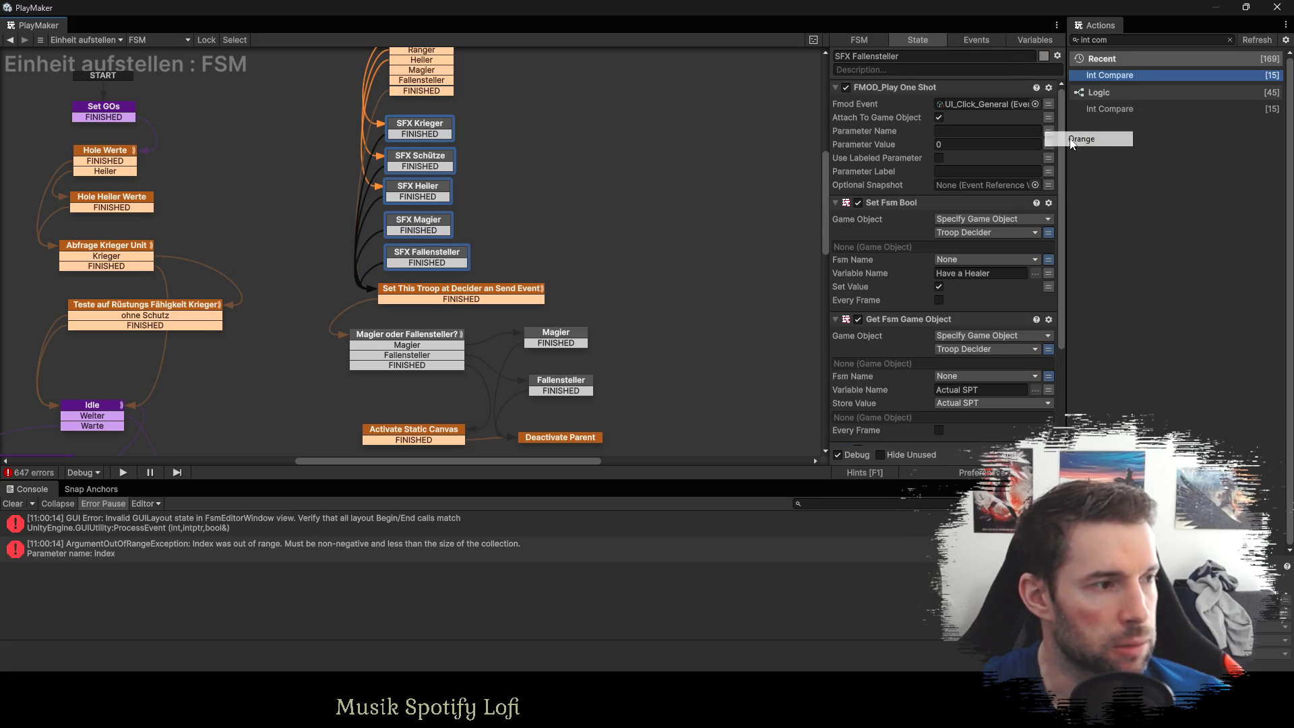
right_click(441, 262)
mouse_move(512, 316)
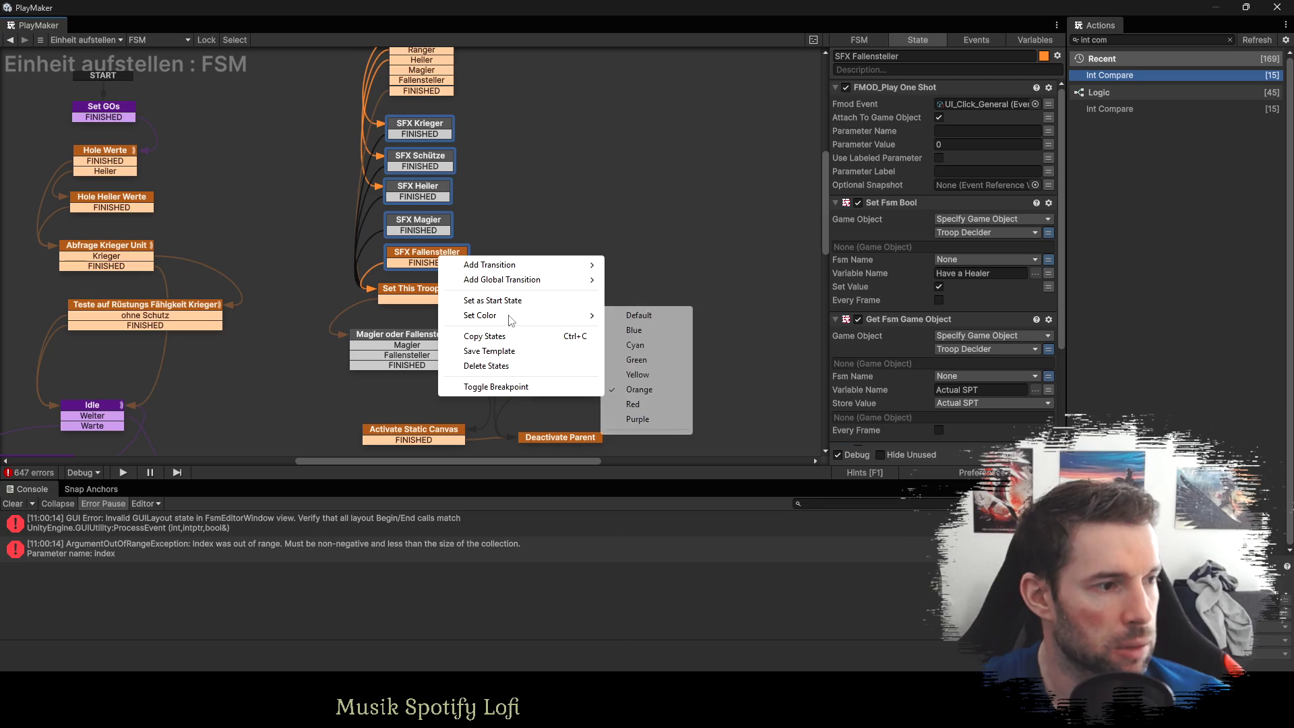
left_click(647, 391)
Colour the 'Magier oder Fallensteller?', Magier and Fallensteller states orange.
left_click_drag(623, 313, 348, 398)
right_click(428, 340)
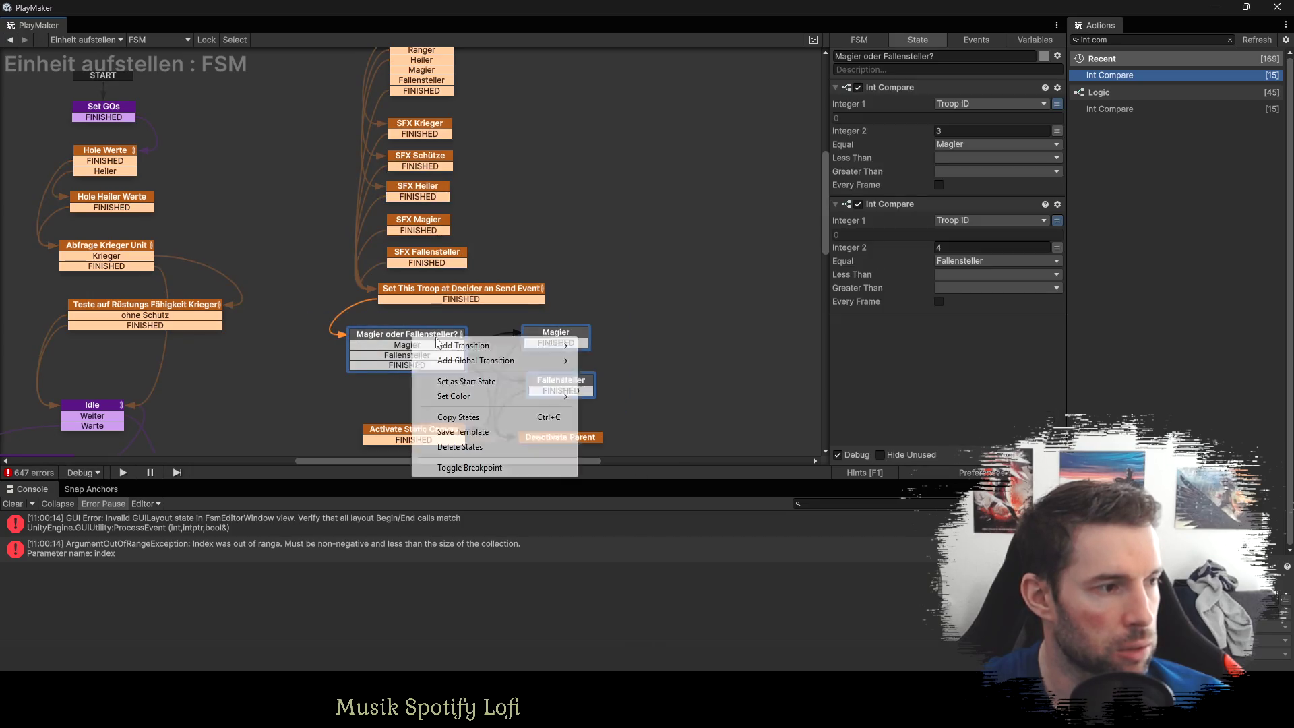
mouse_move(470, 398)
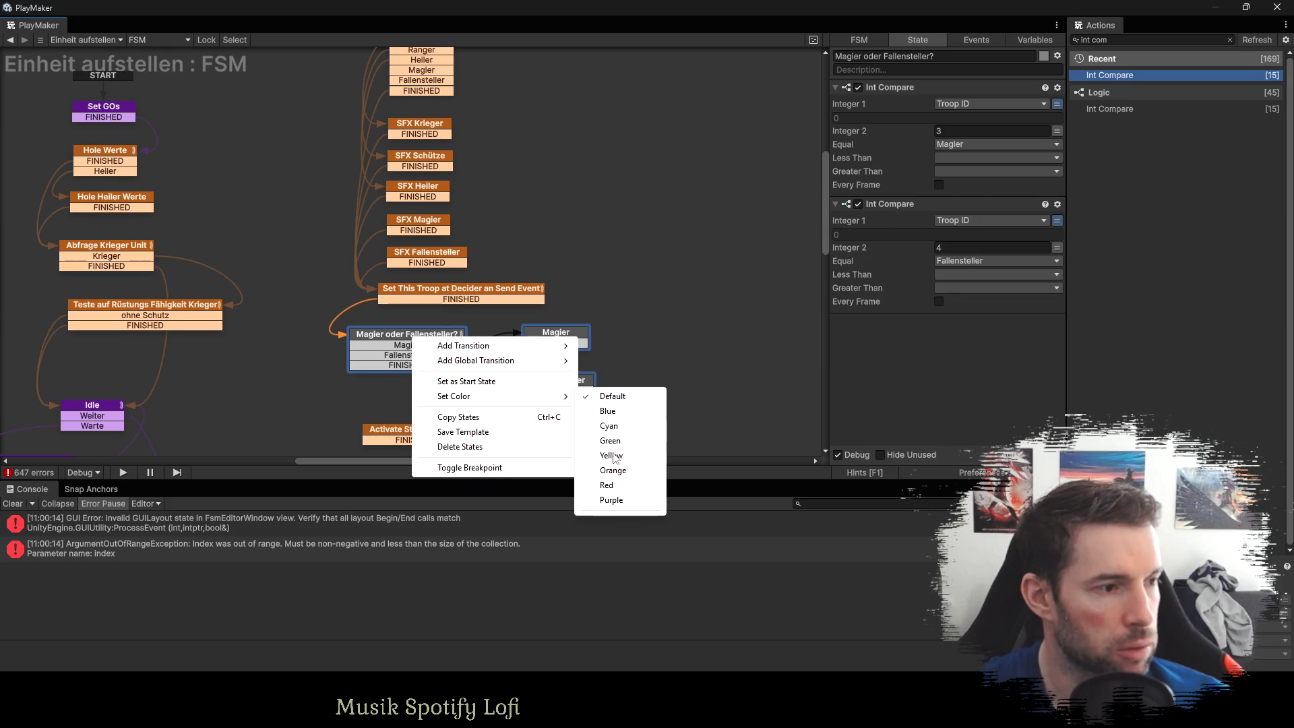
left_click(613, 470)
left_click(628, 439)
scroll(640, 324, "down", 3)
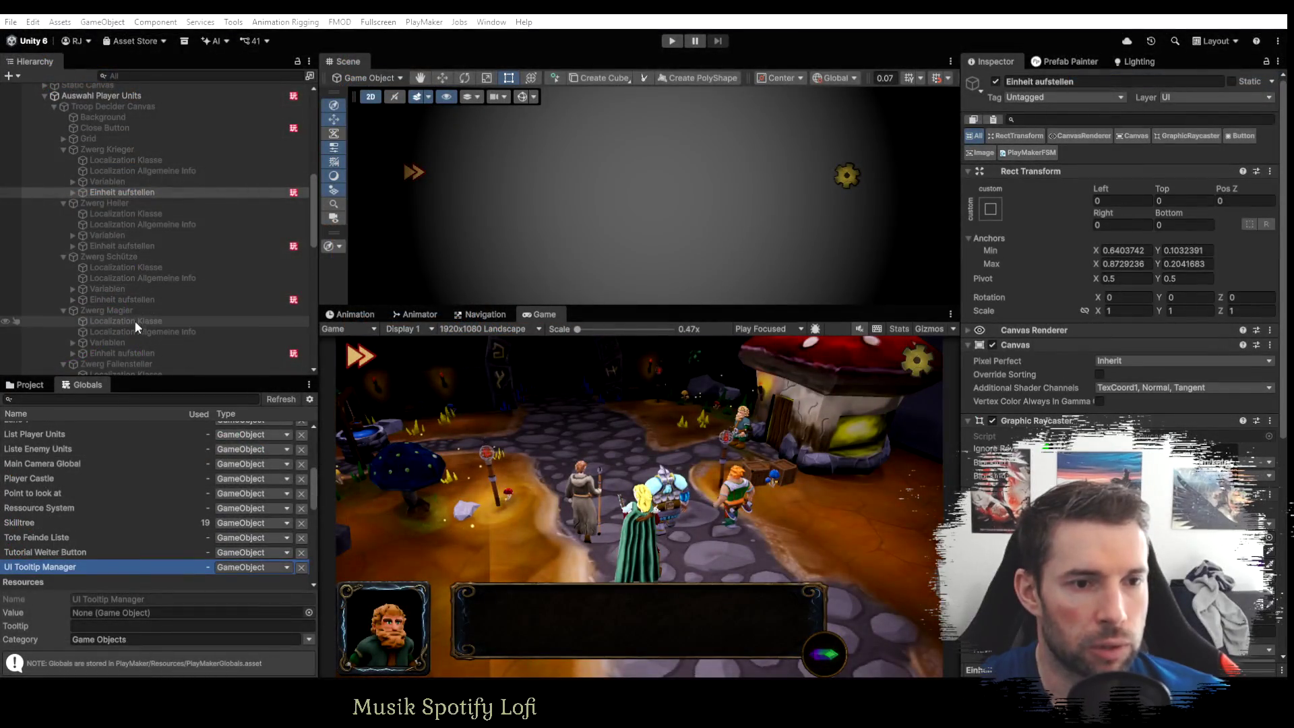
Review the Fallensteller FSM's Set Trapmaster Bool and trap states, then return to the Krieger Einheit aufstellen object.
left_click(134, 353)
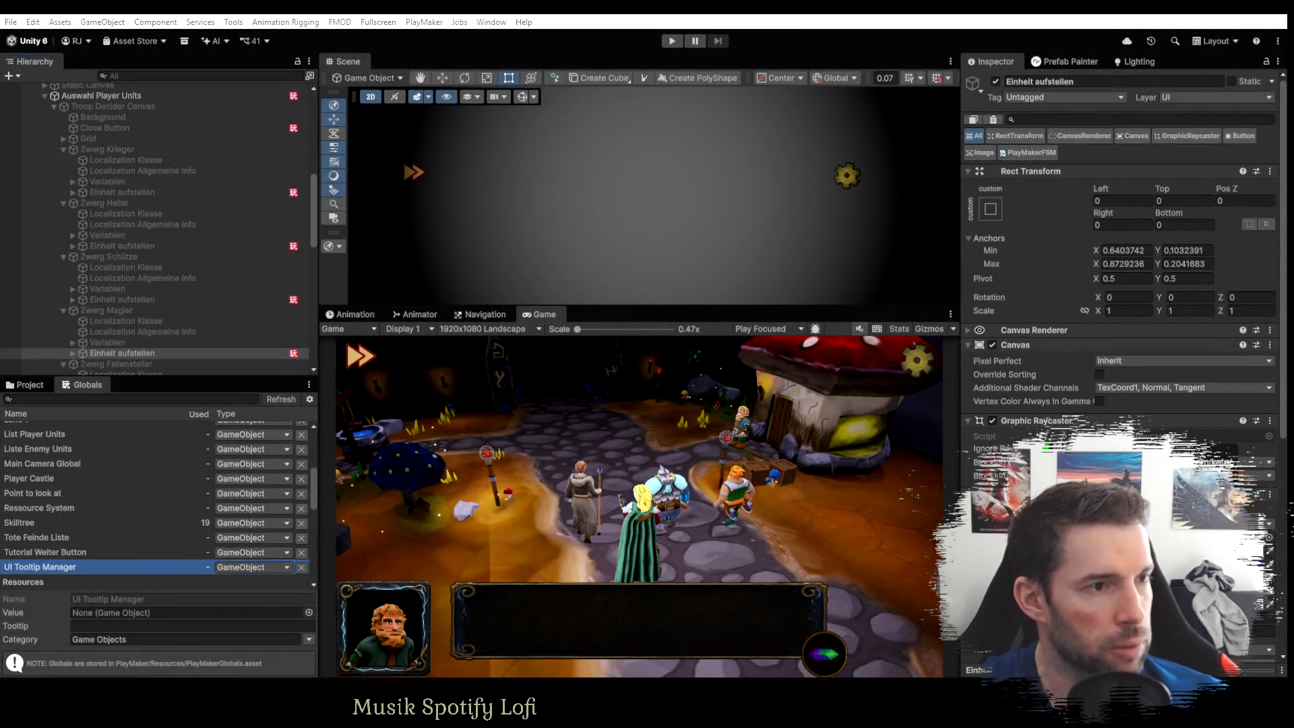
scroll(144, 298, "down", 5)
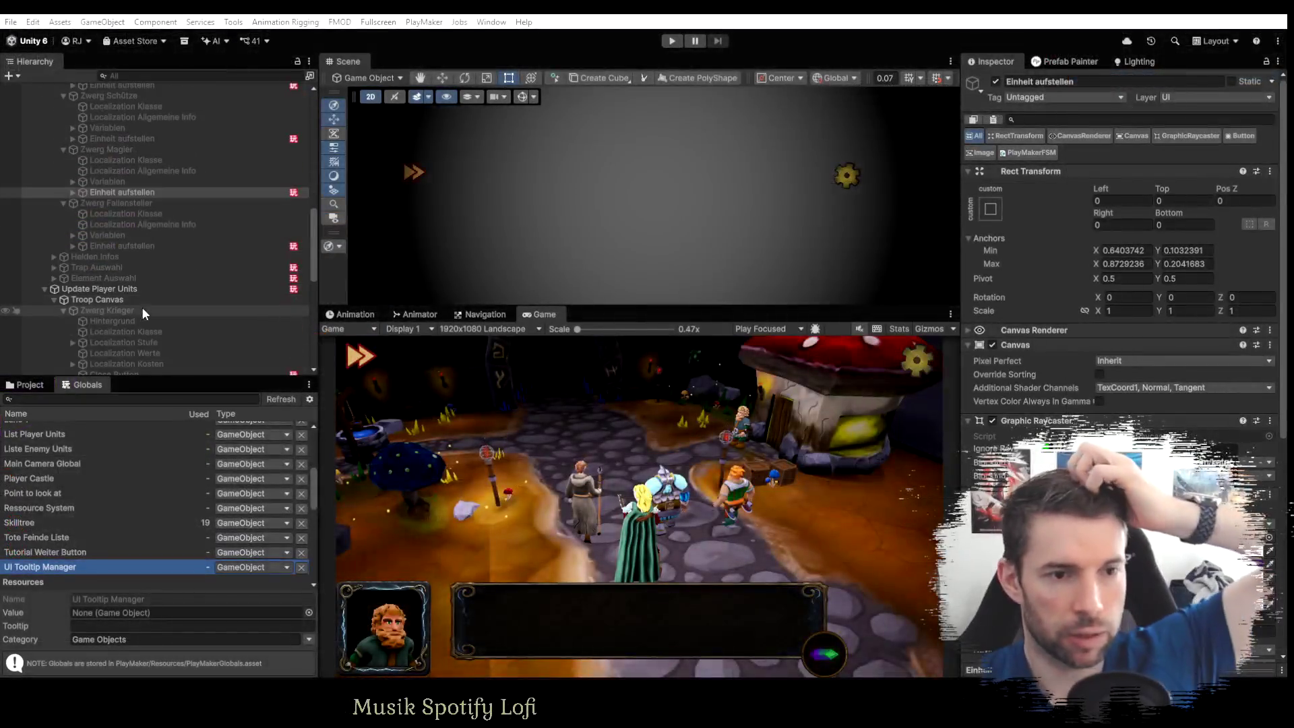
left_click(121, 246)
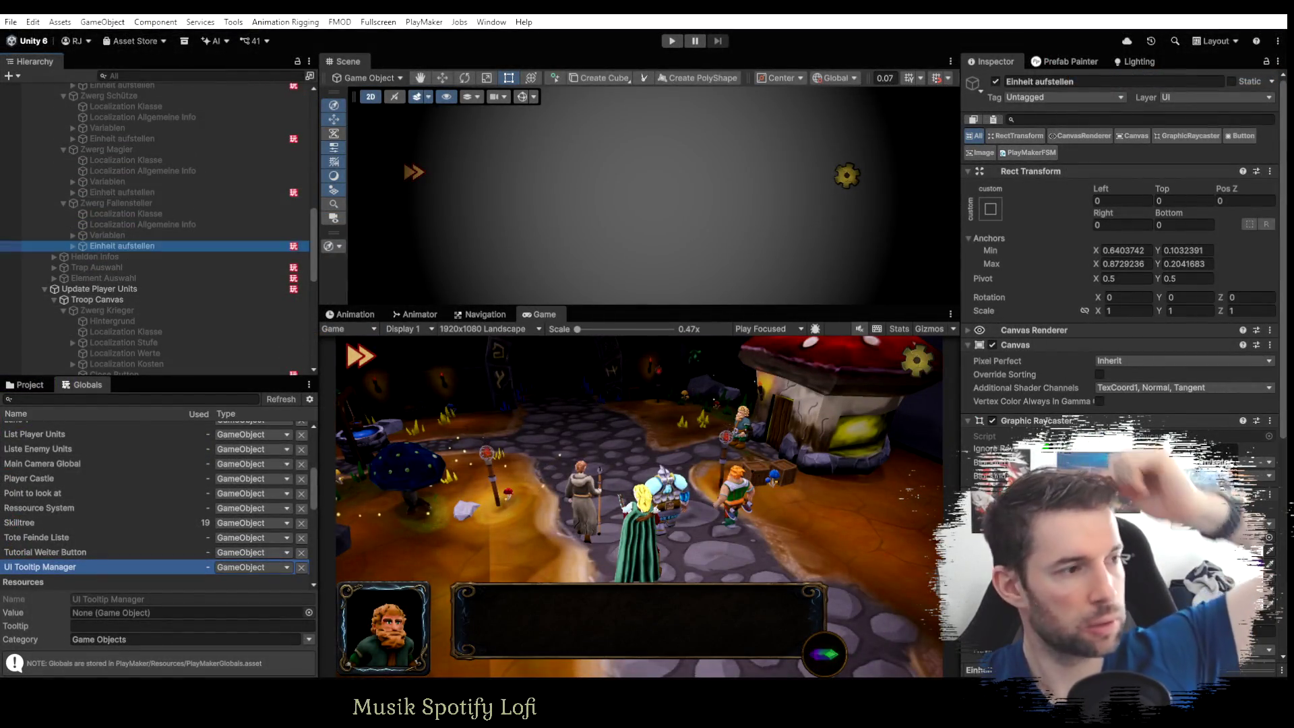
key("F11")
left_click(294, 218)
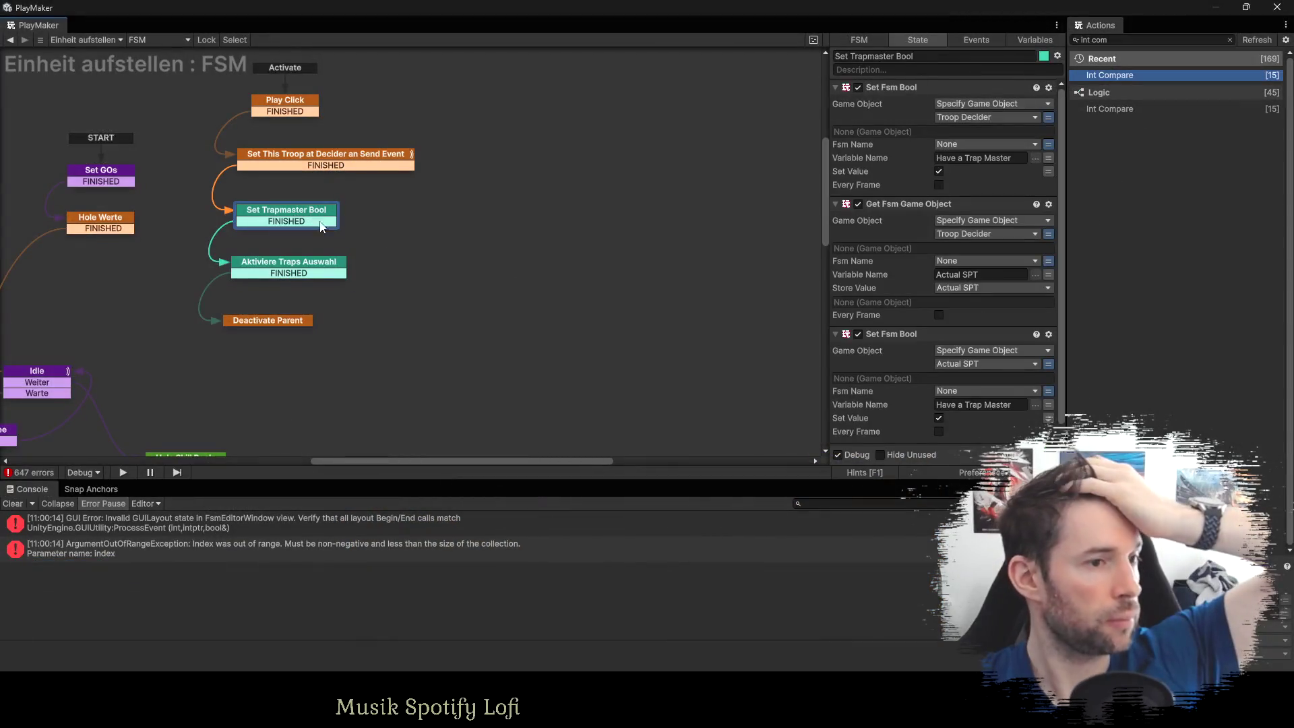
scroll(931, 275, "down", 1)
left_click(312, 161)
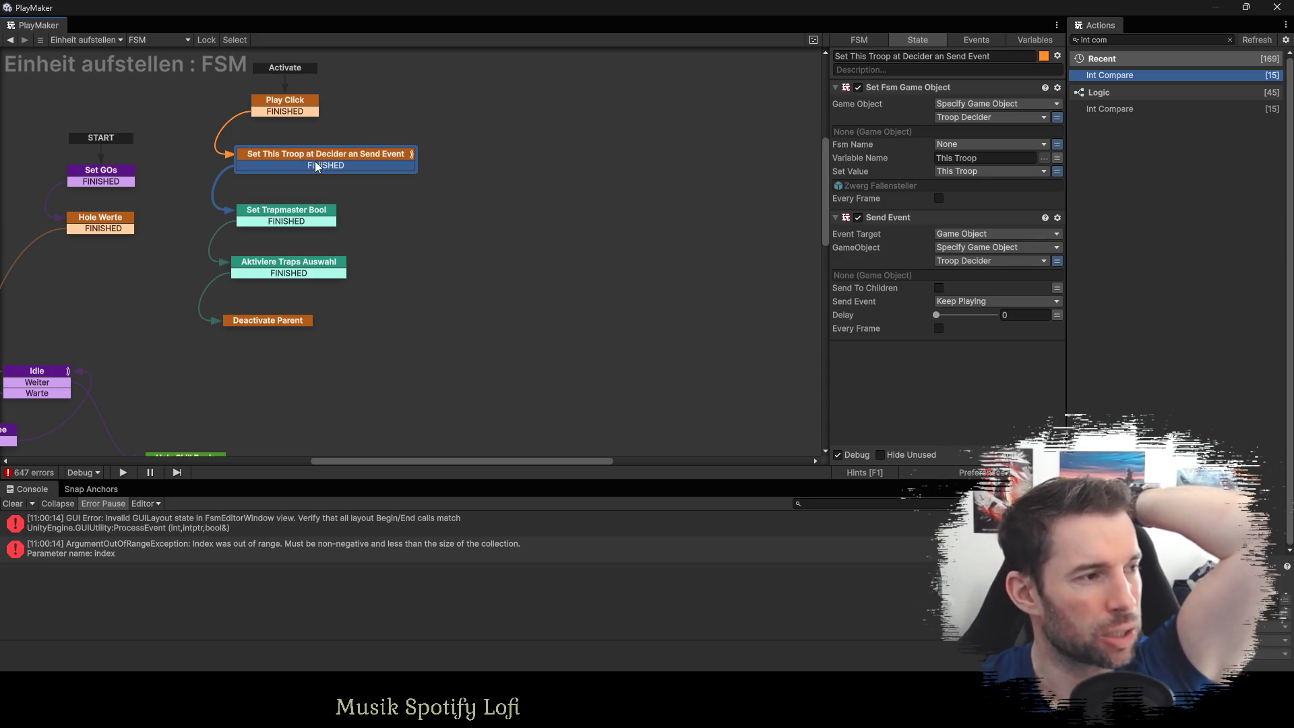
left_click(284, 220)
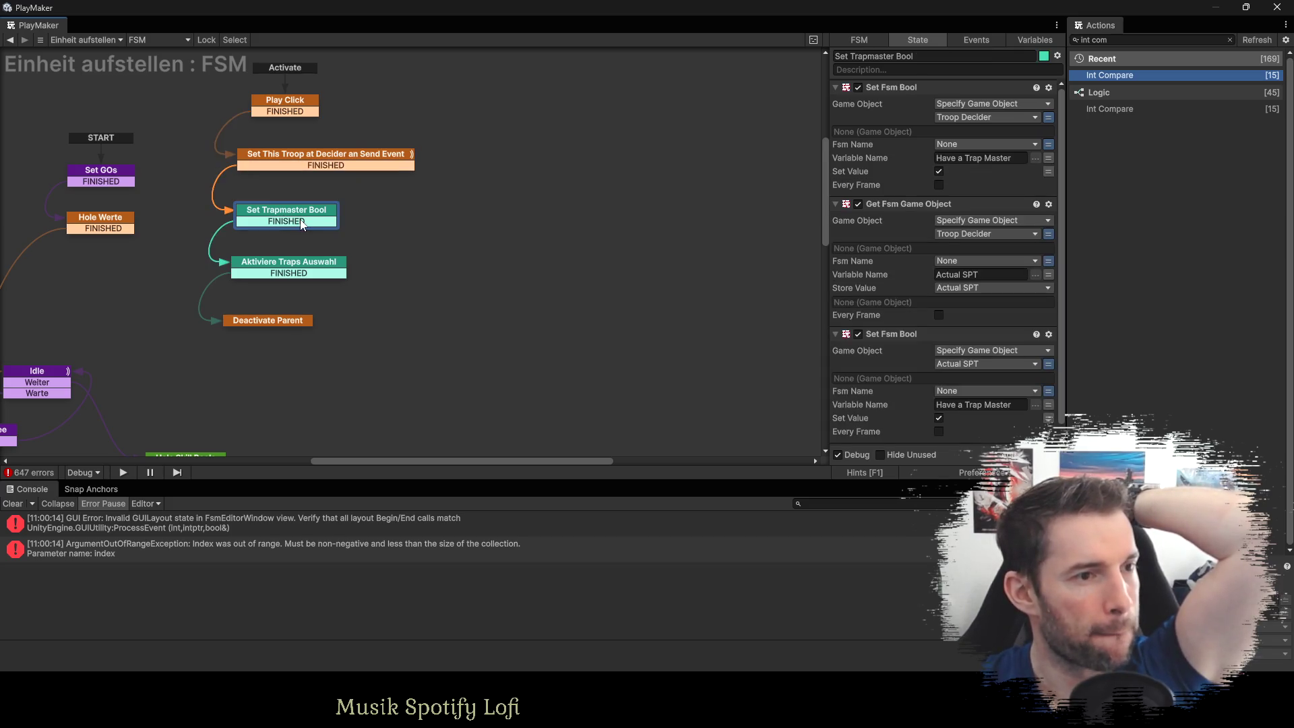
left_click(276, 268)
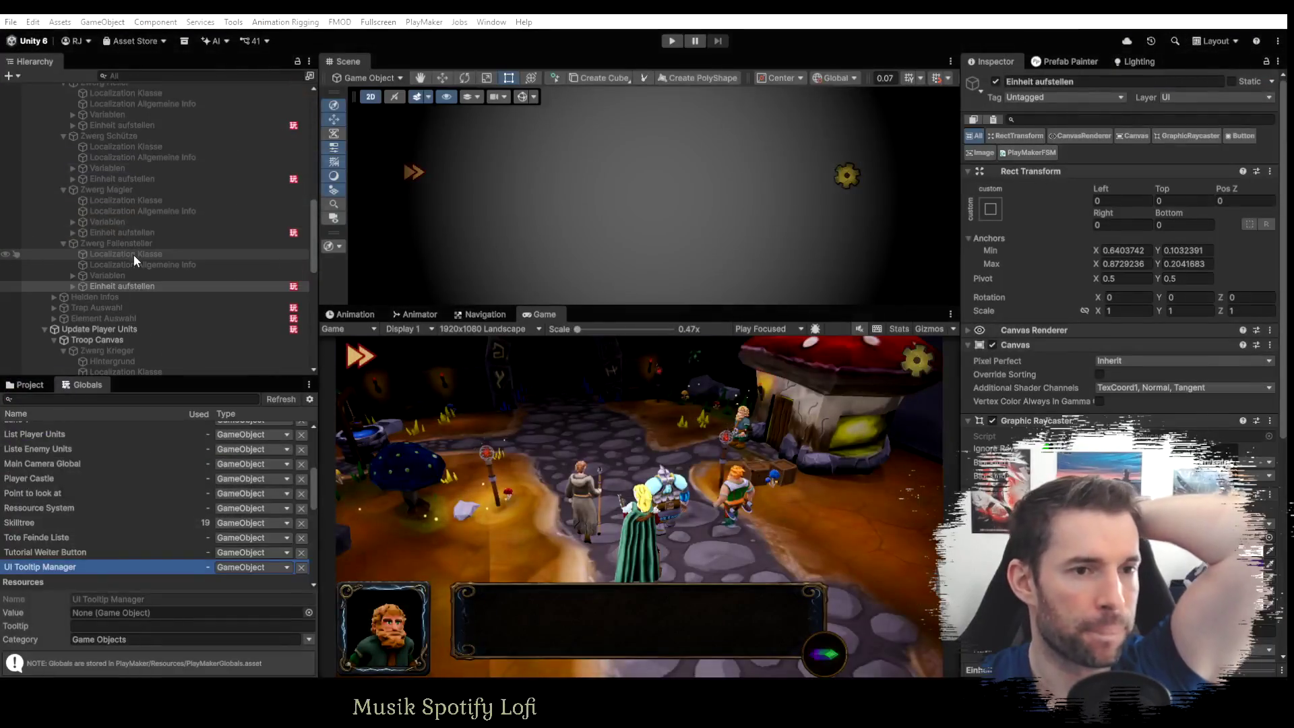
left_click(113, 233)
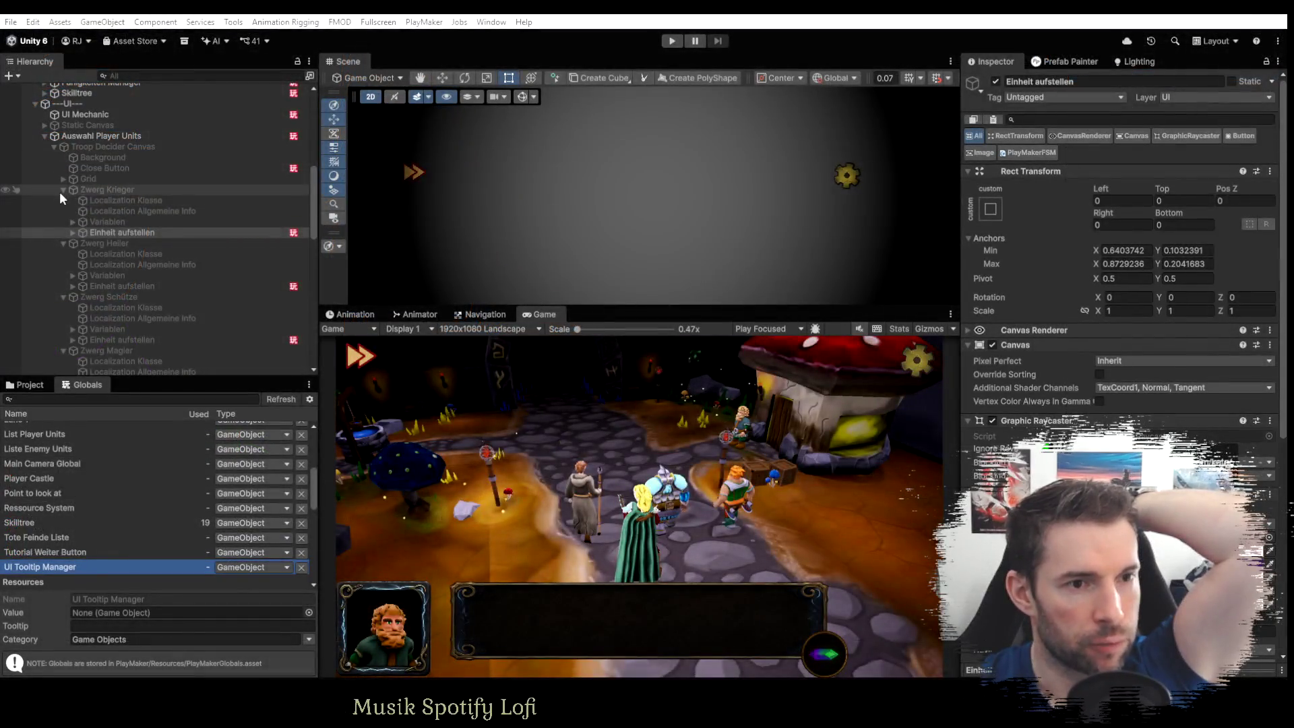
Add a Get Child action to Magier that searches under a specified object.
left_click(60, 190)
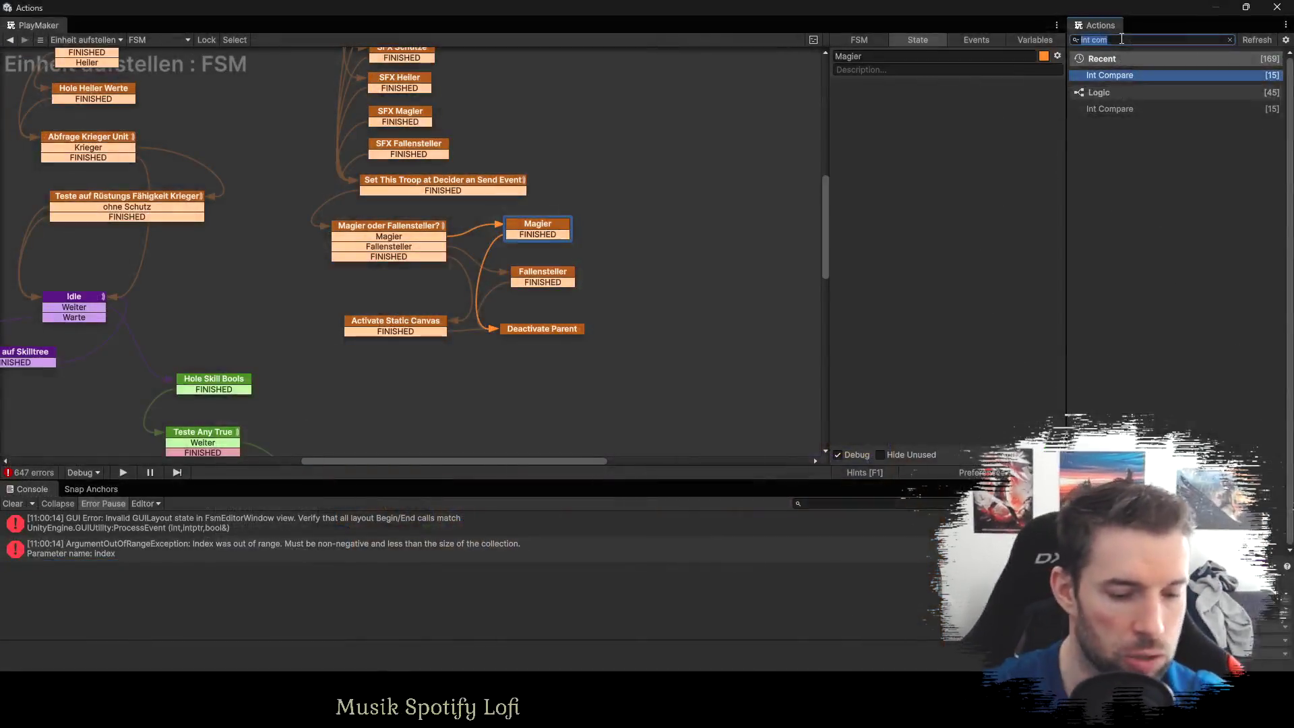
type("get child")
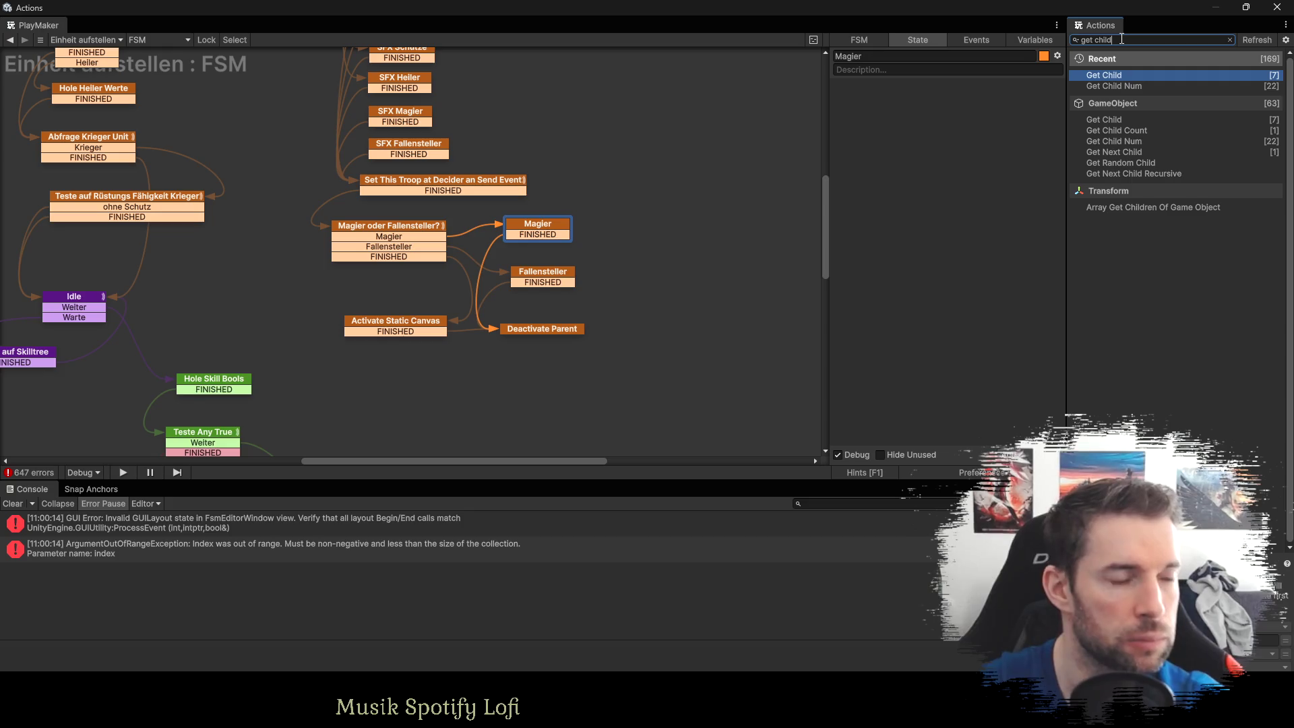
key("Return")
left_click(970, 106)
left_click(984, 134)
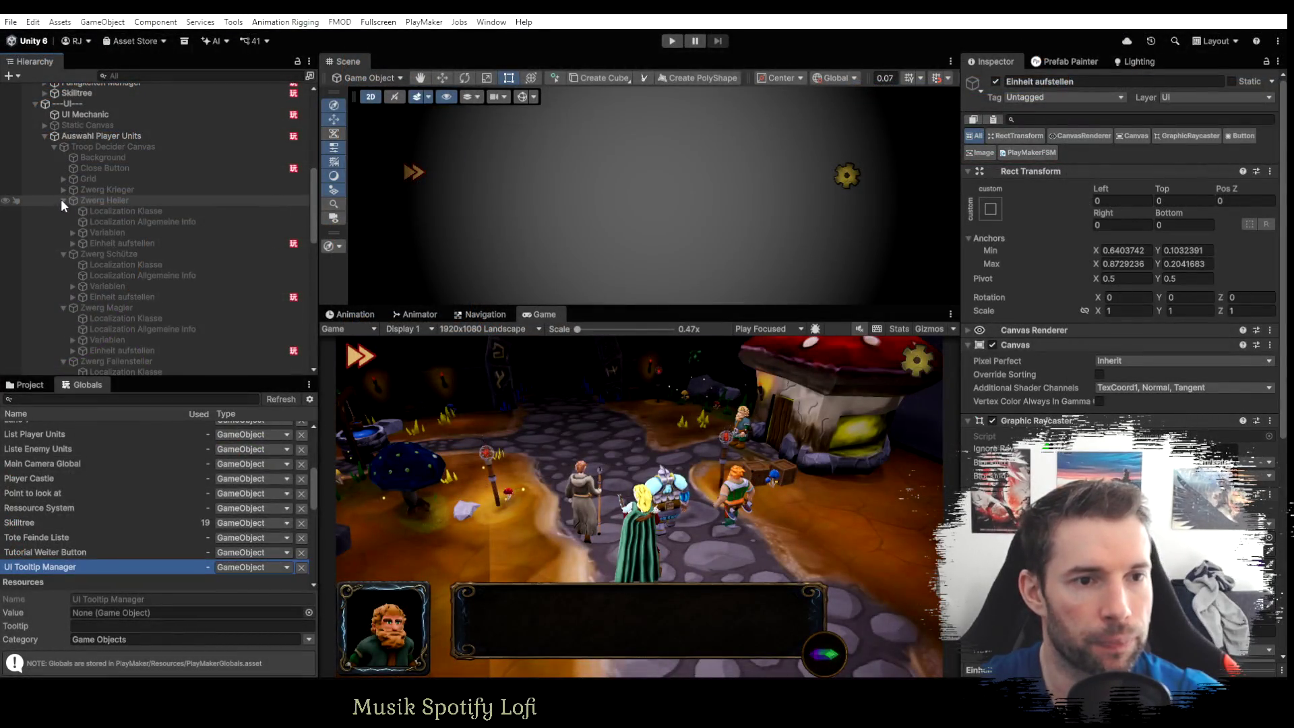
Make Get Child find Troop Decider's Element Auswahl child and store it in new variable Element Auswahl.
left_click(62, 200)
left_click(61, 210)
left_click(62, 222)
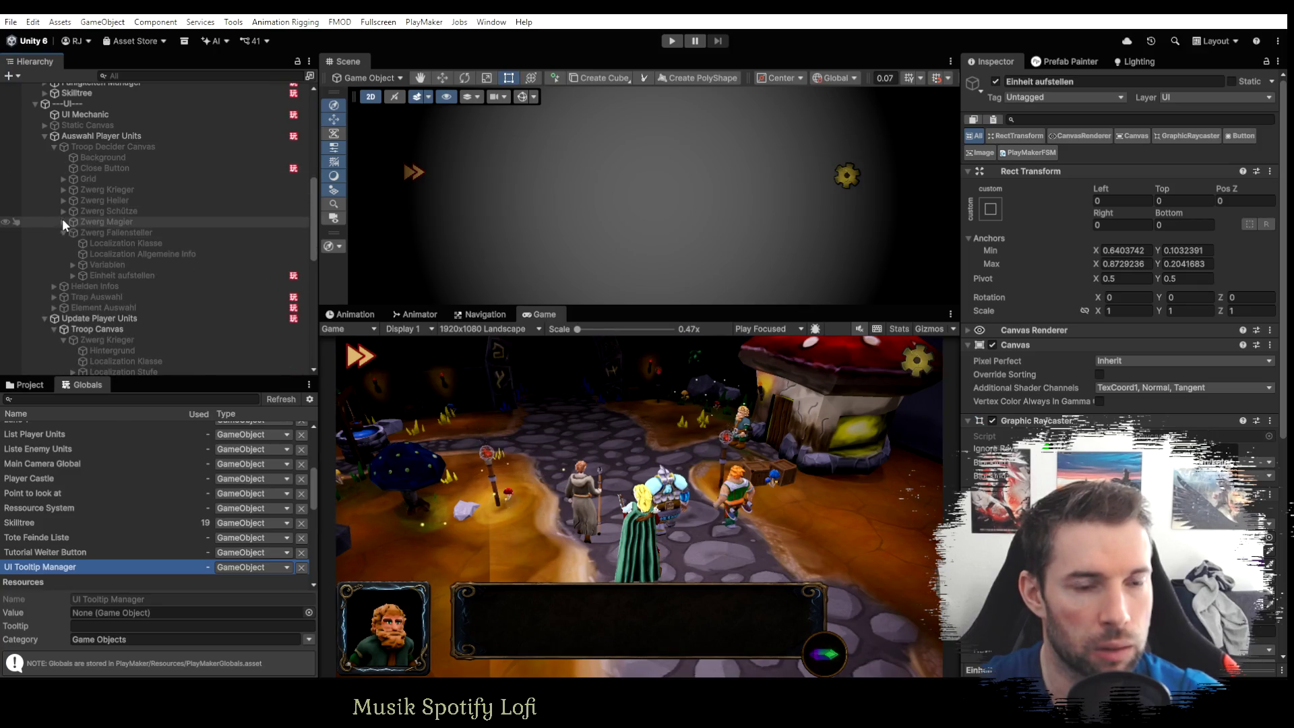
left_click(62, 230)
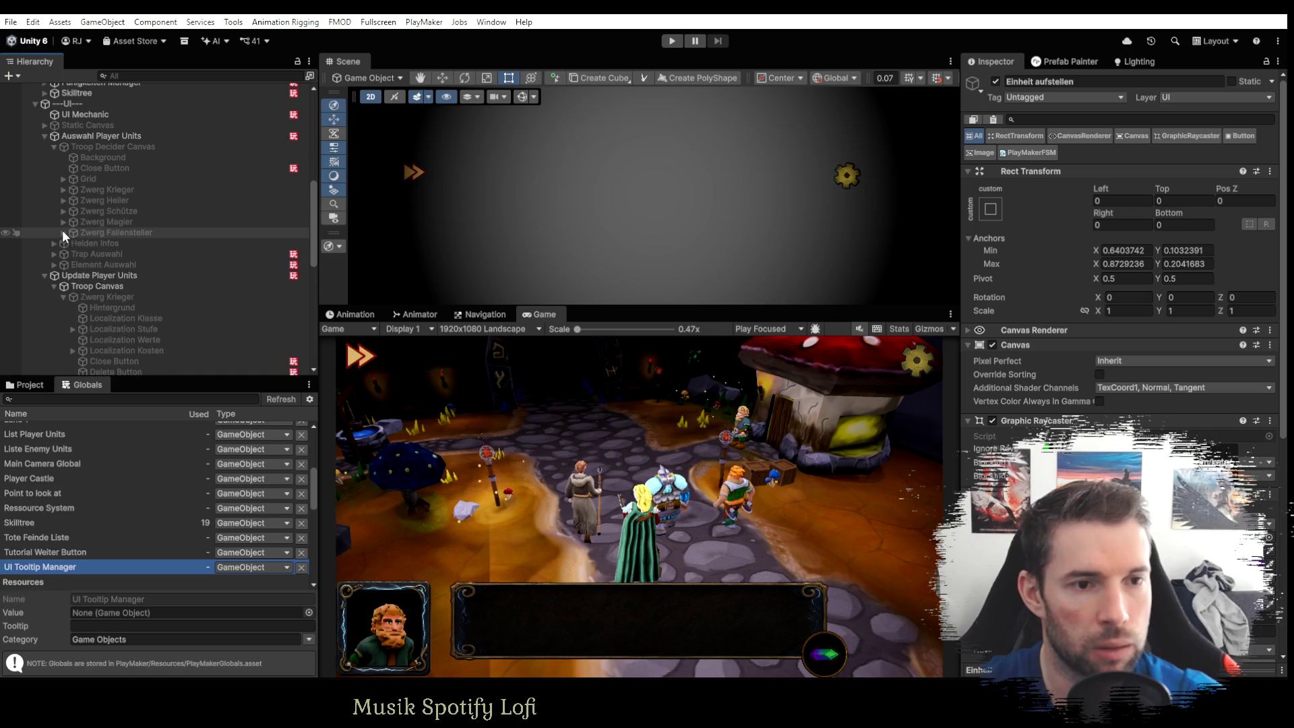
left_click(54, 146)
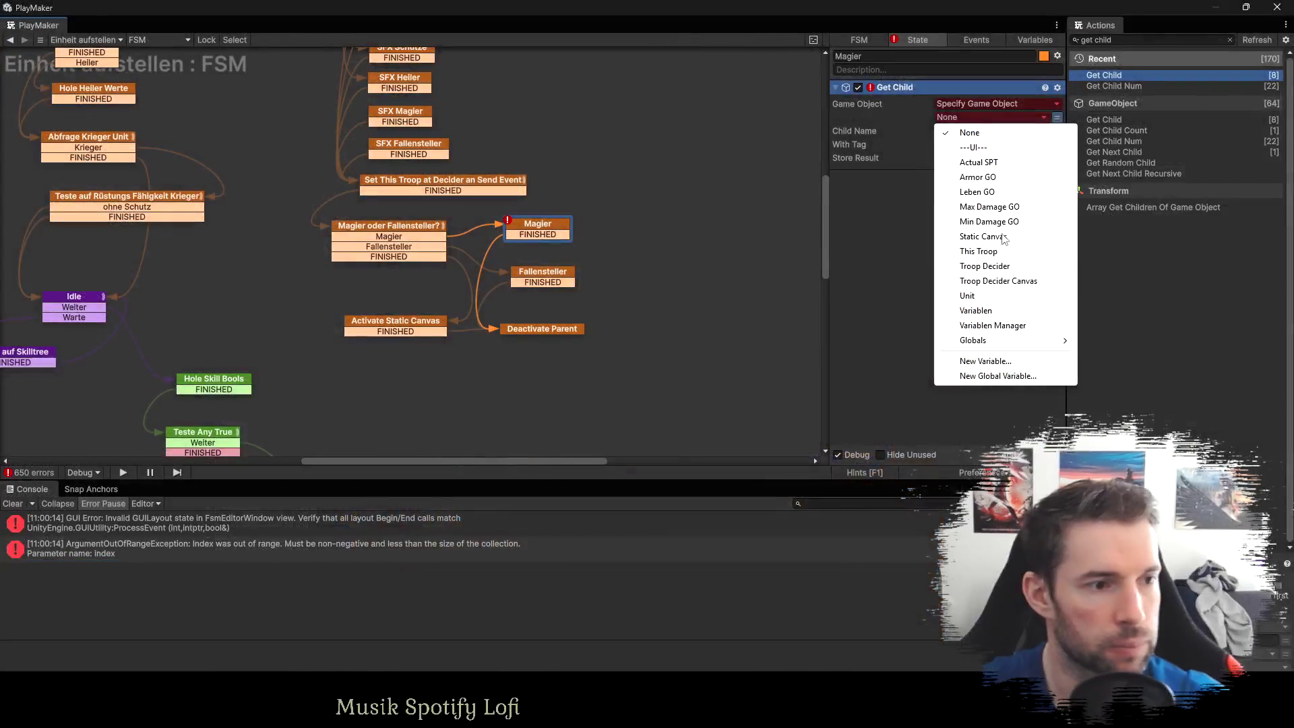
left_click(984, 266)
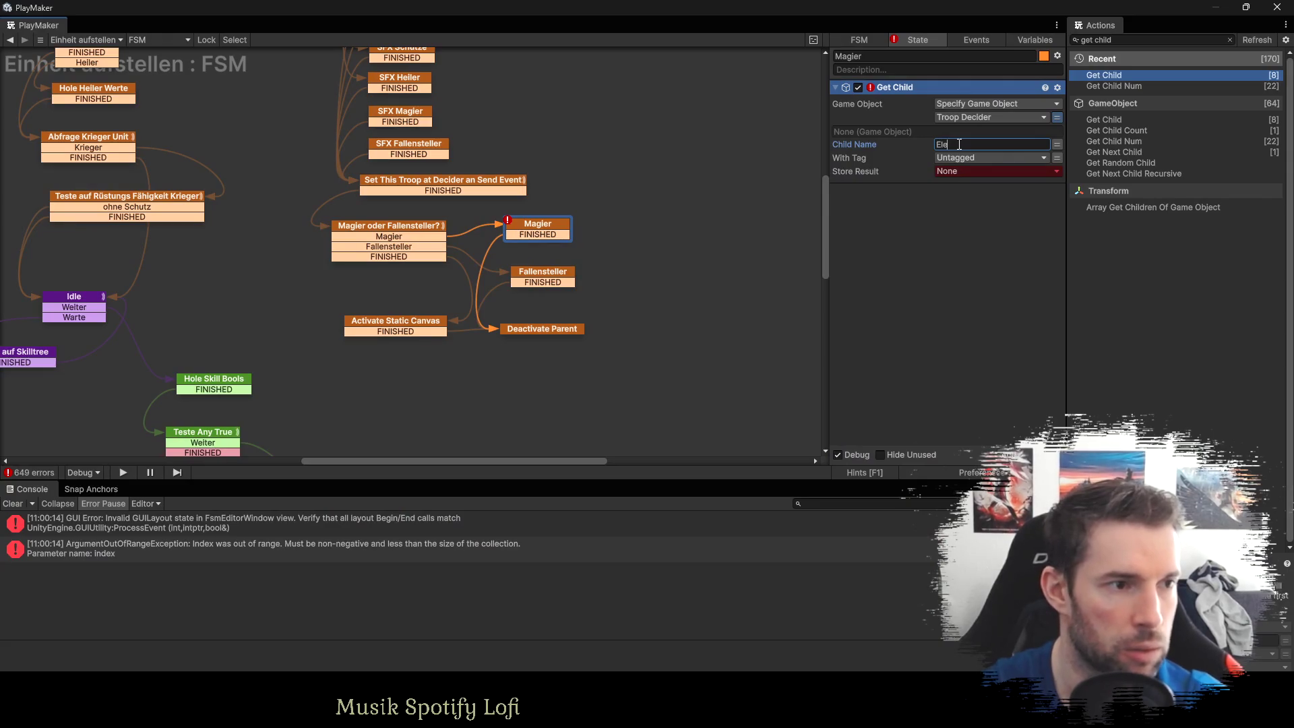
type("ment Auswahl")
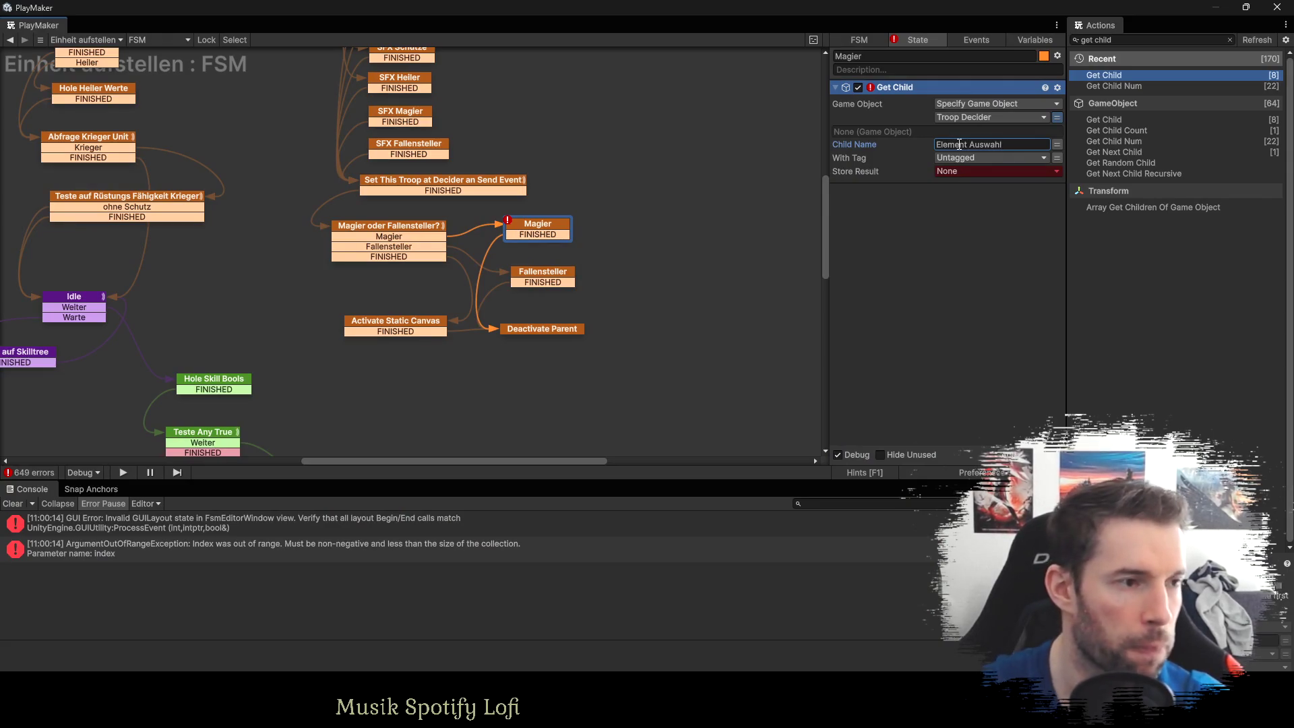
left_click(954, 174)
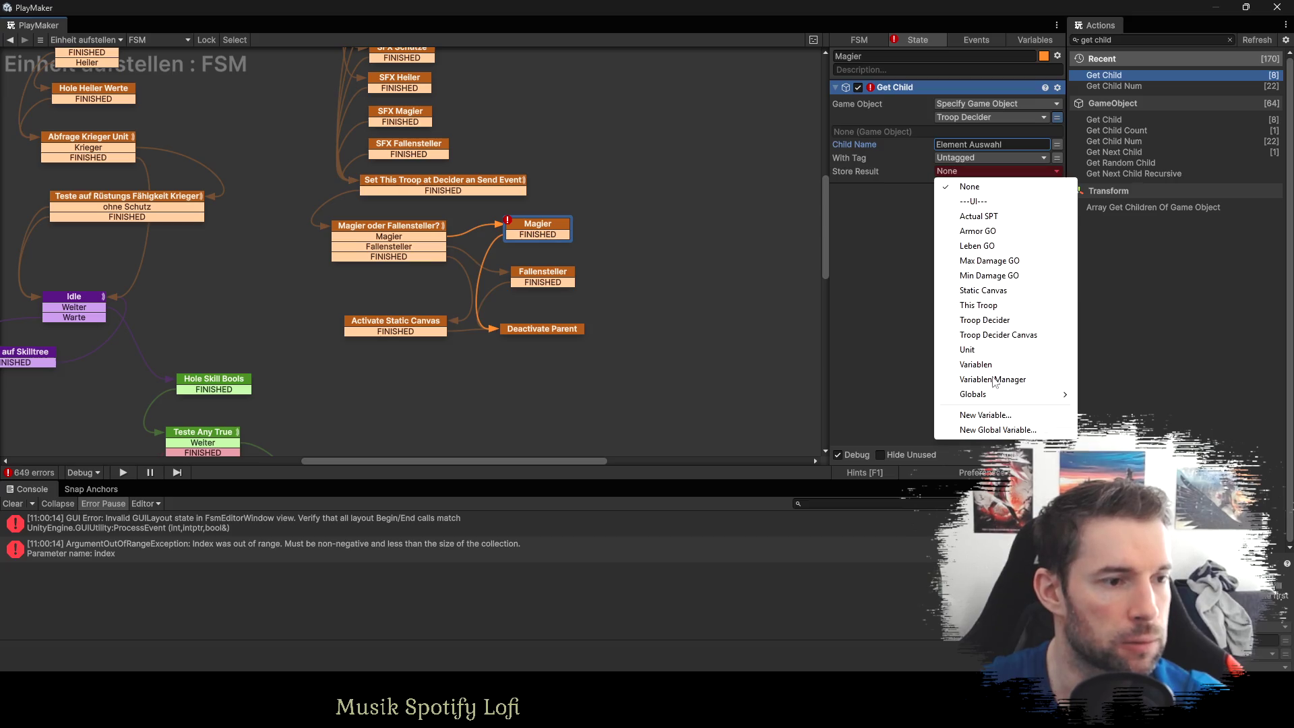
left_click(979, 415)
type("Element A")
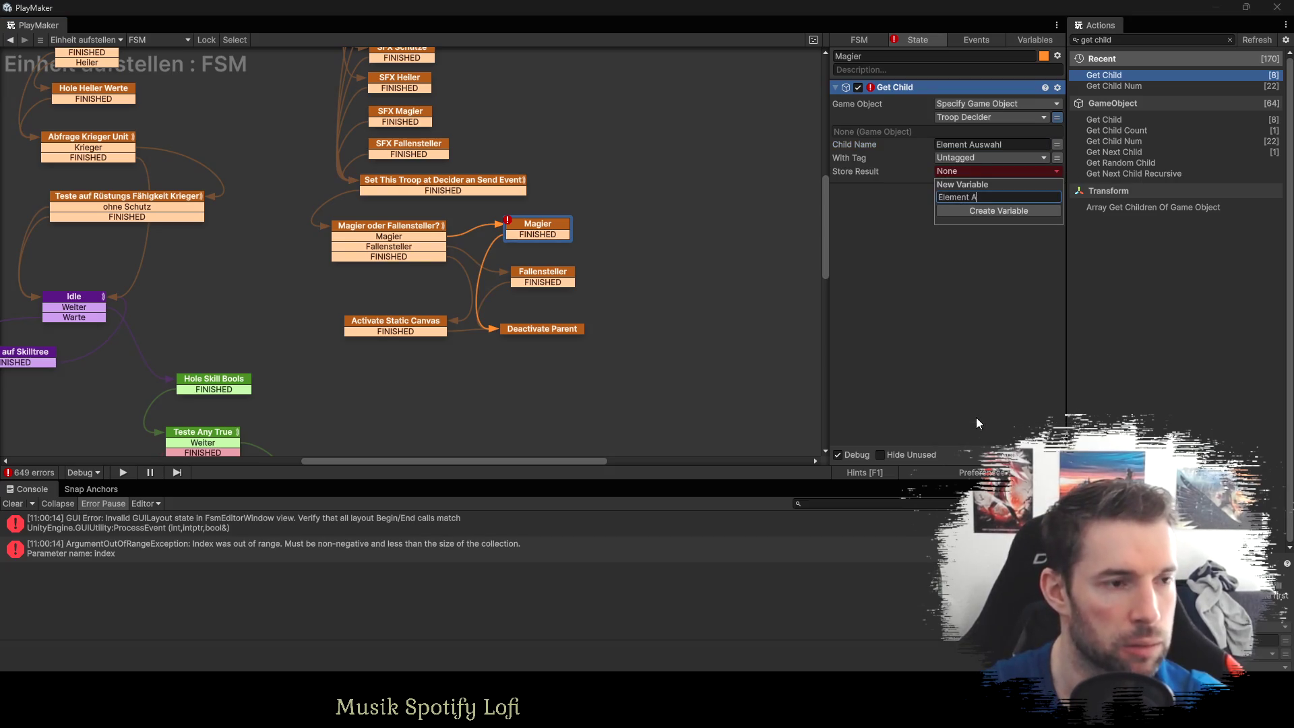
type("ahl")
key("Return")
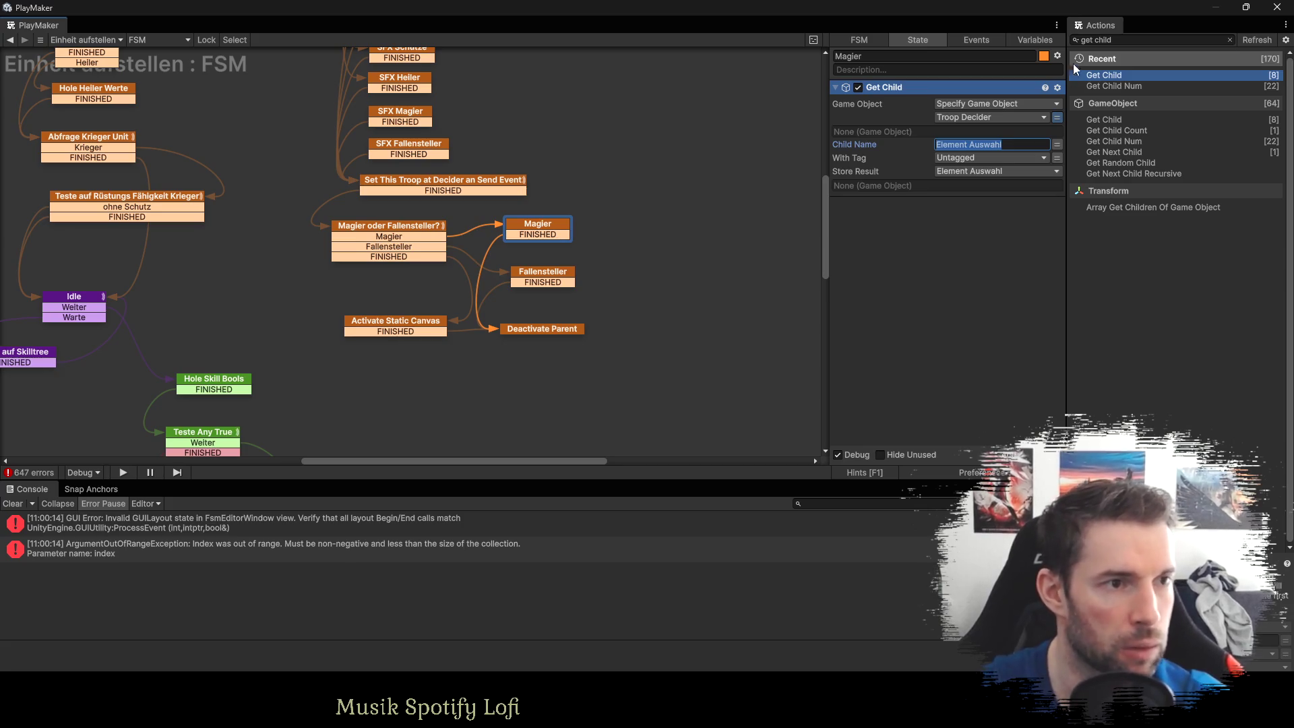
Add Activate Game Object below Get Child, targeting the Element Auswahl variable.
left_click(1109, 40)
type("ac")
double_click(1116, 74)
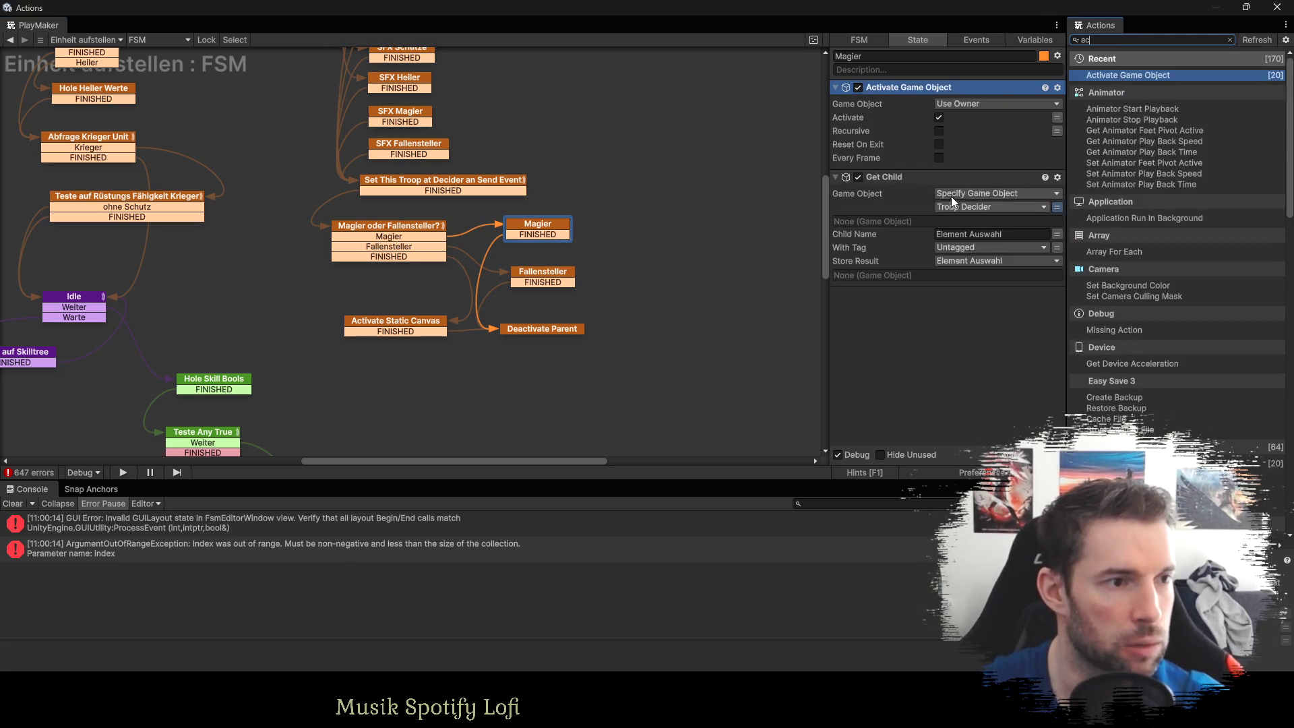
mouse_move(939, 86)
left_mouse_down()
mouse_move(944, 345)
mouse_move(947, 297)
left_mouse_up()
left_click(953, 222)
left_click(1020, 251)
left_click(1055, 233)
left_click(961, 233)
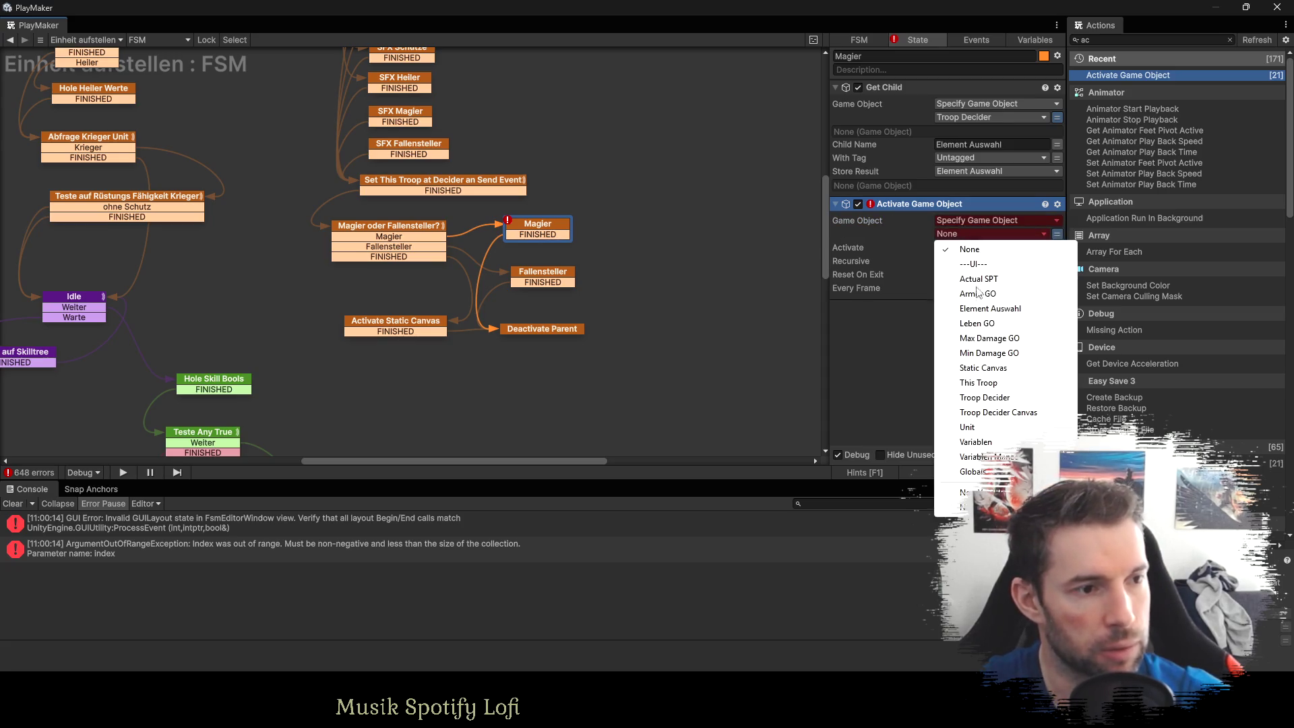
left_click(984, 309)
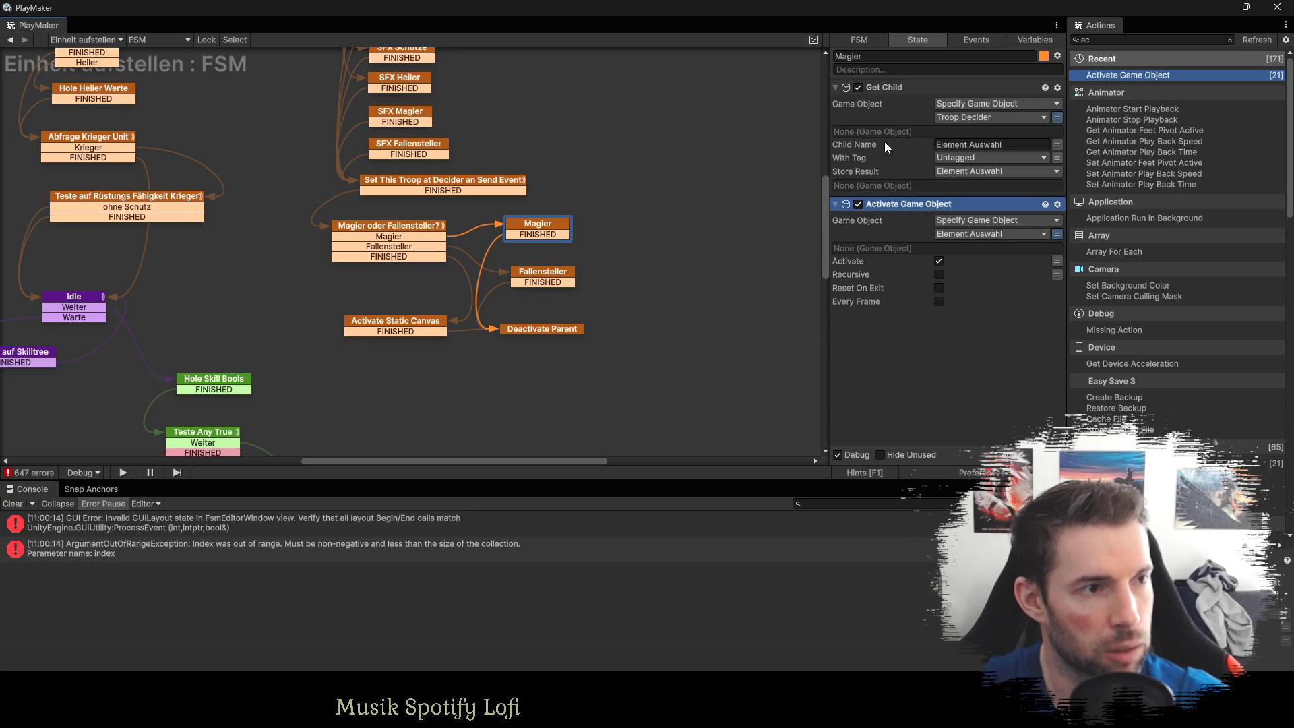
Paste the copied actions into Fallensteller and set Child Name to 'Trap Auswahl'.
left_click(543, 281)
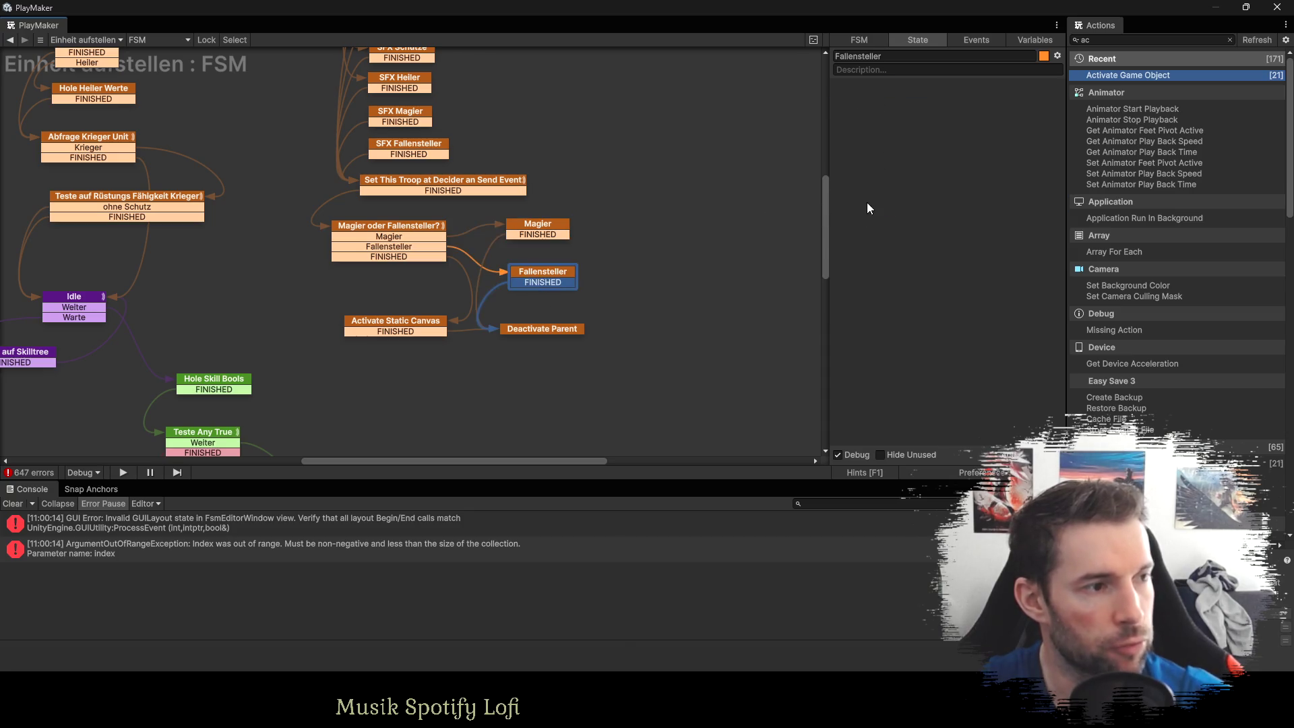
key("ctrl+v")
left_click(1010, 143)
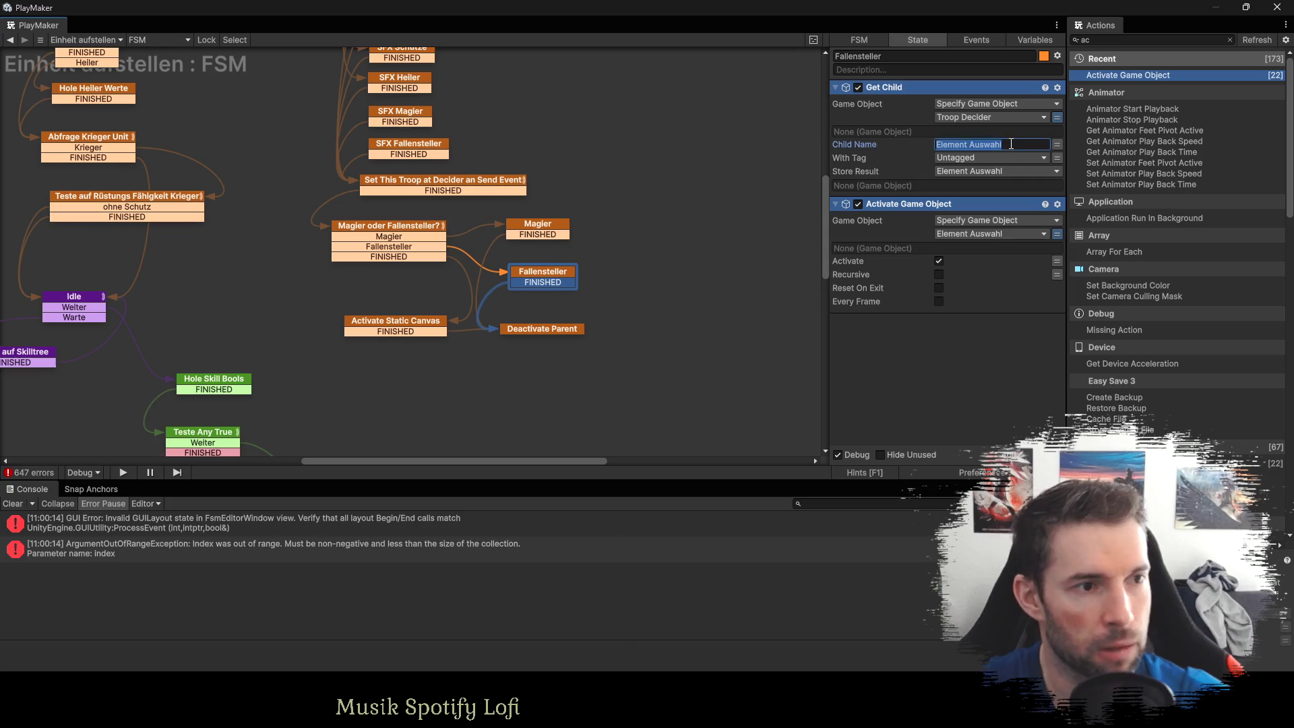
type("Trap ")
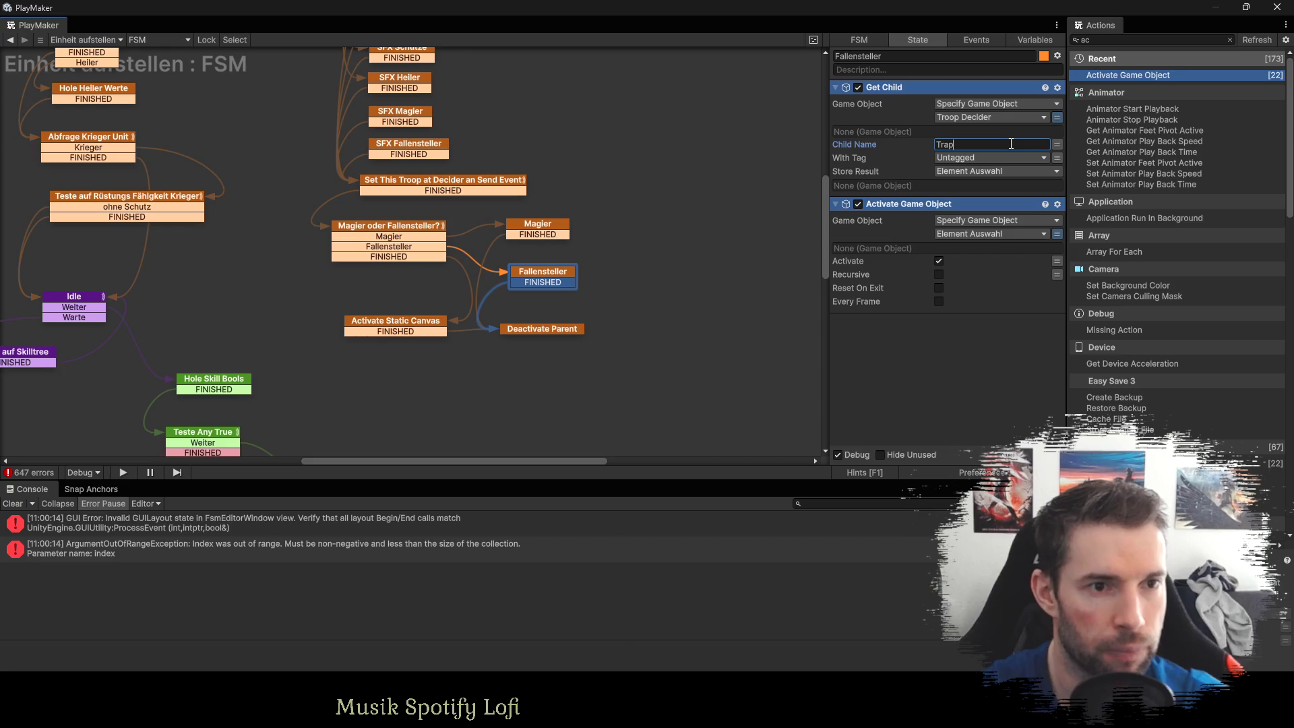
type("Auswahl")
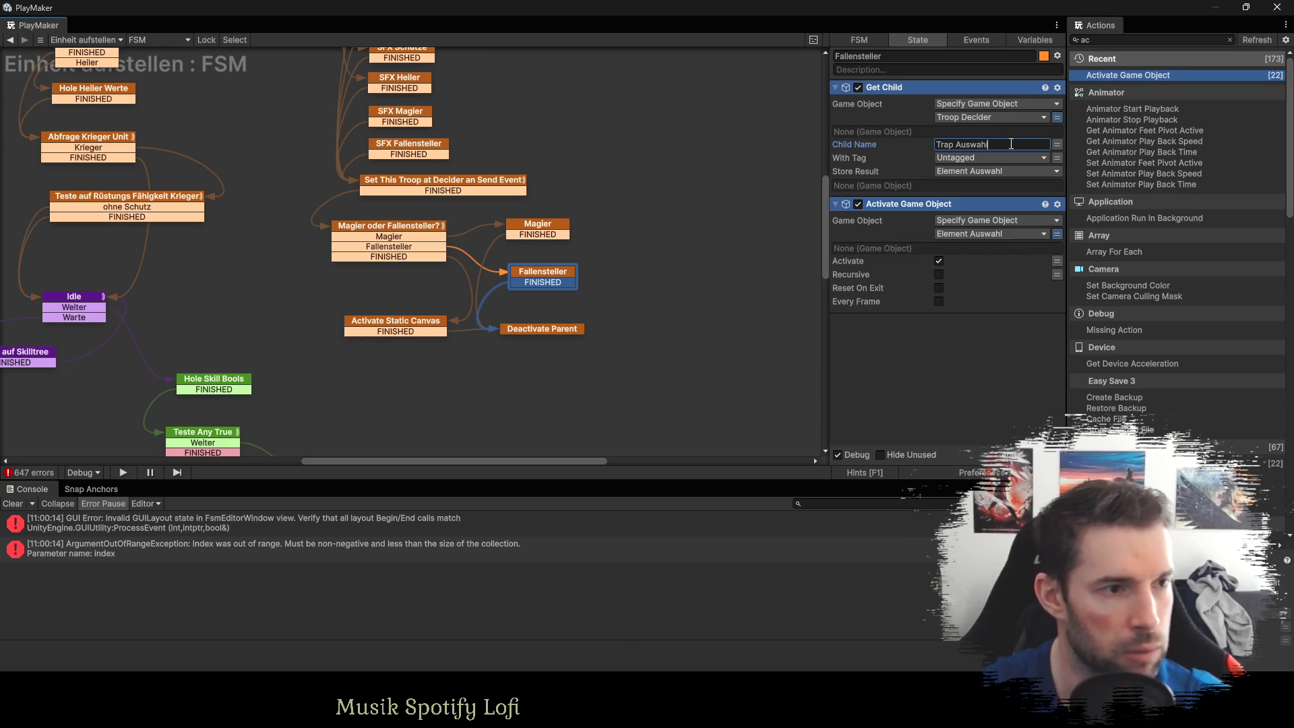
Store the found child in a new 'Trap Auswahl' variable and have Activate Game Object use it.
left_click(972, 171)
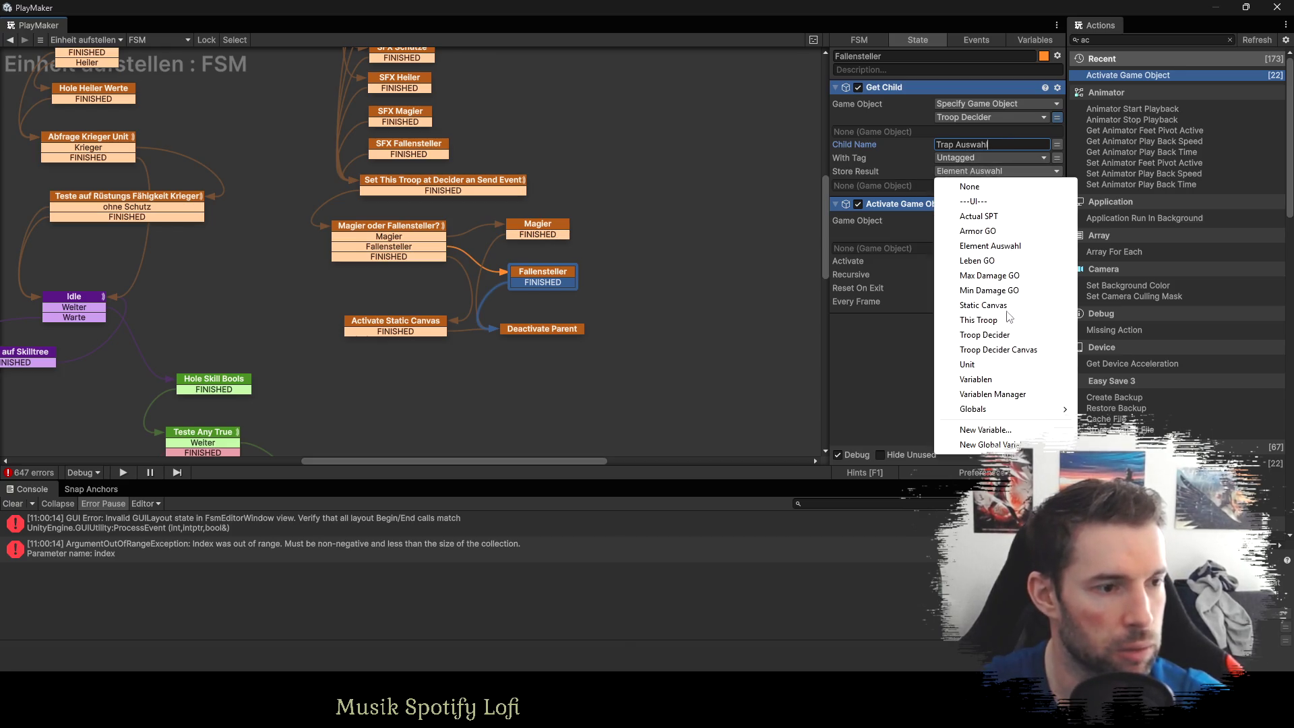
left_click(985, 429)
type("Trap Auswahl")
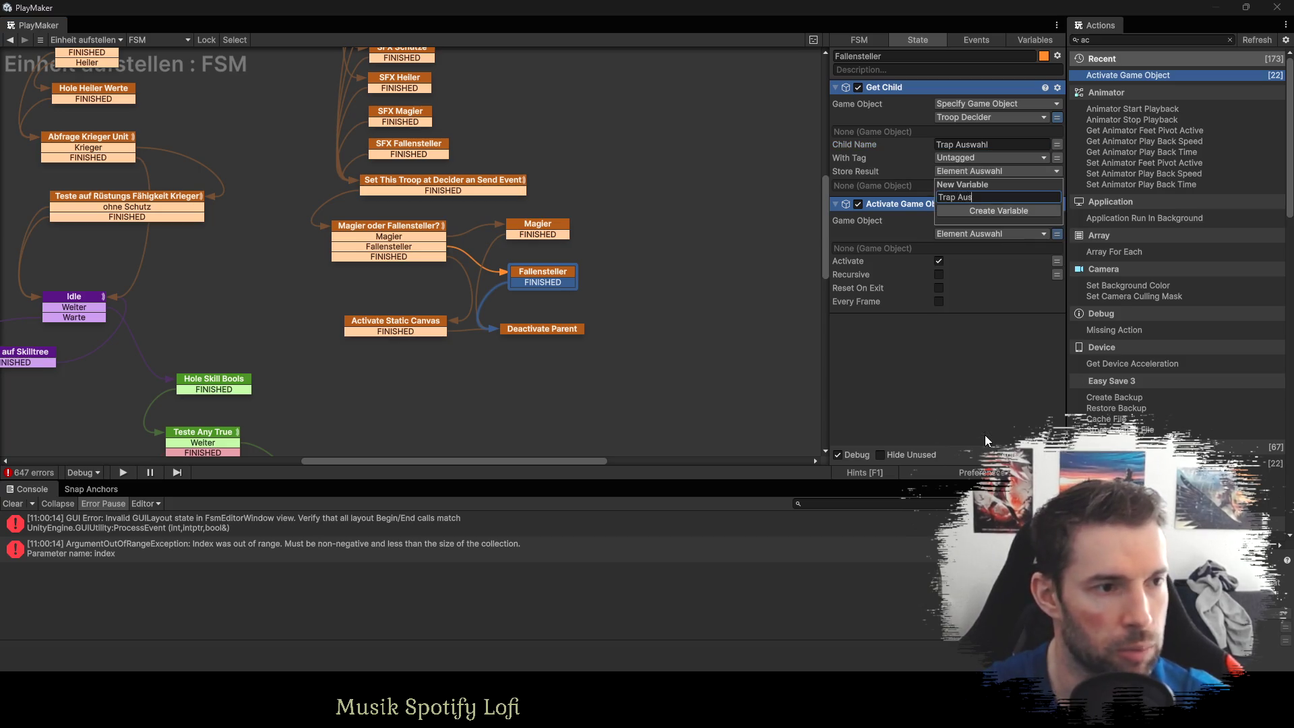
key("Return")
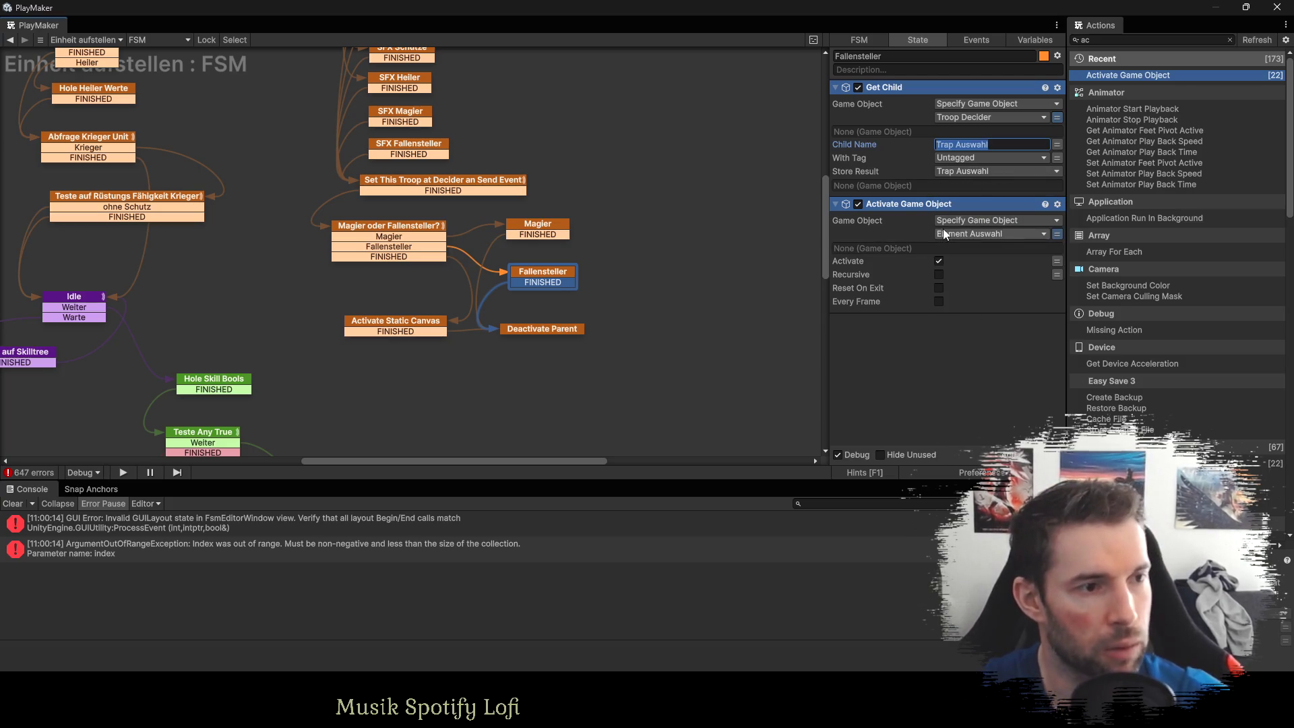
left_click(1004, 234)
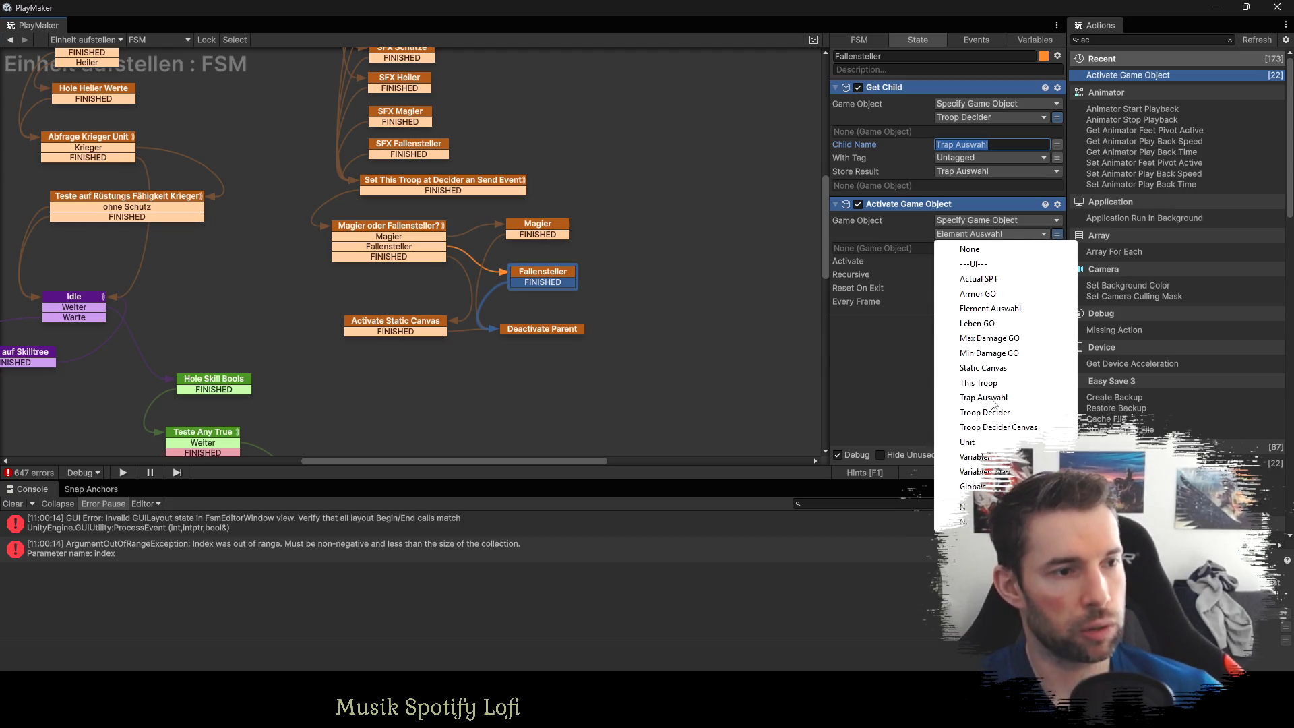
left_click(991, 399)
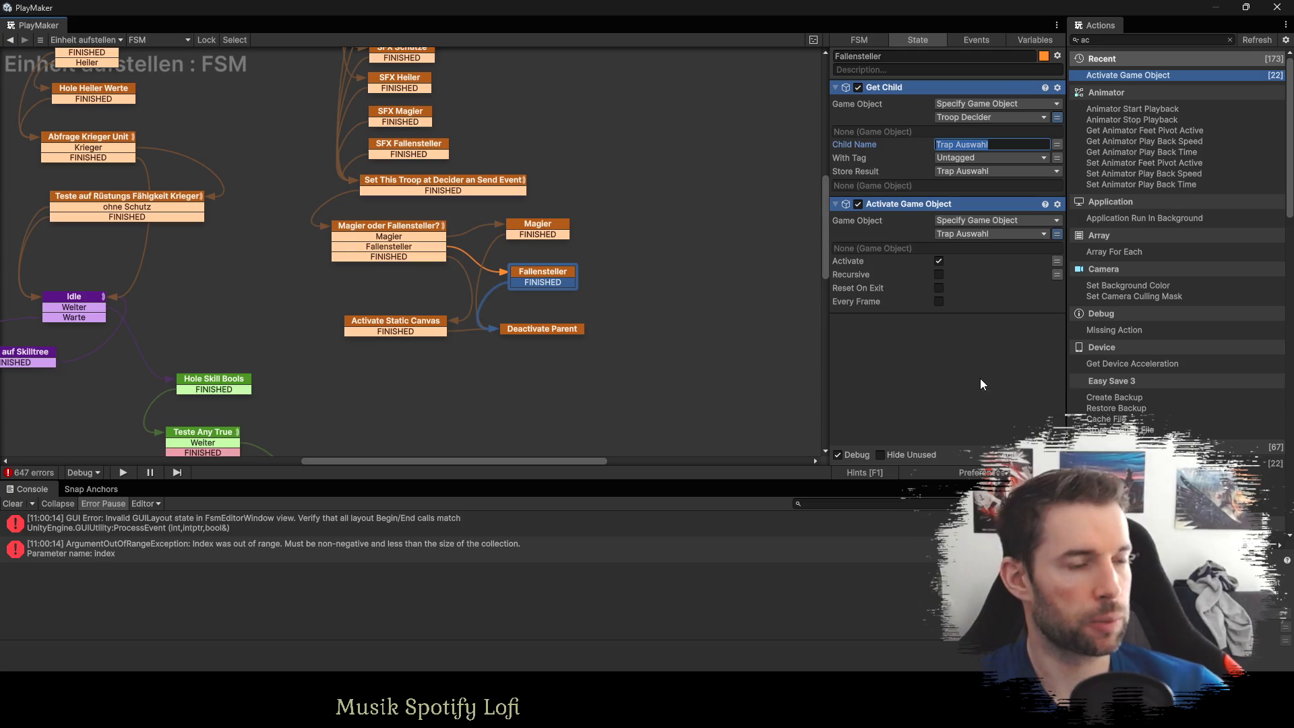
left_click(613, 300)
left_click(529, 331)
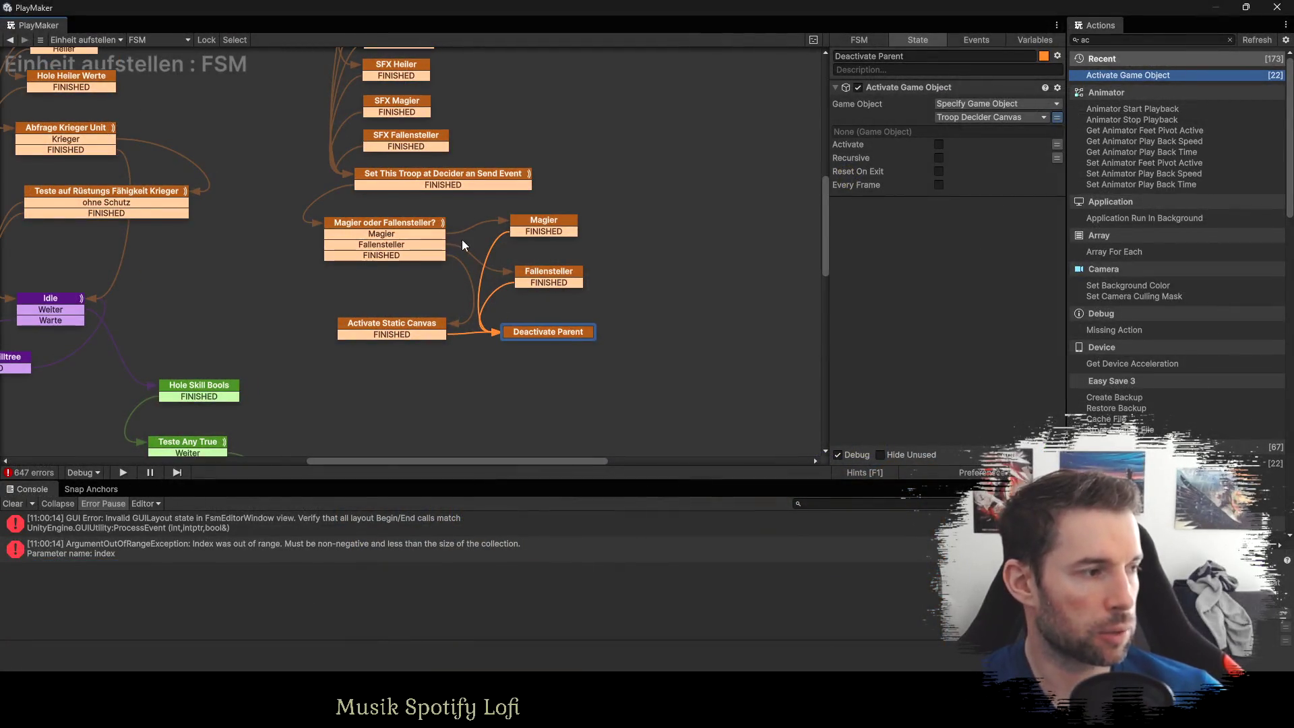
Inspect the Play Click state's comparisons and its event options.
scroll(463, 243, "down", 5)
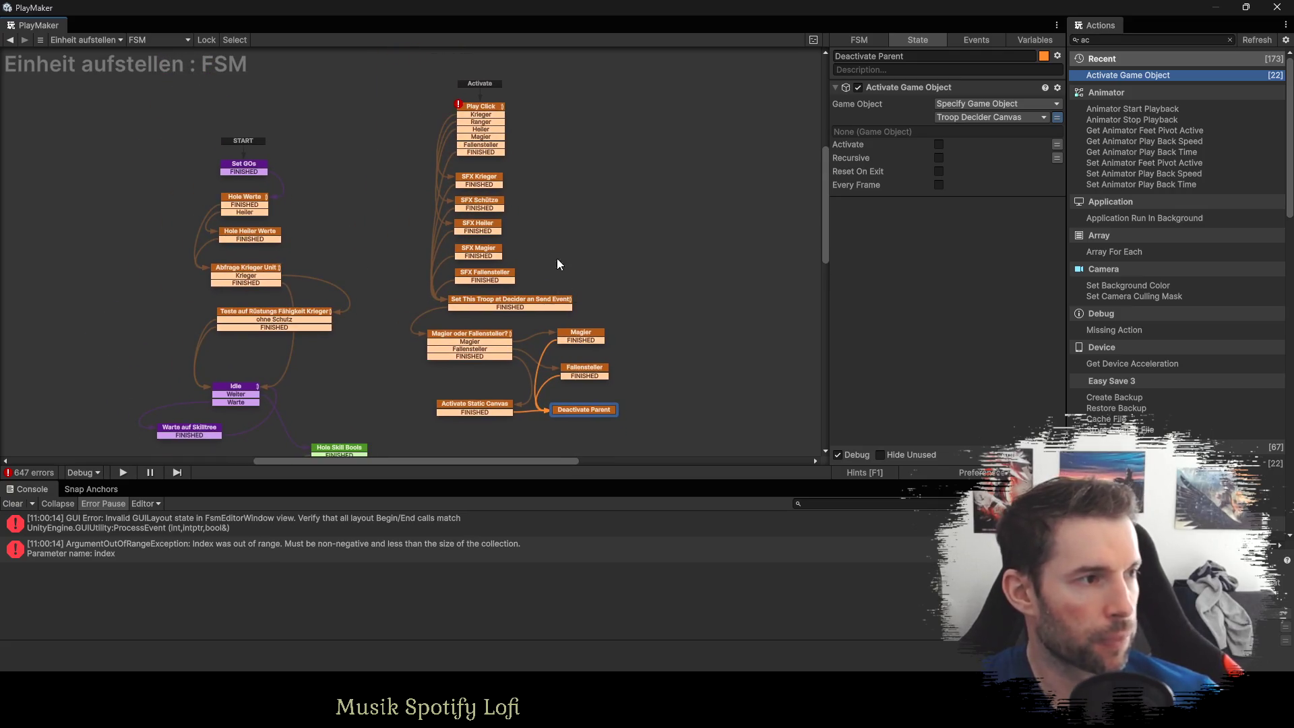
left_click(480, 106)
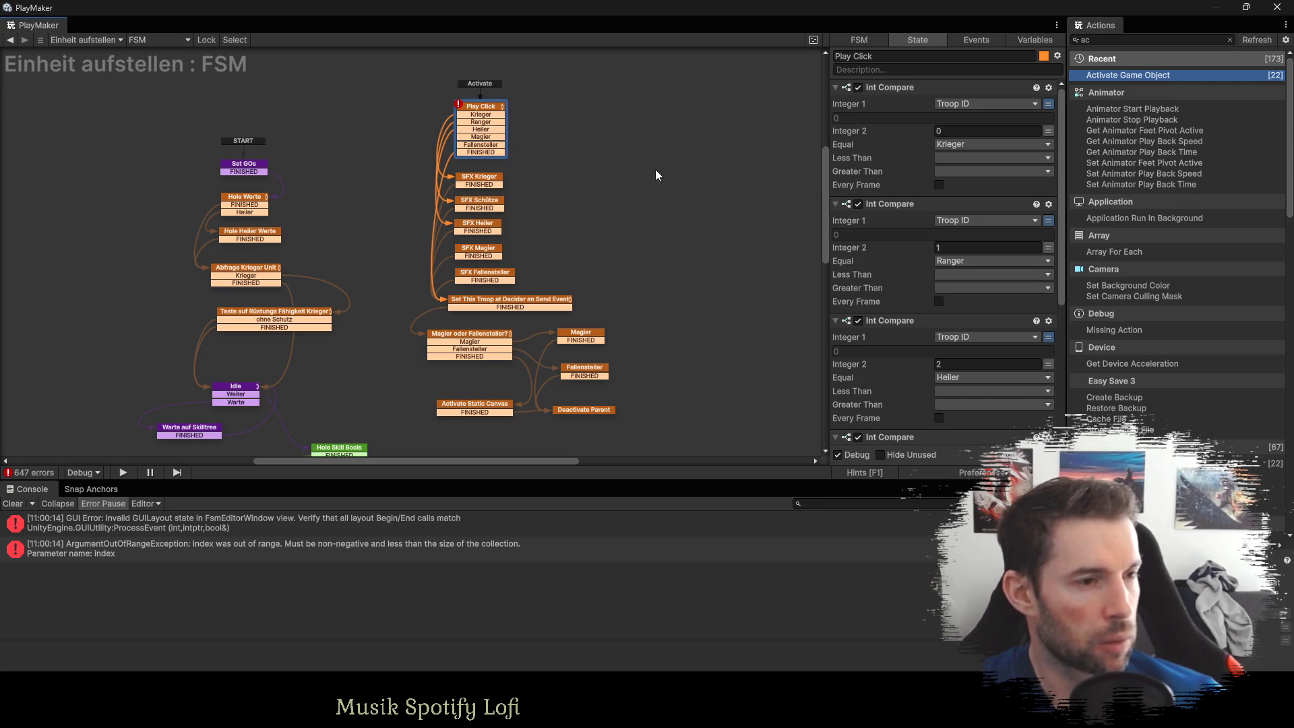
scroll(968, 284, "down", 5)
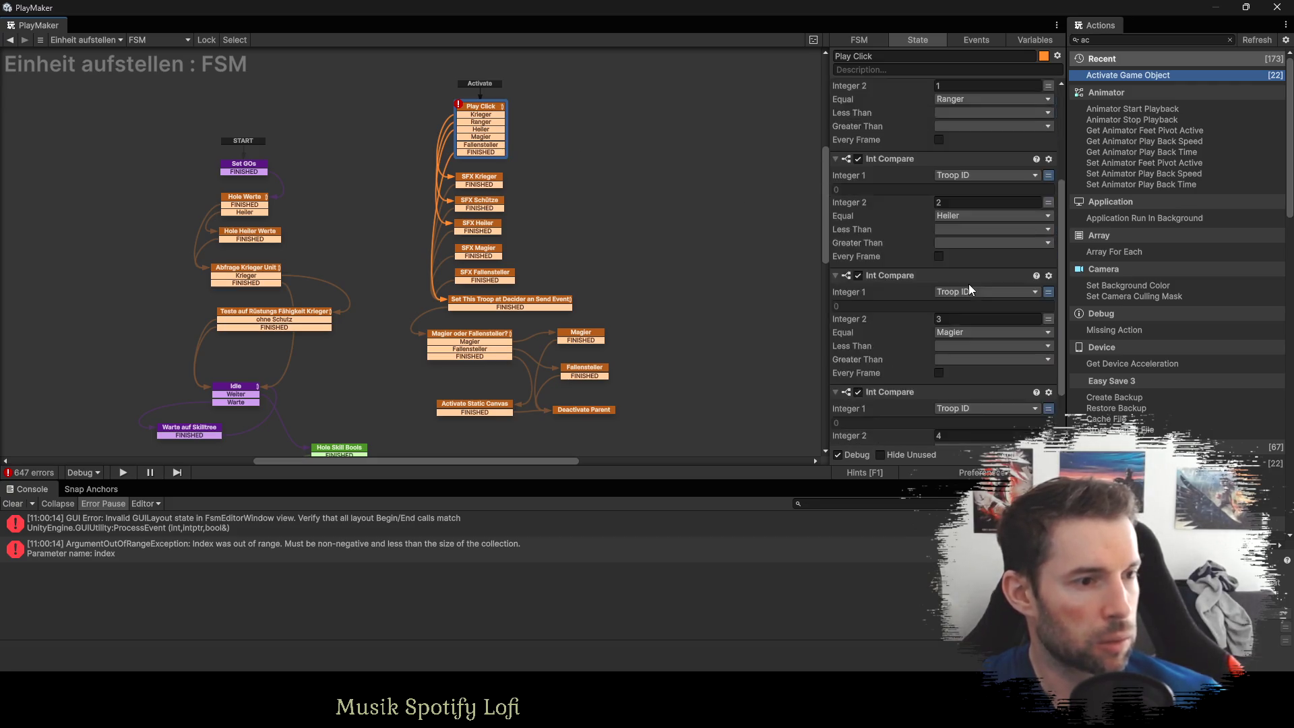
scroll(976, 394, "up", 5)
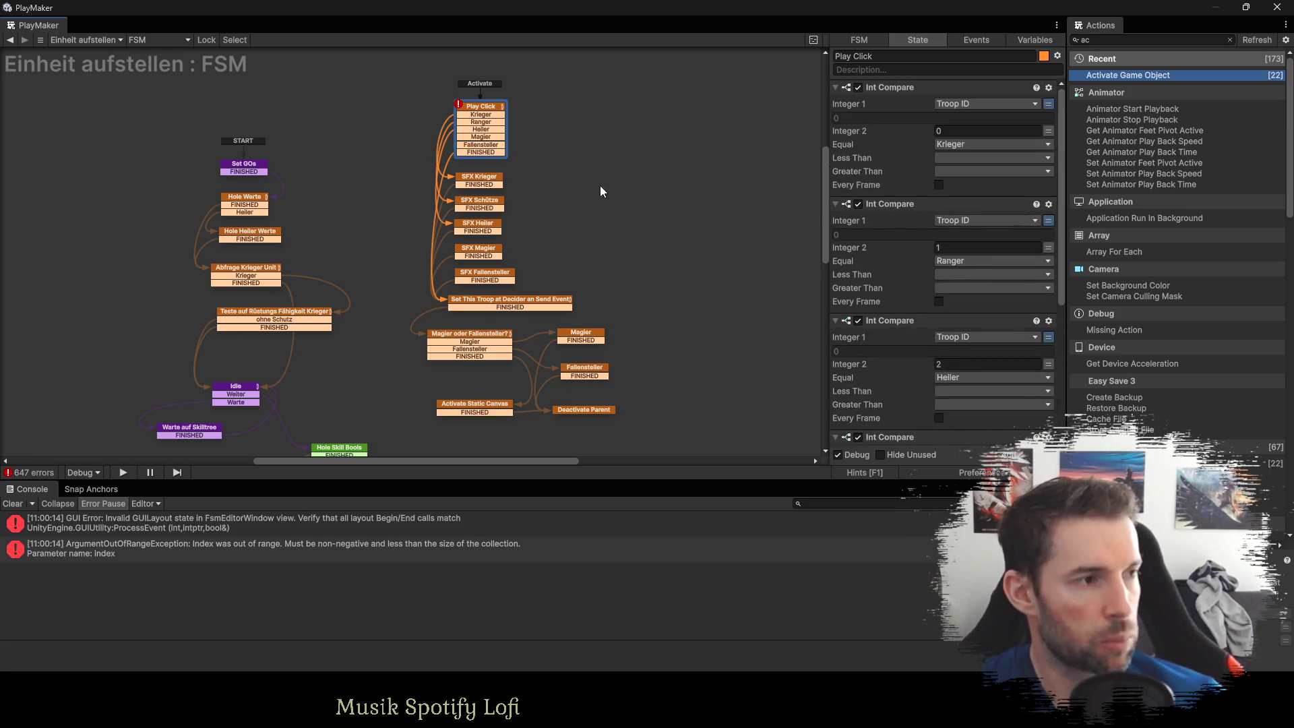
scroll(481, 146, "up", 2)
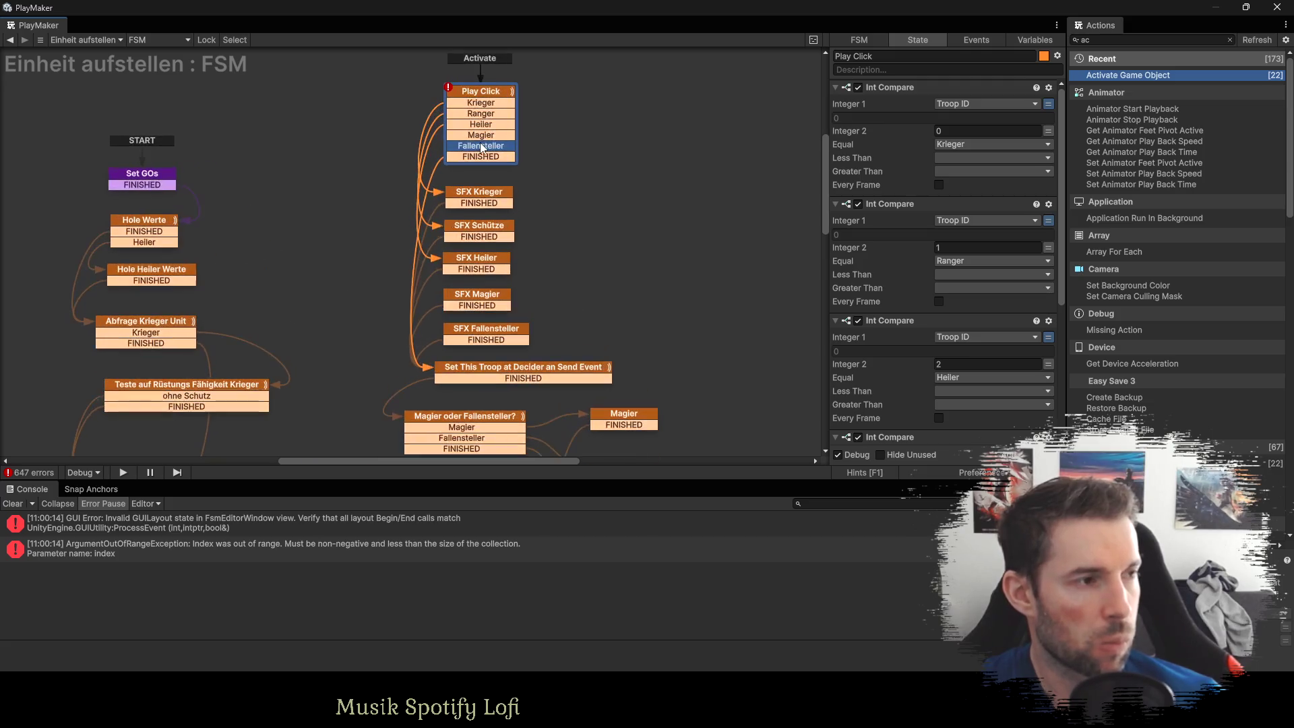
right_click(451, 86)
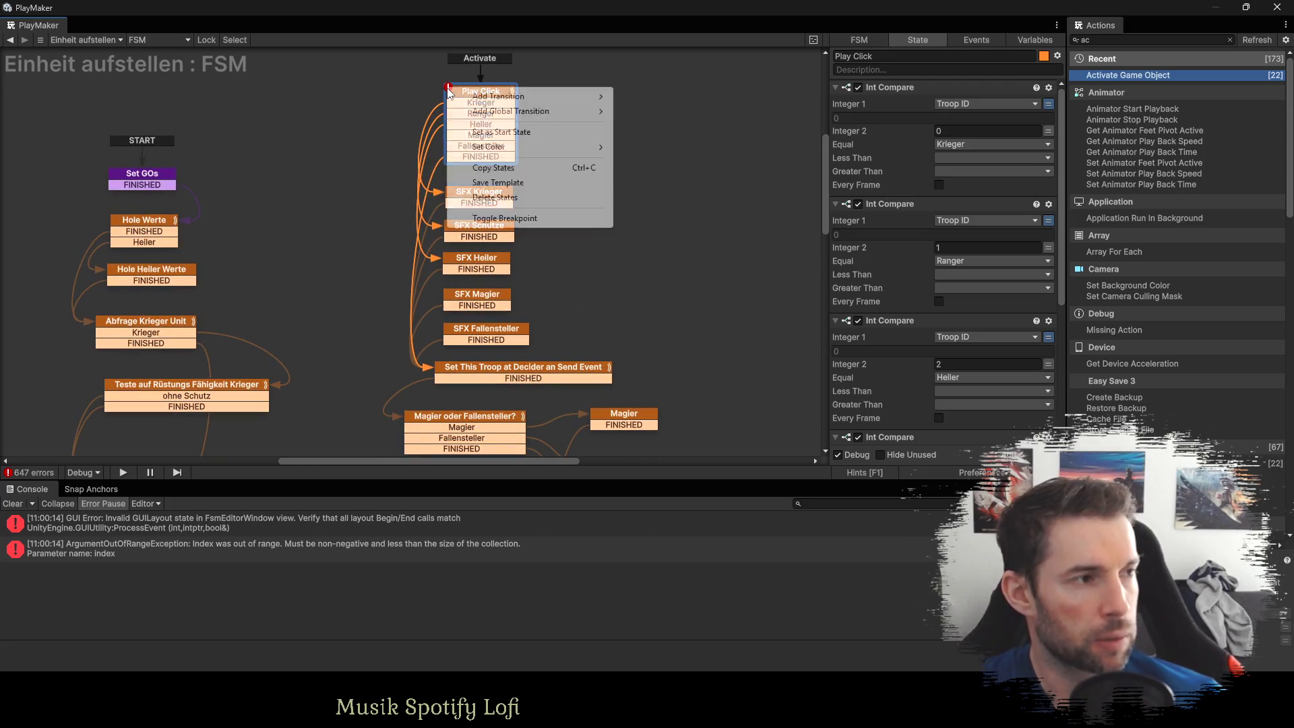
left_click(692, 142)
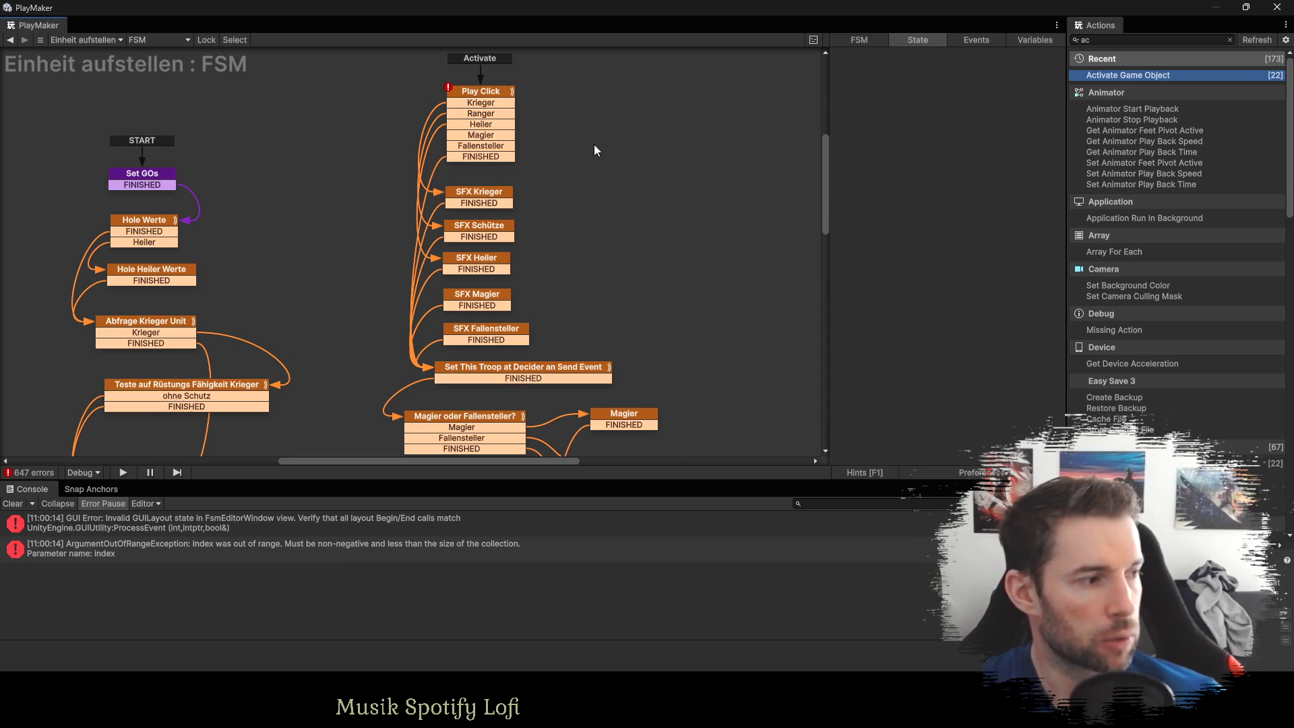
Link Play Click's Fallensteller event to SFX Fallensteller and Magier to SFX Magier.
left_click(468, 157)
left_click(470, 146)
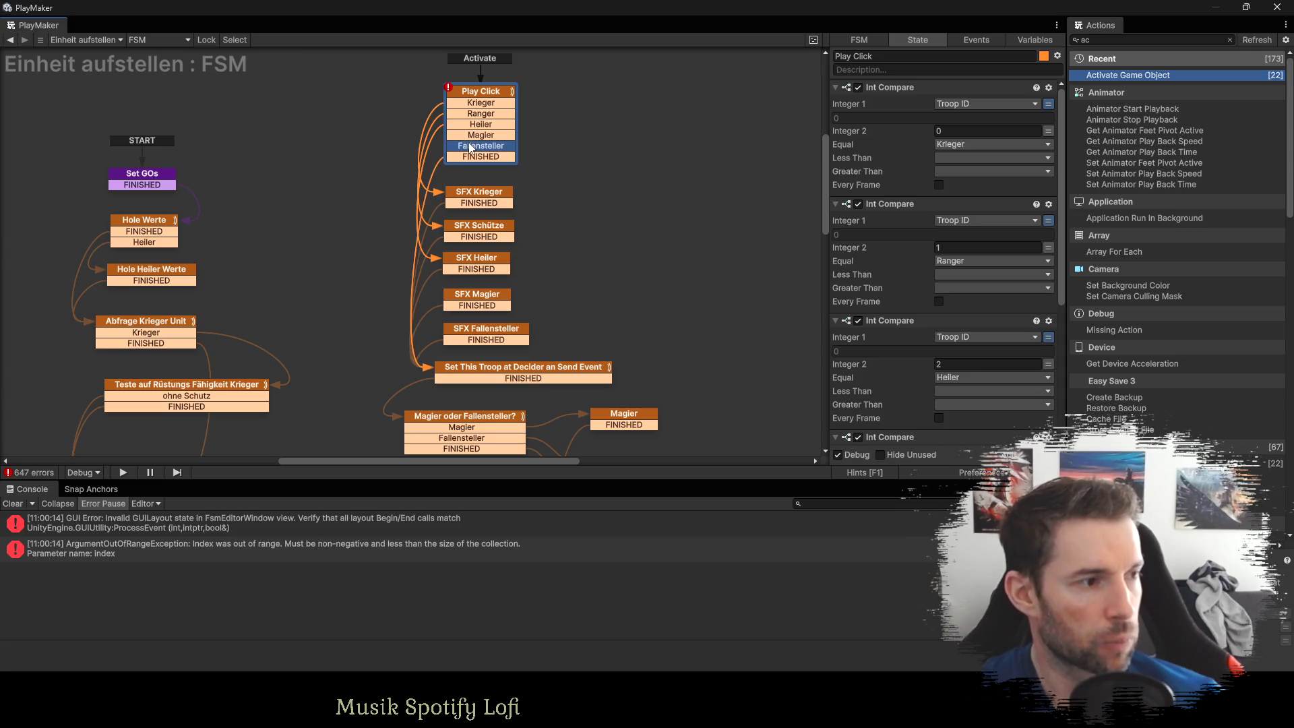
left_click_drag(447, 150, 455, 334)
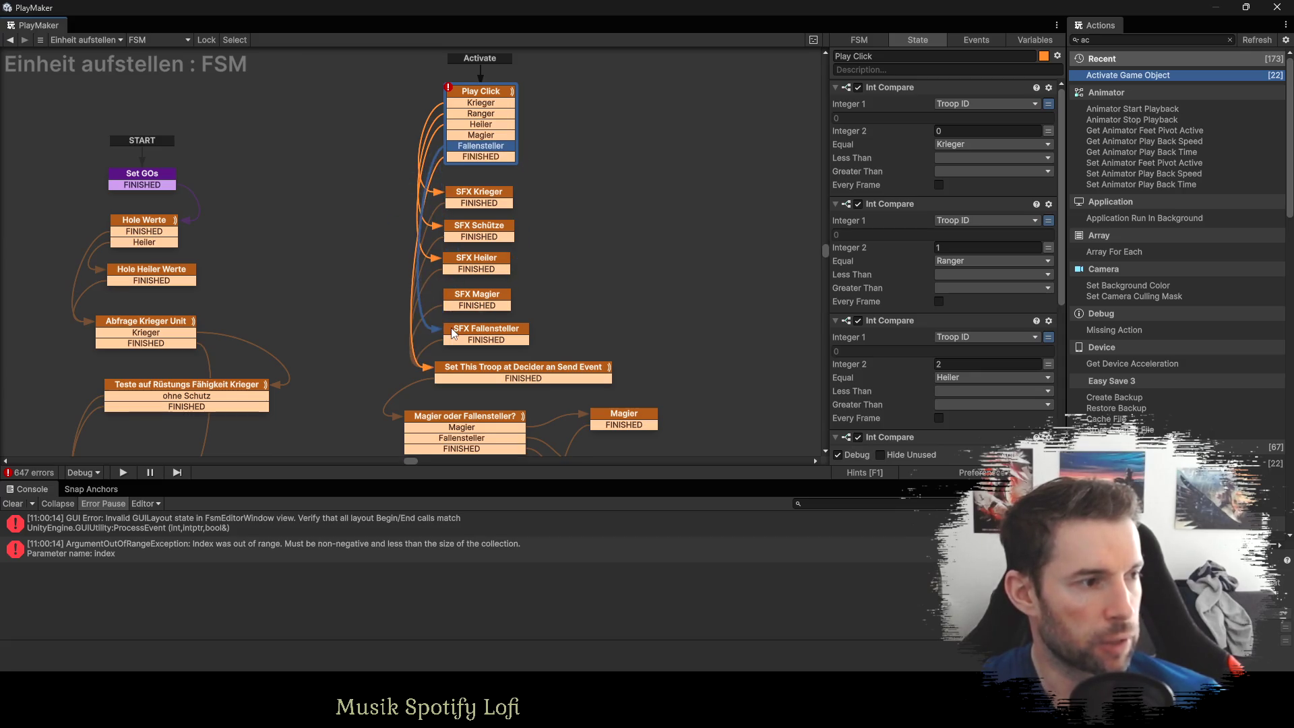
left_click(463, 135)
mouse_move(448, 136)
left_mouse_down()
mouse_move(431, 202)
mouse_move(458, 300)
left_mouse_up()
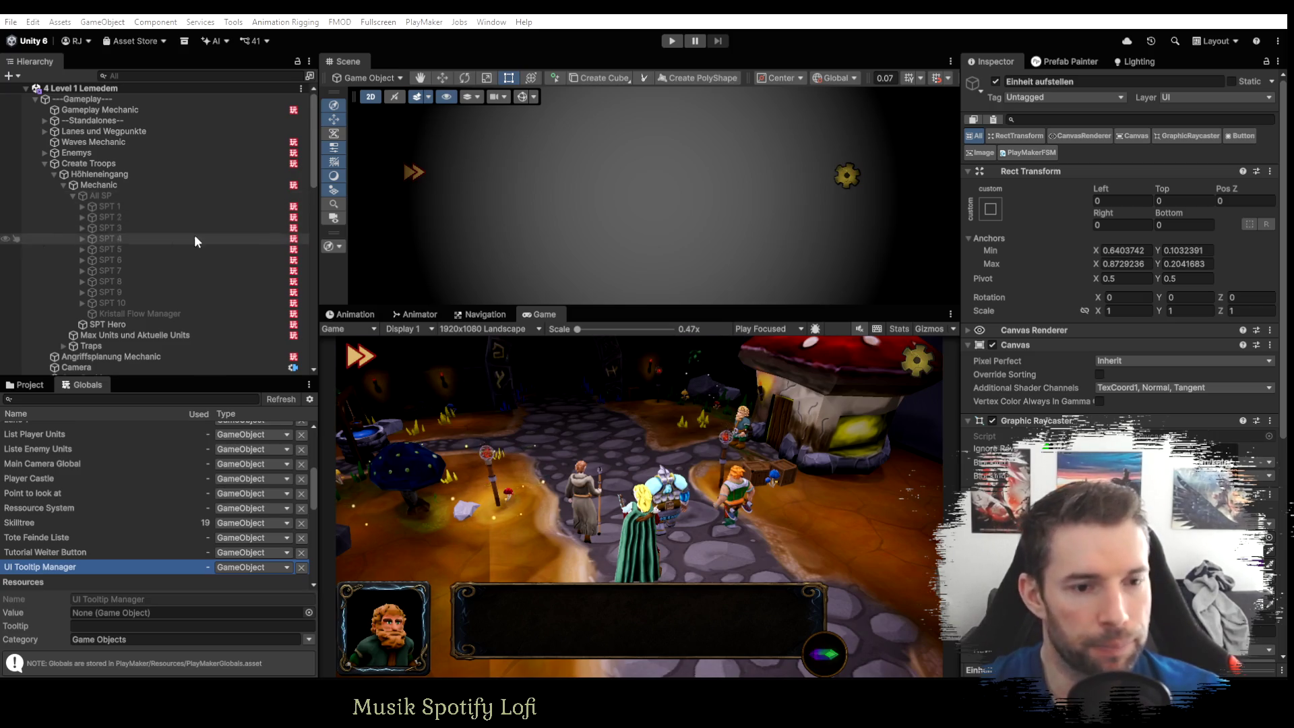
Unfold Troop Decider Canvas, then Zwerg Krieger, to show its Einheit aufstellen child.
scroll(185, 242, "down", 5)
scroll(176, 250, "down", 2)
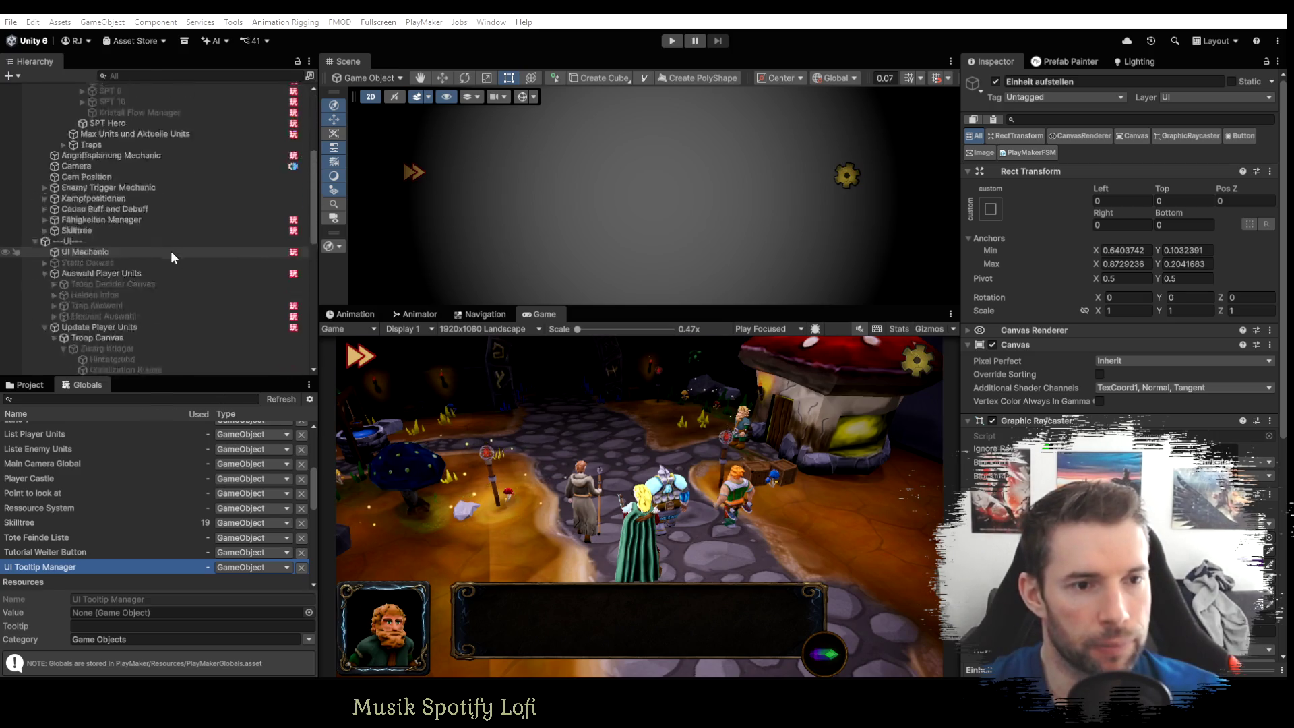
scroll(145, 255, "down", 6)
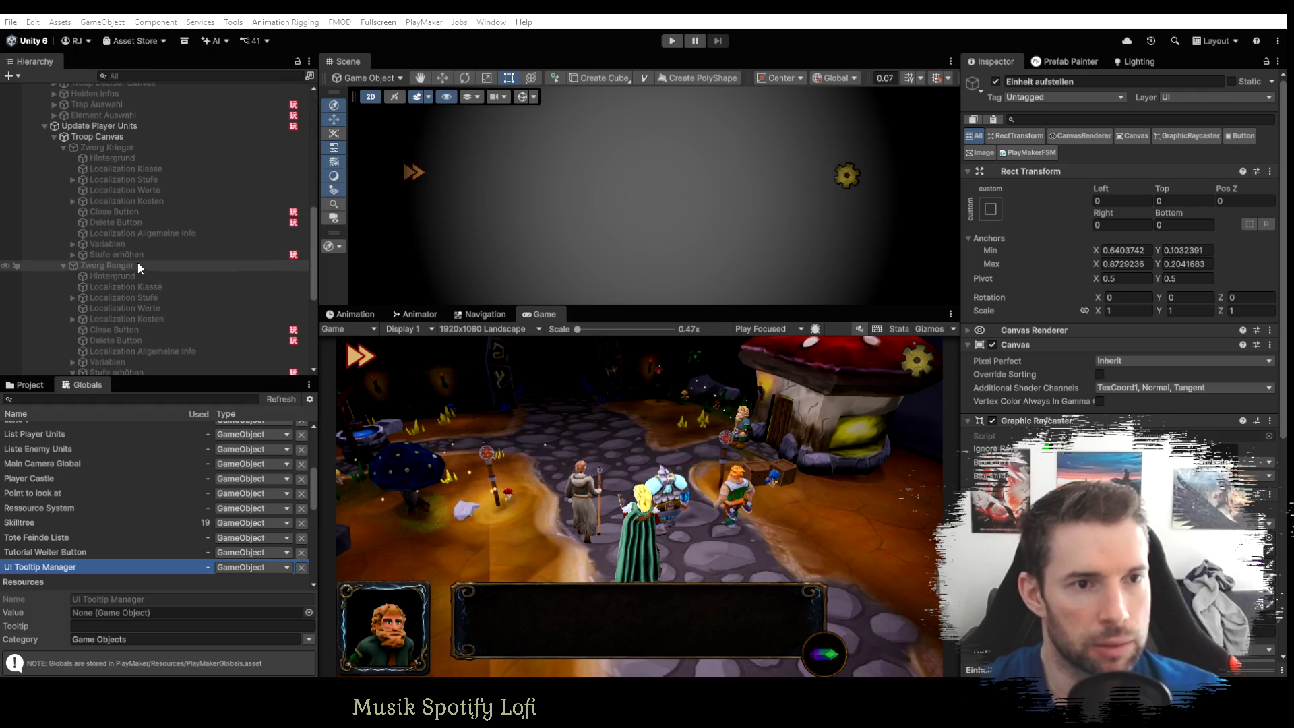
scroll(124, 256, "up", 6)
left_click(54, 283)
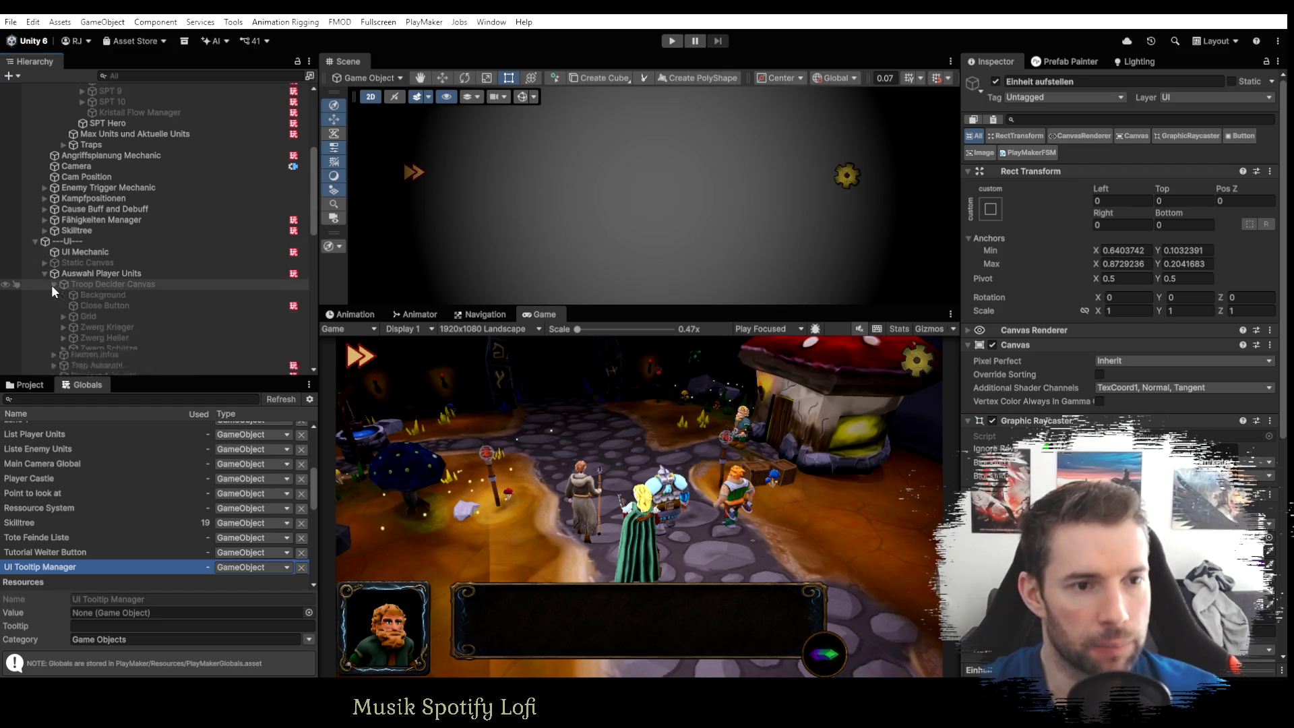
scroll(60, 288, "down", 4)
left_click(63, 206)
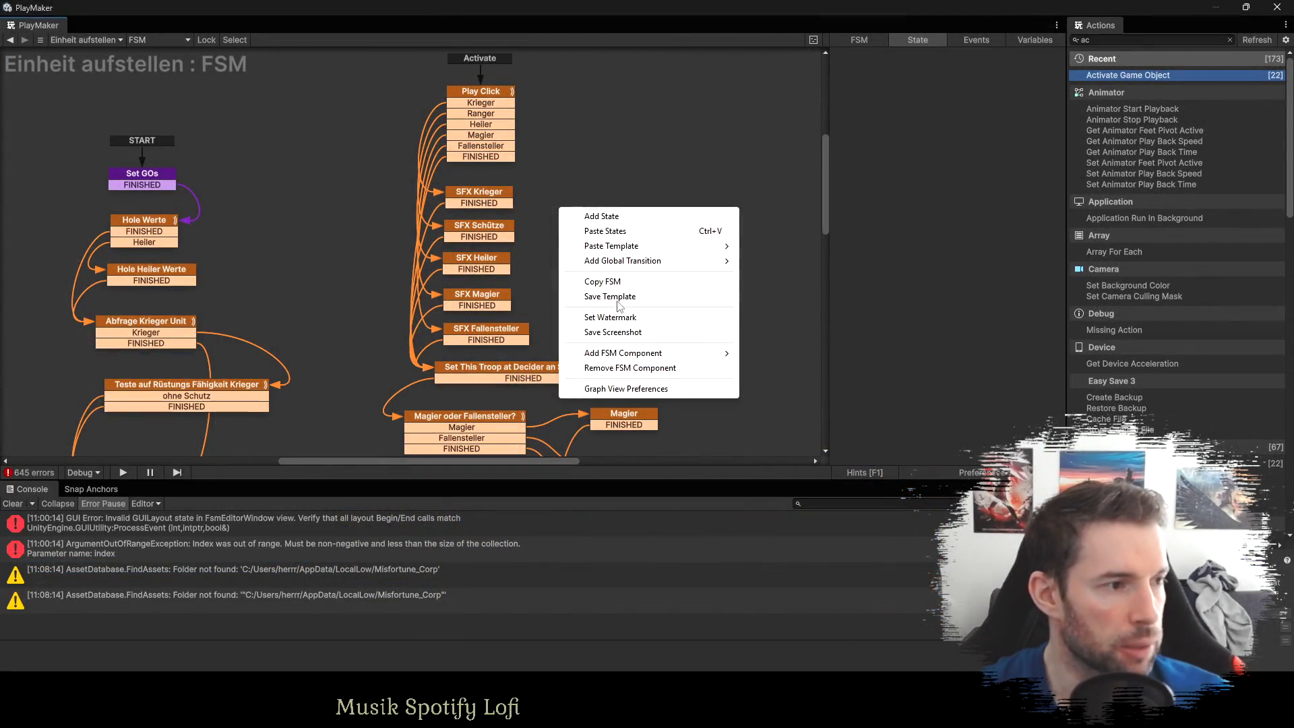
Save the Krieger FSM as template 'Einheiten_Auswahl_Aufstellen' and make this FSM use it.
left_click(616, 298)
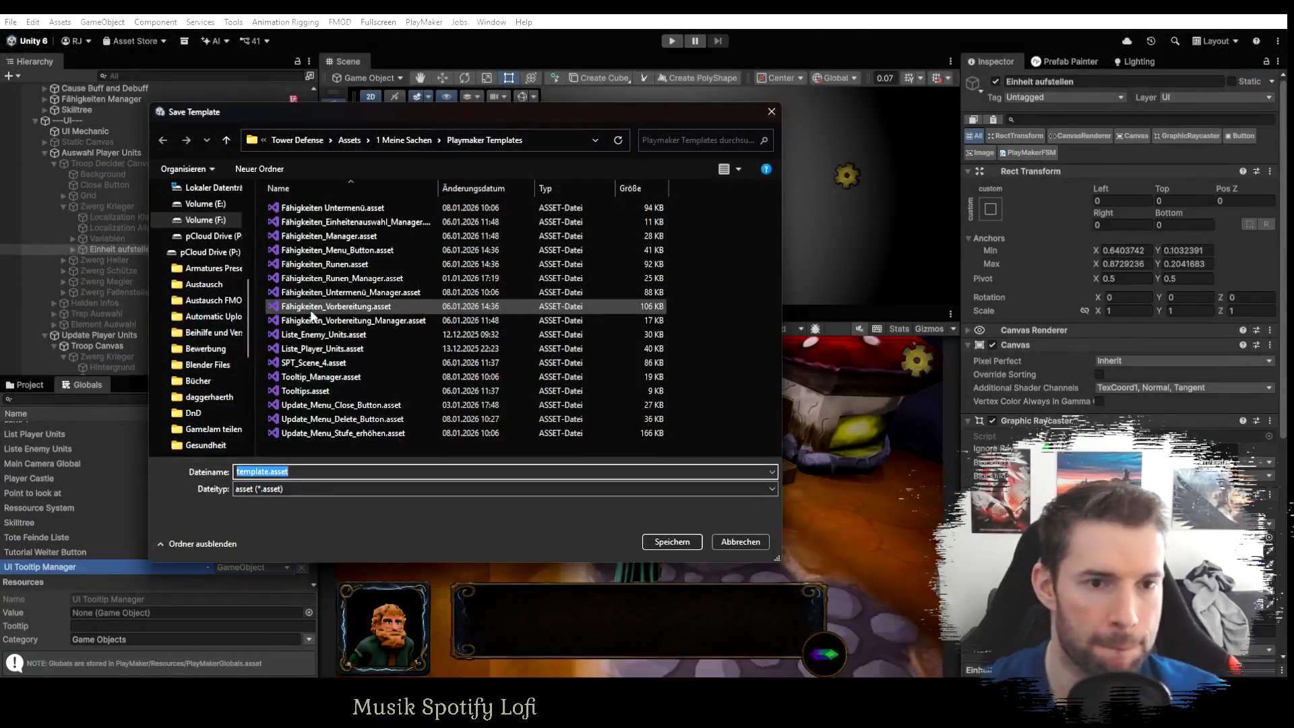
key("Home")
key("Delete")
key("Delete")
key("Delete")
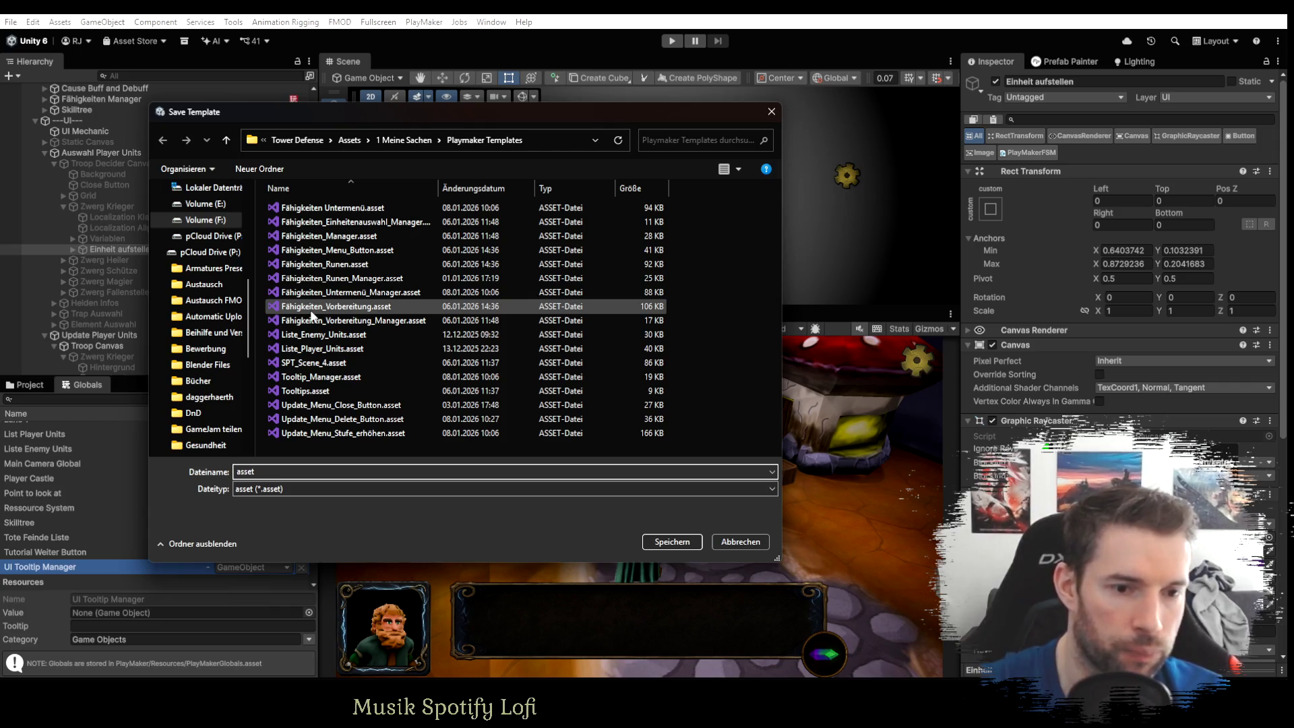
type("Einheiten_A")
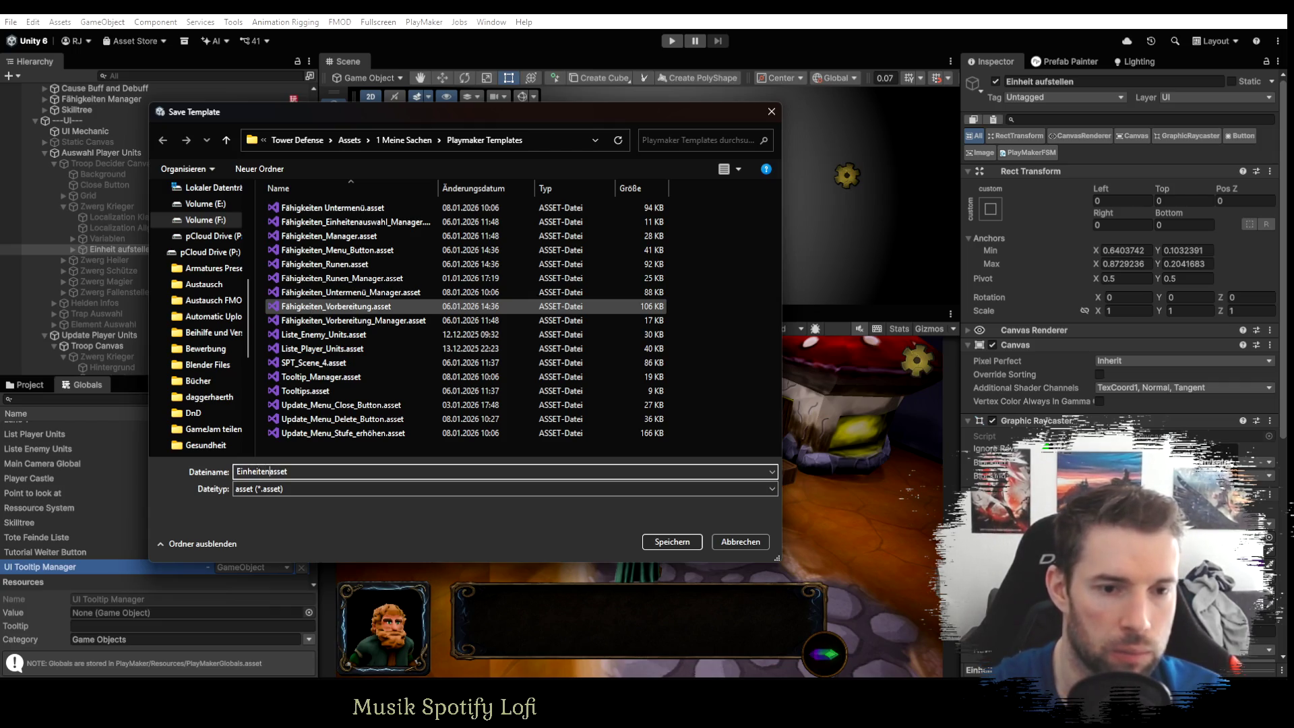
type("uswahl_")
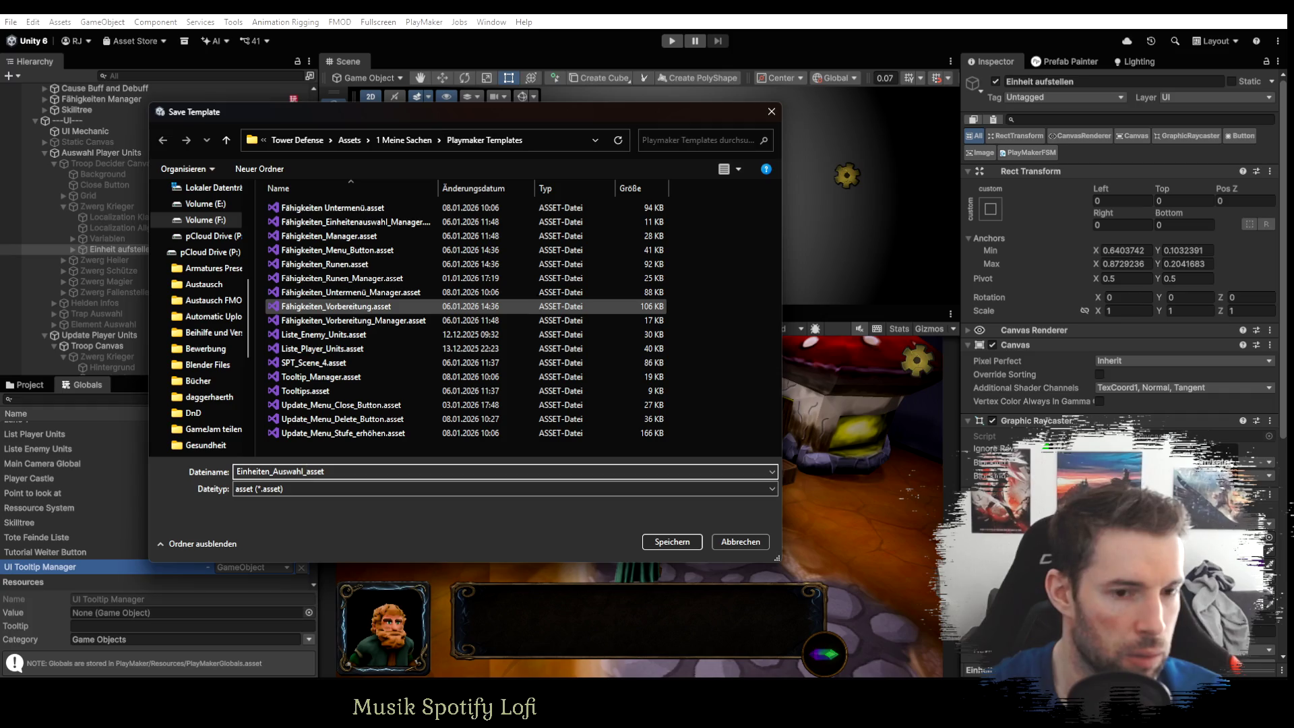
scroll(202, 317, "down", 1)
type("tellen")
key("Return")
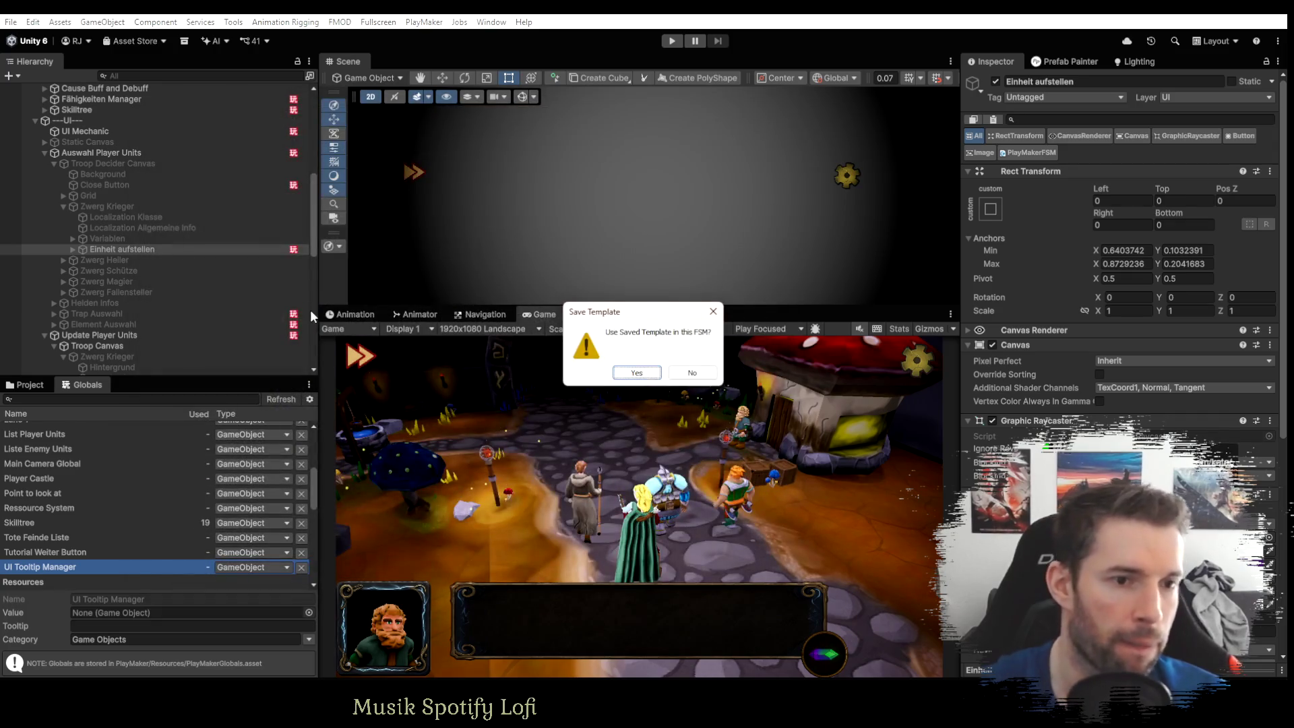
left_click(640, 373)
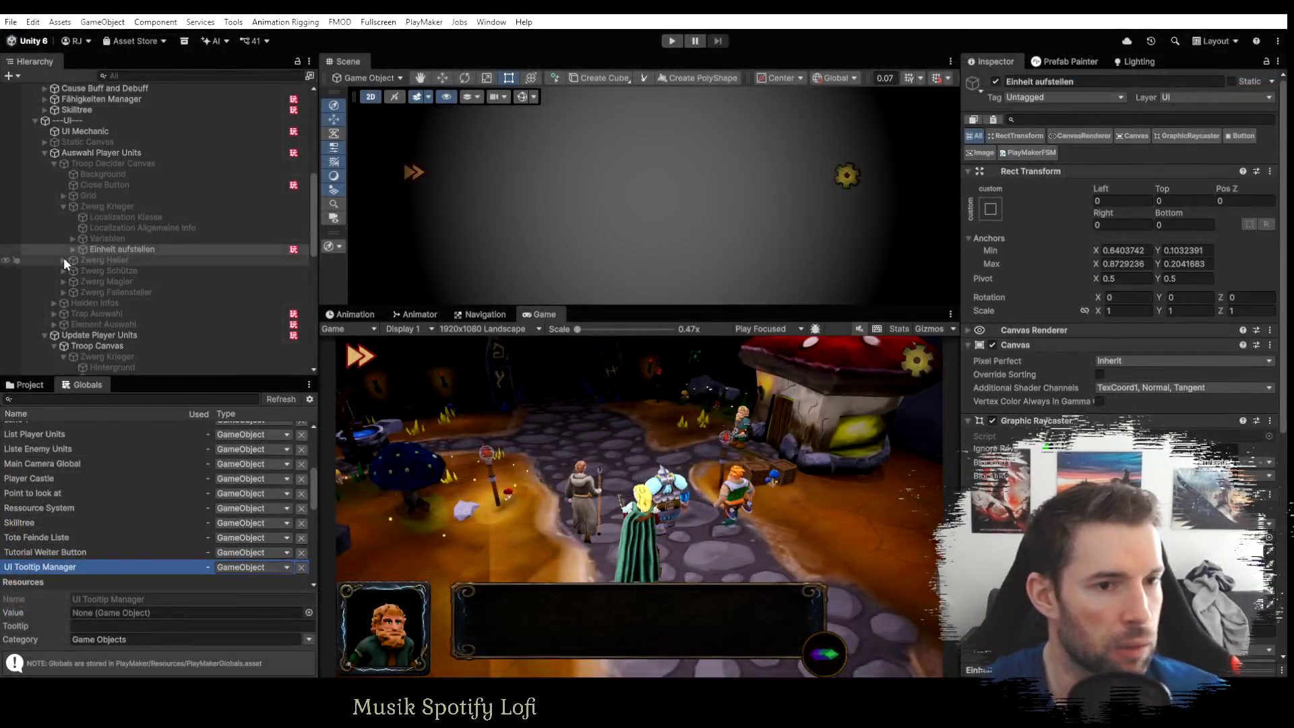
left_click(130, 75)
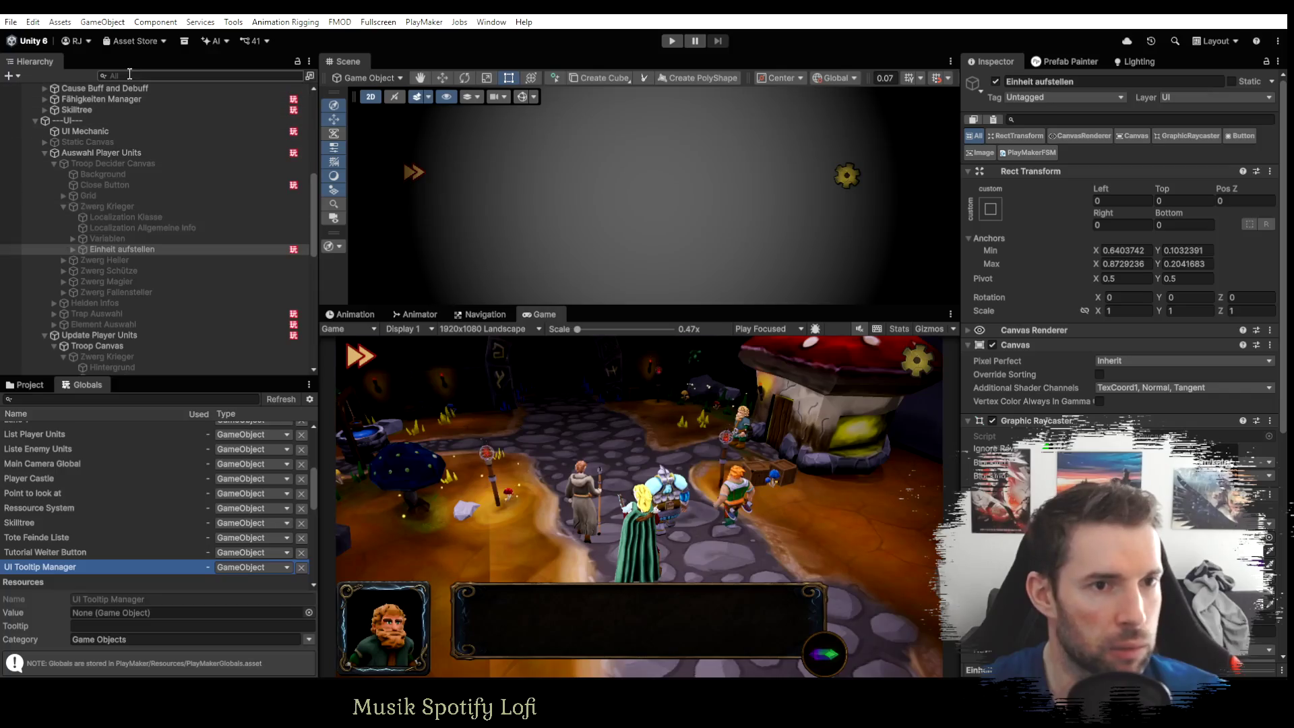
Find the four other Einheit aufstellen objects and remove their old PlayMakerFSM components.
type("Einheit aufstellen")
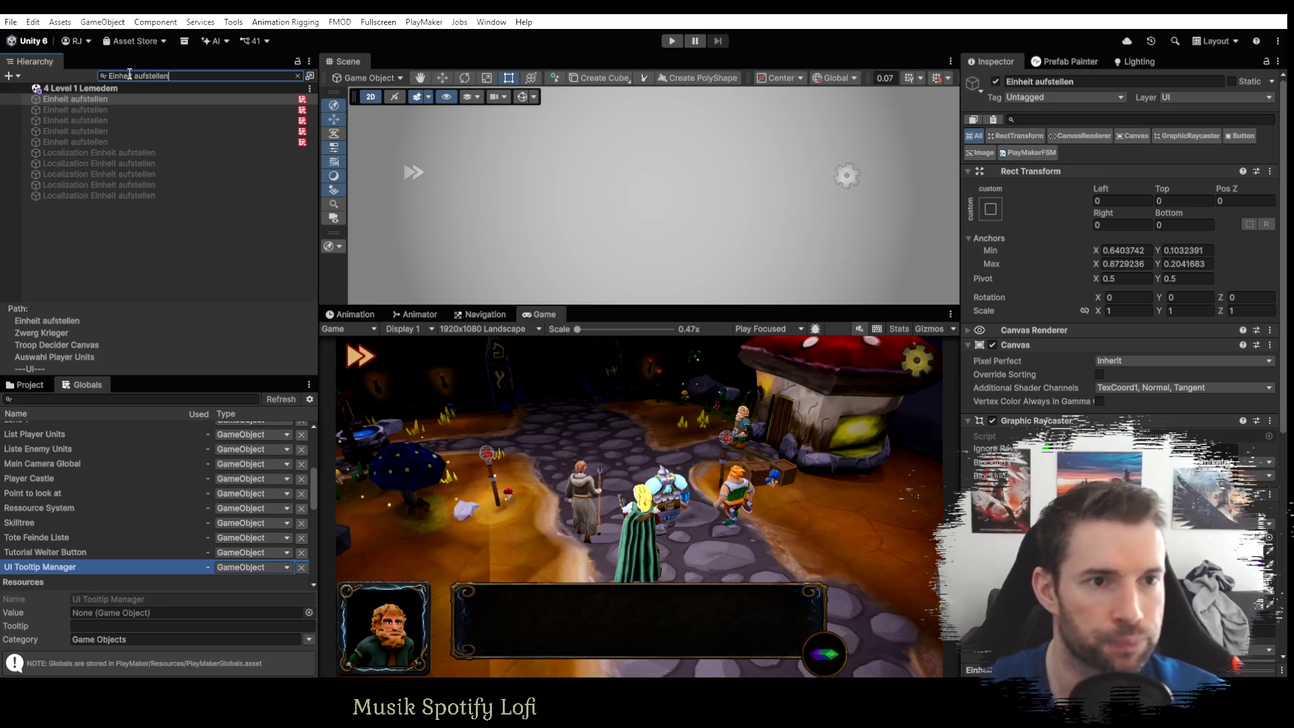
left_click(112, 110)
left_click(105, 142, "shift")
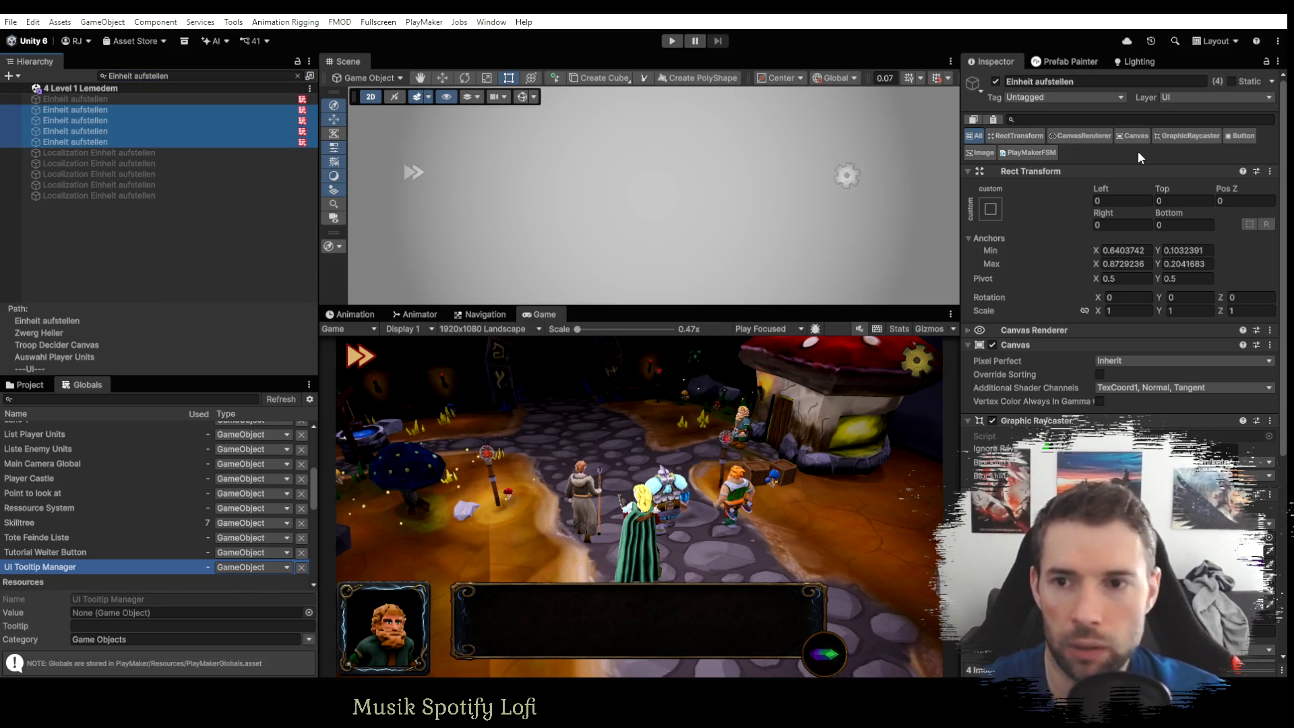
right_click(1031, 155)
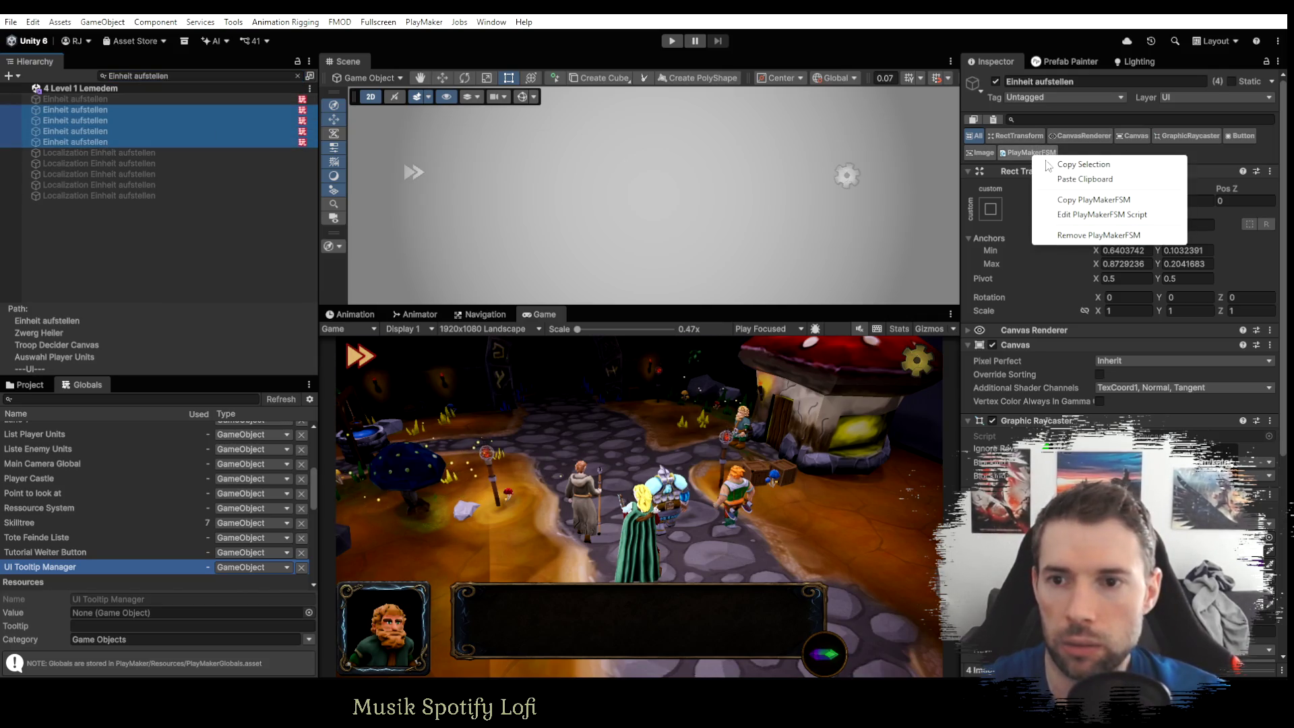
left_click(1093, 235)
left_click(93, 111)
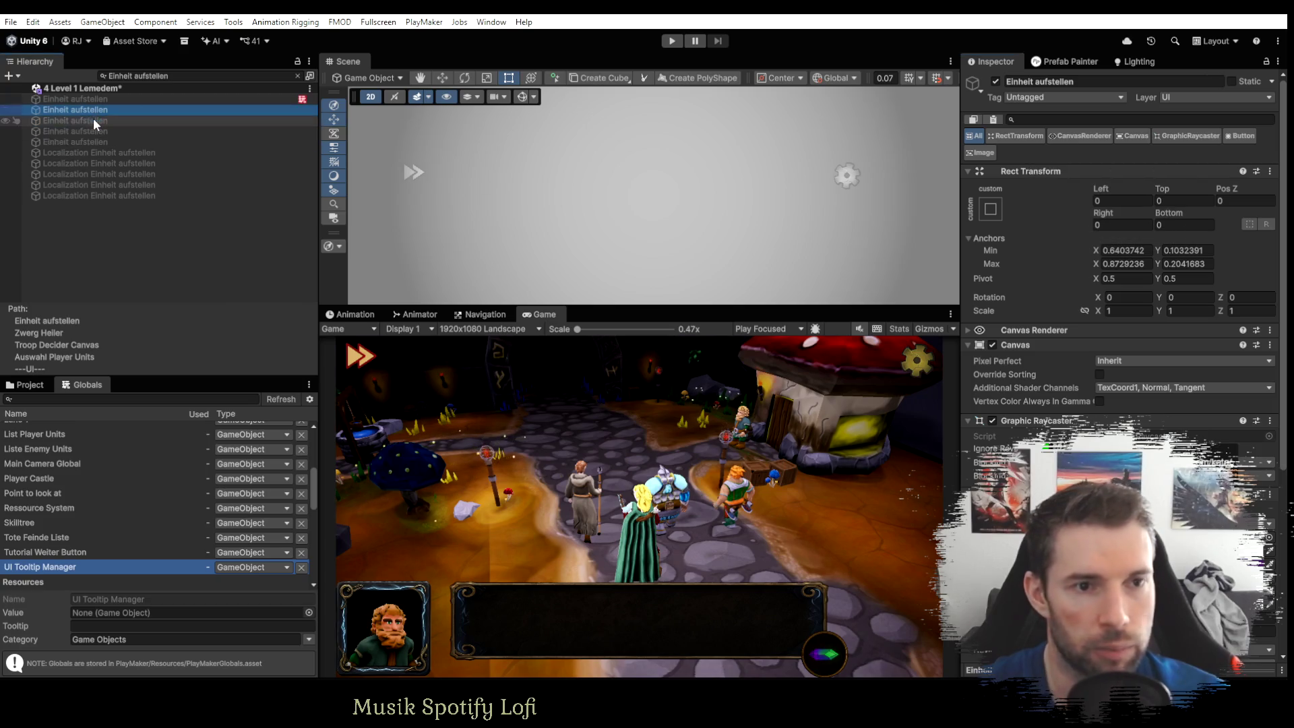
left_click(93, 120)
Add an FSM from the Einheiten_Auswahl_Aufstellen template to all four objects.
left_click(95, 141)
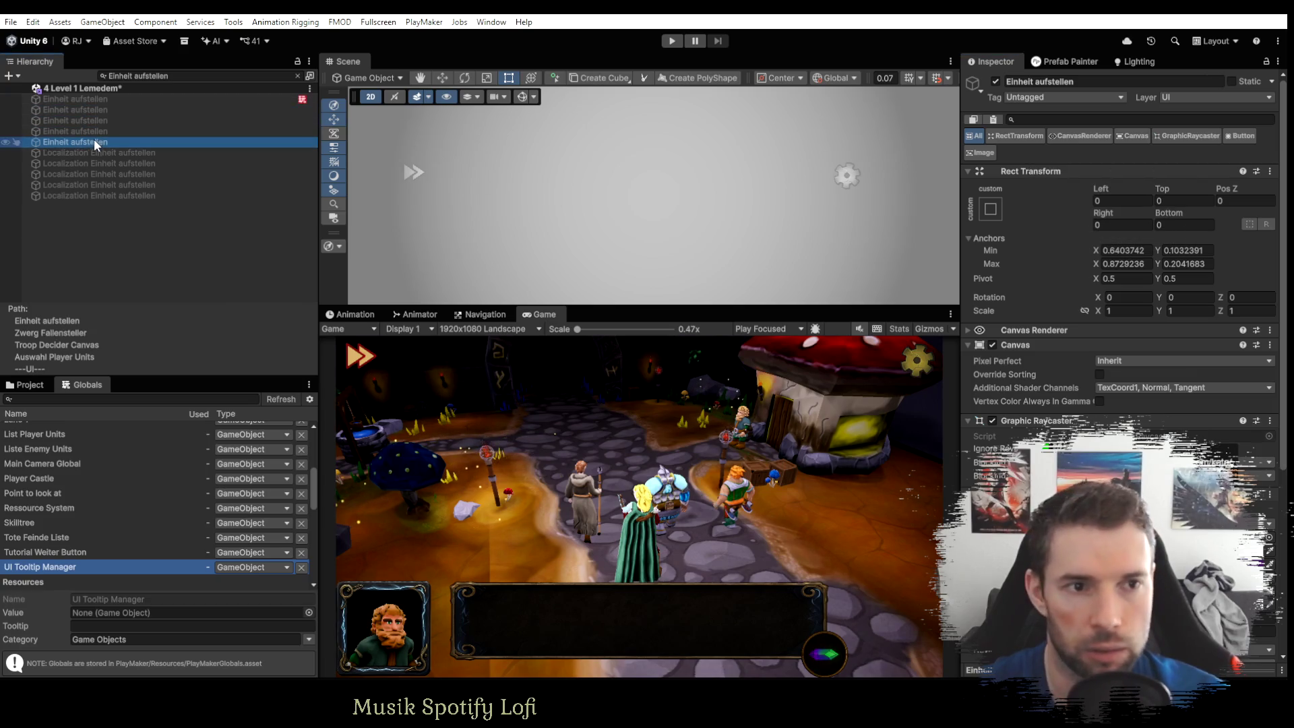
left_click(88, 111, "shift")
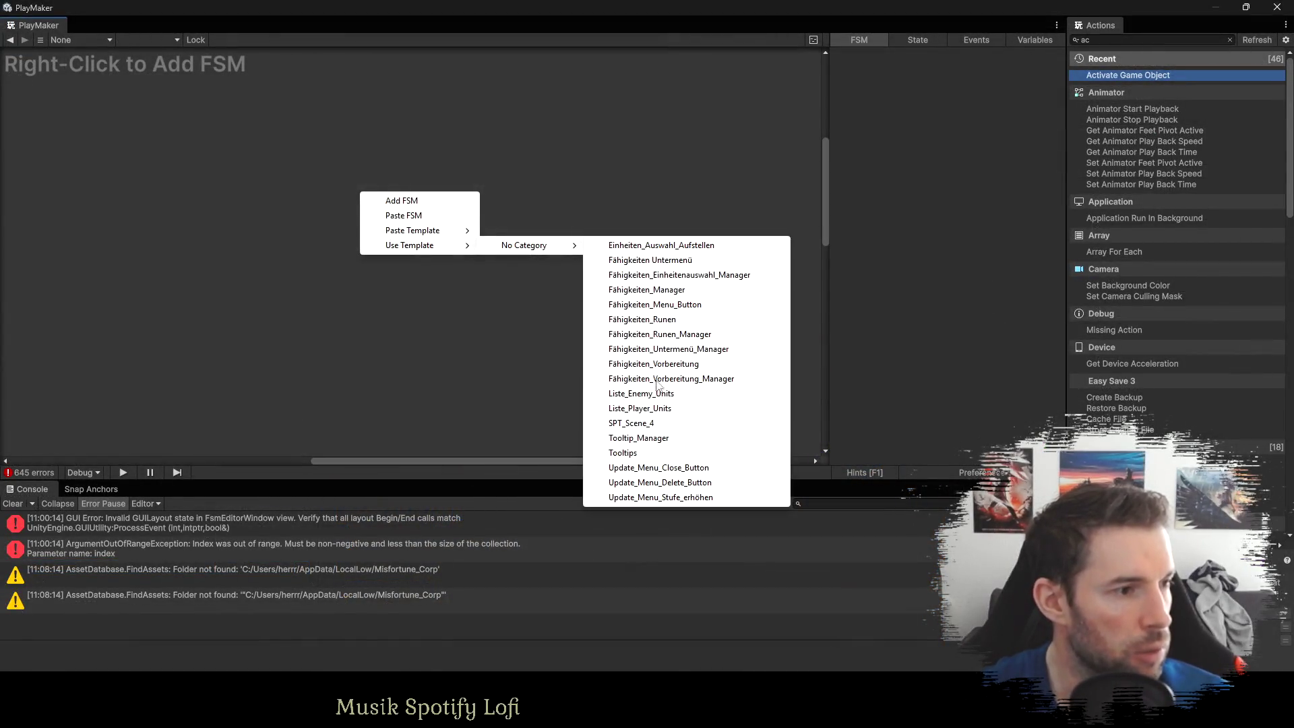
left_click(648, 247)
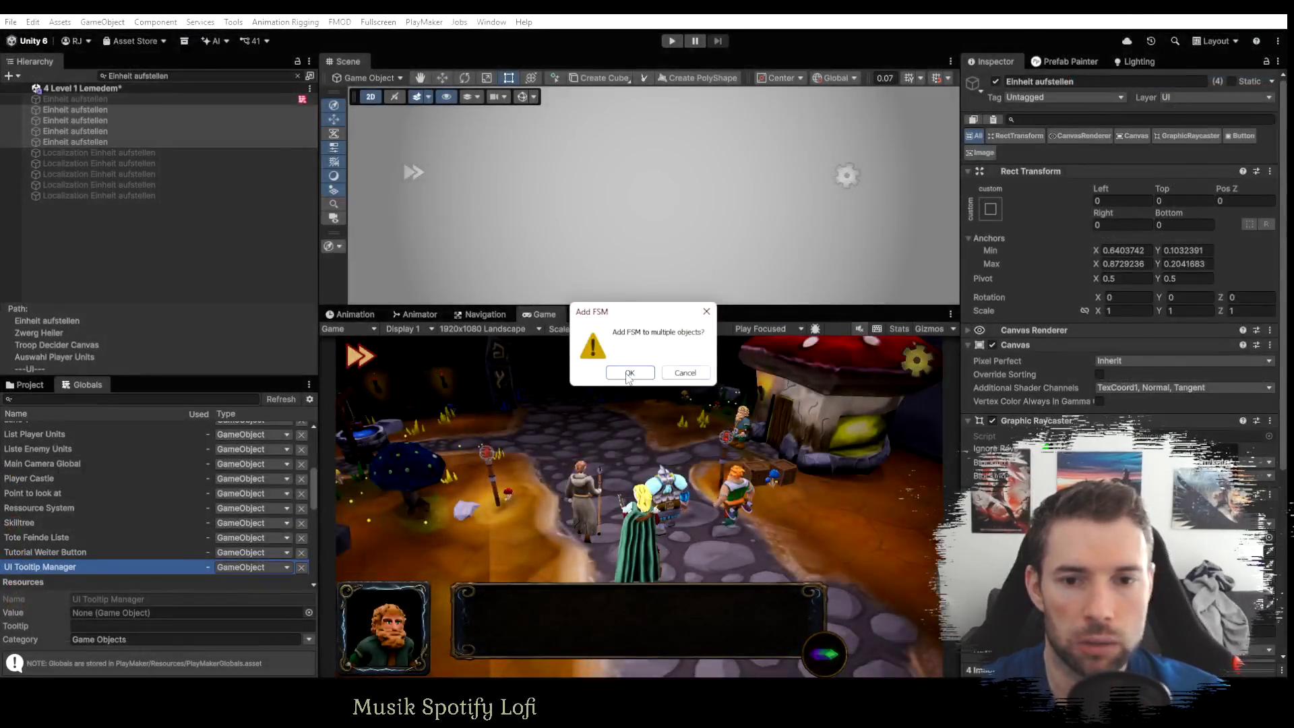
left_click(628, 374)
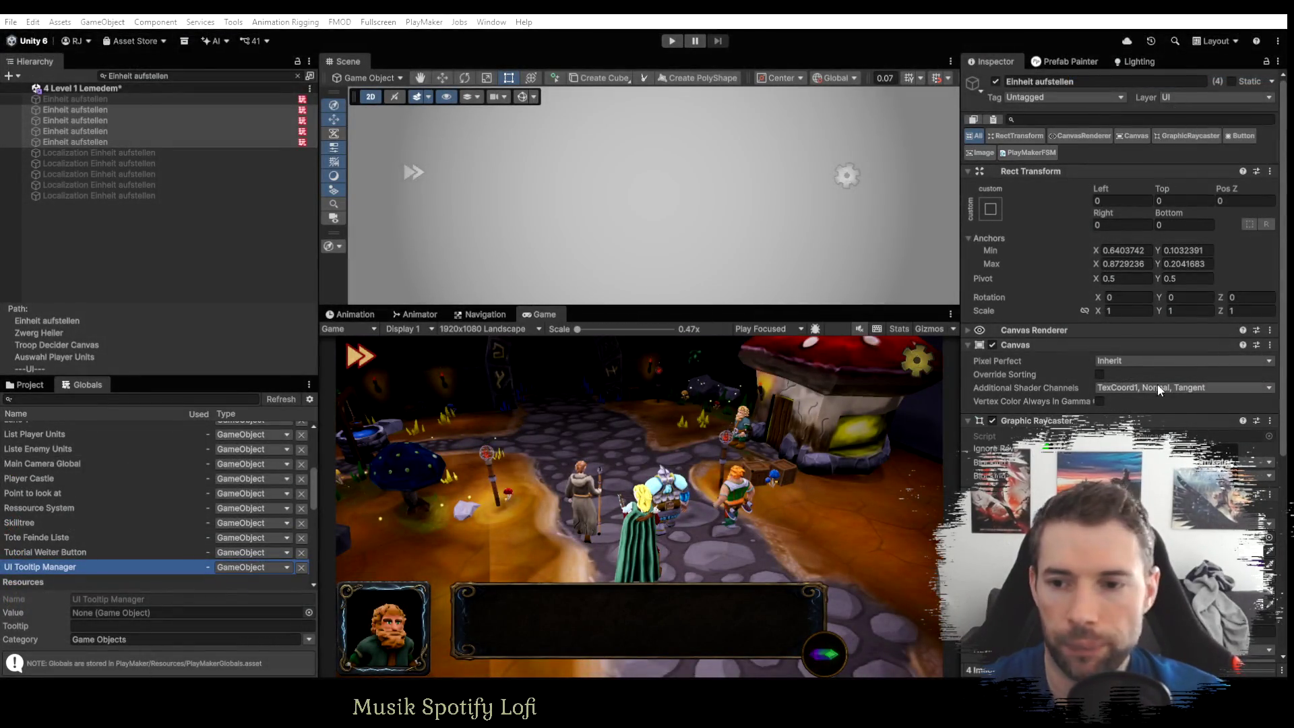
left_click(95, 111)
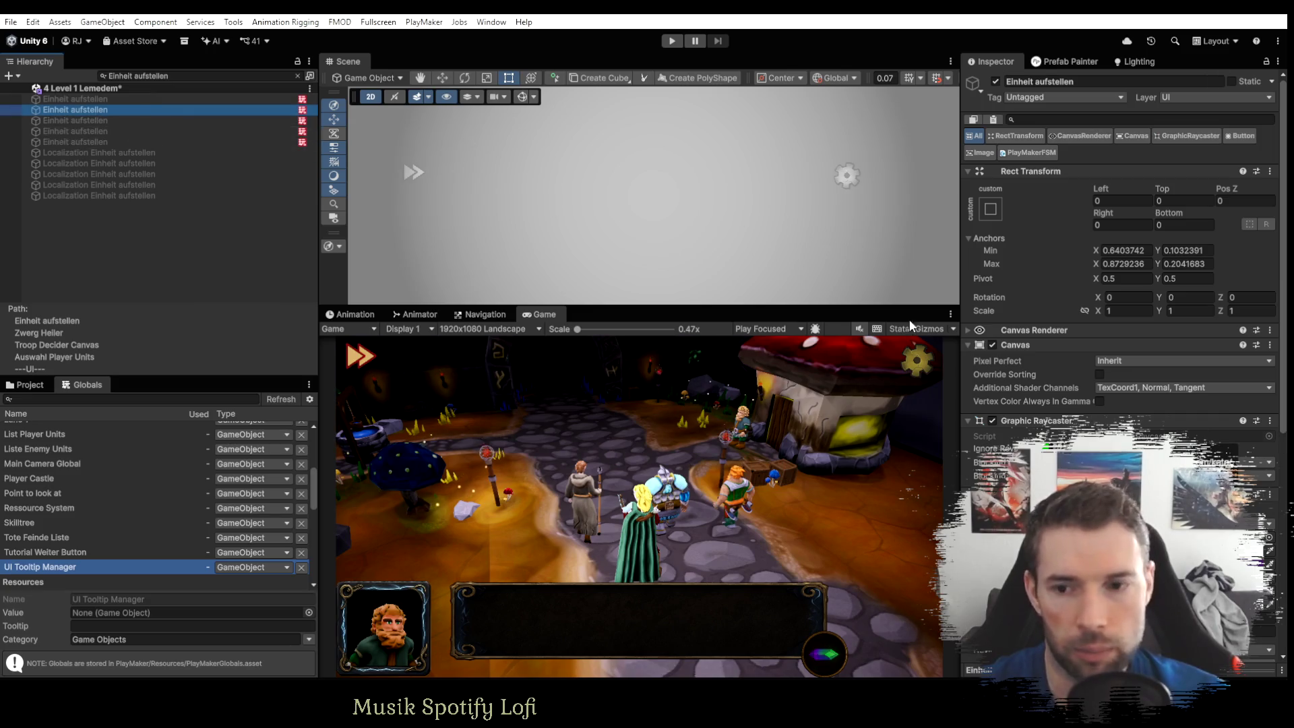
scroll(1114, 373, "down", 10)
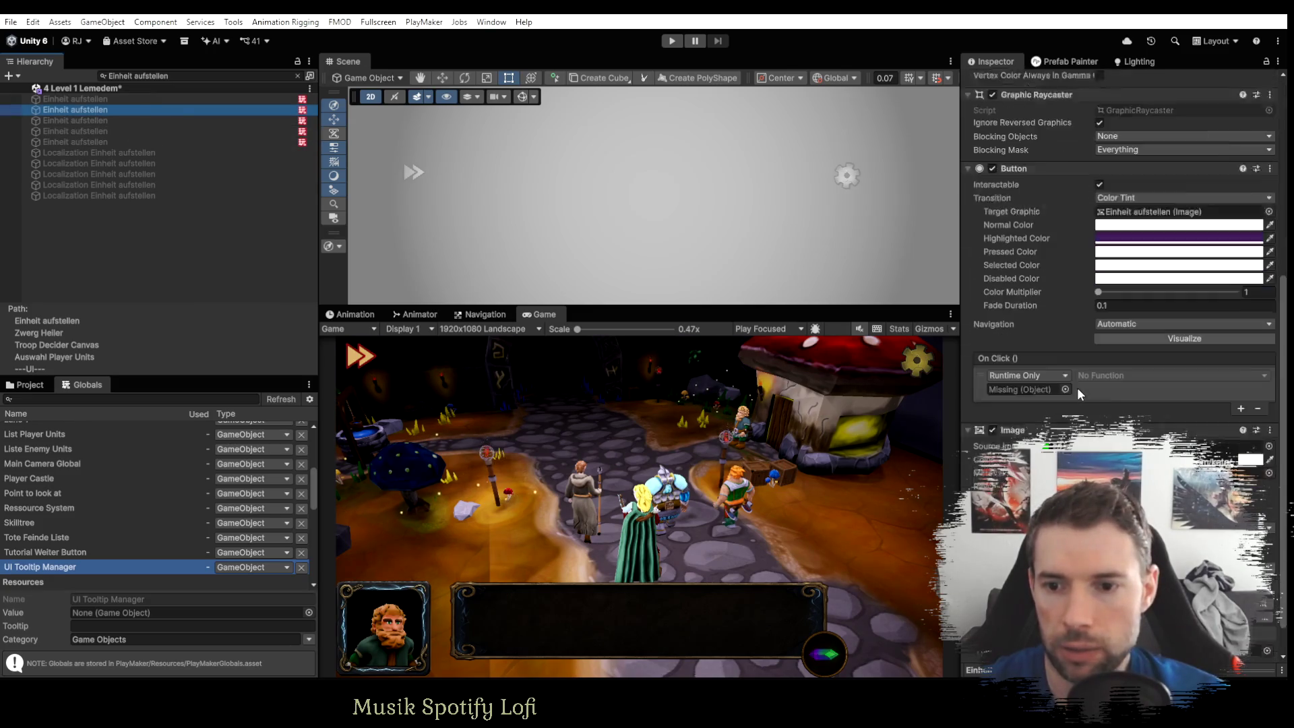
Make the first two unit buttons' On Click send their PlayMaker FSM's Activate event.
mouse_move(66, 111)
left_mouse_down()
mouse_move(540, 307)
mouse_move(1025, 356)
left_mouse_up()
left_click(1105, 340)
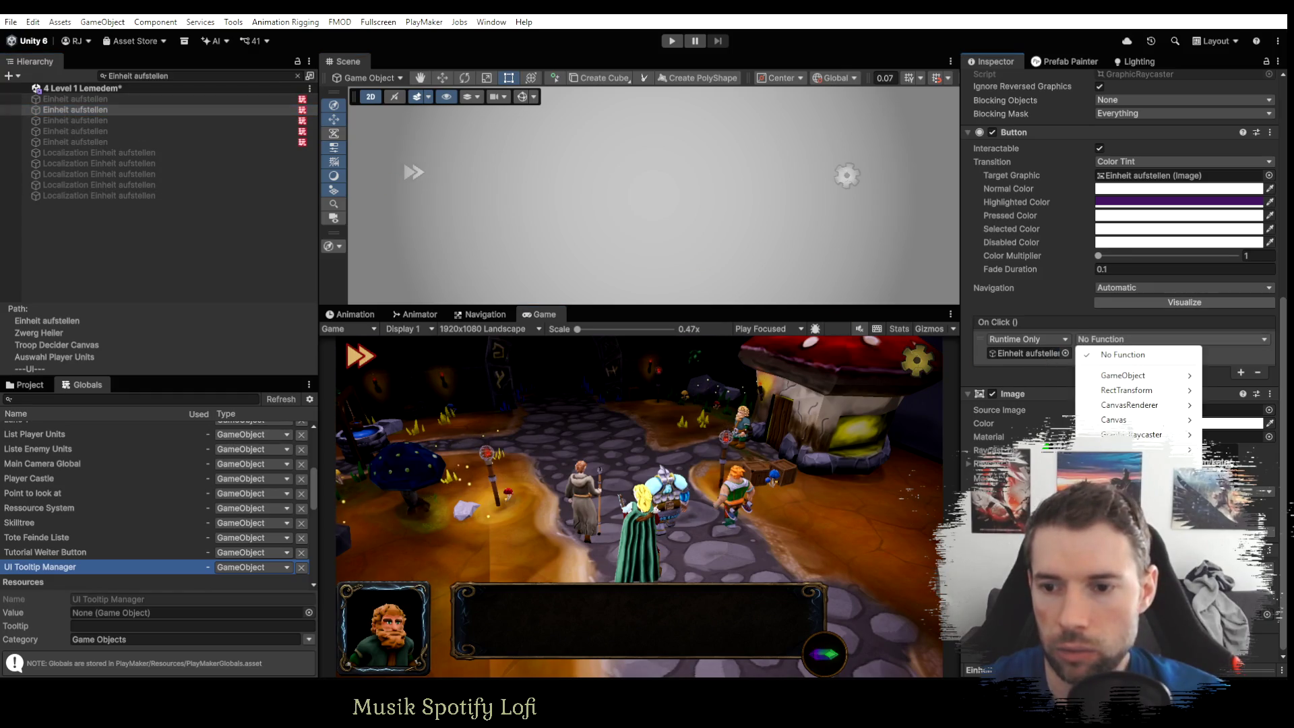
mouse_move(1139, 479)
left_click(957, 376)
left_click(95, 120)
left_click_drag(95, 121, 1025, 404)
left_click(1119, 390)
mouse_move(1139, 479)
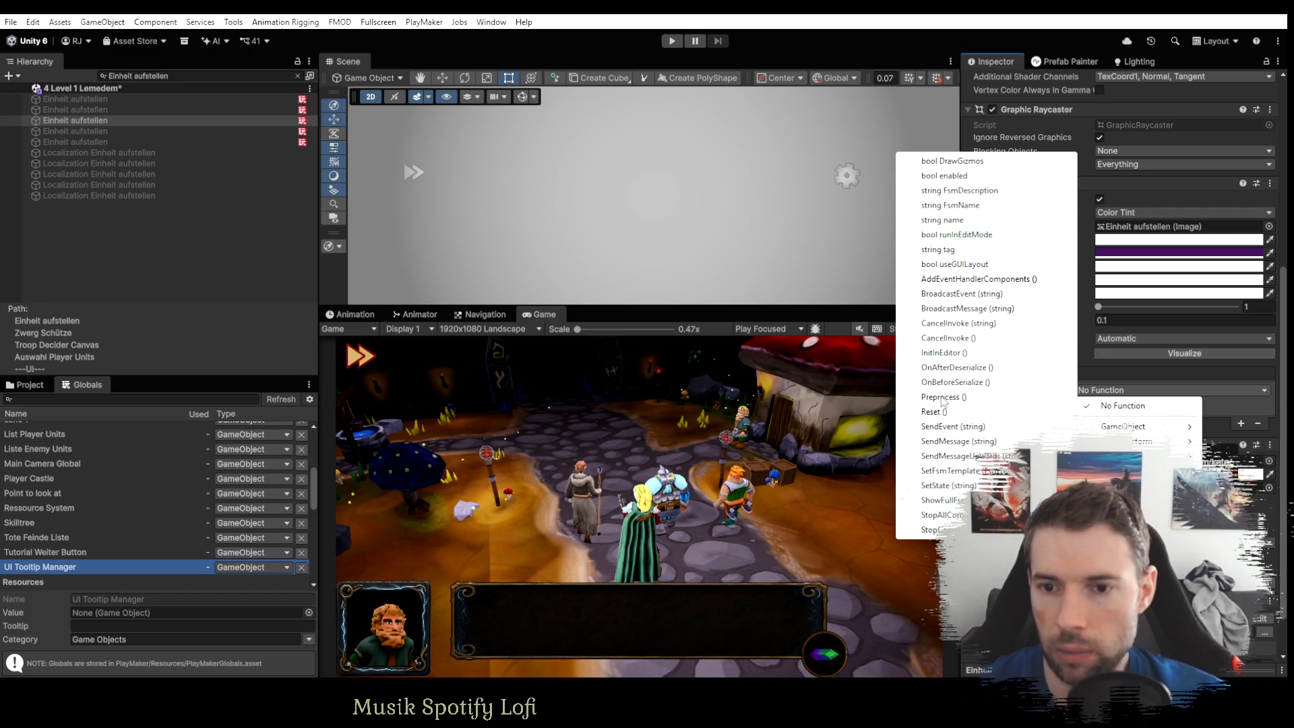
left_click(953, 427)
Wire the remaining two buttons' On Click to send the FSM's Activate event.
left_click(101, 131)
mouse_move(125, 133)
left_mouse_down()
mouse_move(944, 396)
mouse_move(1025, 404)
left_mouse_up()
left_click(1107, 390)
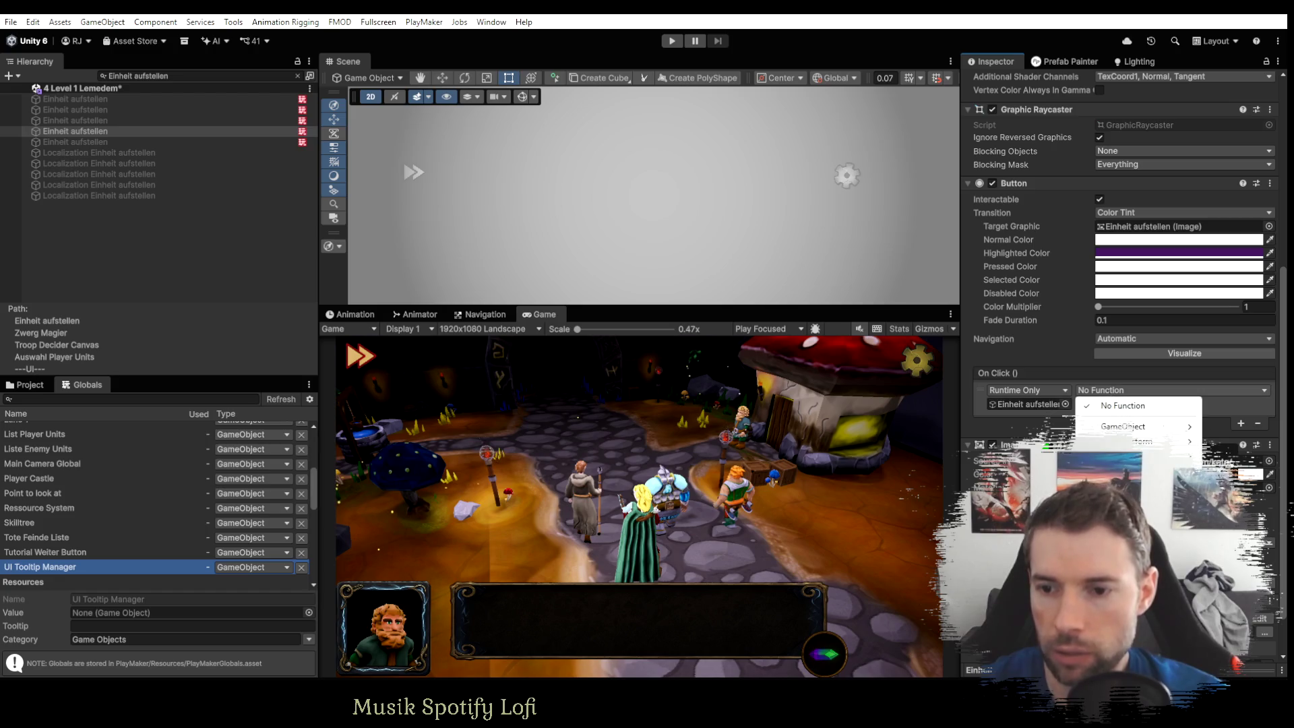
mouse_move(1139, 479)
left_click(963, 446)
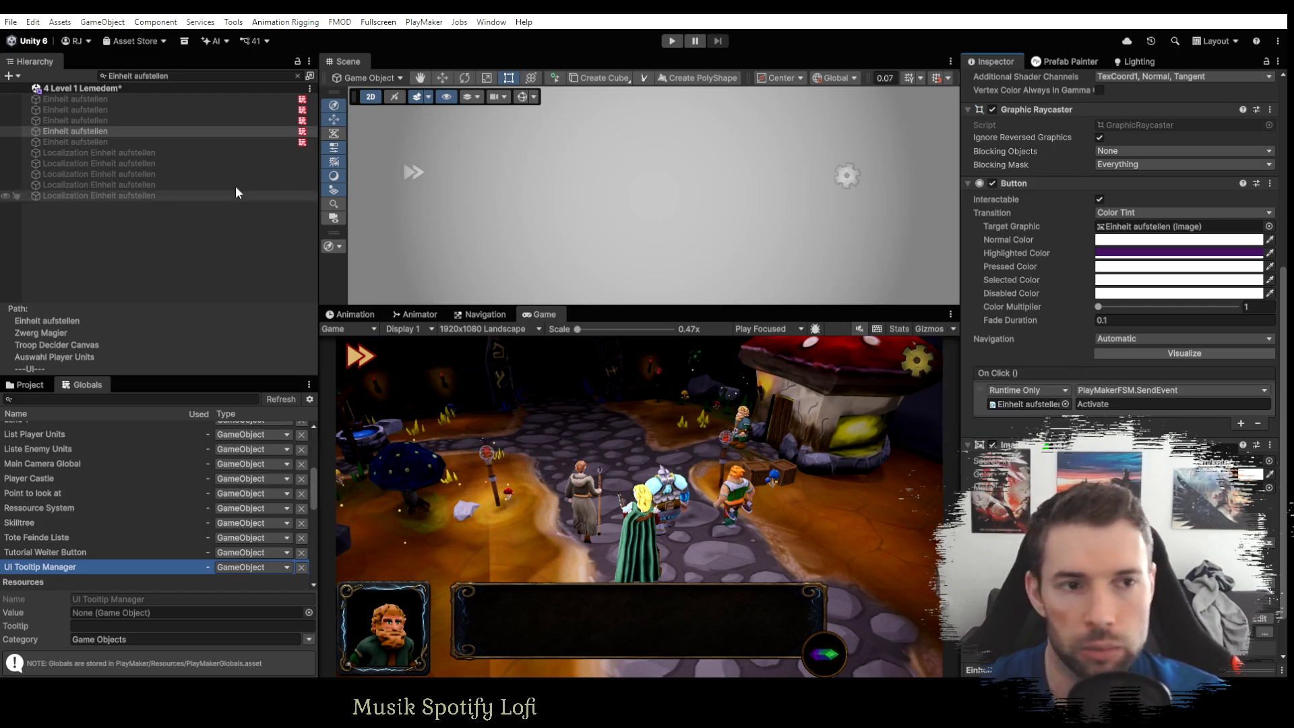
left_click(101, 142)
left_click_drag(101, 142, 1026, 404)
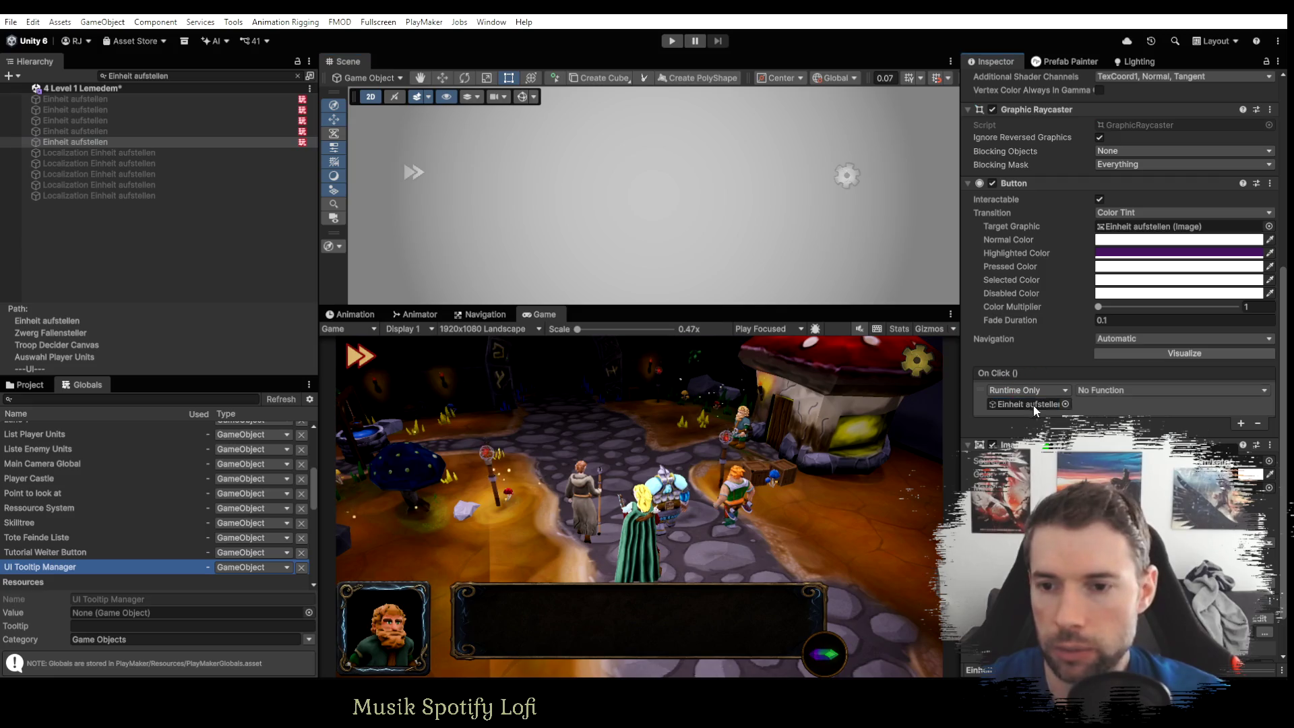
left_click(1106, 390)
mouse_move(1139, 479)
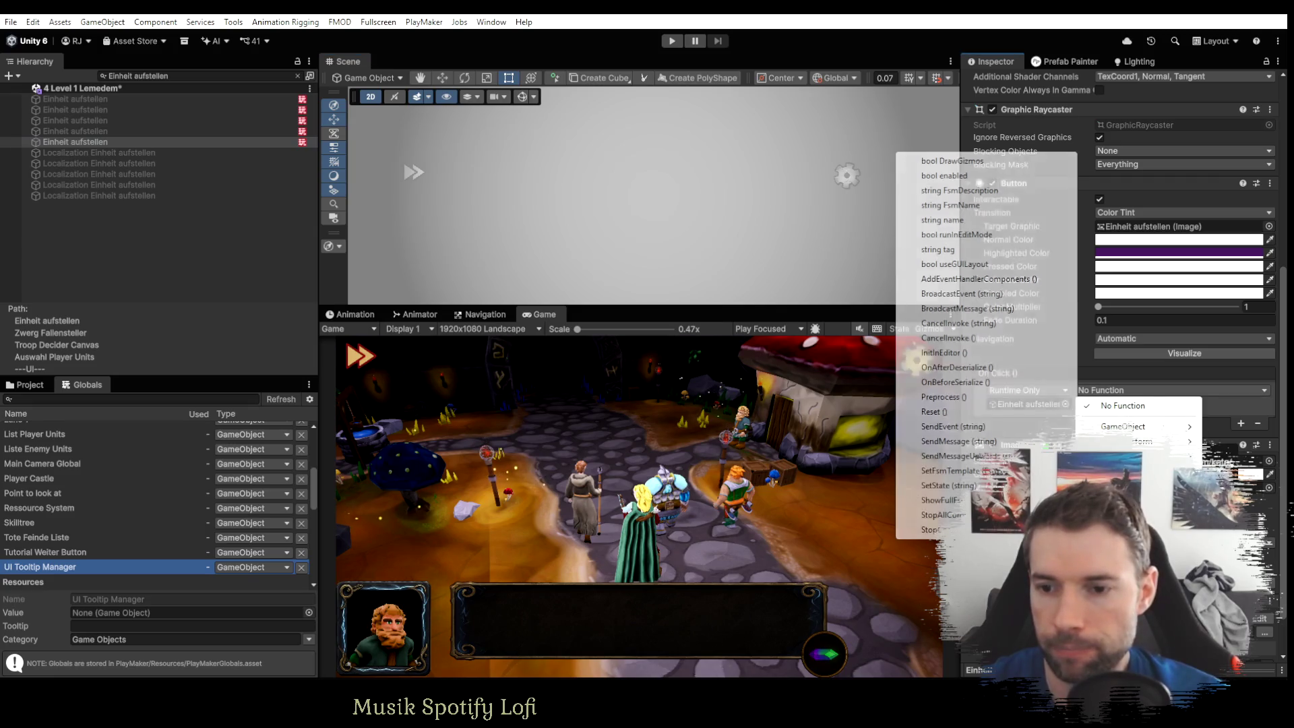
left_click(959, 431)
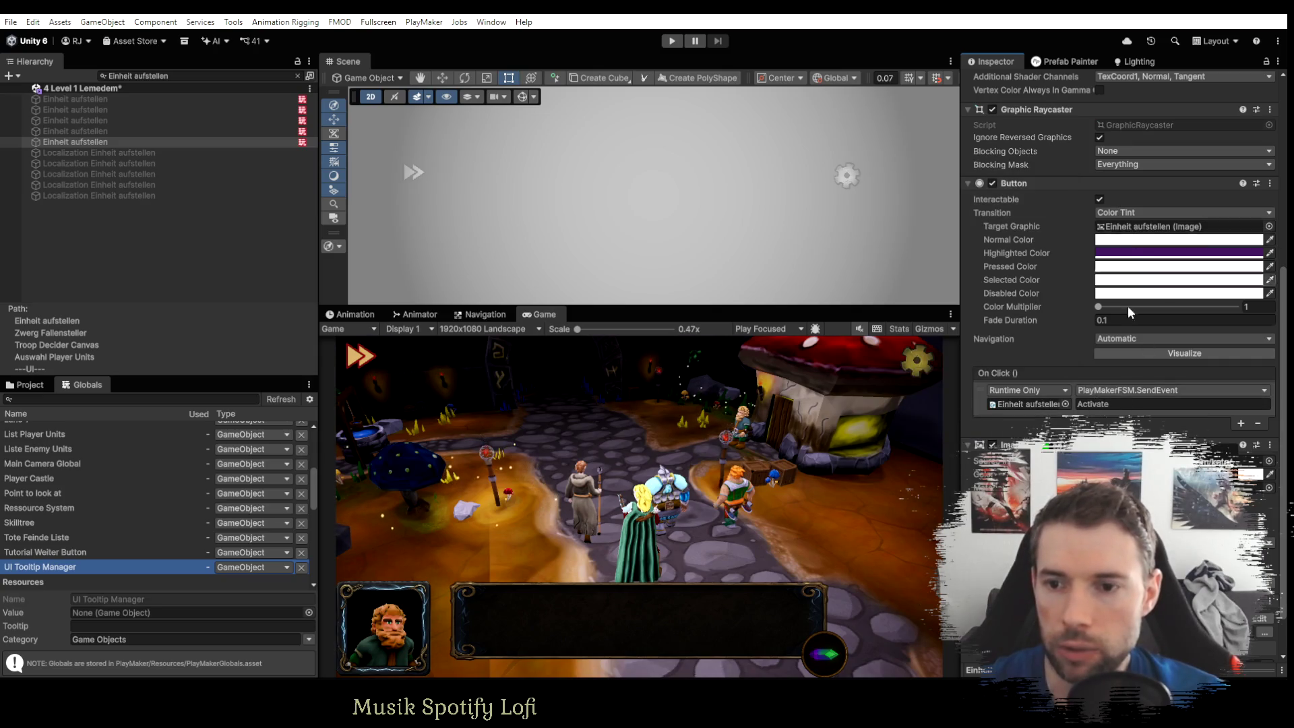
Locate the button's Späher Button source sprite and open it in the image viewer.
scroll(1112, 395, "down", 2)
left_click(1131, 409)
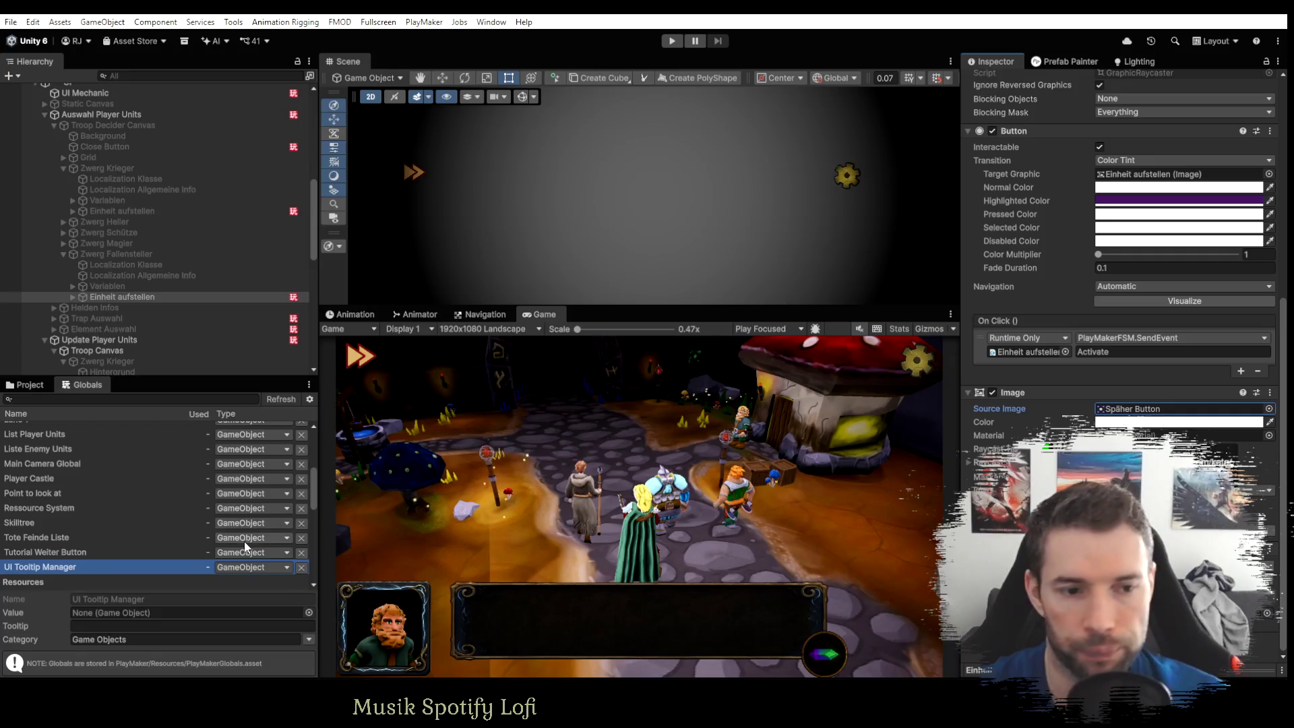
left_click(27, 384)
left_click(226, 531)
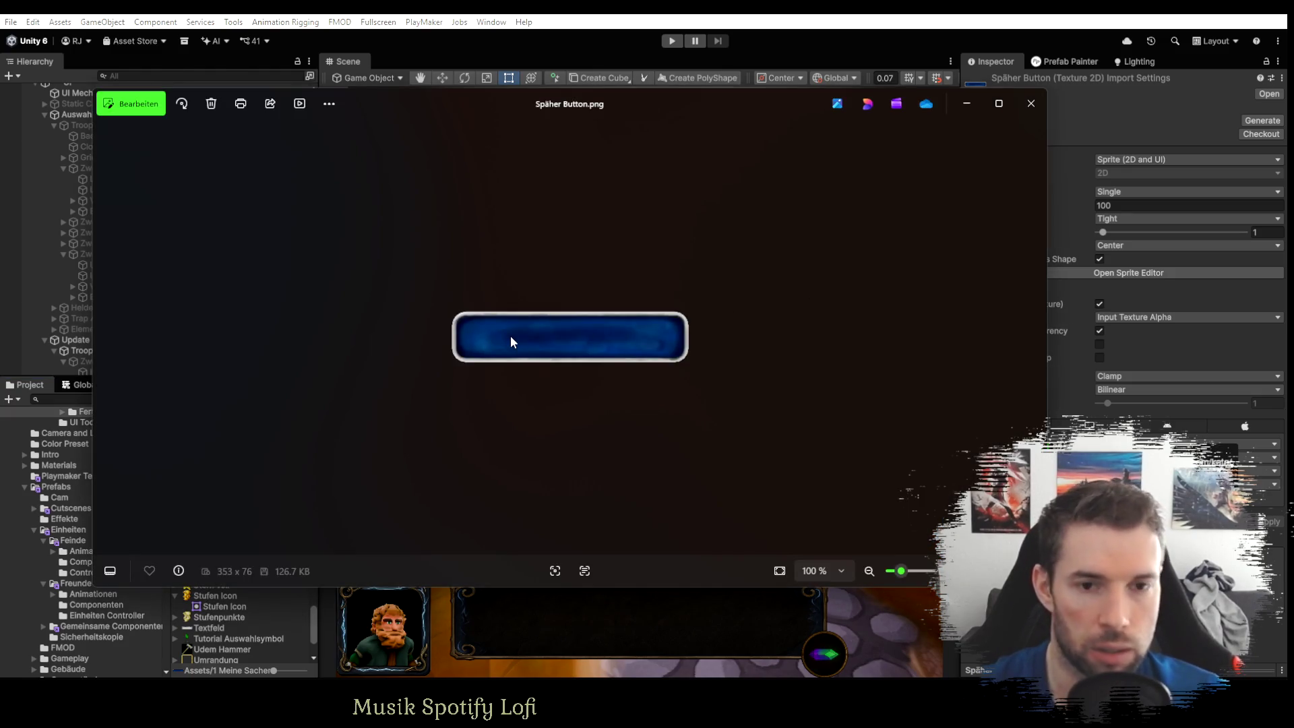
Snip the blue Späher Button image, then minimise the Photos viewer.
key("super+shift+s")
left_click_drag(443, 302, 693, 369)
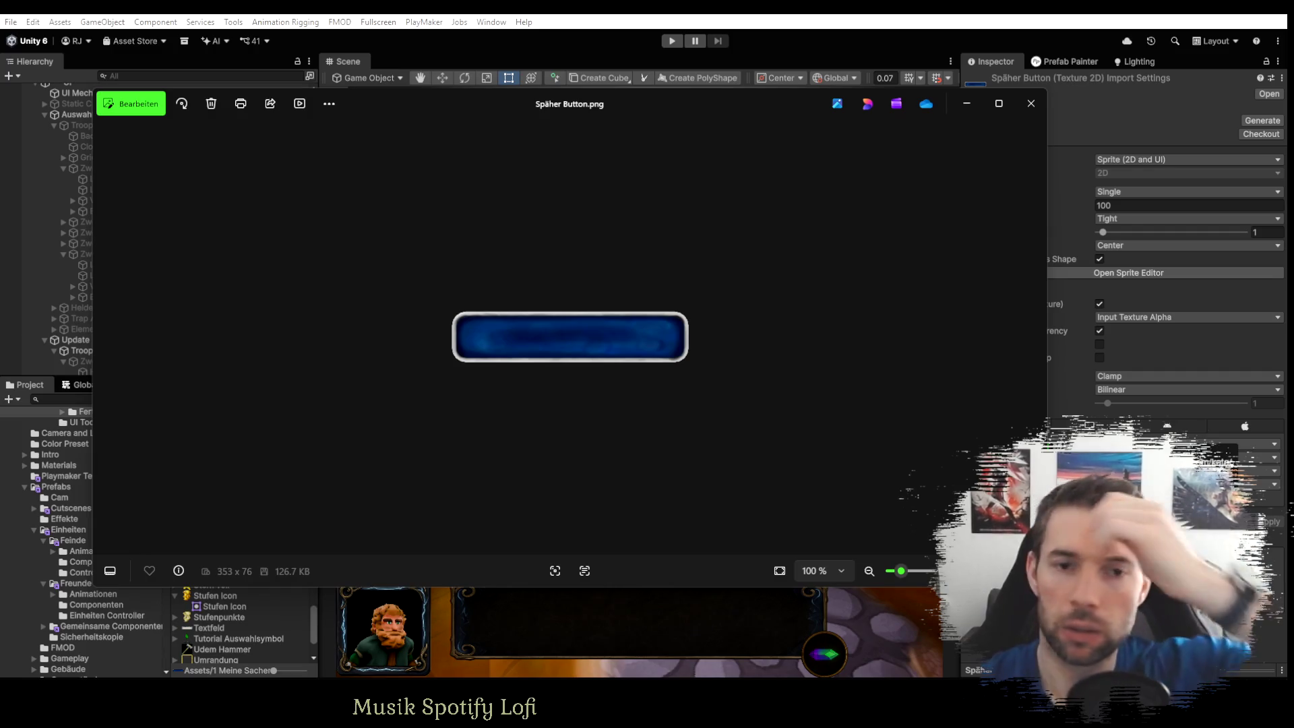
left_click(967, 103)
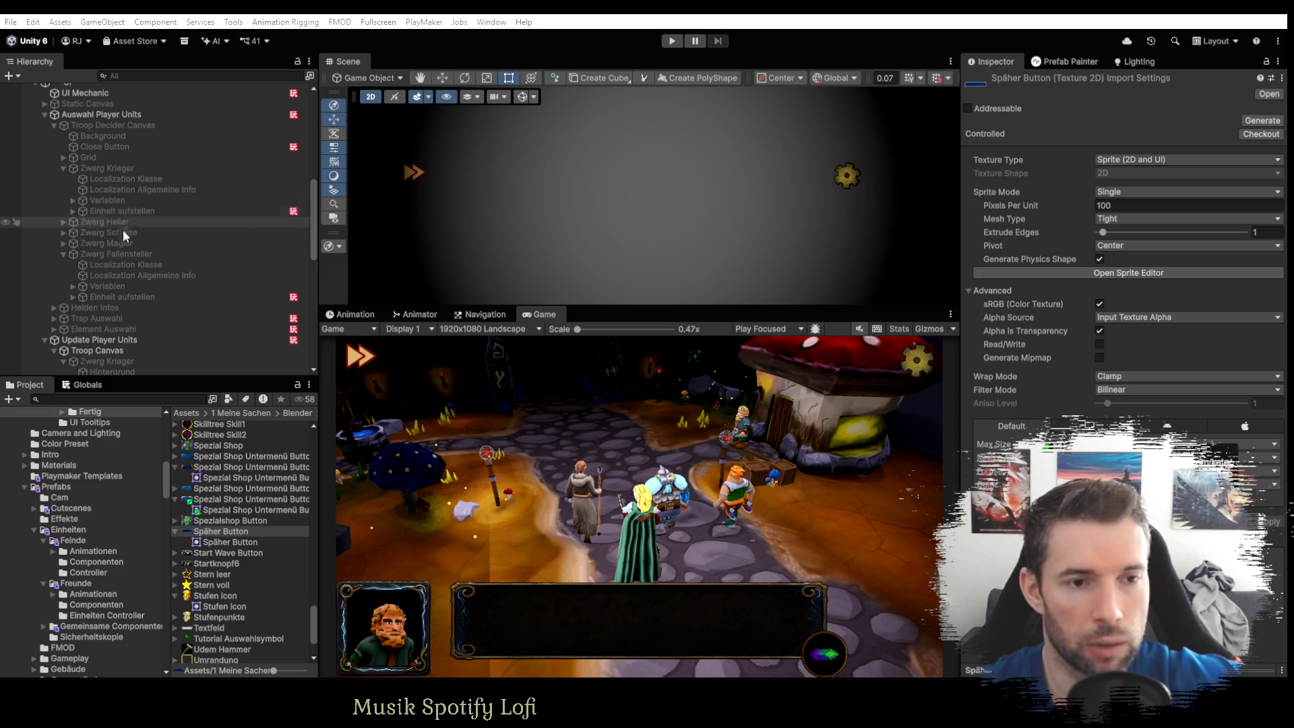
Enter Play mode and inspect the Krieger button's FSM graph in the full editor.
left_click(124, 296)
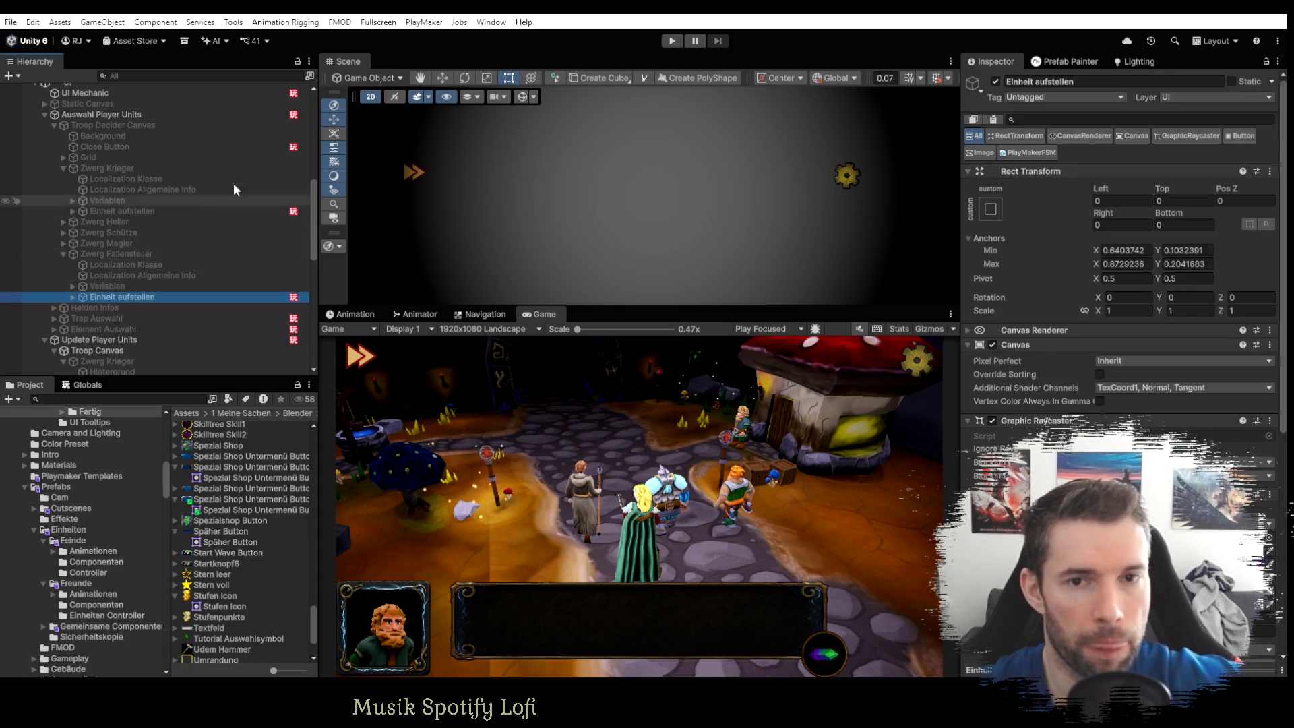
left_click(672, 41)
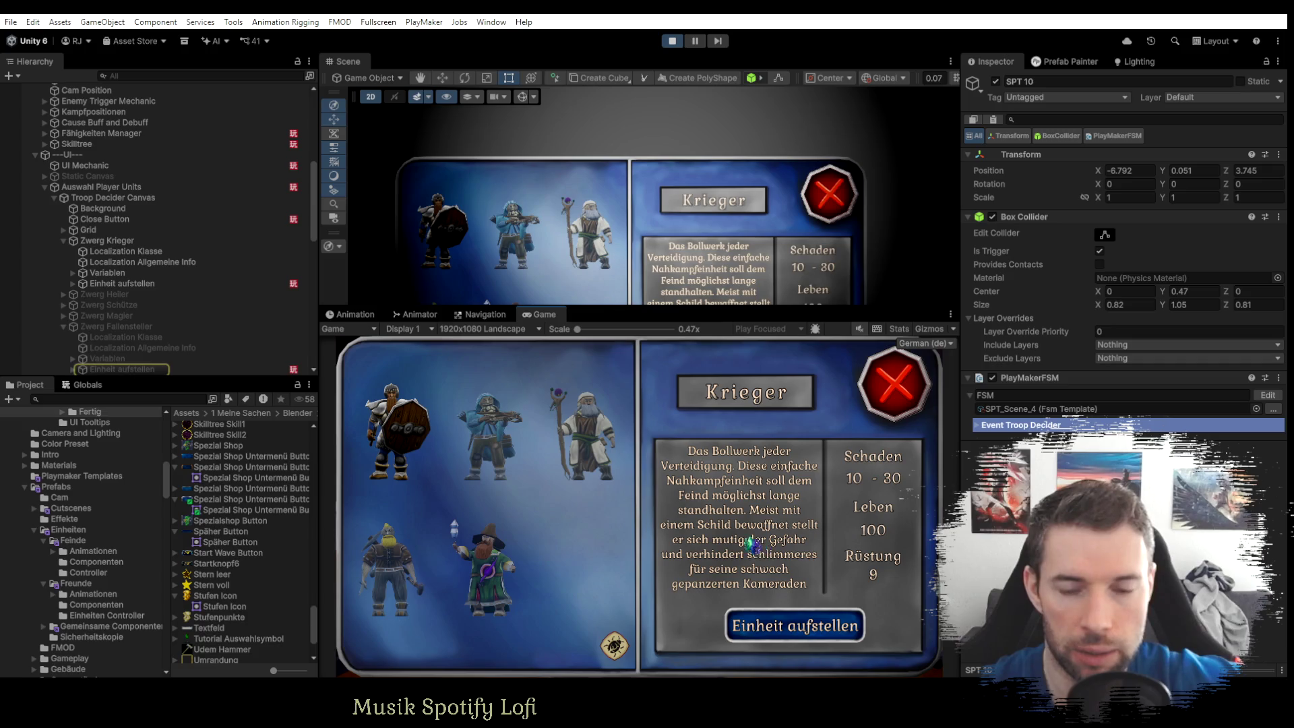
scroll(143, 345, "down", 3)
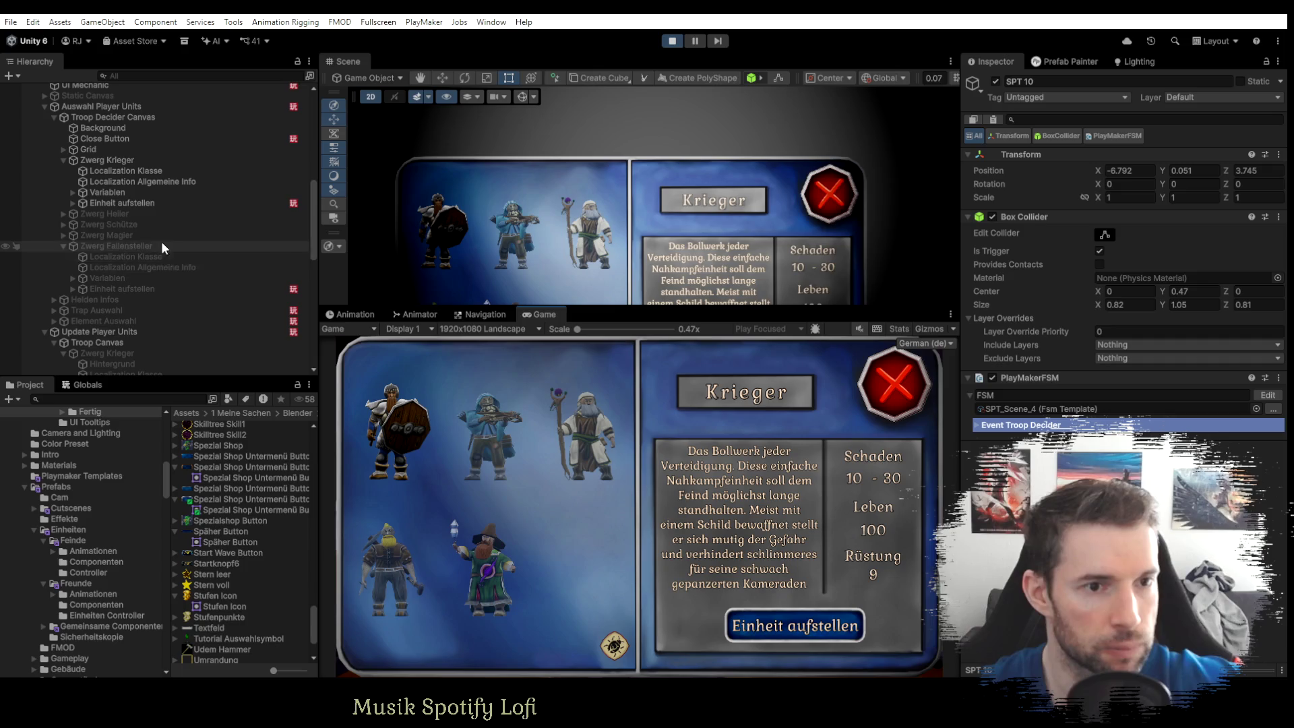
left_click(134, 203)
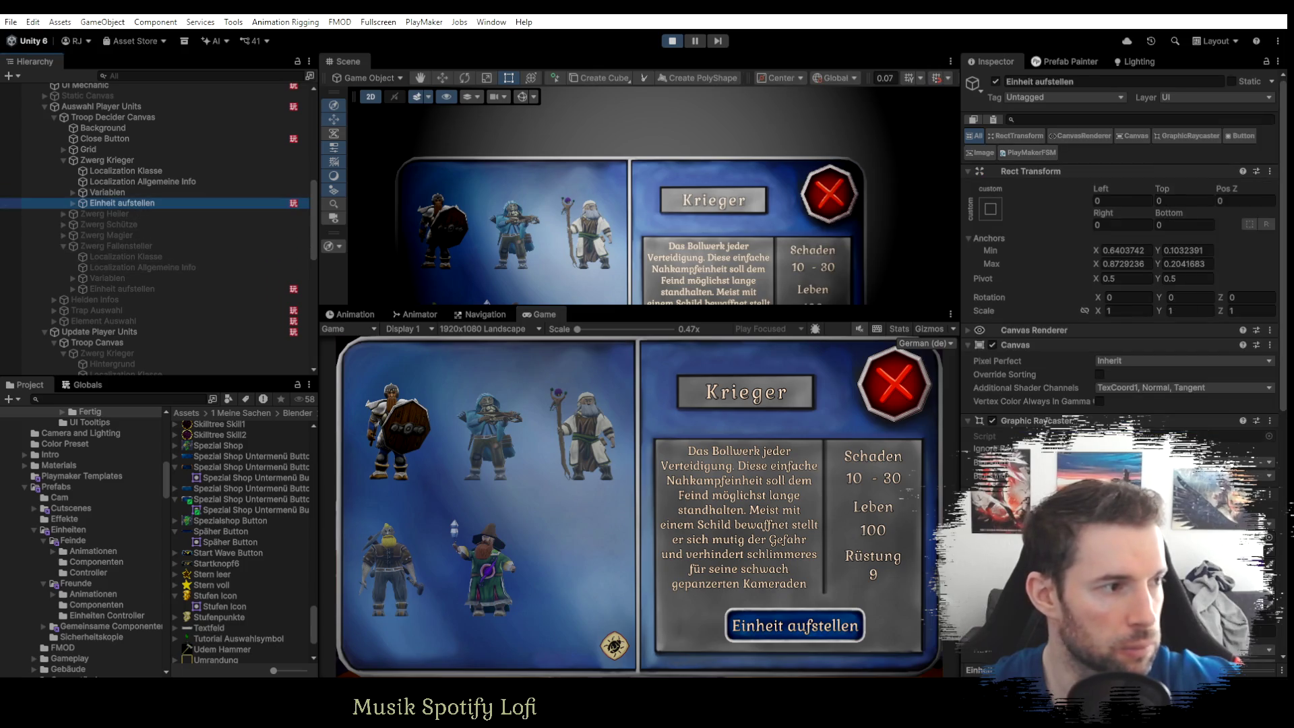
key("alt+Tab")
left_click_drag(550, 323, 537, 369)
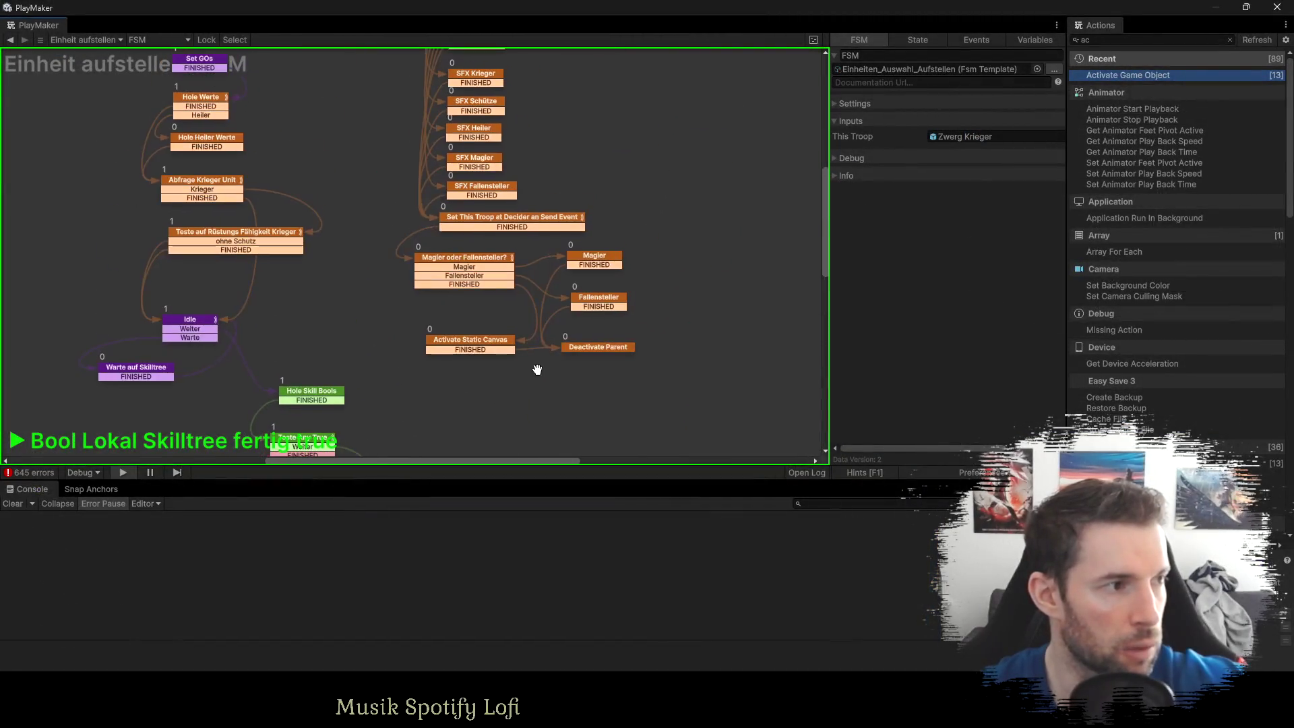
mouse_move(570, 221)
left_mouse_down()
mouse_move(572, 324)
mouse_move(572, 291)
mouse_move(652, 217)
left_mouse_up()
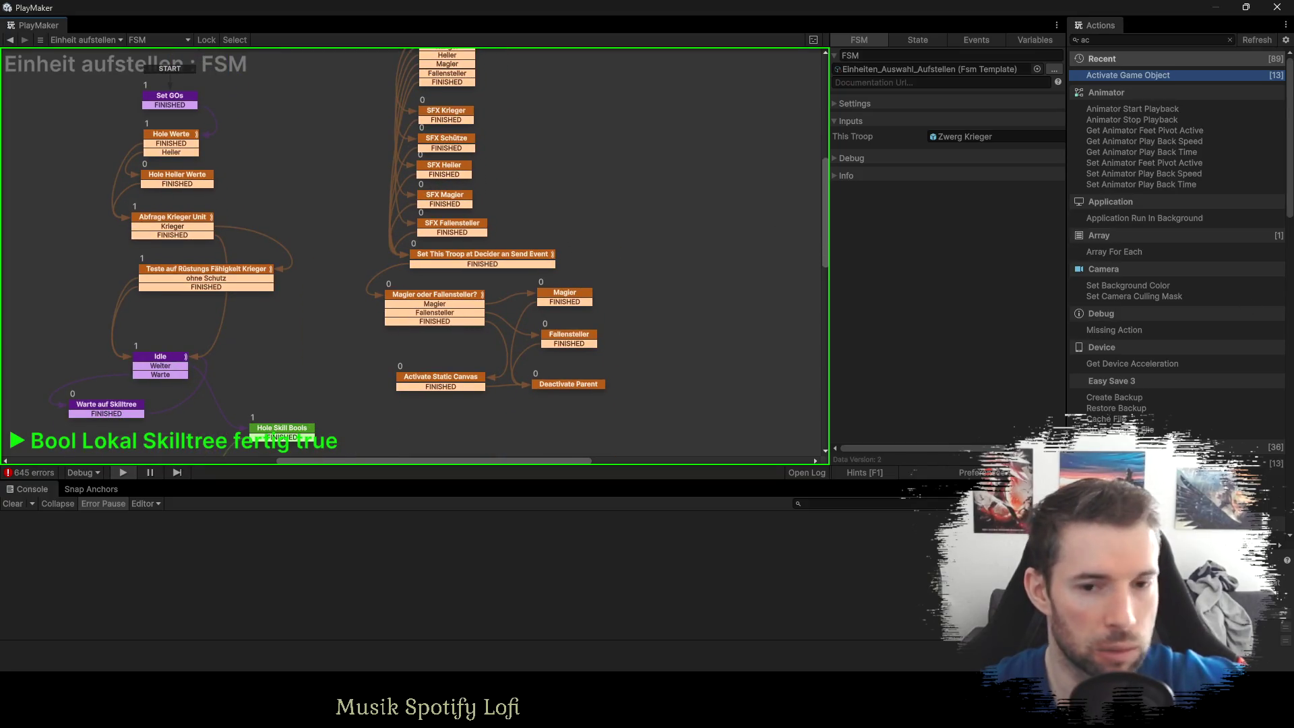
key("alt+Tab")
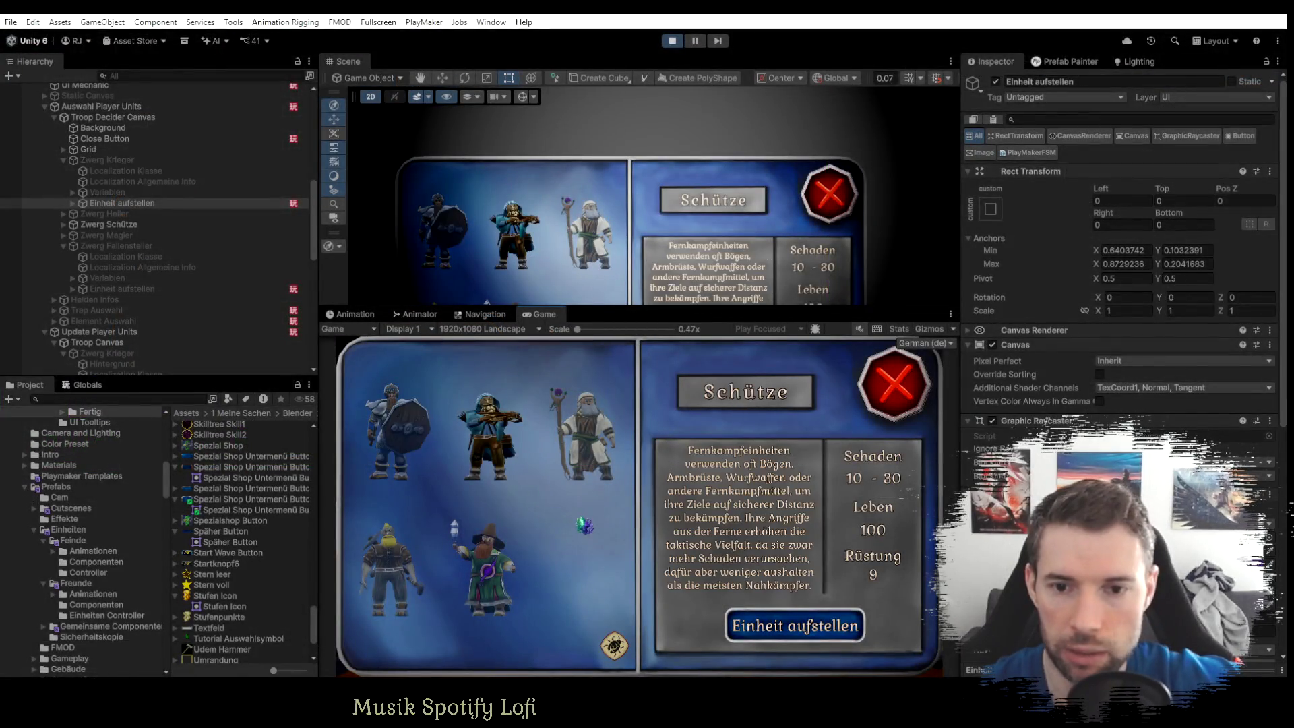
Show the Krieger, Schütze, Fallensteller, Magier and Heiler details in the Game view.
left_click(401, 432)
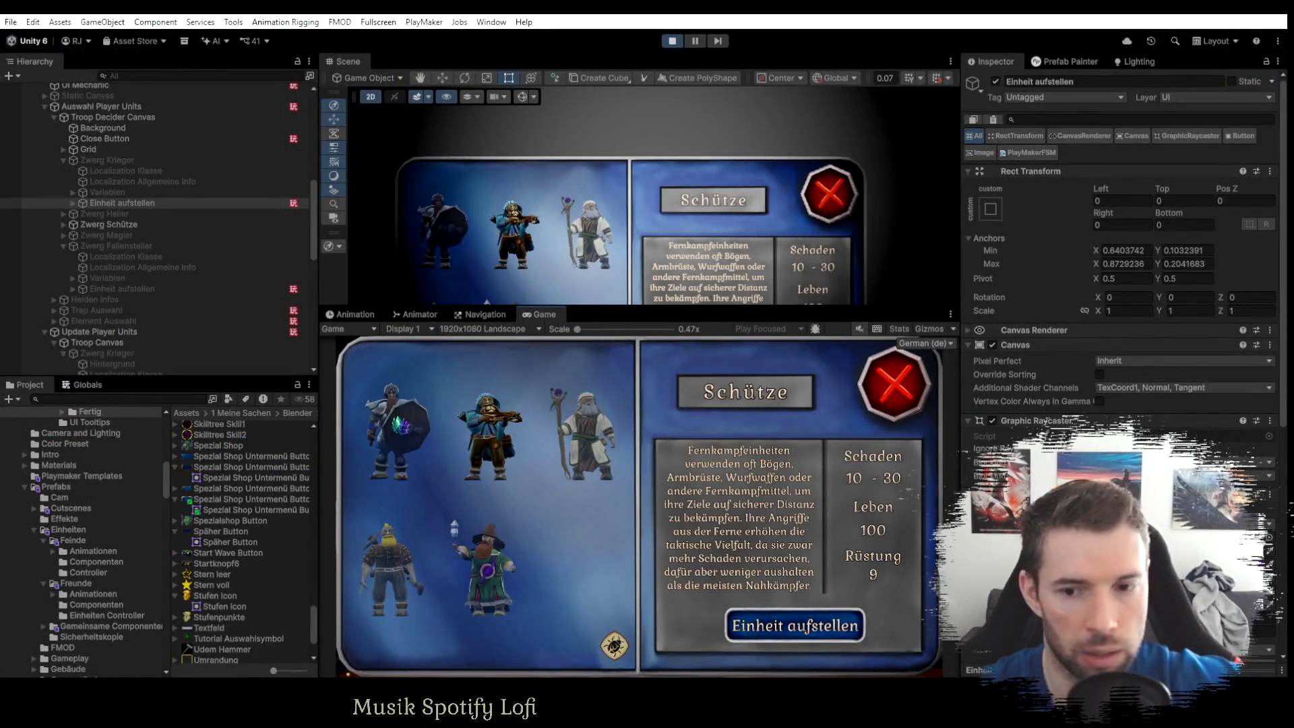
left_click(488, 434)
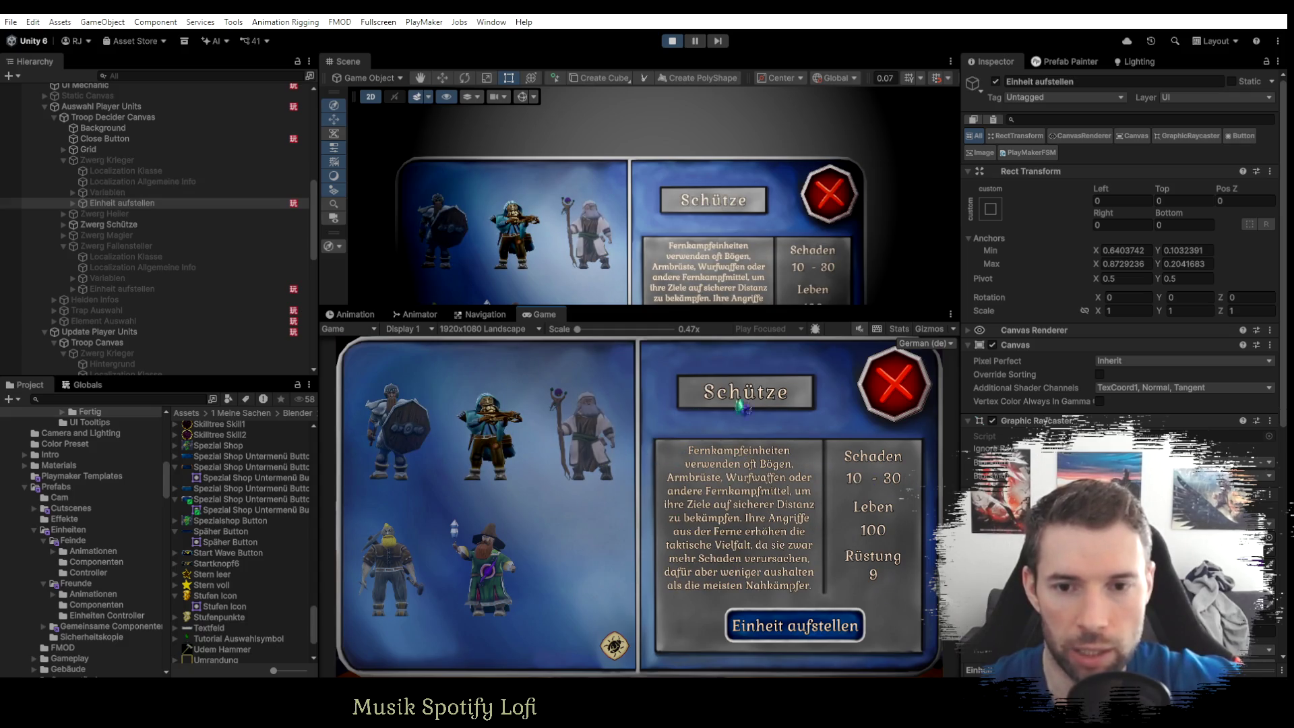
left_click(391, 569)
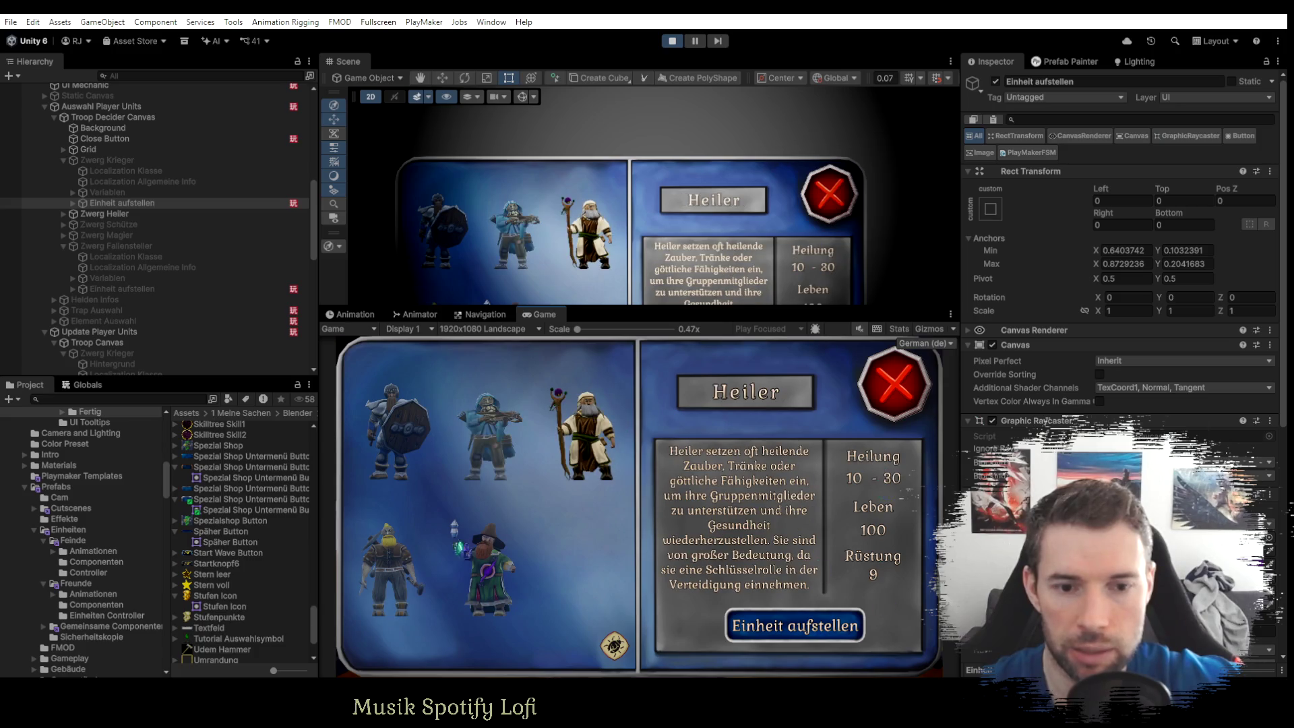
left_click(485, 569)
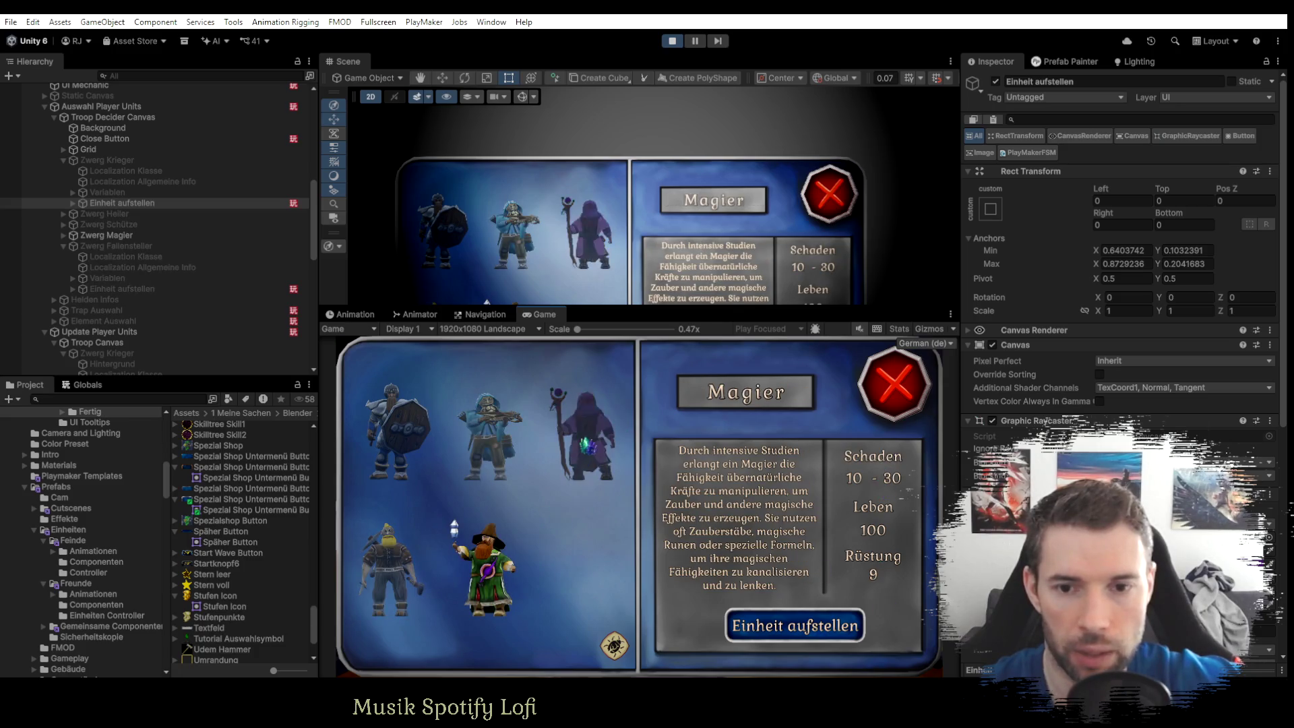
left_click(584, 438)
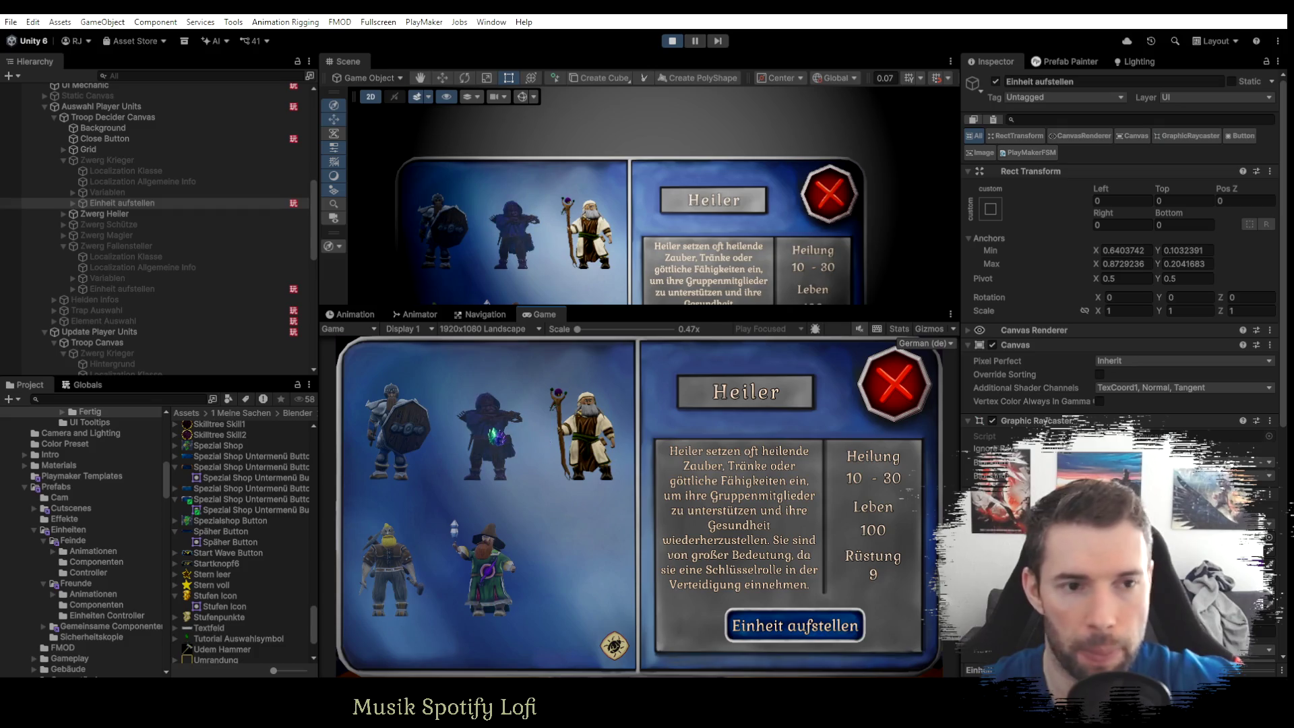
Inspect the Heiler button FSM's Set GOs and Hole Werte states, then stop Play mode.
left_click(62, 212)
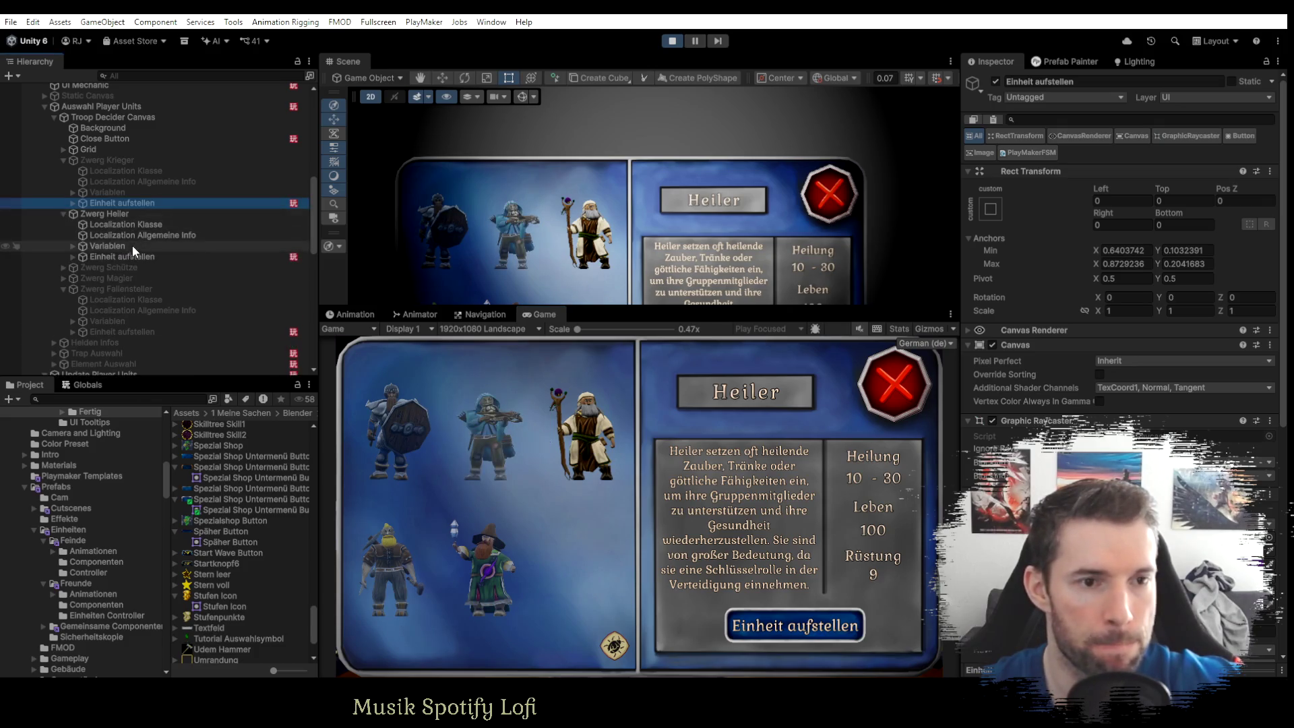
left_click(128, 258)
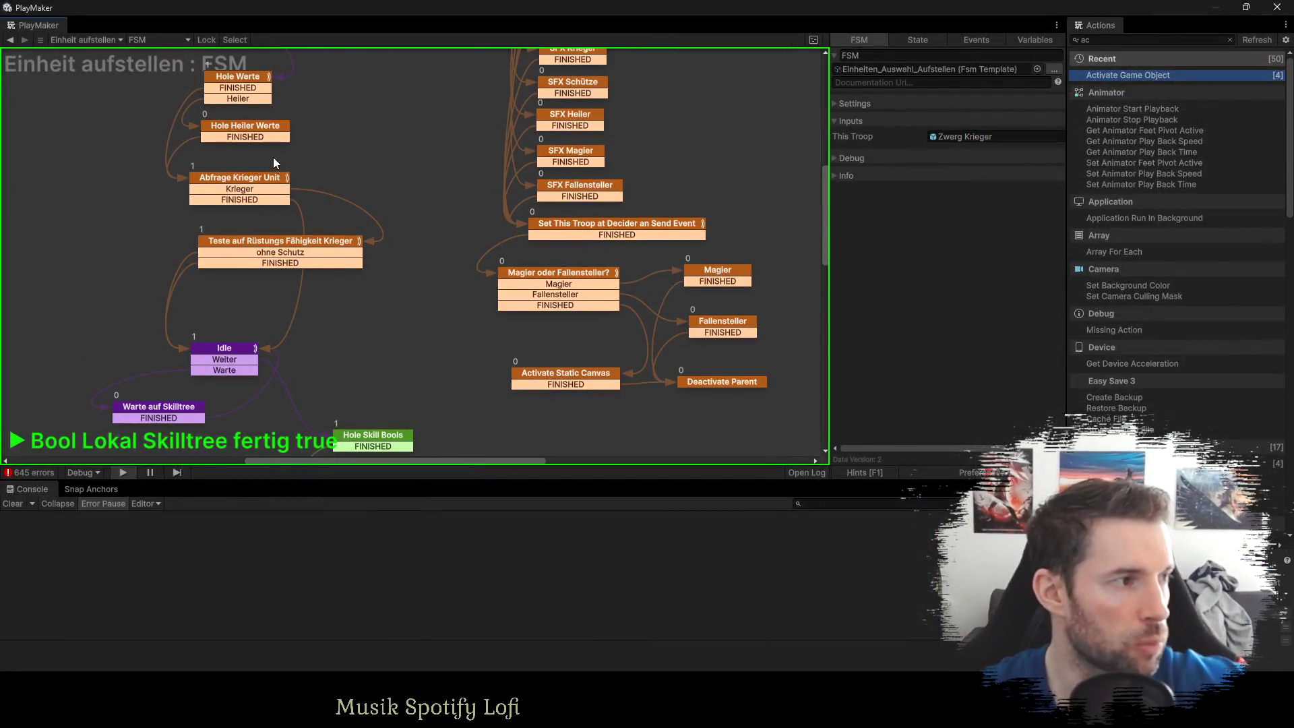
left_click_drag(274, 158, 287, 195)
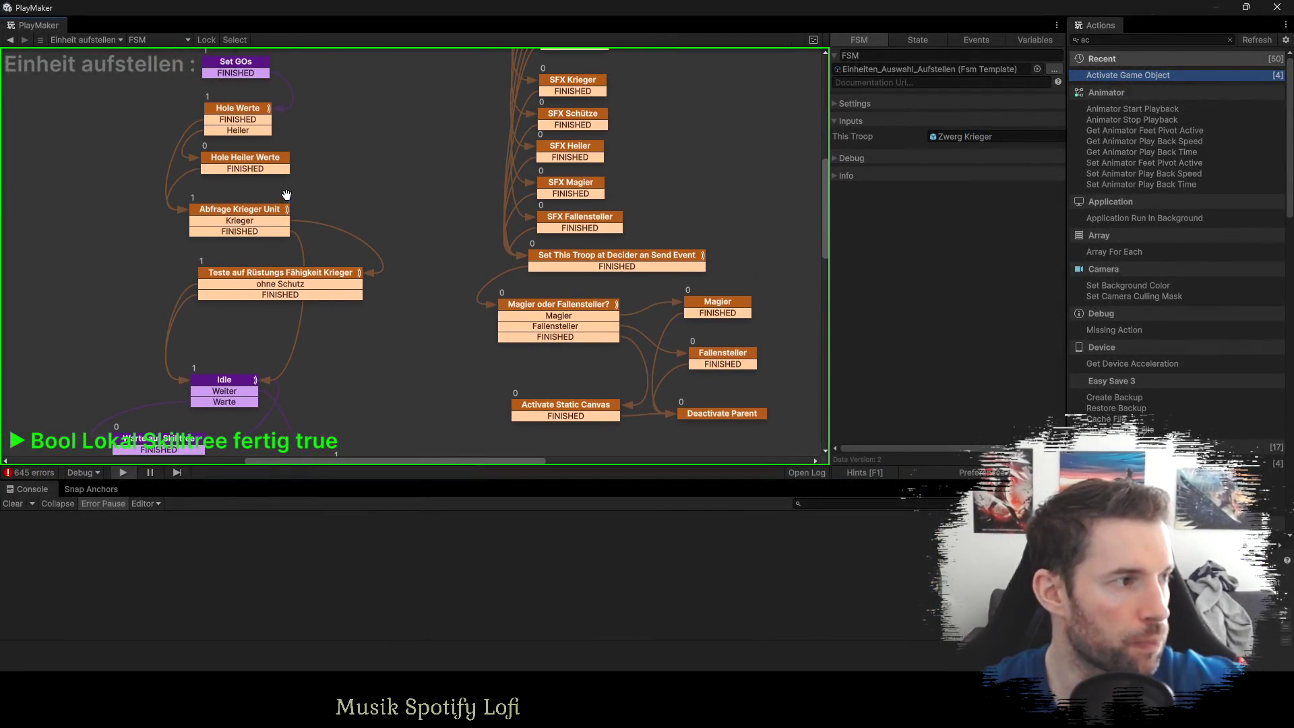
left_click(244, 117)
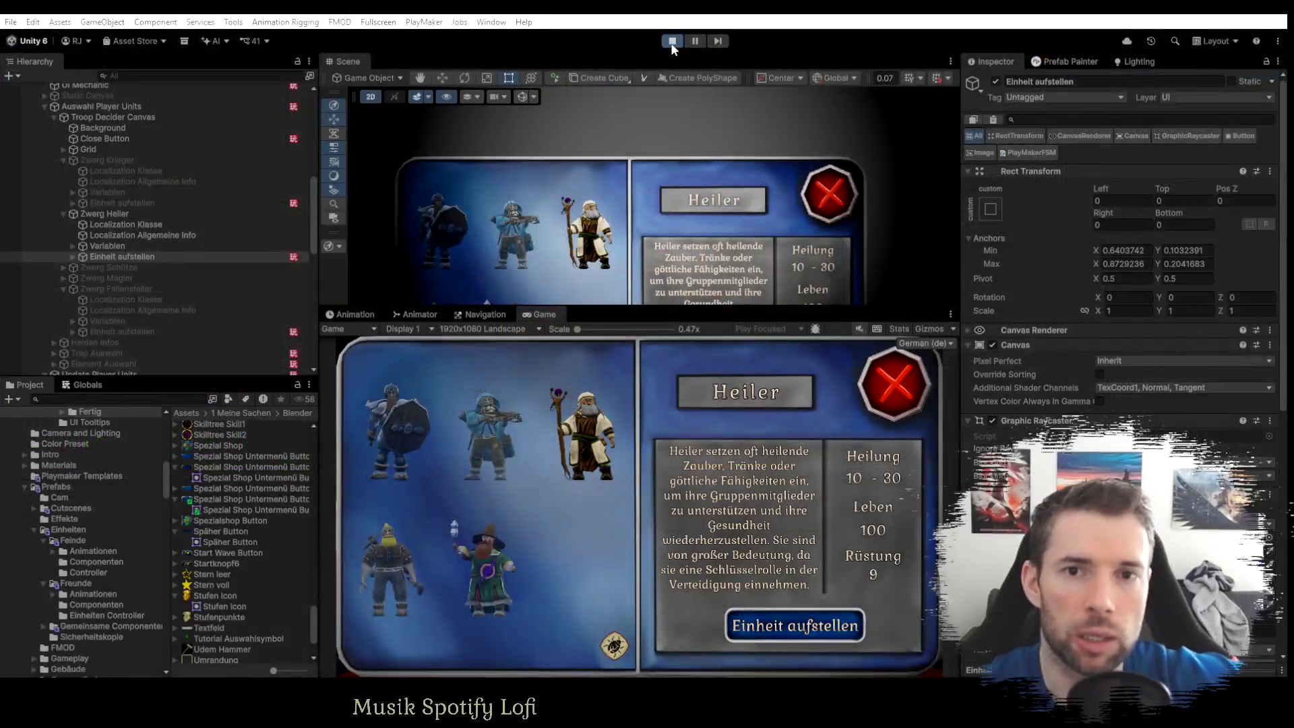
left_click(670, 43)
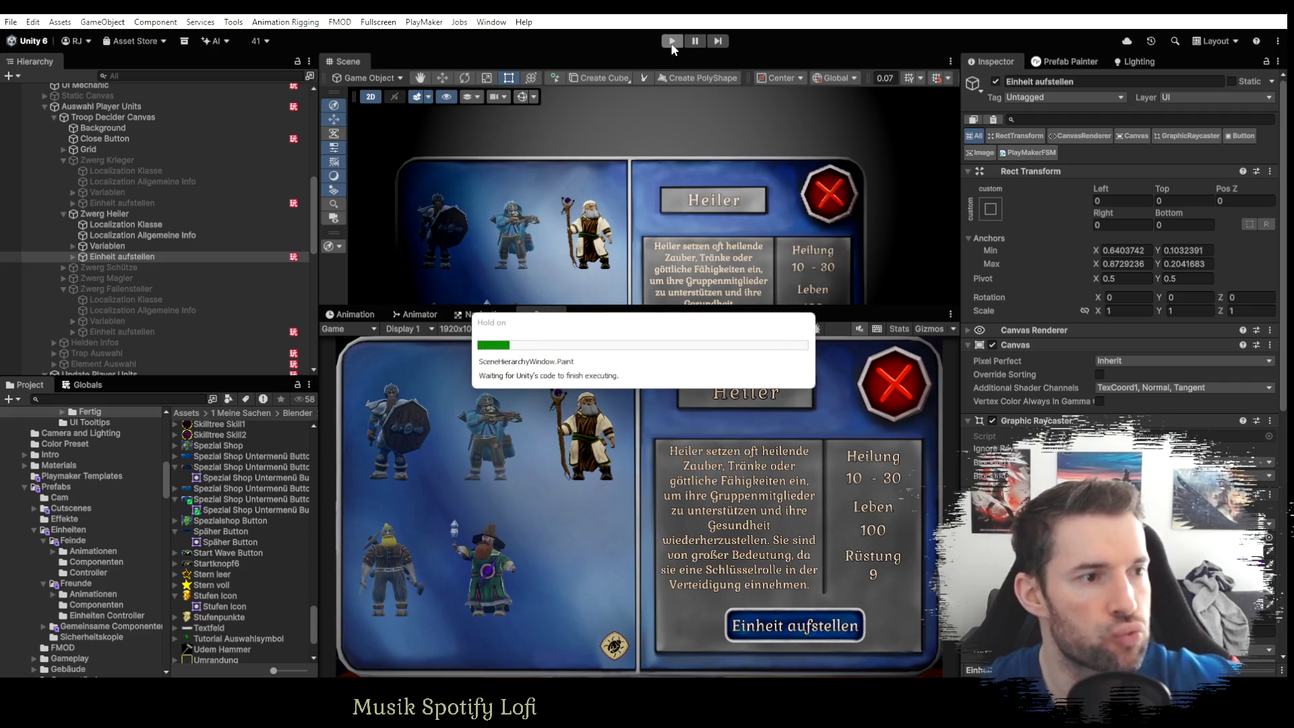
Check the Krieger button's template input This Troop, which is set to Zwerg Krieger.
left_click(134, 203)
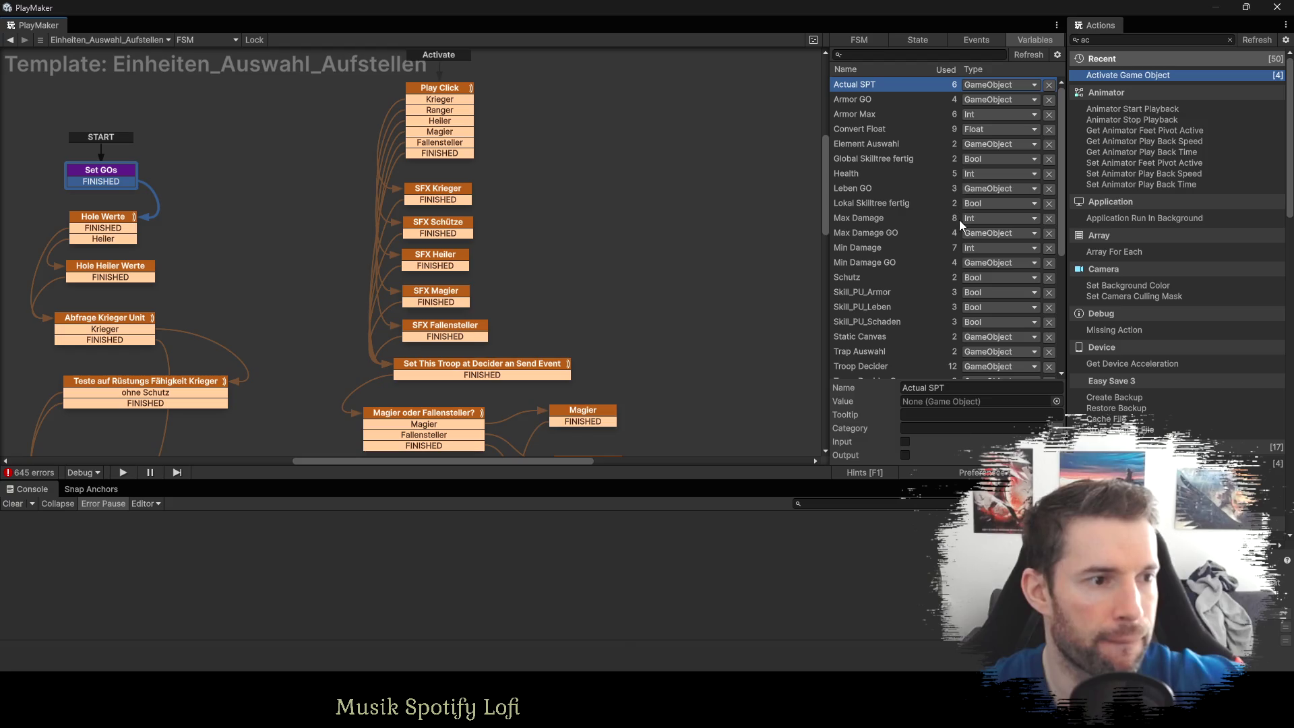
scroll(947, 310, "down", 3)
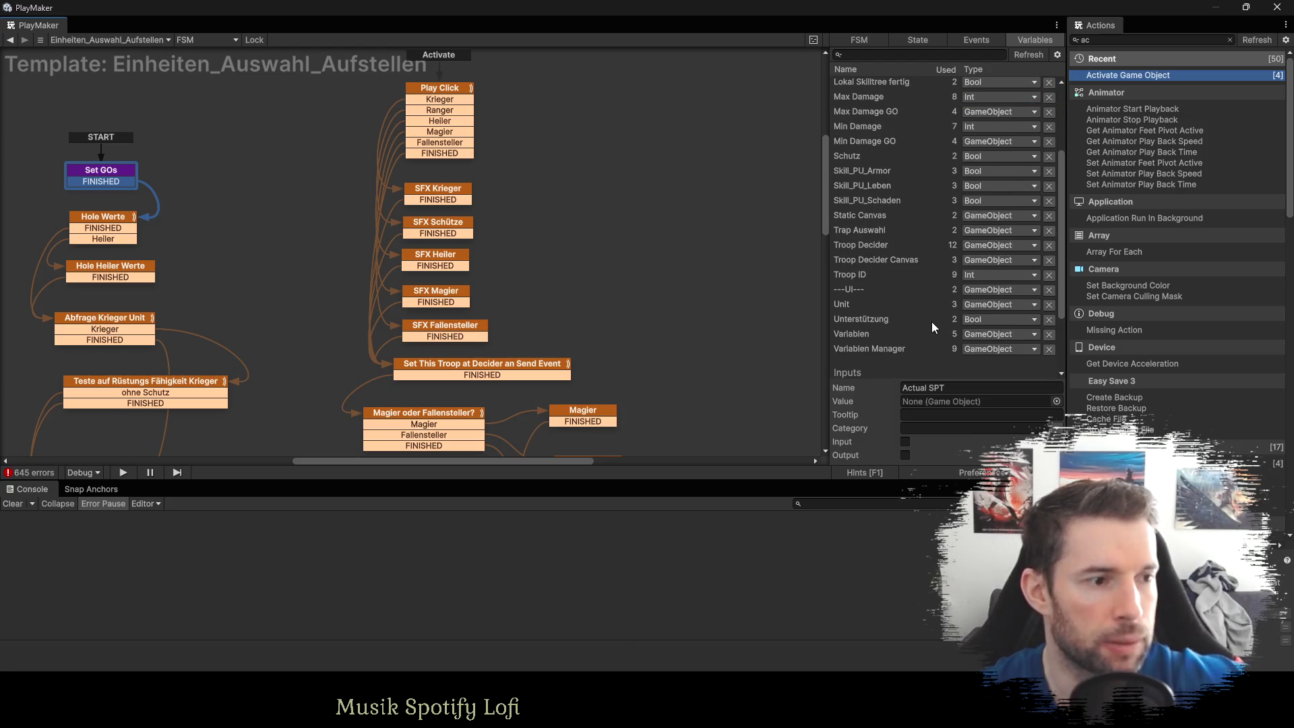
scroll(875, 253, "down", 3)
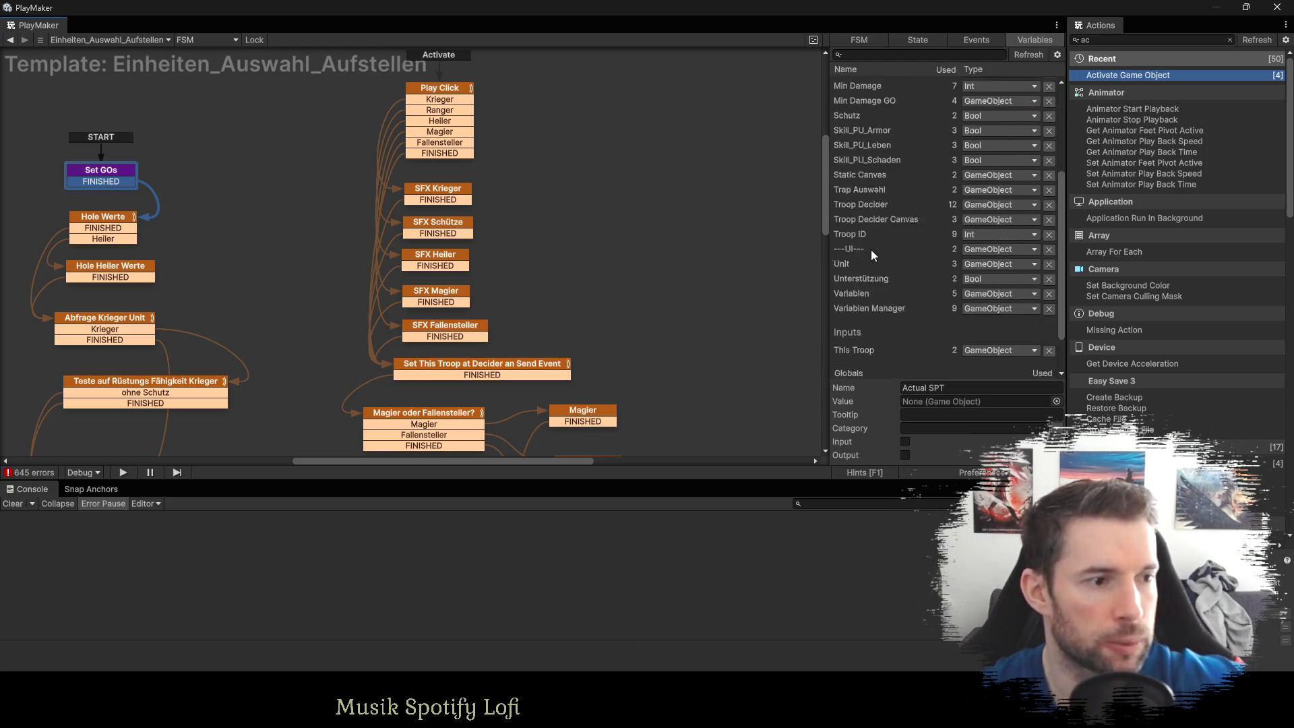
left_click(866, 295)
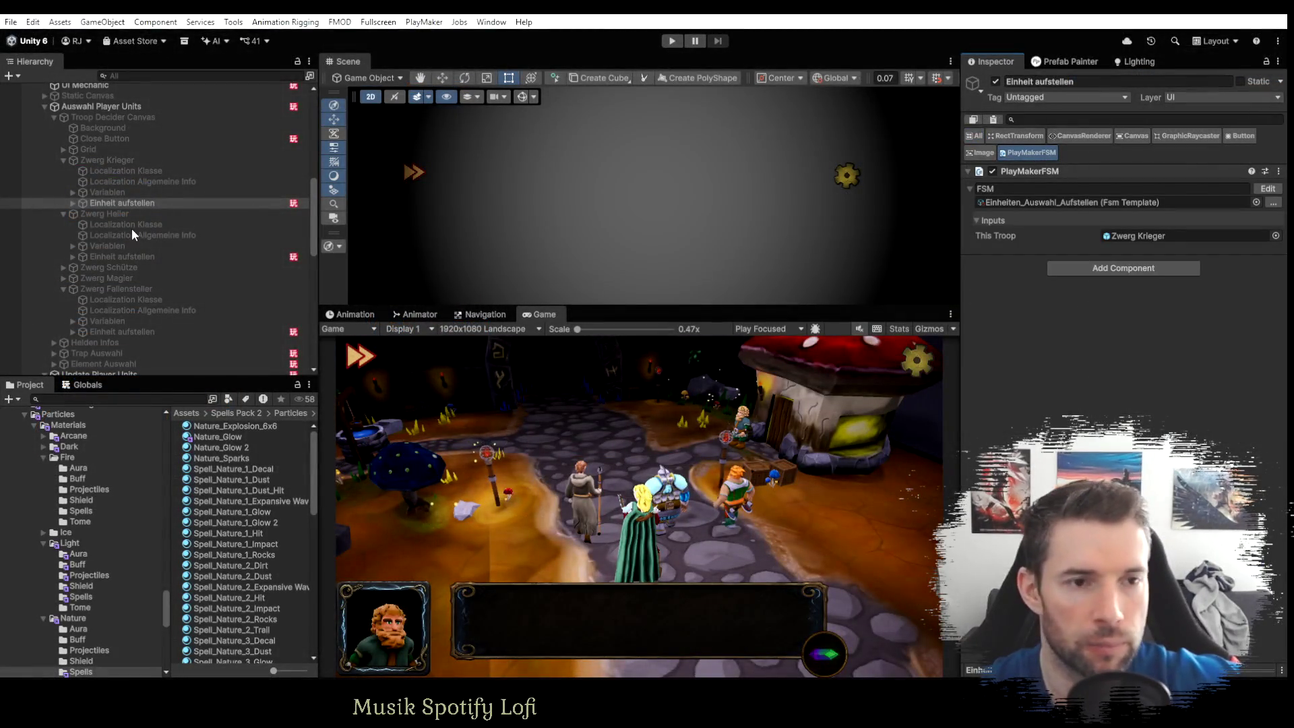
Set the healer button's This Troop input to the Zwerg Heiler prefab.
left_click(120, 254)
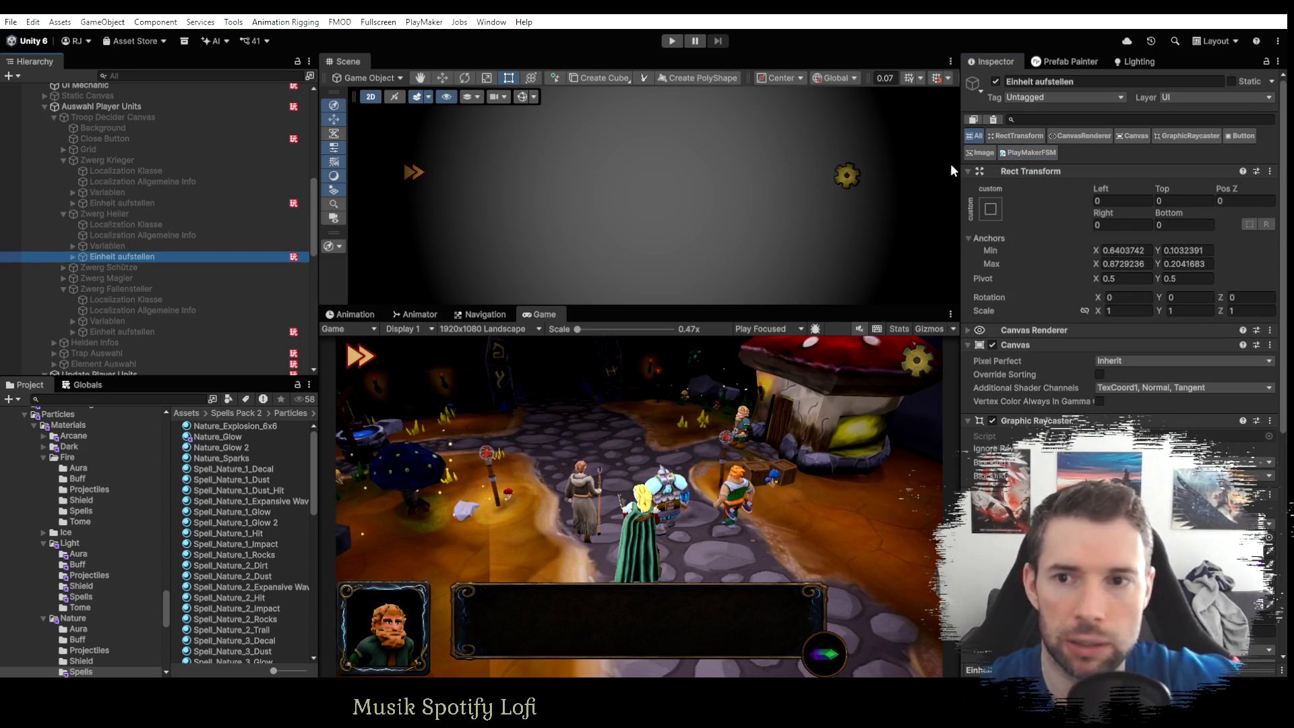
left_click(1023, 154)
left_click(1128, 236)
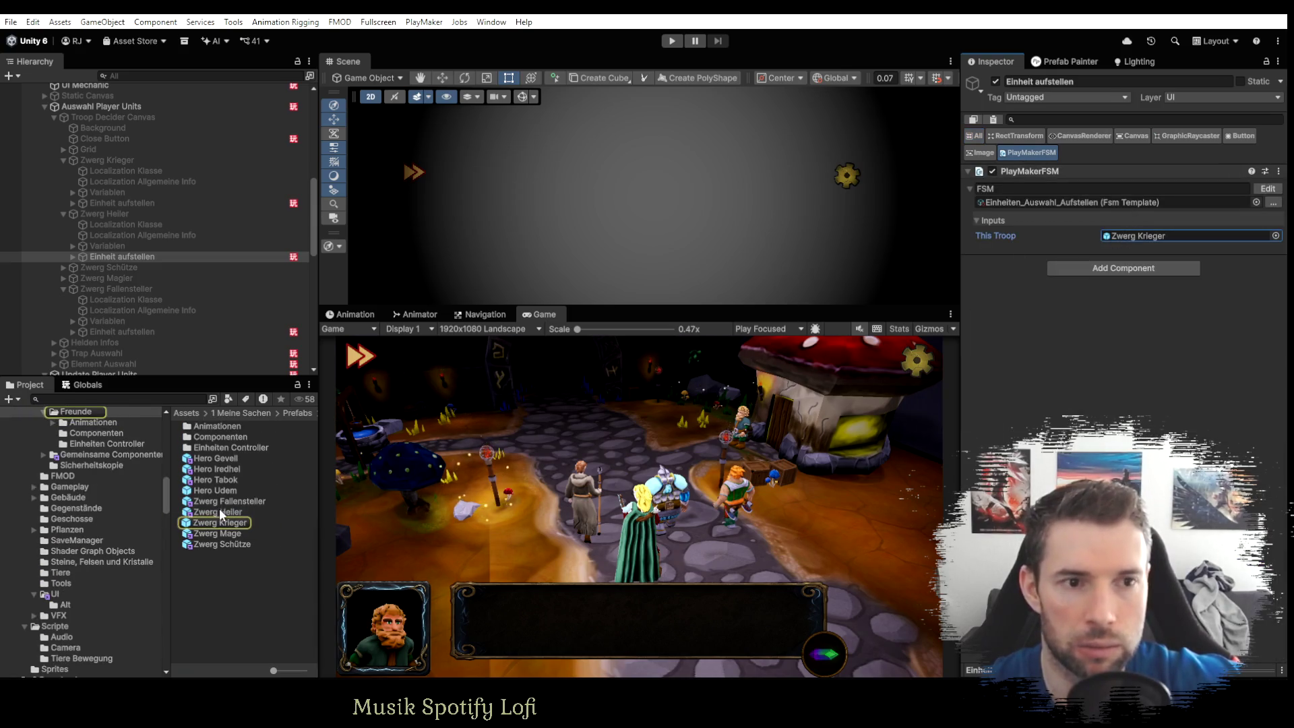
left_click_drag(220, 511, 1145, 235)
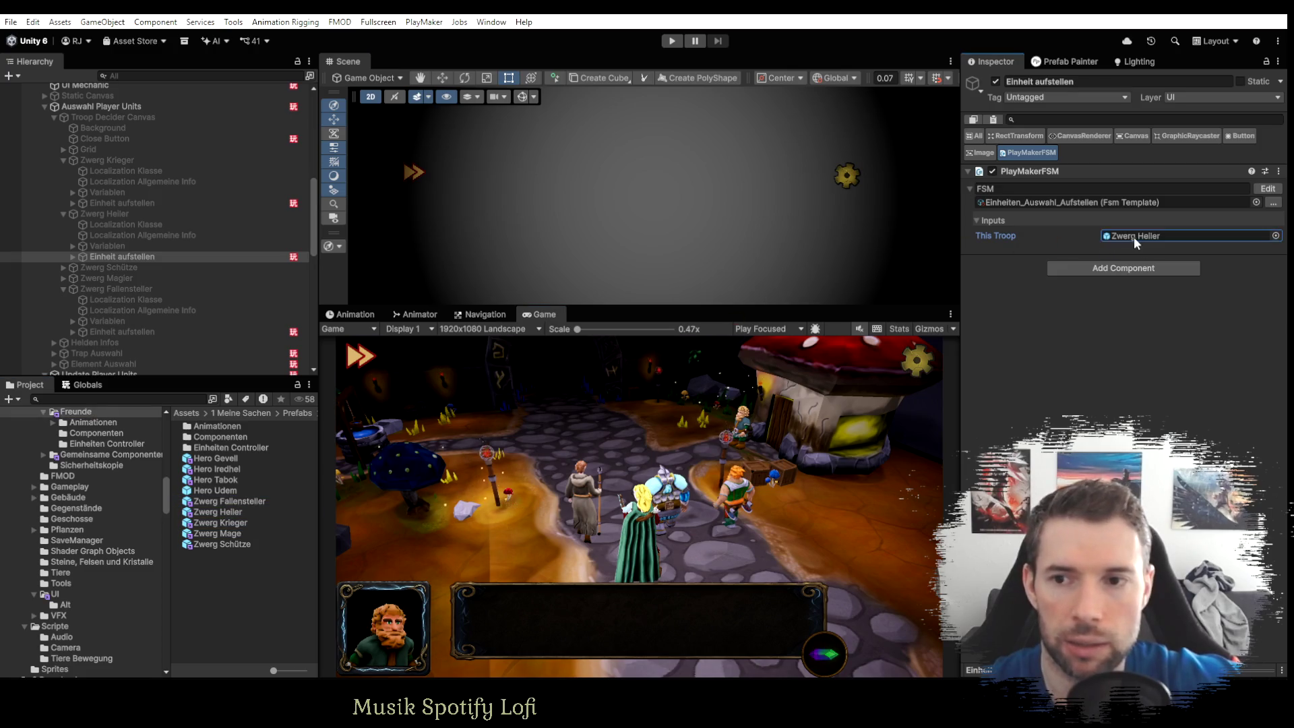
left_click(116, 203)
left_click(116, 255)
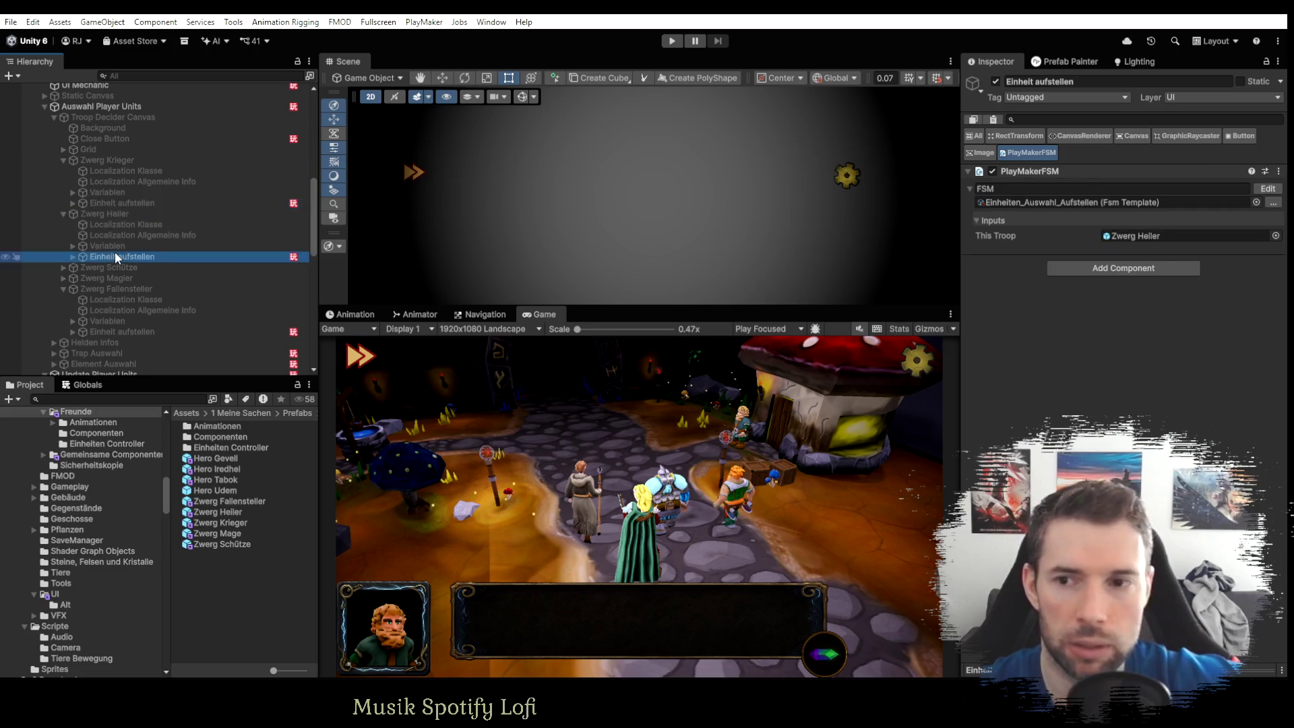
Point the Schütze and Magier buttons' This Troop to Zwerg Schütze and Zwerg Mage.
left_click(66, 267)
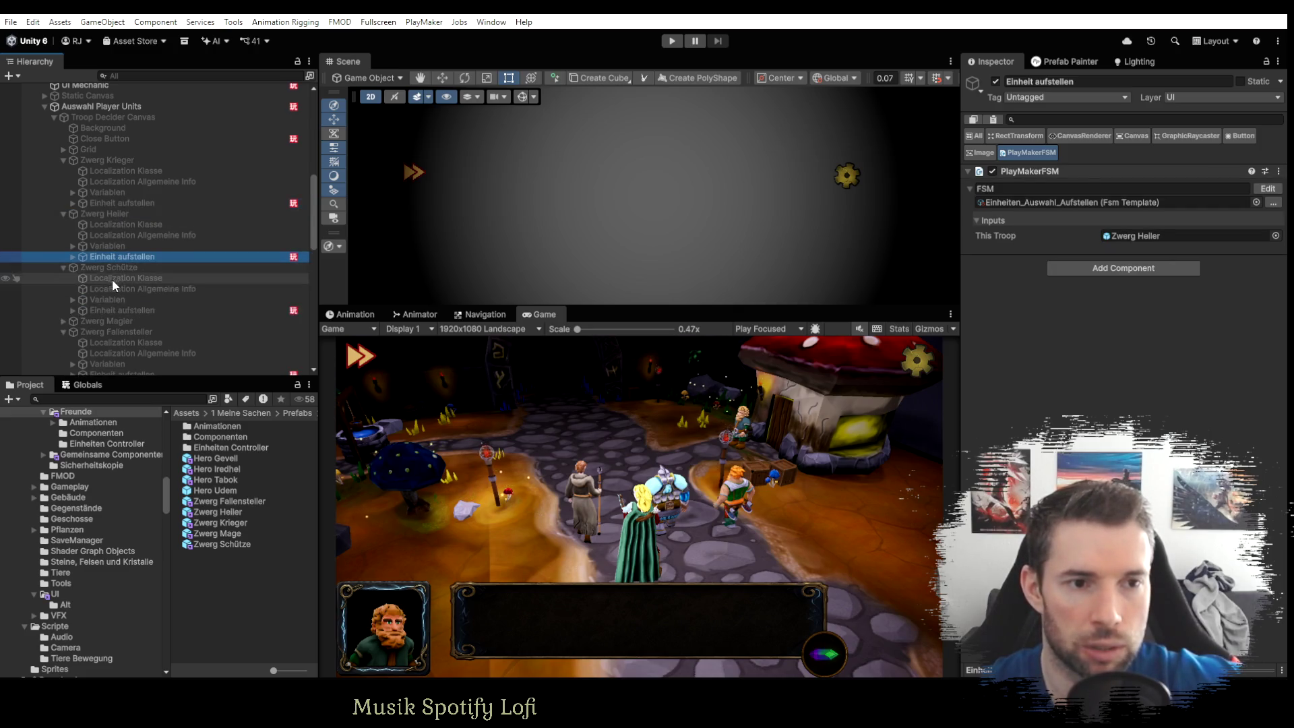
left_click(119, 312)
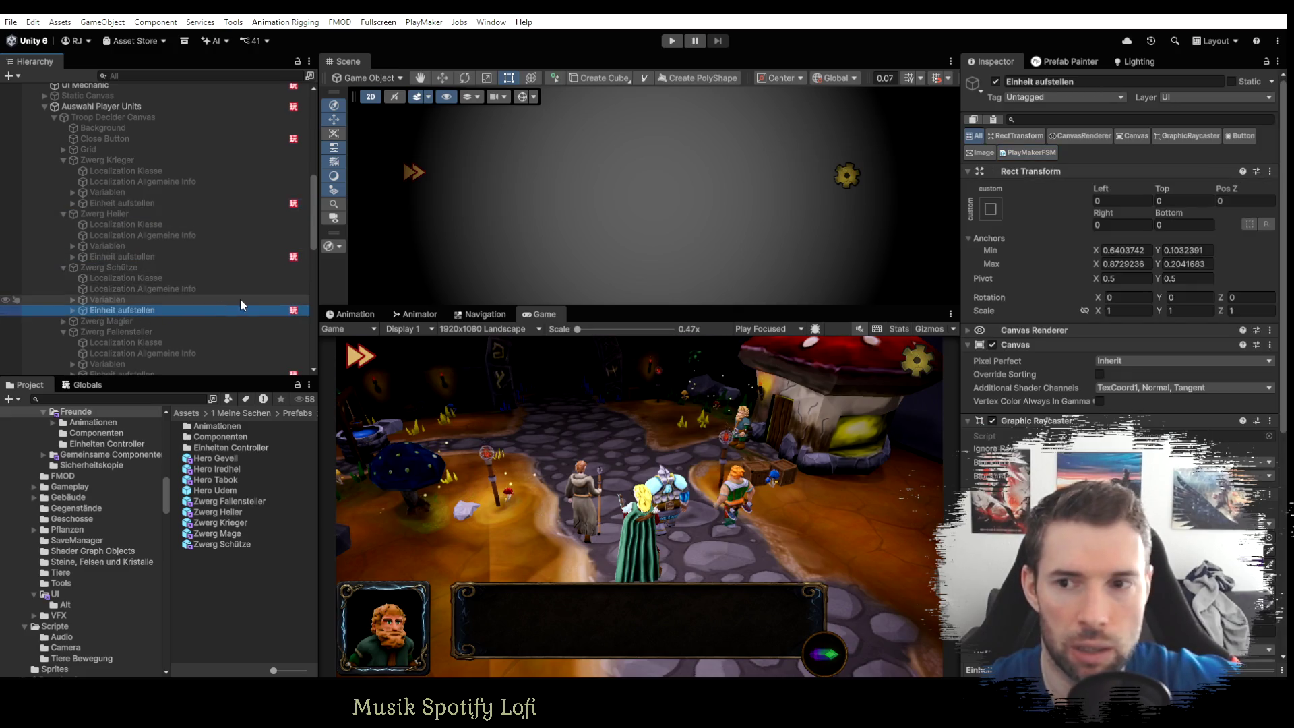
left_click(1034, 155)
mouse_move(229, 539)
left_mouse_down()
mouse_move(1027, 261)
mouse_move(1135, 236)
left_mouse_up()
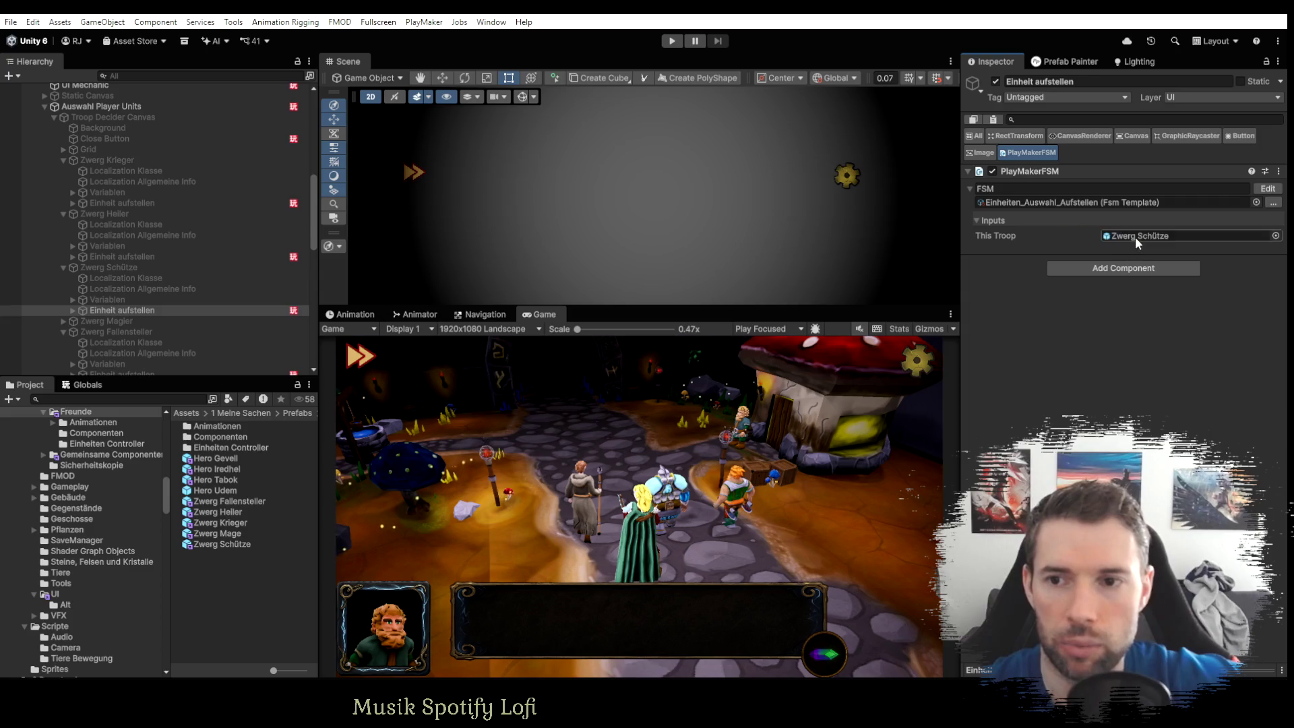
left_click(63, 320)
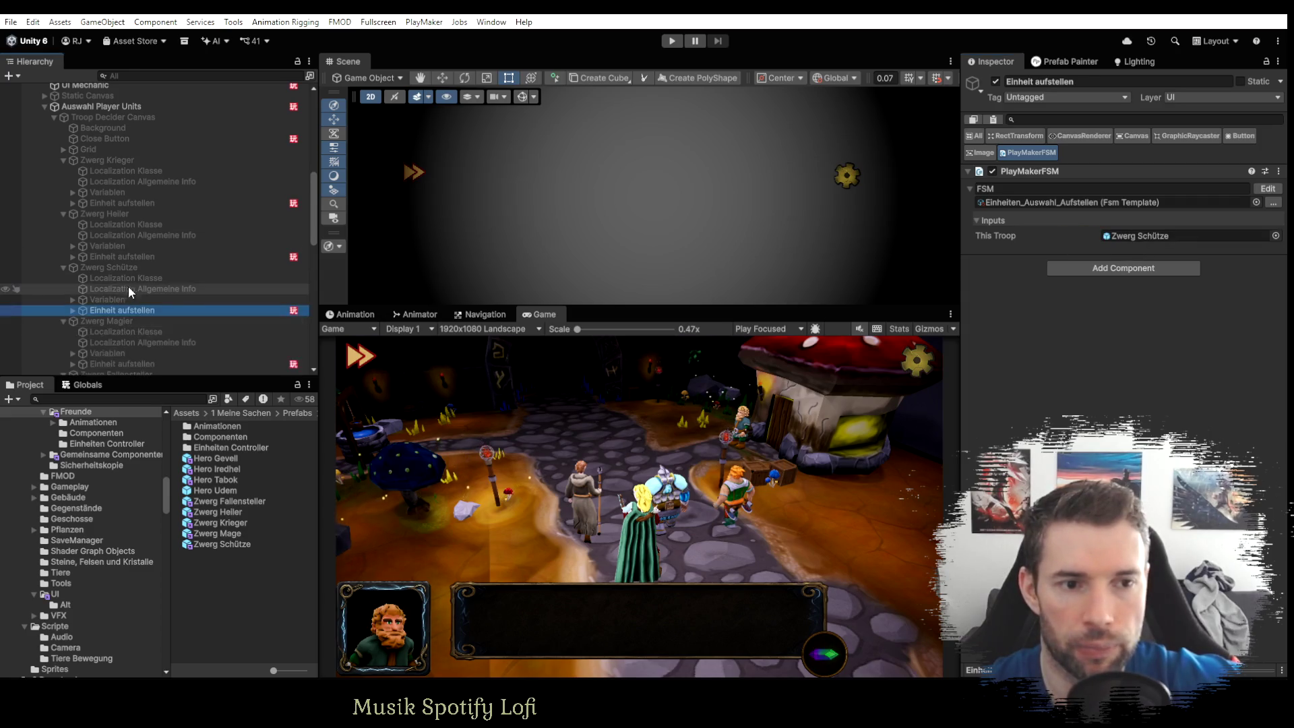
scroll(134, 285, "down", 3)
left_click(145, 284)
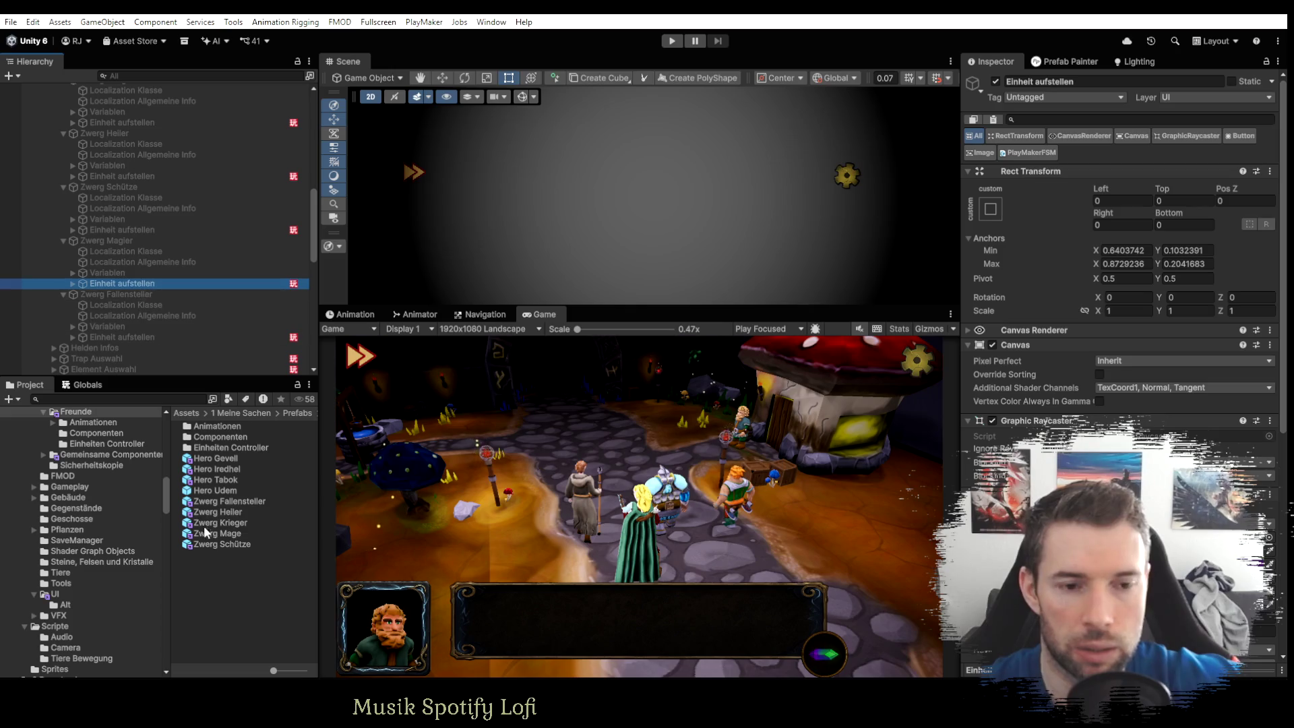
left_click(1030, 153)
mouse_move(227, 533)
left_mouse_down()
mouse_move(334, 529)
mouse_move(1145, 236)
left_mouse_up()
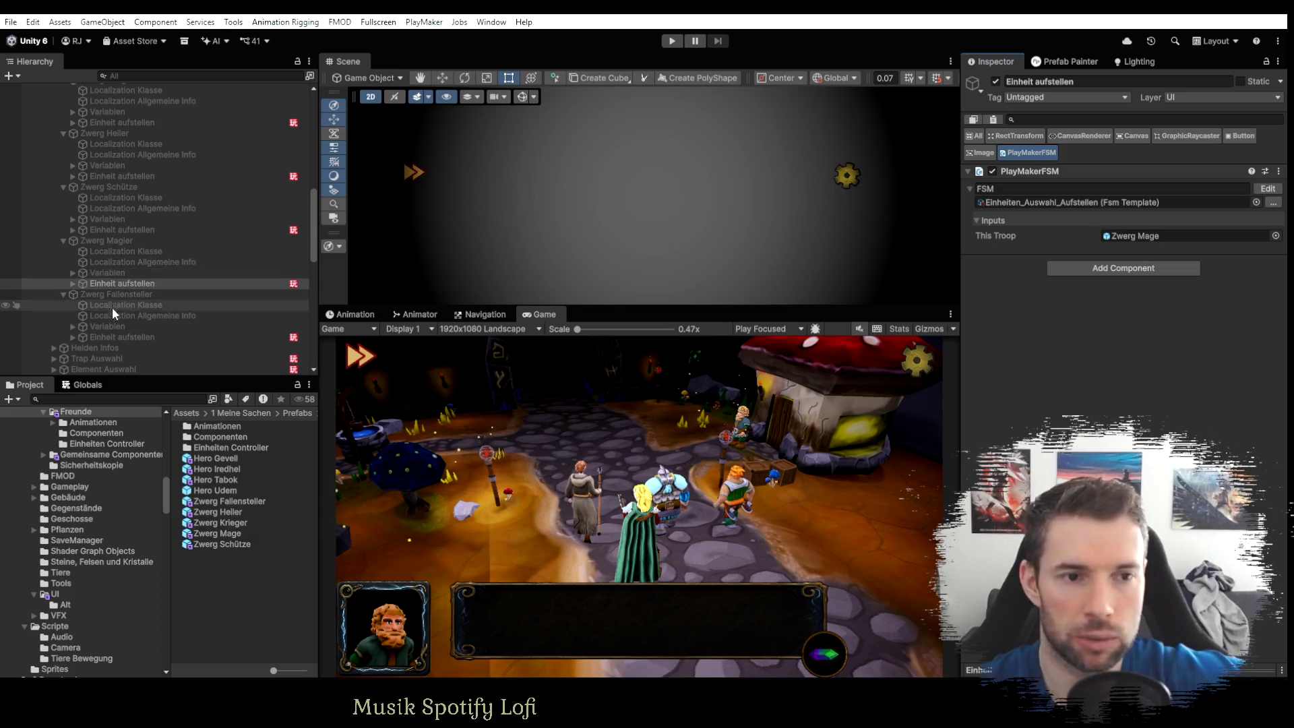
Set the Fallensteller button's This Troop to Zwerg Fallensteller and start the game.
left_click(110, 335)
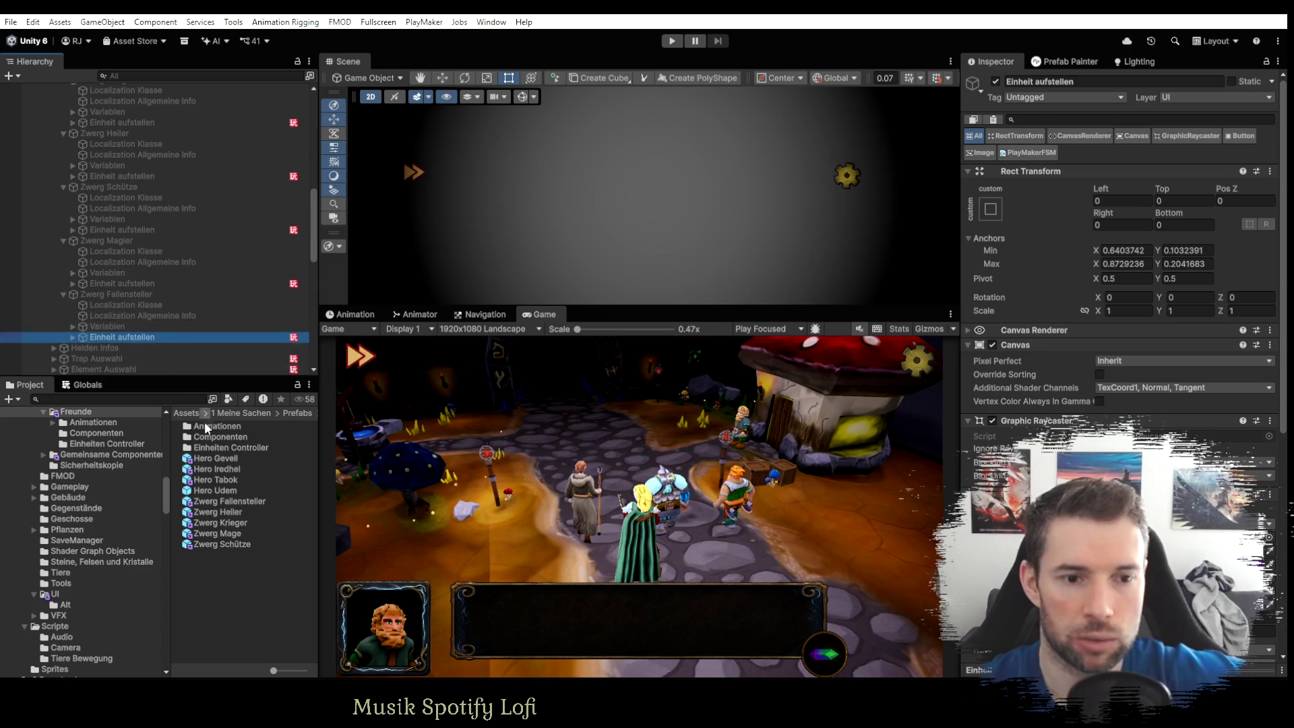
left_click(106, 339)
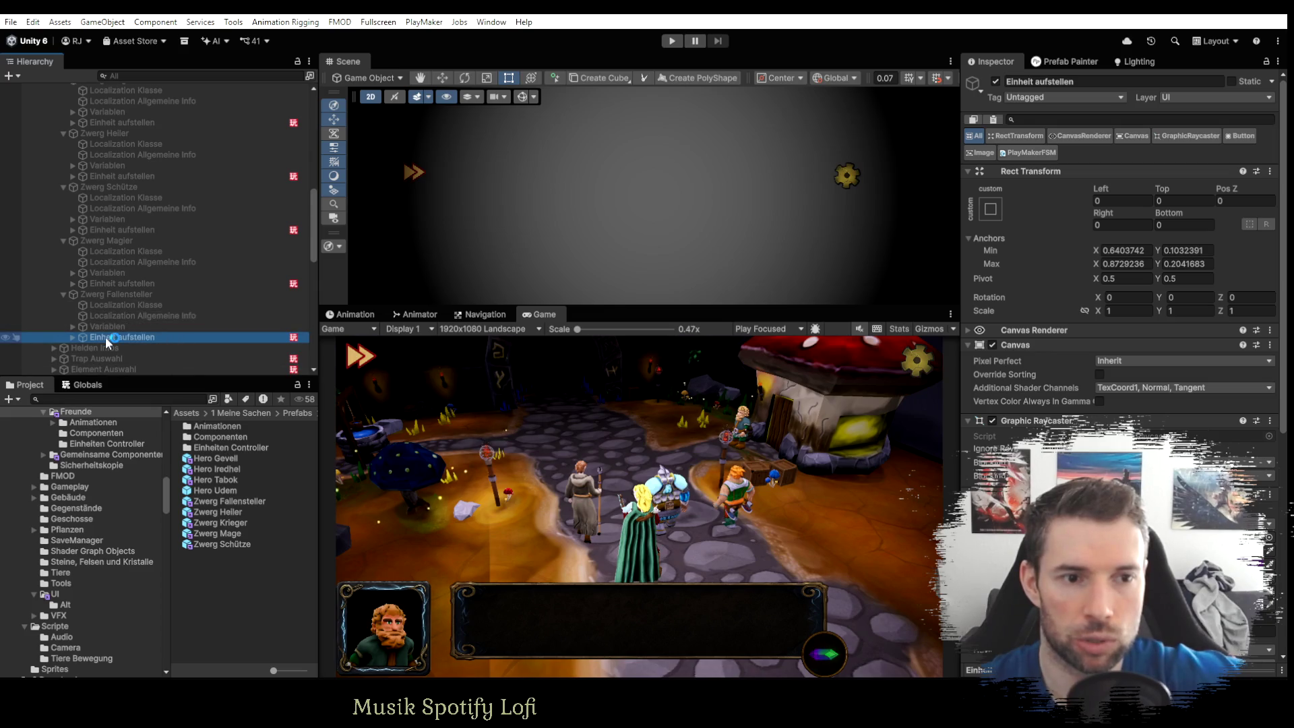
left_click(1029, 152)
mouse_move(236, 499)
left_mouse_down()
mouse_move(1149, 250)
mouse_move(1152, 237)
left_mouse_up()
left_click(675, 41)
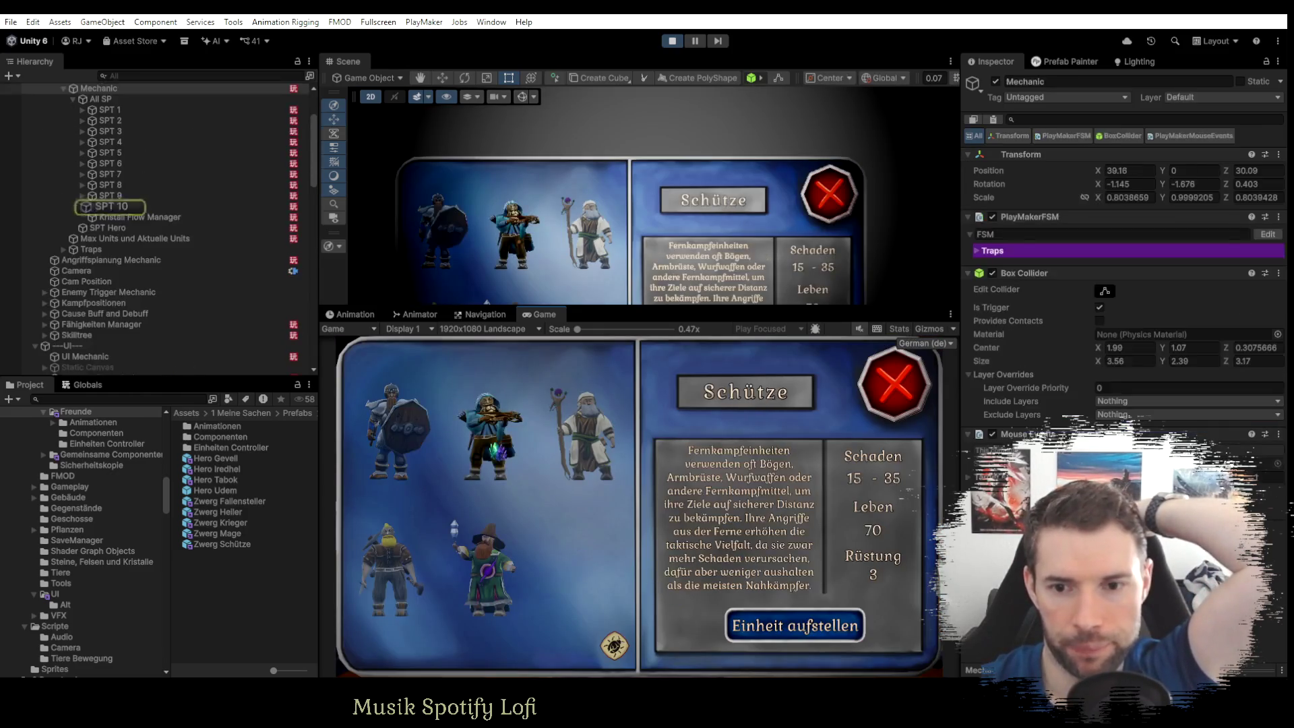
Compare Schütze, Heiler, Fallensteller, Magier and Krieger stats (Krieger armour 9), then close the panel.
left_click(502, 439)
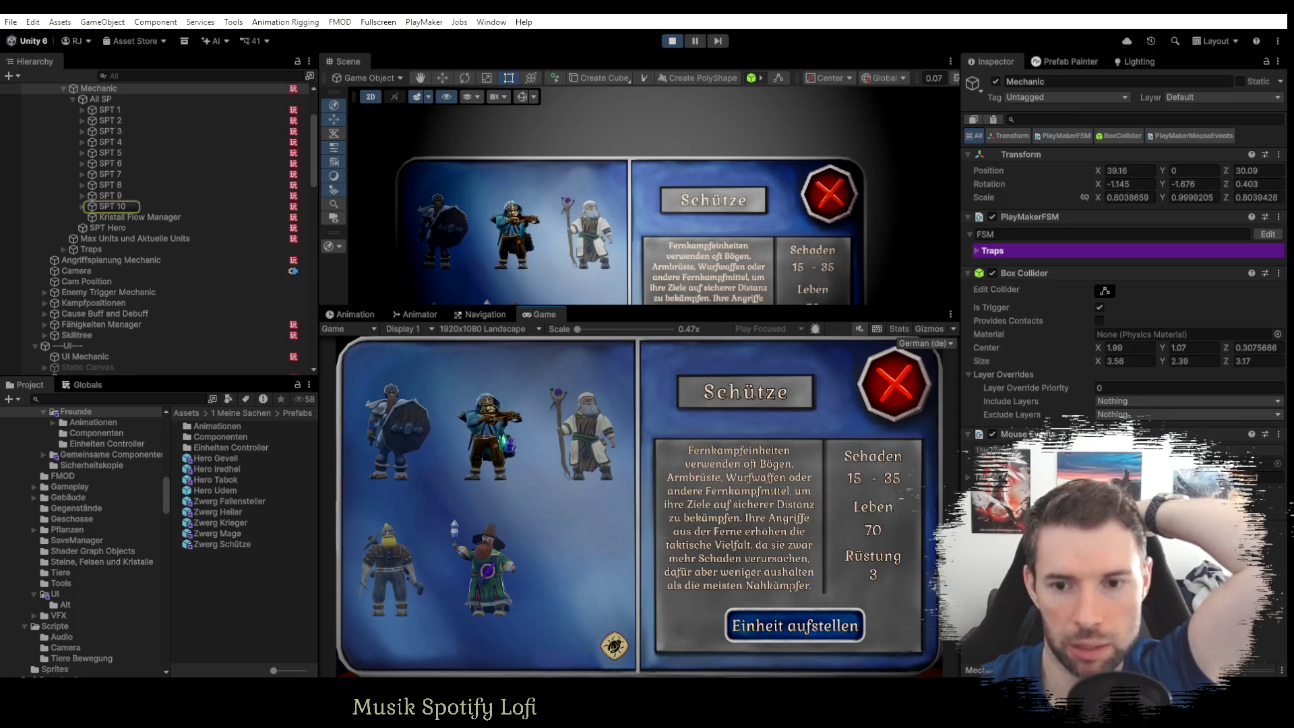
left_click(581, 445)
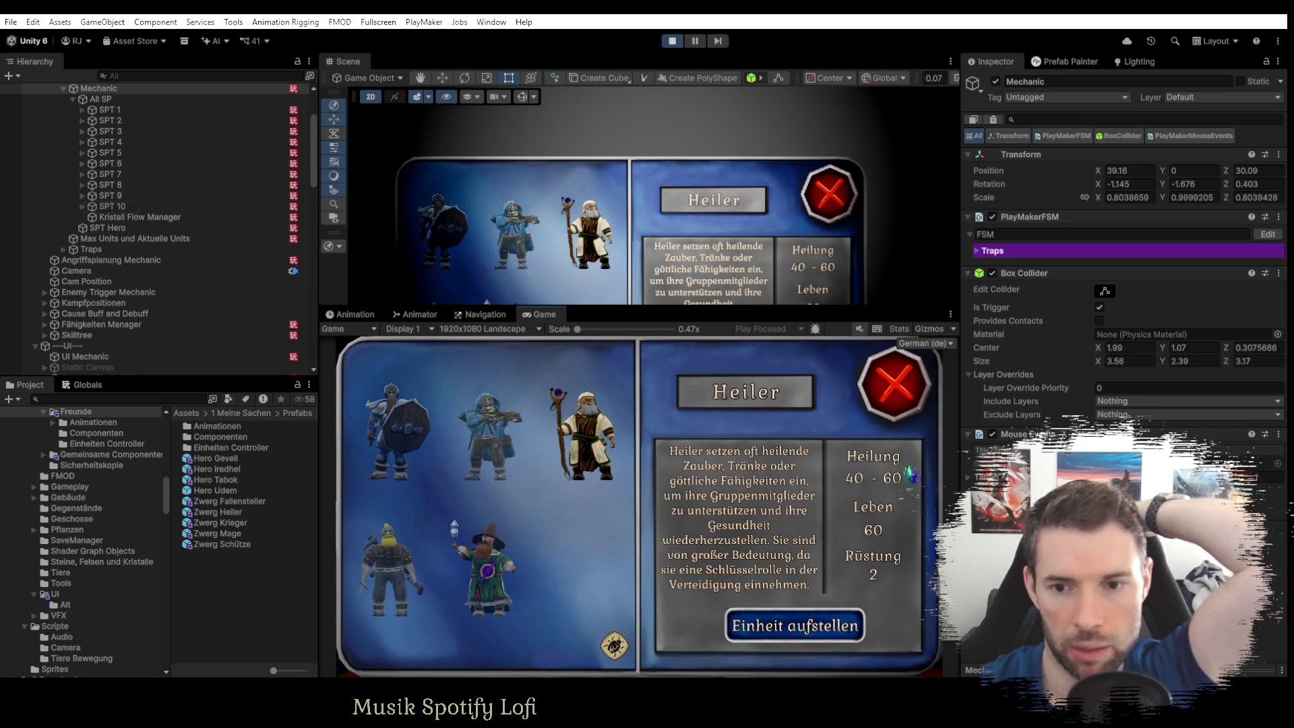
left_click(490, 435)
left_click(395, 435)
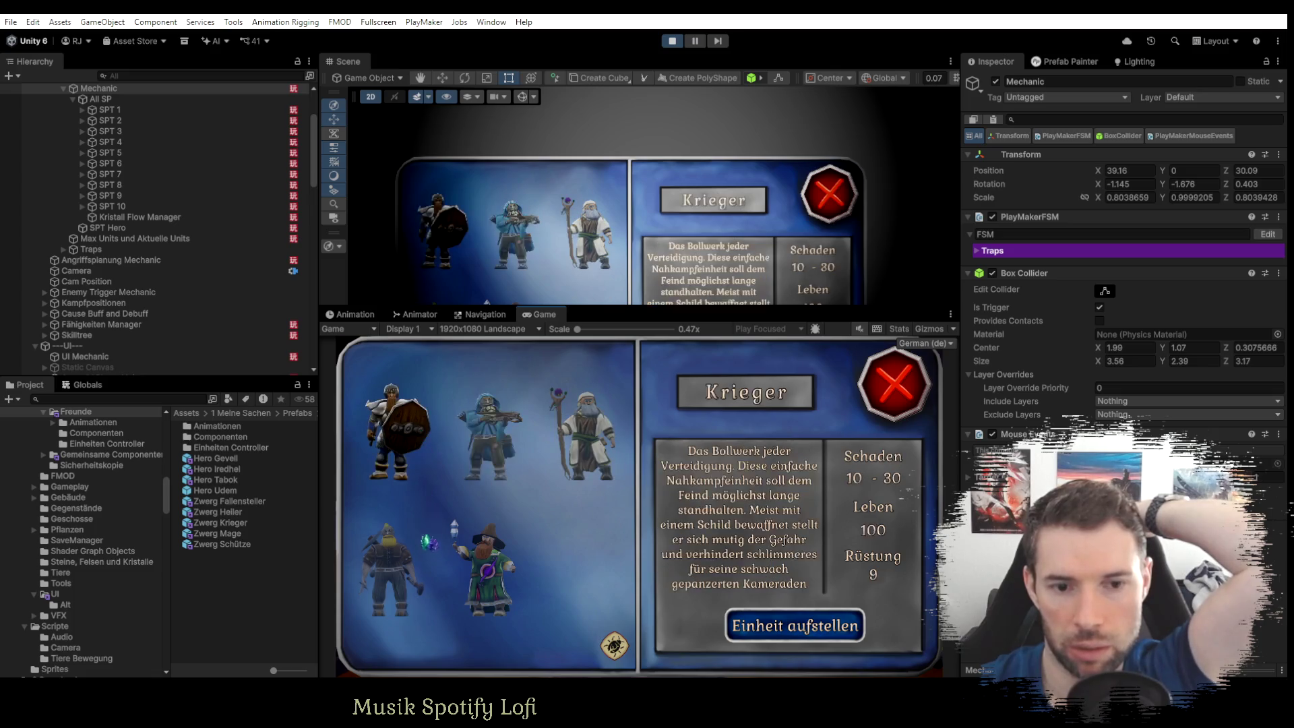
left_click(403, 570)
left_click(475, 573)
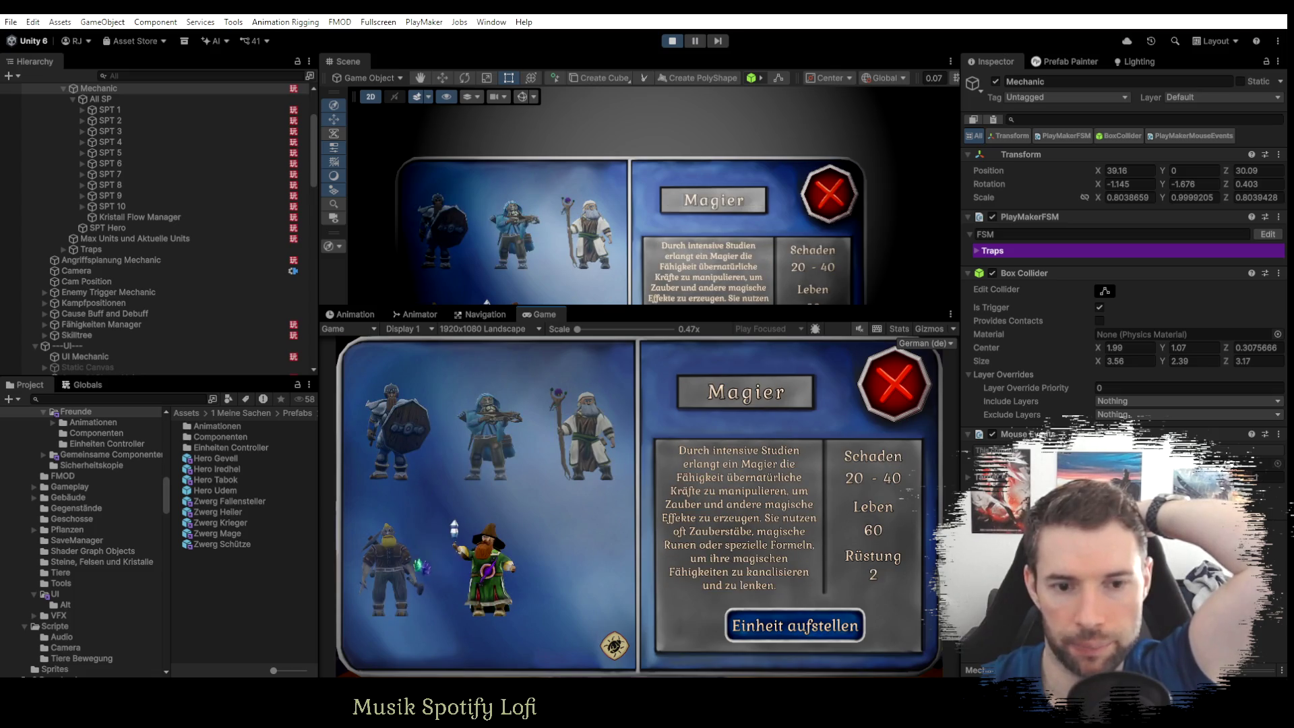
left_click(399, 571)
left_click(394, 432)
left_click(491, 432)
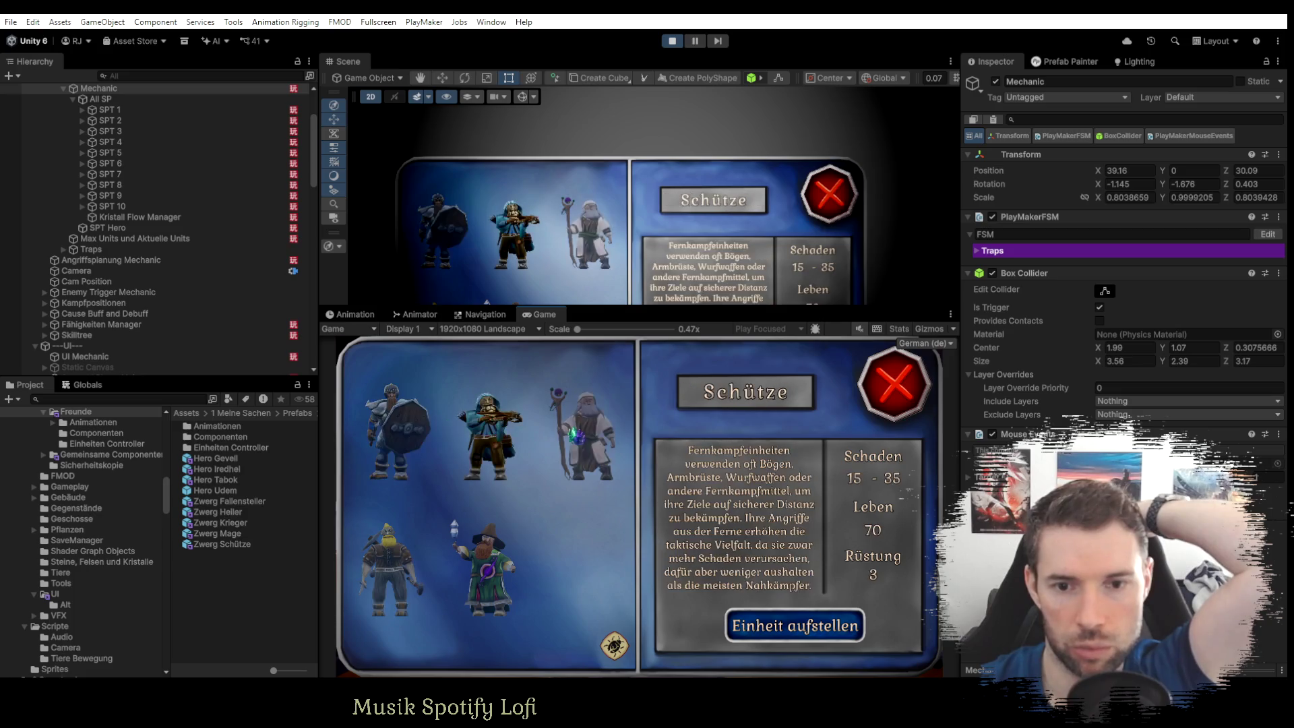
left_click(576, 435)
left_click(396, 431)
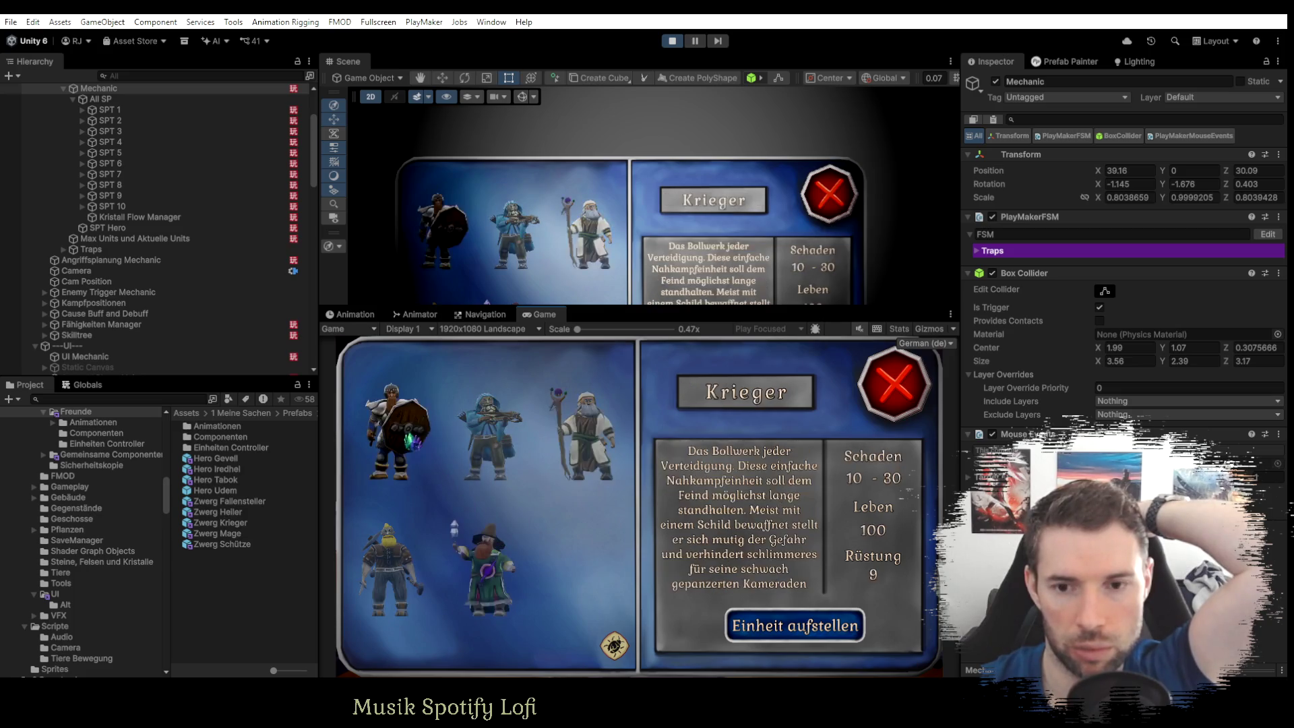
left_click(882, 394)
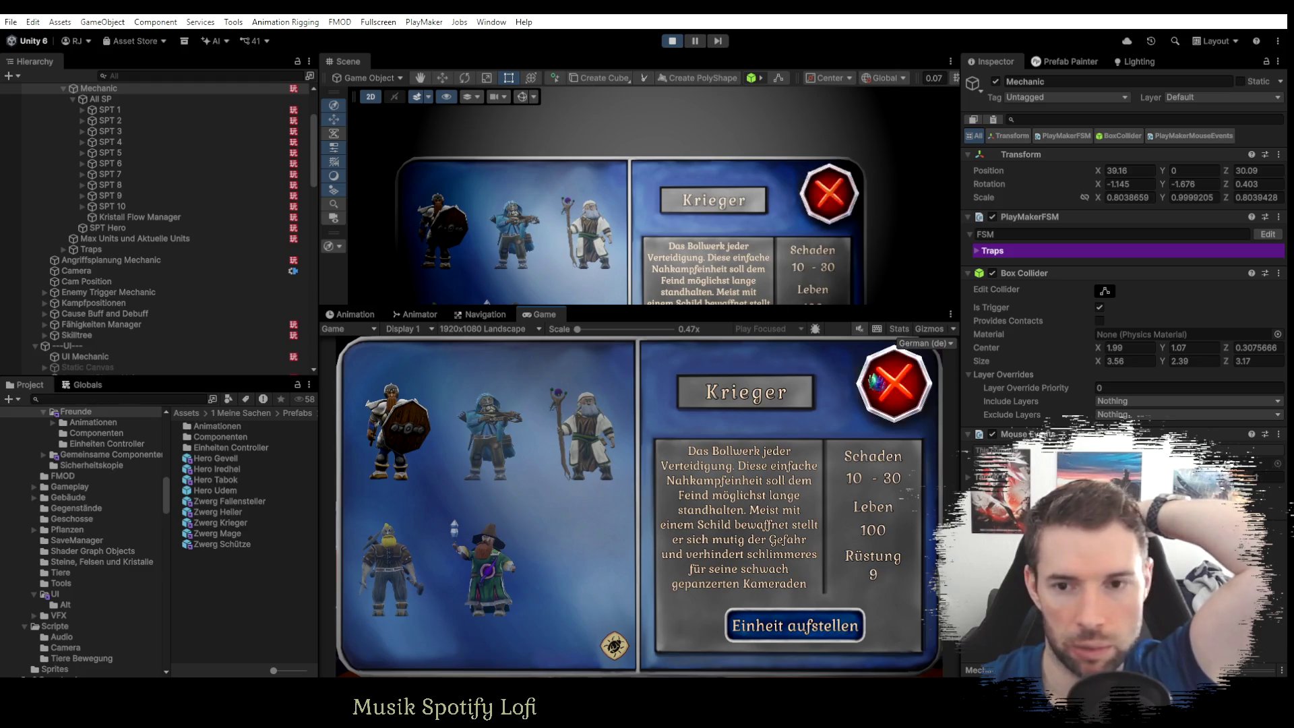
Set the Fähigkeiten Punkte global variable to 10.
left_click(88, 384)
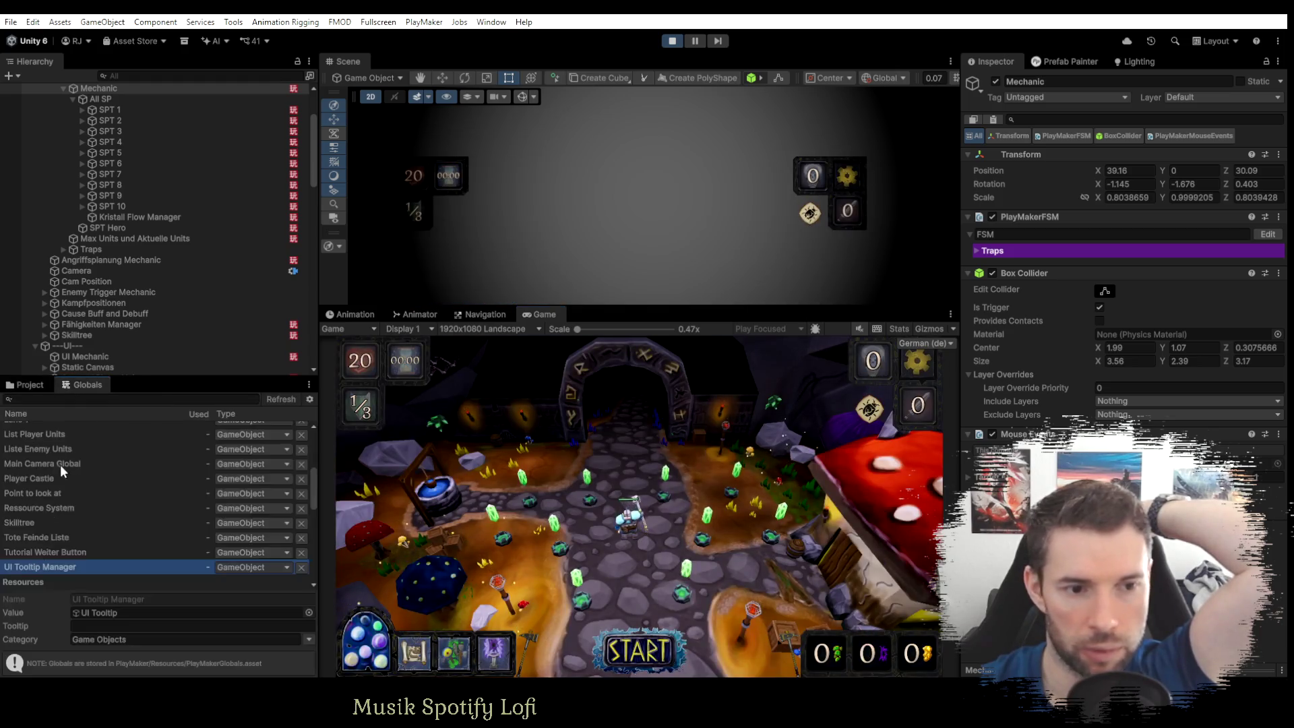
scroll(42, 498, "down", 3)
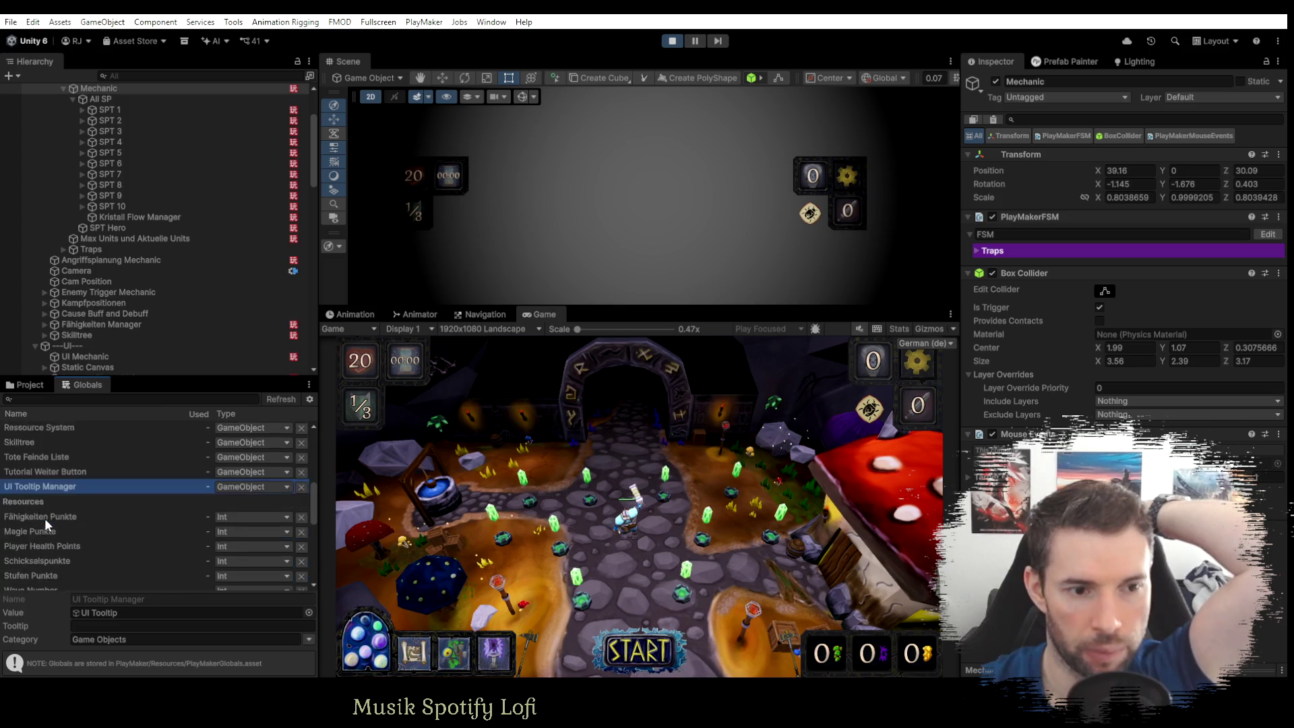
left_click(41, 523)
left_click(92, 613)
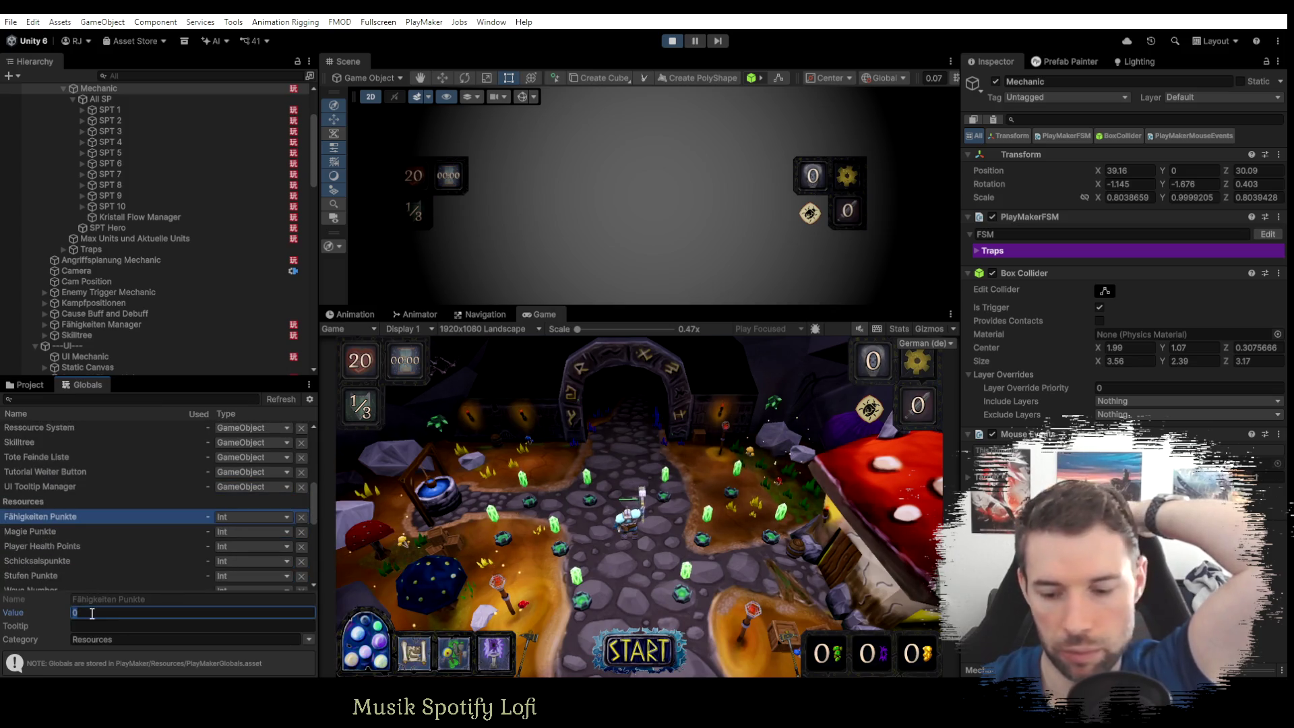
Learn the Krieger's Rüstung skill under Vorbereitung > Fähigkeiten and close the skills panel.
left_click(453, 655)
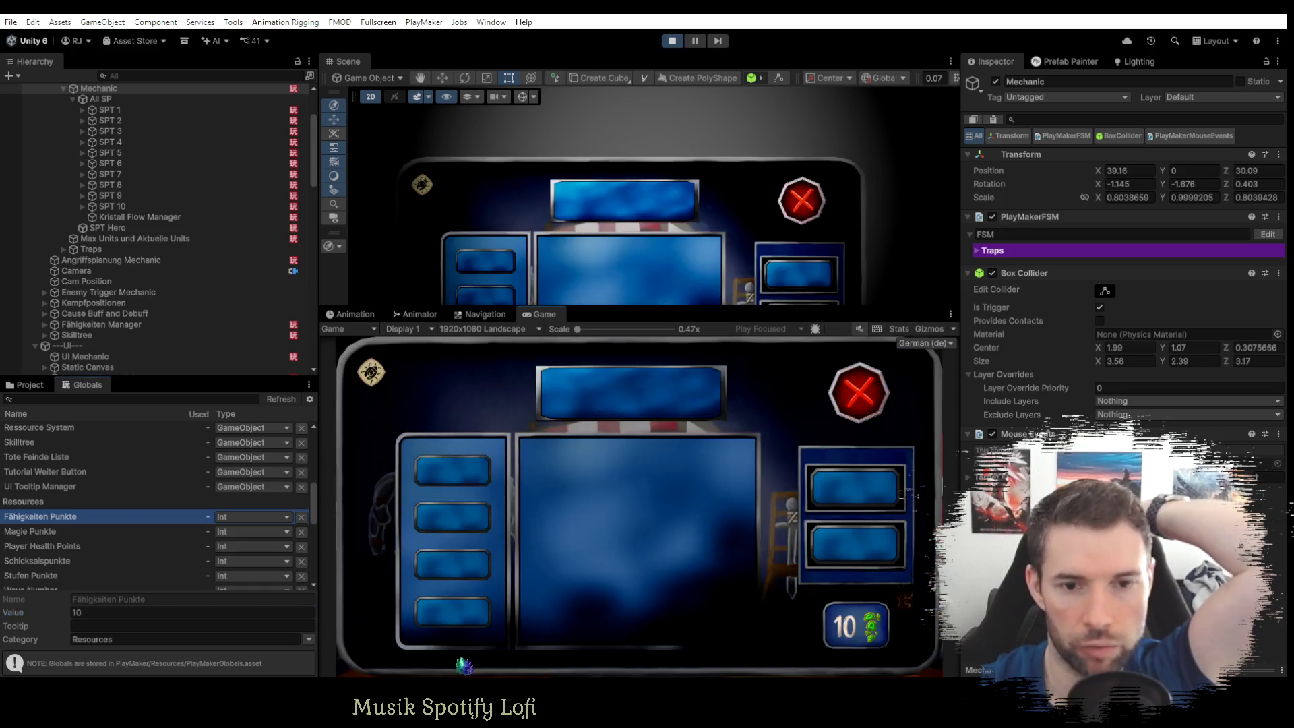
left_click(842, 543)
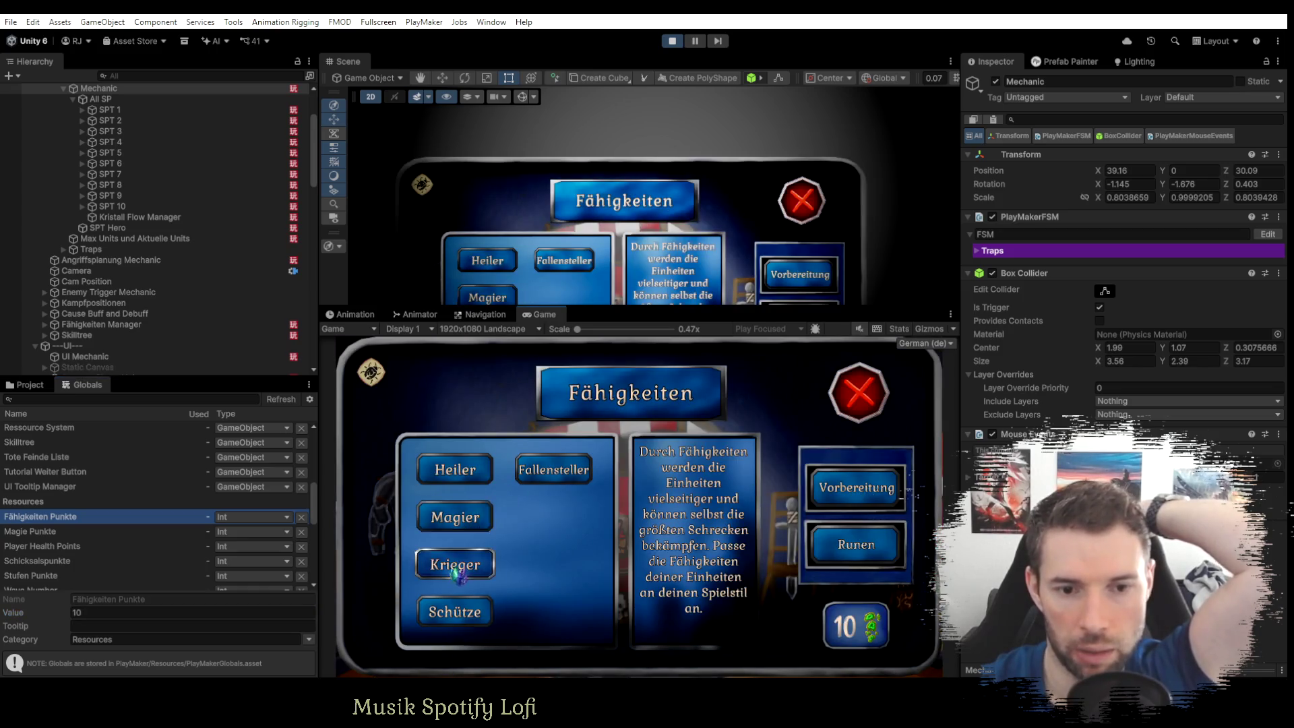
left_click(453, 564)
left_click(455, 481)
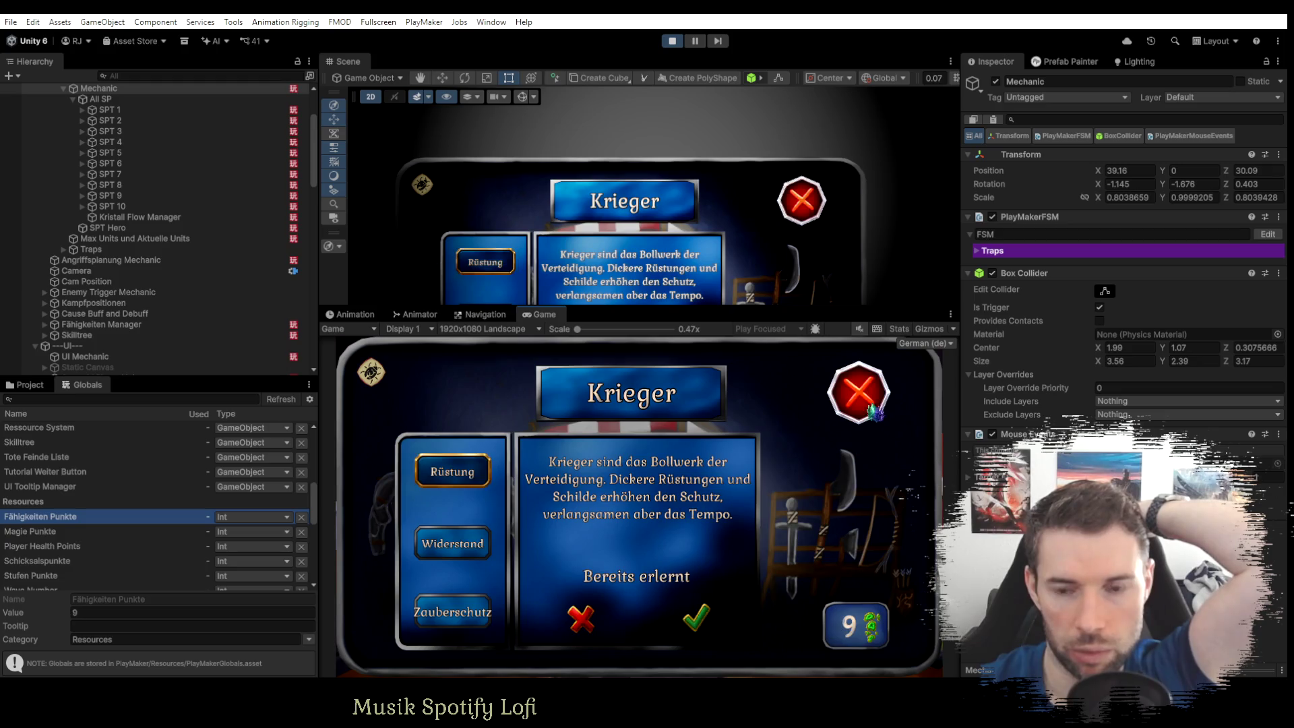
left_click(858, 393)
left_click(858, 393)
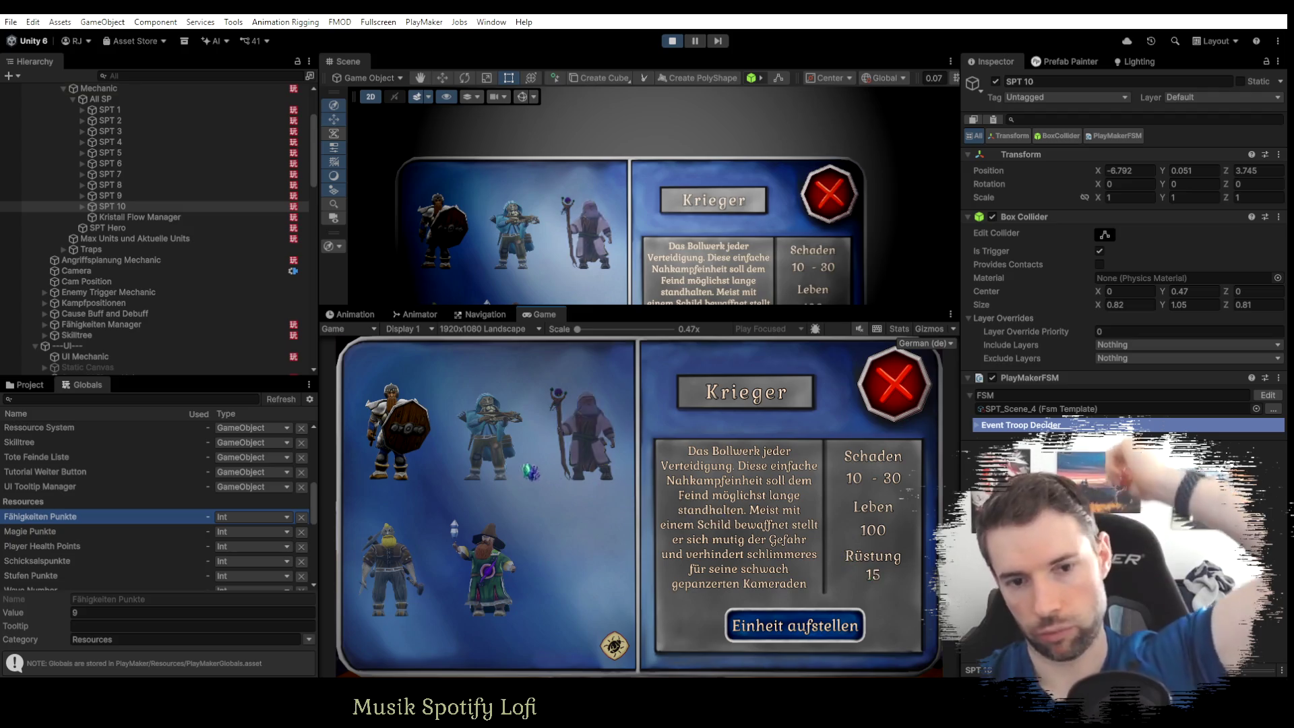
Check Heiler, Magier and Fallensteller, ending on the Krieger's boosted armour of 15.
left_click(593, 444)
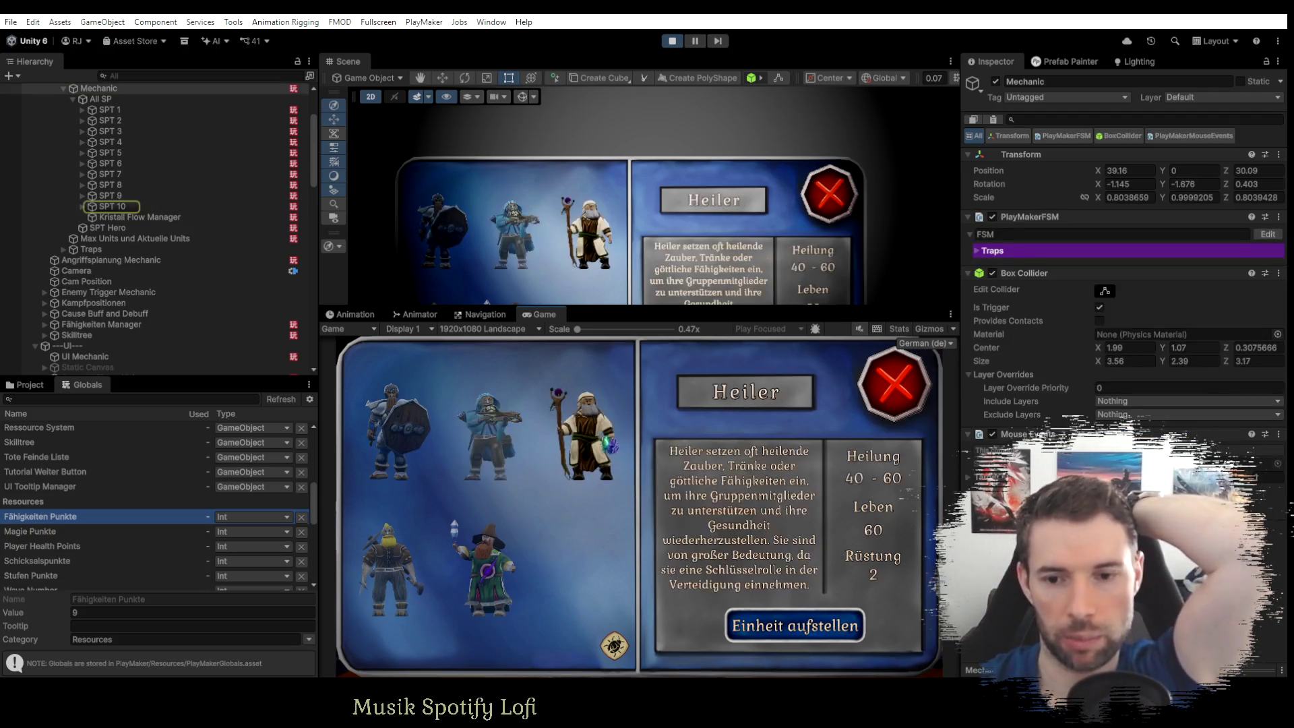
left_click(465, 573)
left_click(424, 573)
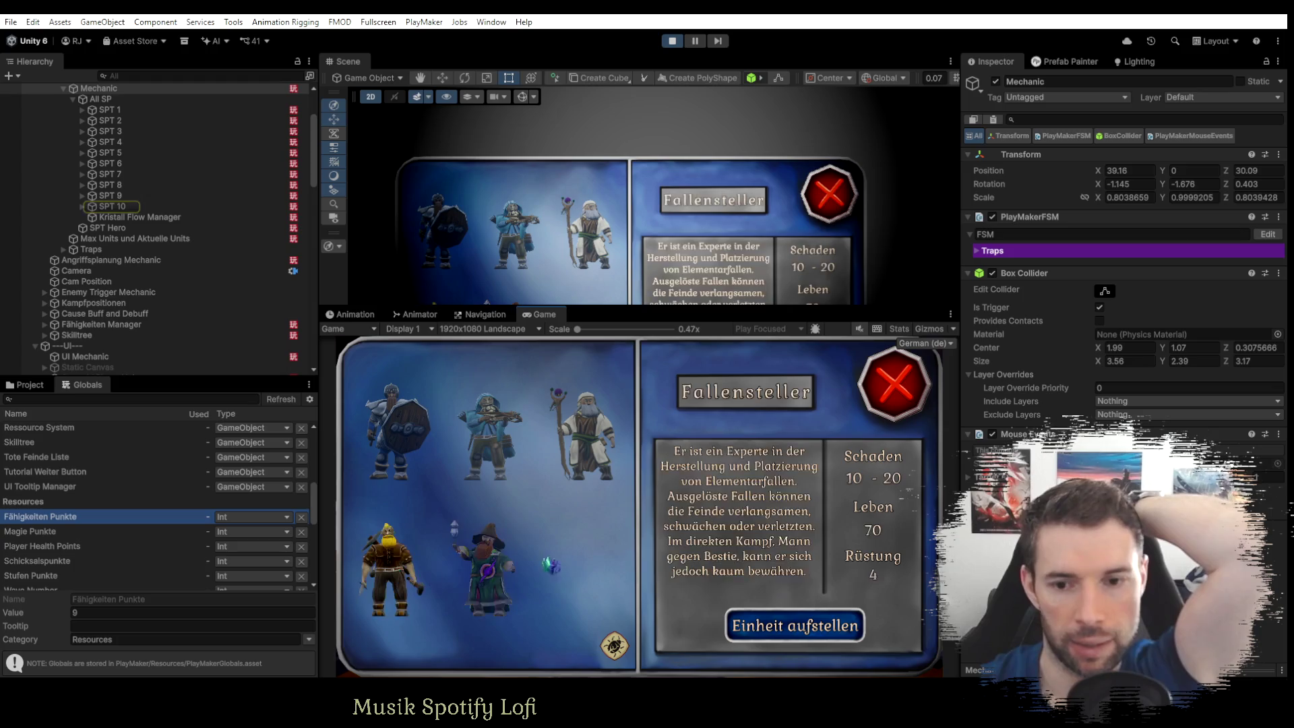
left_click(399, 441)
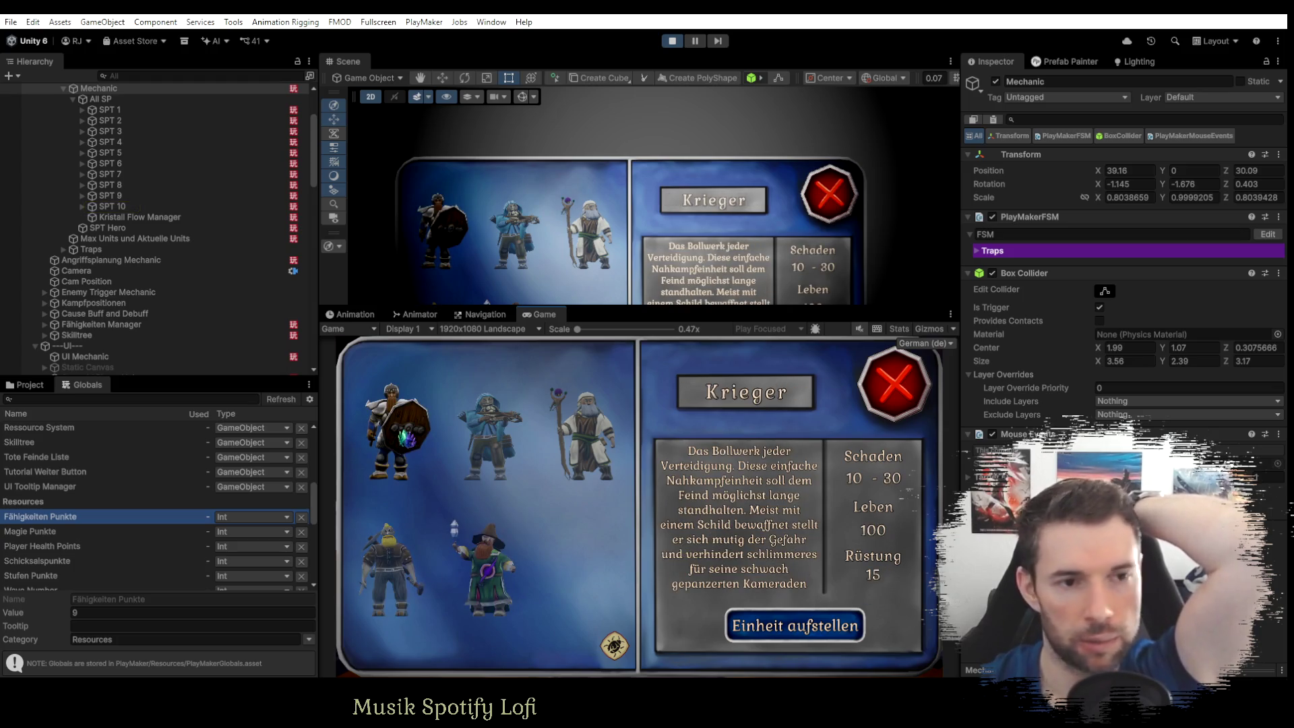
Open the Krieger's Einheit aufstellen FSM graph in PlayMaker, enlarged to full size.
scroll(151, 290, "down", 5)
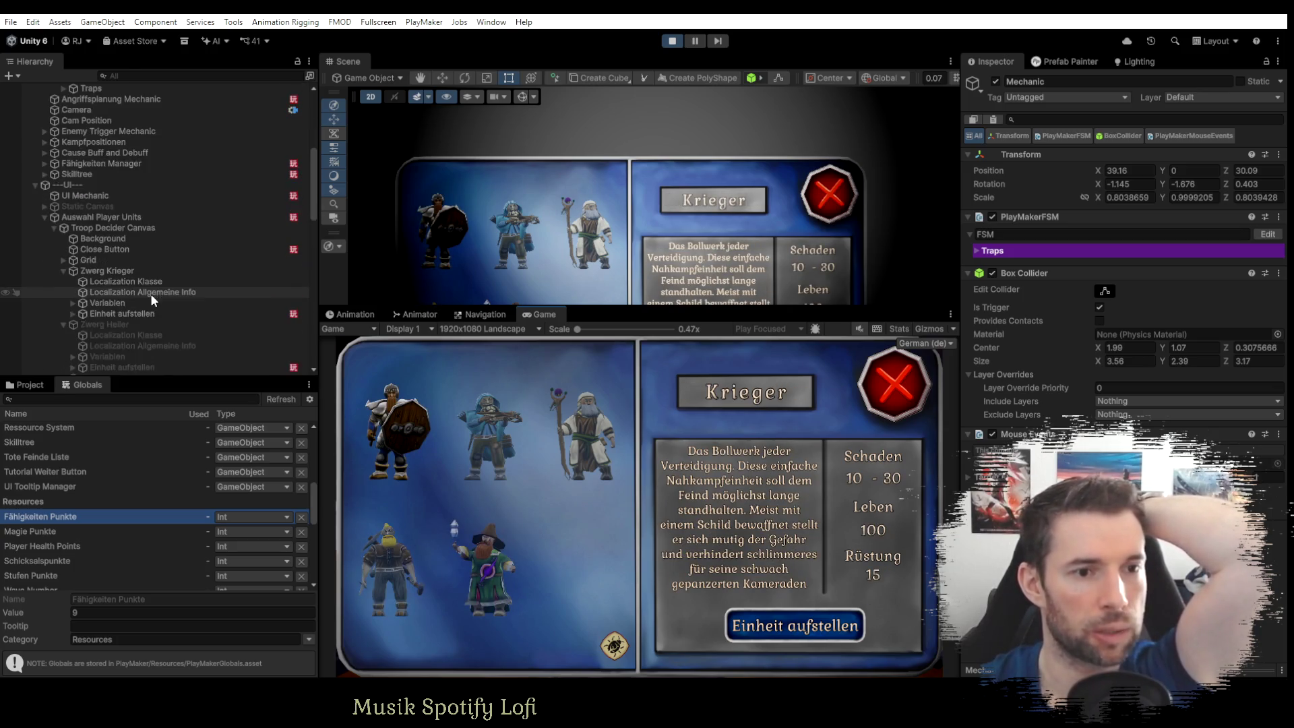
left_click(147, 312)
left_click(1267, 189)
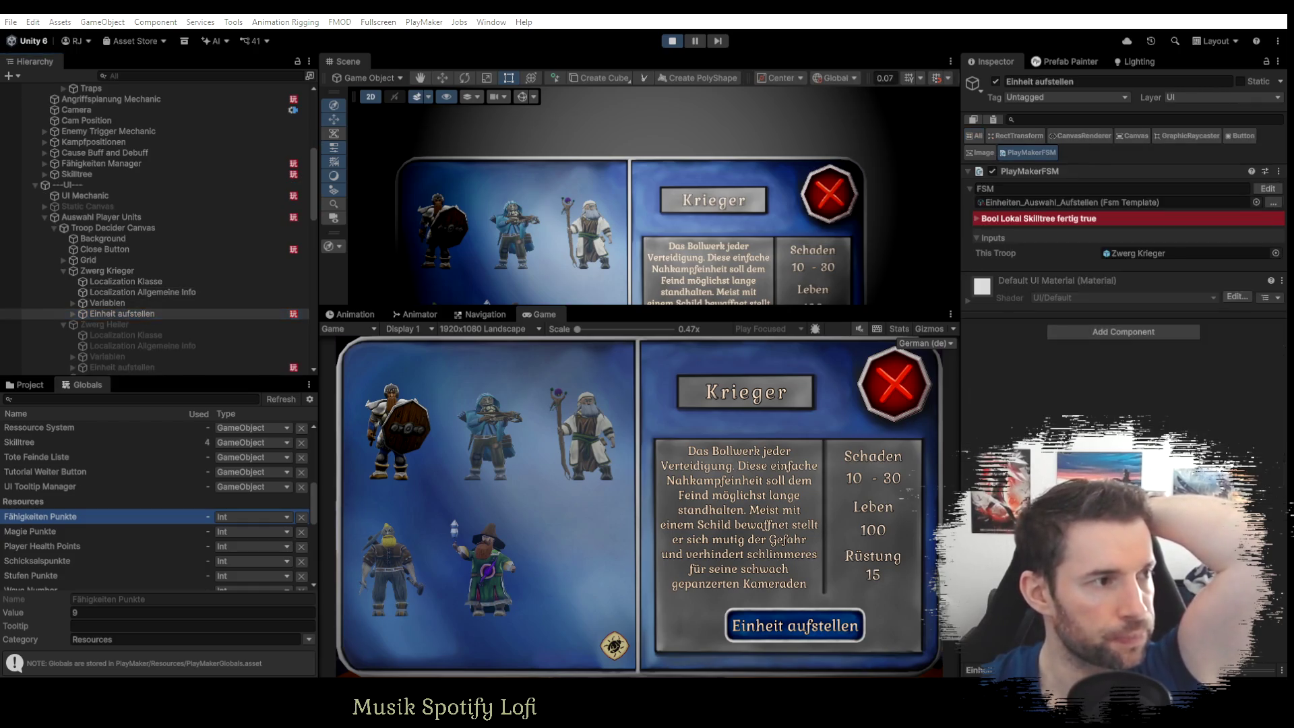
key("alt+Tab")
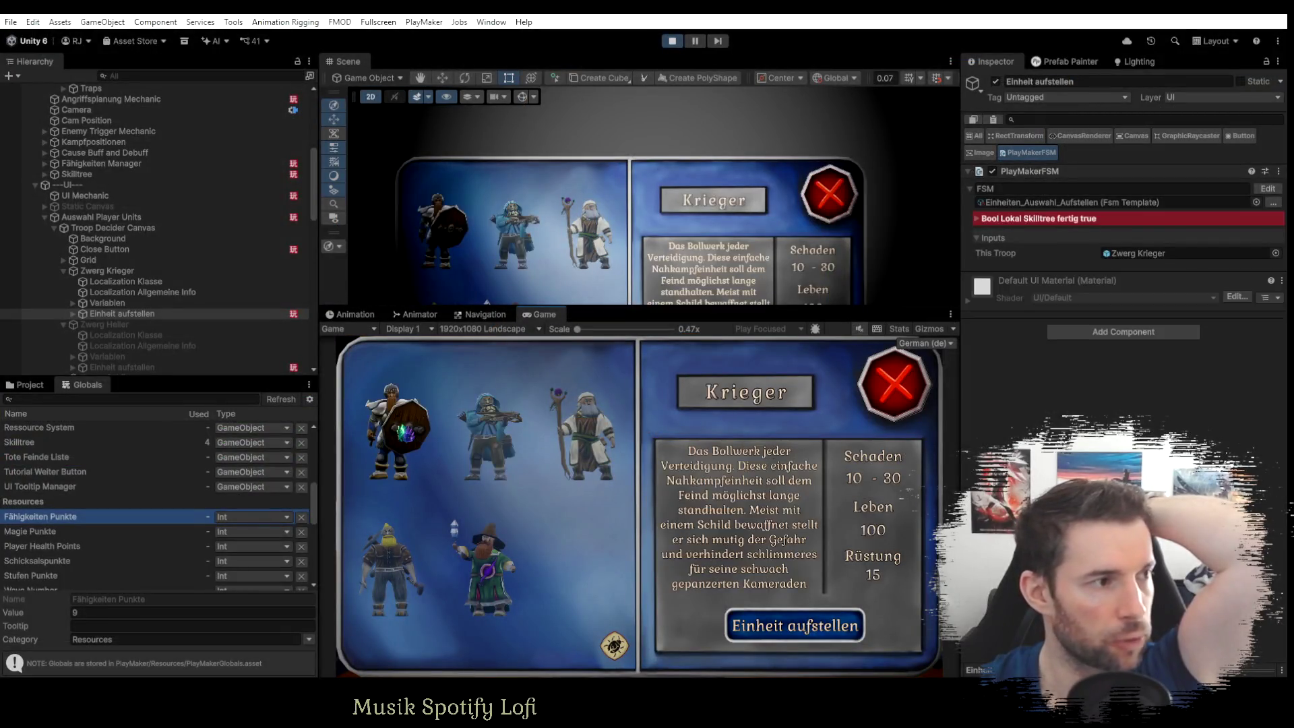
key("alt+Tab")
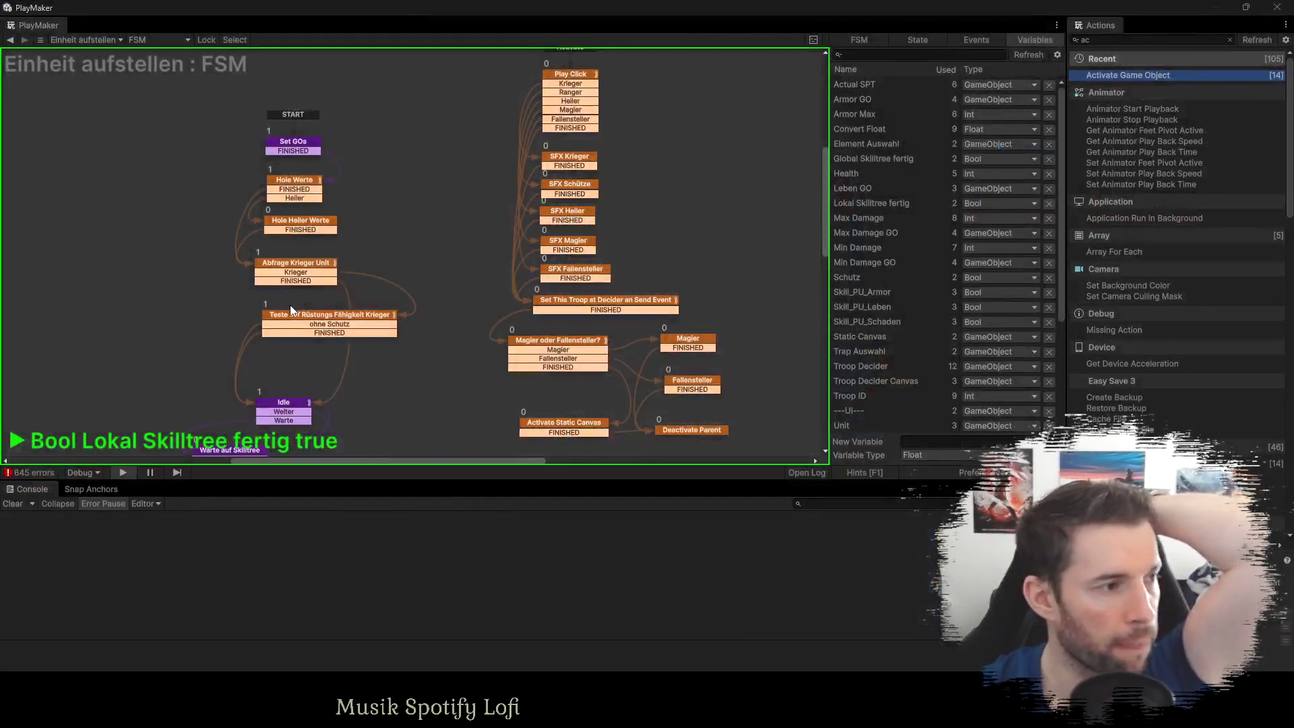
Inspect the 'Teste auf Rüstungs Fähigkeit Krieger' state's actions, which add 6 to Armor Max.
left_click(296, 326)
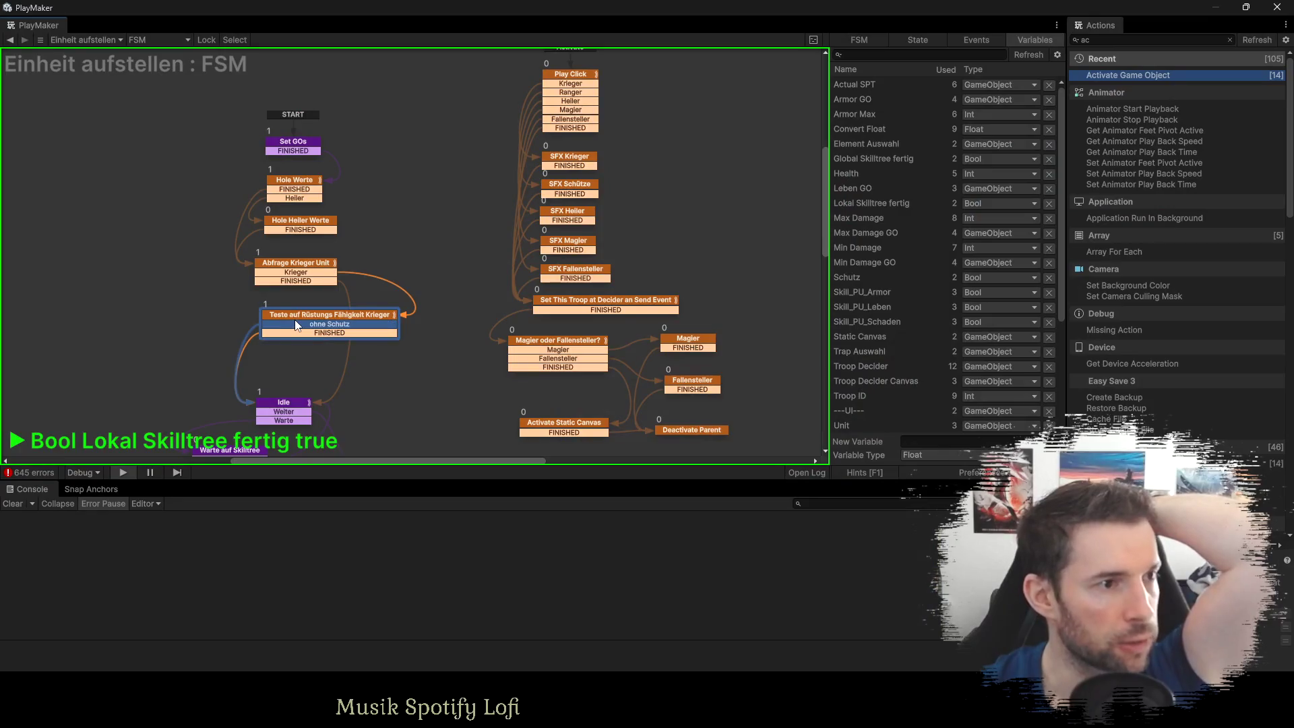
left_click(920, 43)
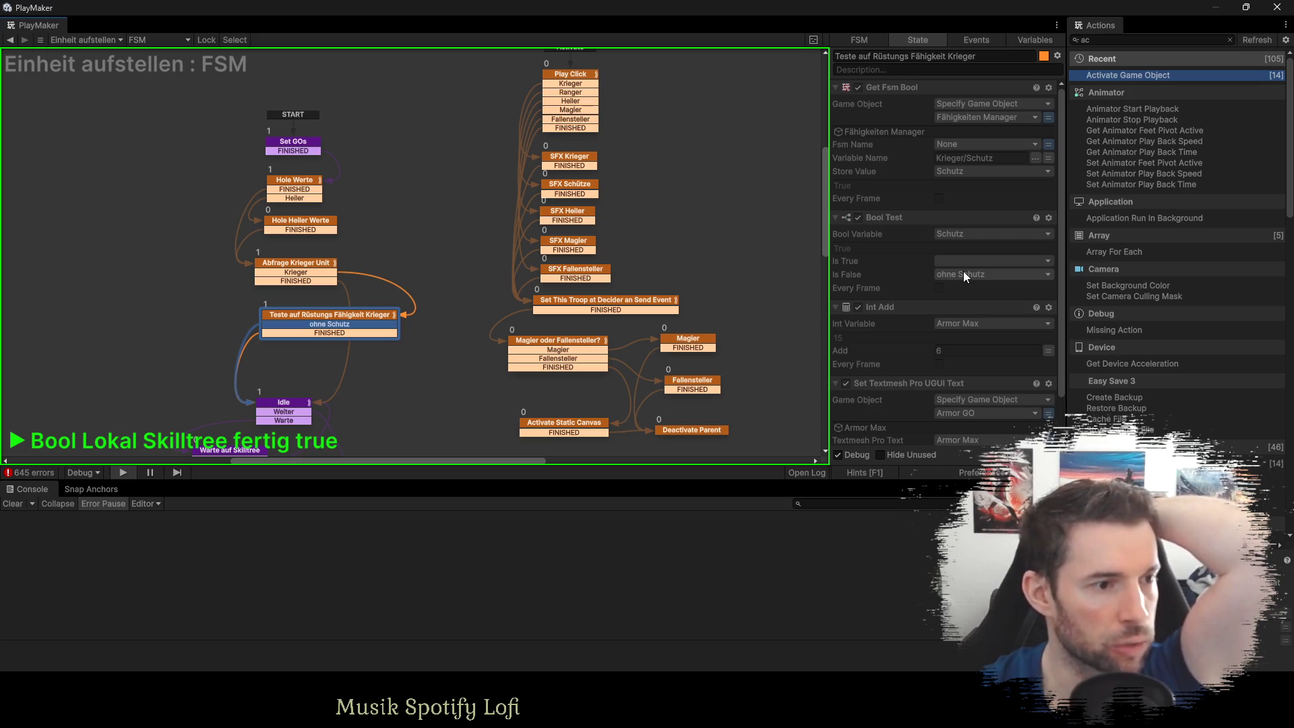
scroll(963, 286, "down", 1)
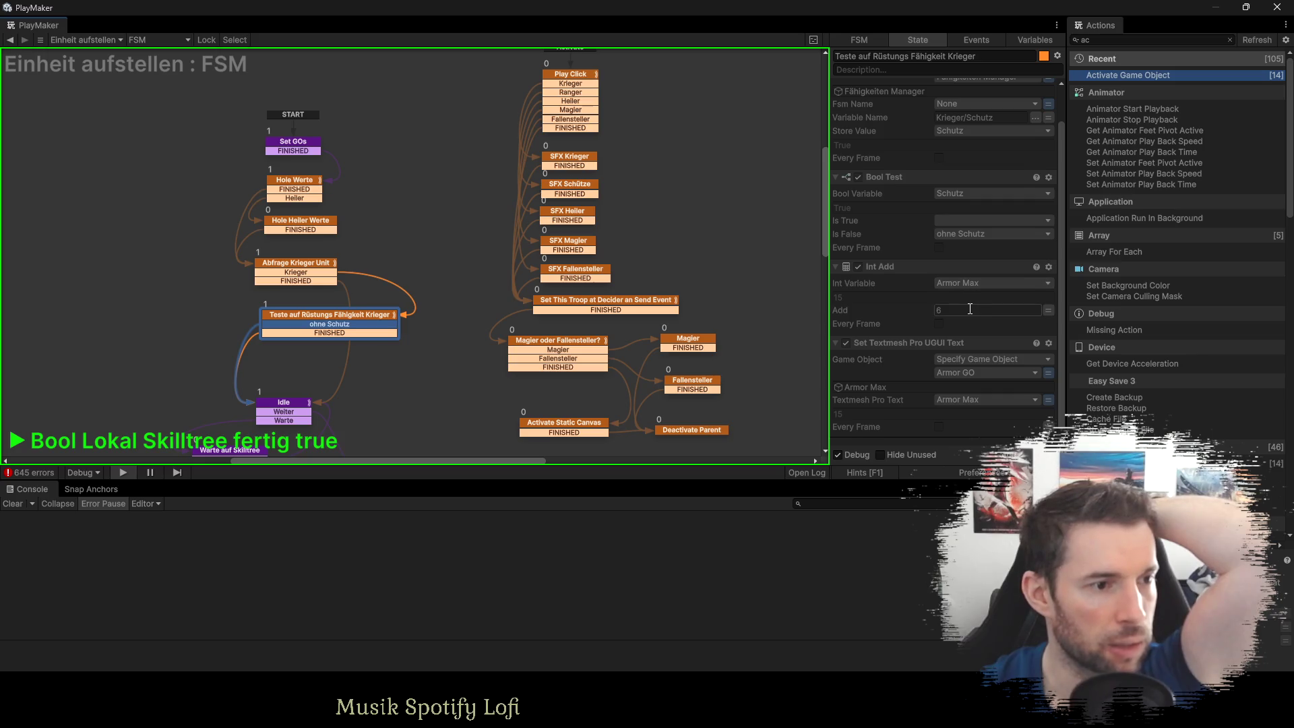
scroll(970, 309, "down", 1)
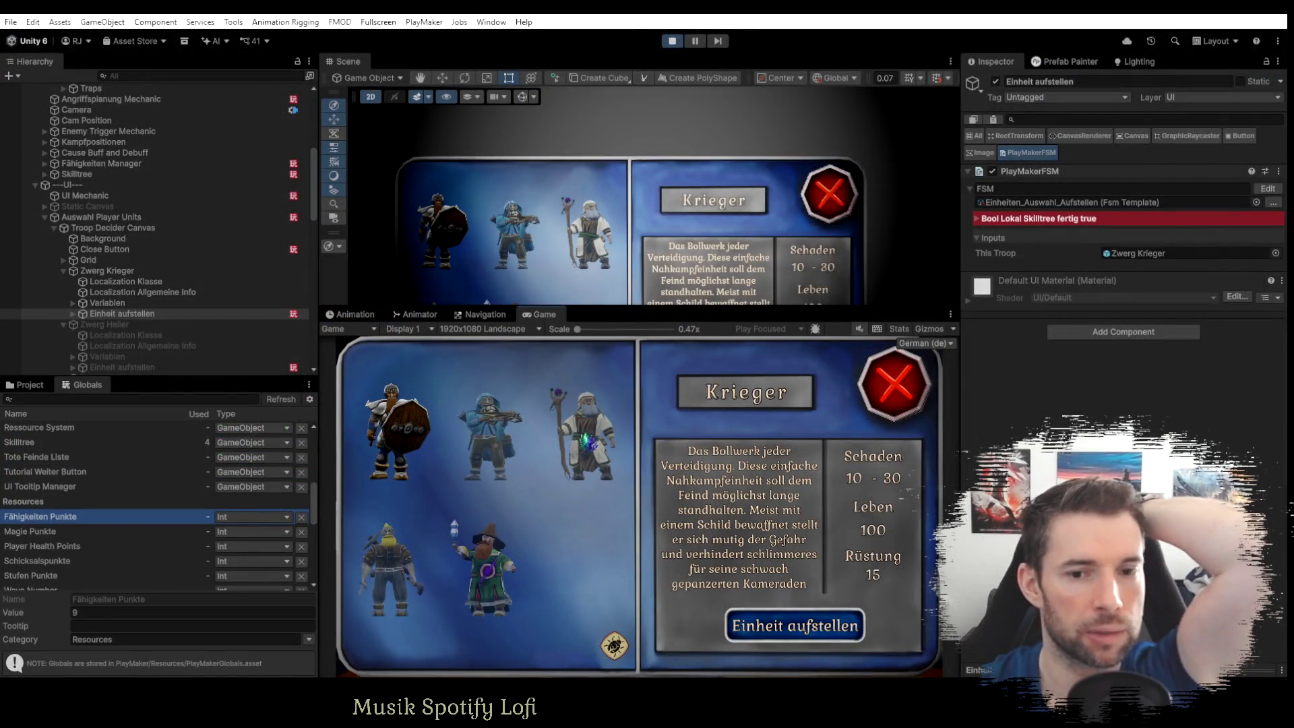
Show the Heiler's details and select the Zwerg Heiler's Einheit aufstellen object.
left_click(581, 442)
scroll(172, 342, "down", 3)
left_click(108, 287)
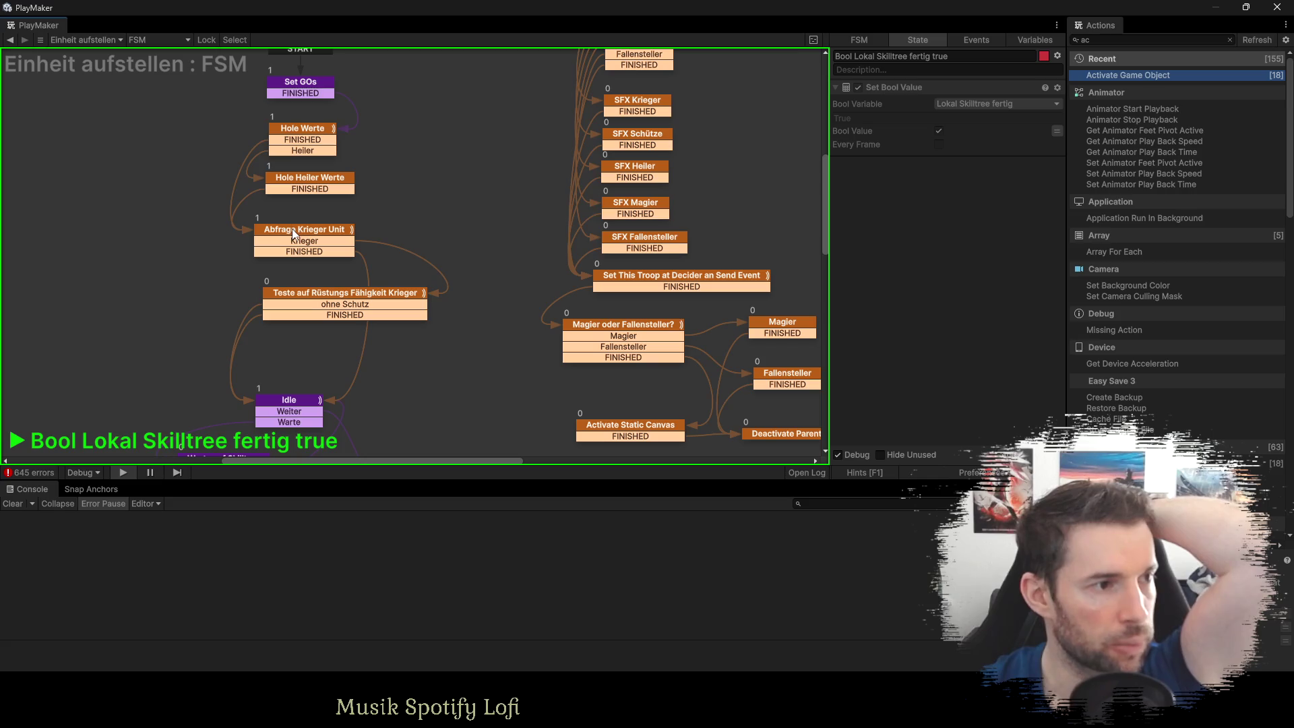
left_click(292, 229)
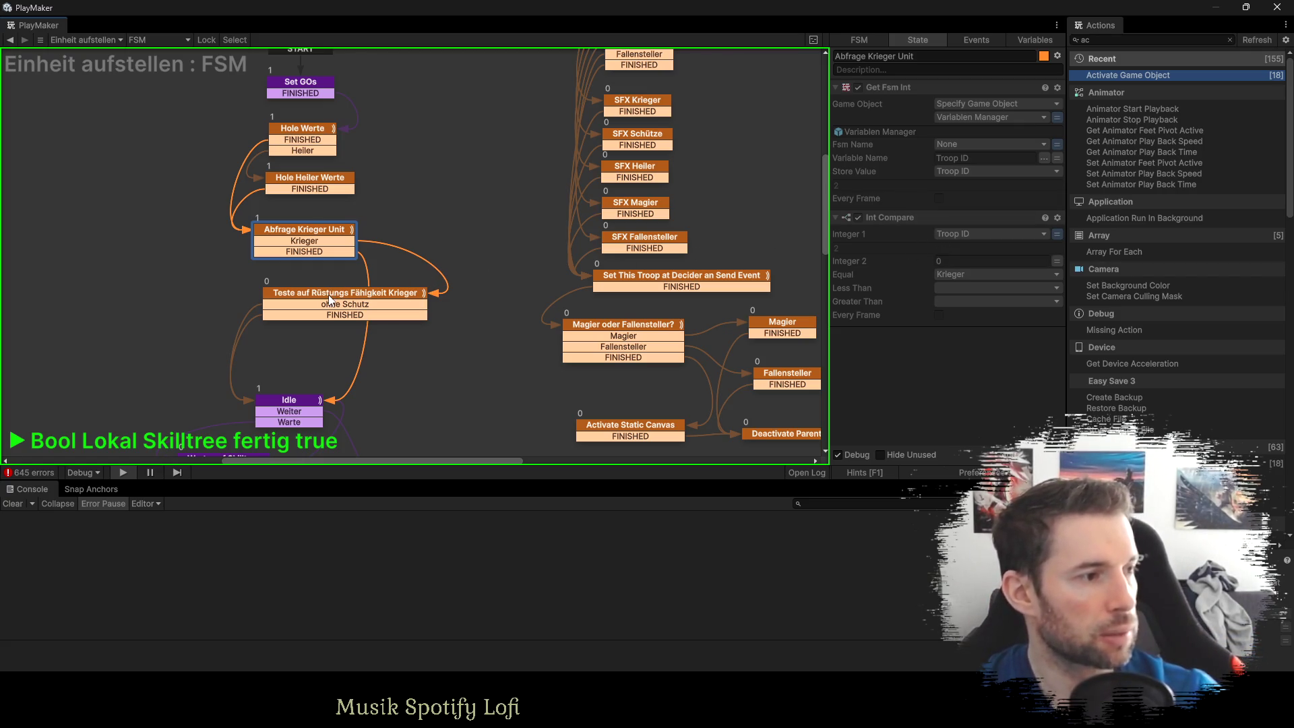
left_click(295, 402)
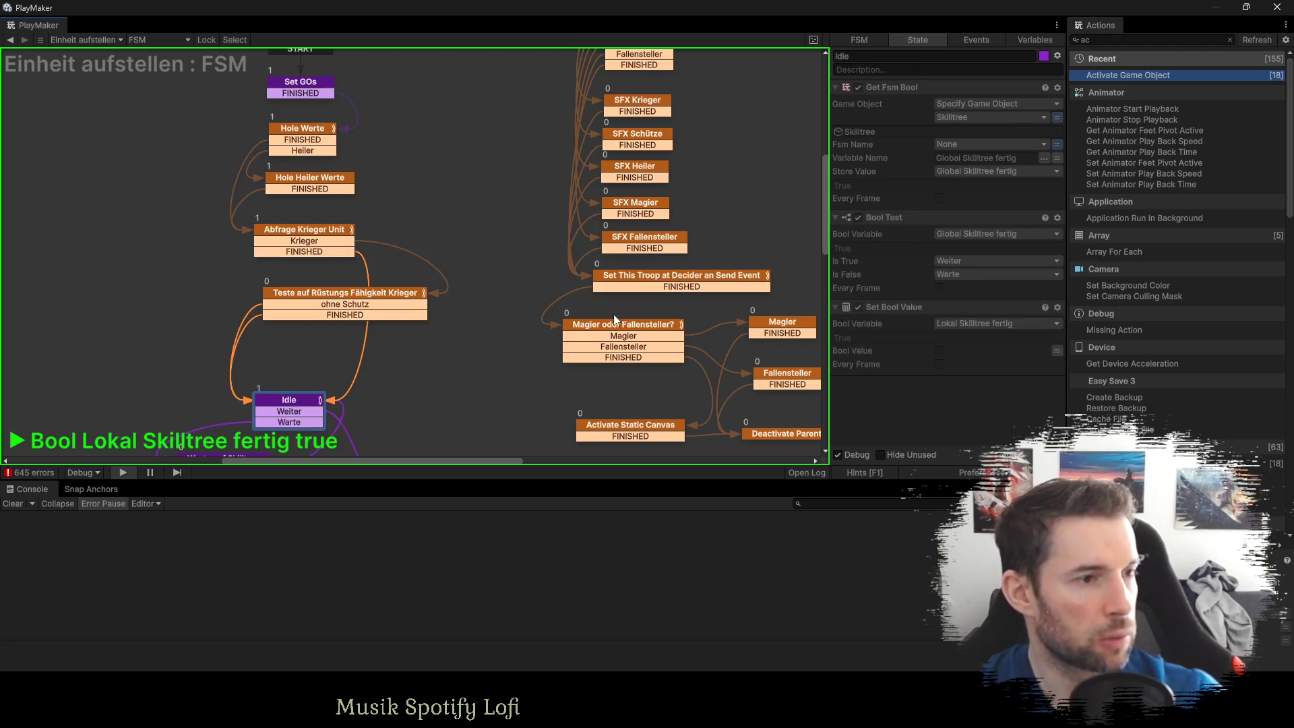
left_click(275, 141)
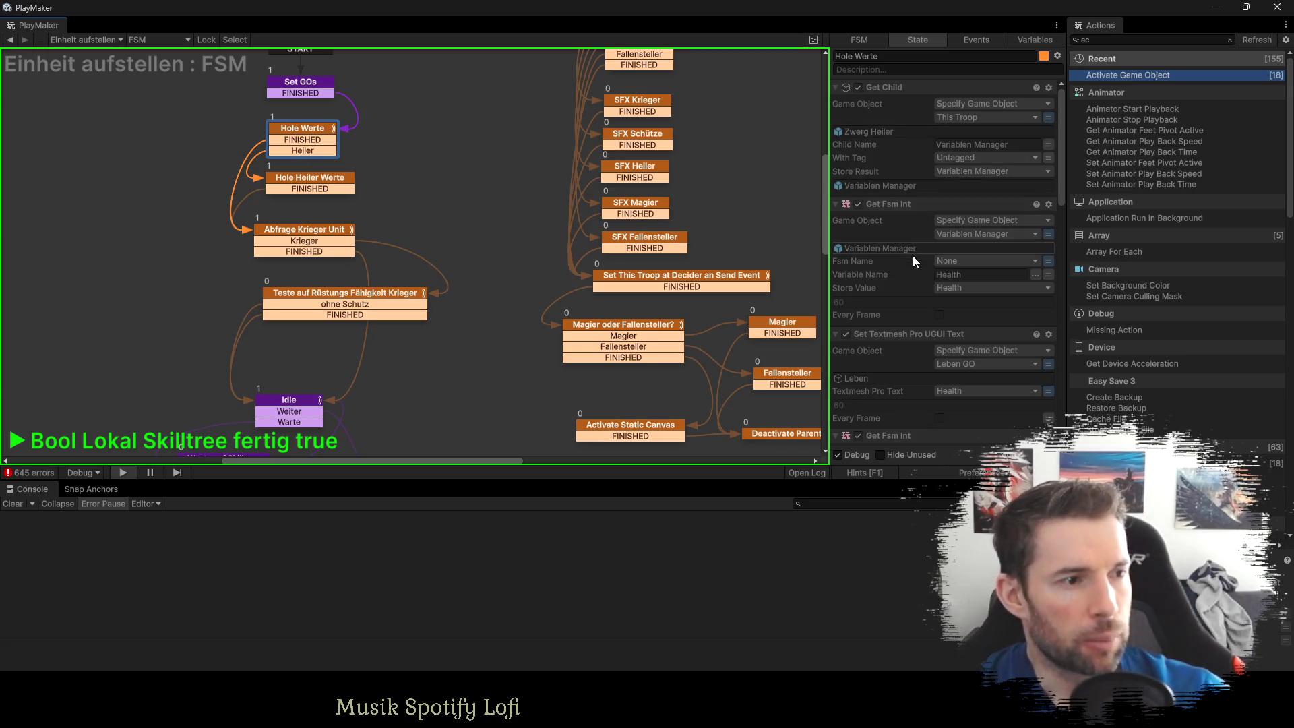
scroll(981, 358, "down", 10)
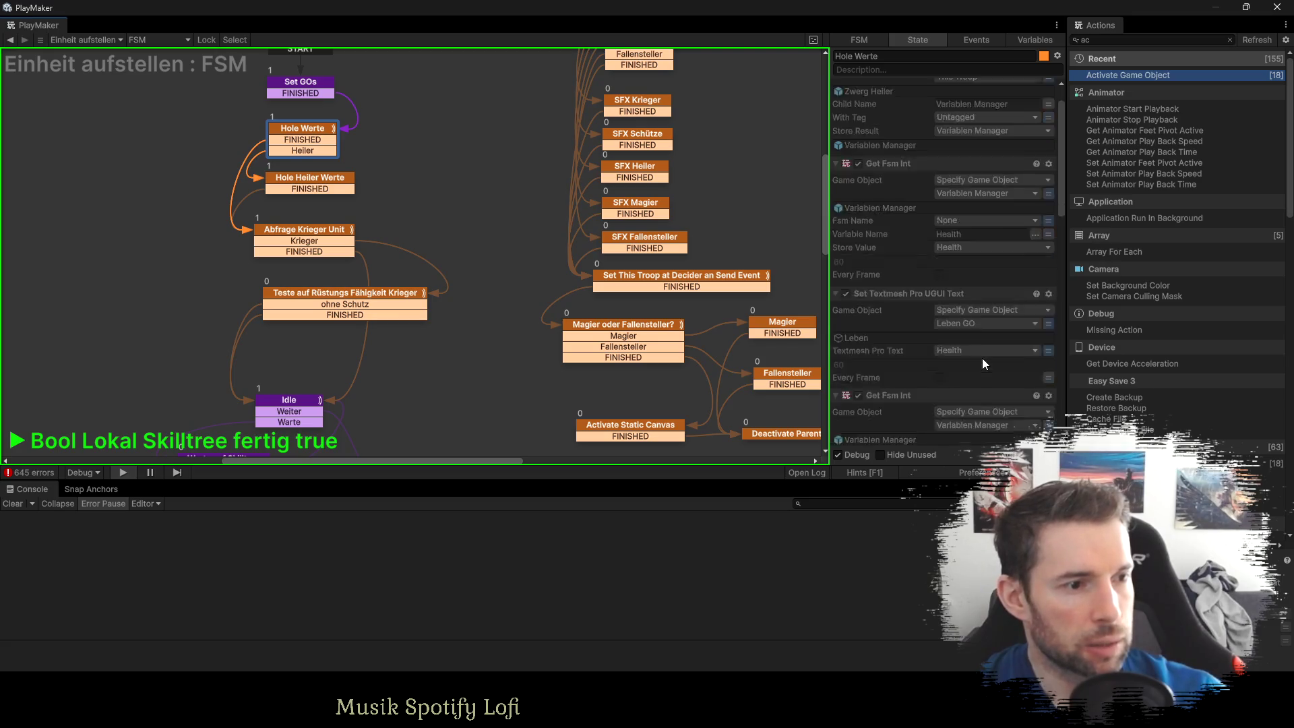
scroll(973, 334, "down", 4)
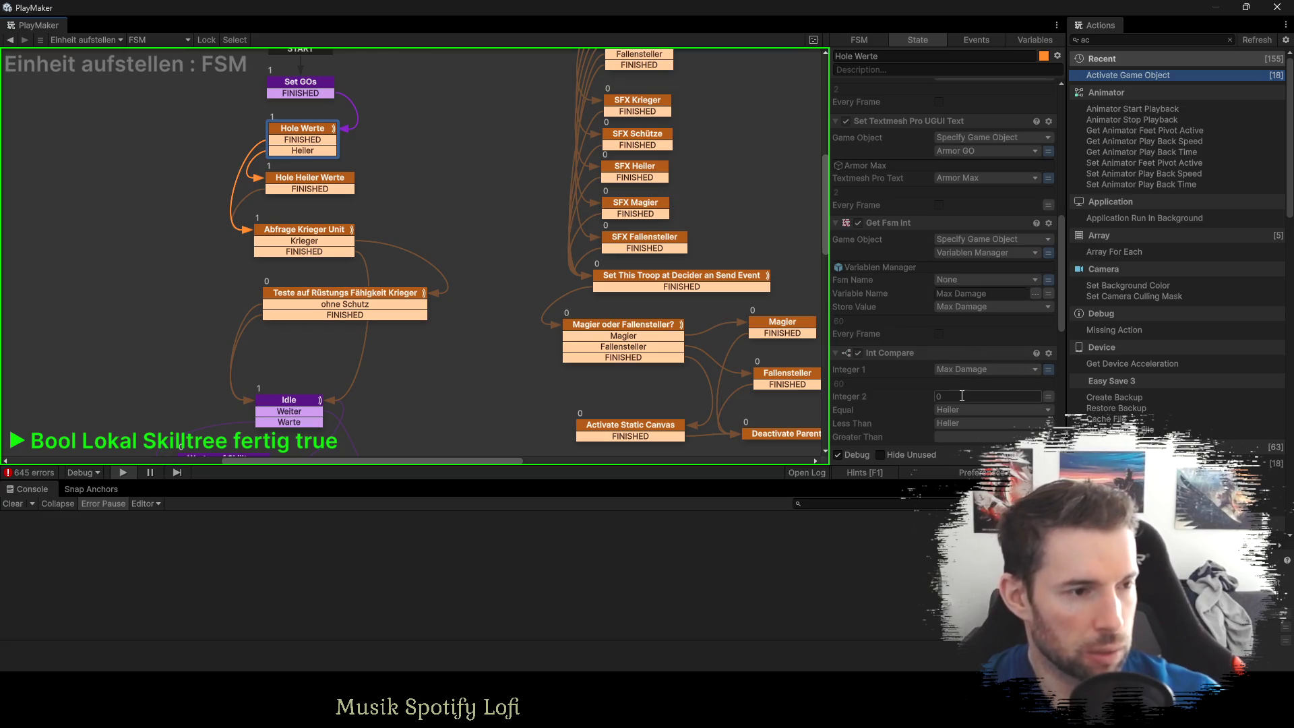
scroll(949, 396, "down", 1)
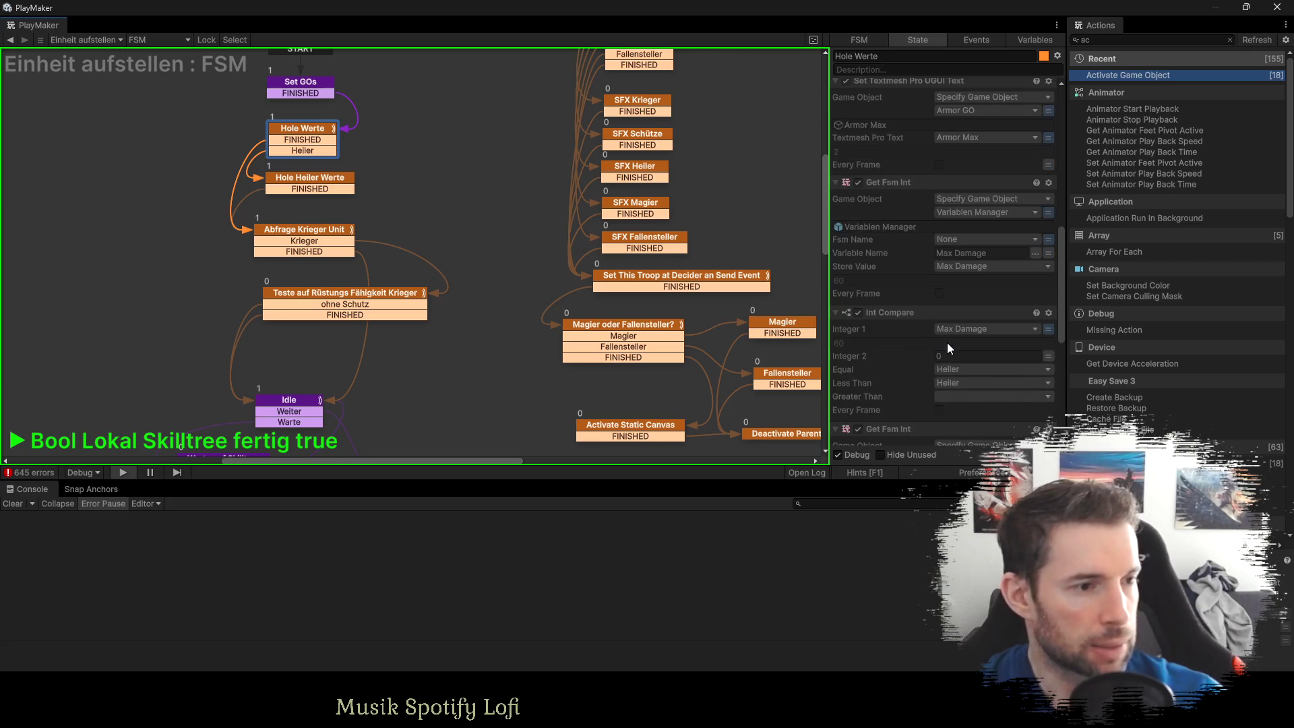
left_click(296, 188)
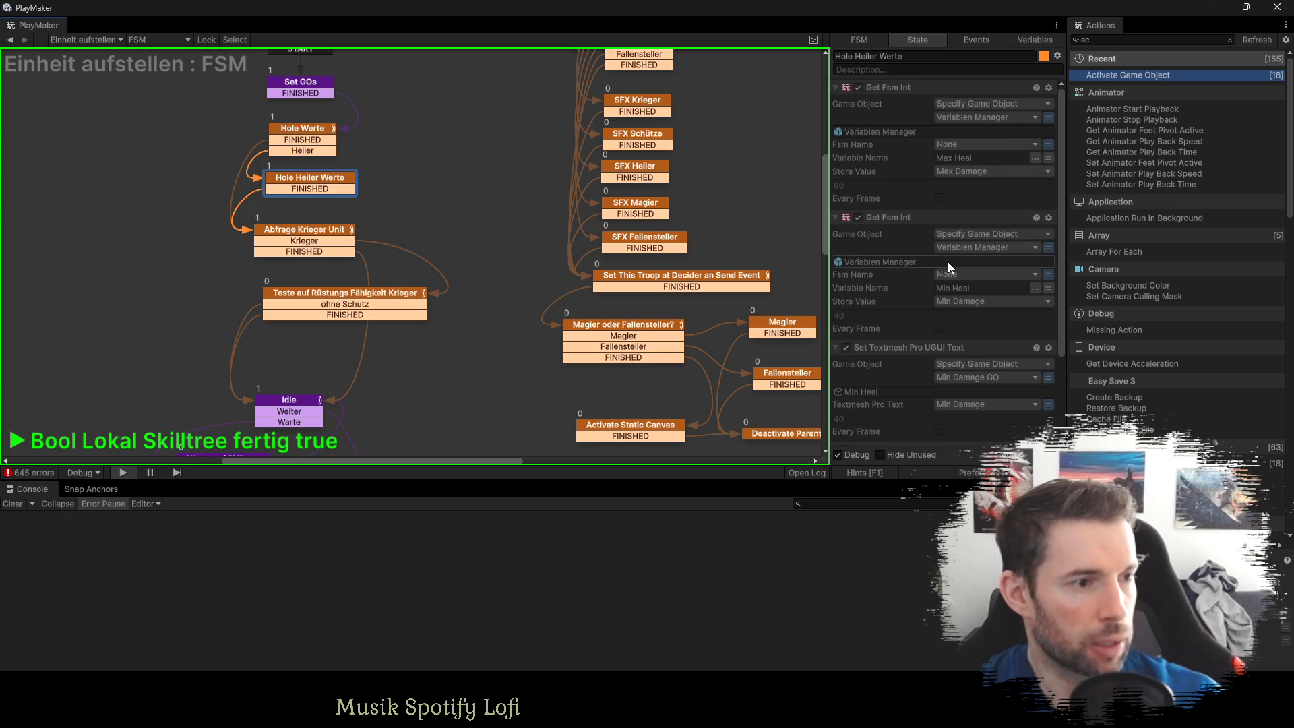
scroll(940, 307, "down", 3)
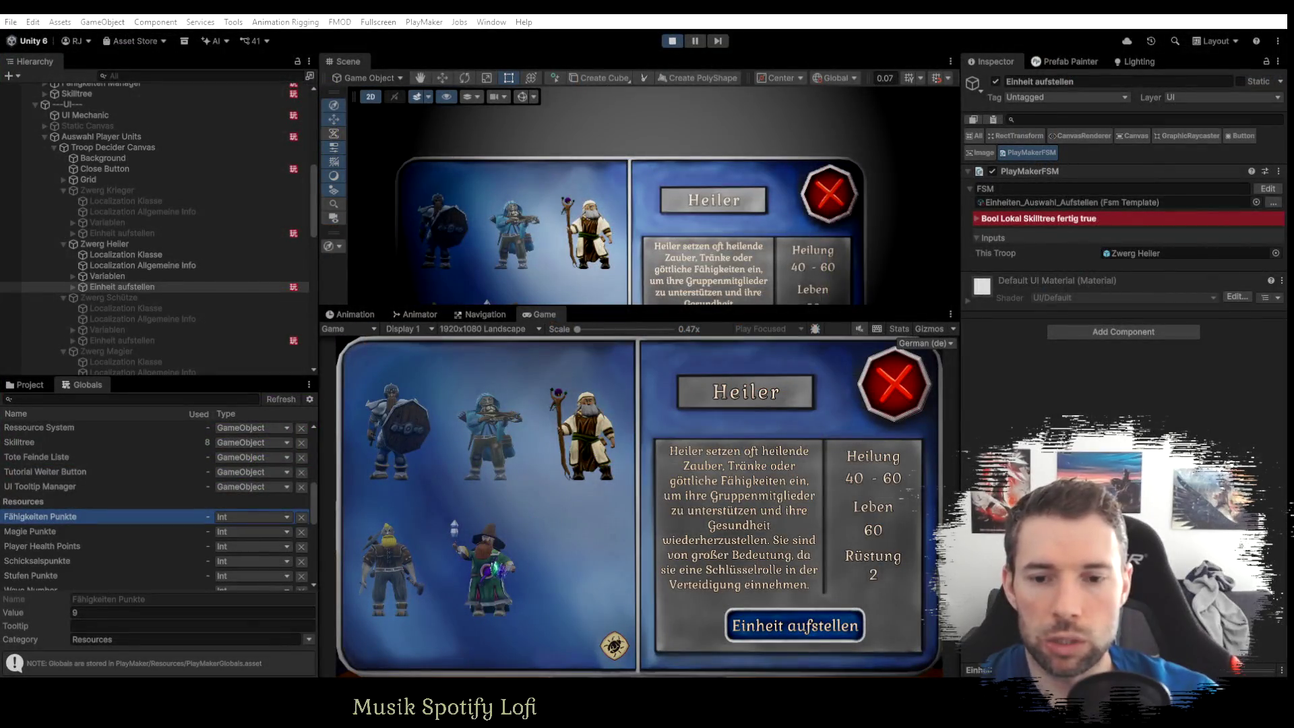
Show the Fallensteller's details, switch to the Project asset folders, and exit Play mode.
left_click(391, 566)
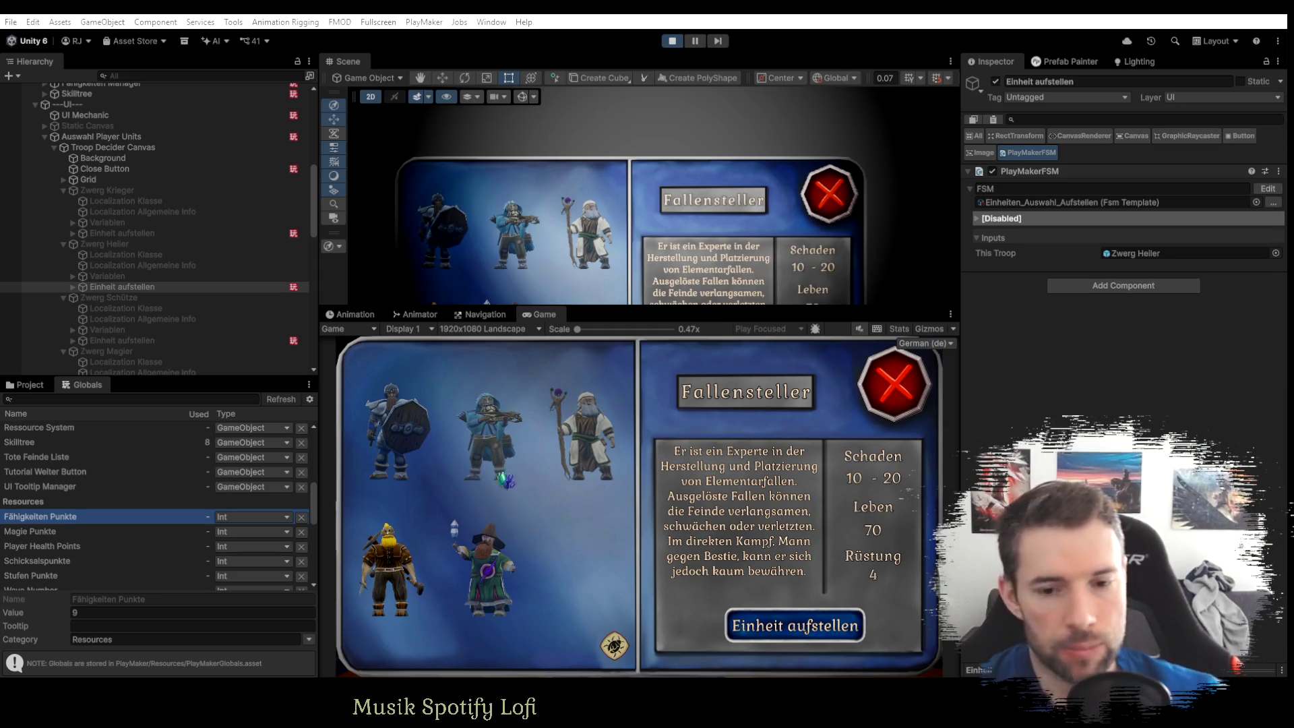
left_click(26, 385)
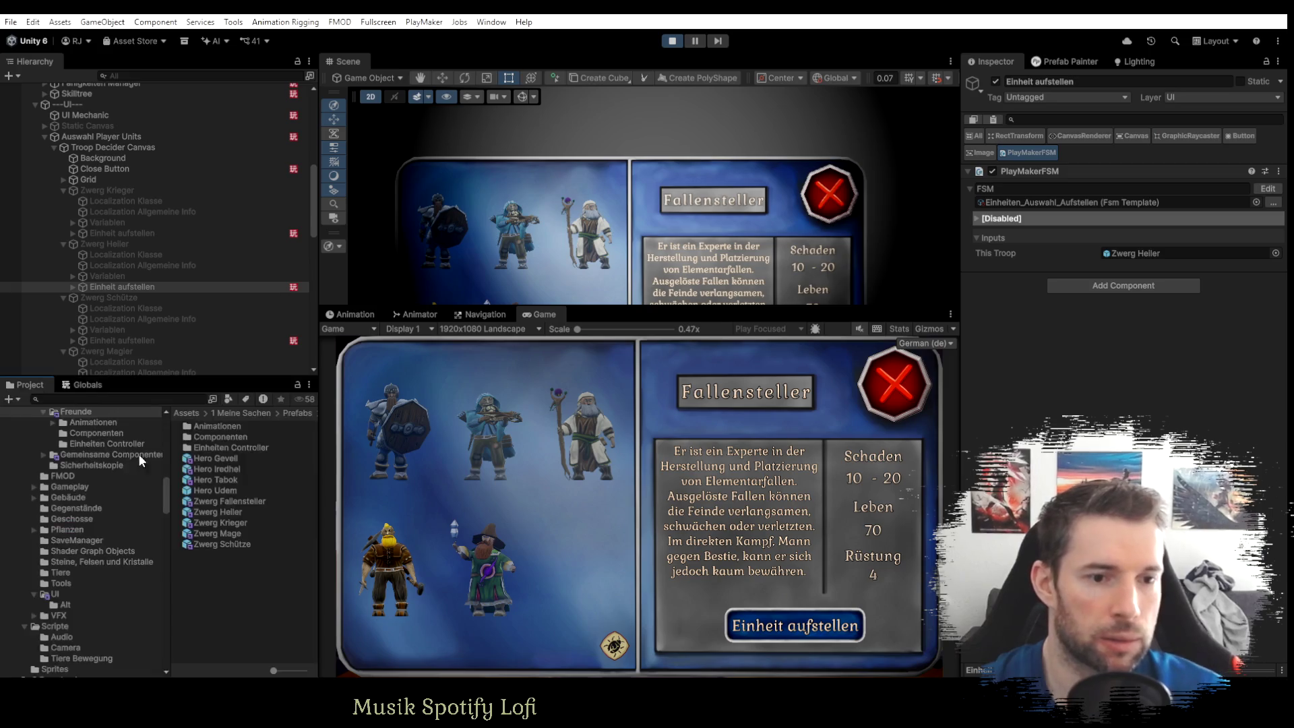
scroll(101, 516, "up", 2)
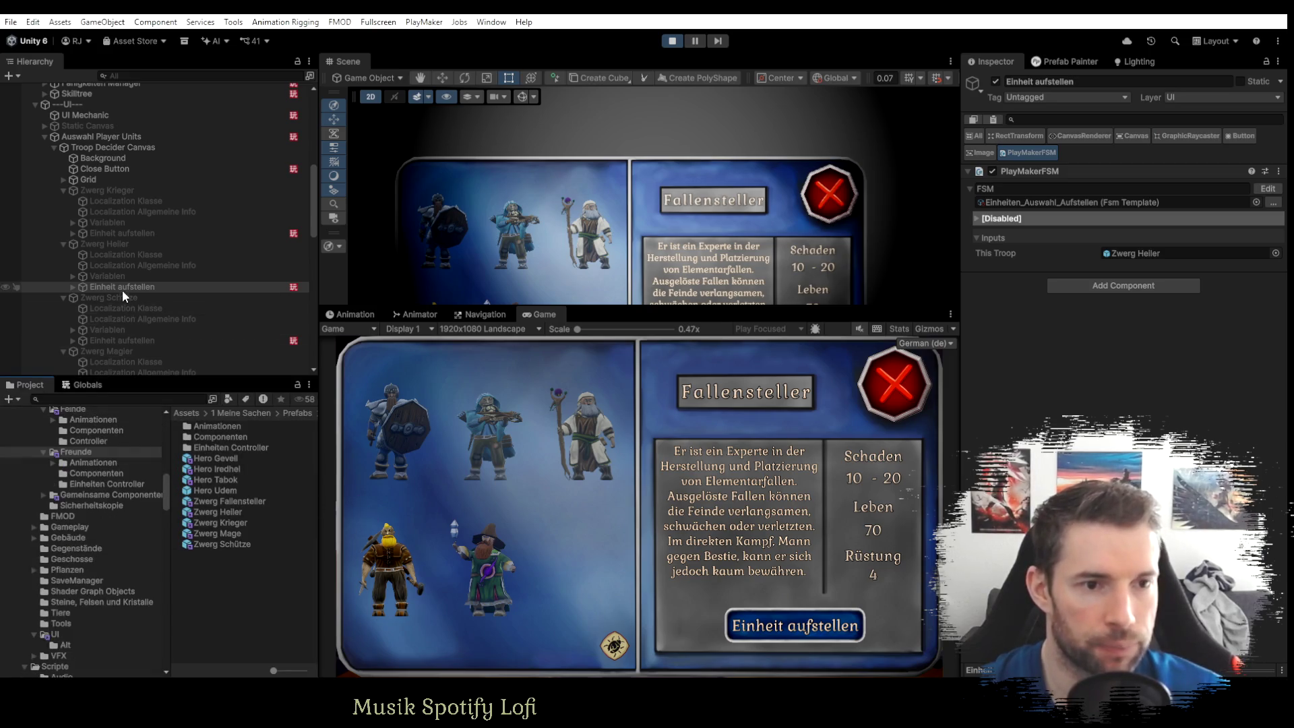
left_click(671, 41)
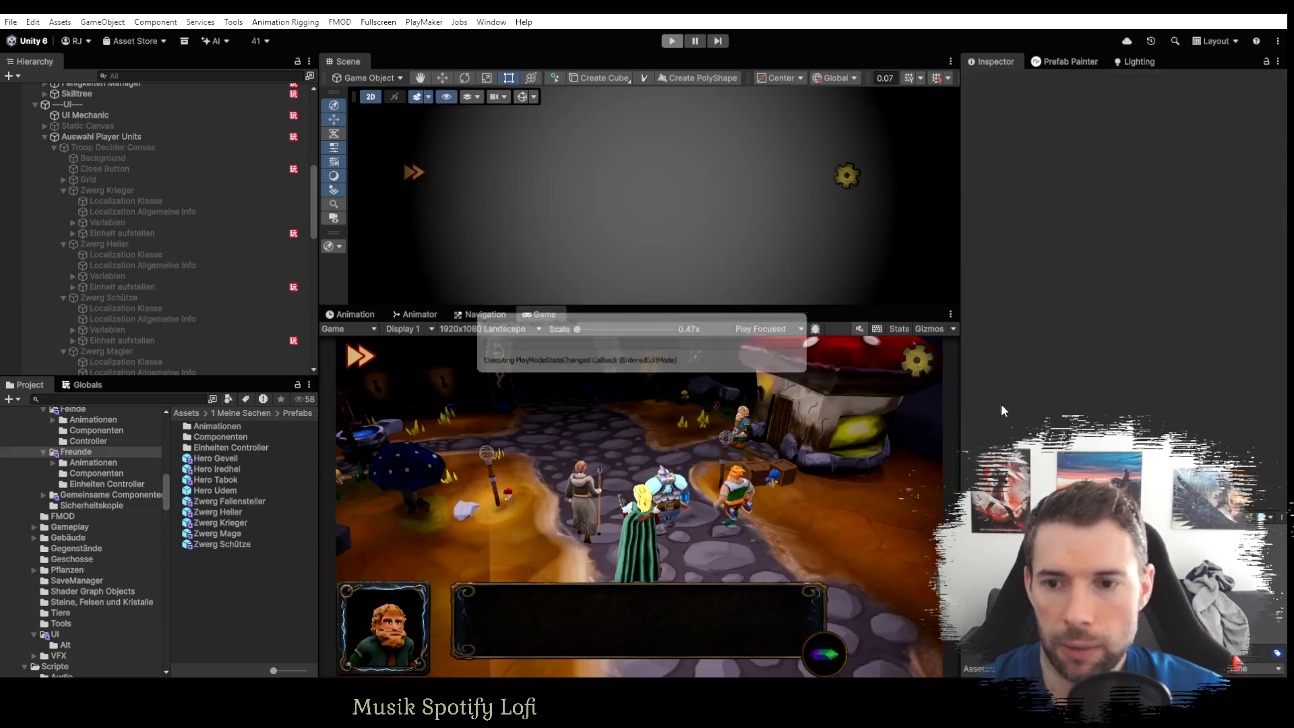
Locate the Zwerg Krieger button's source image, the Späher Button sprite, from its Image component.
left_click(122, 233)
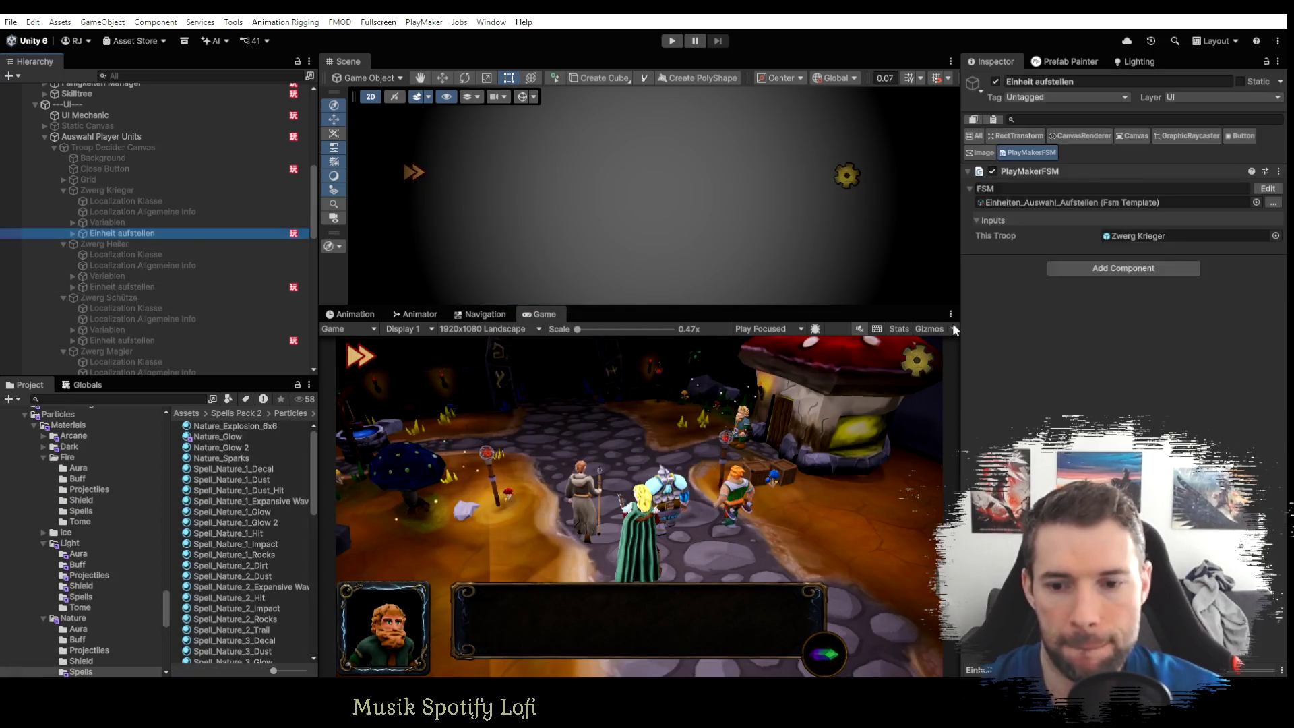
left_click(1240, 135)
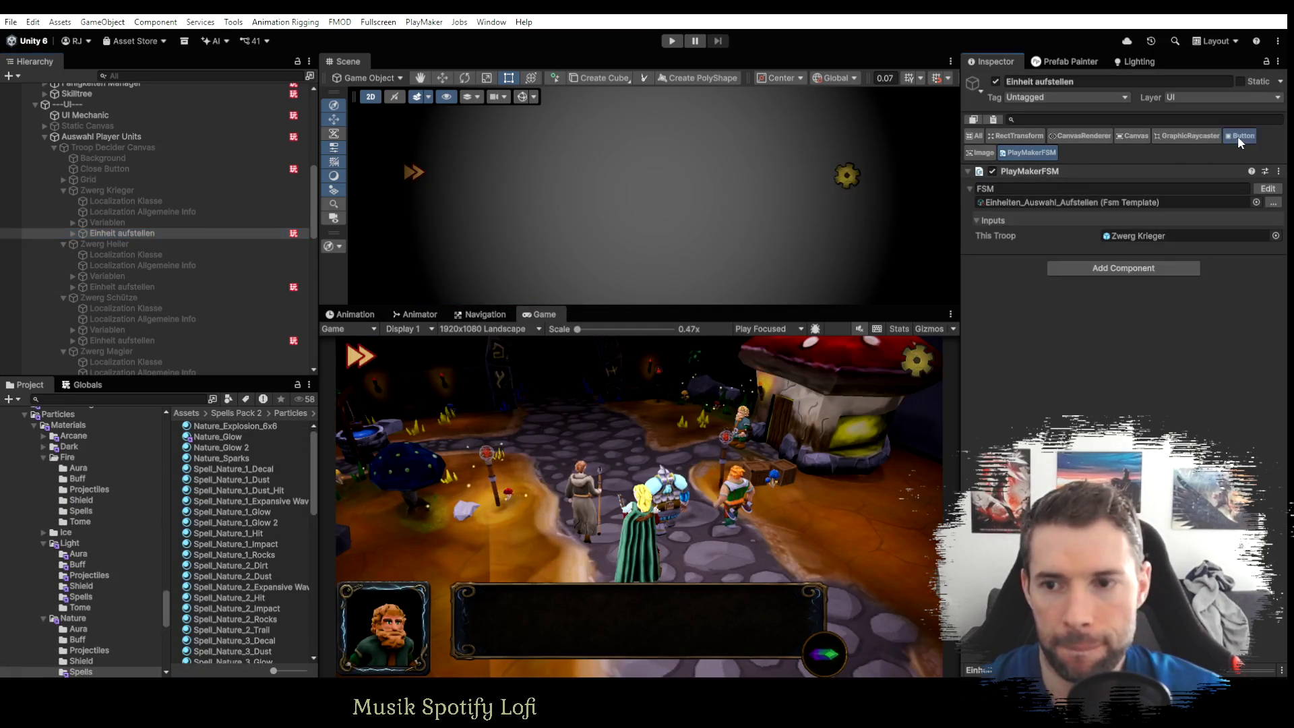
left_click(987, 152)
left_click(1145, 187)
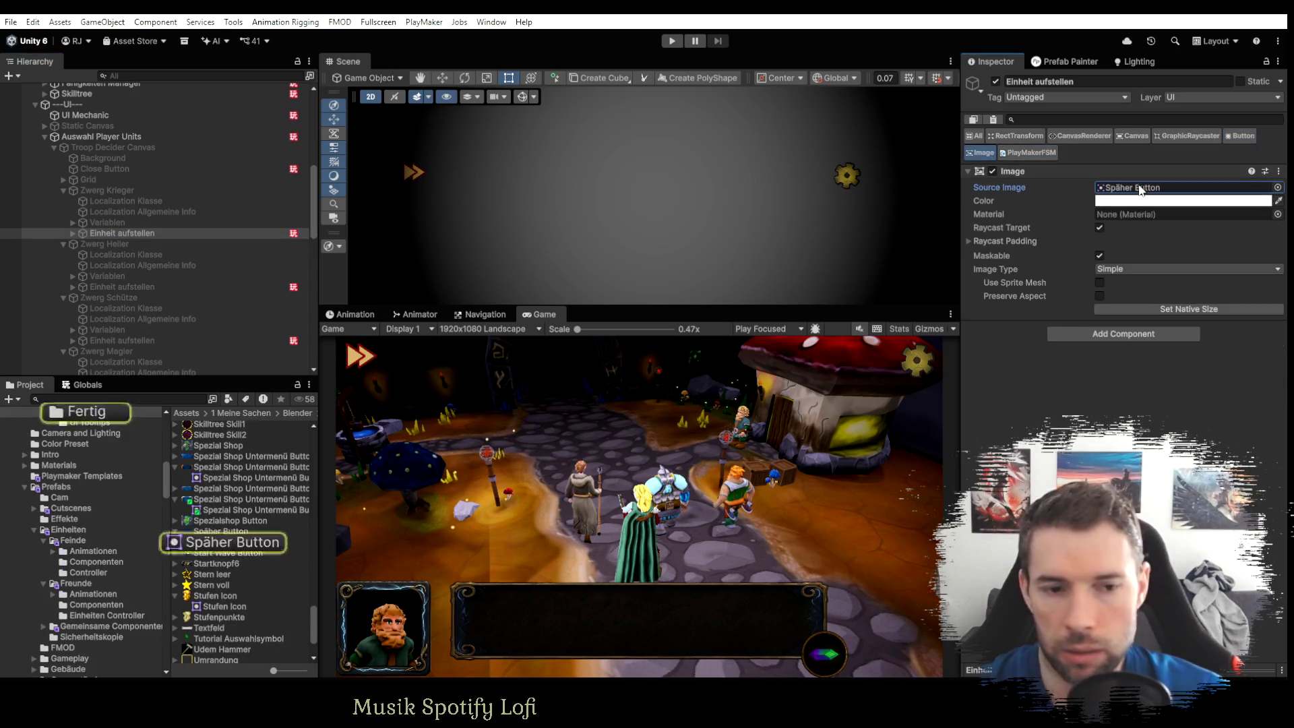
left_click(215, 531)
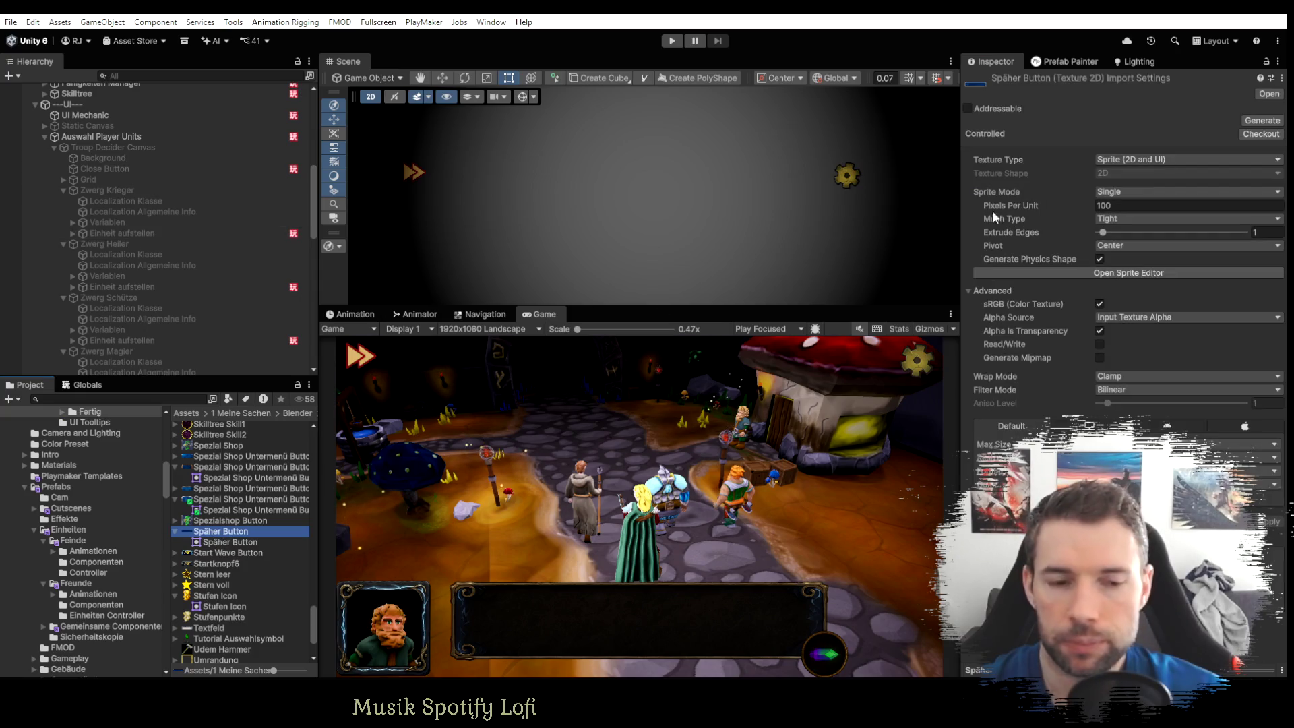
Show the Späher Button asset's Fertig folder in File Explorer.
right_click(216, 533)
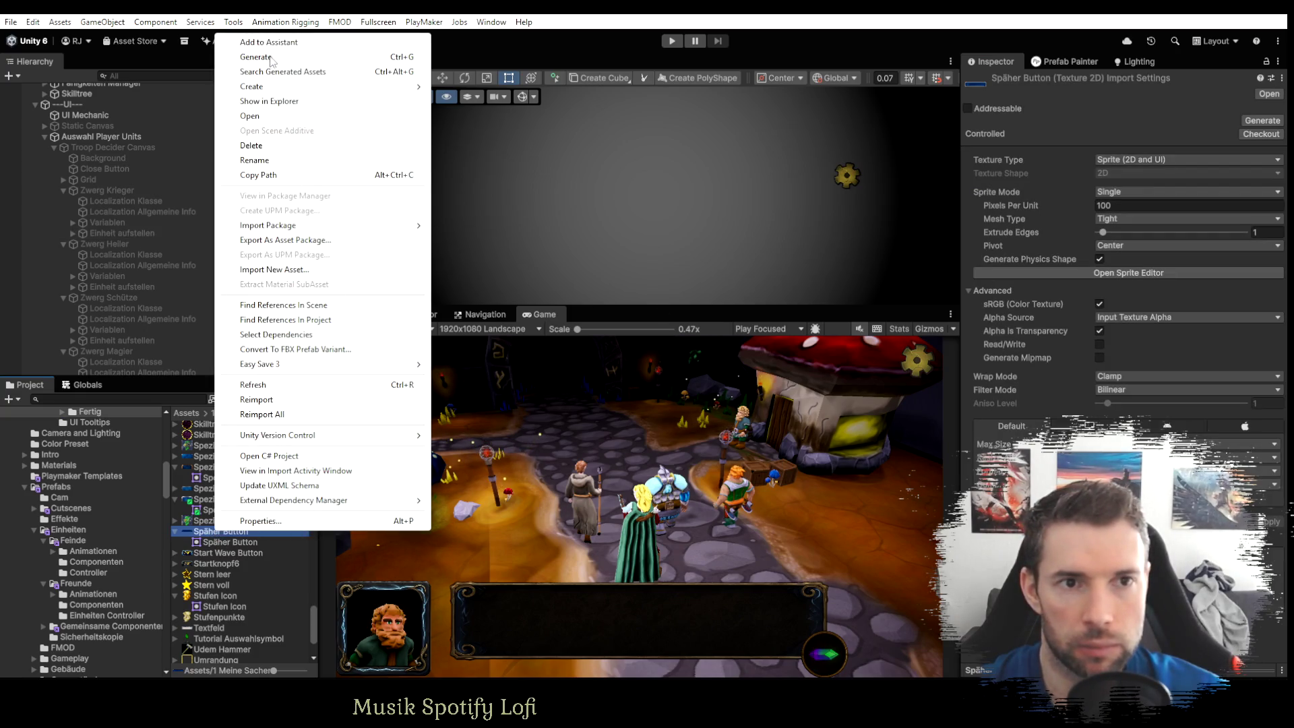
left_click(268, 101)
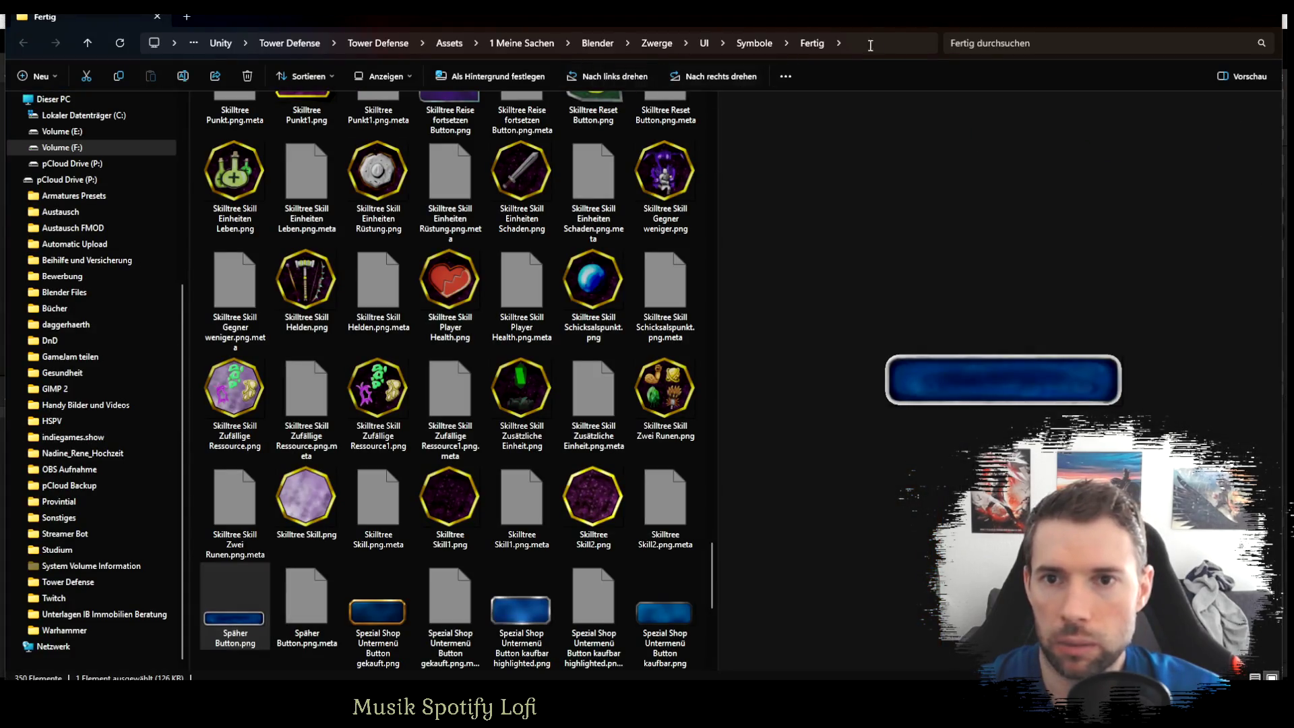
key("ctrl+l")
key("Escape")
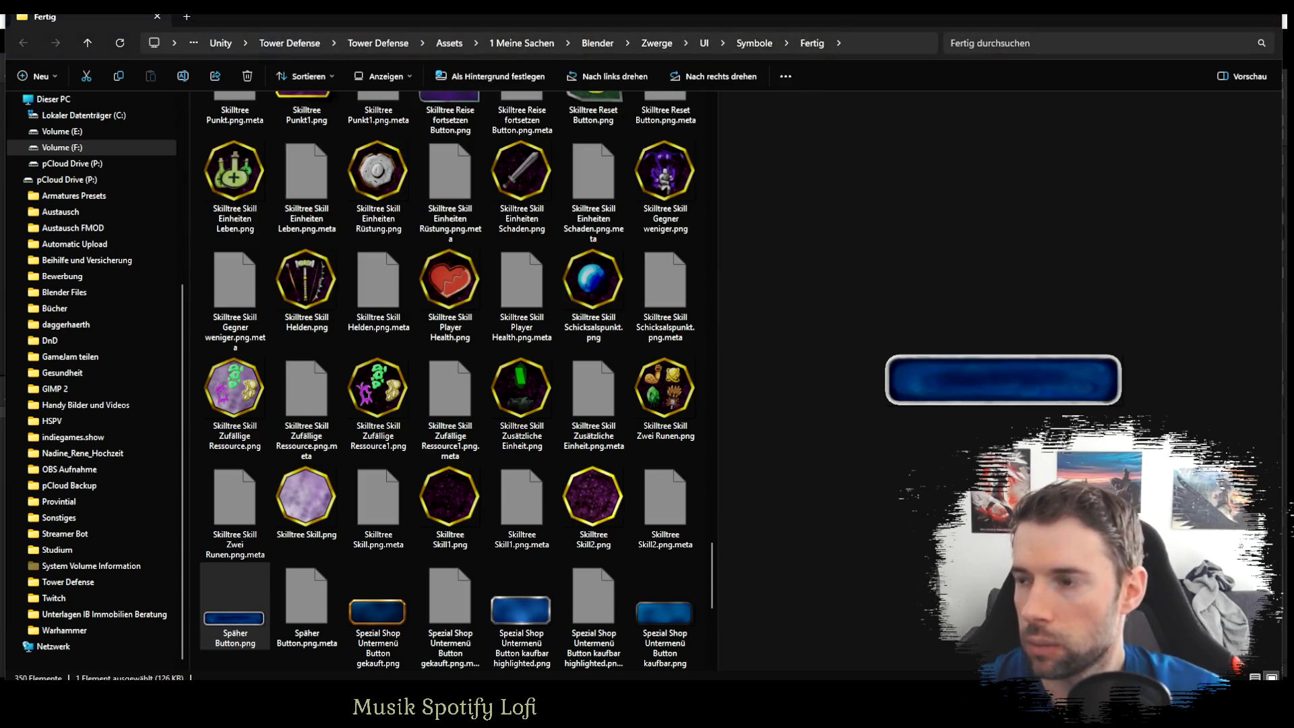
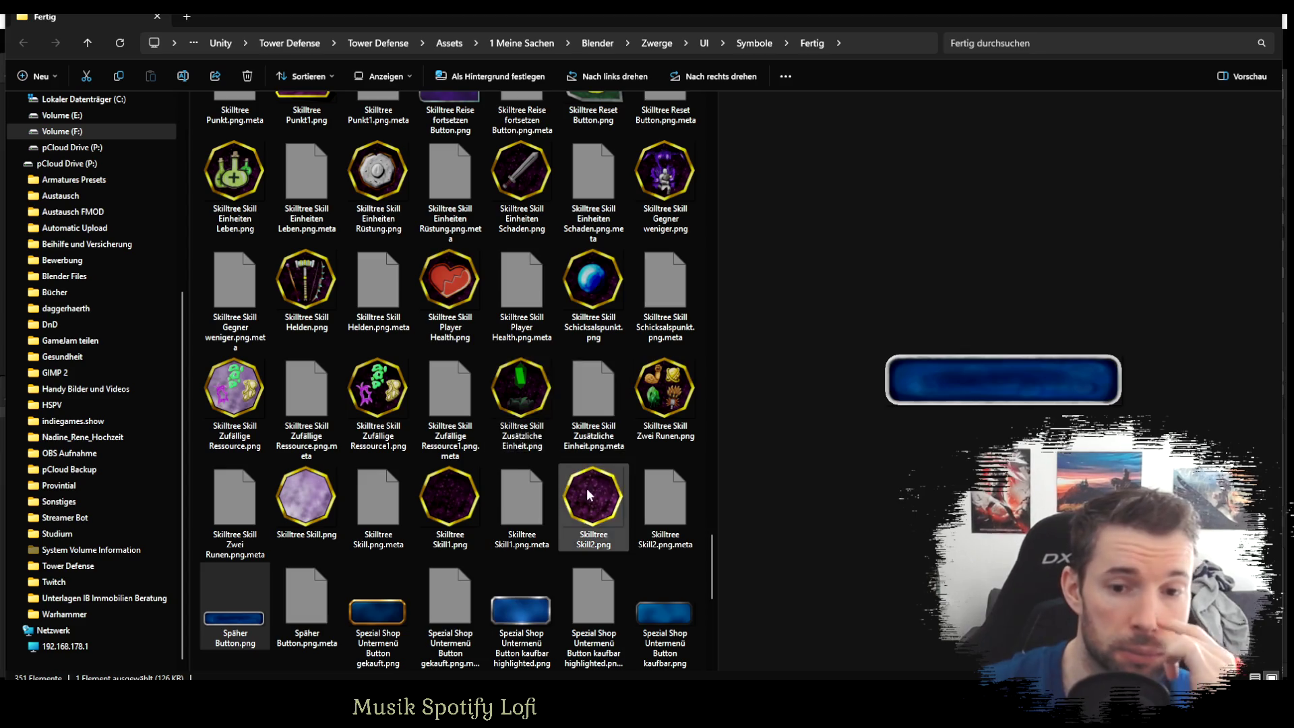
Scroll the Fertig folder and select Späher_Button_Highlight.png.
scroll(242, 602, "down", 3)
scroll(340, 555, "down", 3)
scroll(353, 531, "up", 3)
scroll(264, 613, "down", 3)
left_click(246, 632)
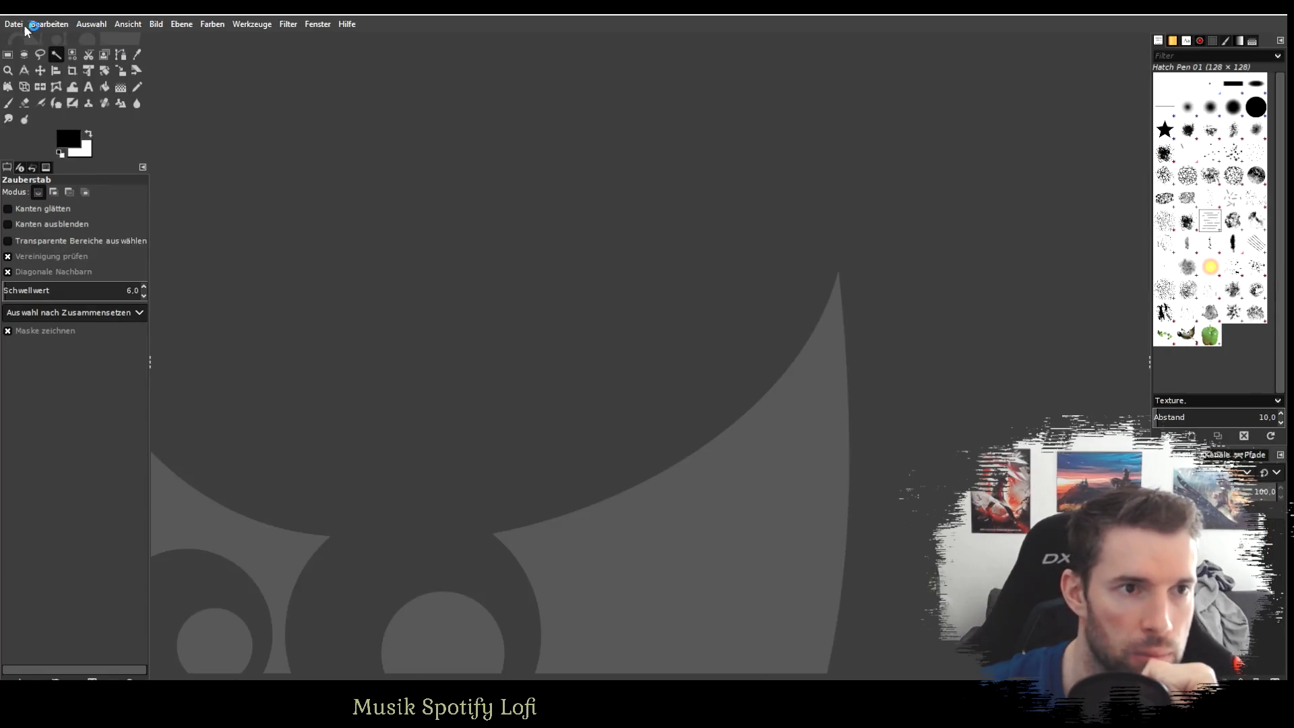
Open Späher_Button_Highlight.png in GIMP from the pasted Fertig folder path.
left_click(13, 23)
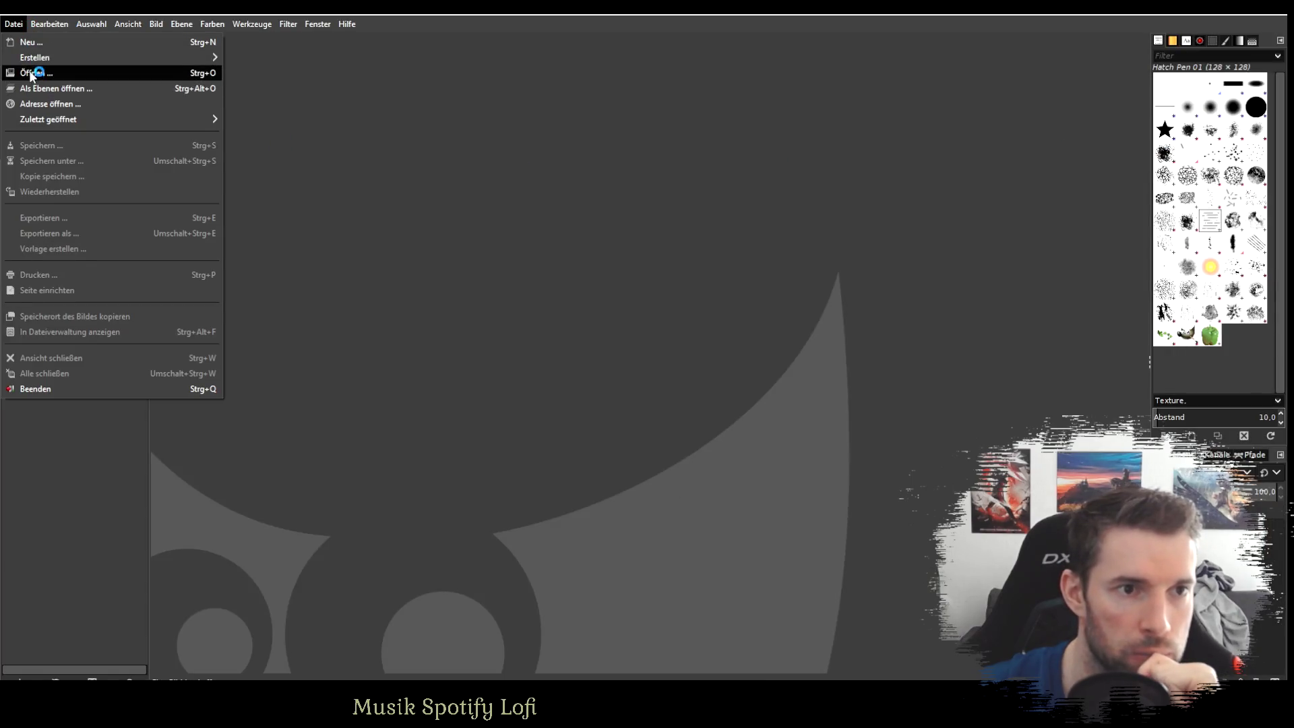
left_click(30, 72)
left_click(196, 119)
left_click(317, 68)
type("F:\\Unity\\Tower Defense\\Tower Defense\\Assets\\1 Meine Sachen\\Blender\\Zwerge\\UI\\Symbole\\Fertig")
key("Return")
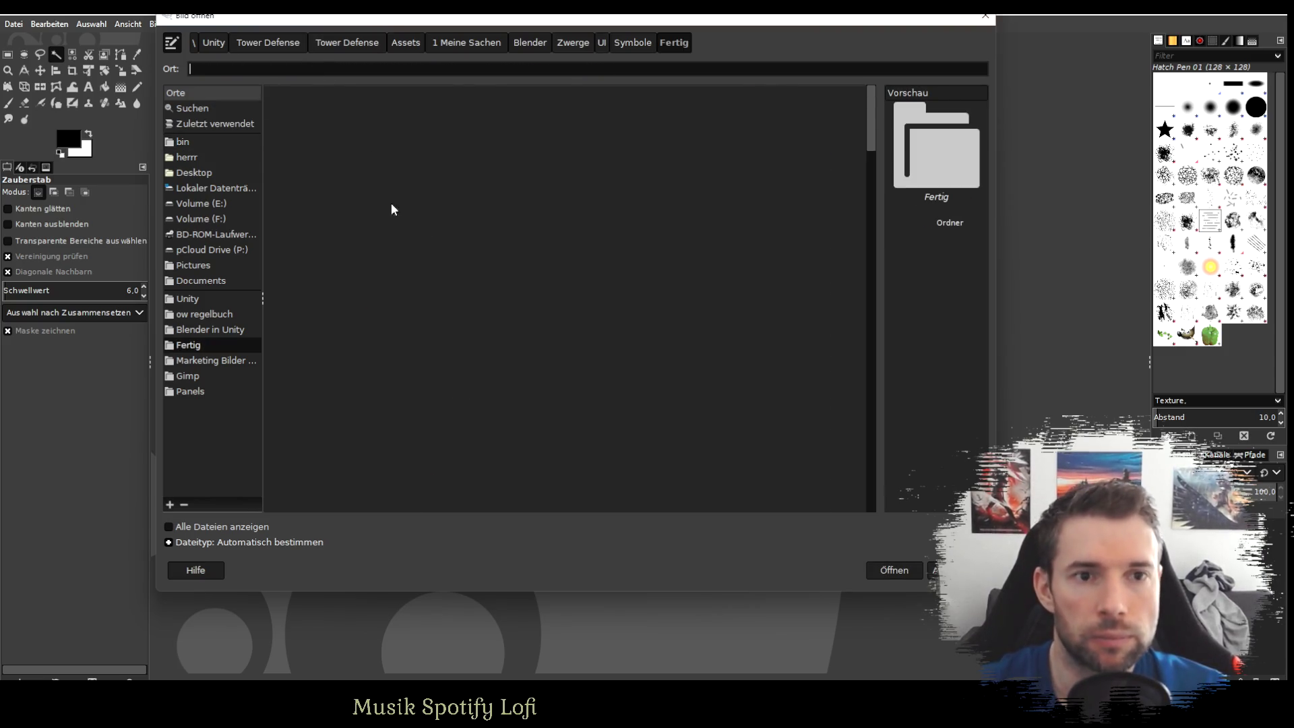
double_click(386, 126)
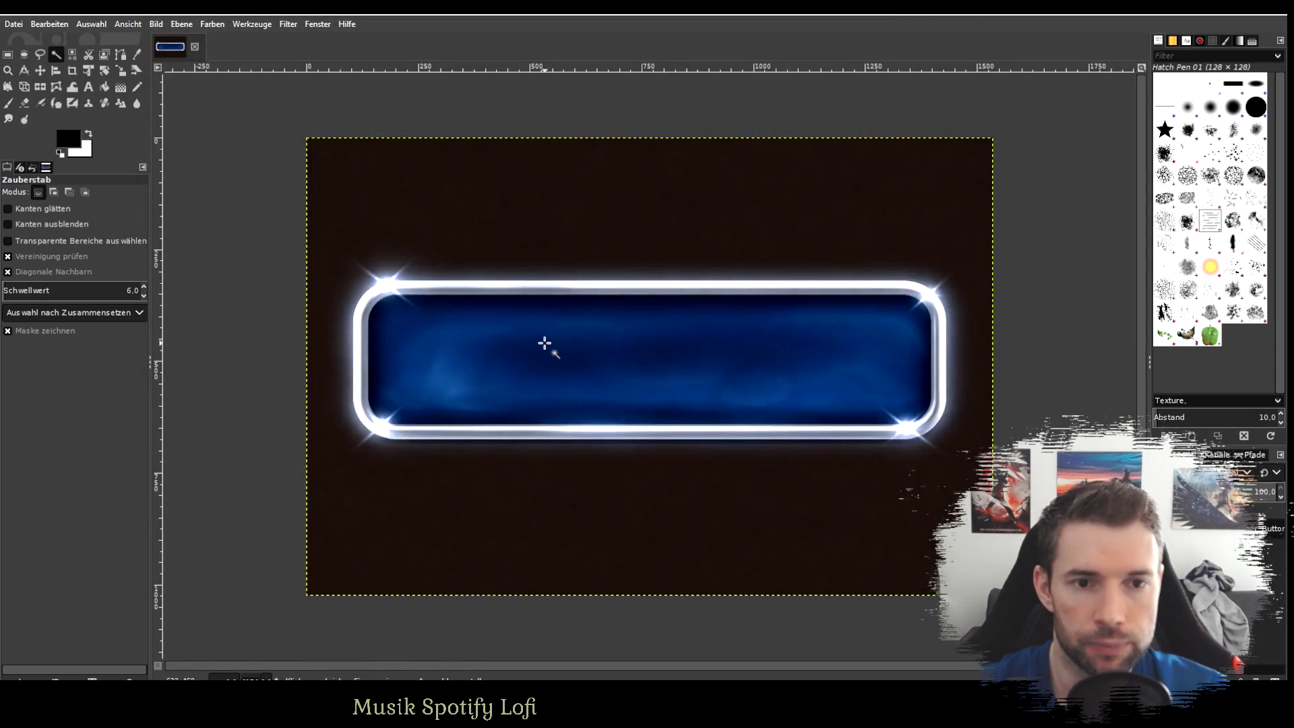
Magic-wand select the dark background and delete it to transparency.
mouse_move(547, 344)
left_mouse_down()
mouse_move(561, 357)
mouse_move(766, 350)
mouse_move(634, 336)
left_mouse_up()
mouse_move(510, 202)
left_mouse_down()
mouse_move(668, 226)
mouse_move(638, 226)
mouse_move(663, 231)
mouse_move(647, 232)
left_mouse_up()
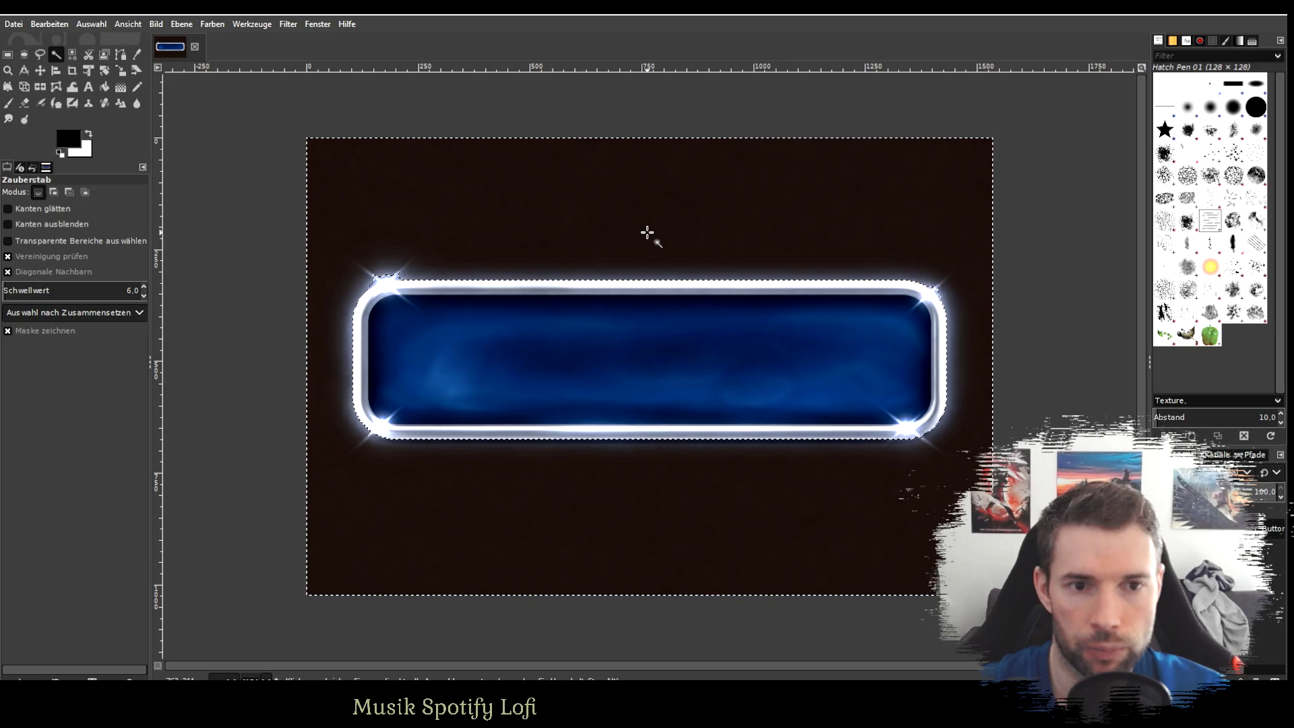
key("Delete")
Crop the image to its content, overwrite the PNG, and return to Unity.
left_click(181, 24)
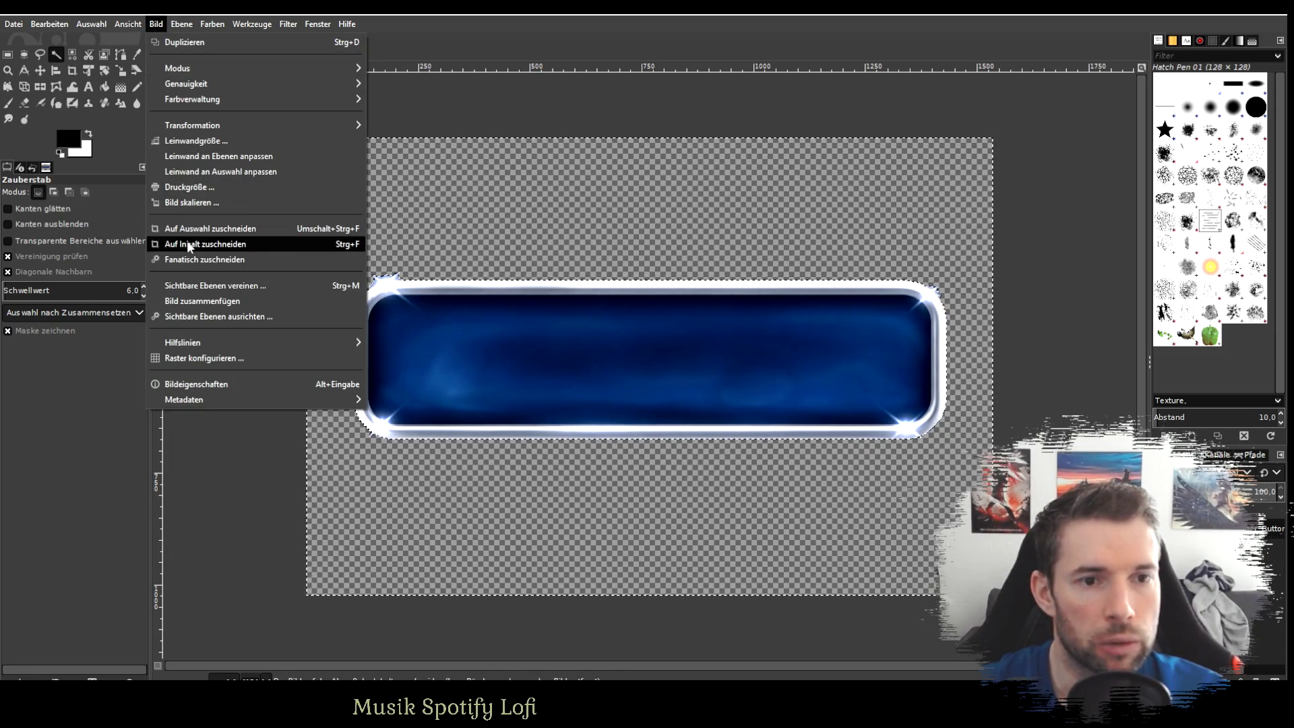
left_click(188, 244)
left_click(14, 25)
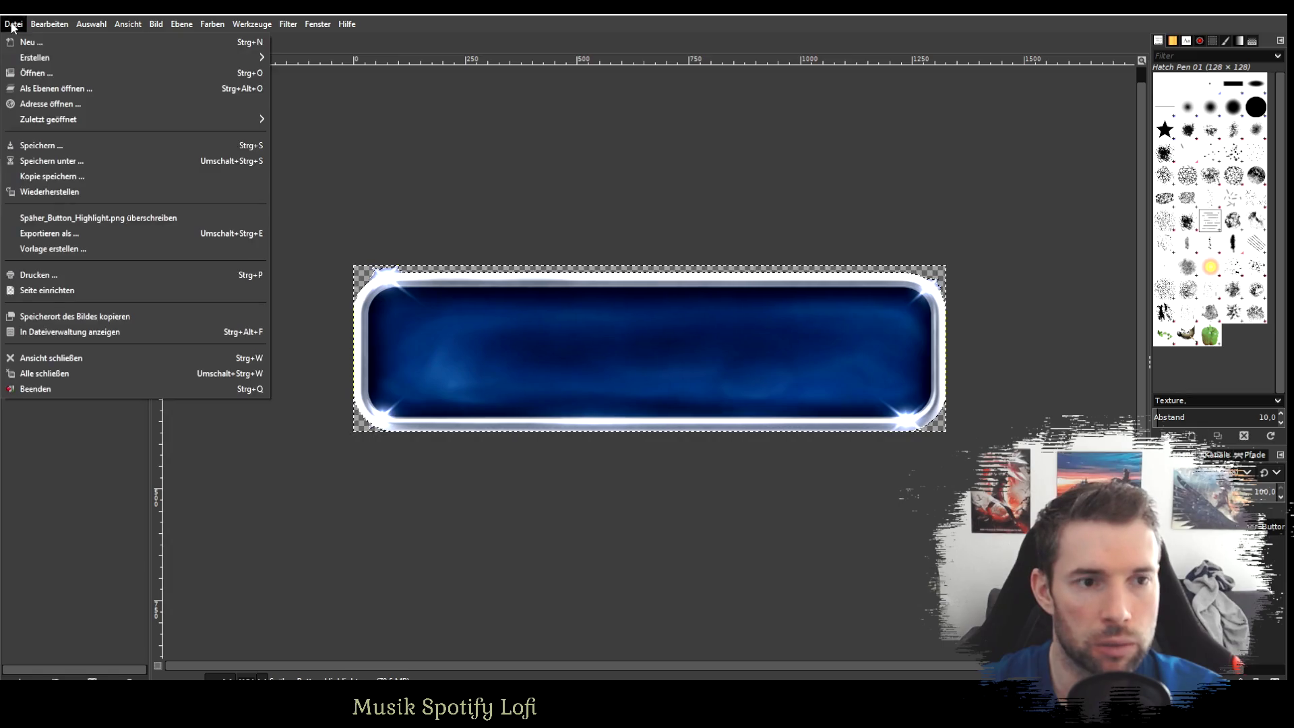
left_click(112, 211)
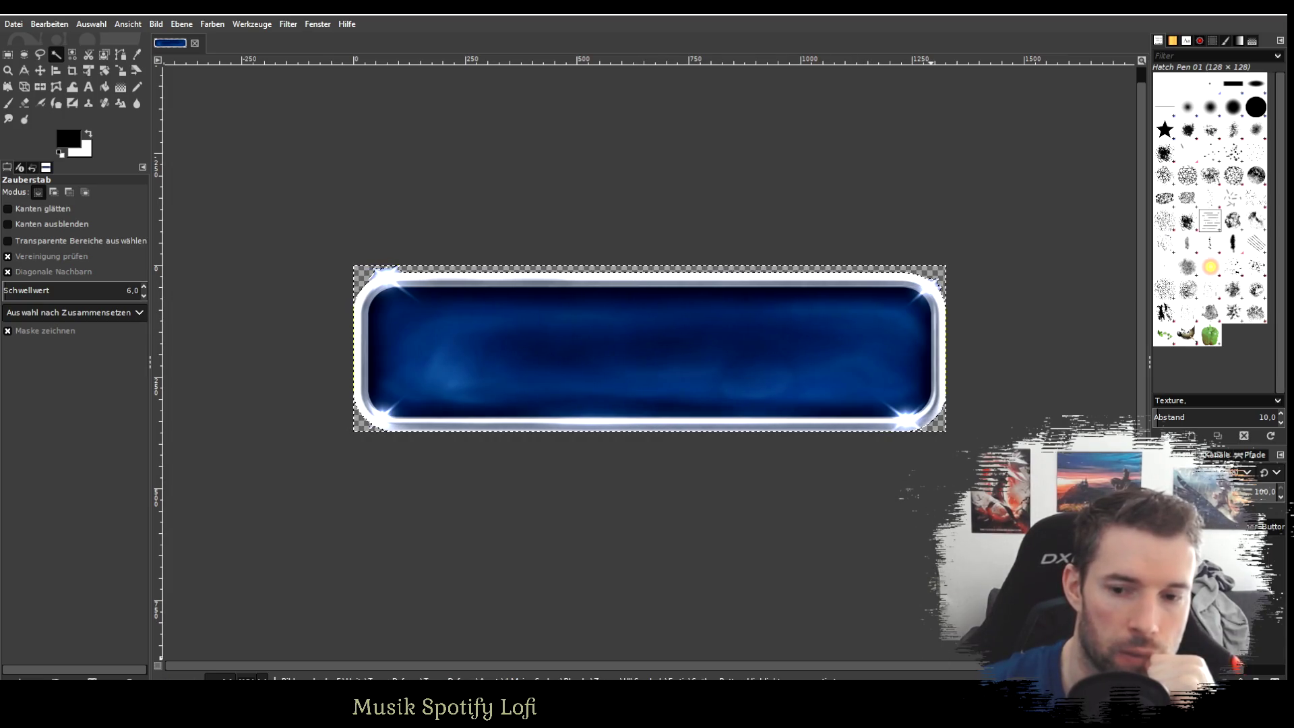
left_click(851, 644)
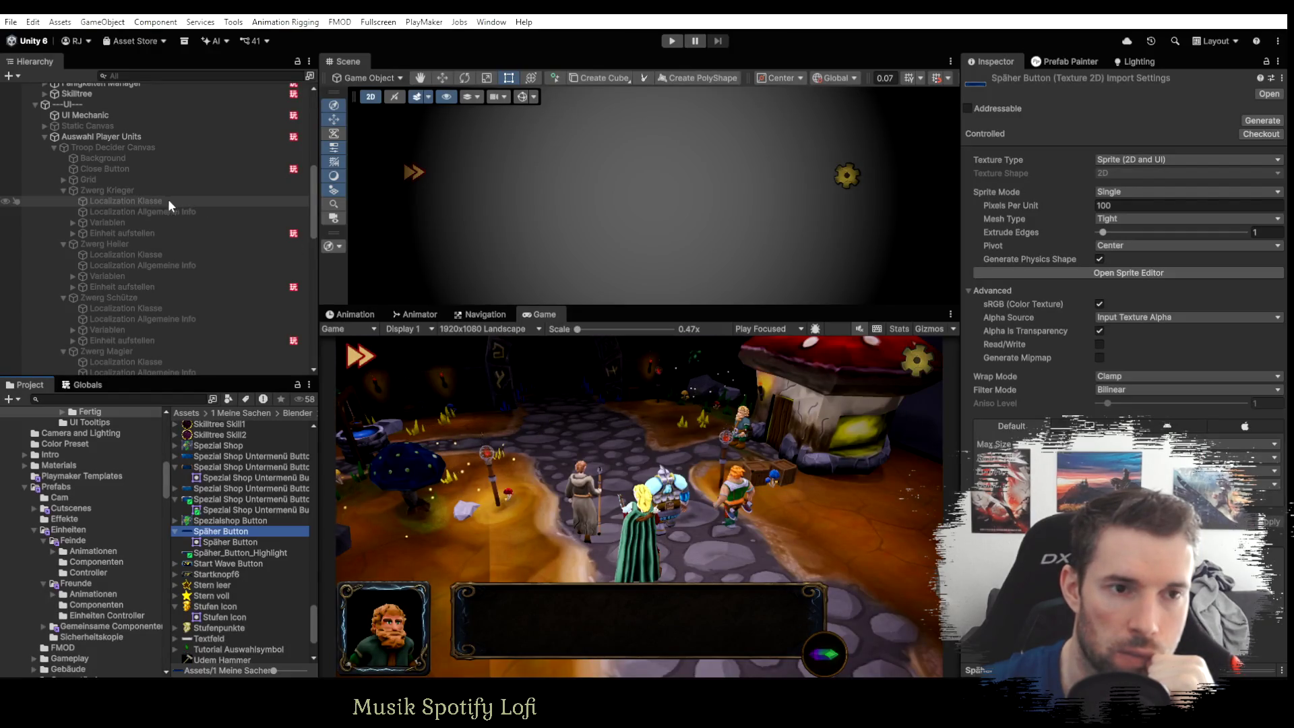
Activate the Troop Decider Canvas and select Zwerg Krieger's Einheit aufstellen object.
left_click(128, 232)
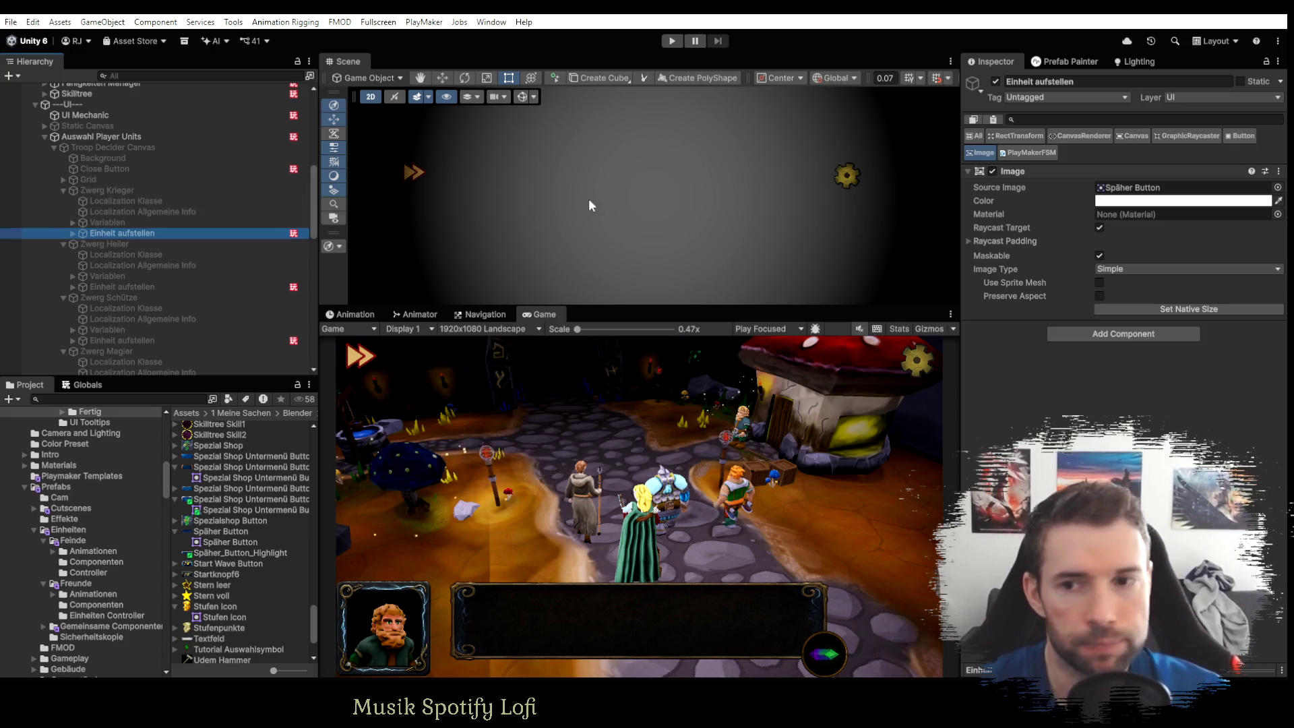
left_click(95, 147)
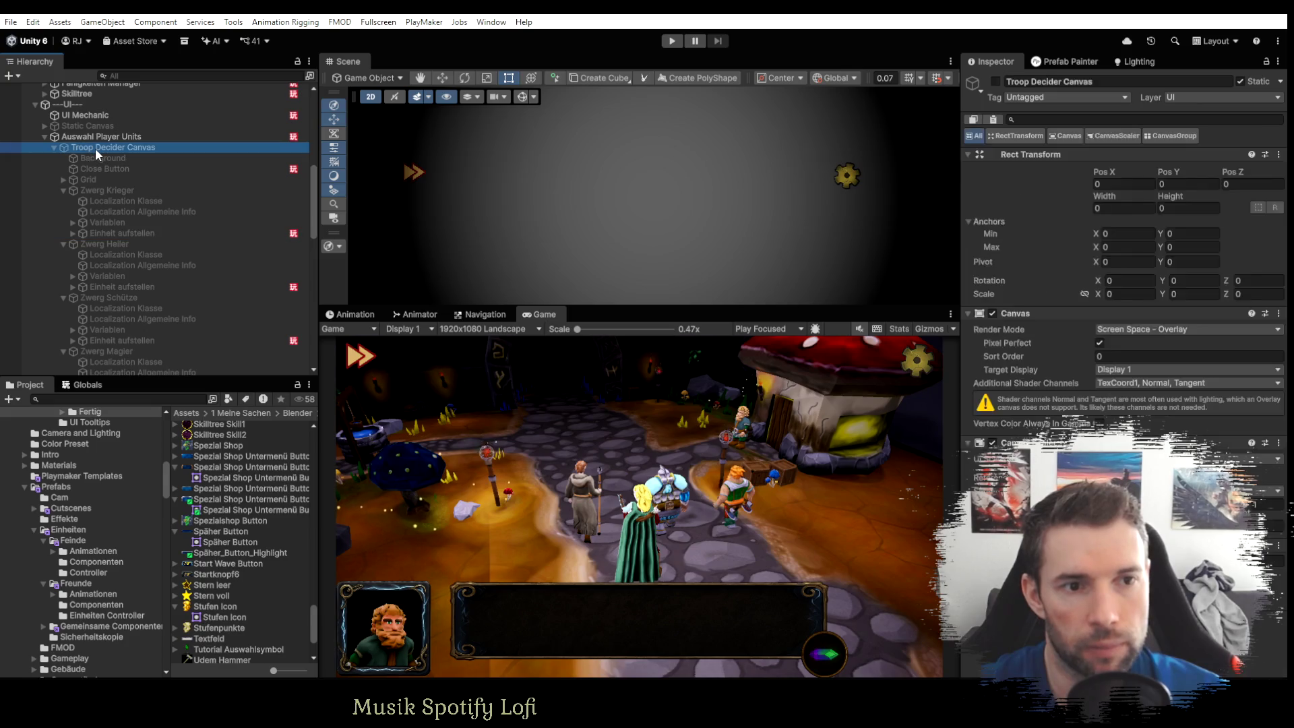
key("alt+shift+a")
left_click(96, 189)
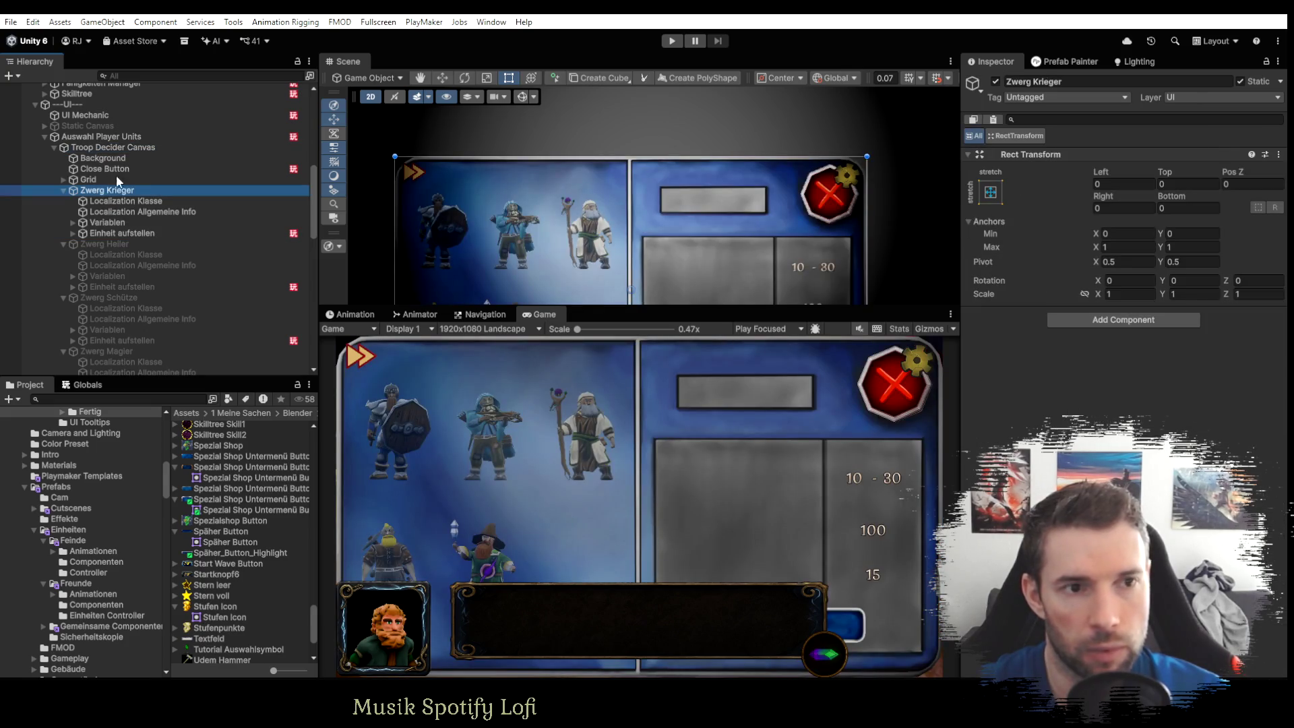
scroll(123, 343, "down", 6)
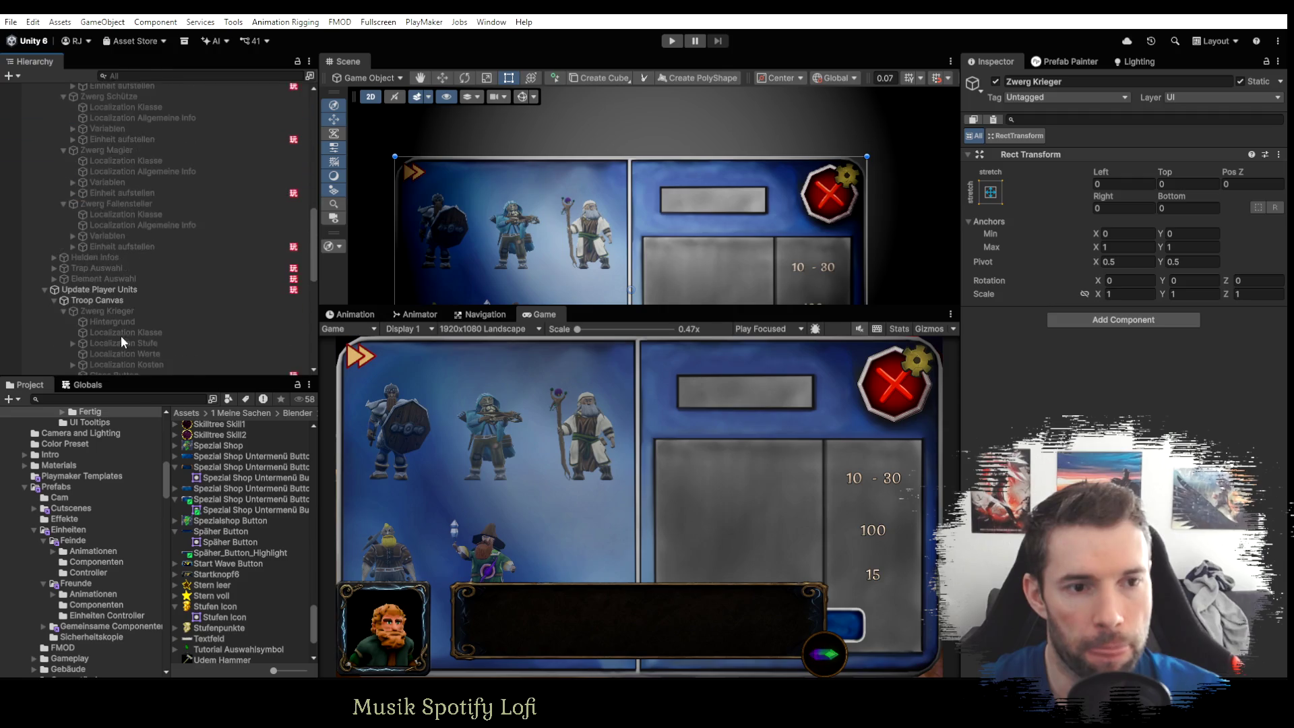
scroll(98, 292, "up", 7)
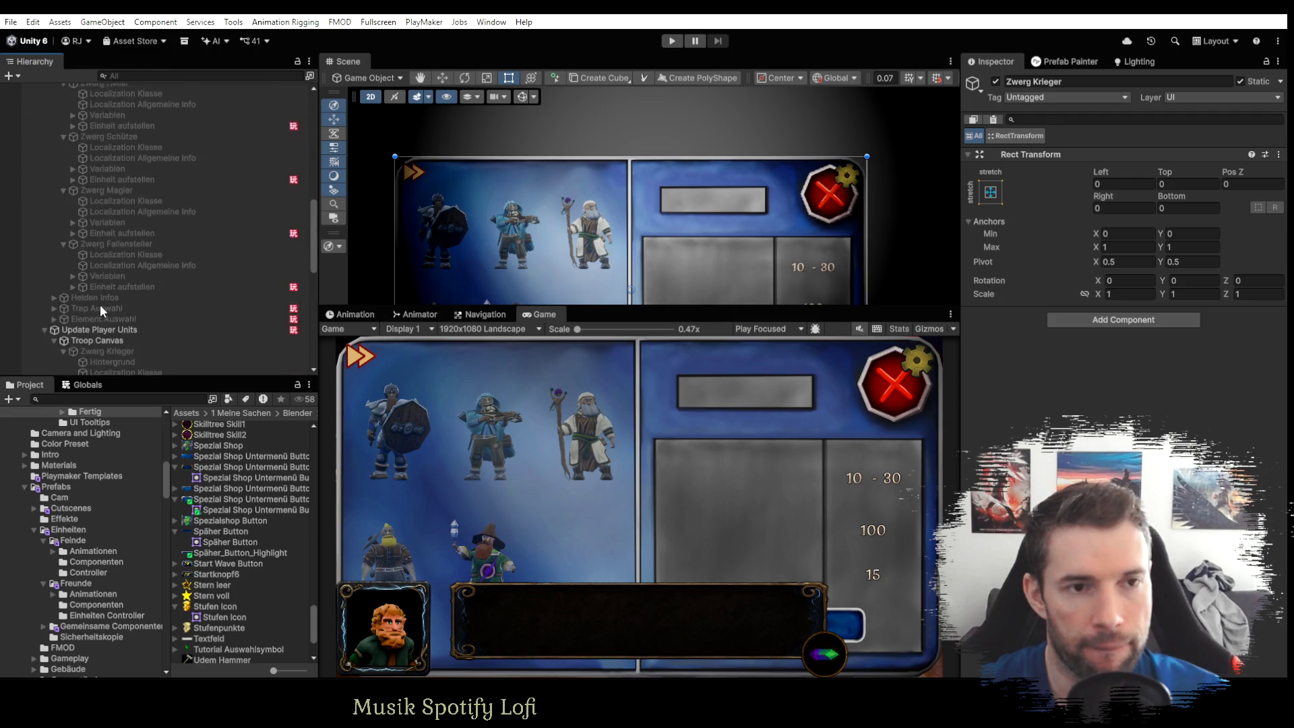
left_click(121, 274)
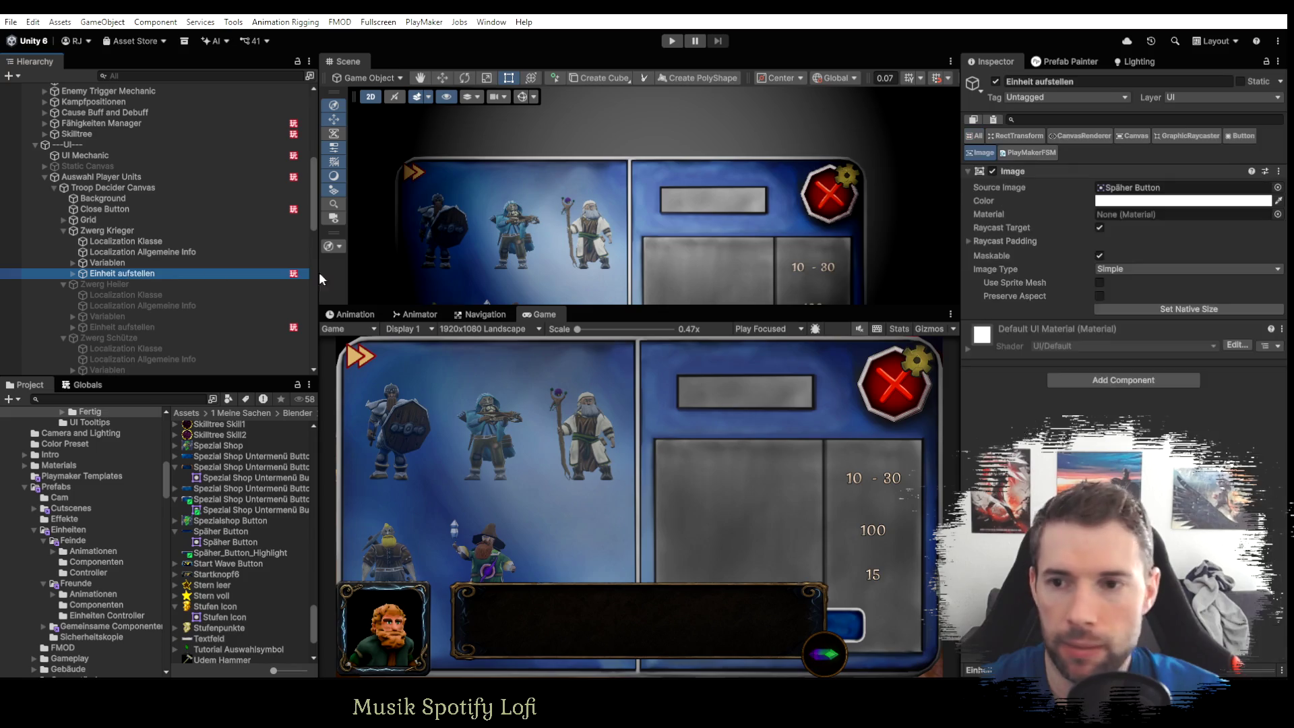
Try dragging Späher_Button_Highlight into Source Image, then select the texture to view its import settings.
left_click(1153, 188)
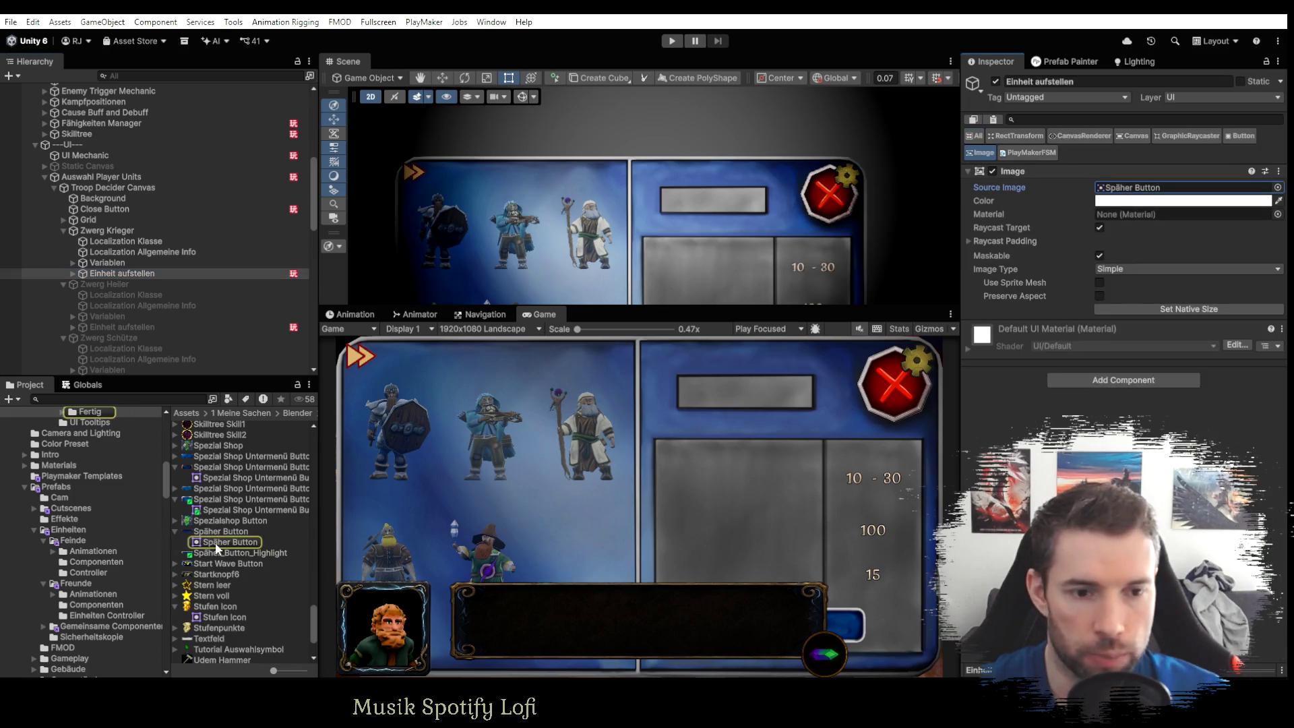
mouse_move(221, 552)
left_mouse_down()
mouse_move(1145, 187)
mouse_move(1099, 211)
left_mouse_up()
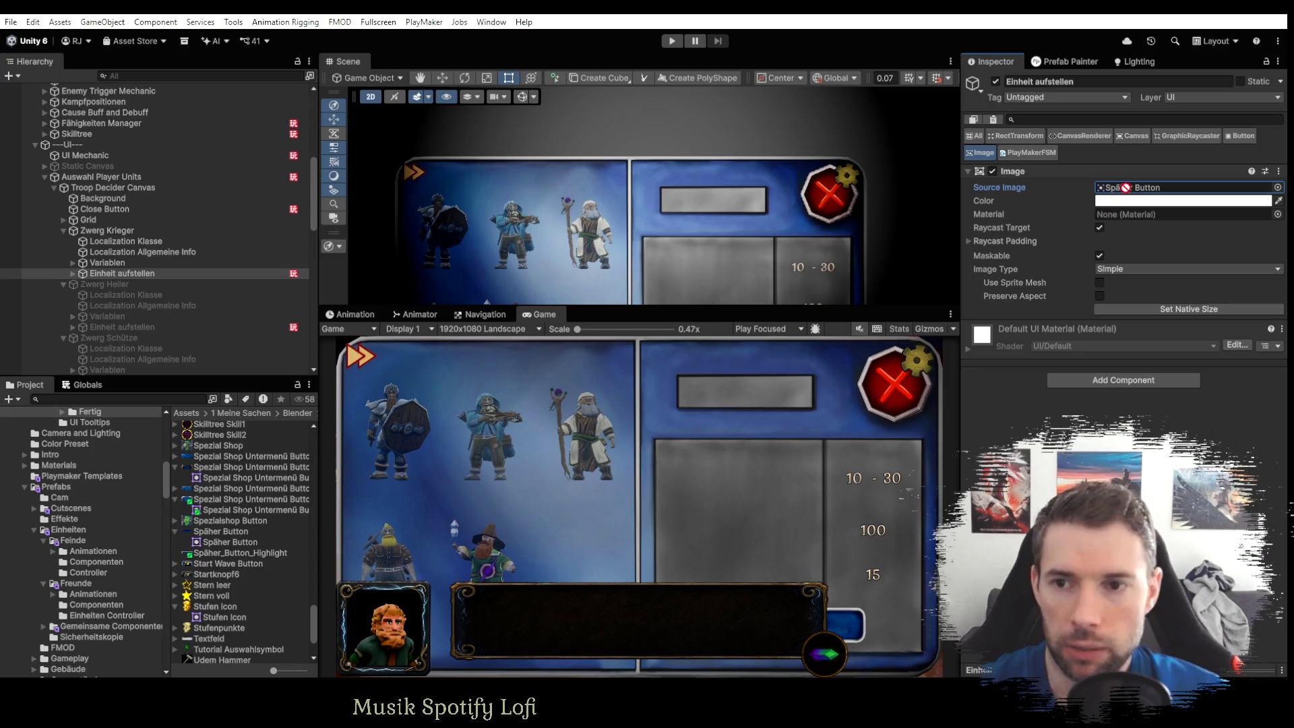
left_click(228, 554)
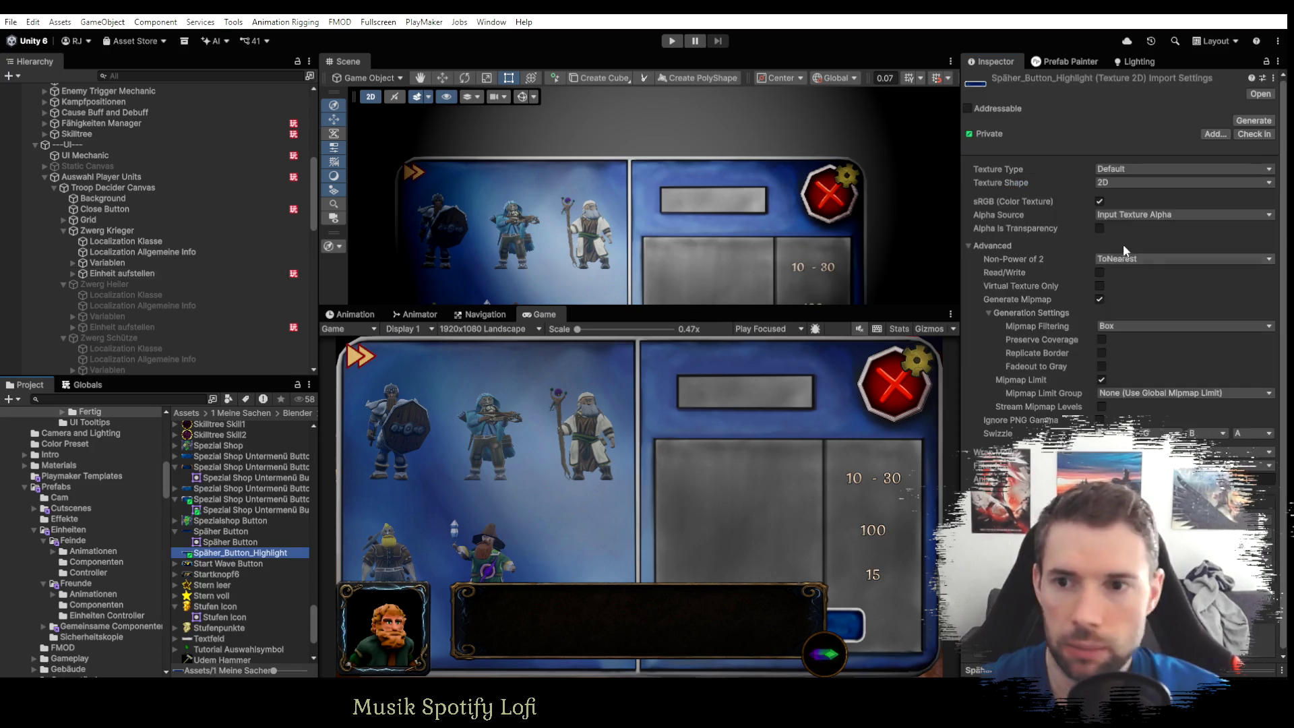
Set the texture type to Sprite (2D and UI) with Single sprite mode.
left_click(1109, 169)
left_click(1151, 228)
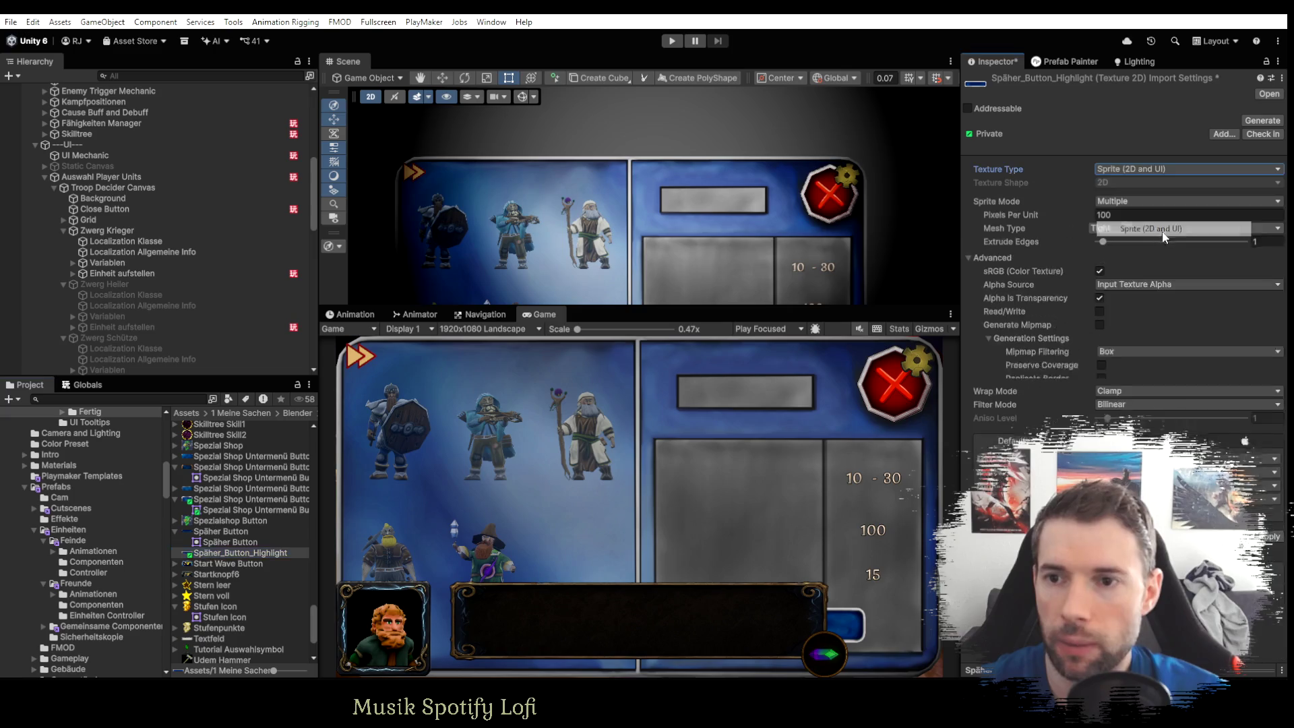
left_click(1129, 201)
left_click(1130, 213)
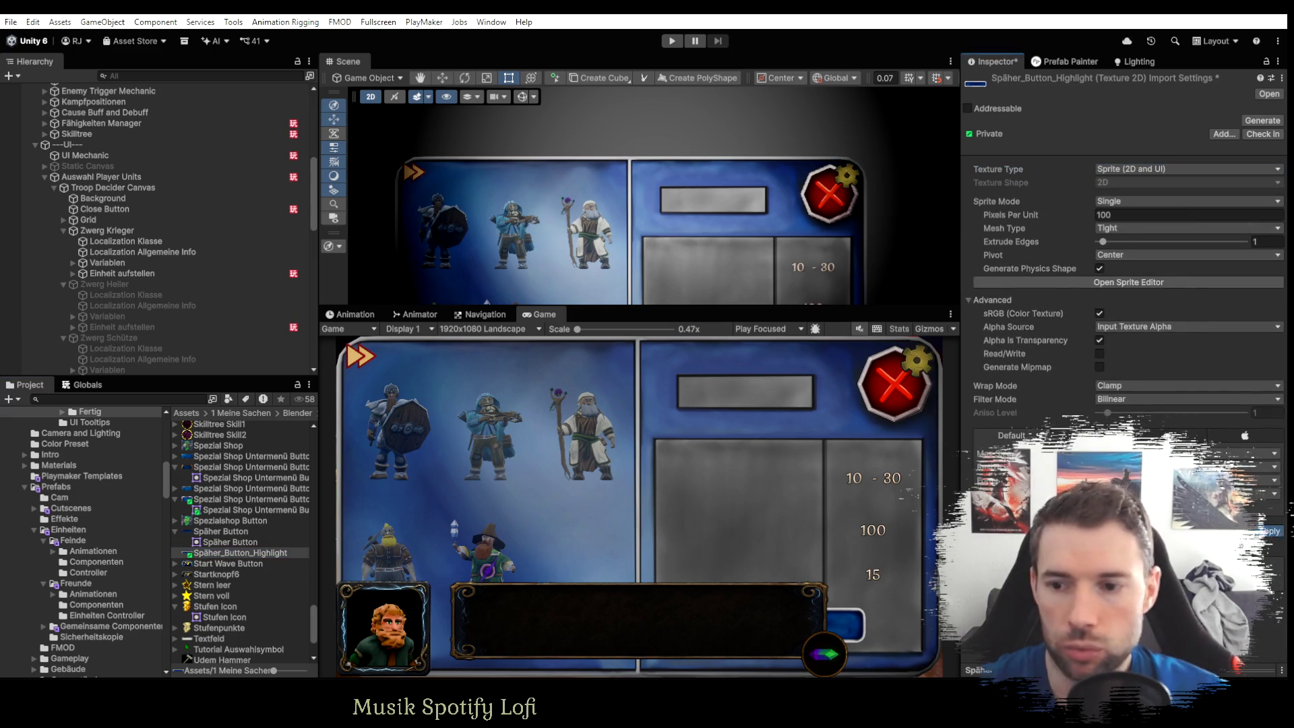
Assign Späher_Button_Highlight as Zwerg Krieger's Einheit aufstellen Source Image to preview it.
left_click(120, 273)
left_click_drag(236, 552, 955, 349)
left_click_drag(1144, 200, 1137, 192)
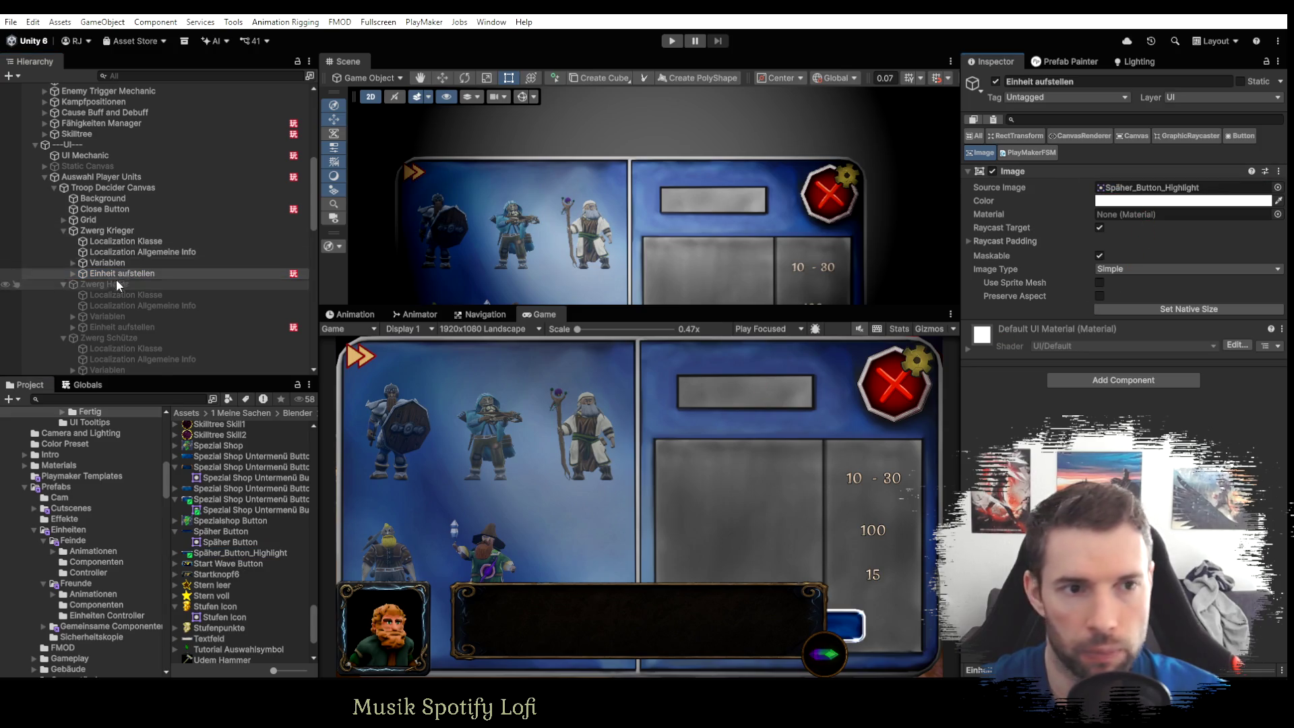
scroll(101, 303, "down", 10)
scroll(91, 319, "down", 3)
scroll(80, 344, "down", 3)
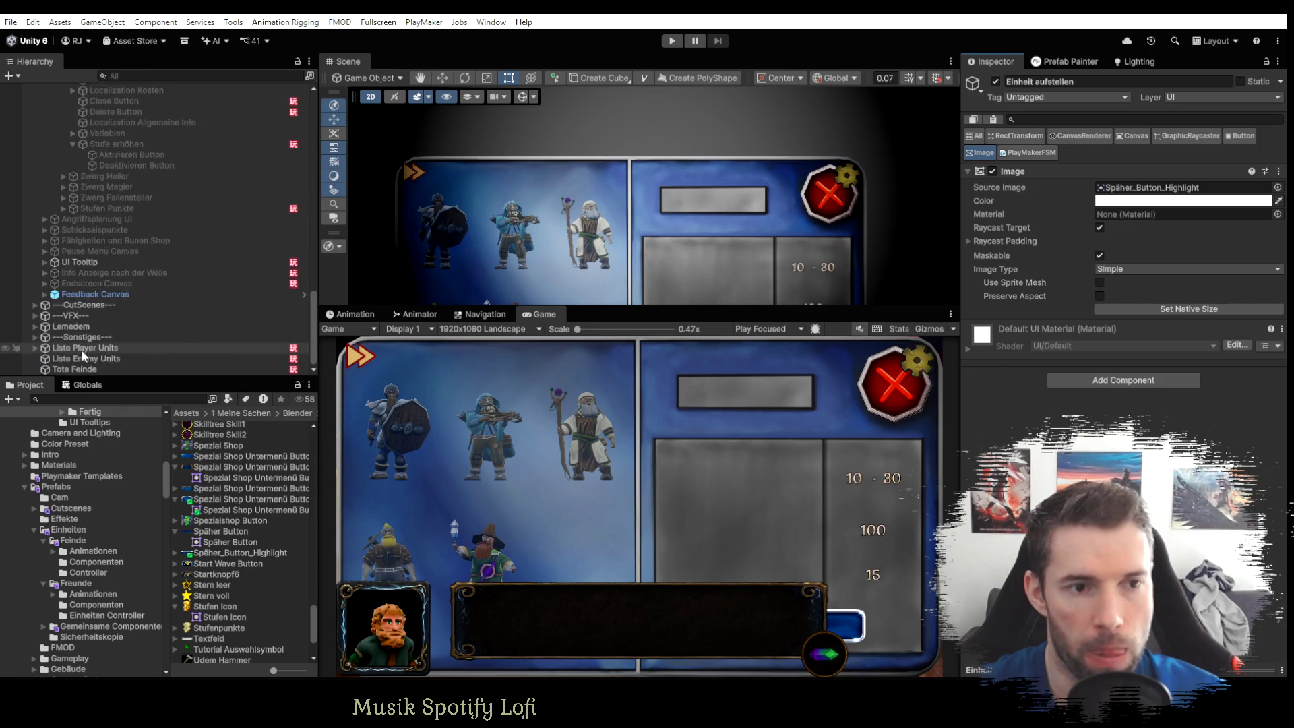
left_click(76, 304)
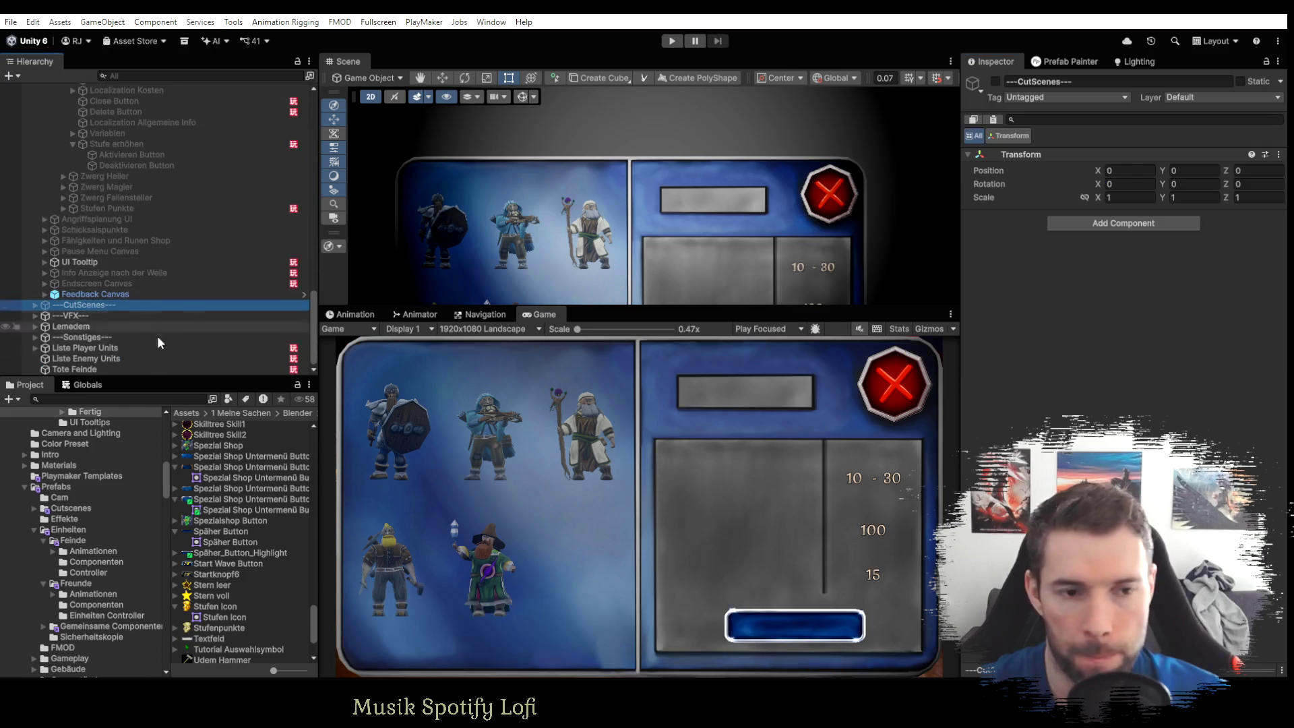
scroll(180, 314, "up", 5)
scroll(132, 254, "up", 3)
scroll(131, 253, "up", 3)
left_click(131, 240)
Swap between Späher Button and the highlight sprite to compare, ending on Späher Button.
left_click_drag(240, 532, 462, 484)
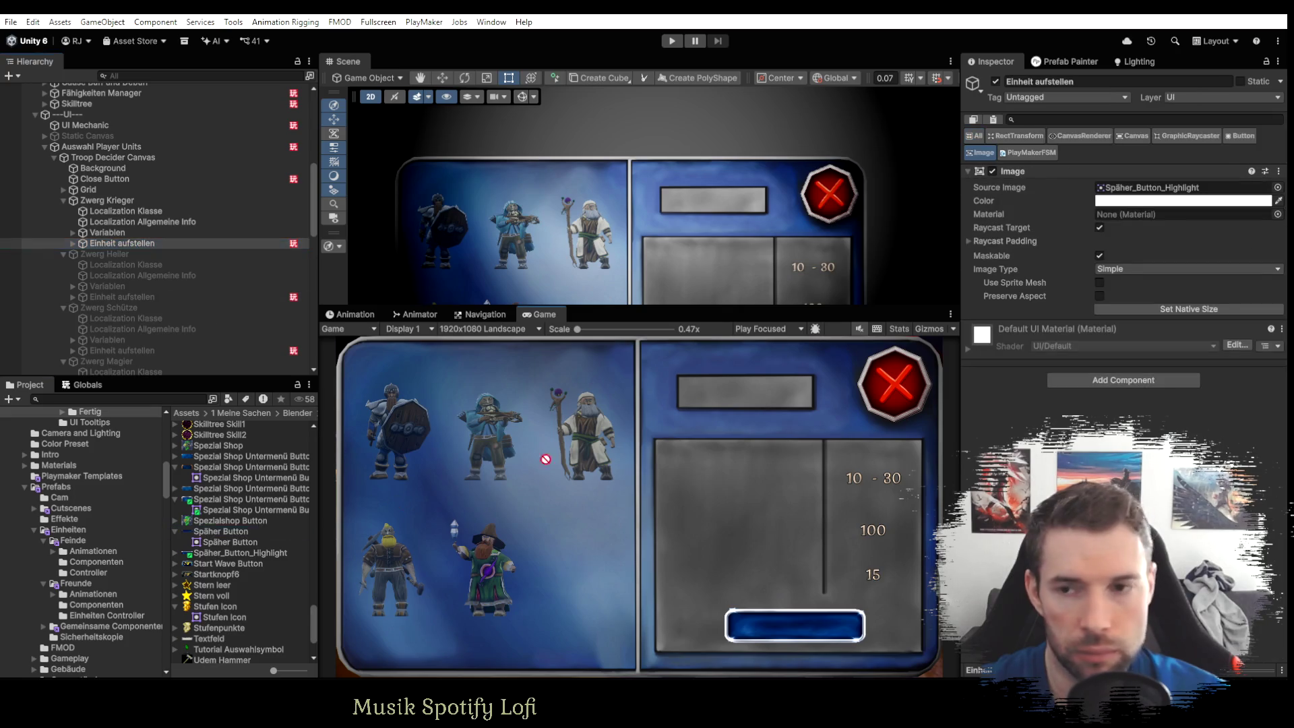
left_click_drag(1113, 201, 1132, 188)
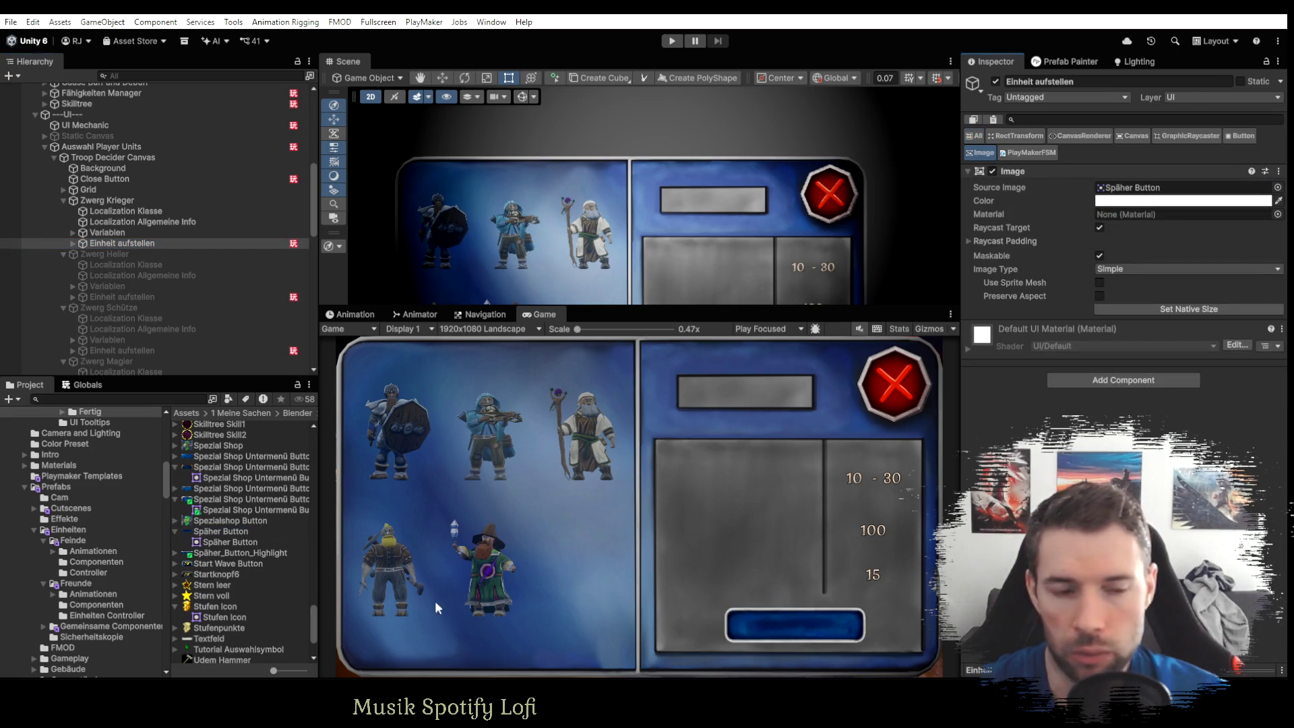
mouse_move(249, 557)
left_mouse_down()
mouse_move(1024, 134)
mouse_move(1143, 196)
left_mouse_up()
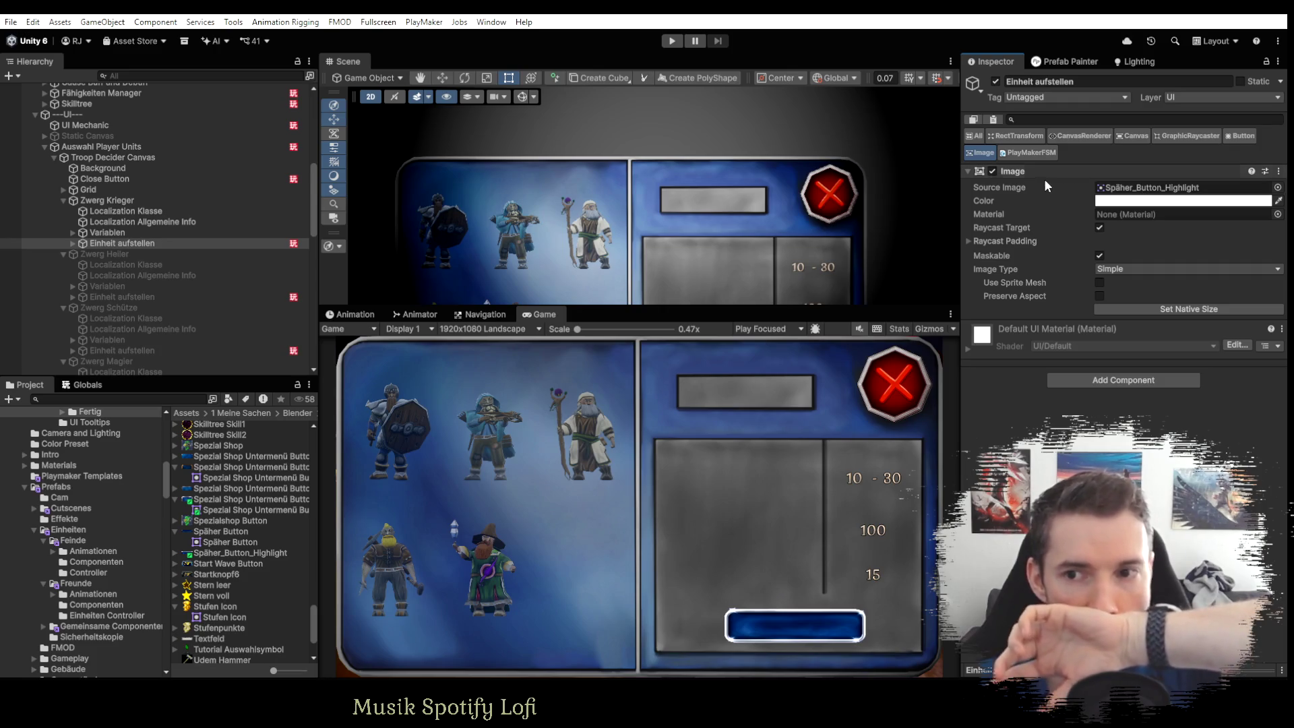
mouse_move(222, 532)
left_mouse_down()
mouse_move(1131, 171)
mouse_move(1132, 194)
left_mouse_up()
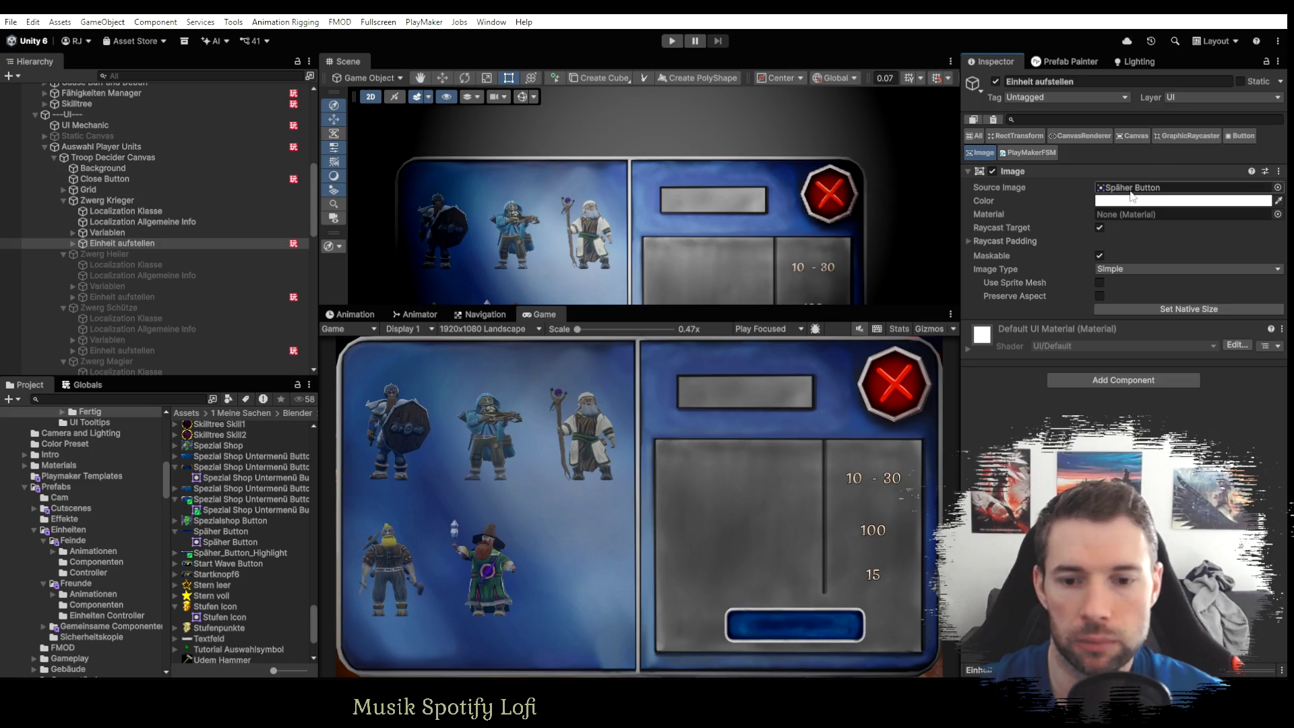
Check the Close Button object, then reselect Zwerg Krieger's Einheit aufstellen.
scroll(171, 254, "up", 10)
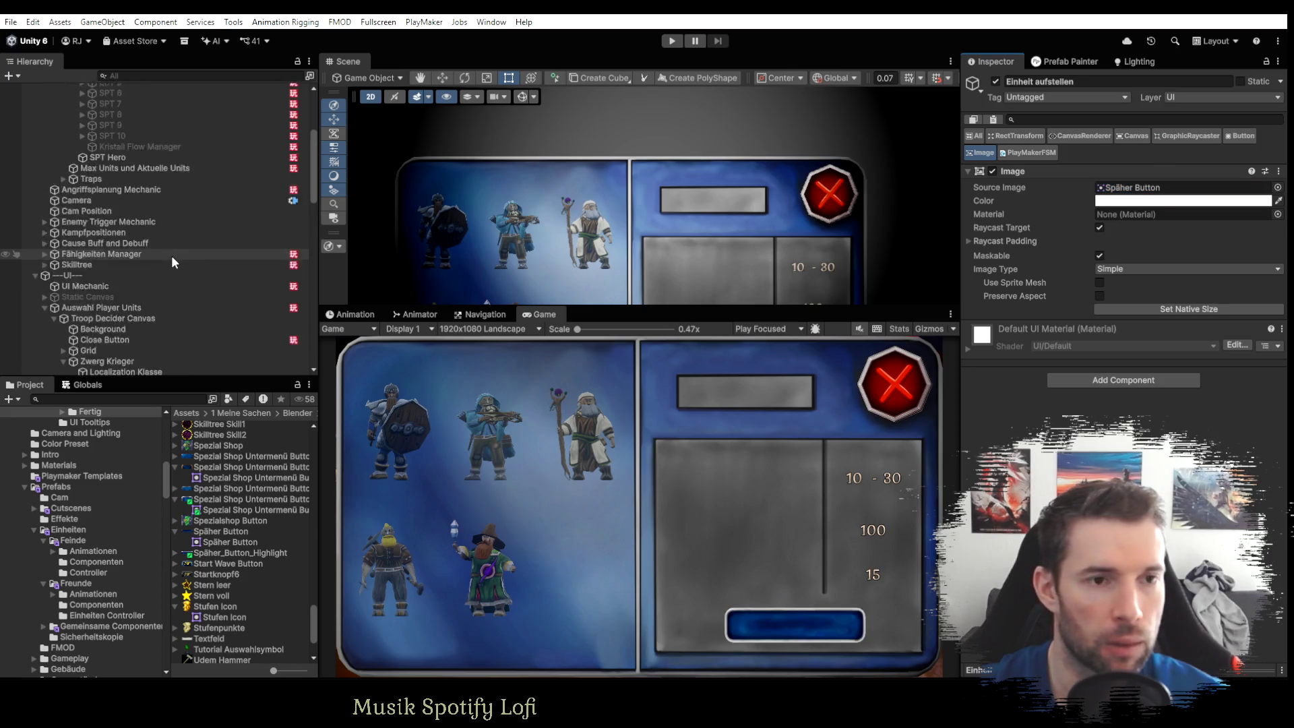
scroll(171, 259, "down", 10)
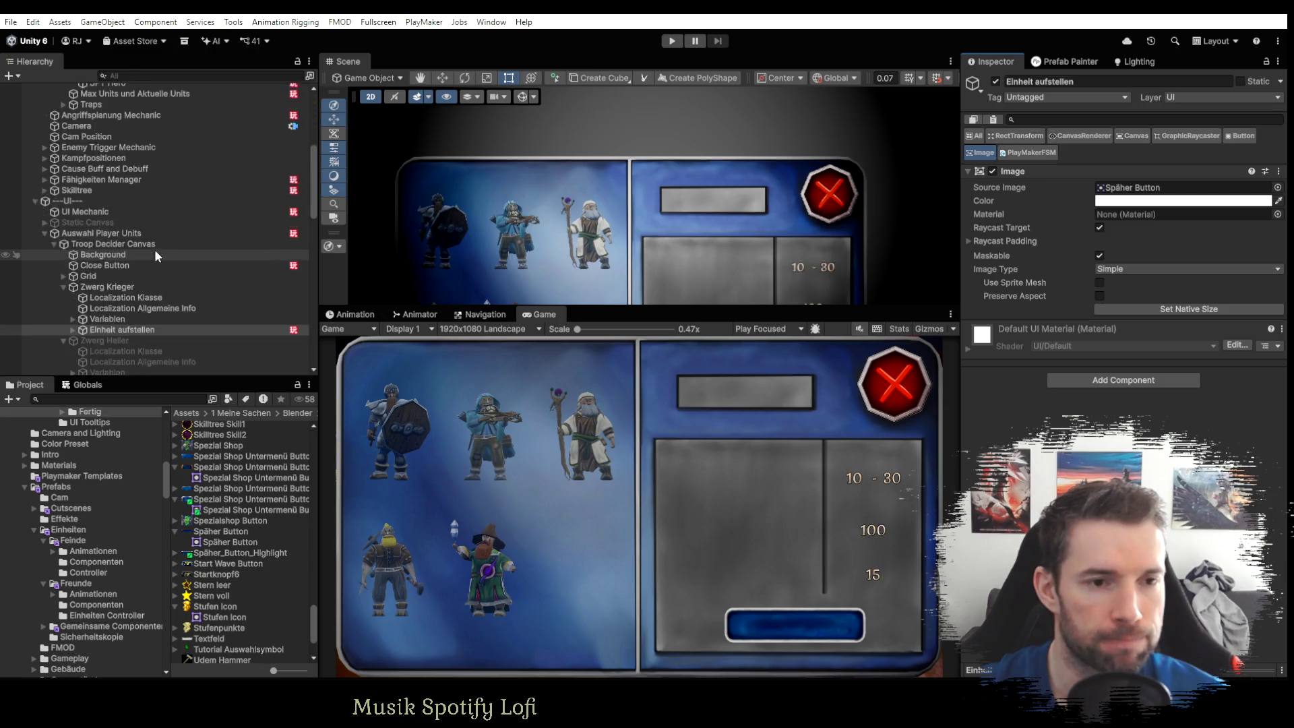
left_click(104, 144)
scroll(117, 293, "down", 5)
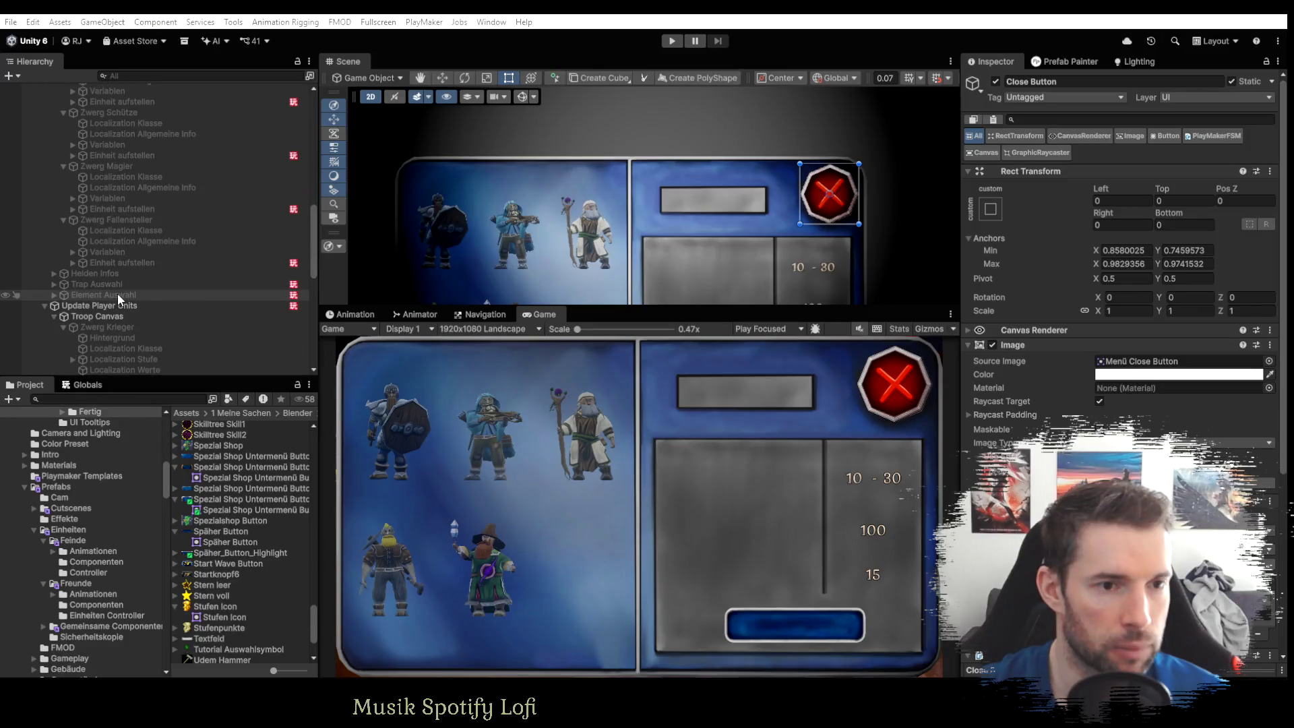
scroll(117, 293, "up", 4)
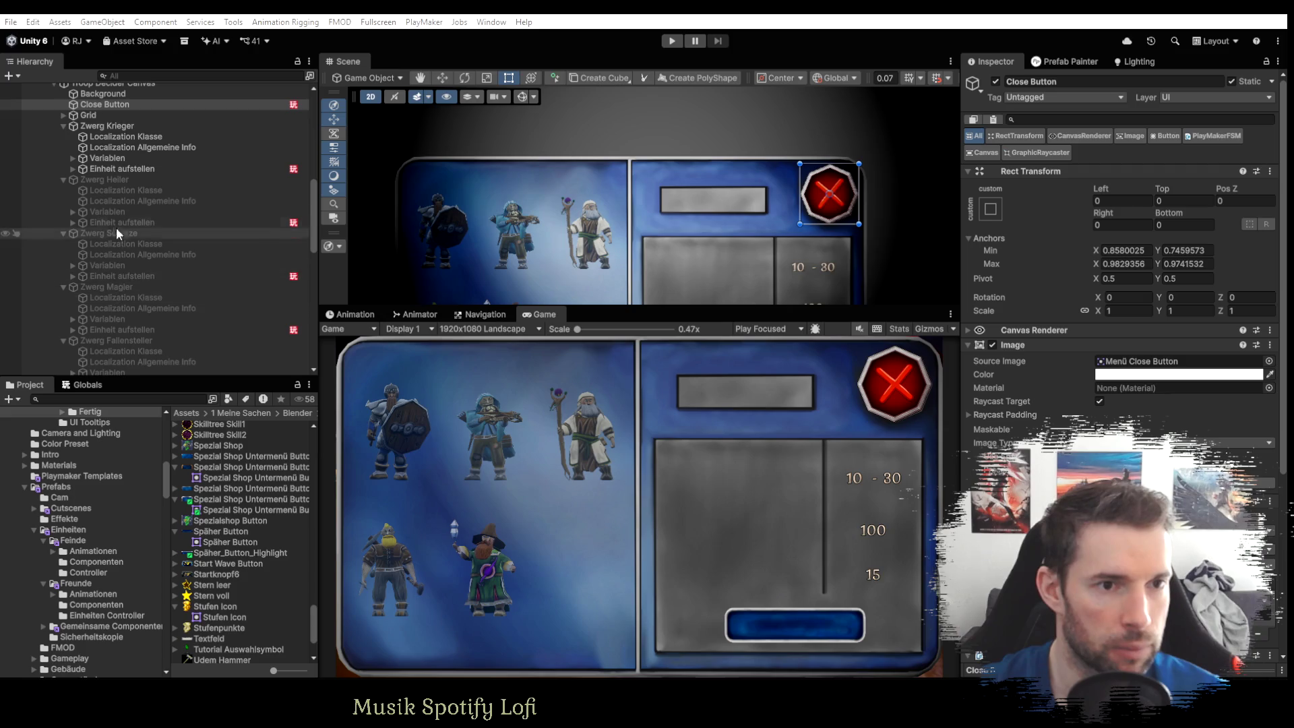
left_click(125, 169)
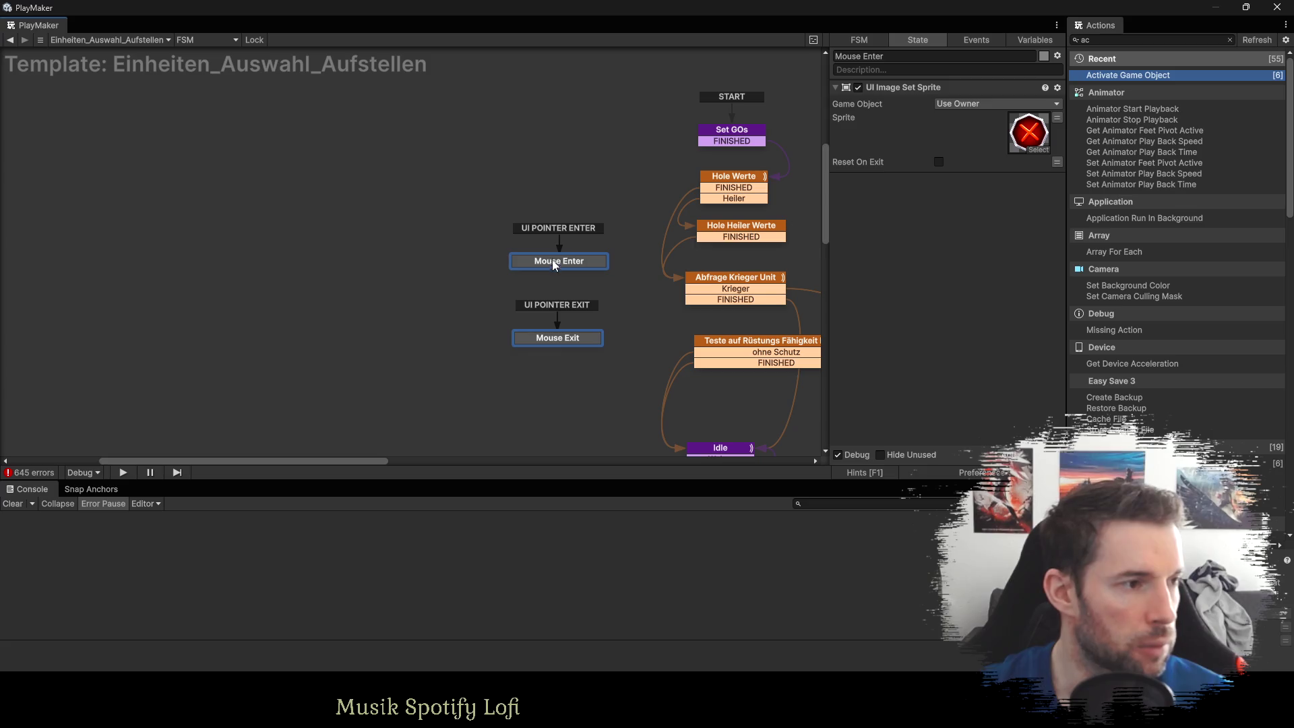
Rearrange the pointer states and review the UI POINTER ENTER and EXIT transitions unchanged.
left_click_drag(554, 263, 516, 209)
right_click(533, 175)
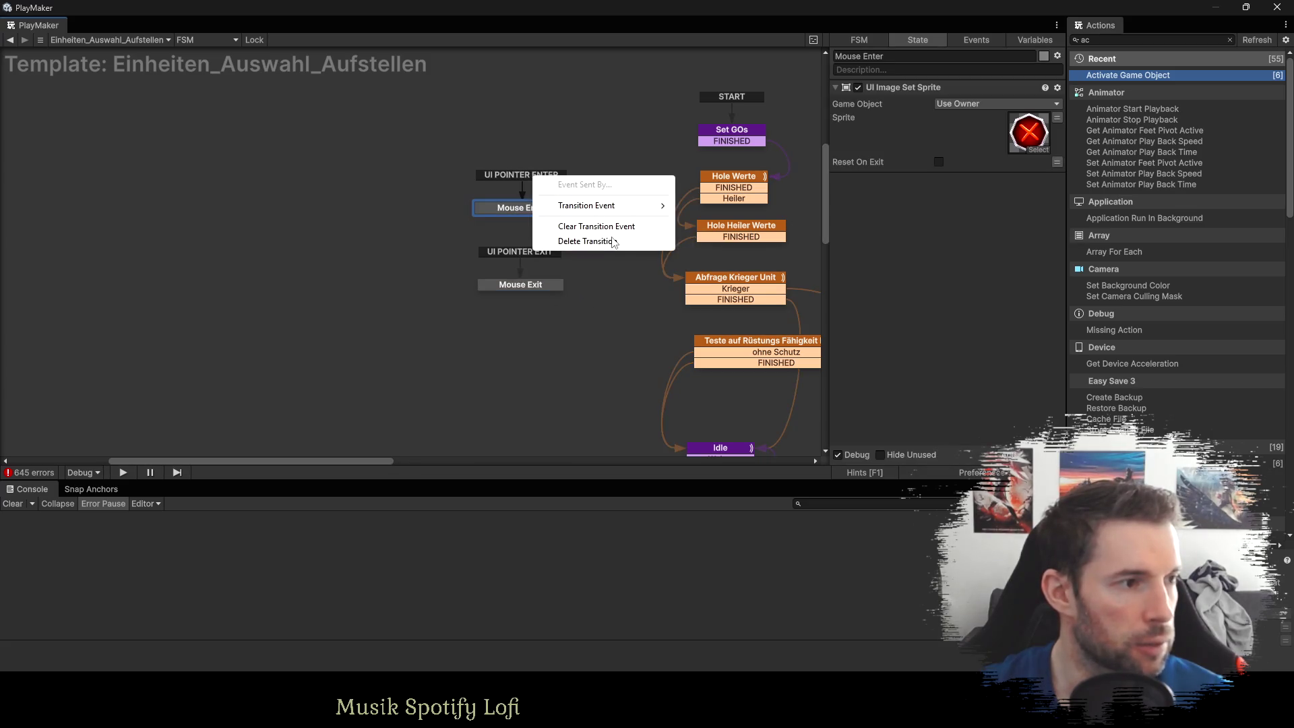
mouse_move(610, 205)
mouse_move(746, 432)
left_click(842, 592)
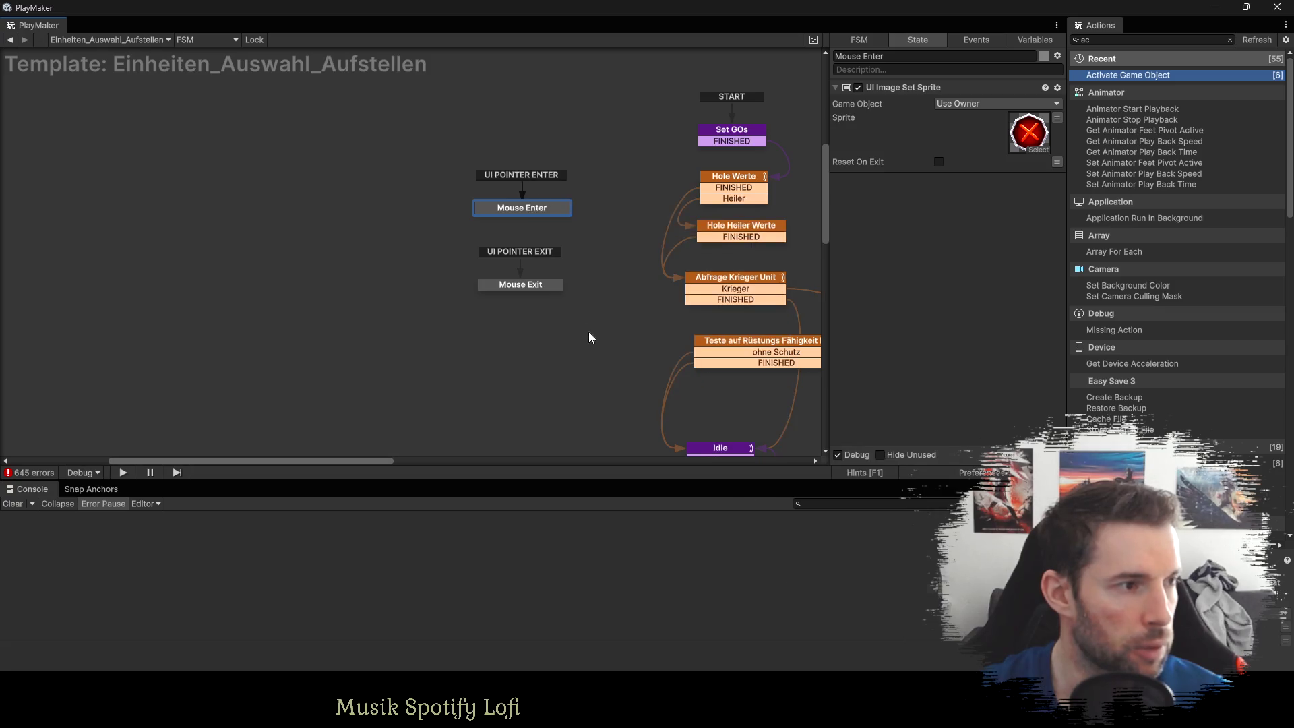
left_click(513, 253)
right_click(511, 252)
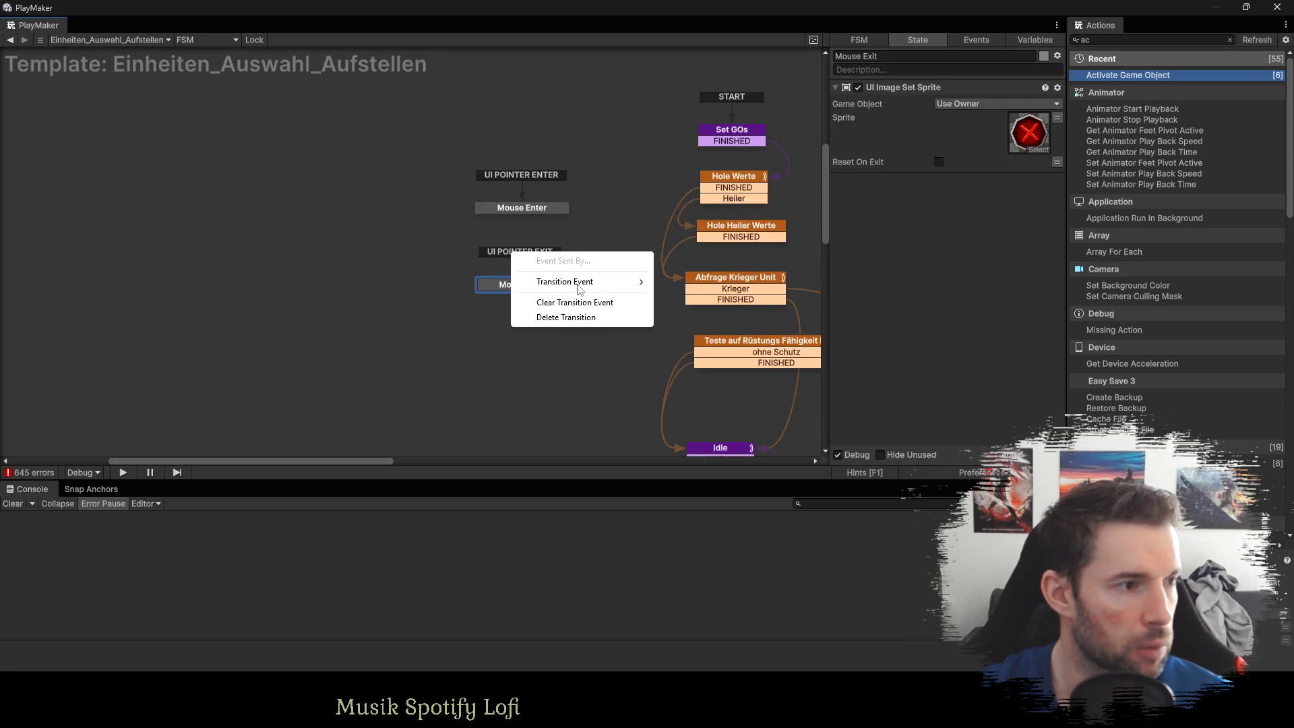
mouse_move(579, 286)
mouse_move(705, 534)
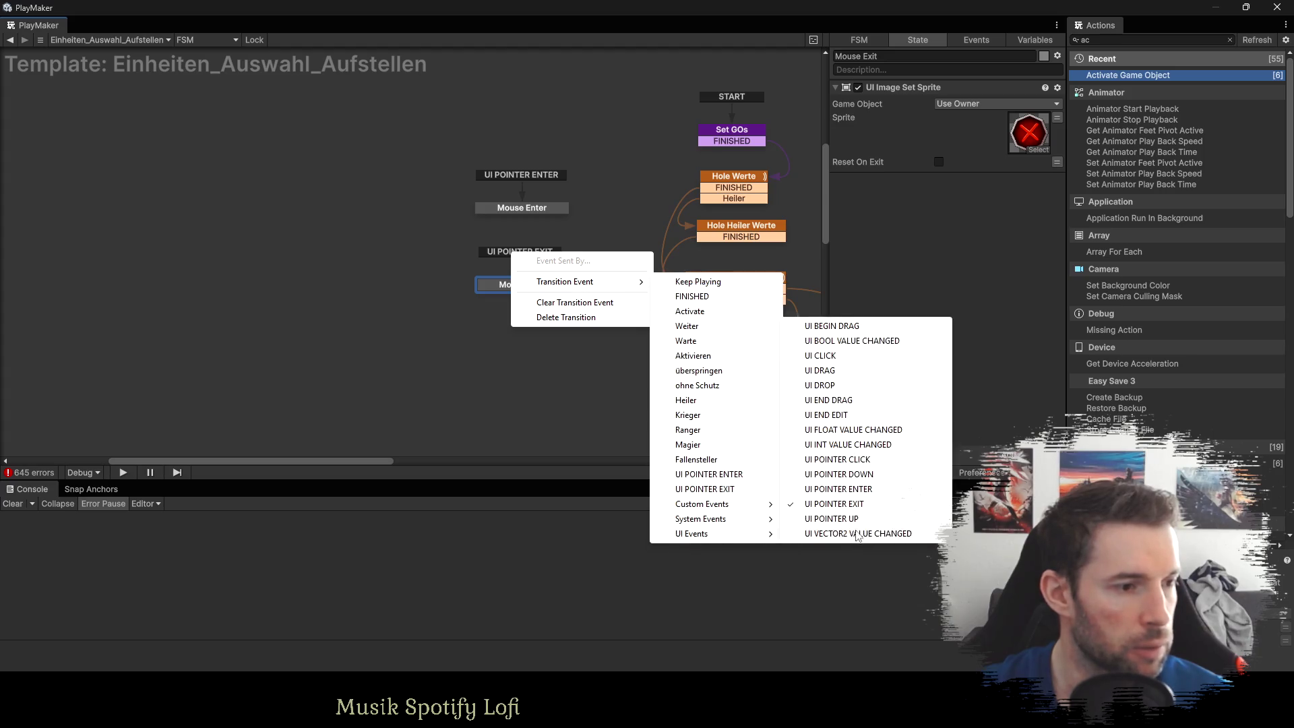
left_click(853, 504)
Inspect the Mouse Enter state's action list.
left_click(527, 212)
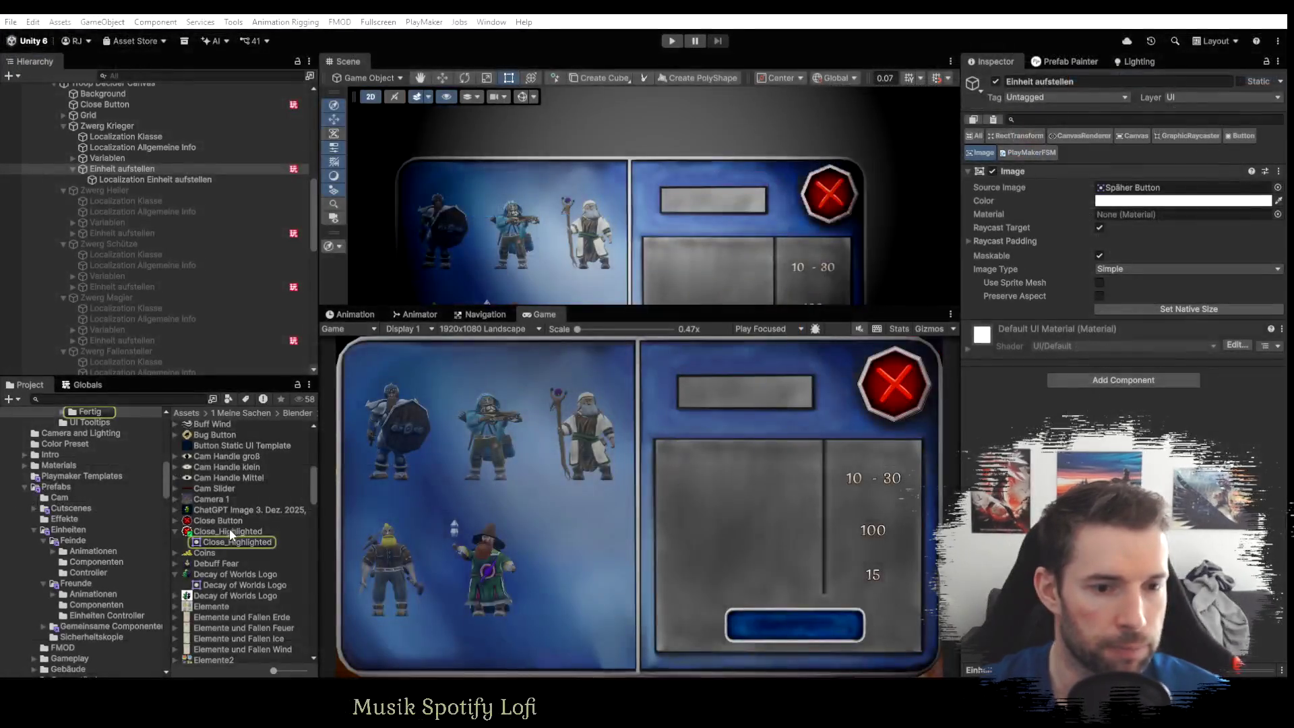
scroll(226, 530, "down", 5)
scroll(224, 539, "down", 10)
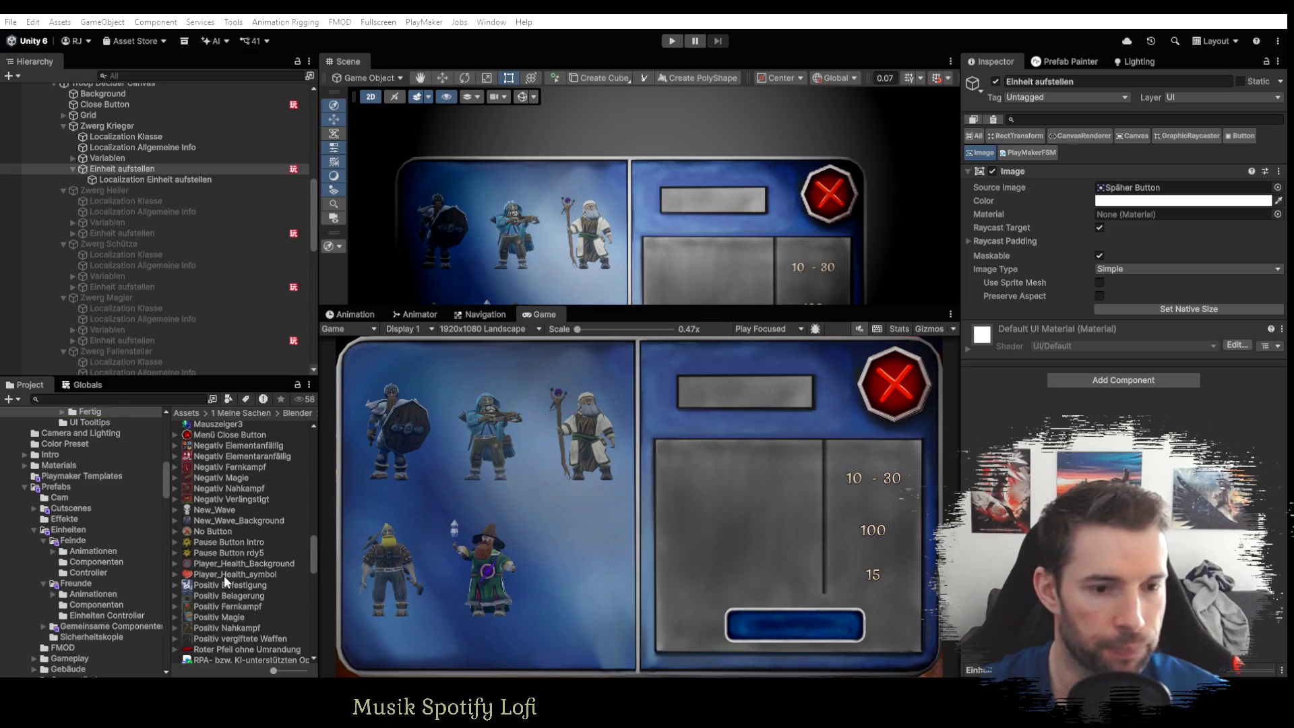
scroll(223, 575, "down", 6)
scroll(224, 575, "down", 3)
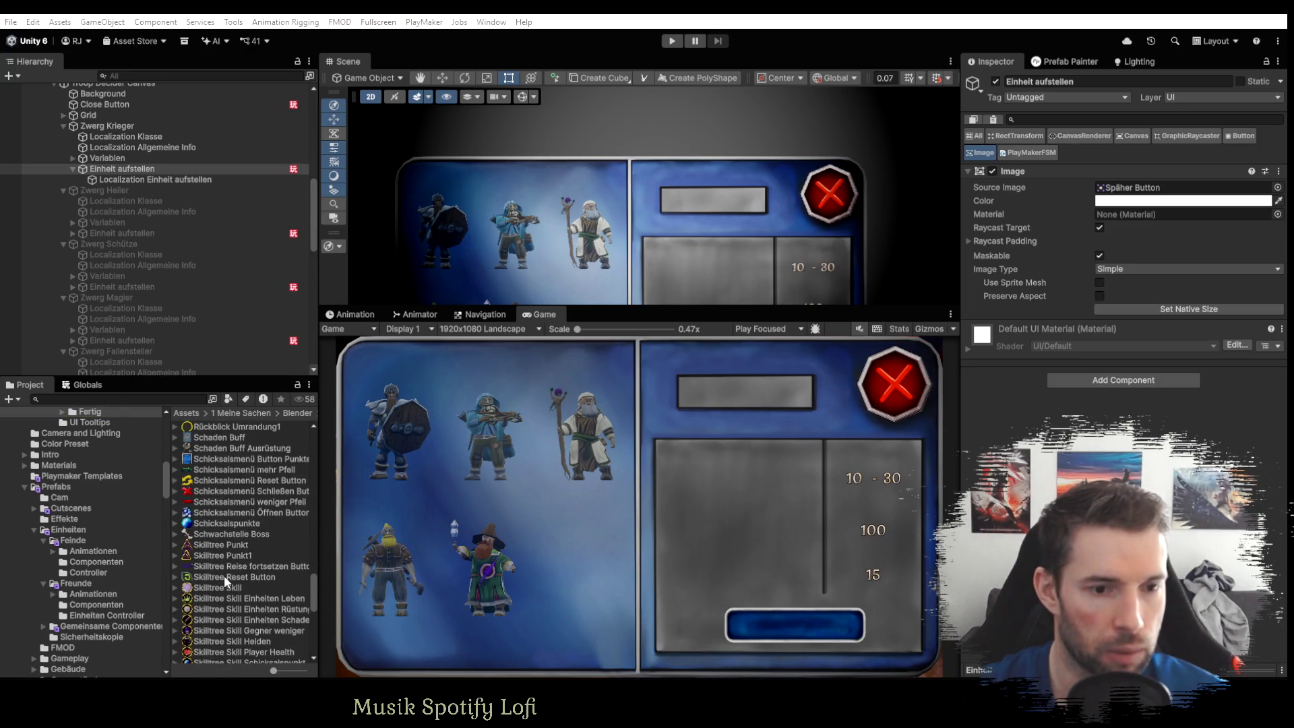
scroll(224, 575, "down", 9)
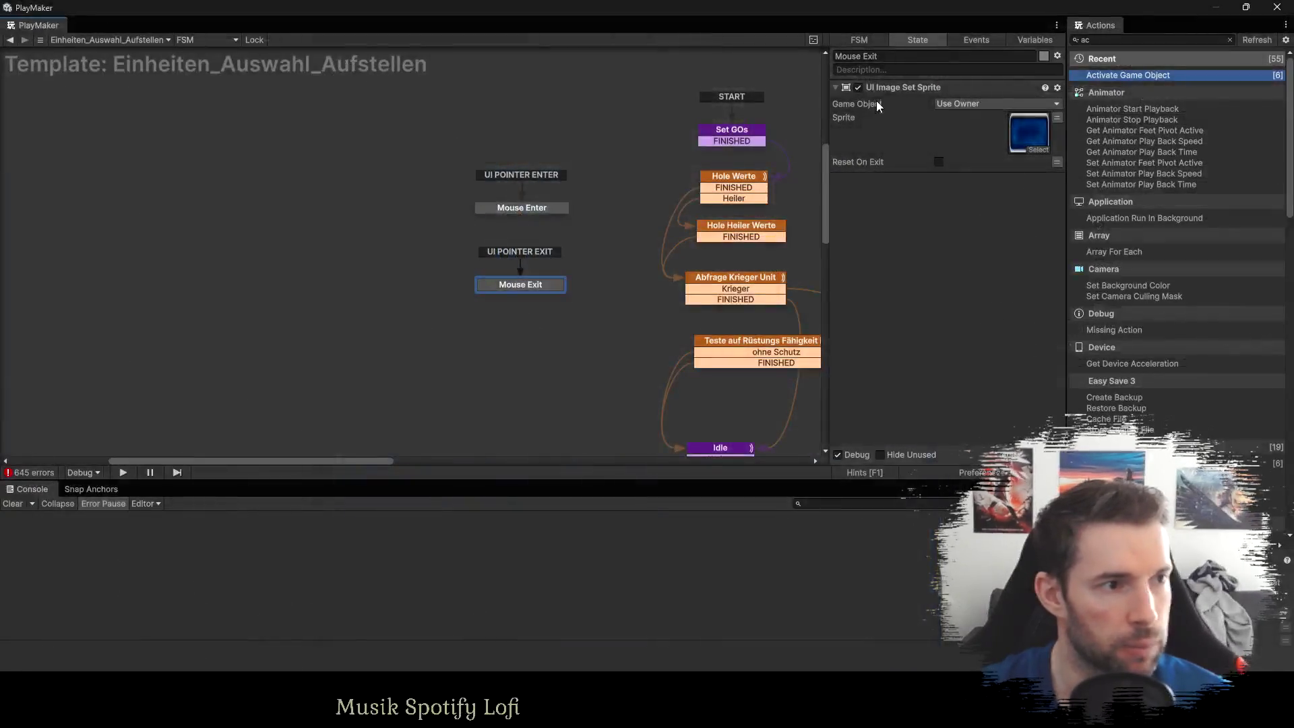
scroll(754, 306, "down", 5)
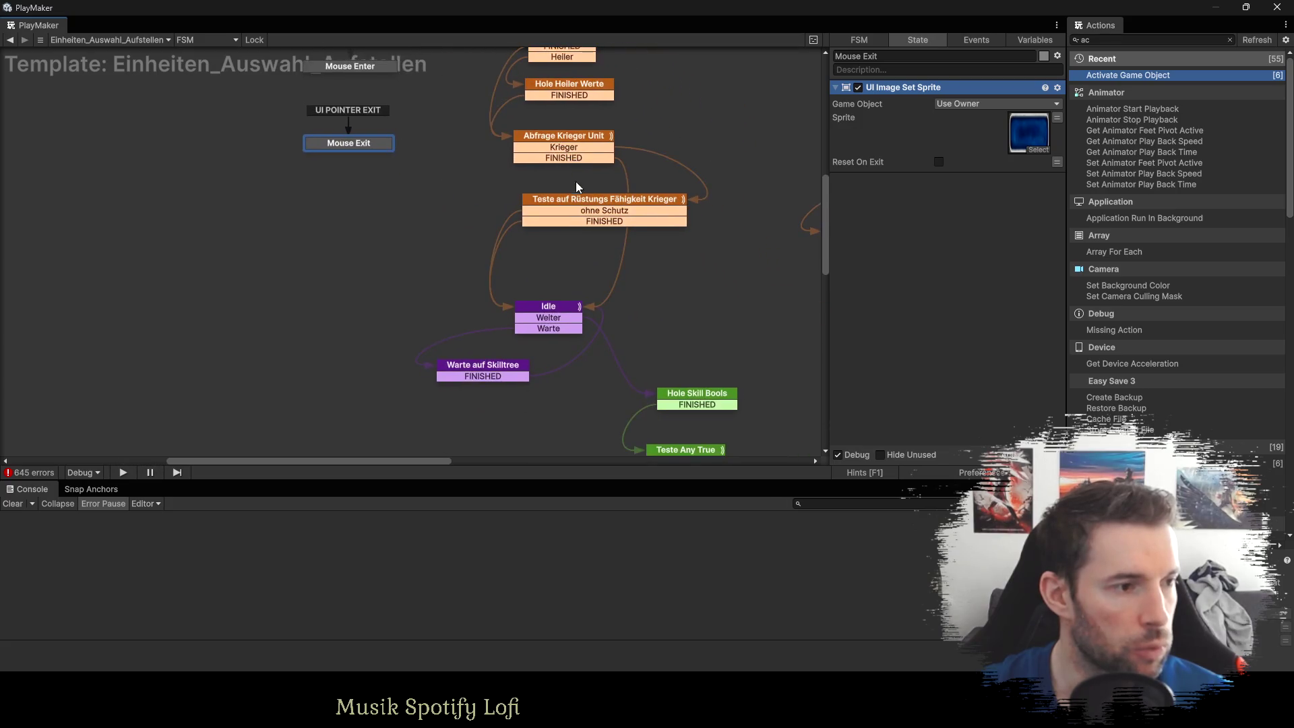
Paste UI Image Set Sprite into Deactivate Parent and move it above Activate Game Object.
mouse_move(688, 185)
left_mouse_down()
mouse_move(623, 244)
mouse_move(564, 268)
mouse_move(529, 347)
mouse_move(659, 268)
left_mouse_up()
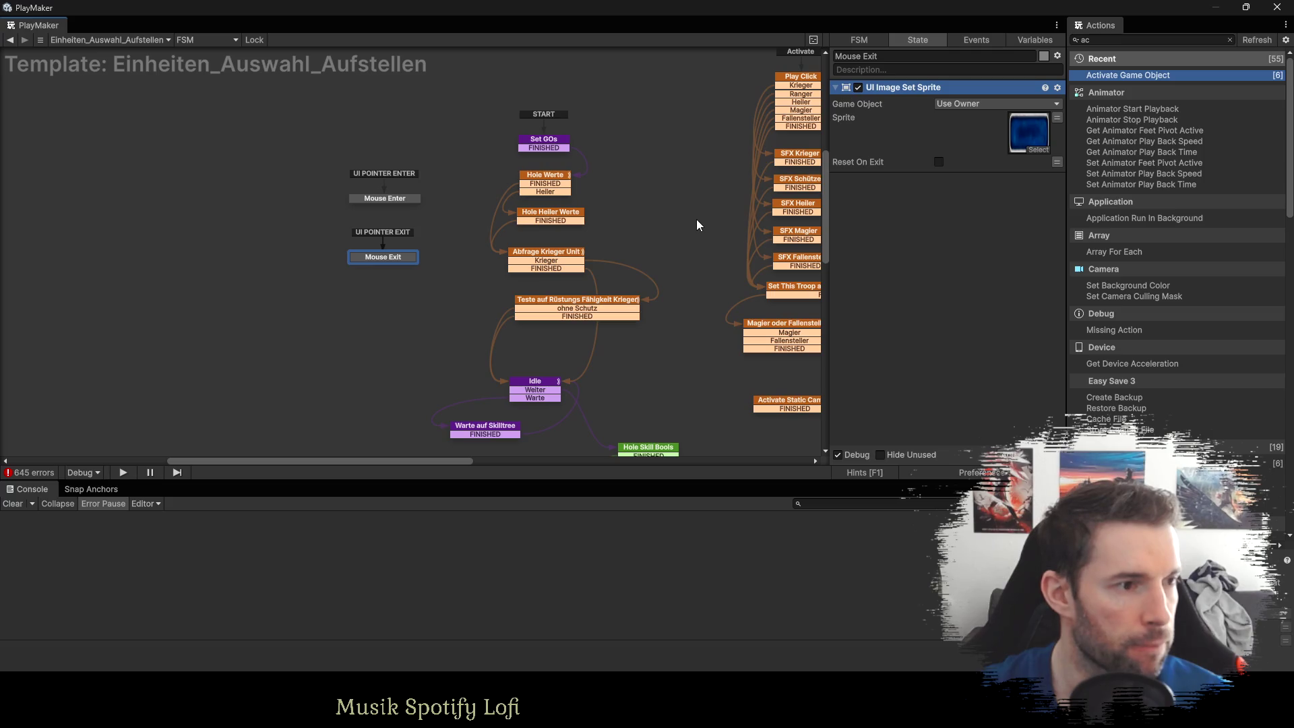
left_click_drag(712, 229, 429, 137)
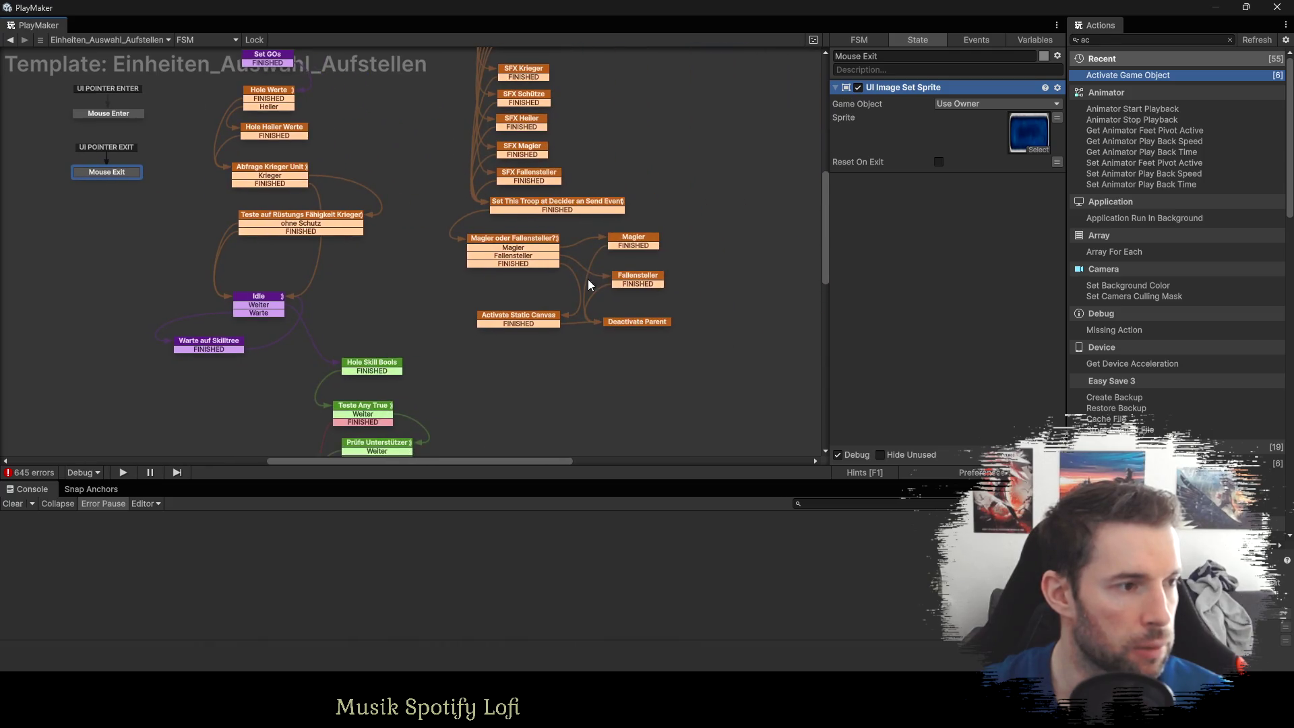
left_click(620, 322)
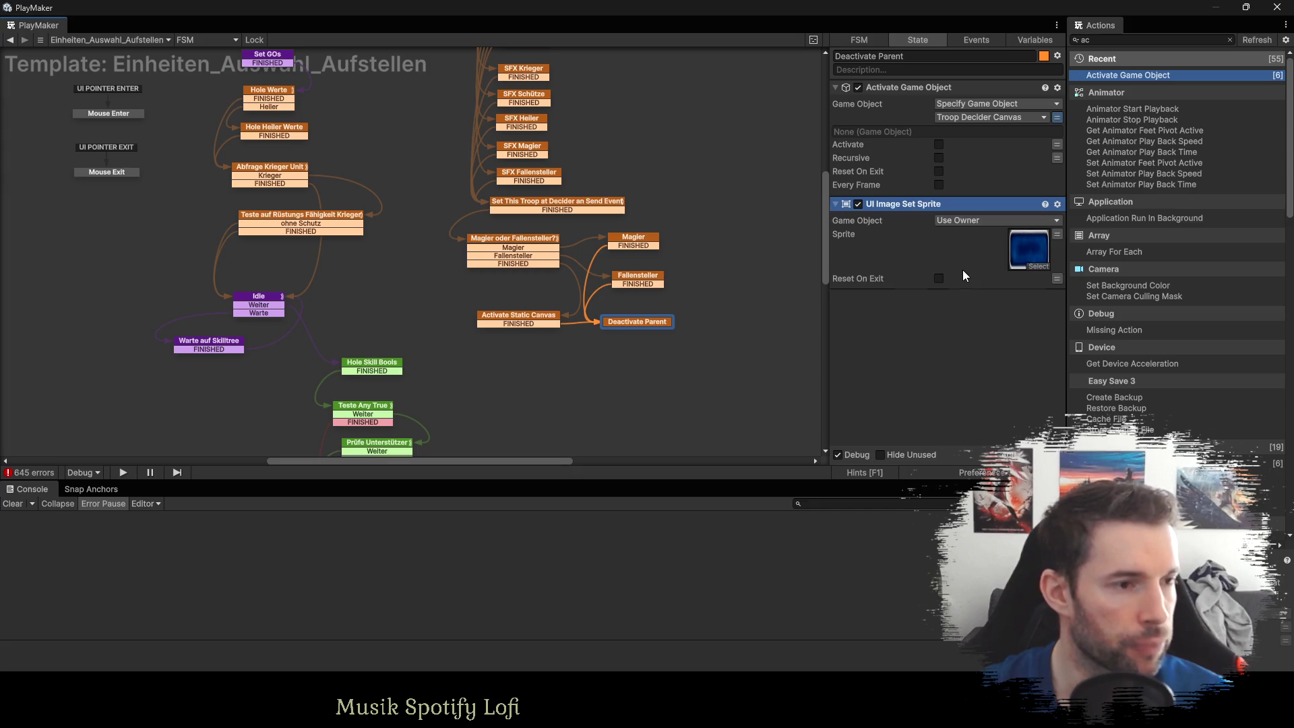
key("ctrl+v")
left_click_drag(929, 205, 923, 101)
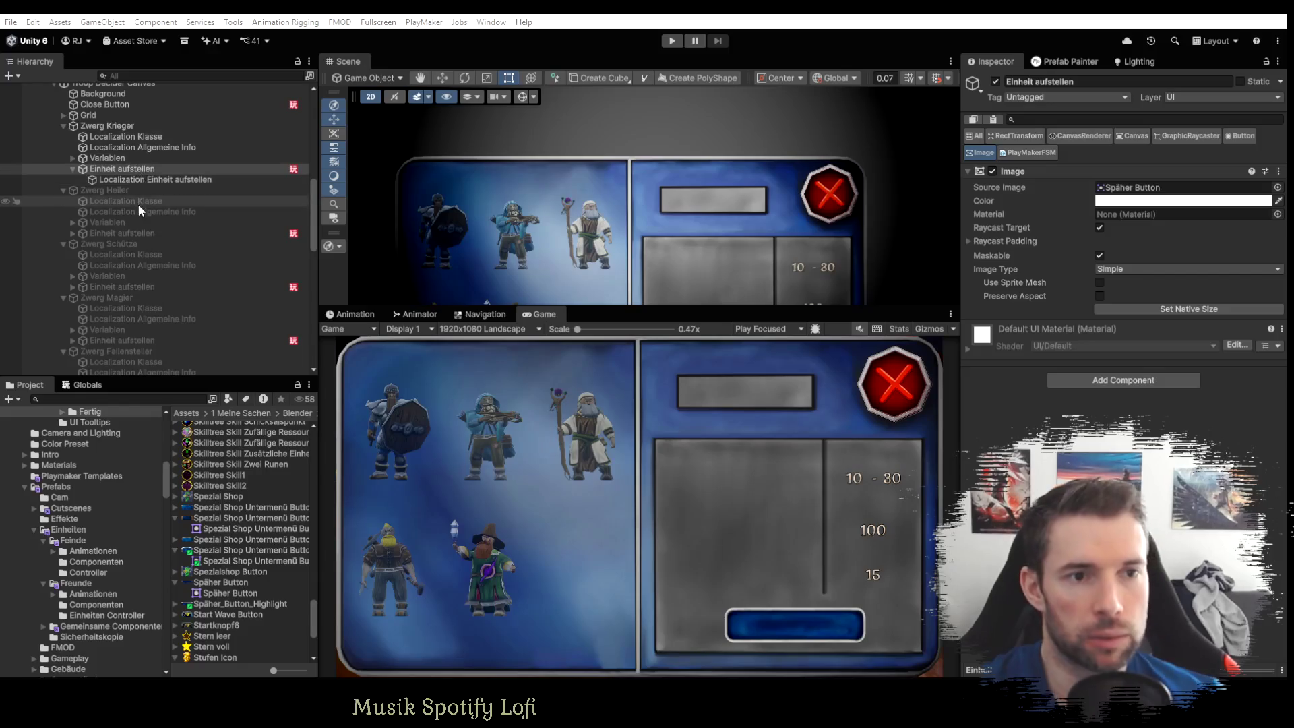
Deactivate Zwerg Krieger and the Troop Decider Canvas, then briefly run the game.
scroll(122, 232, "up", 5)
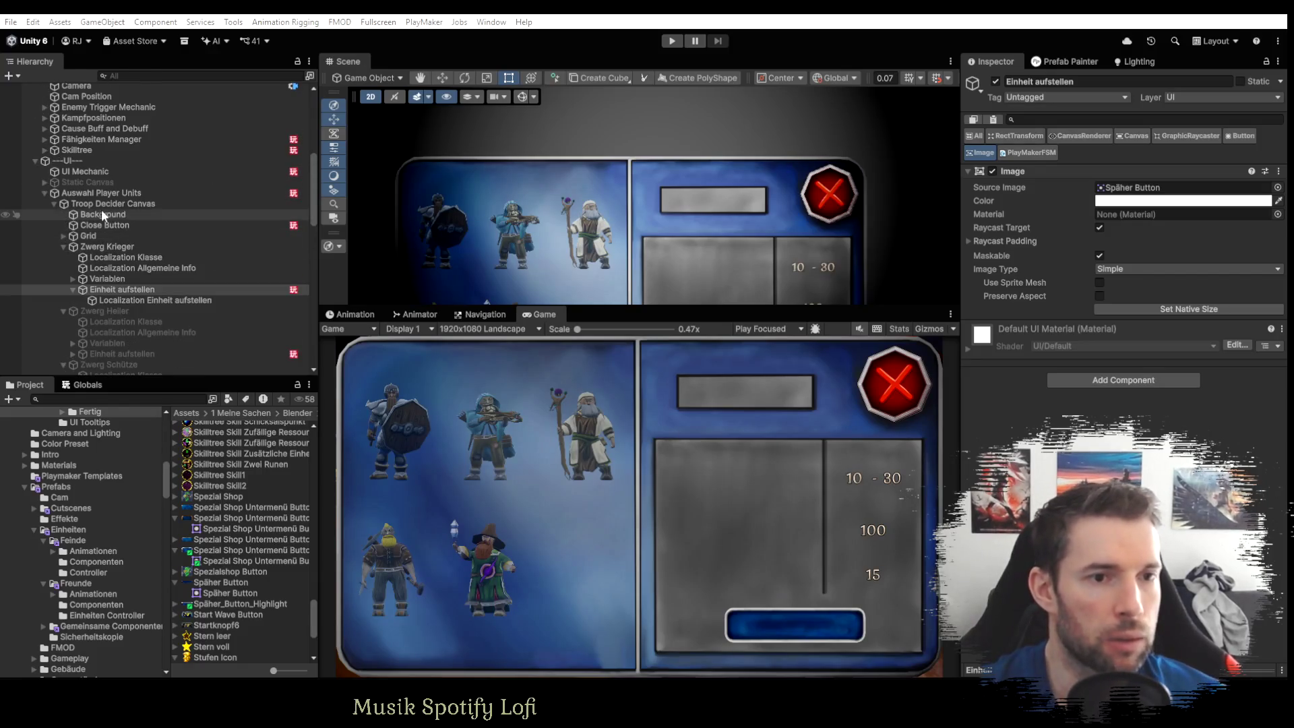
left_click(99, 247)
key("alt+shift+a")
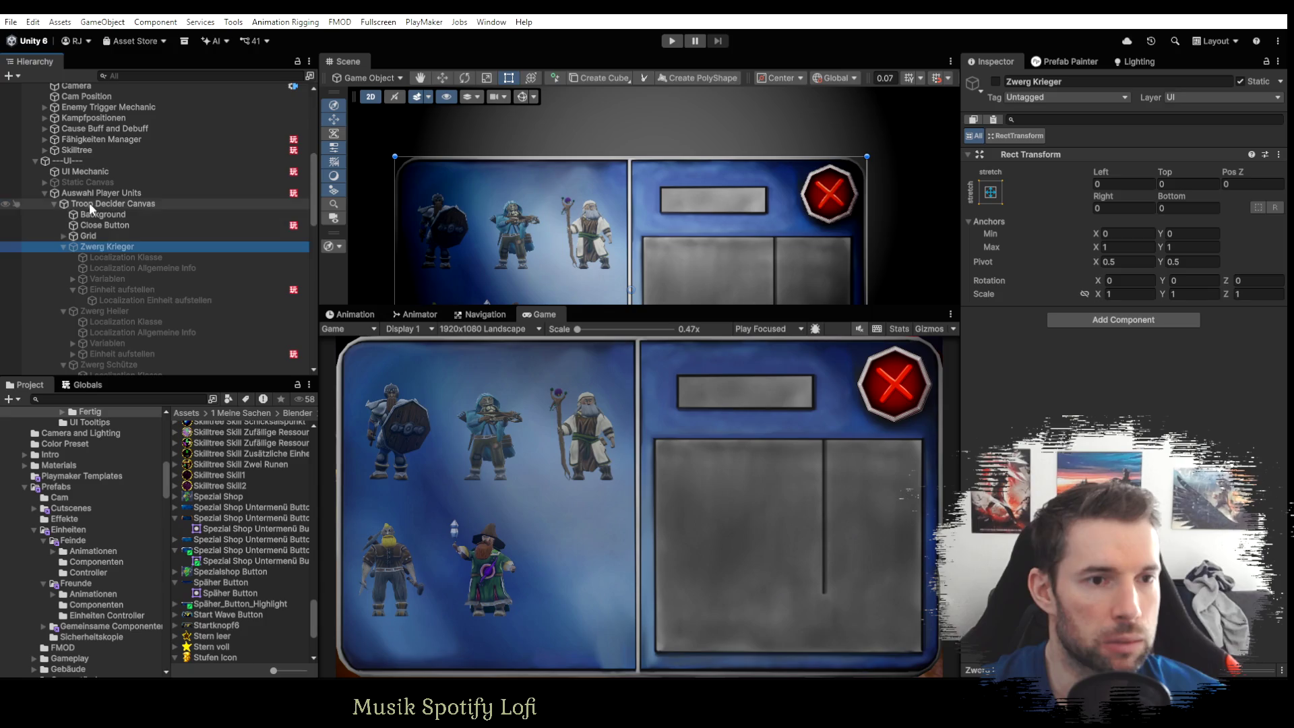
left_click(89, 203)
key("alt+shift+a")
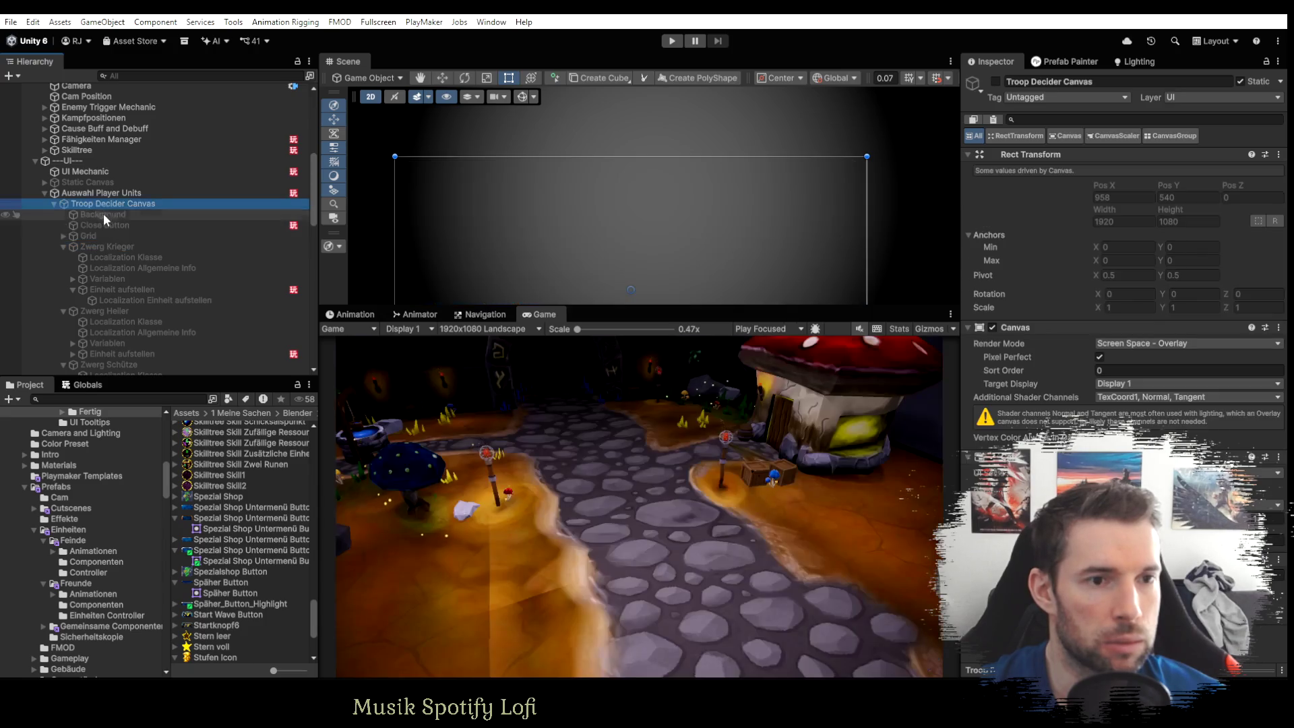
scroll(102, 211, "up", 10)
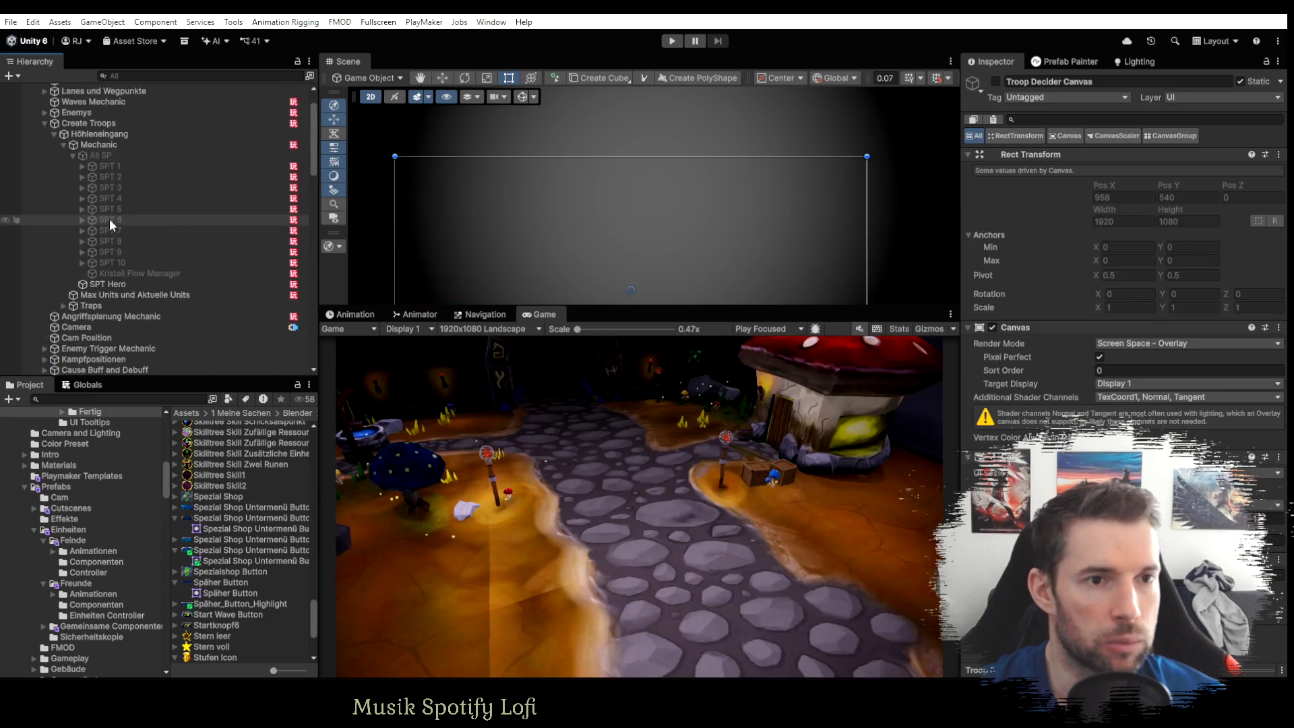
left_click(669, 43)
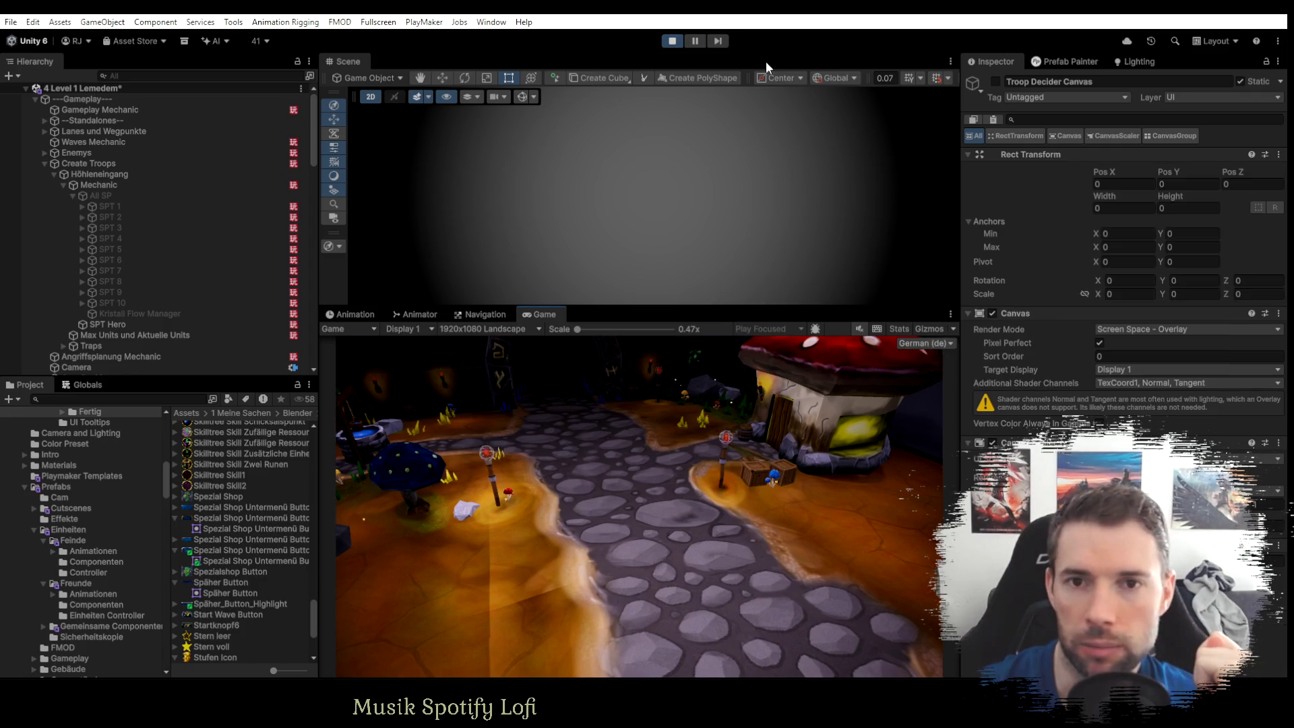
left_click(673, 42)
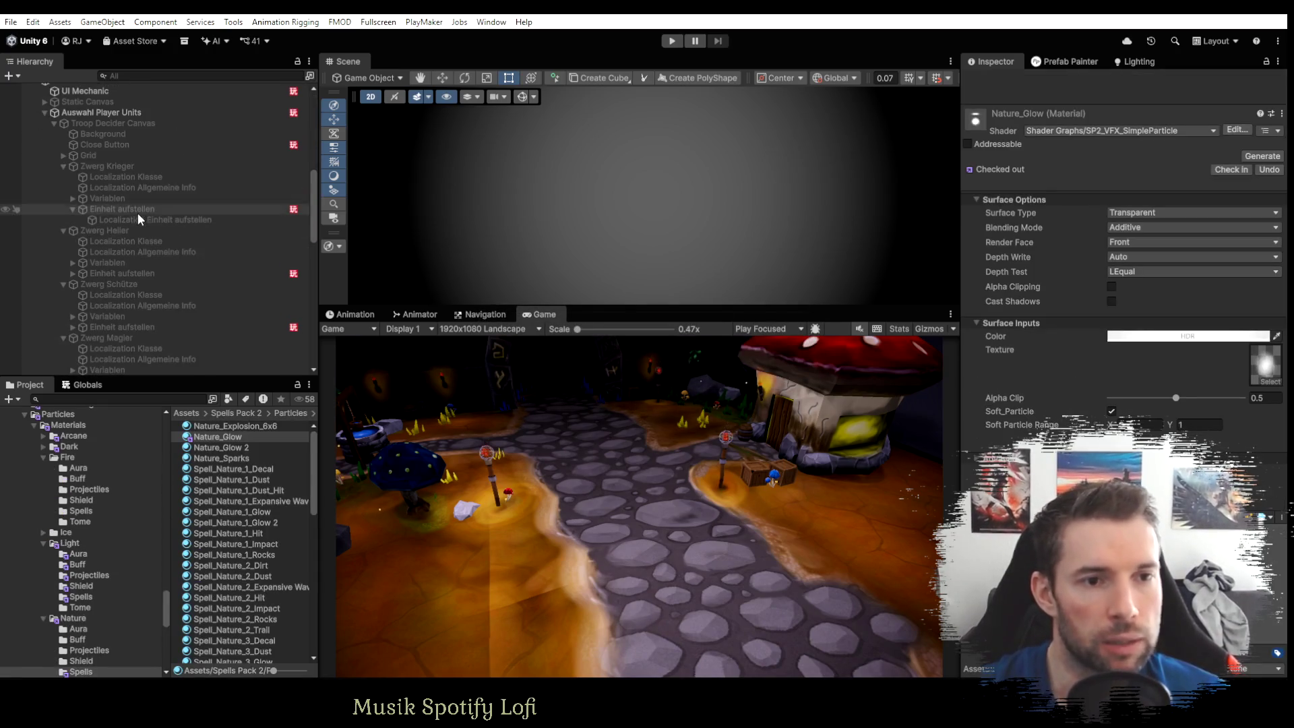
Select all five Einheit aufstellen objects and set their Button Transition to None.
left_click(137, 210)
left_click(112, 273, "ctrl")
left_click(104, 327, "ctrl")
scroll(113, 336, "down", 4)
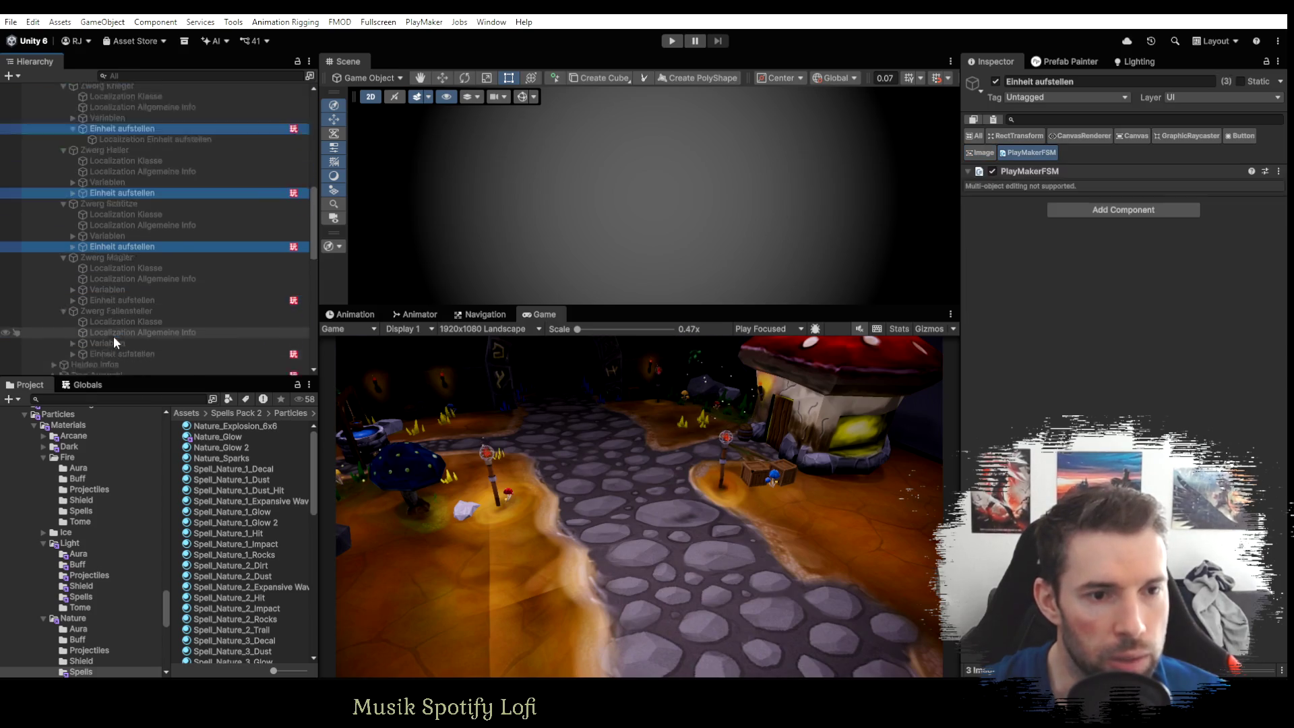
left_click(113, 260, "ctrl")
left_click(111, 313, "ctrl")
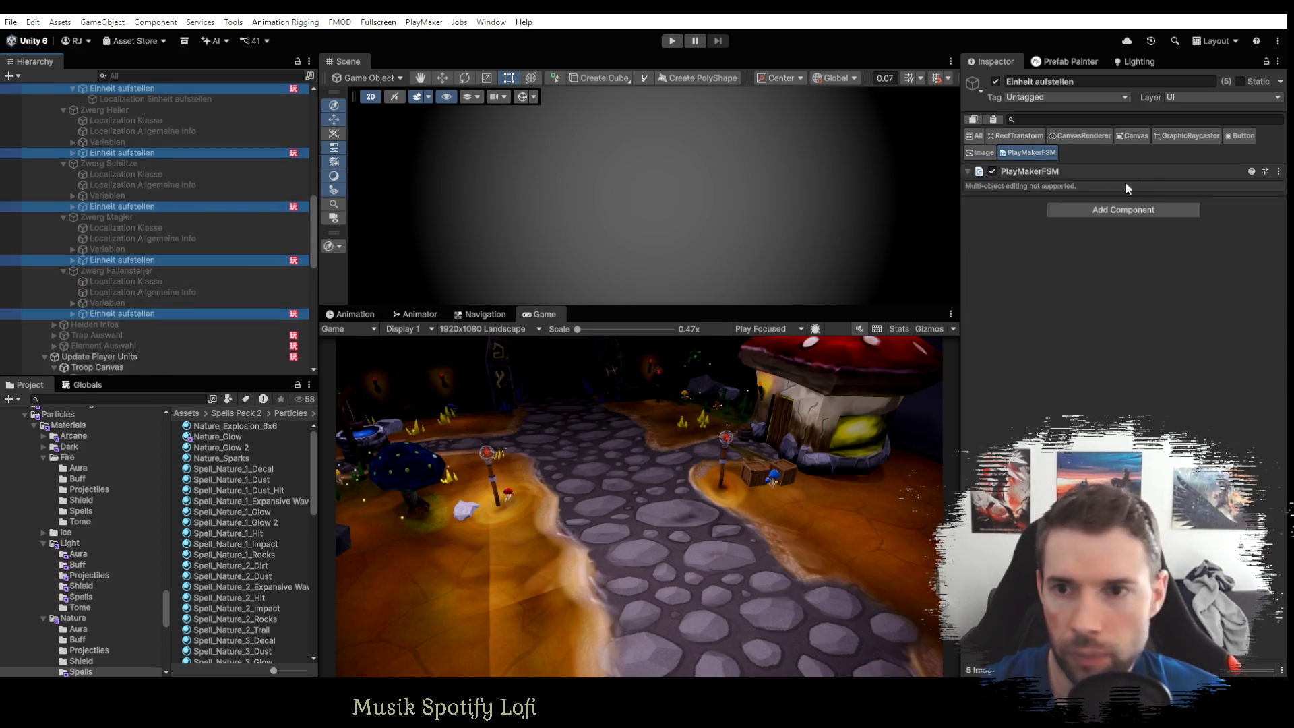
left_click(1238, 137)
left_click(1117, 201)
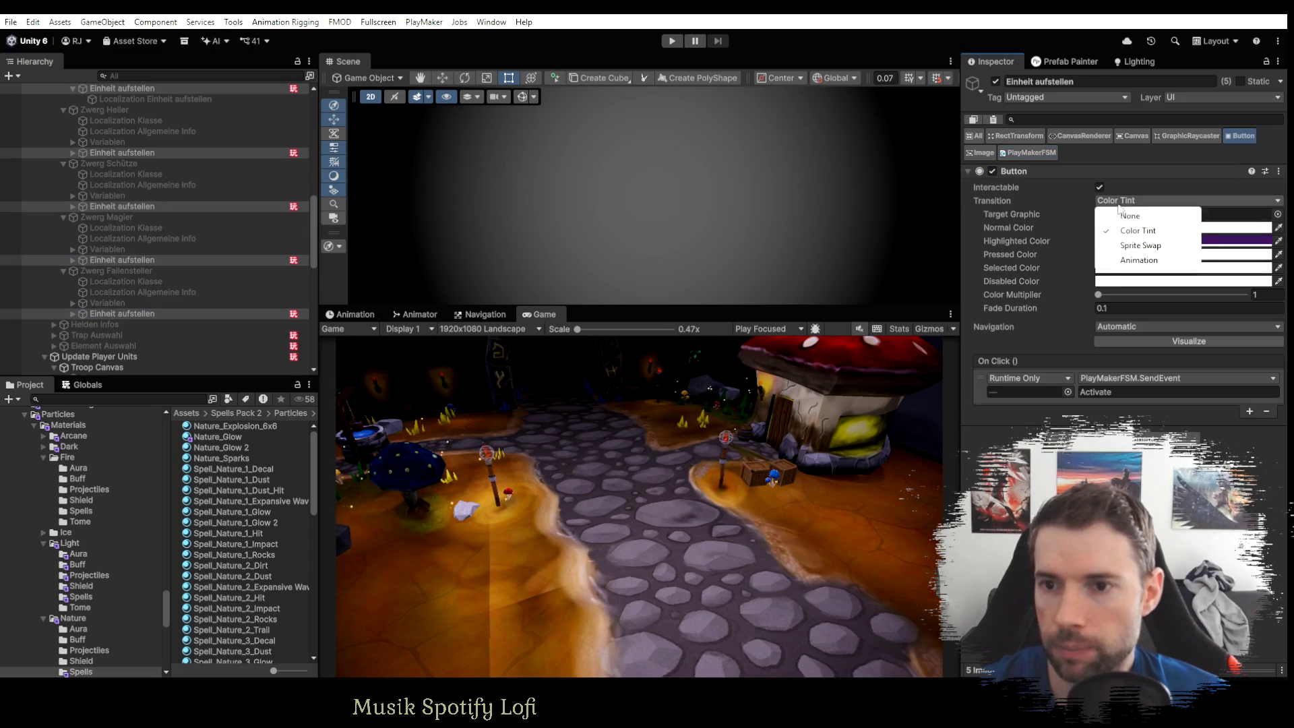
left_click(1137, 216)
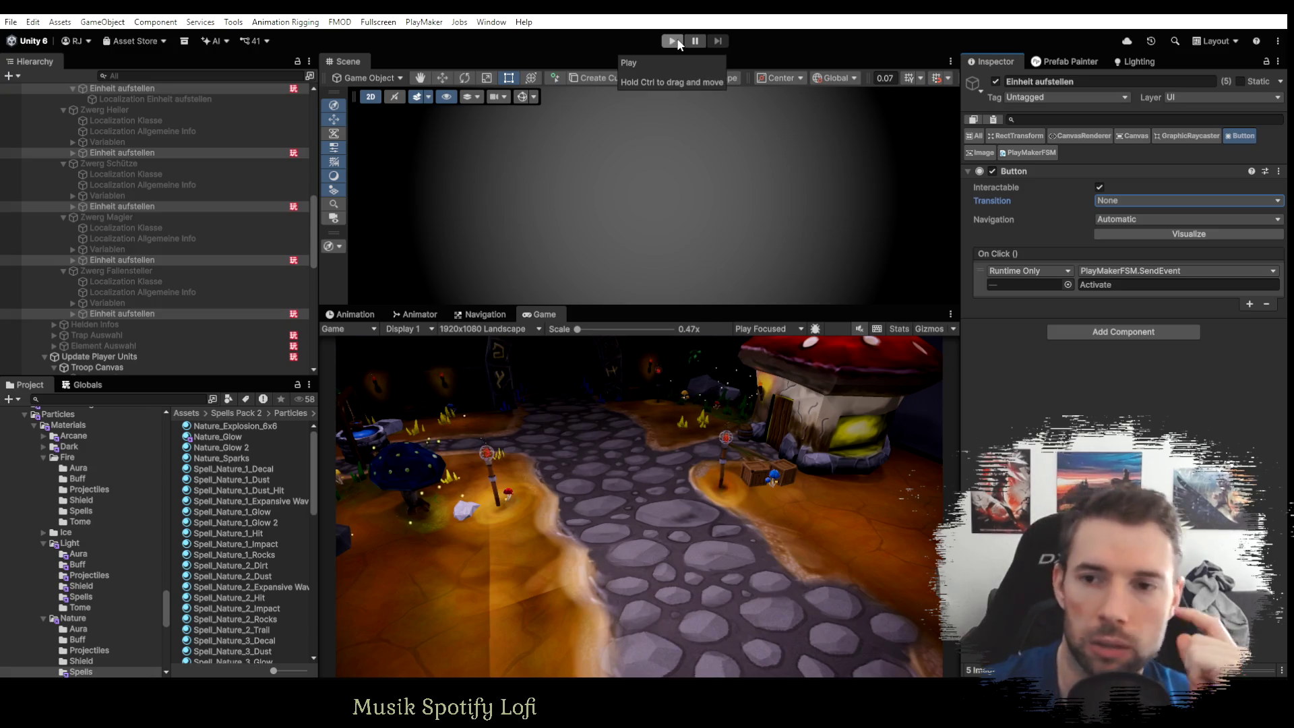
Start and stop the game, select the CutScenes group, and restart Play mode.
left_click(676, 41)
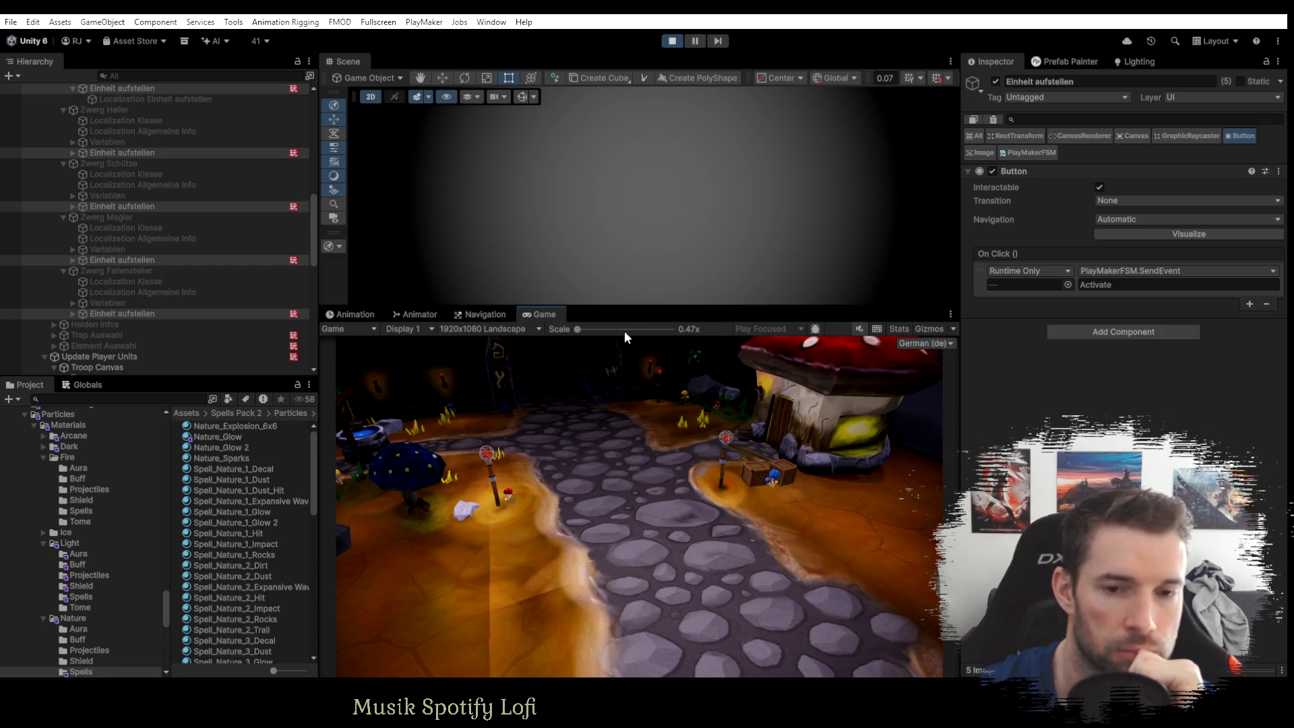
scroll(87, 348, "down", 6)
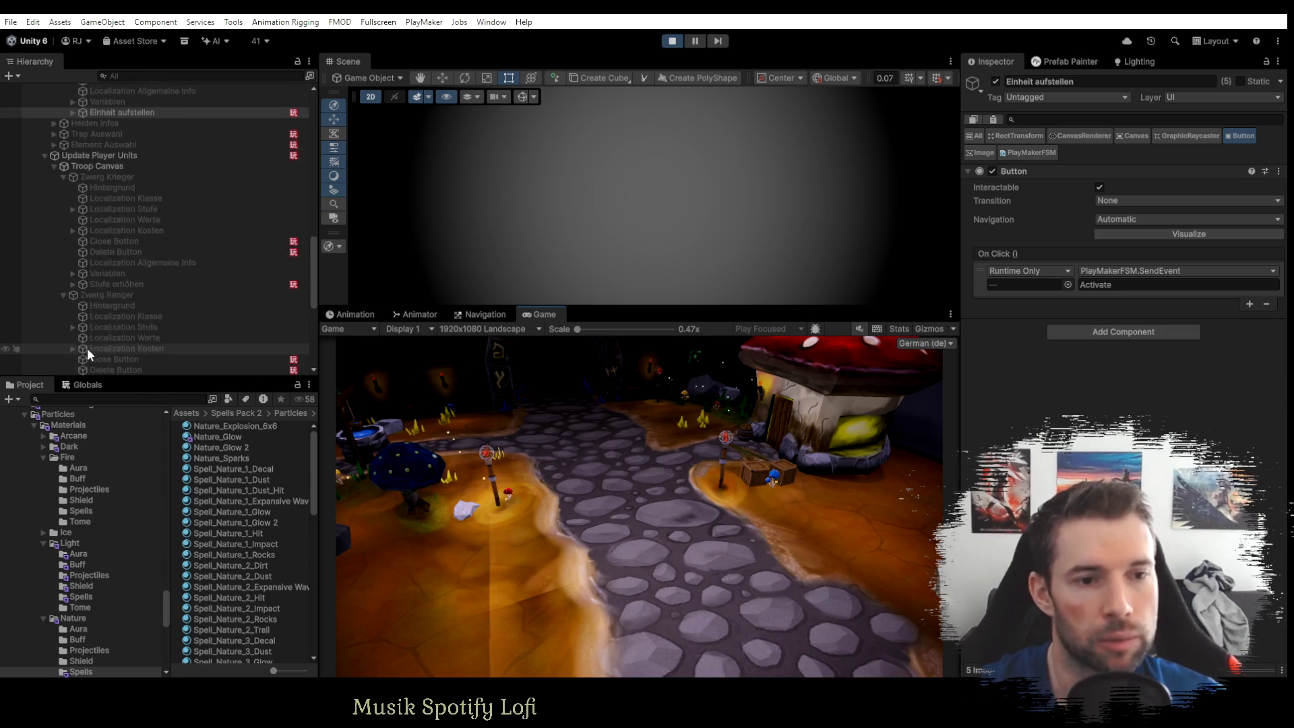
left_click(672, 41)
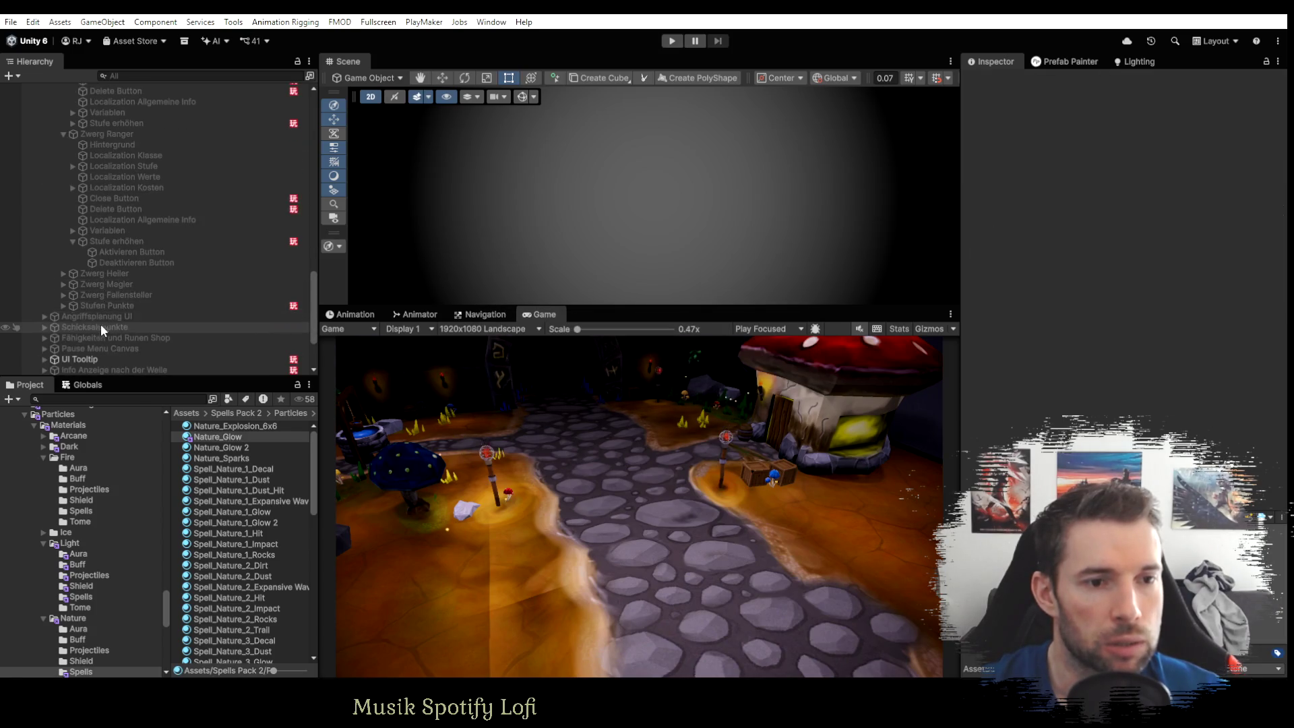
scroll(96, 338, "down", 3)
left_click(75, 304)
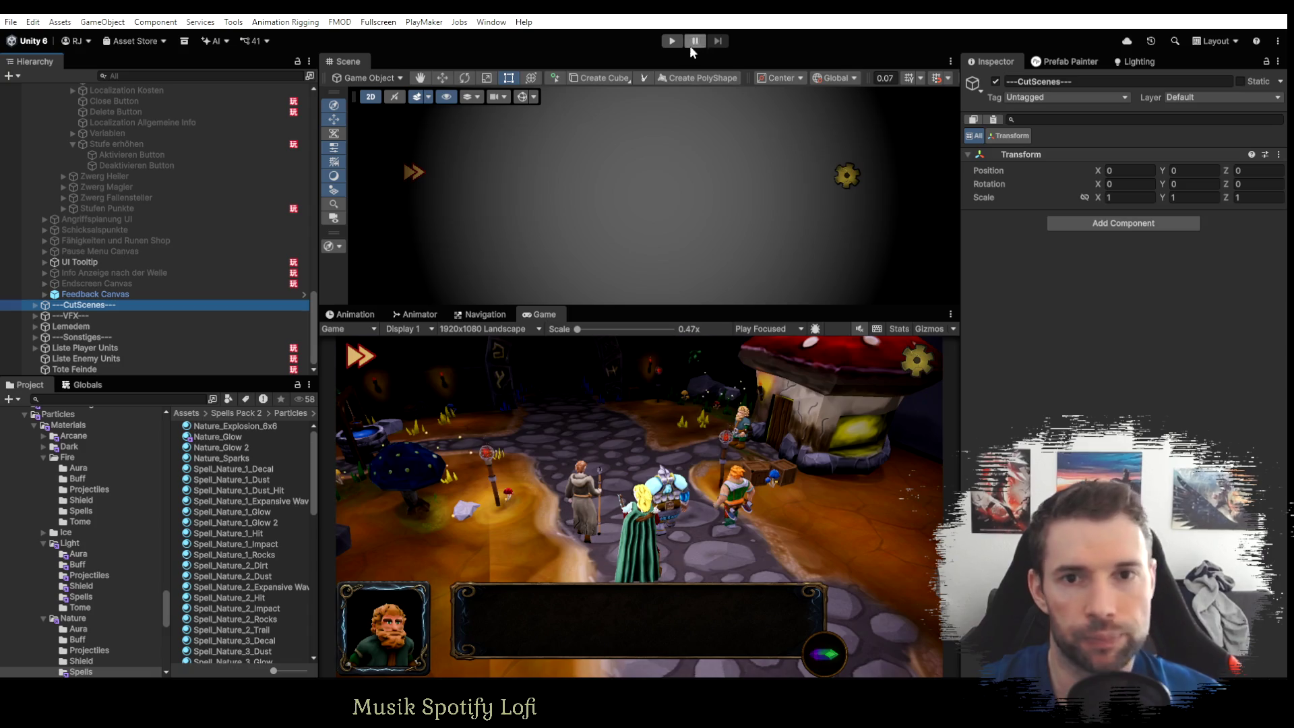
left_click(672, 41)
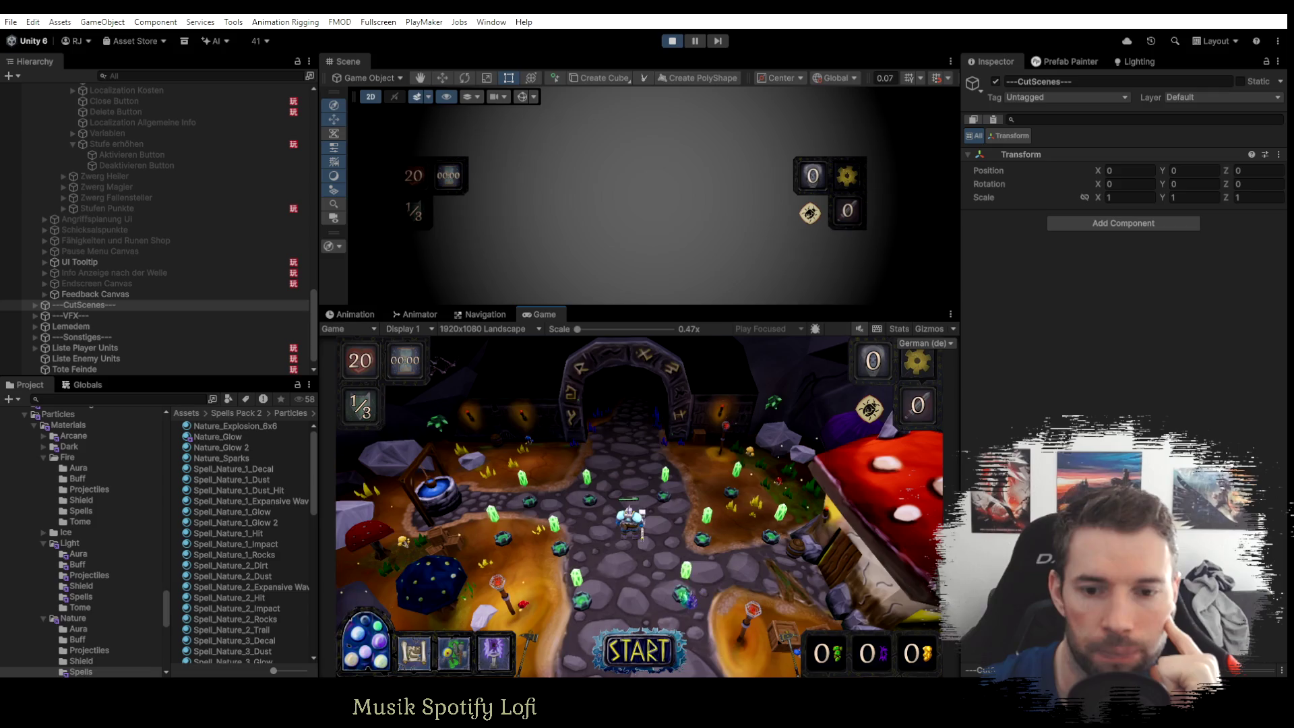
Open the troop panel on a map tile and deploy the Heiler unit.
left_click(683, 594)
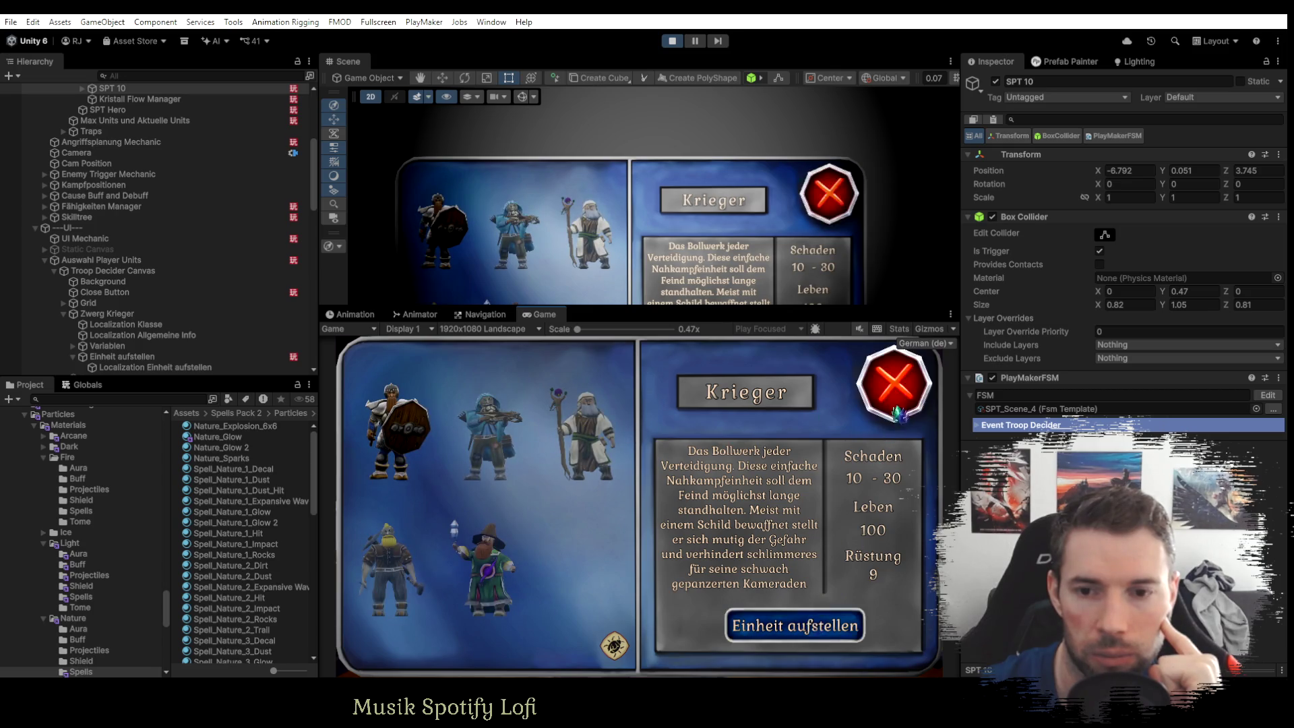
left_click(813, 629)
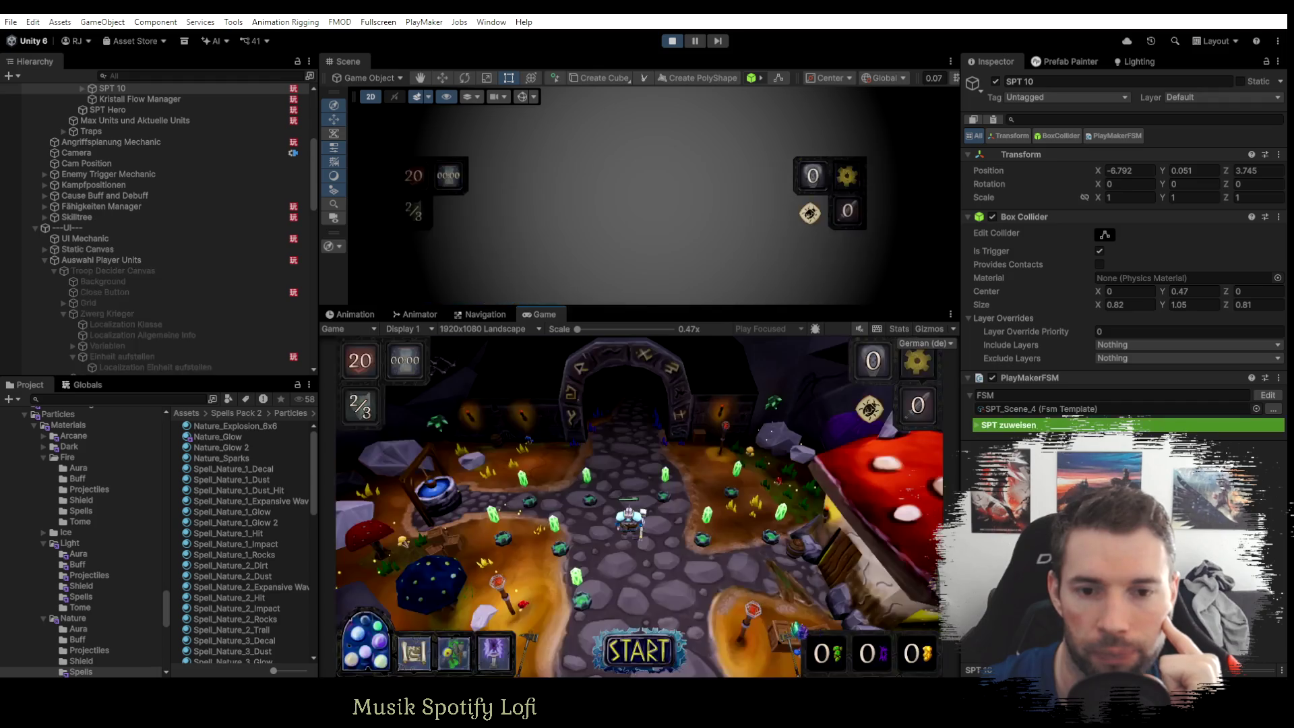
left_click(601, 599)
left_click(583, 452)
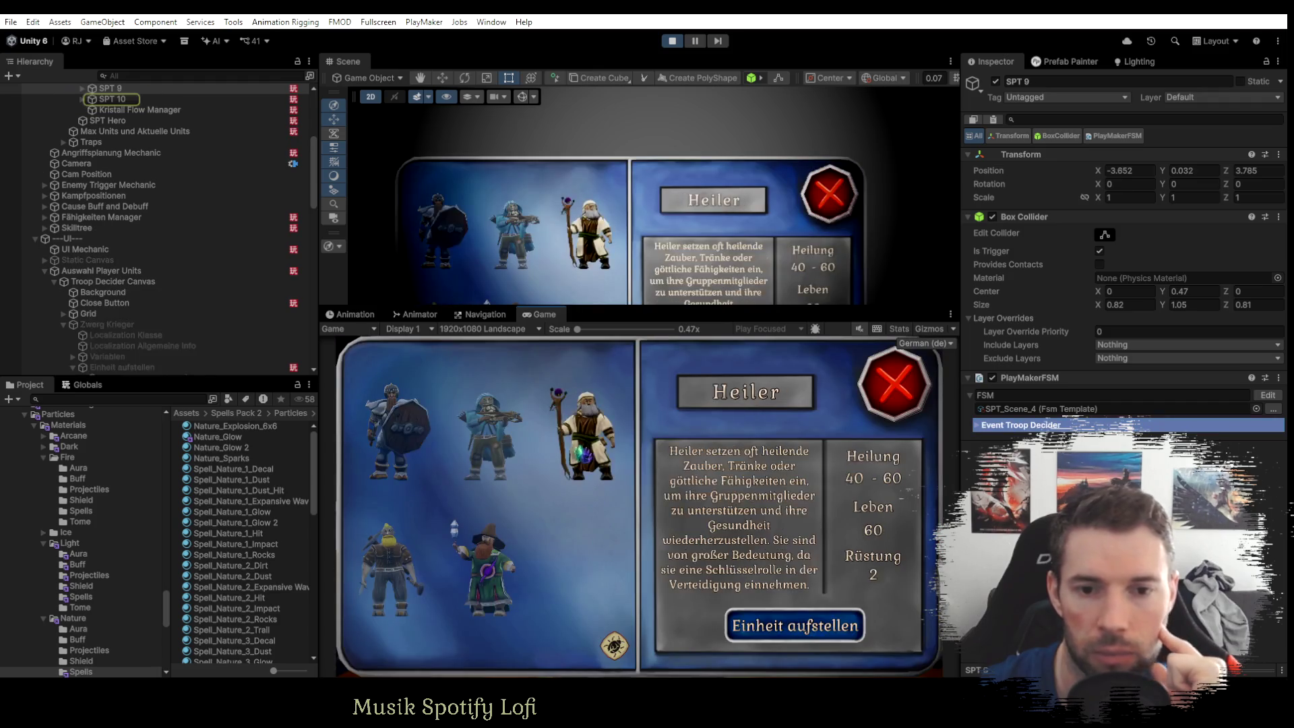
left_click(777, 630)
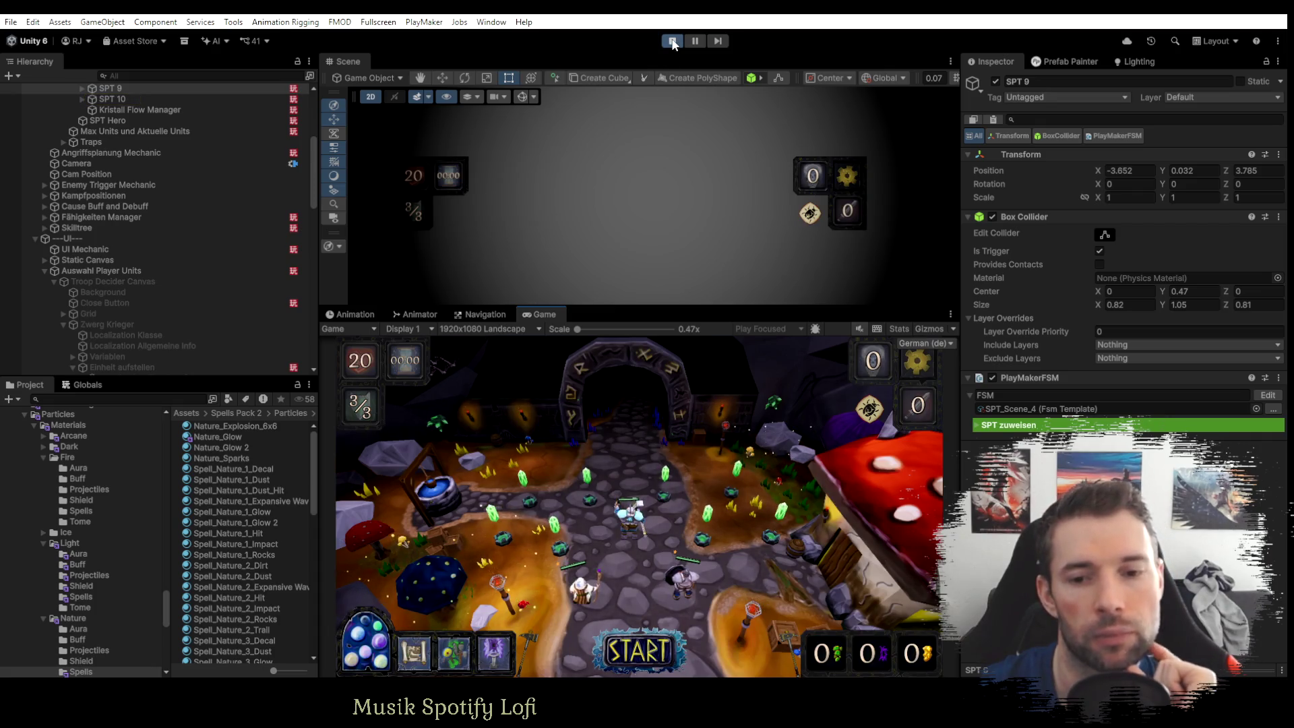
Dismiss the Krieger and Heiler units, confirming each dismissal.
left_click(691, 588)
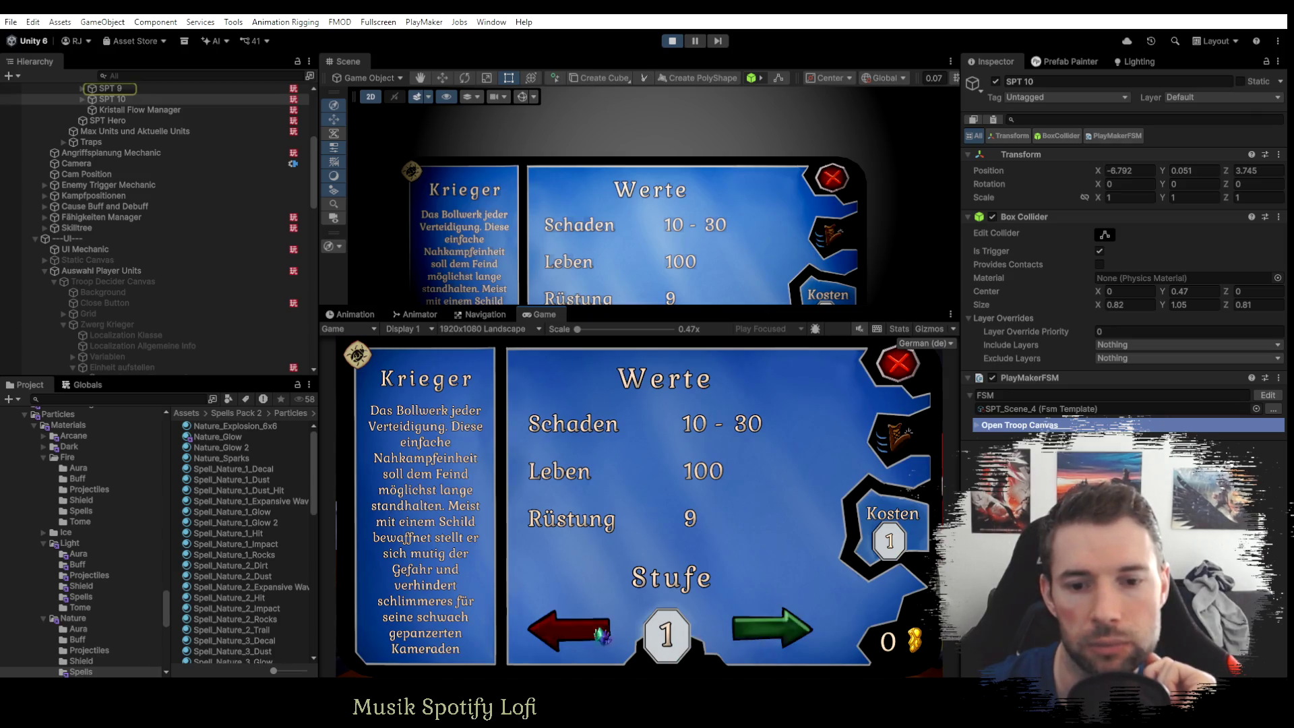
left_click(904, 446)
left_click(714, 543)
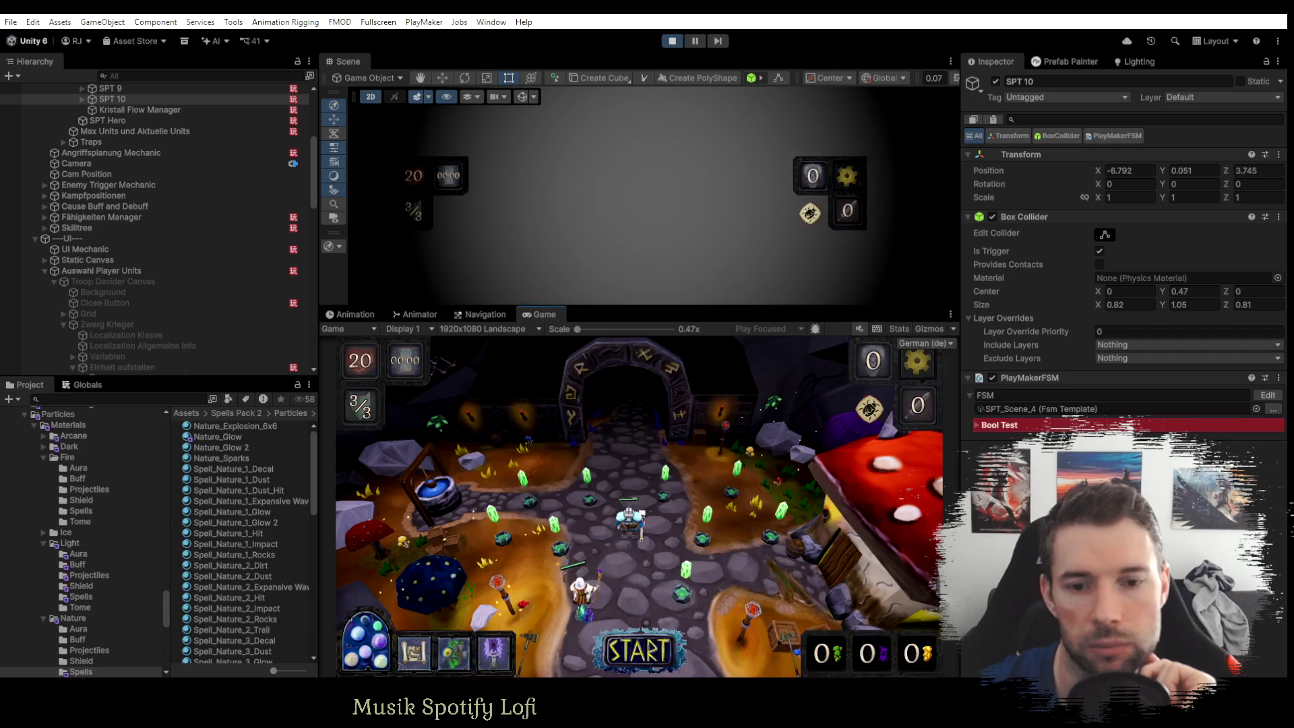
left_click(794, 514)
left_click(900, 441)
left_click(714, 539)
Deploy the Schütze unit onto the board, then stop the game.
left_click(586, 612)
left_click(488, 434)
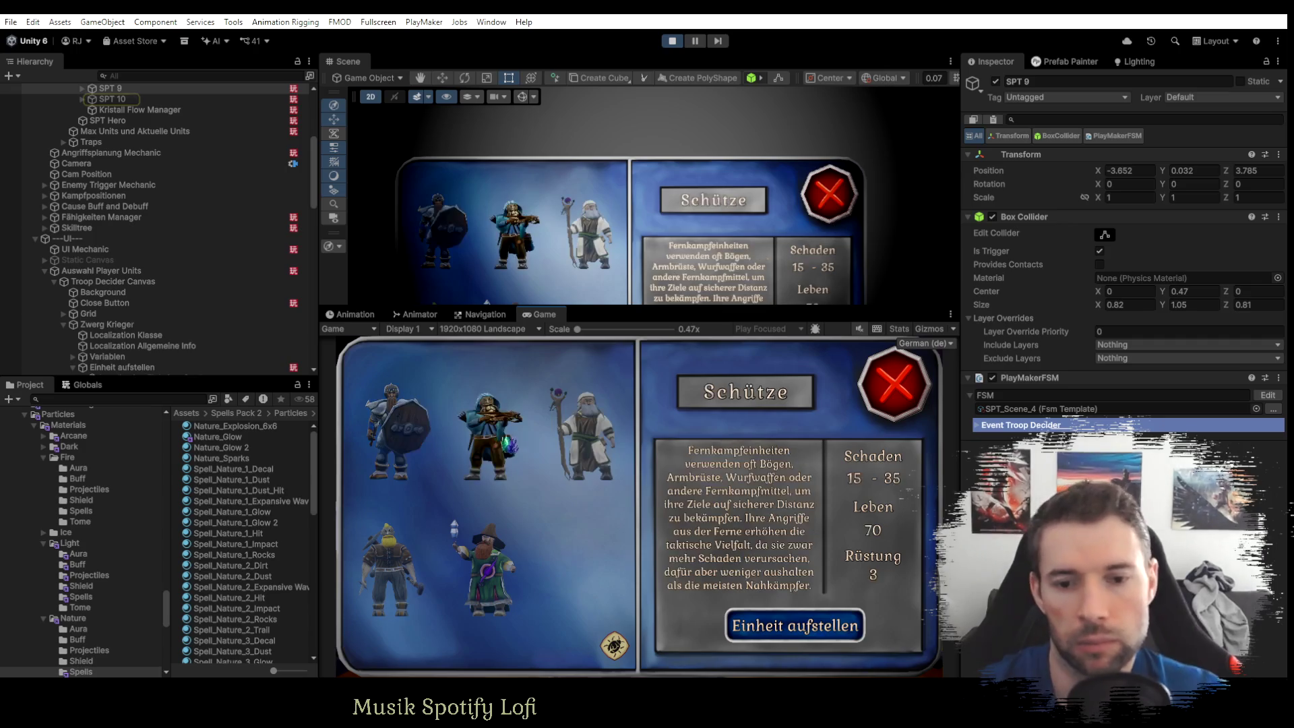
left_click(795, 625)
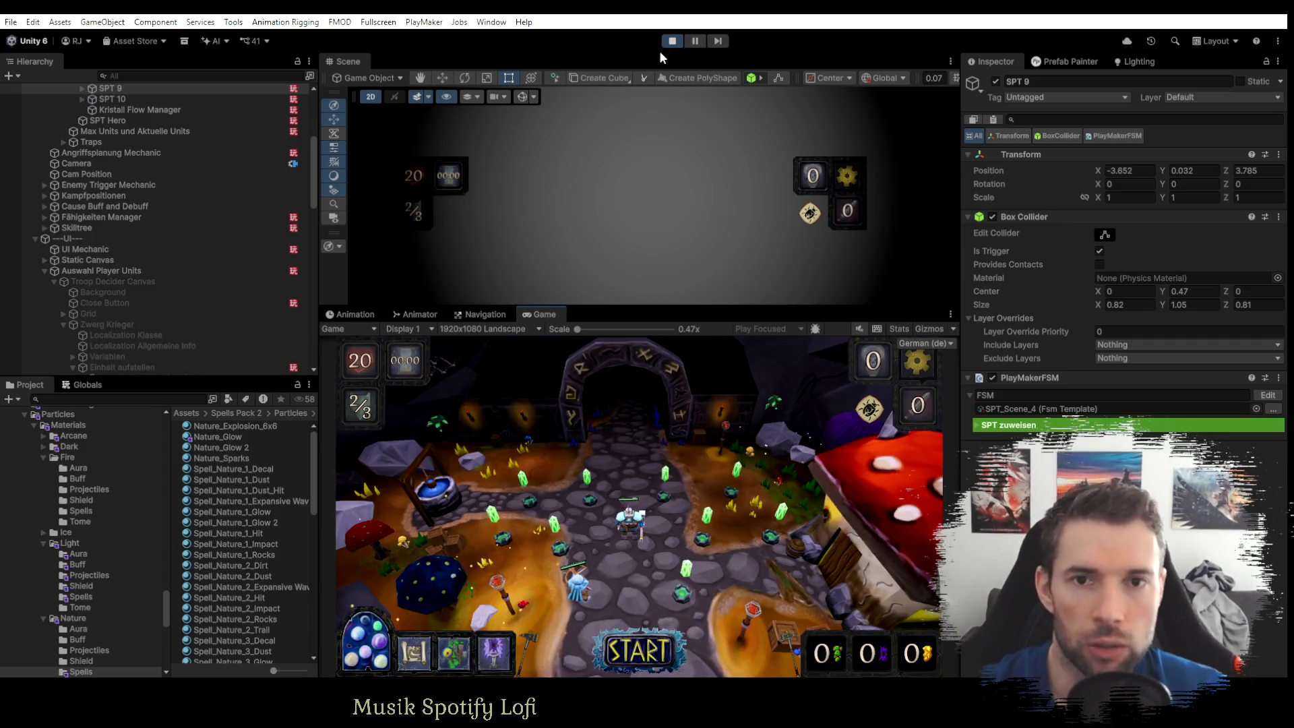
left_click(671, 41)
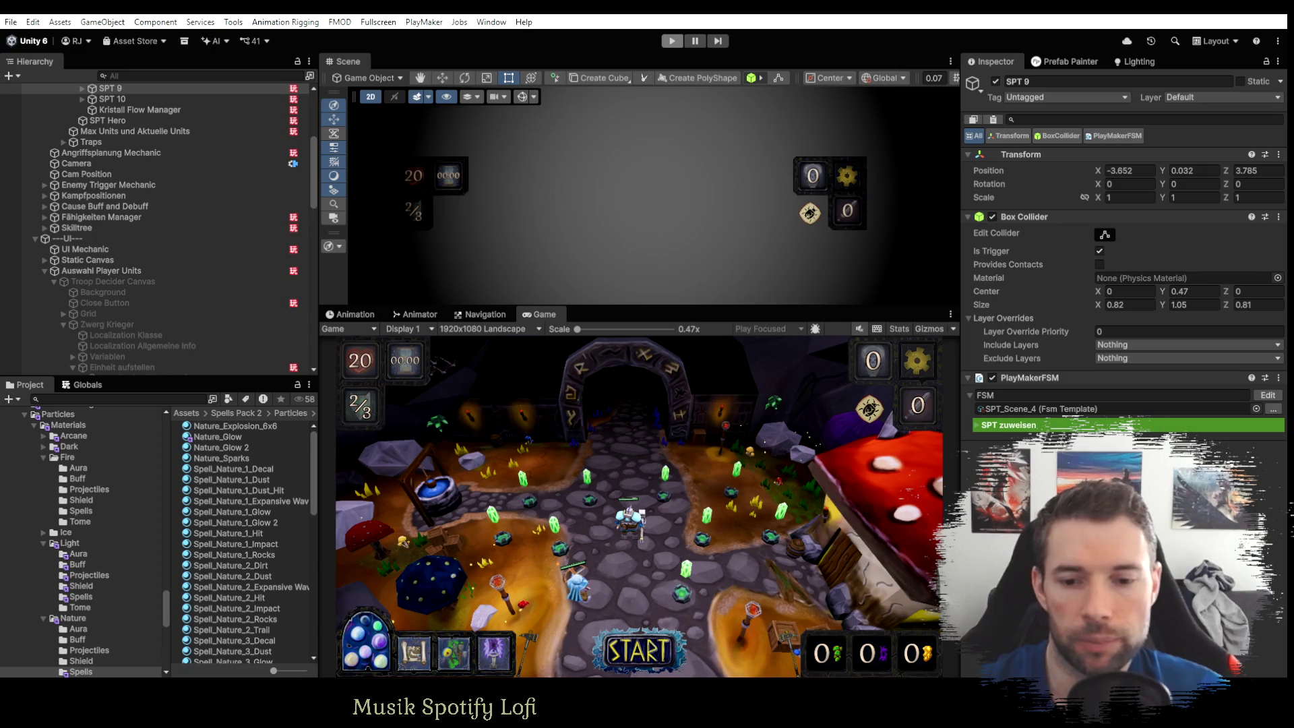
Switch to OneNote and select the 'Einheiten erstellen' task text.
key("alt+Tab")
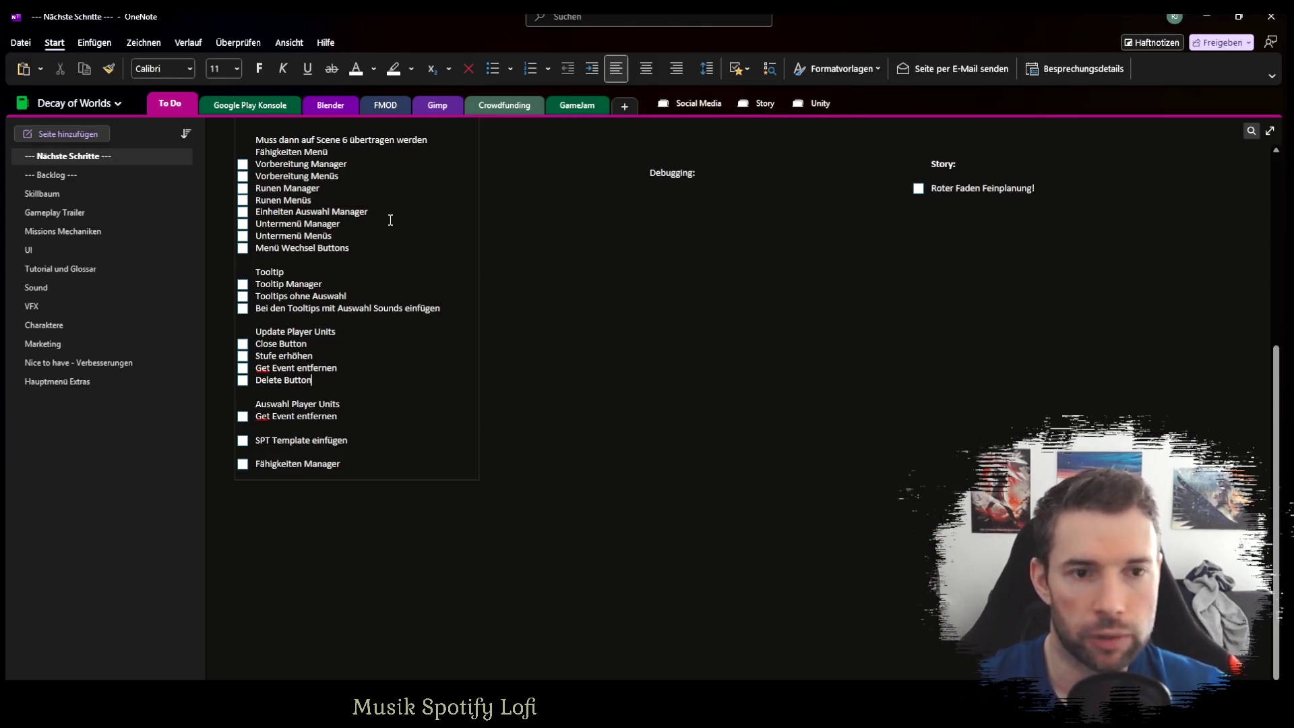
scroll(365, 326, "up", 5)
scroll(365, 326, "up", 1)
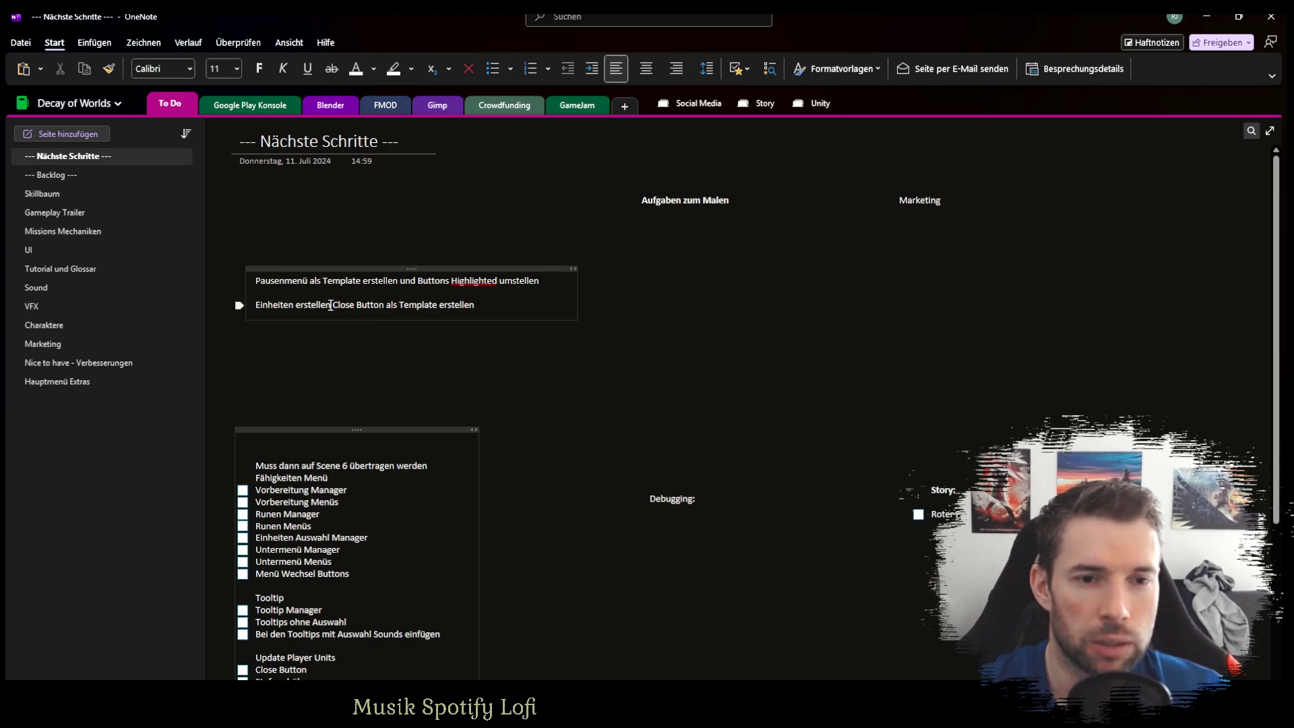
left_click_drag(330, 305, 254, 305)
key("ctrl+c")
scroll(361, 490, "down", 5)
scroll(324, 442, "up", 3)
scroll(355, 450, "down", 1)
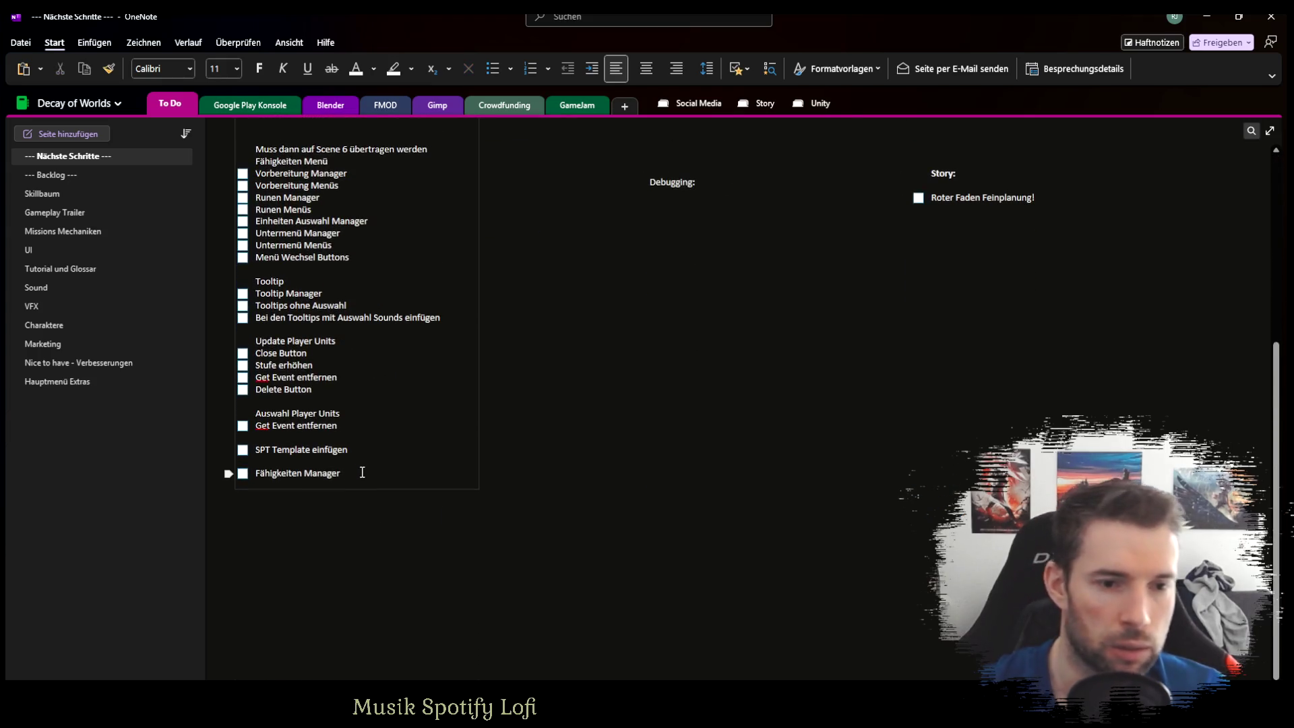
Paste 'Einheiten erstellen' below Fähigkeiten Manager, add 'Auswahl Manager' above it, and return to Unity.
key("Return")
key("Return")
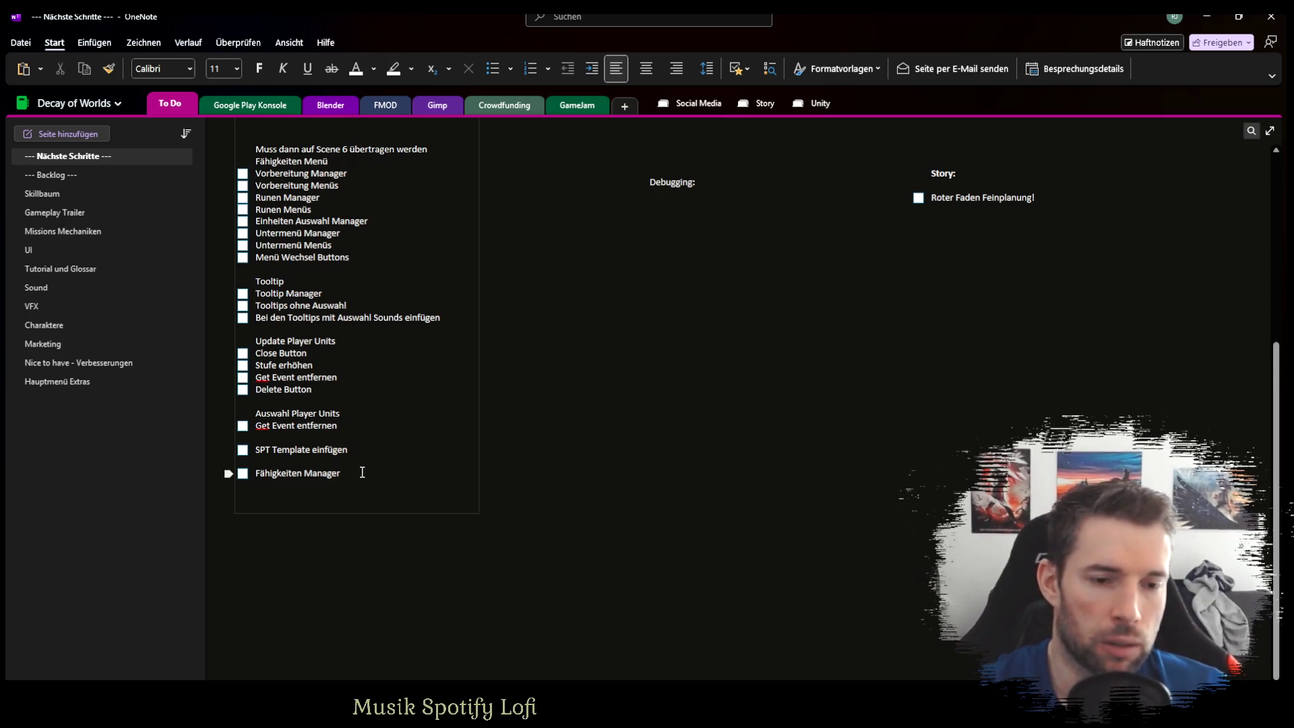
key("ctrl+v")
key("Return")
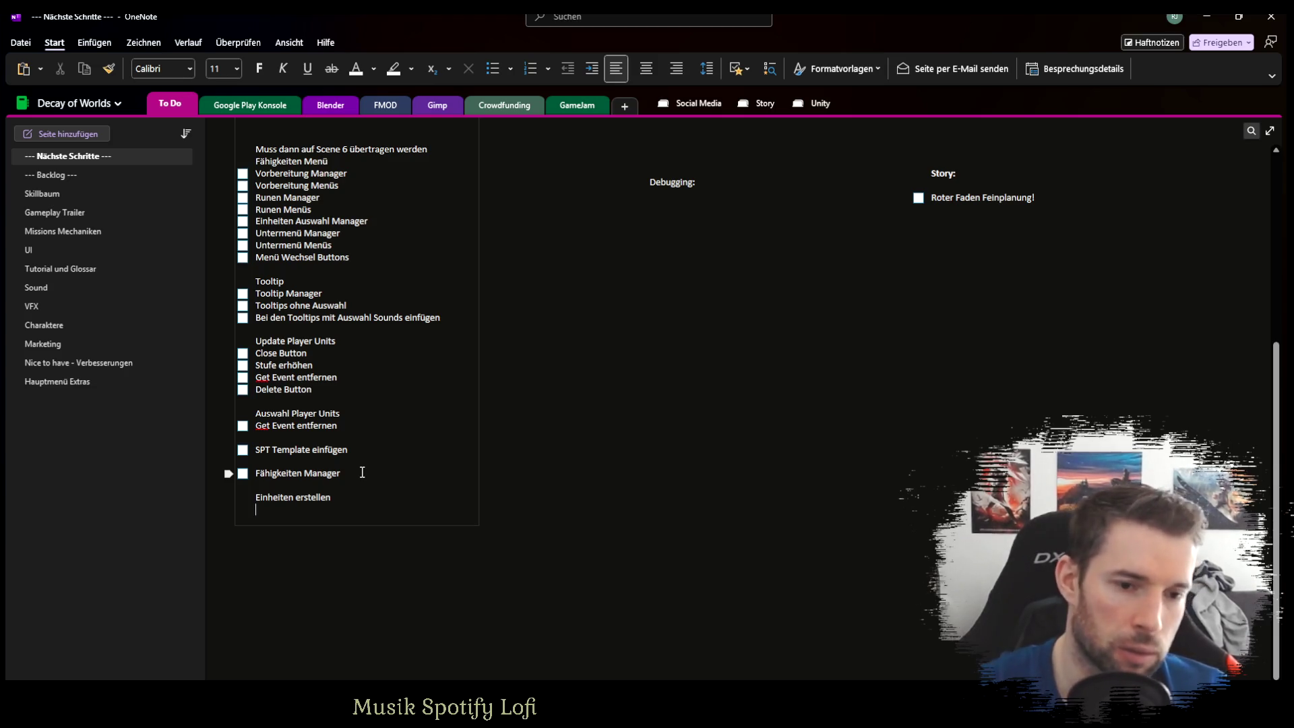
left_click(257, 498)
key("Return")
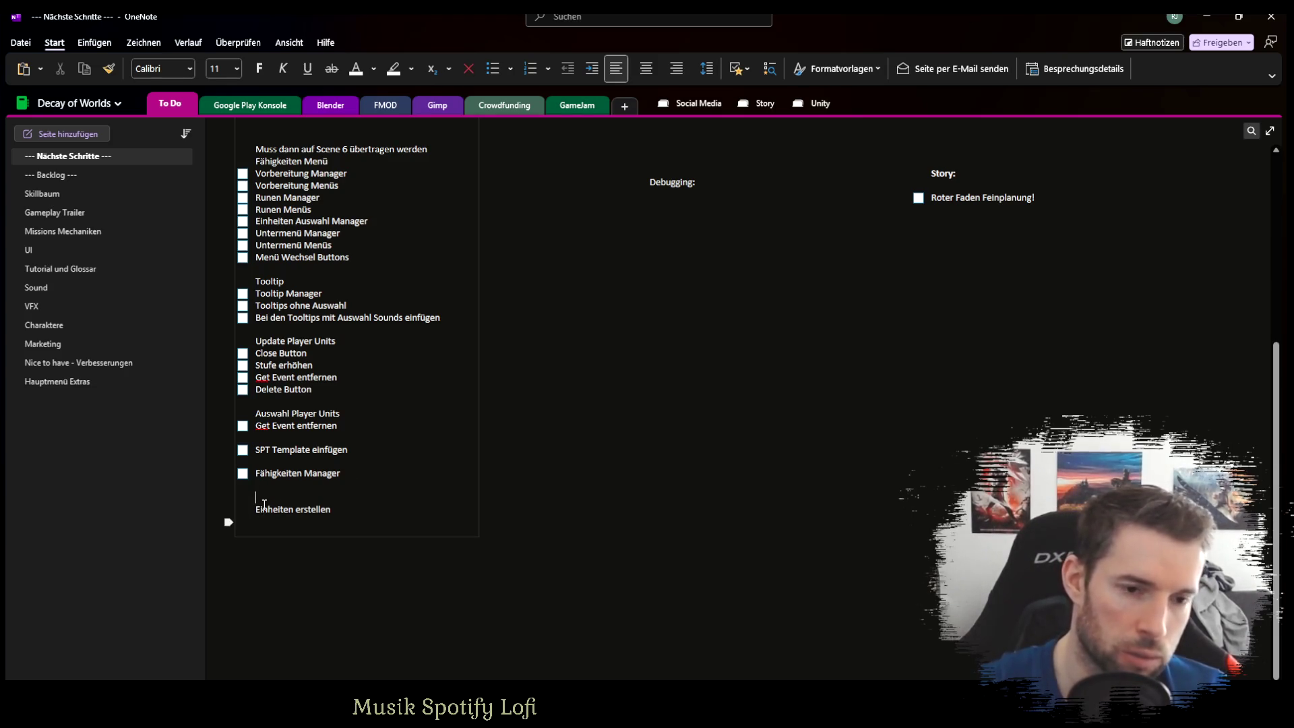
type("Auswahl Mana")
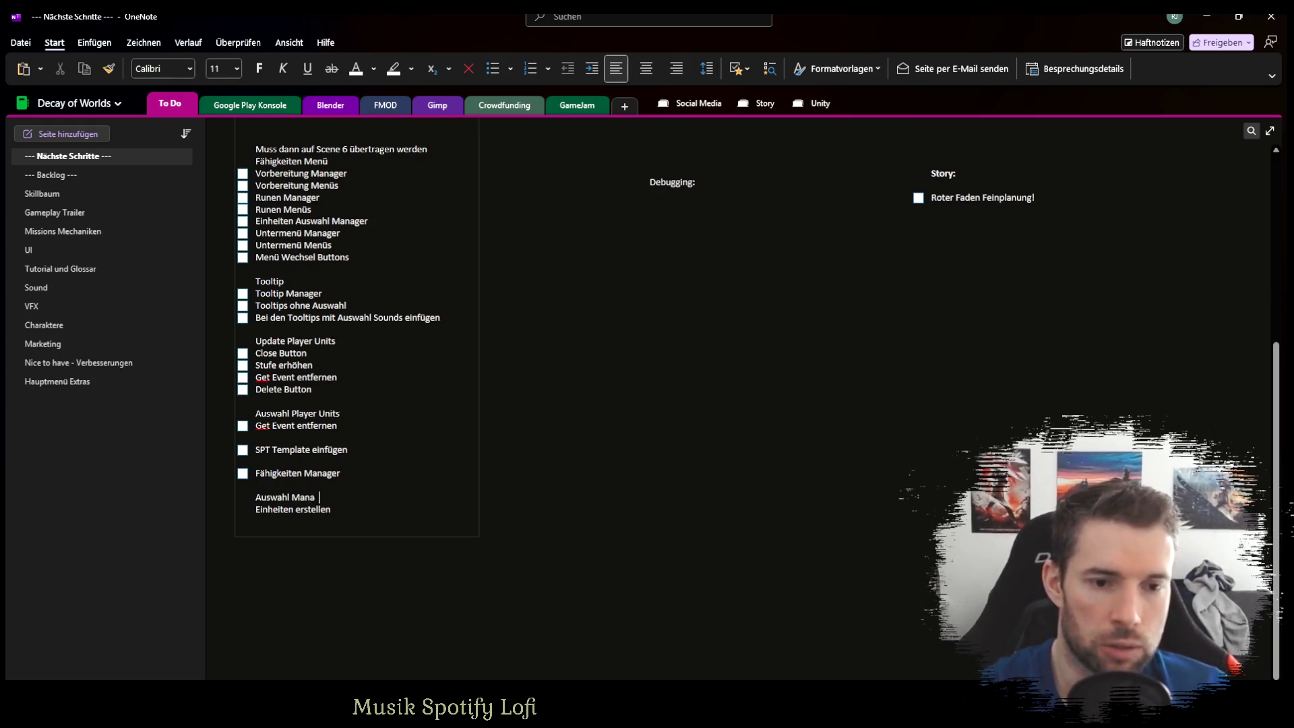
type("ger")
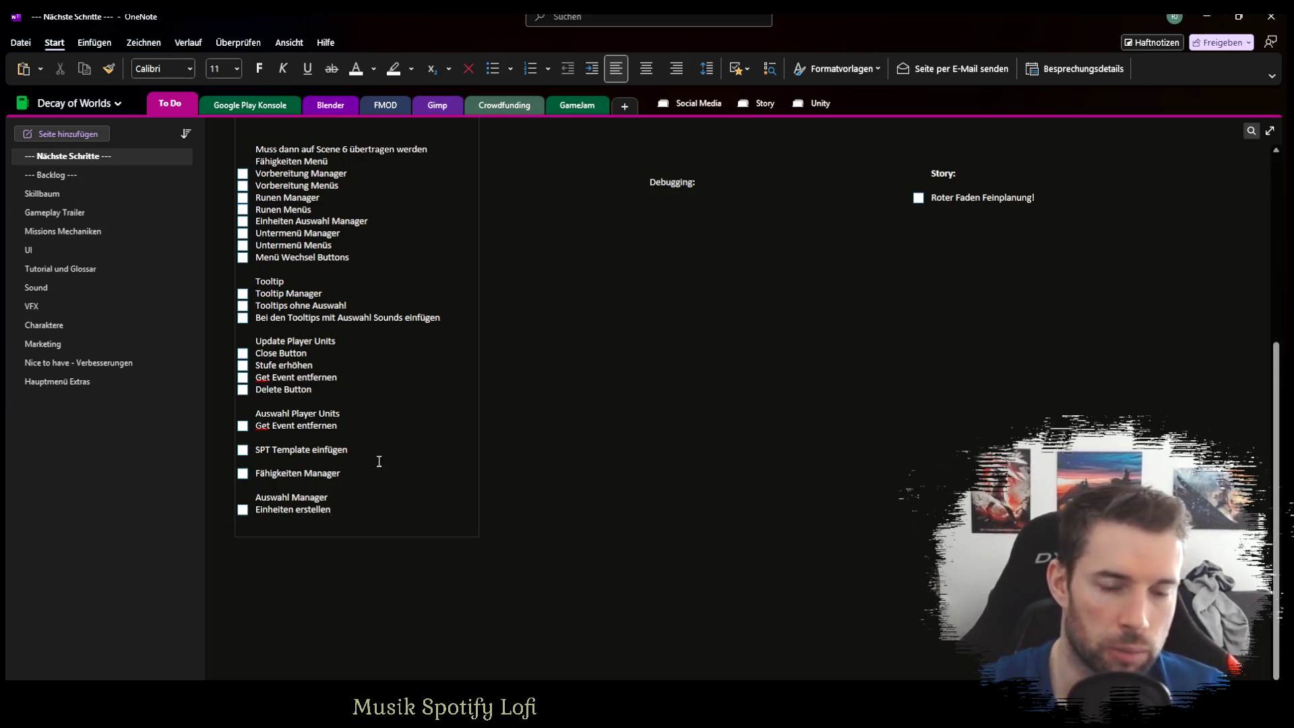
scroll(375, 461, "up", 5)
key("alt+Tab")
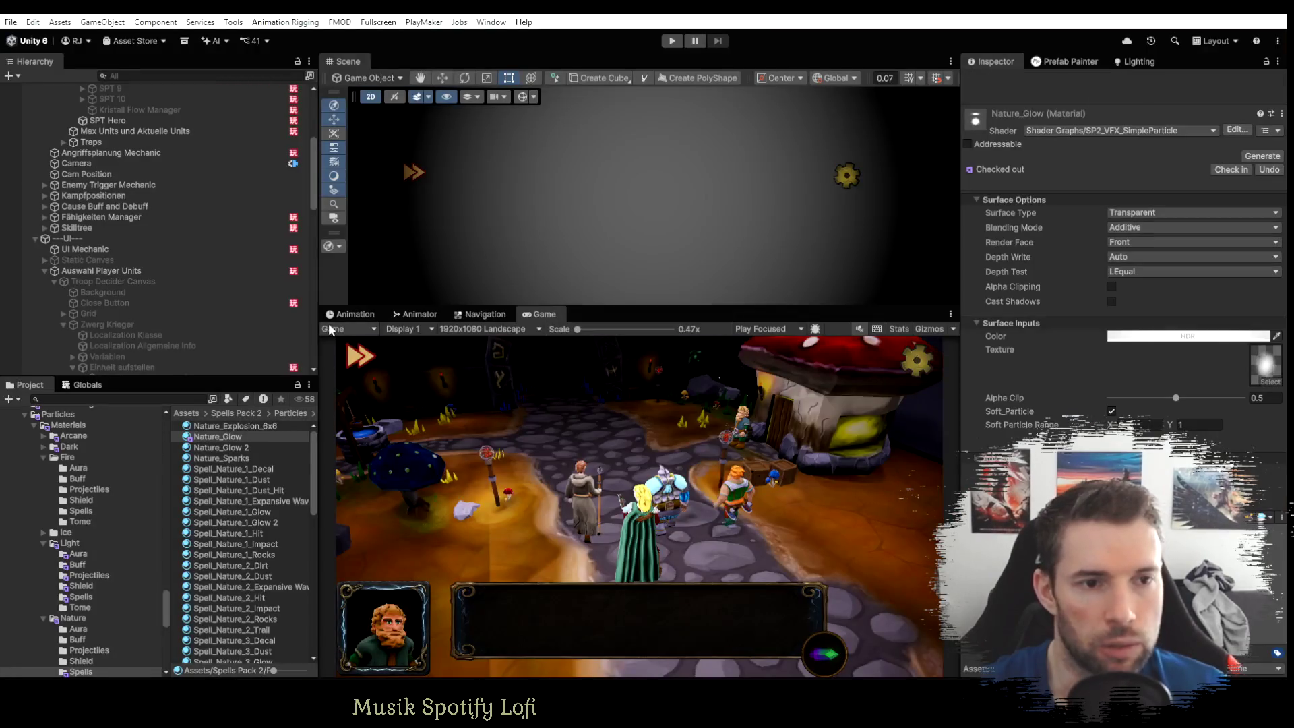
Select Close Button, collapse the five Zwerg unit groups, and review its Close Menü state.
left_click(123, 304)
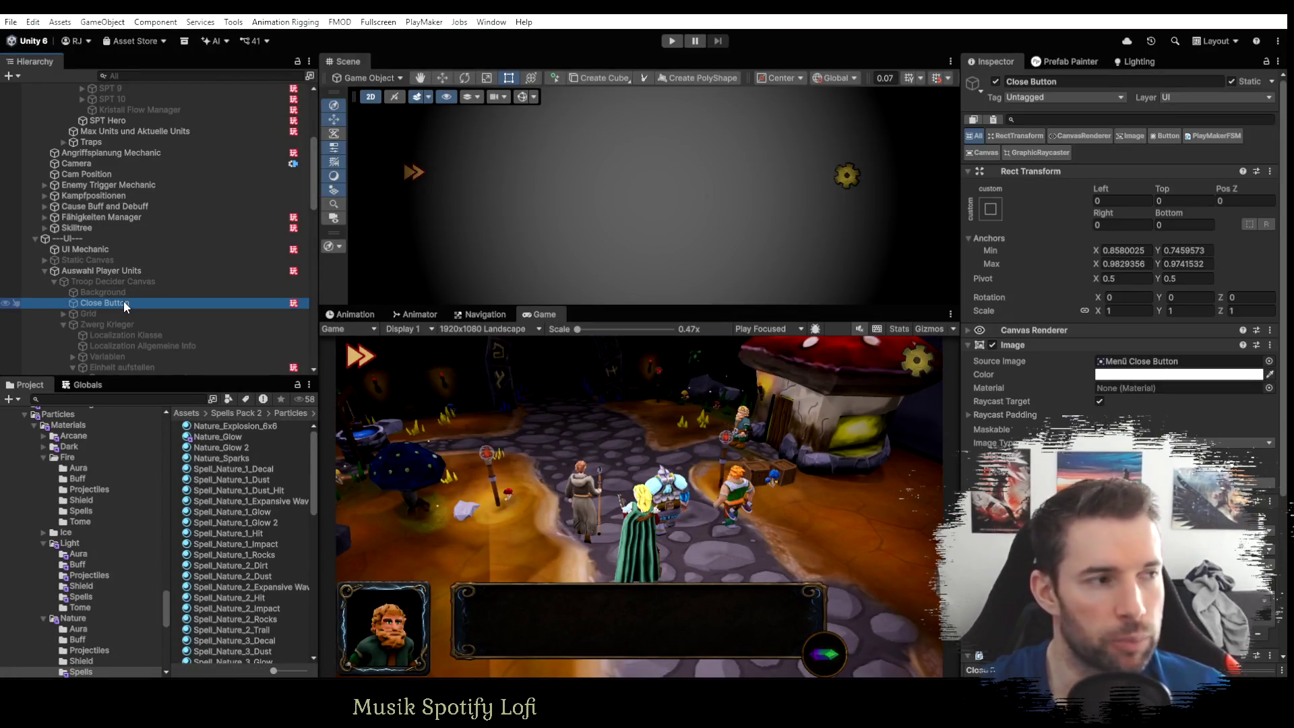
scroll(128, 300, "down", 5)
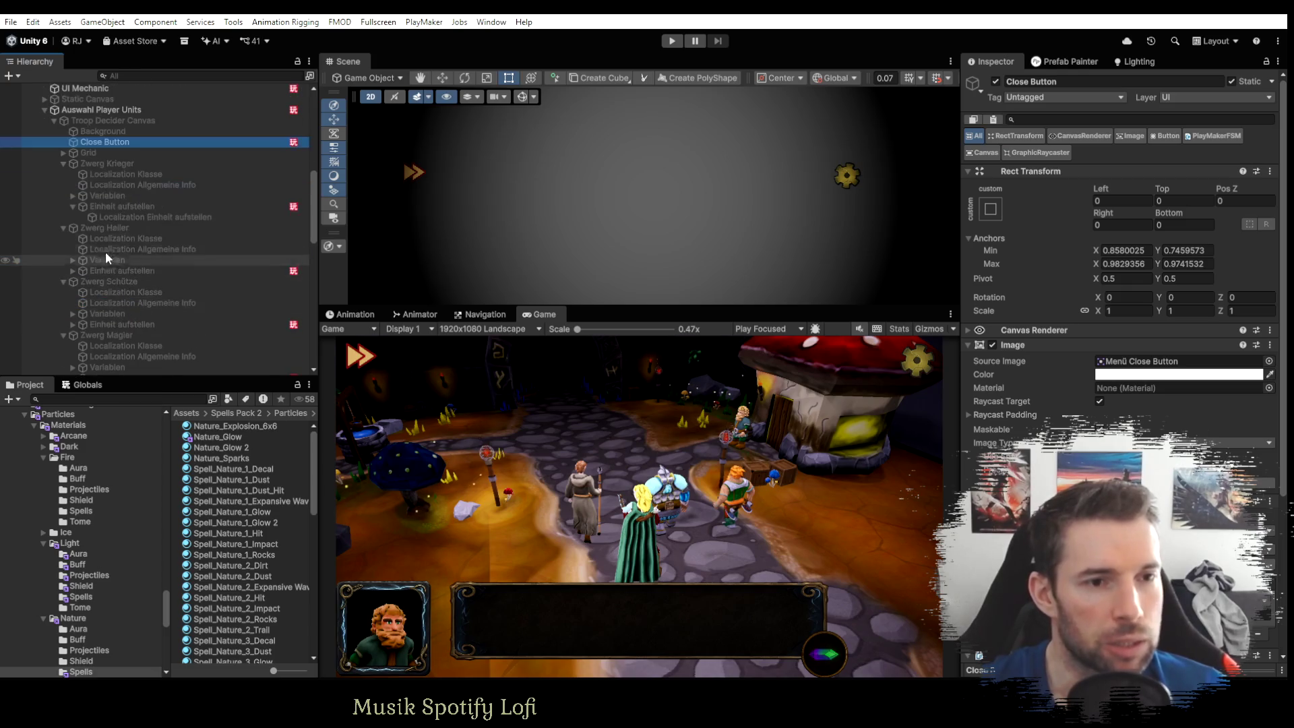
left_click(62, 163)
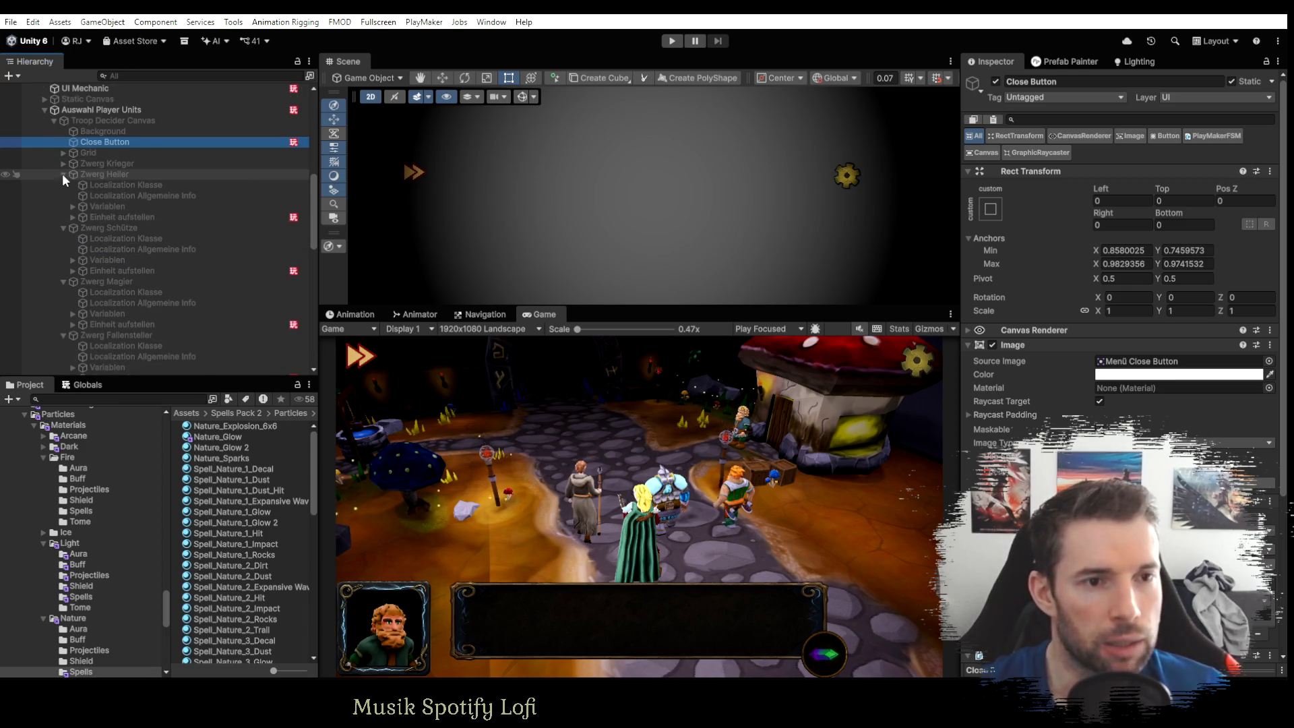
left_click(62, 173)
left_click(62, 184)
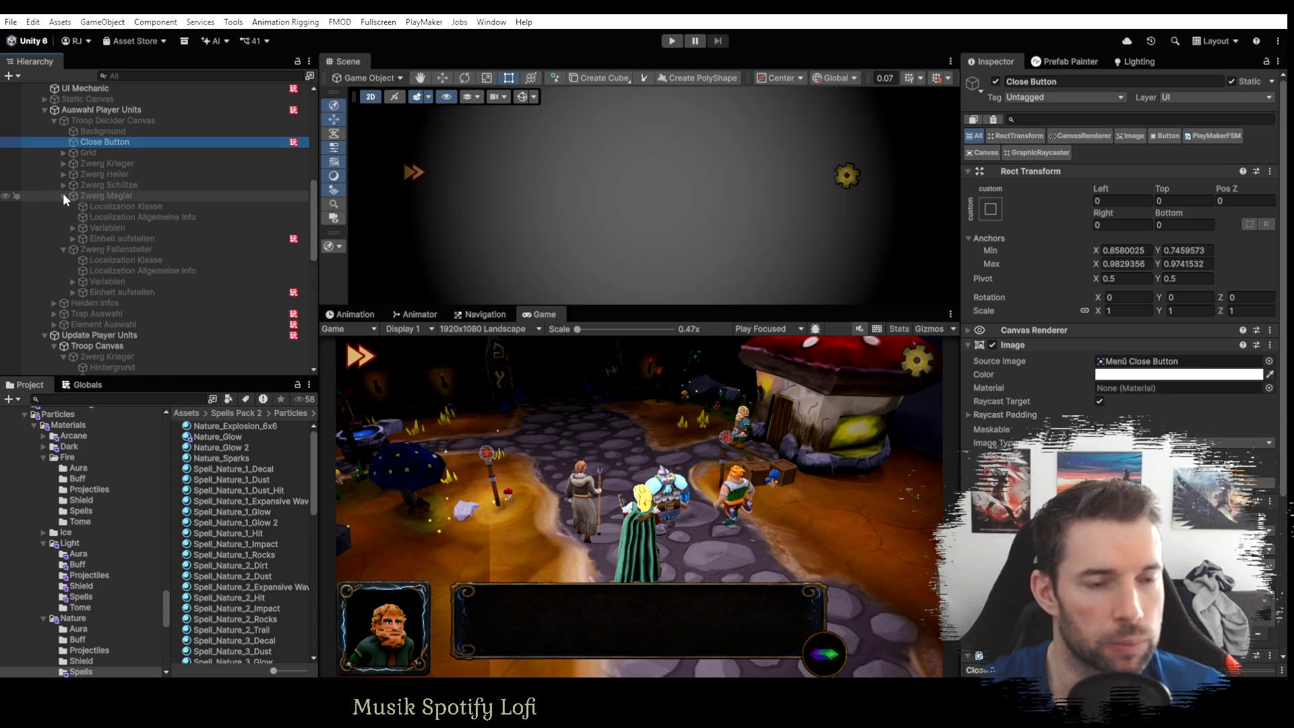
left_click(62, 193)
left_click(63, 205)
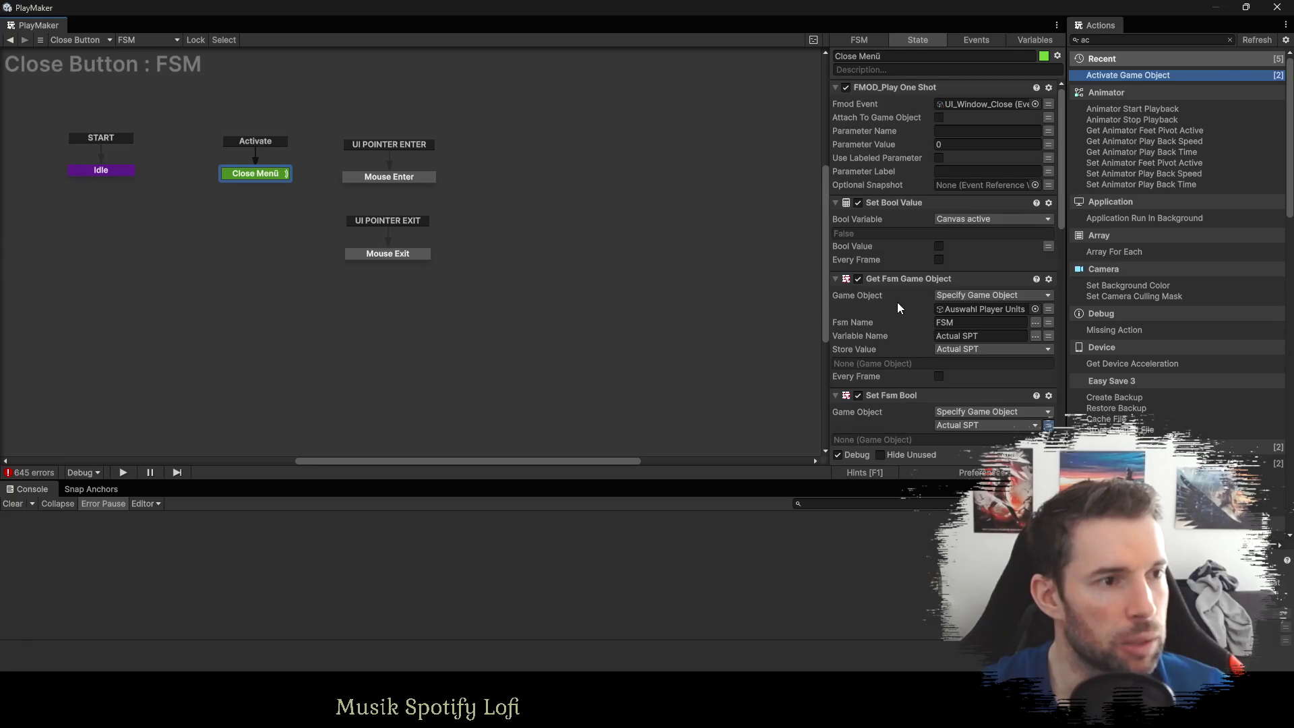
scroll(850, 285, "down", 10)
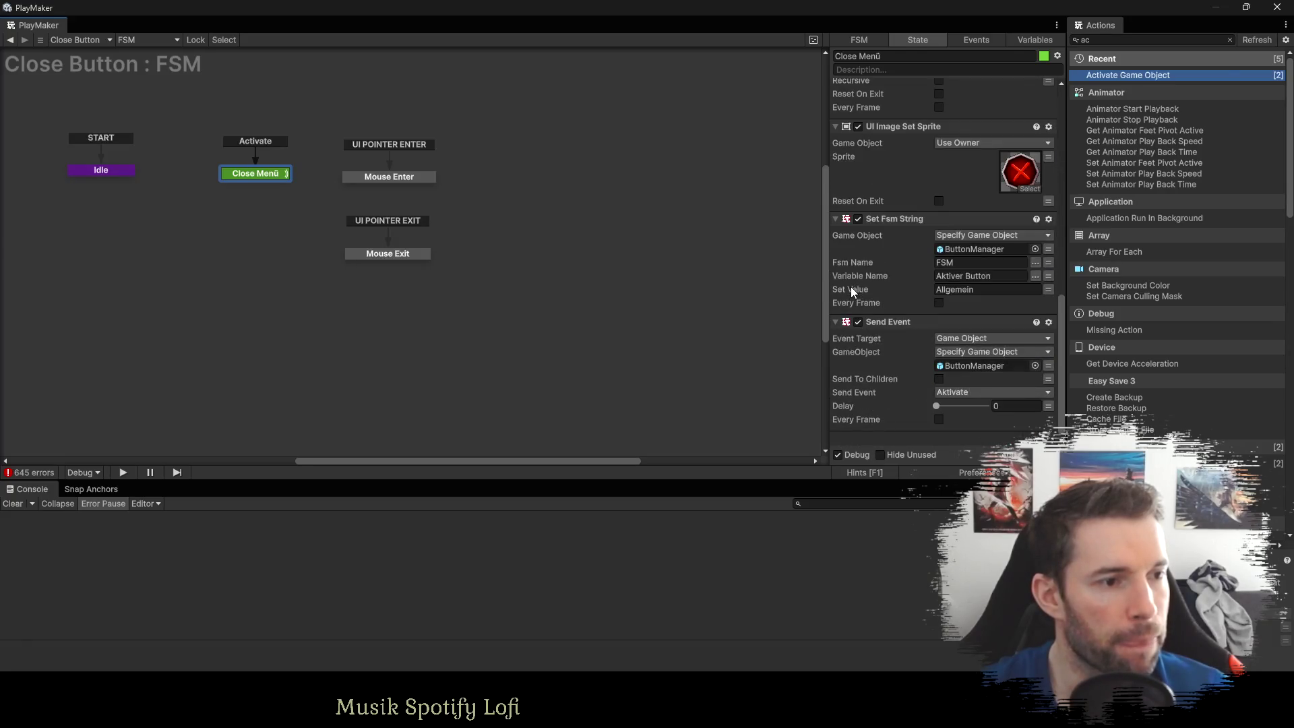
left_click(559, 236)
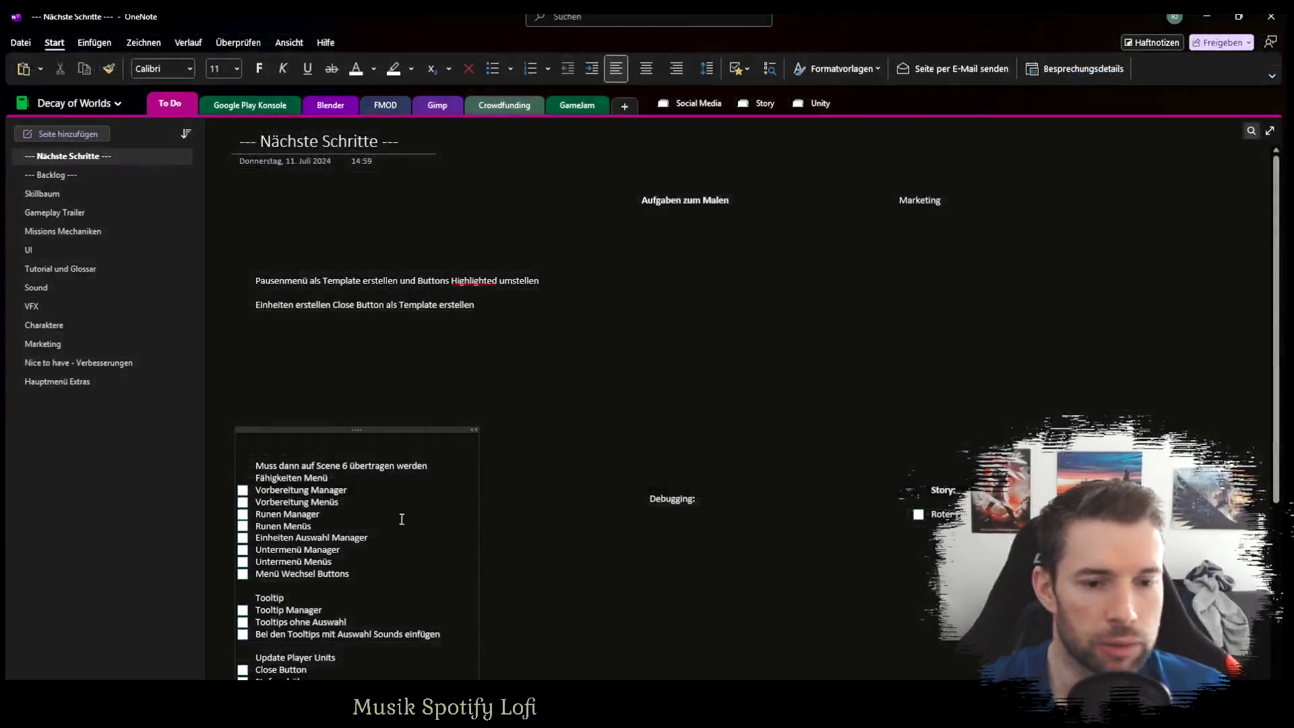
scroll(394, 519, "down", 10)
Add the to-do 'Close Button kein Template, aber trotzdem anpassen' below 'Einheiten erstellen'.
left_click(339, 283)
key("Return")
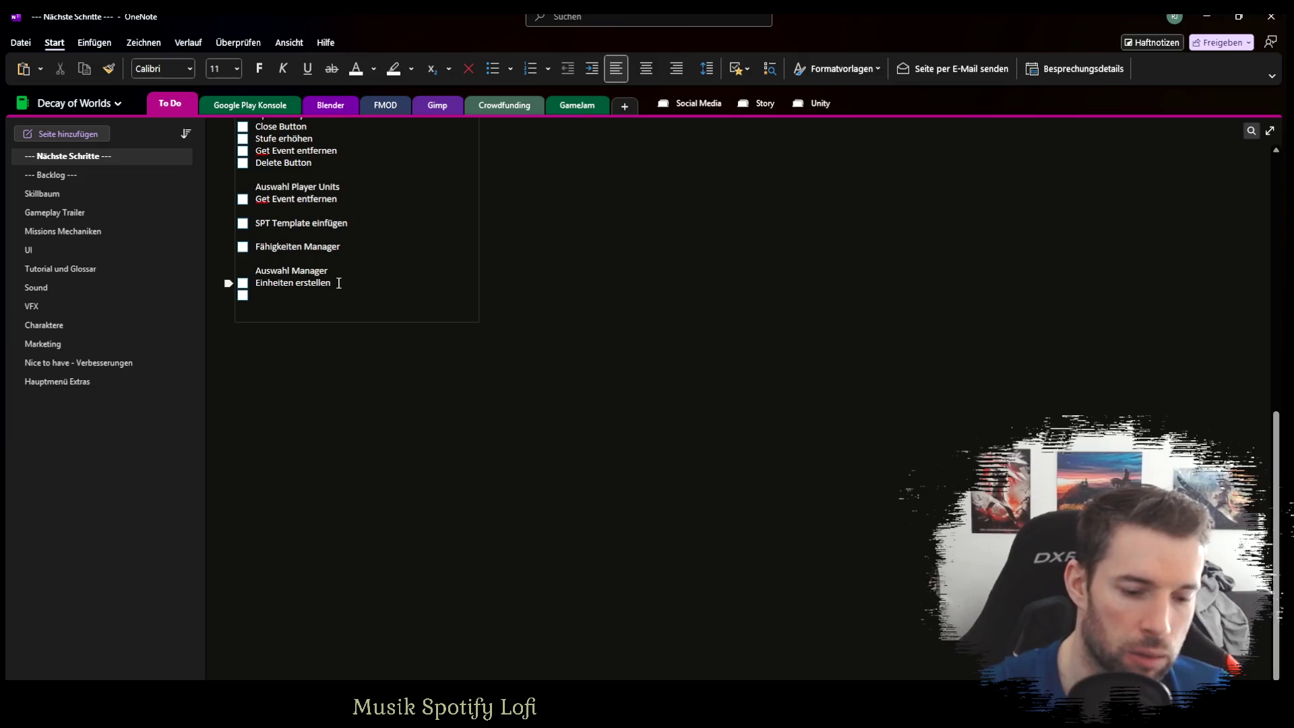
type("Close Button kein ")
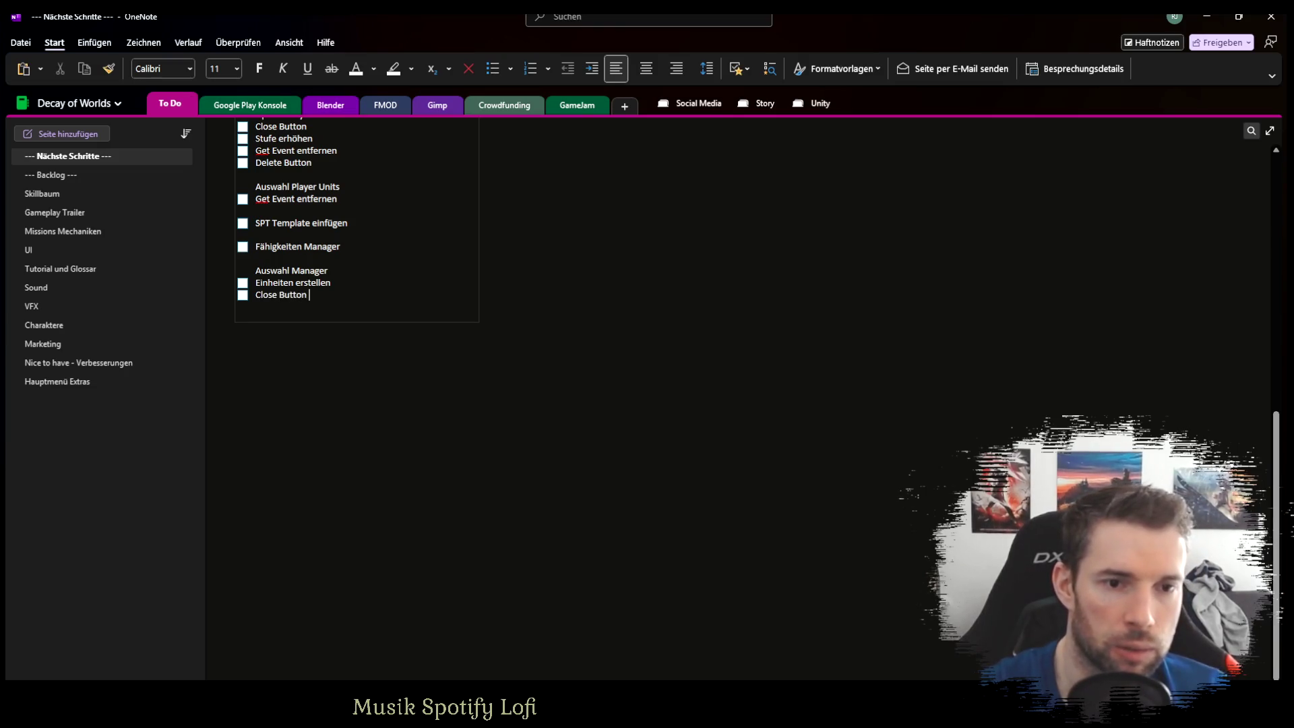
type("t")
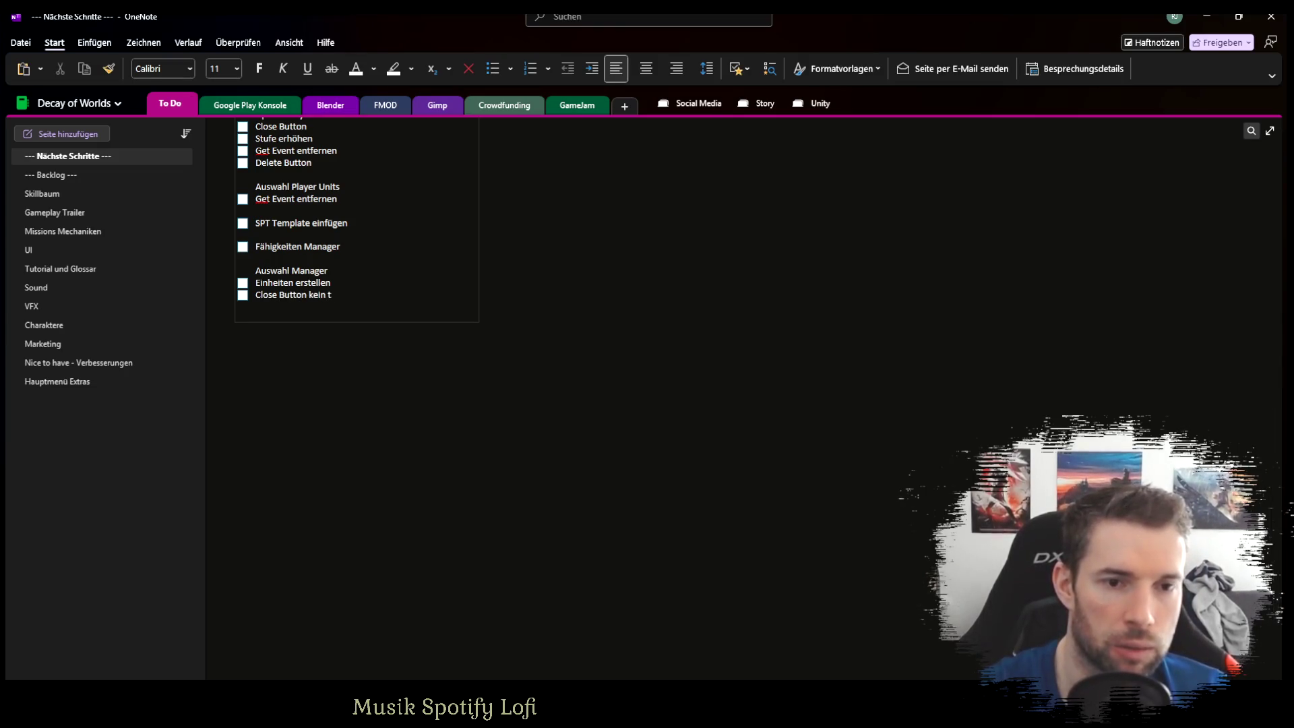
key("BackSpace")
type("empl")
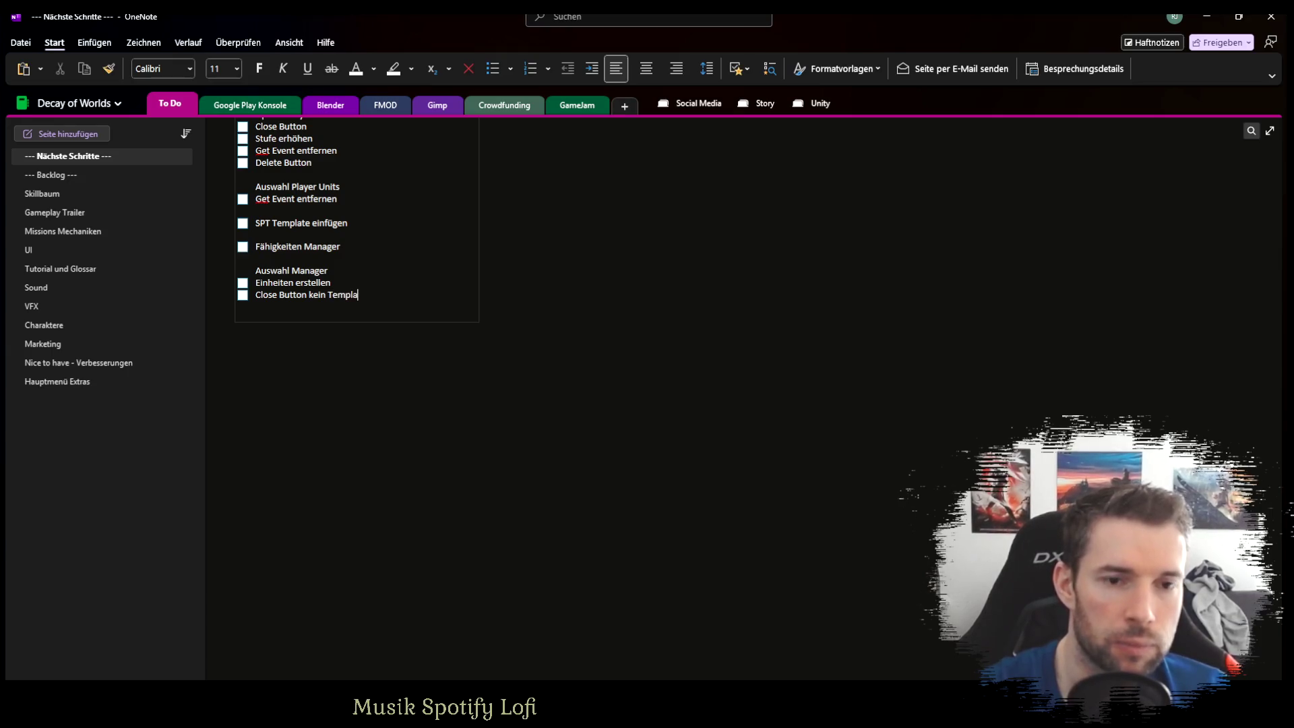
type(" aber trot")
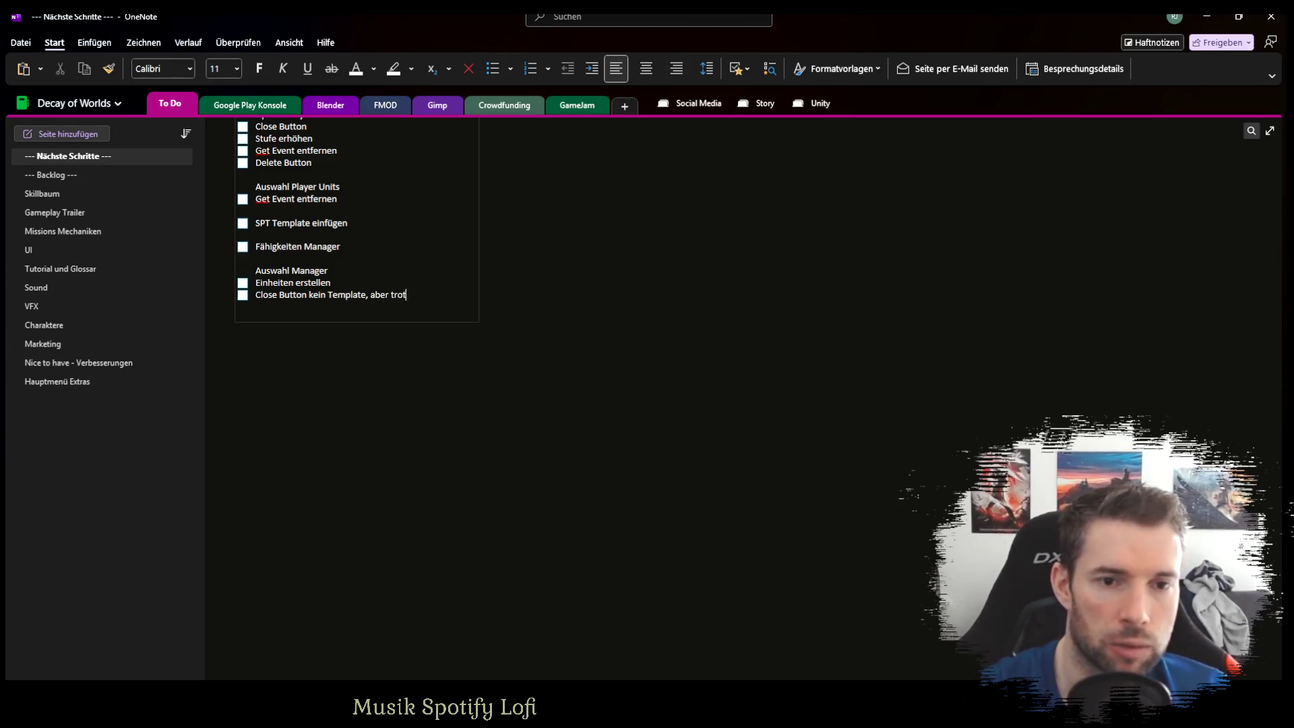
type("zdem anpassen")
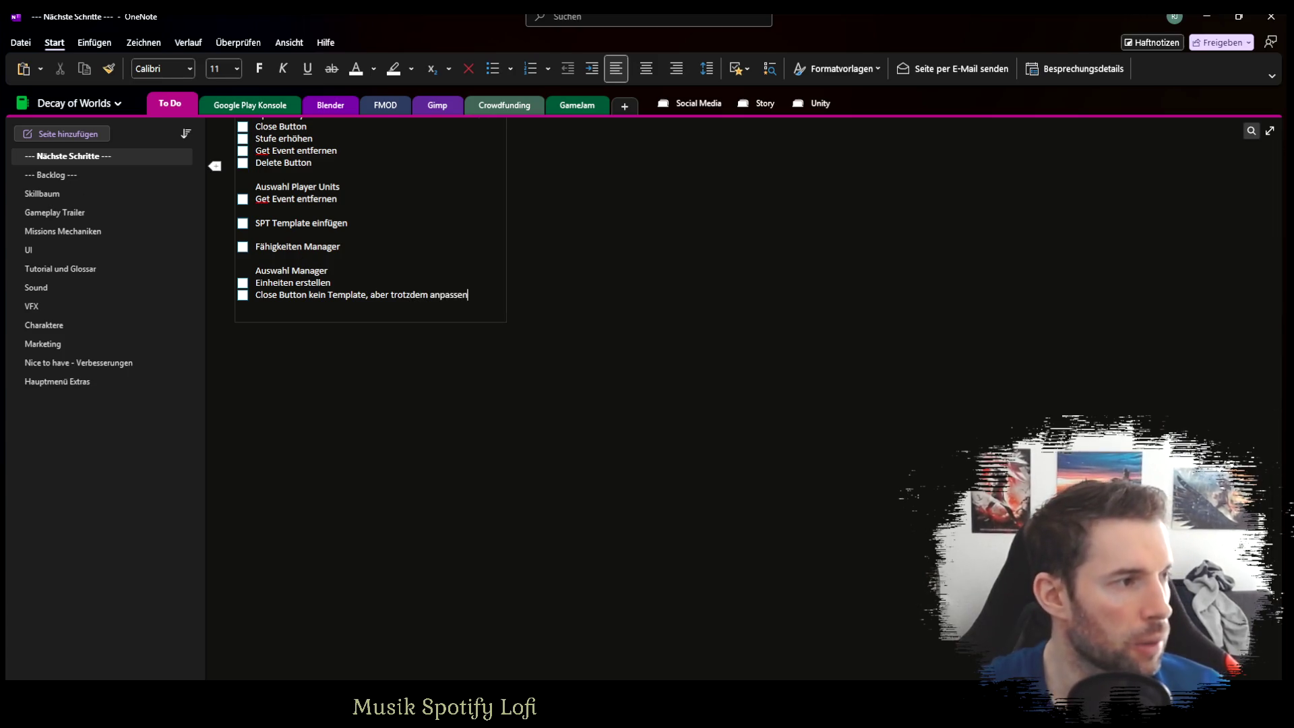
Snip the Close Button FSM graph from PlayMaker and paste it onto the OneNote page.
key("alt+Tab")
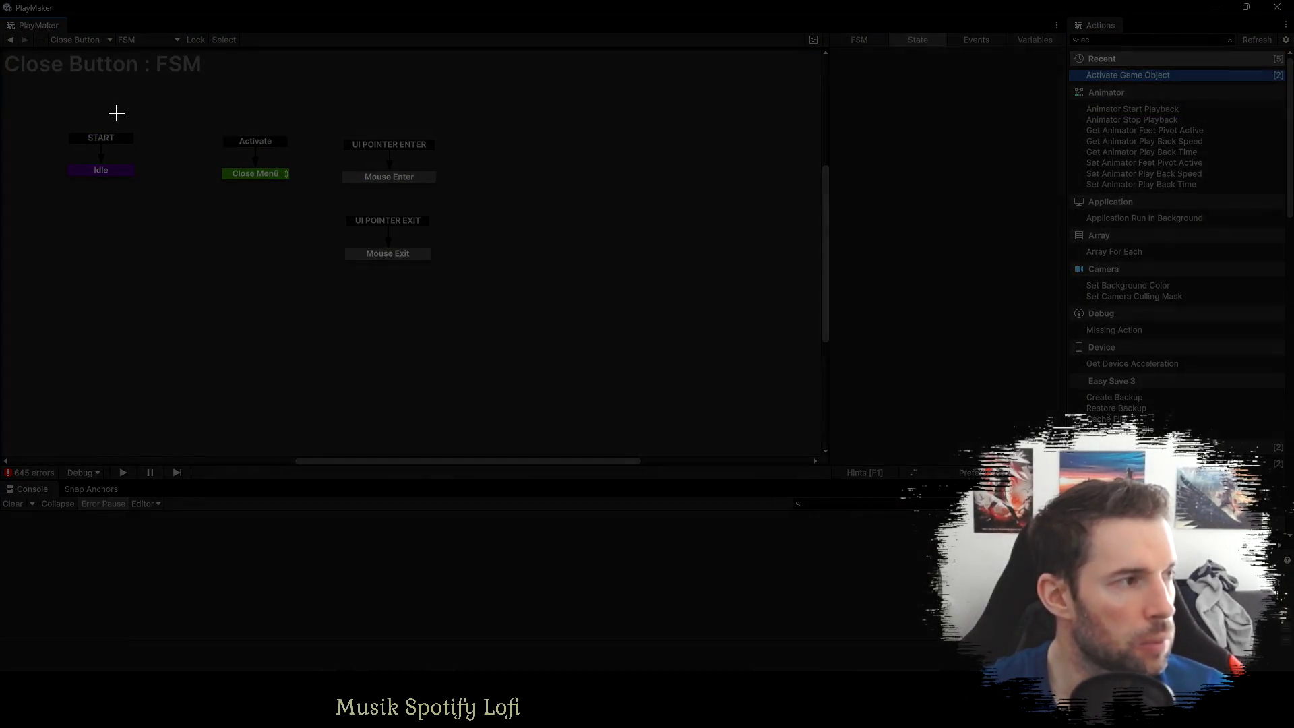
left_click_drag(58, 112, 483, 302)
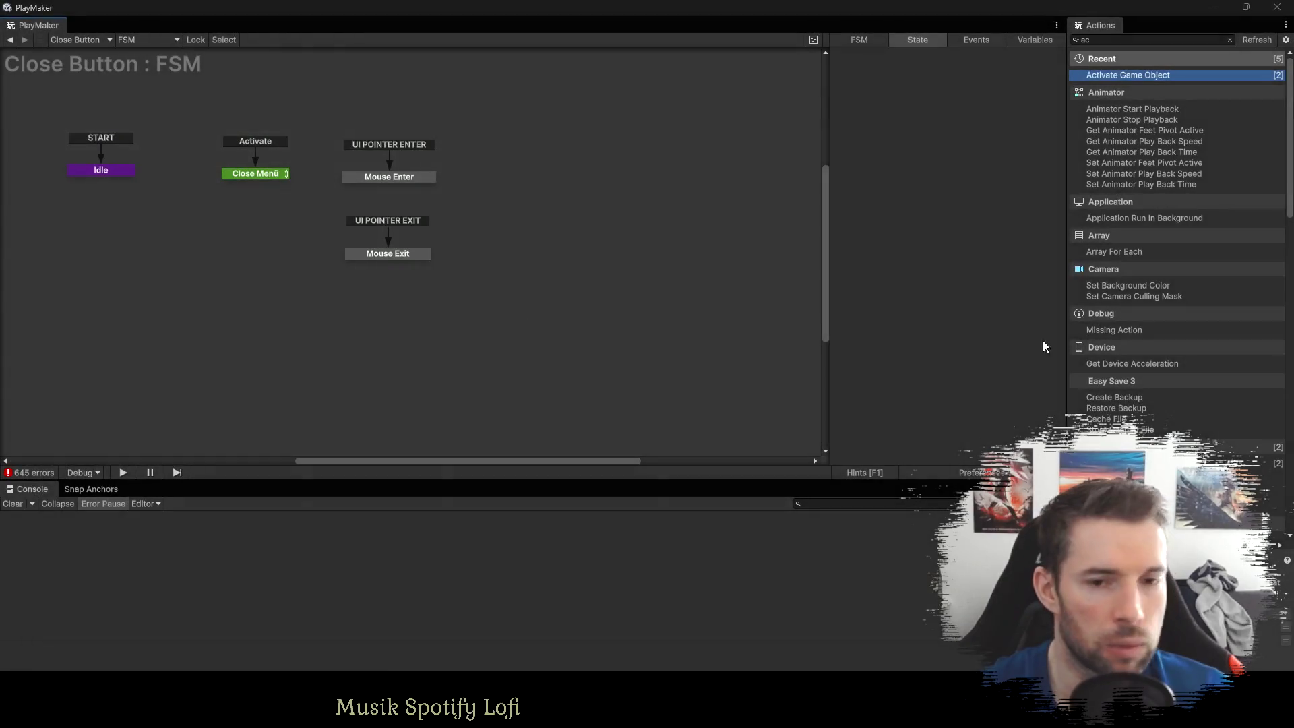
key("alt+Tab")
left_click(595, 296)
key("ctrl+v")
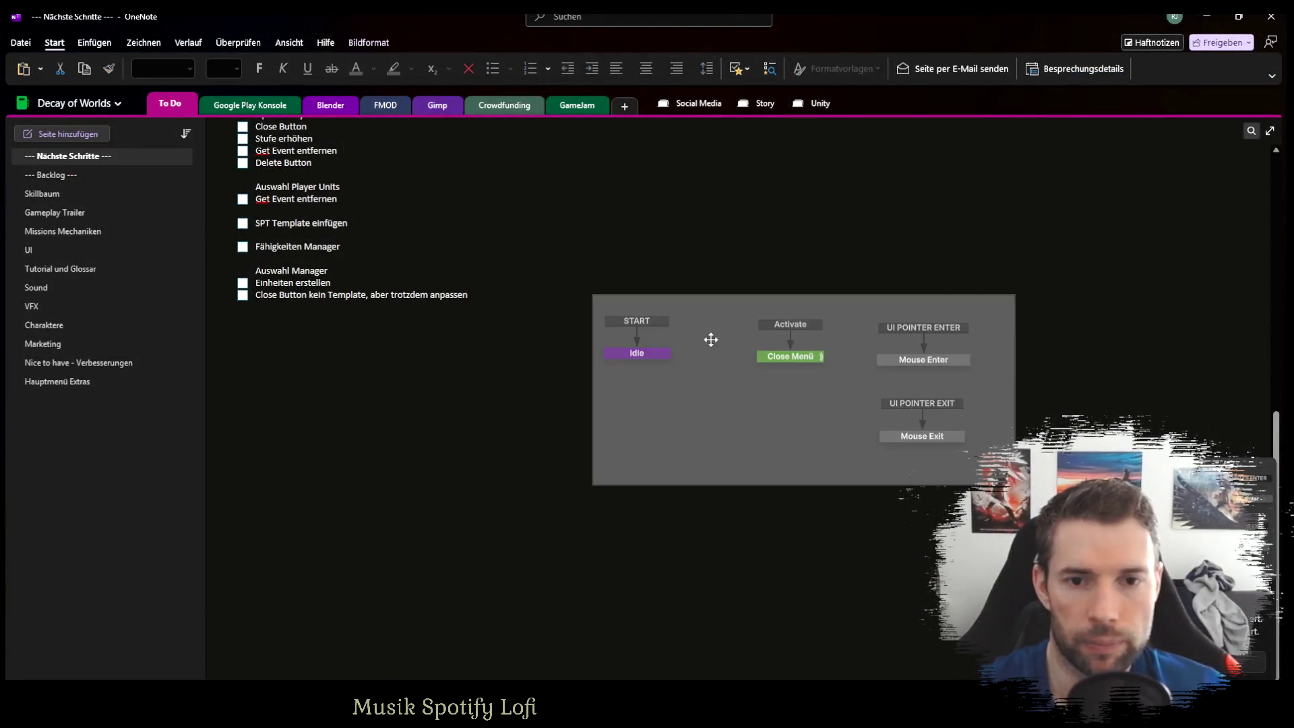
scroll(523, 341, "up", 8)
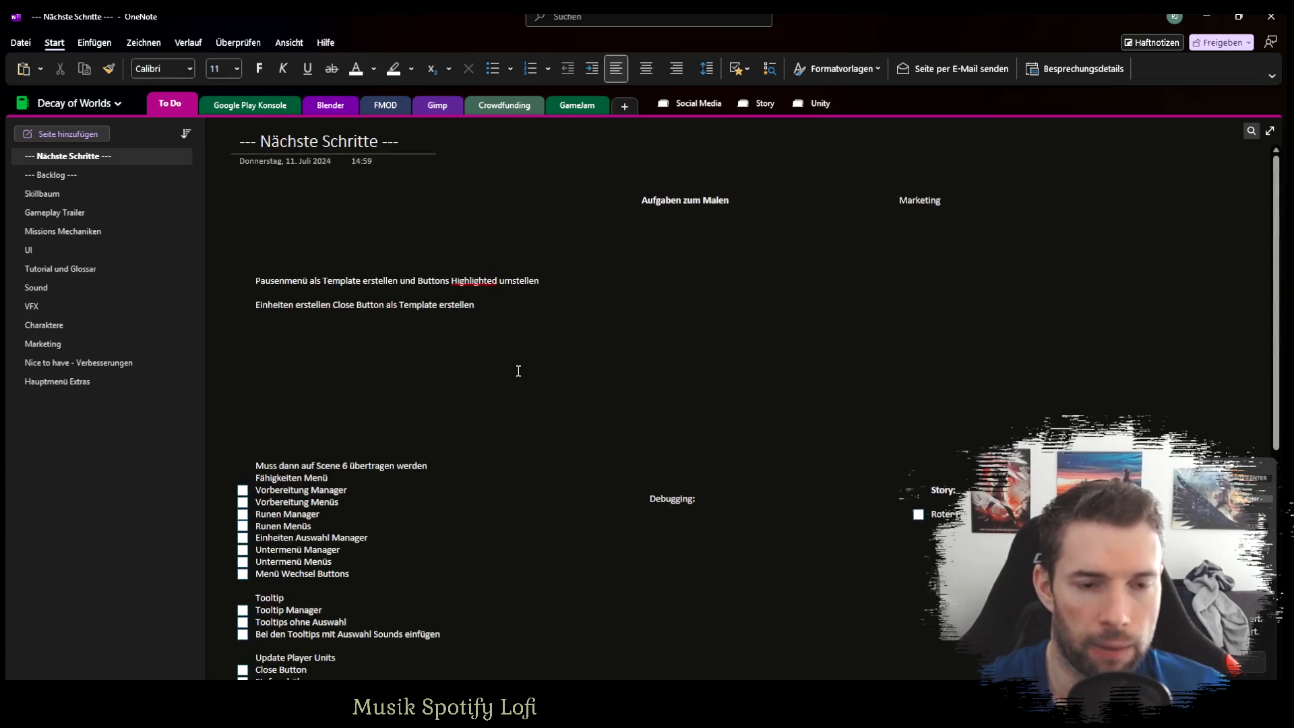
Delete the outdated task line and list new to-dos Angriffsmenü, Elementauswahl and Trapauswahl.
left_click_drag(487, 304, 230, 309)
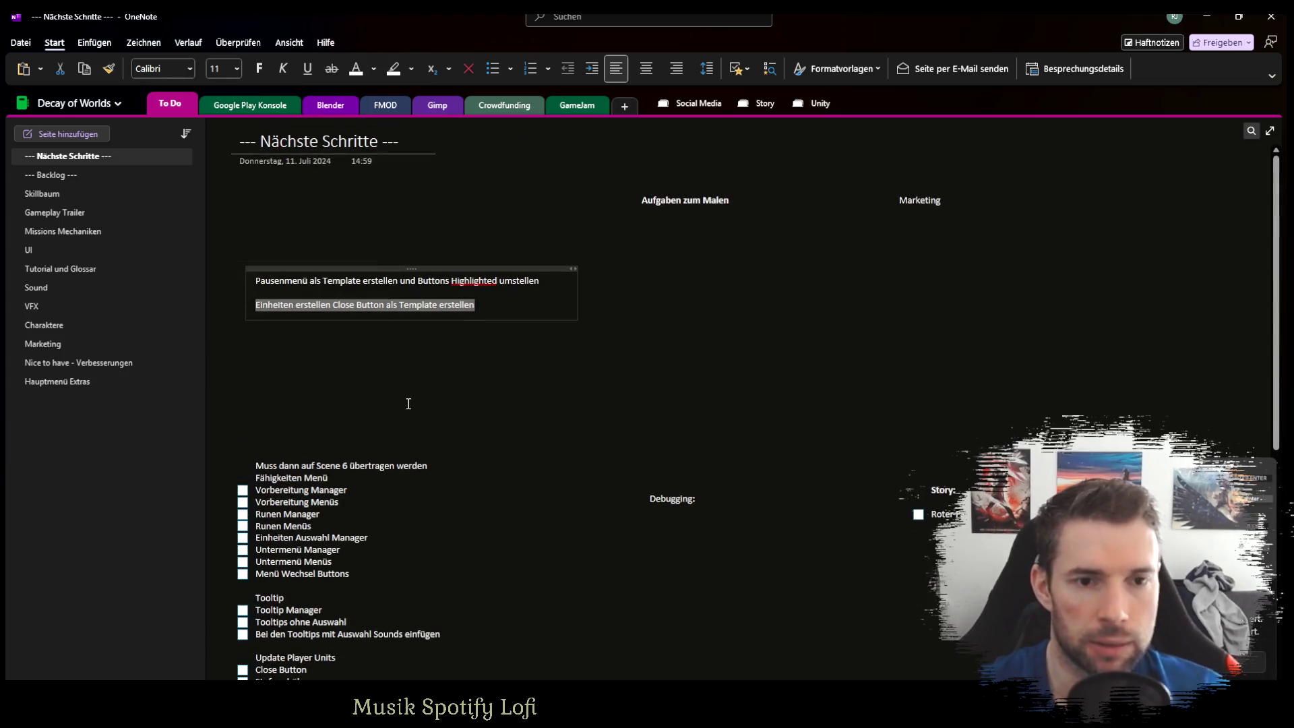
key("Delete")
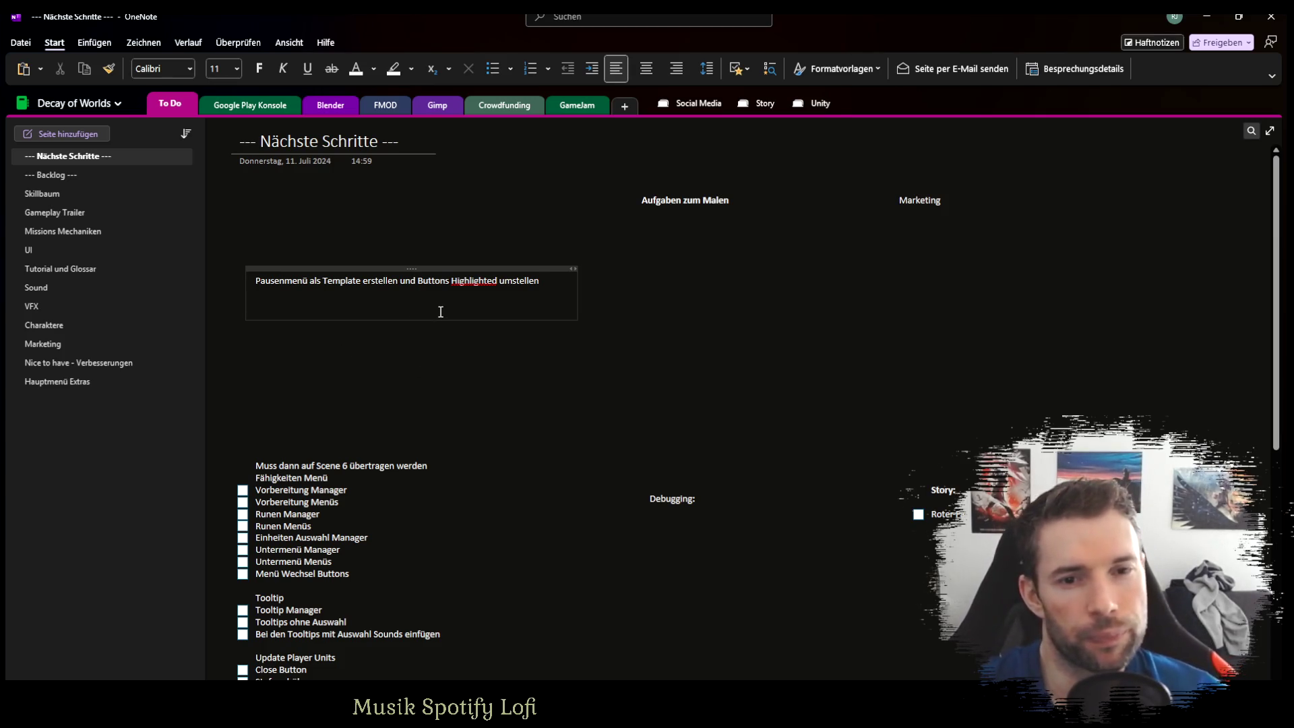
type("Angriffsmenü")
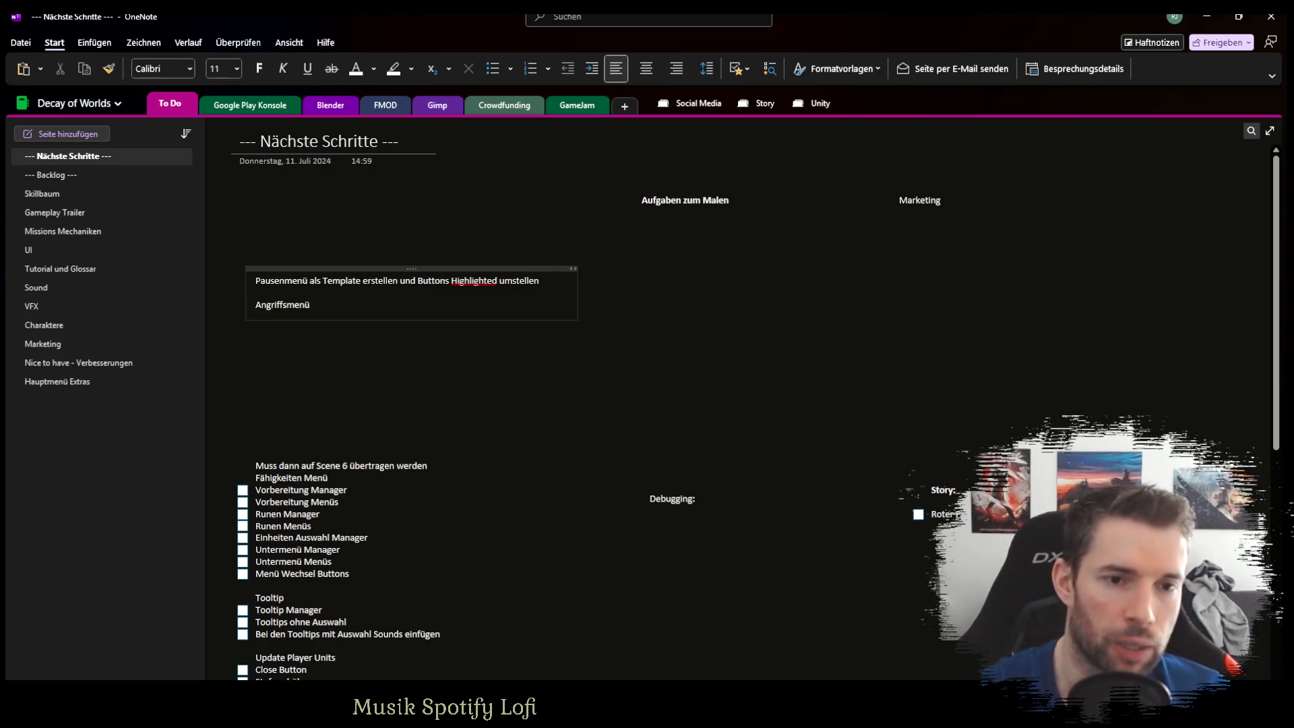
key("Return")
key("Return")
type("Elementauswahl")
key("Return")
key("Return")
type("Trapa")
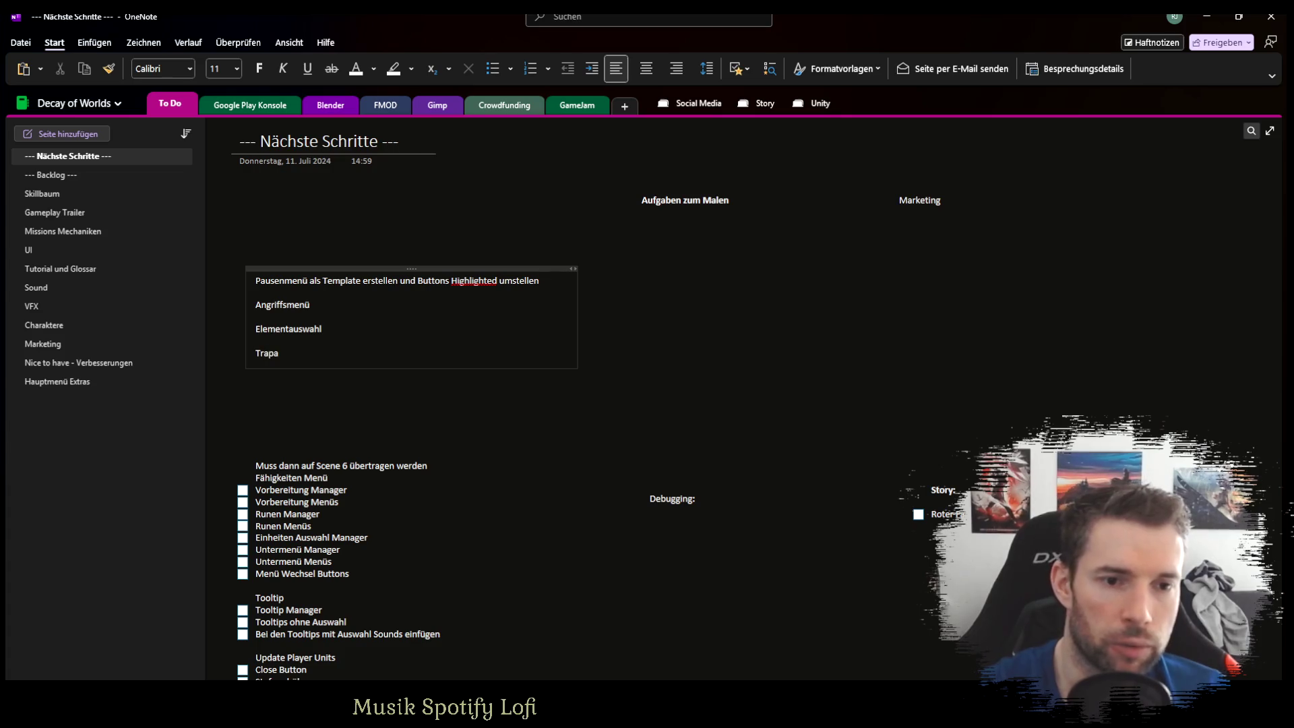
type("ahl")
key("alt+Tab")
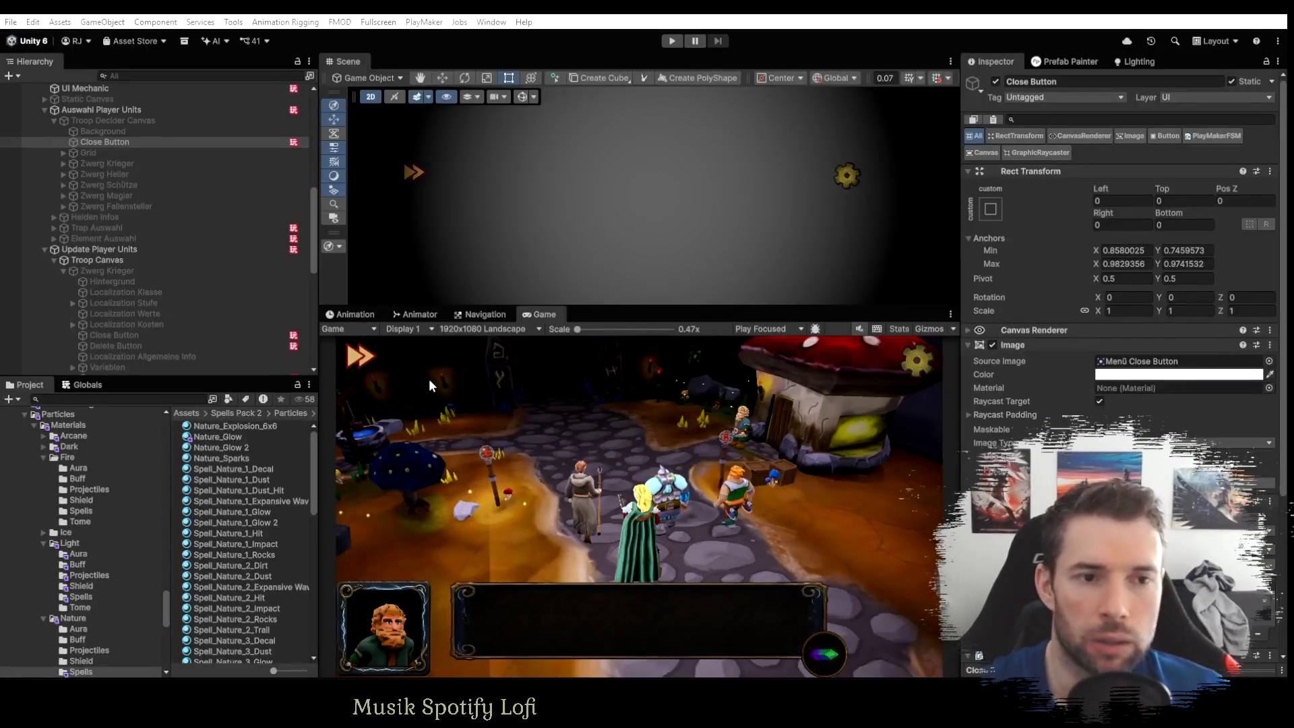
Activate Trap Auswahl and select its Fire Trap child under Background und Grid.
left_click(42, 248)
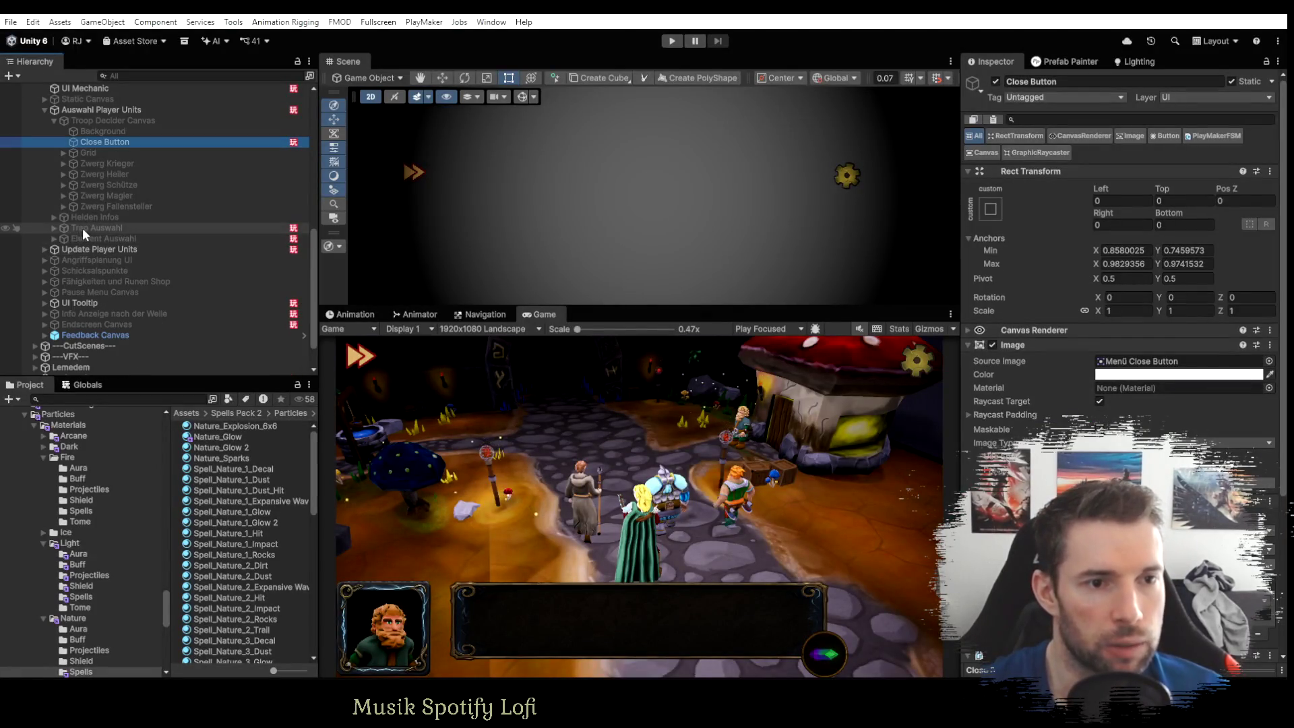
left_click(82, 228)
key("alt+shift+a")
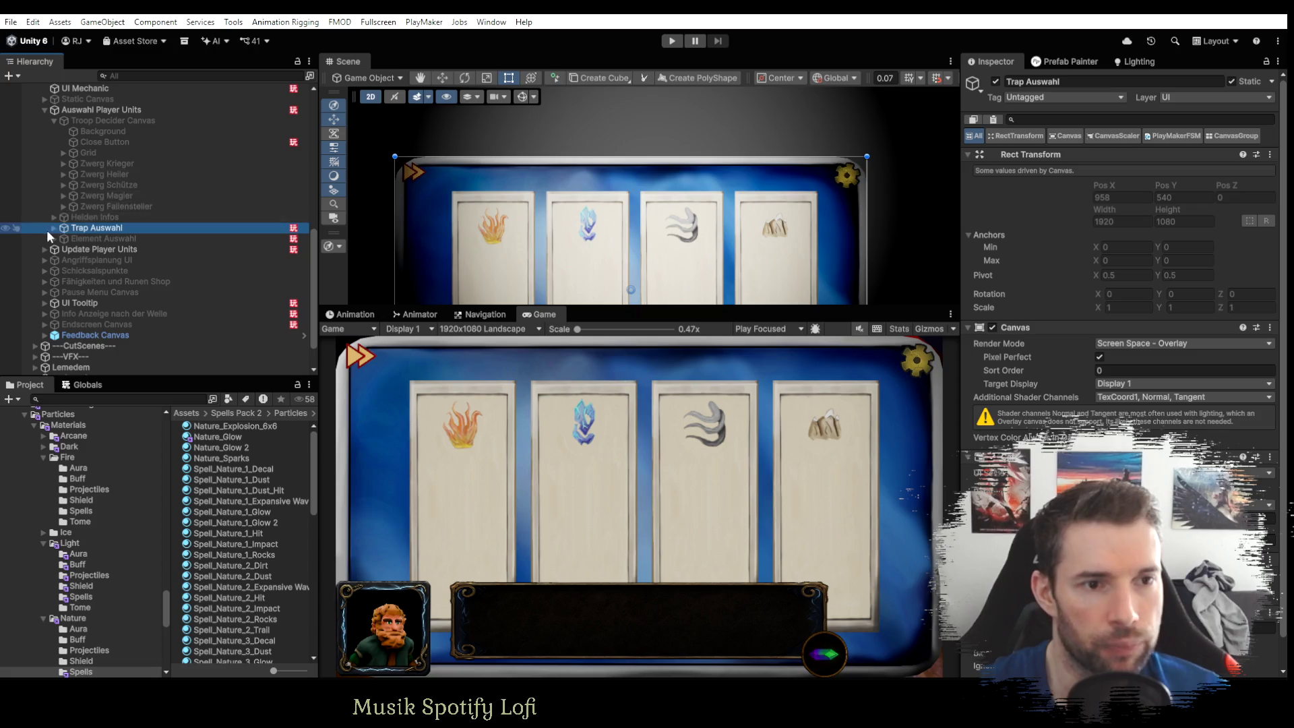
left_click(51, 227)
left_click(64, 238)
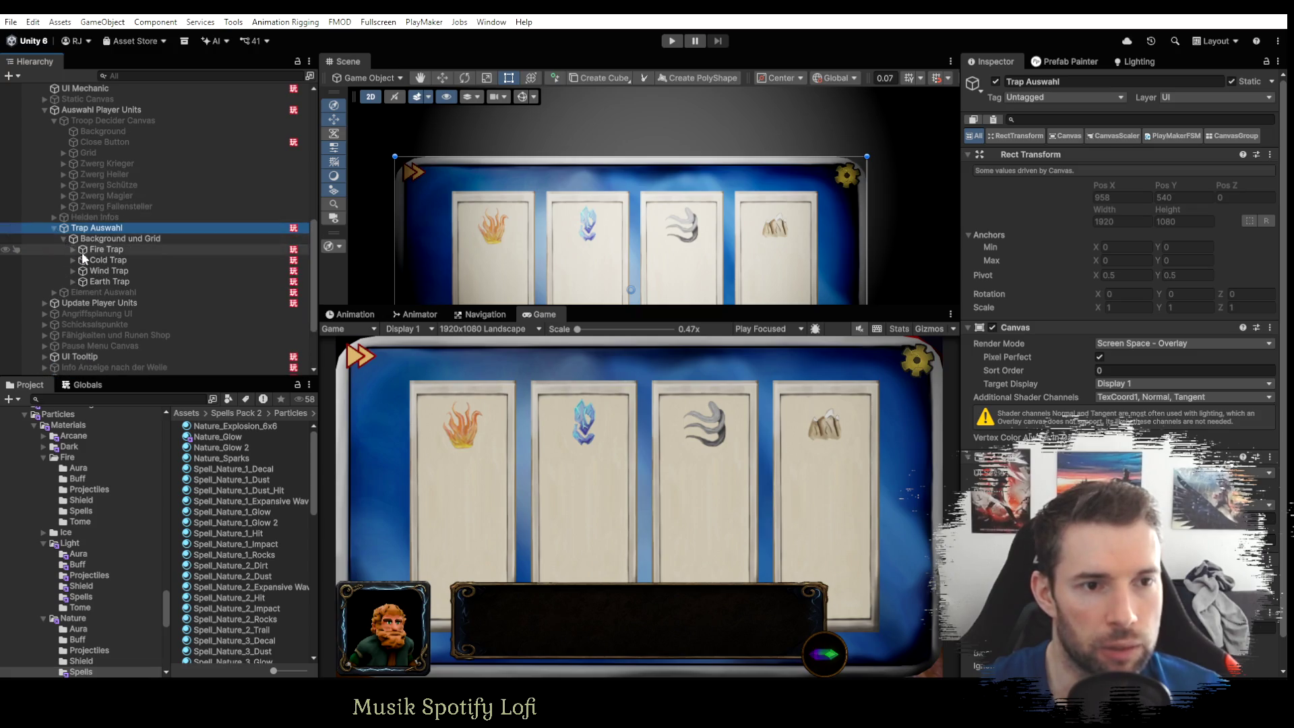
left_click(106, 251)
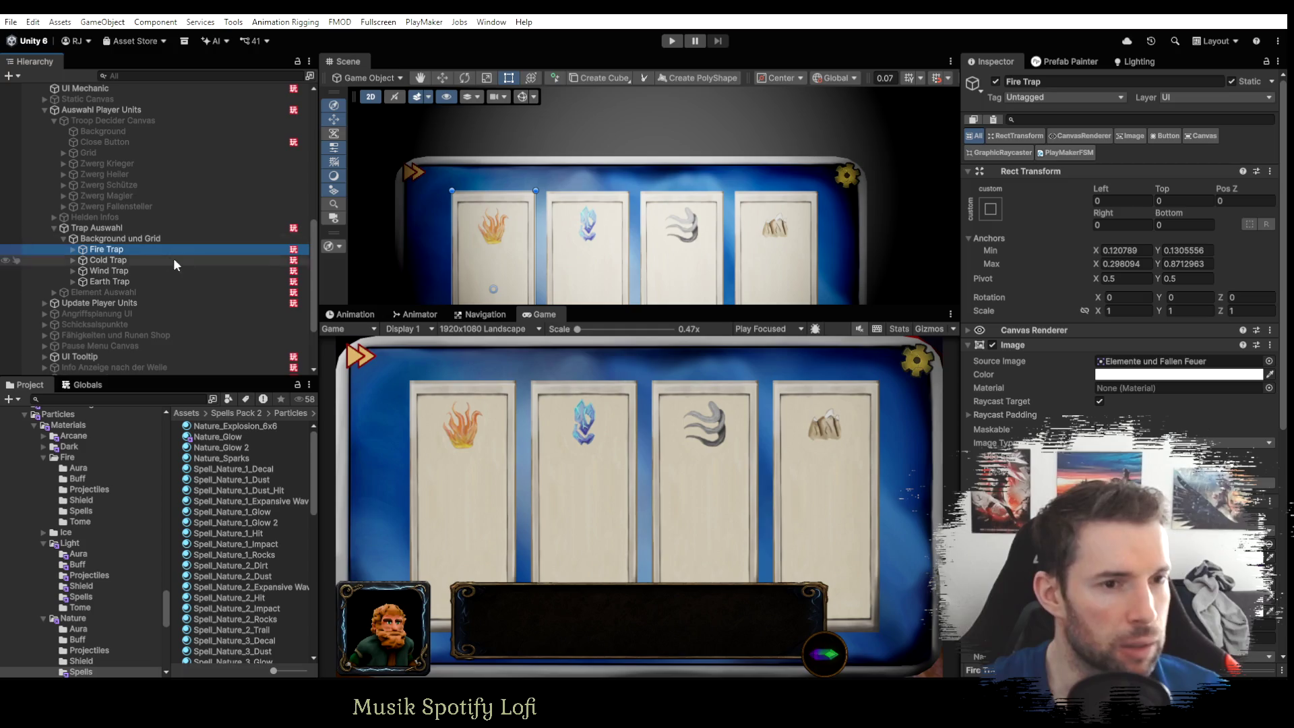
left_click(135, 229)
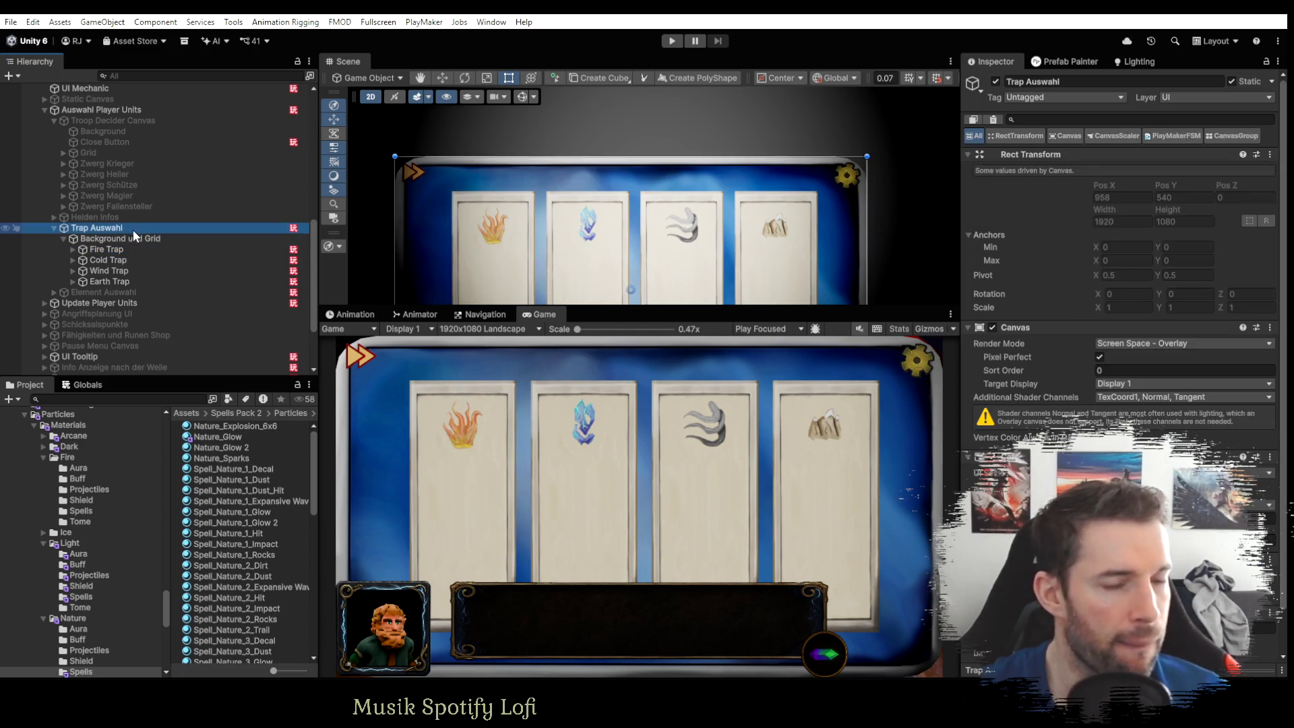
left_click(124, 249)
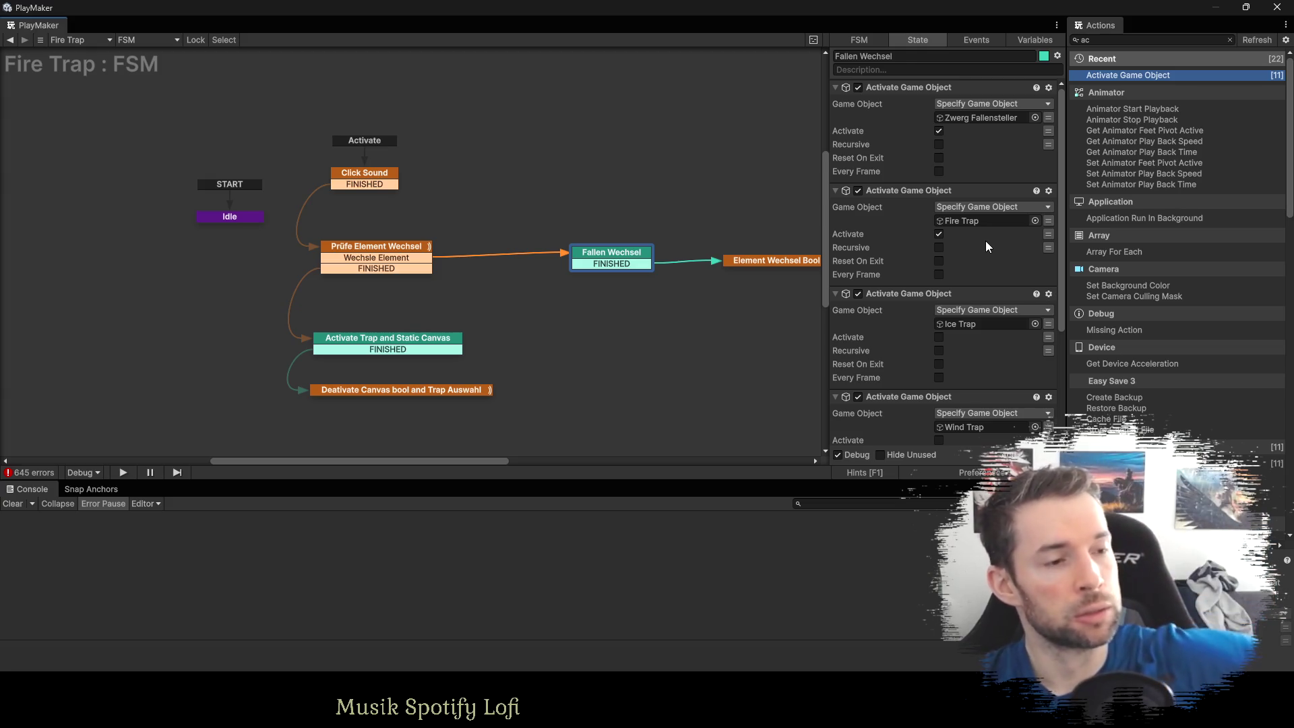
scroll(985, 241, "down", 3)
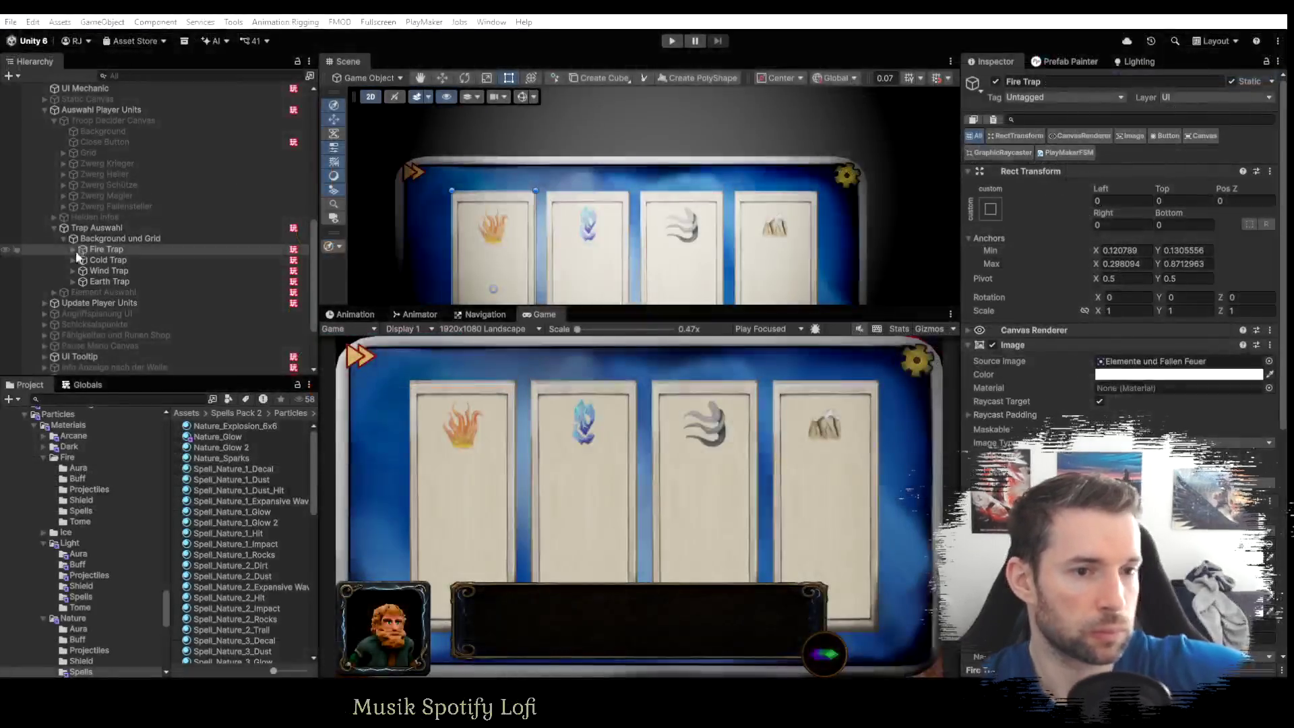
left_click(73, 249)
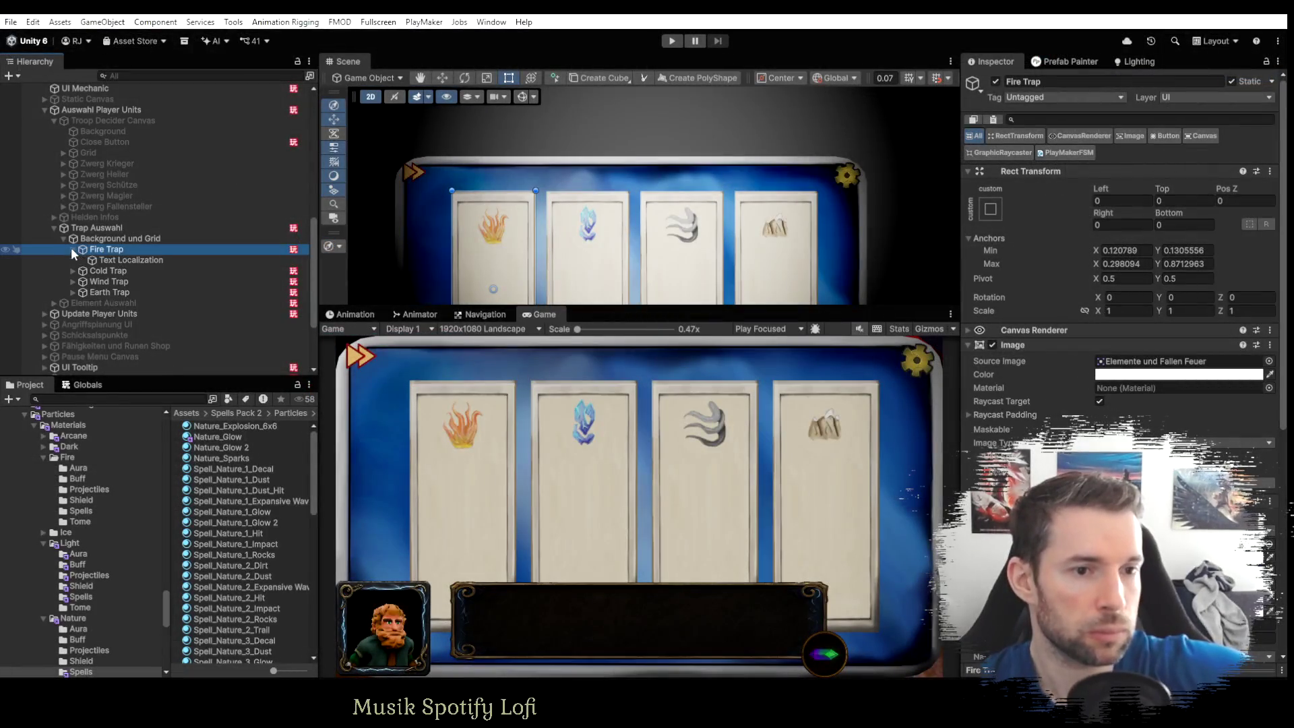
left_click(74, 249)
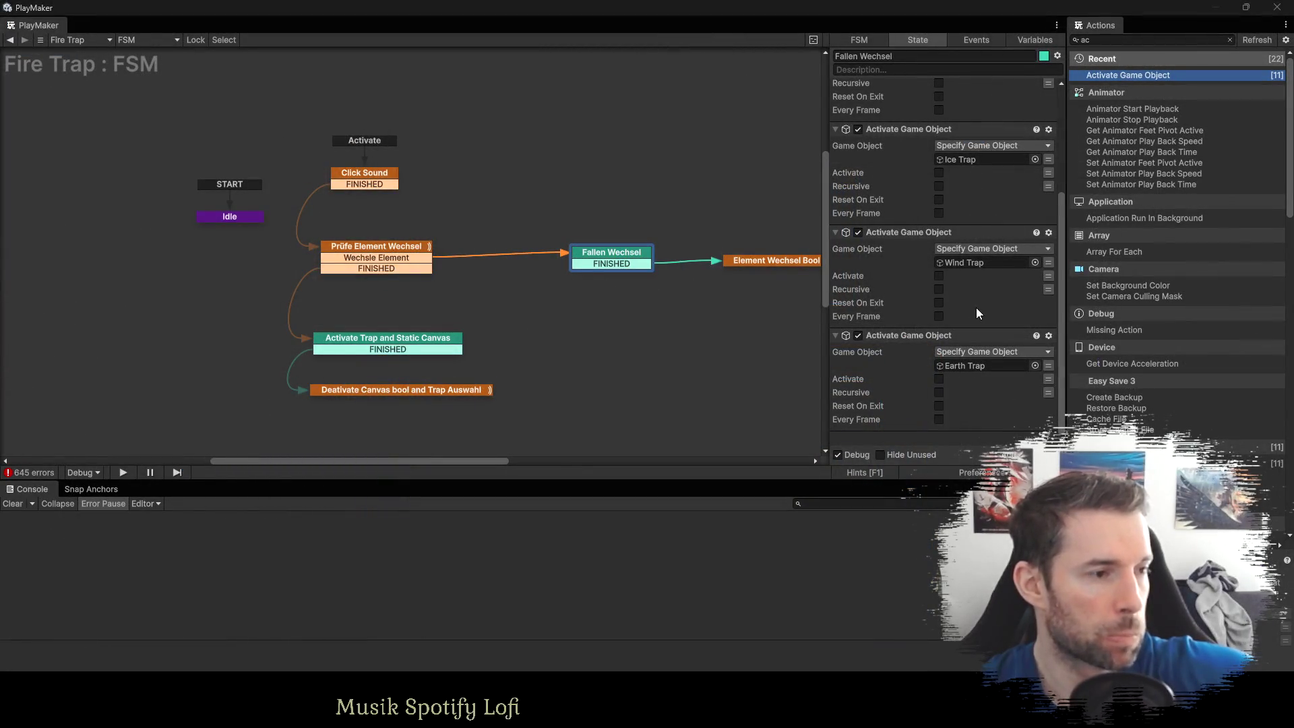
scroll(982, 346, "up", 5)
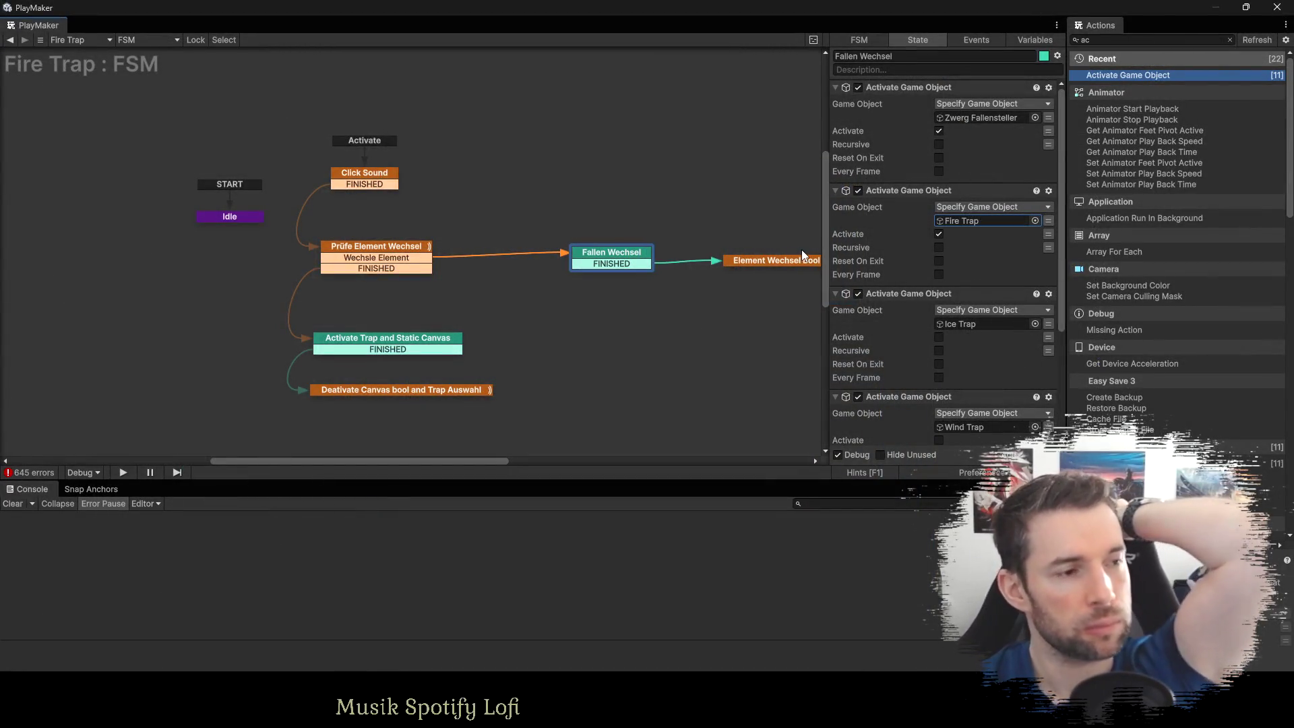
Inspect the Fire Trap FSM's Idle, Click Sound, Prüfe Element Wechsel and Fallen Wechsel states.
left_click(241, 220)
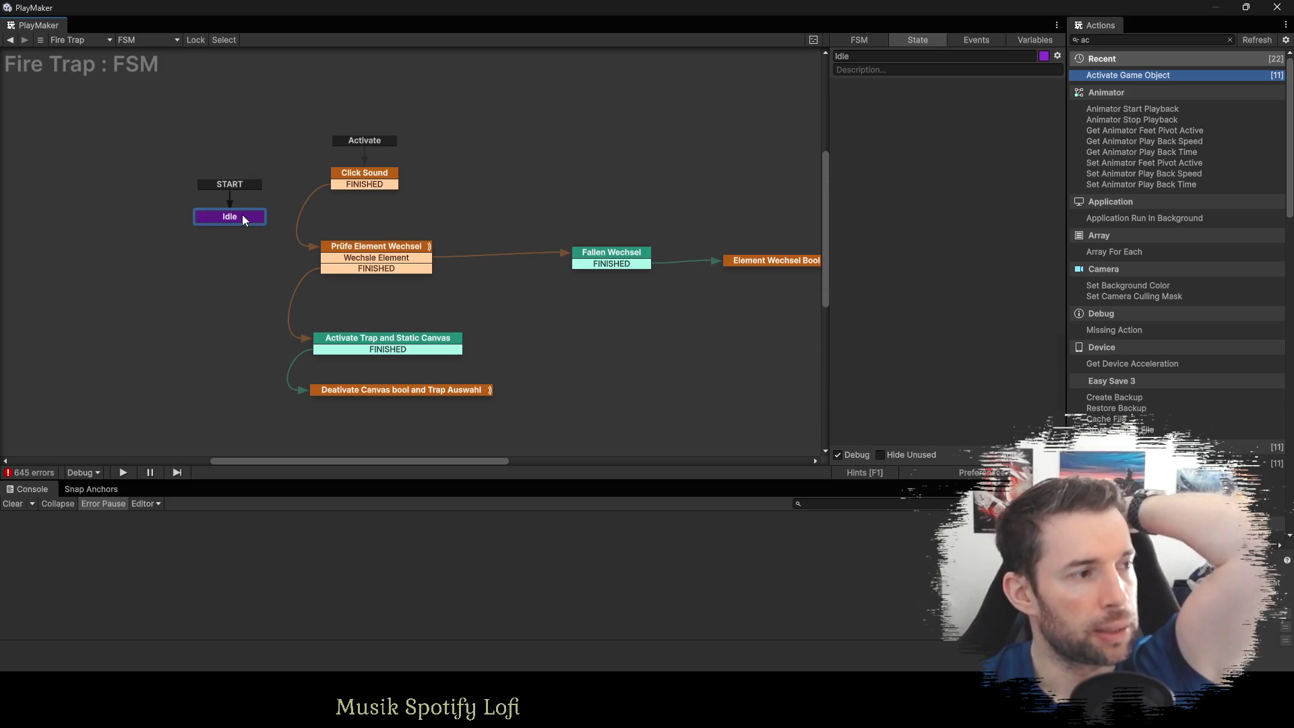
left_click(375, 178)
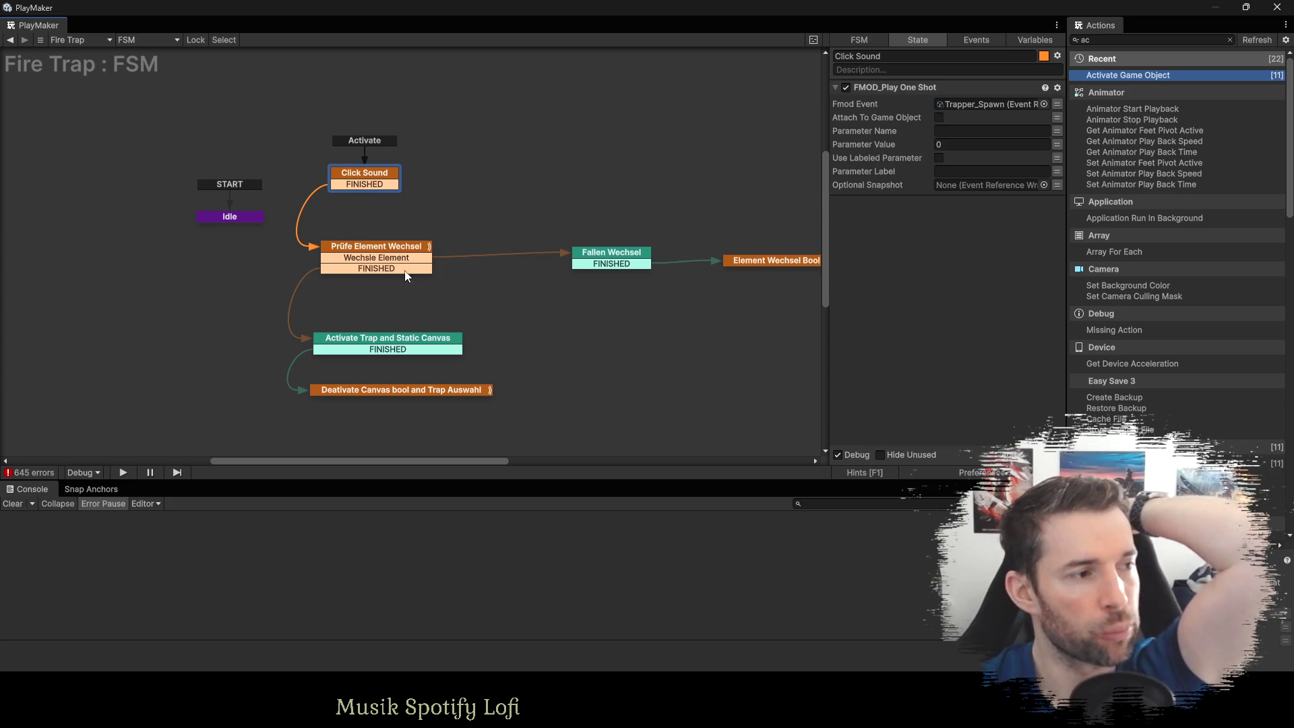
left_click(388, 248)
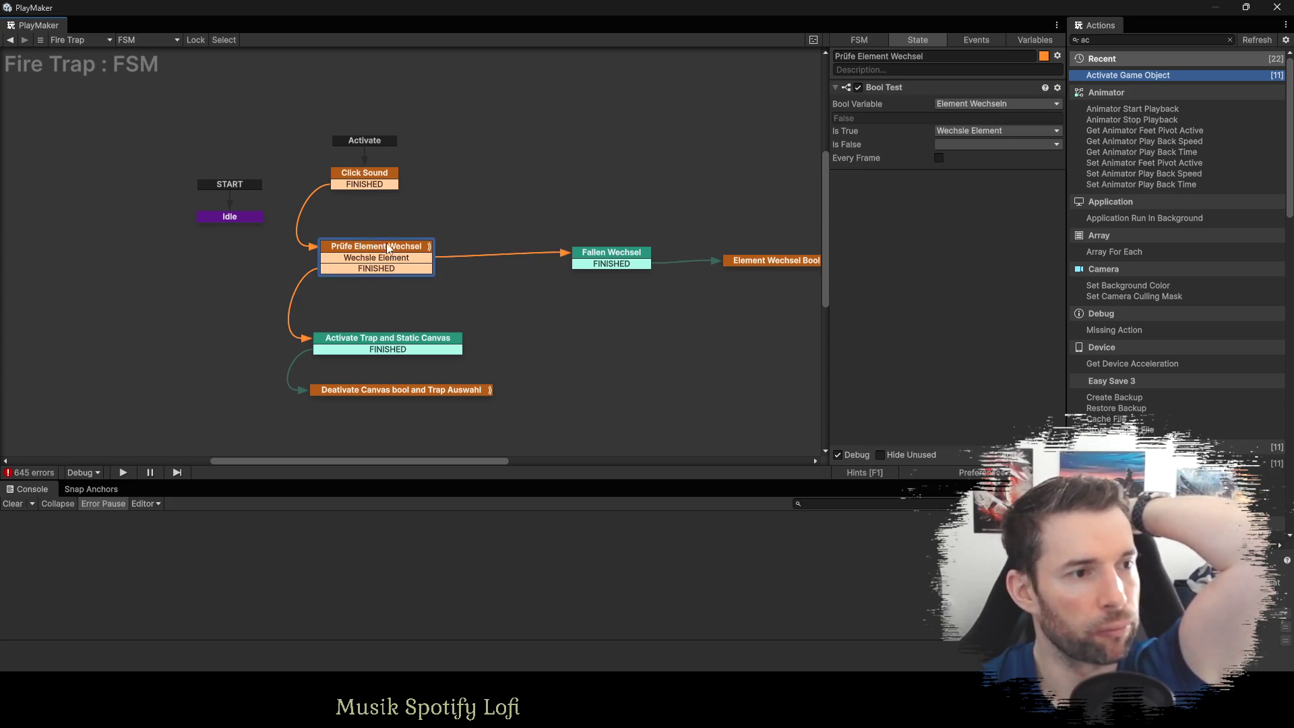
left_click(597, 259)
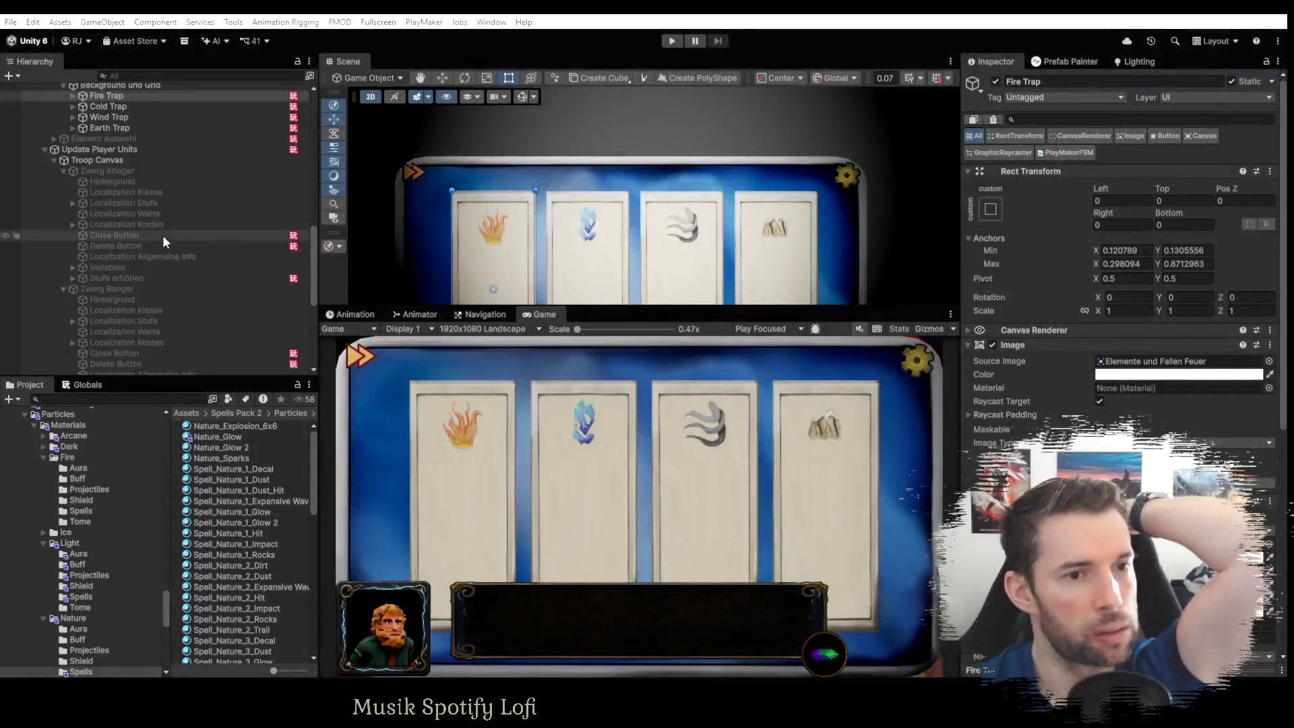
Inspect the Element Wechsel Bool deaktivieren state's actions and their Fire Trap reference.
scroll(163, 236, "up", 2)
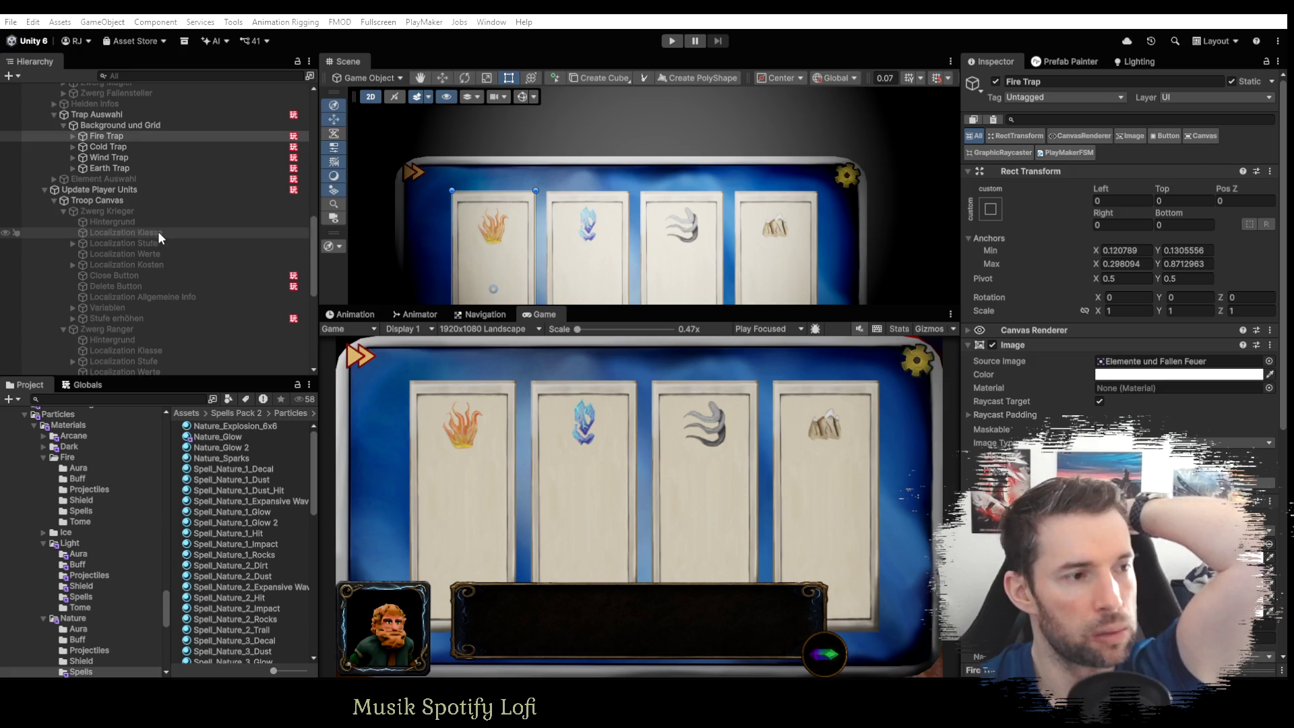
scroll(159, 241, "down", 5)
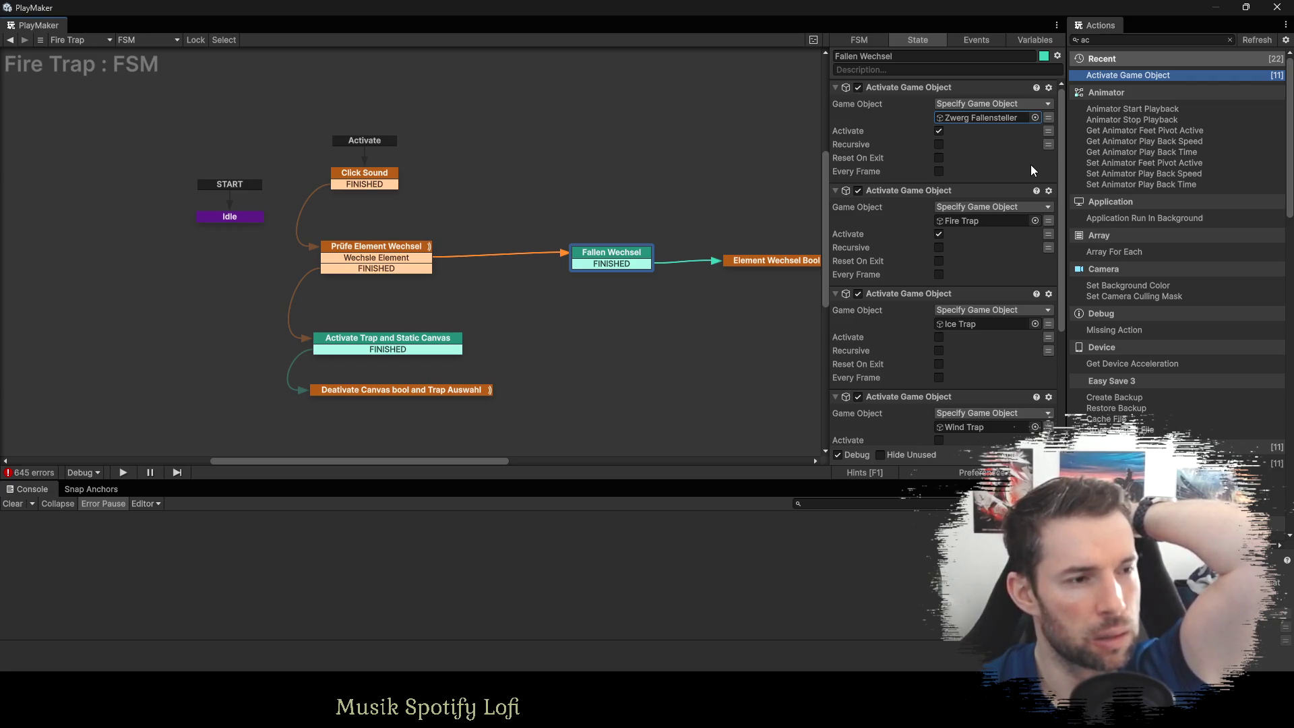
scroll(964, 245, "down", 3)
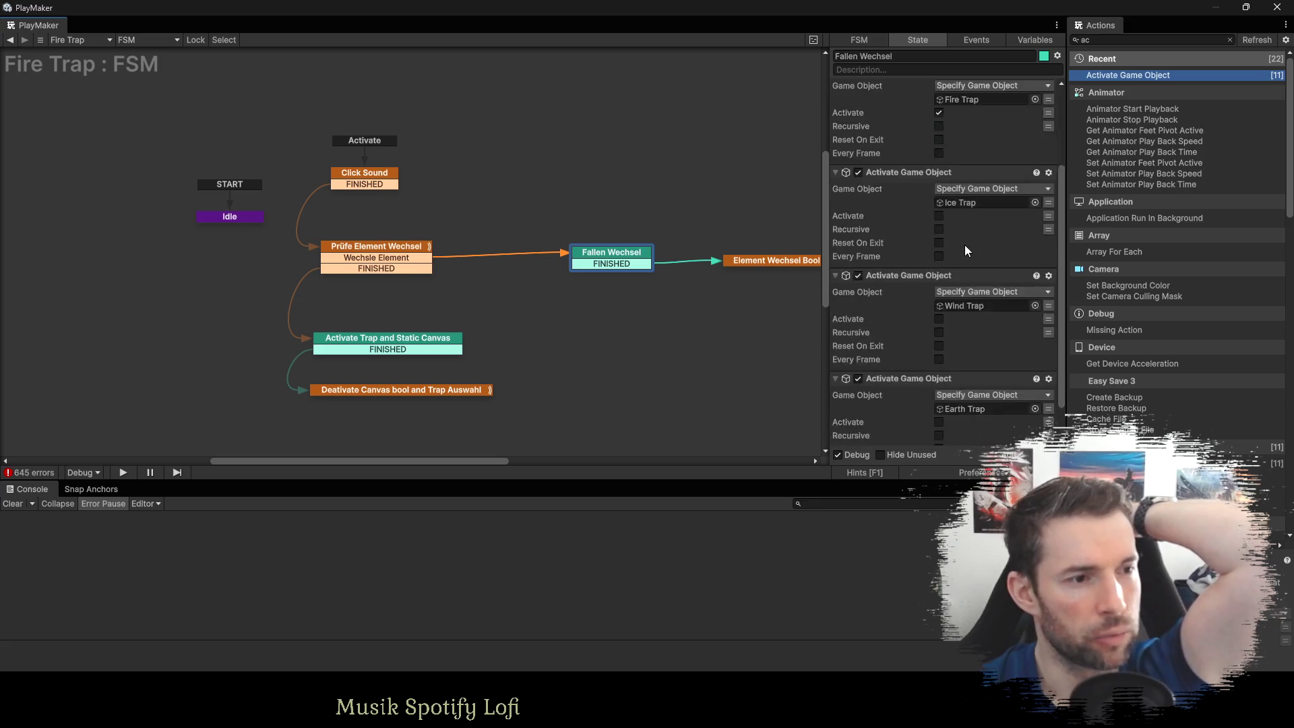
left_click(740, 262)
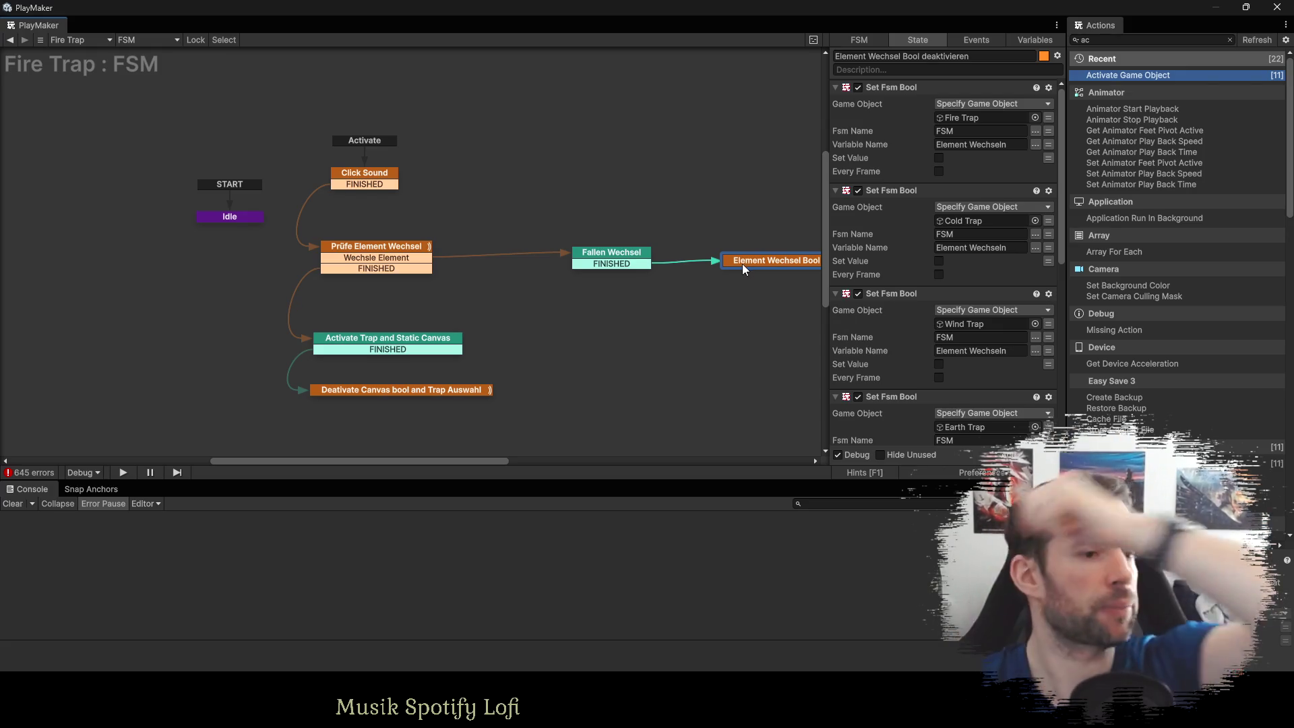
left_click(968, 117)
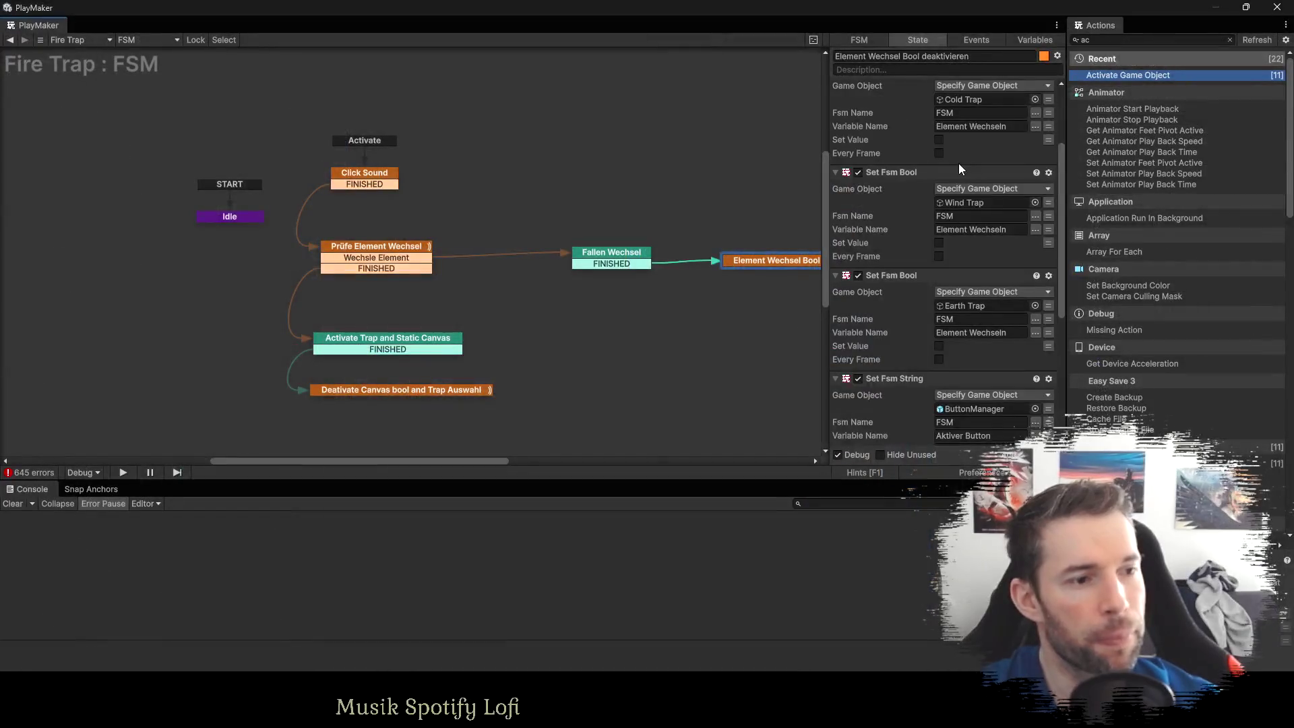
scroll(958, 163, "down", 2)
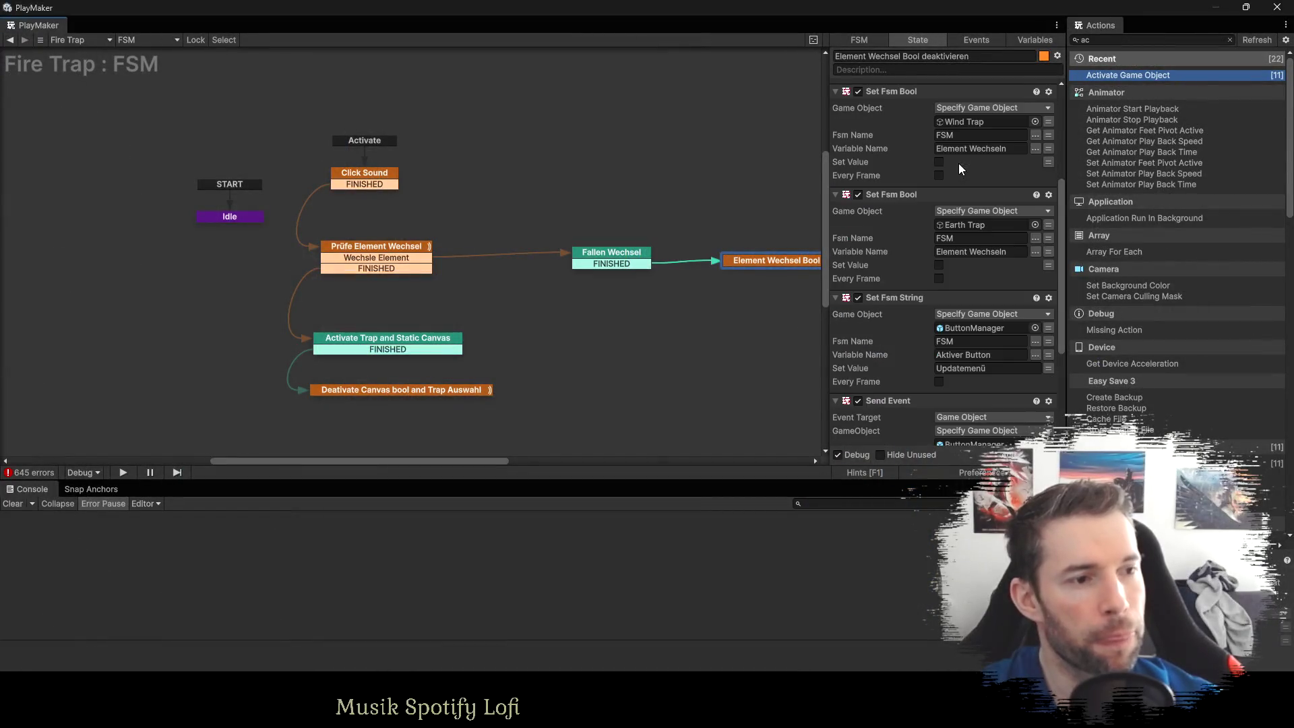
scroll(985, 192, "up", 4)
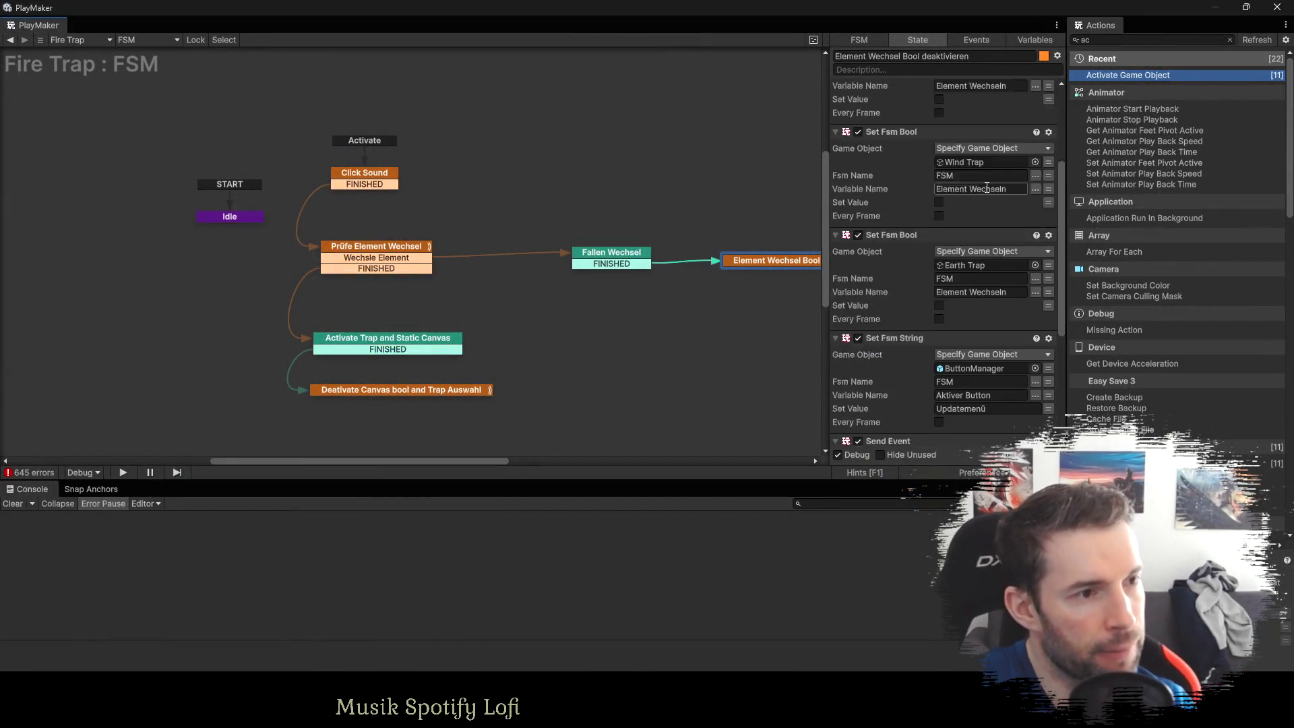
scroll(995, 195, "down", 6)
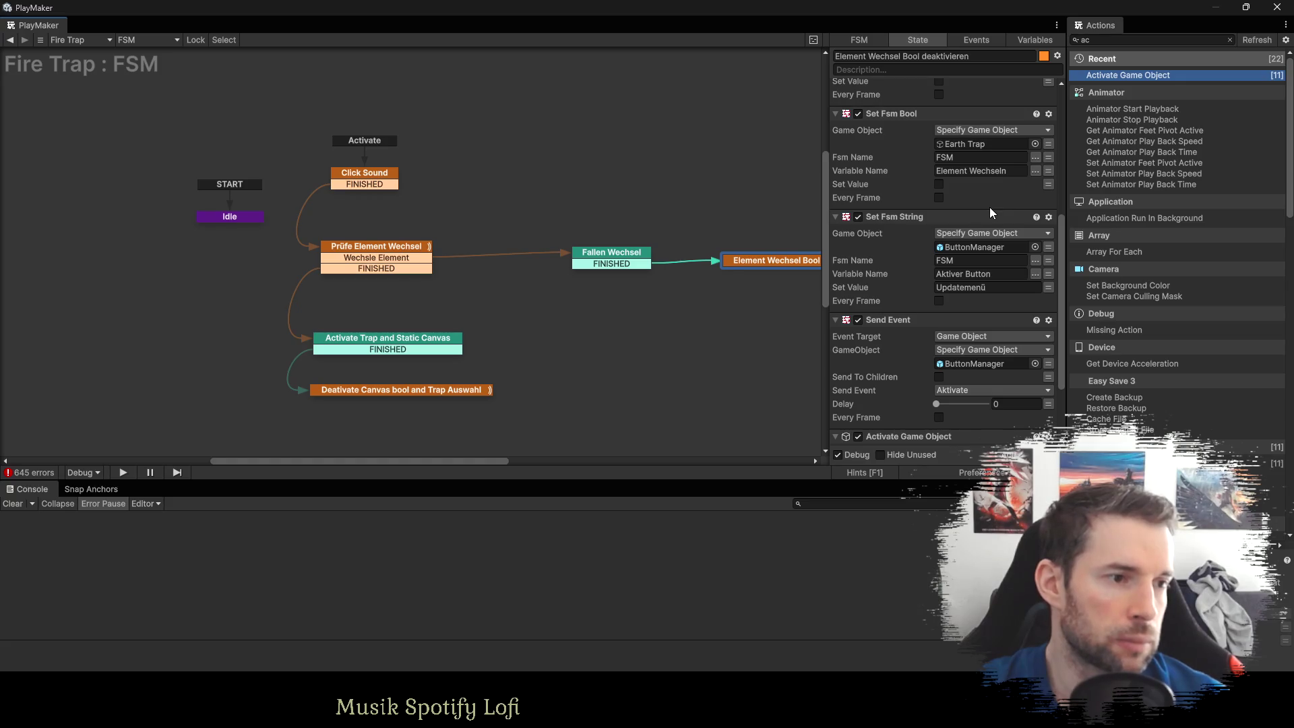
scroll(961, 254, "down", 3)
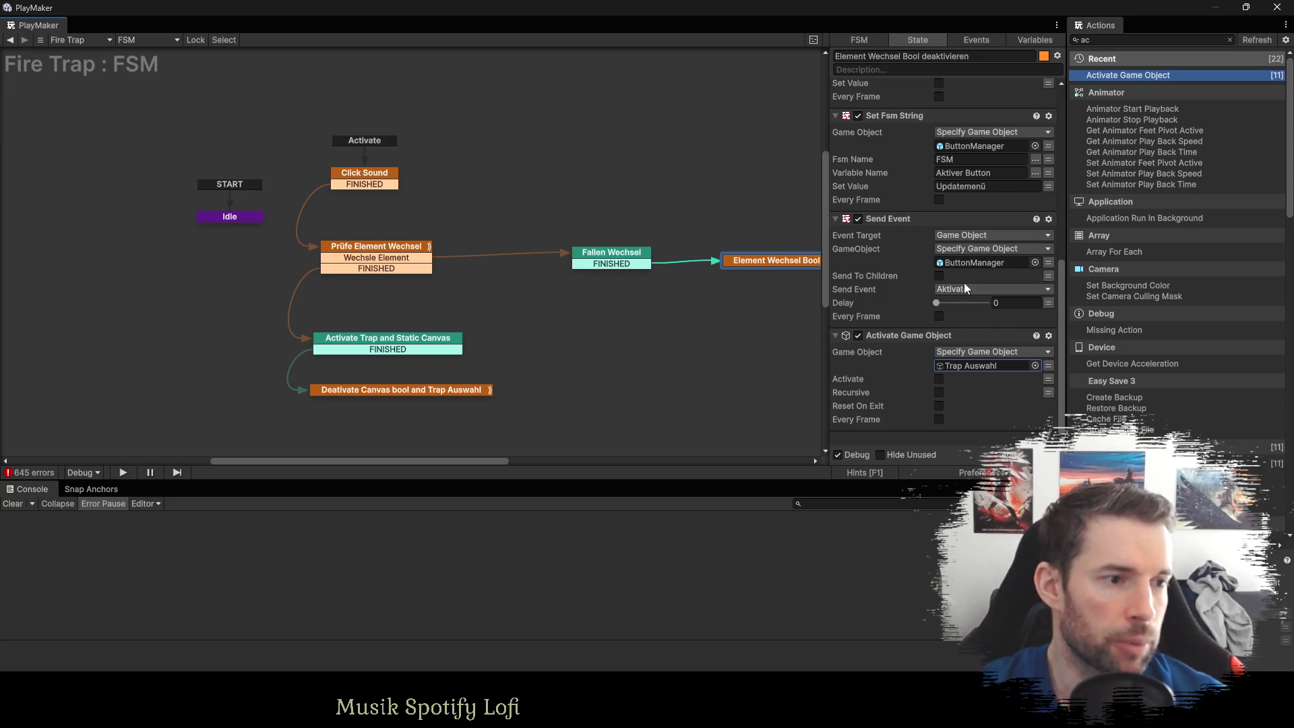
scroll(911, 302, "up", 5)
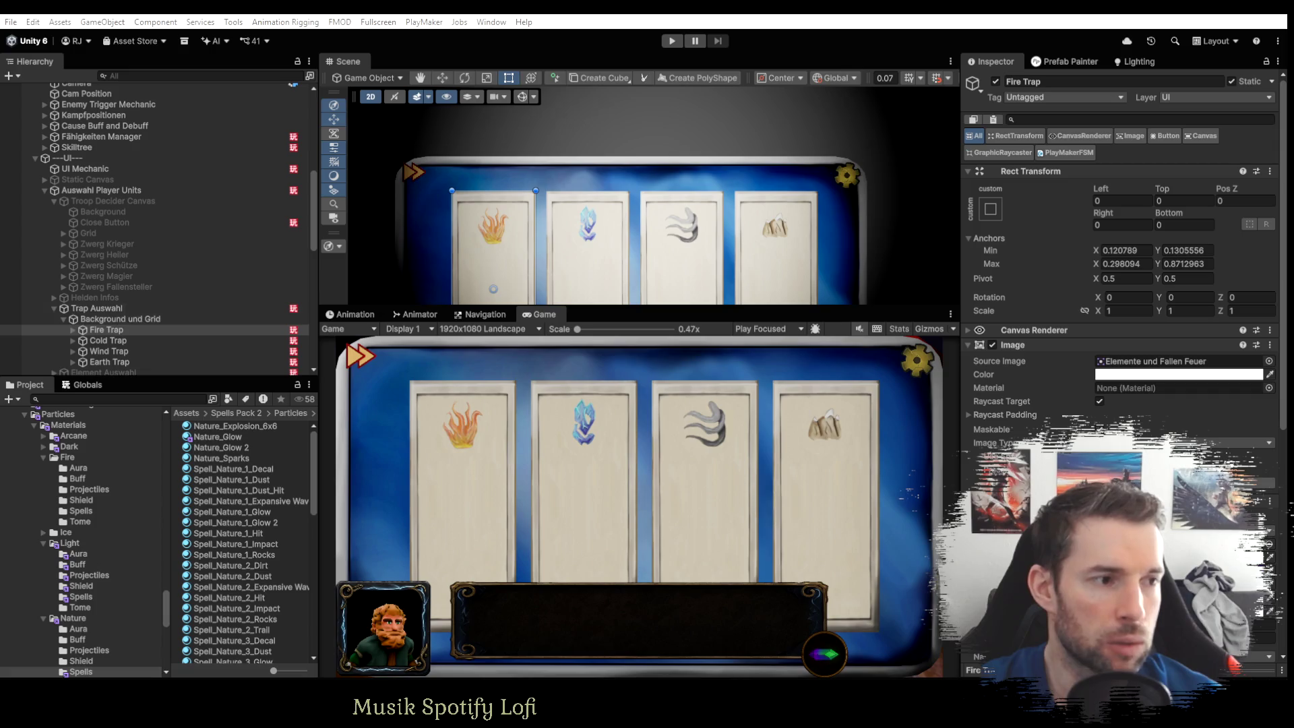
Pan through the graph checking Fallen Wechsel, Activate Trap and Static Canvas, and Deactivate Canvas states.
key("alt+Tab")
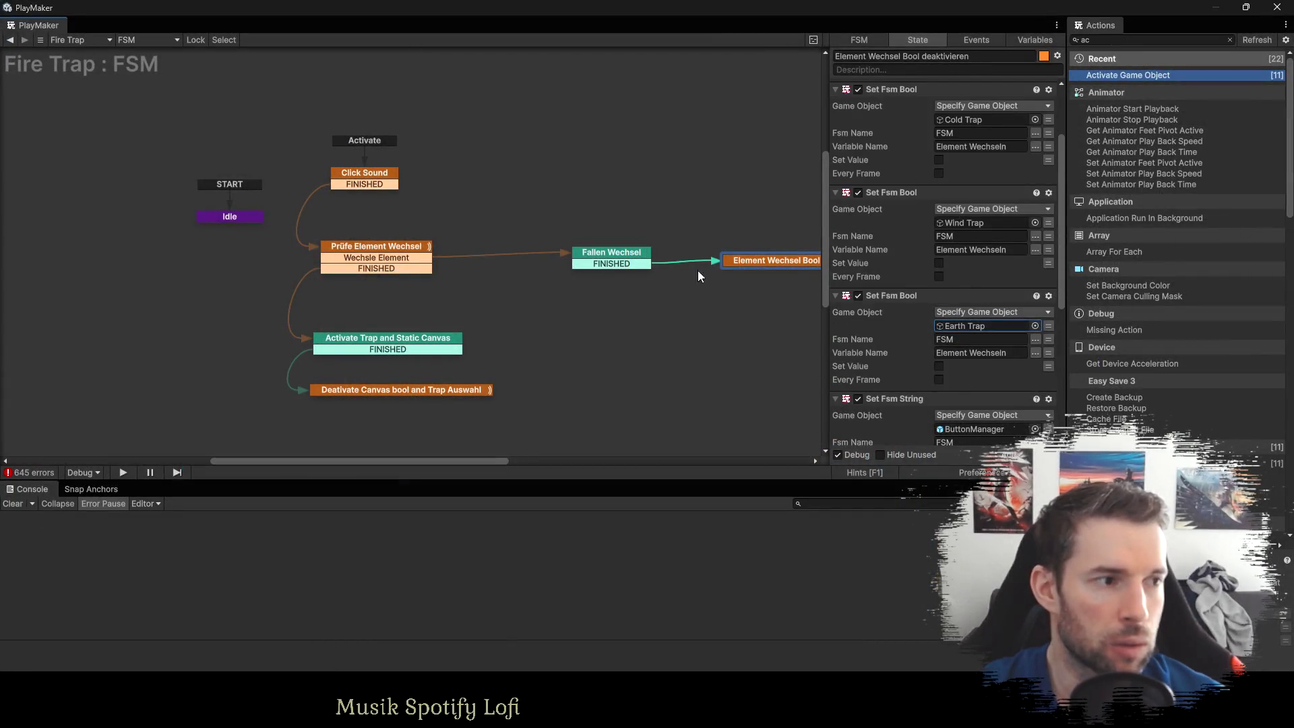
left_click(620, 253)
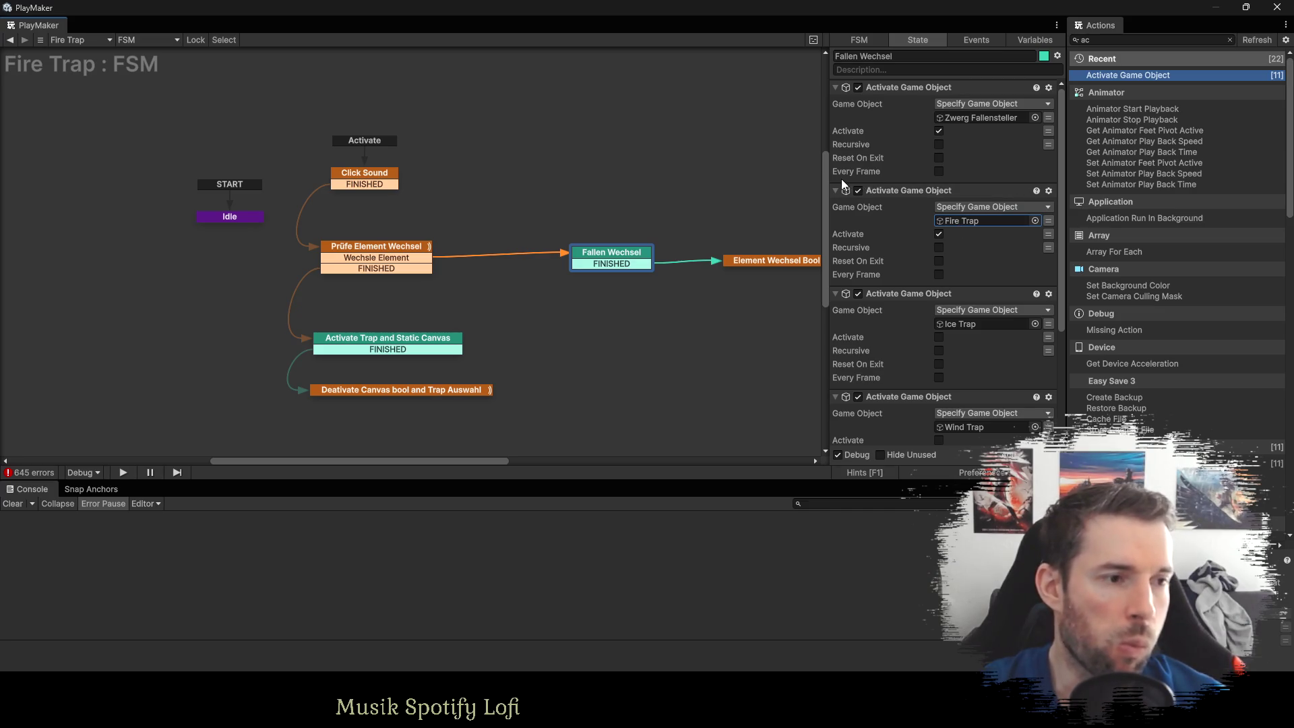
left_click_drag(765, 163, 624, 135)
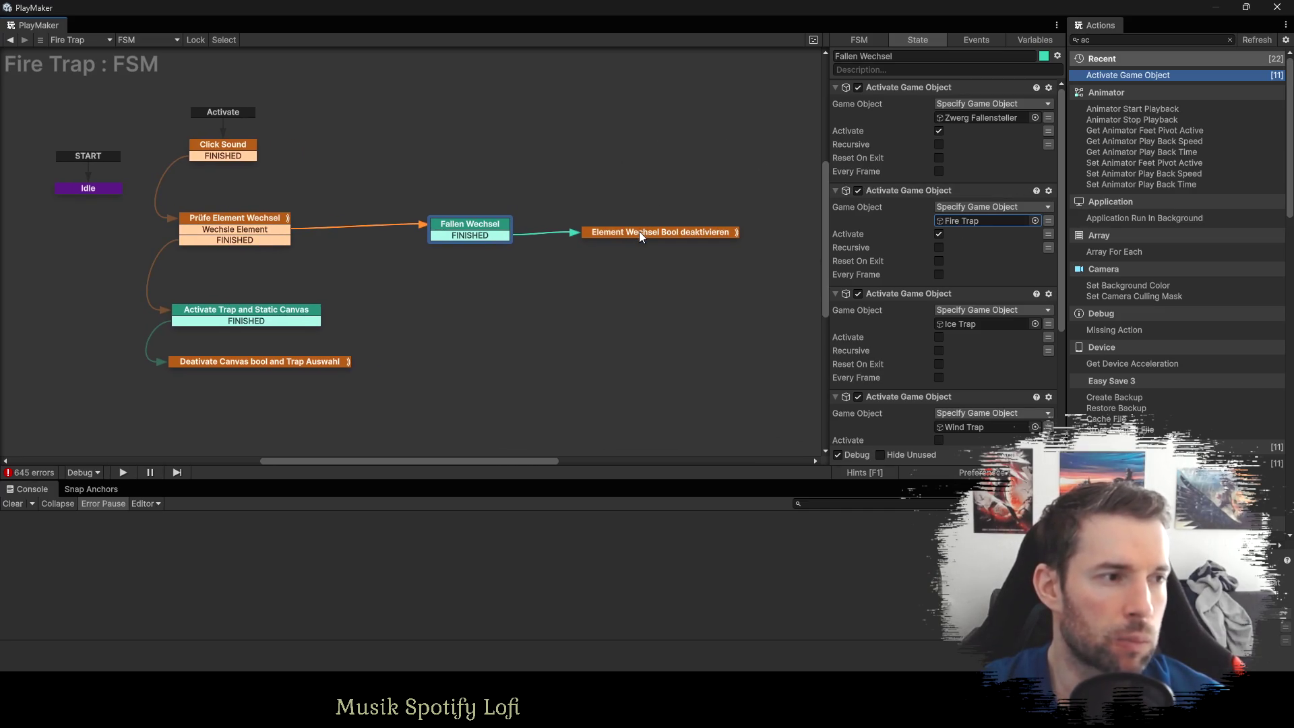
left_click(638, 232)
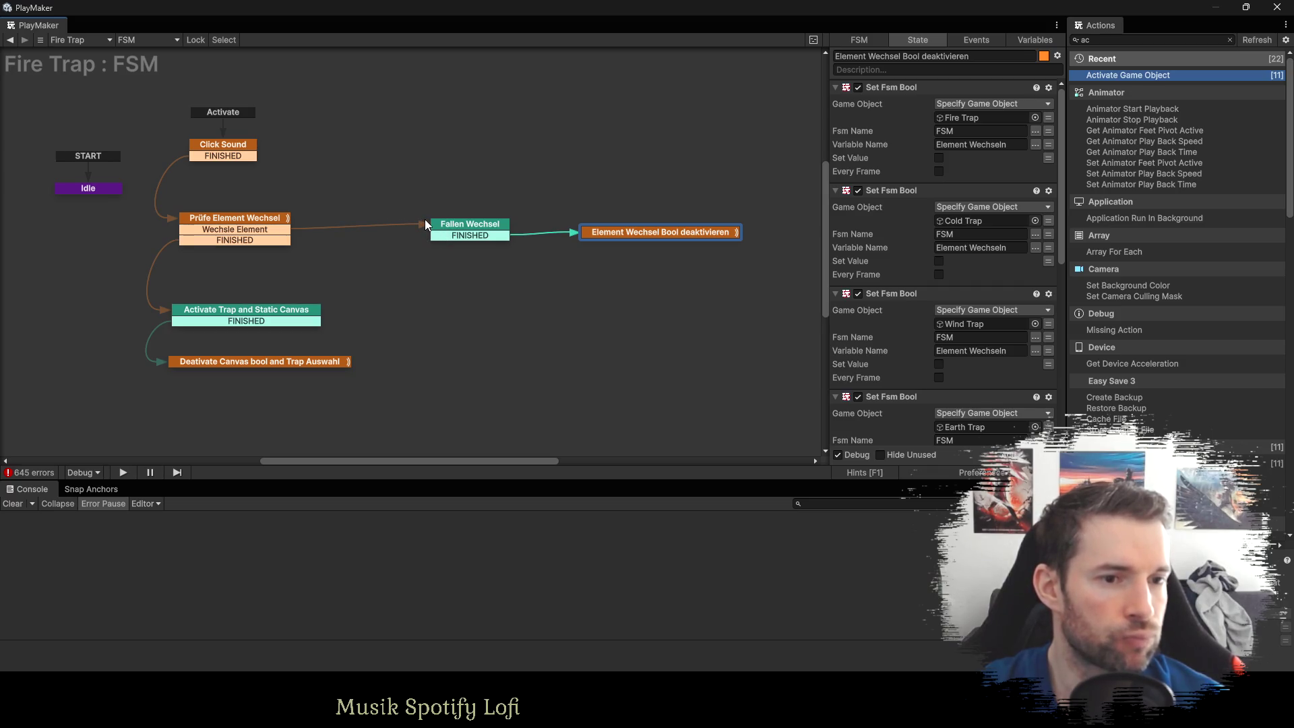
left_click_drag(426, 222, 541, 225)
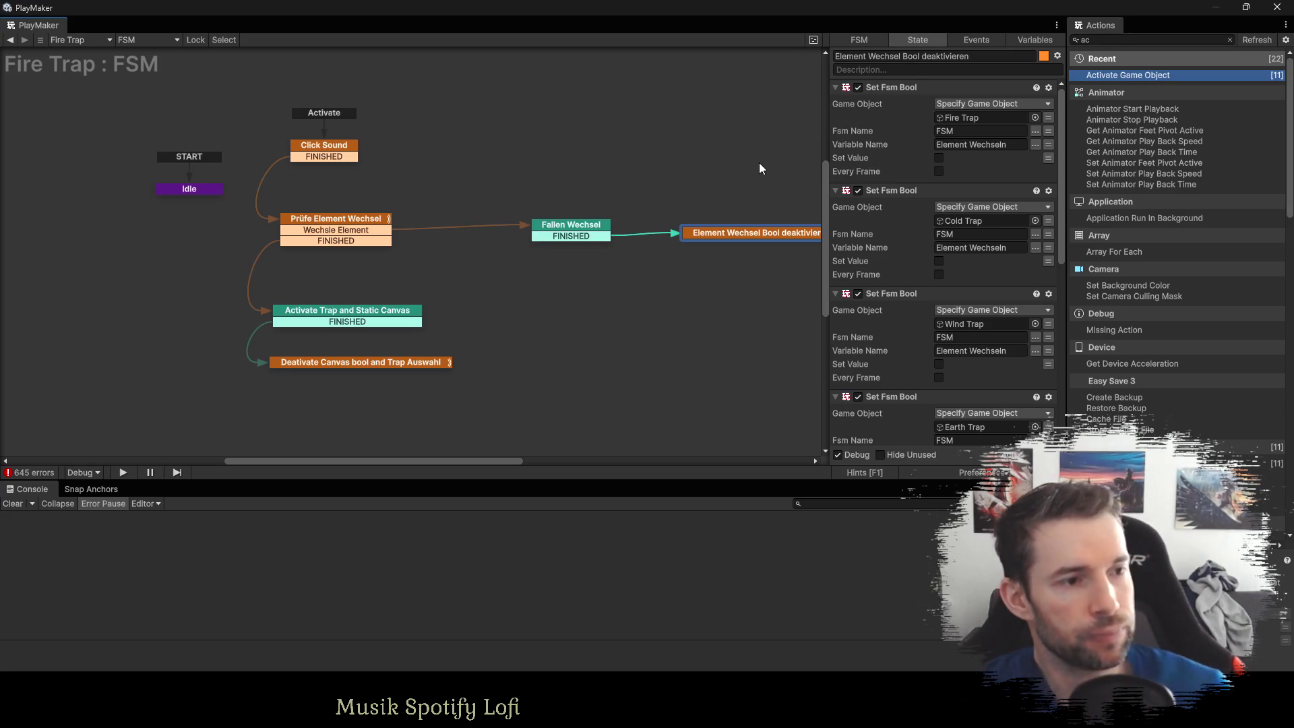
scroll(742, 239, "down", 2)
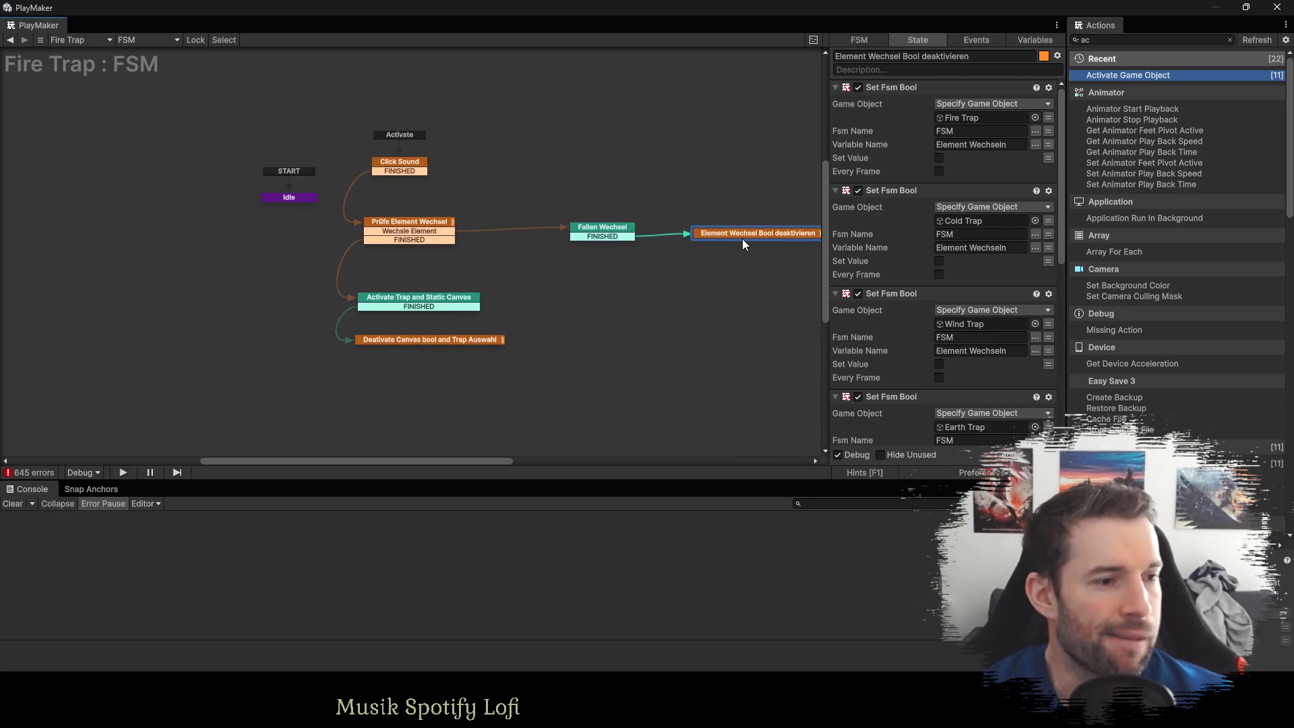
left_click(390, 230)
left_click(405, 301)
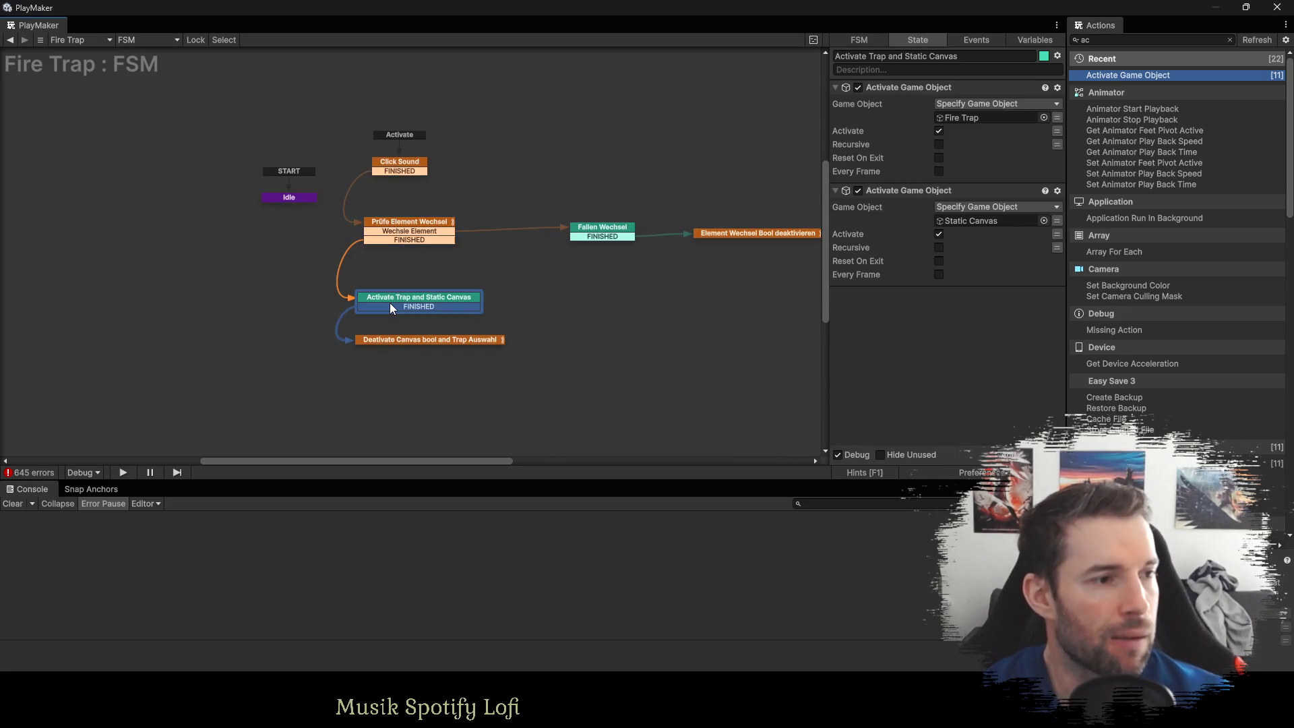
left_click(439, 339)
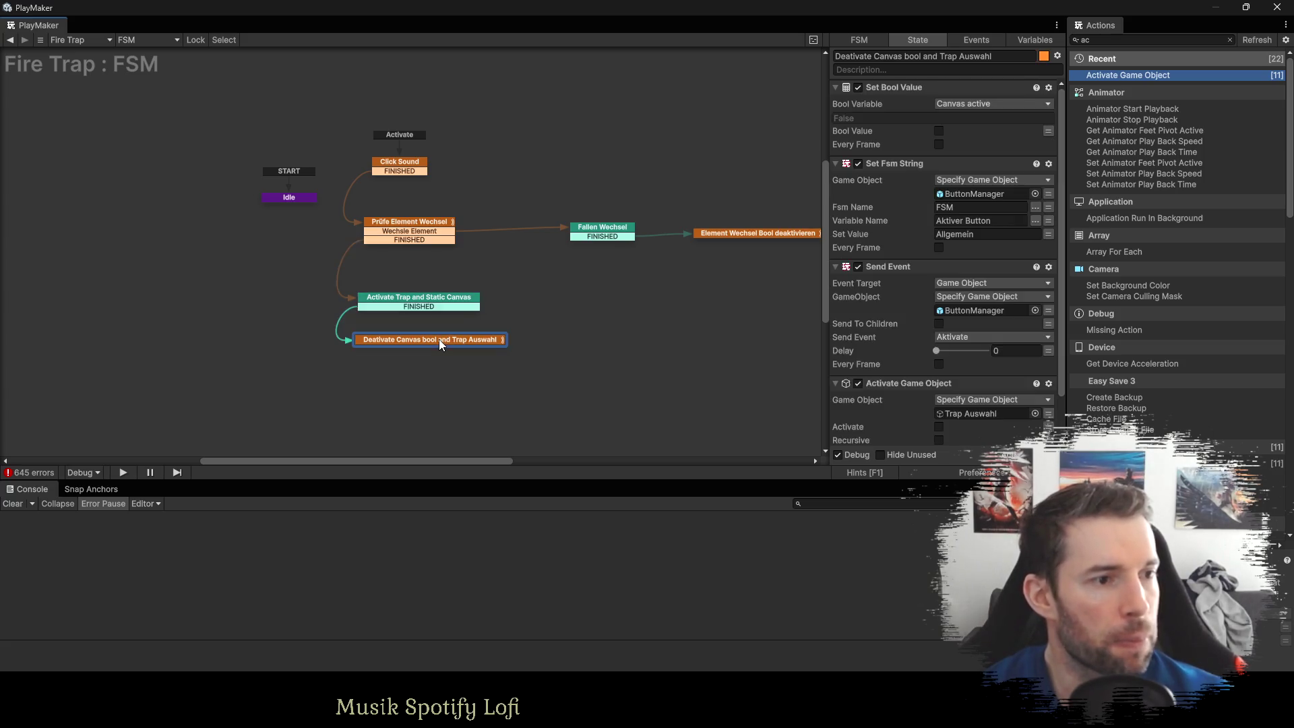
scroll(984, 241, "down", 2)
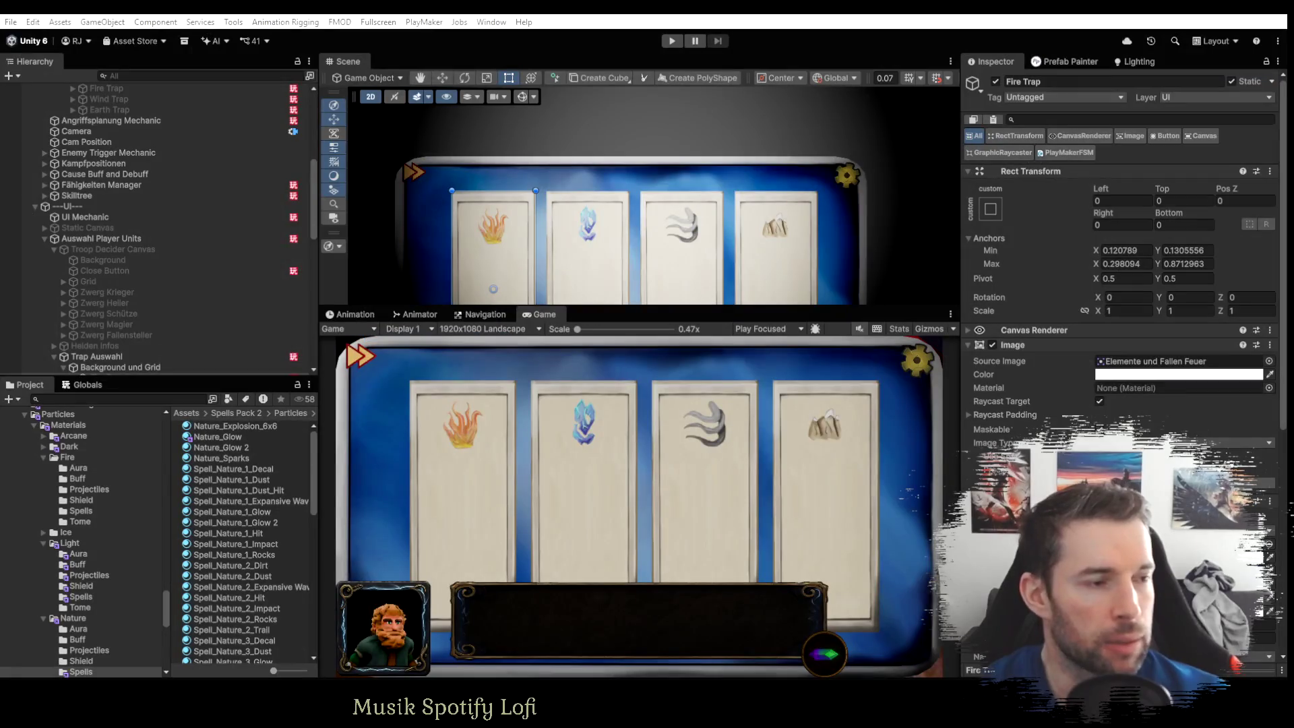
scroll(140, 307, "down", 4)
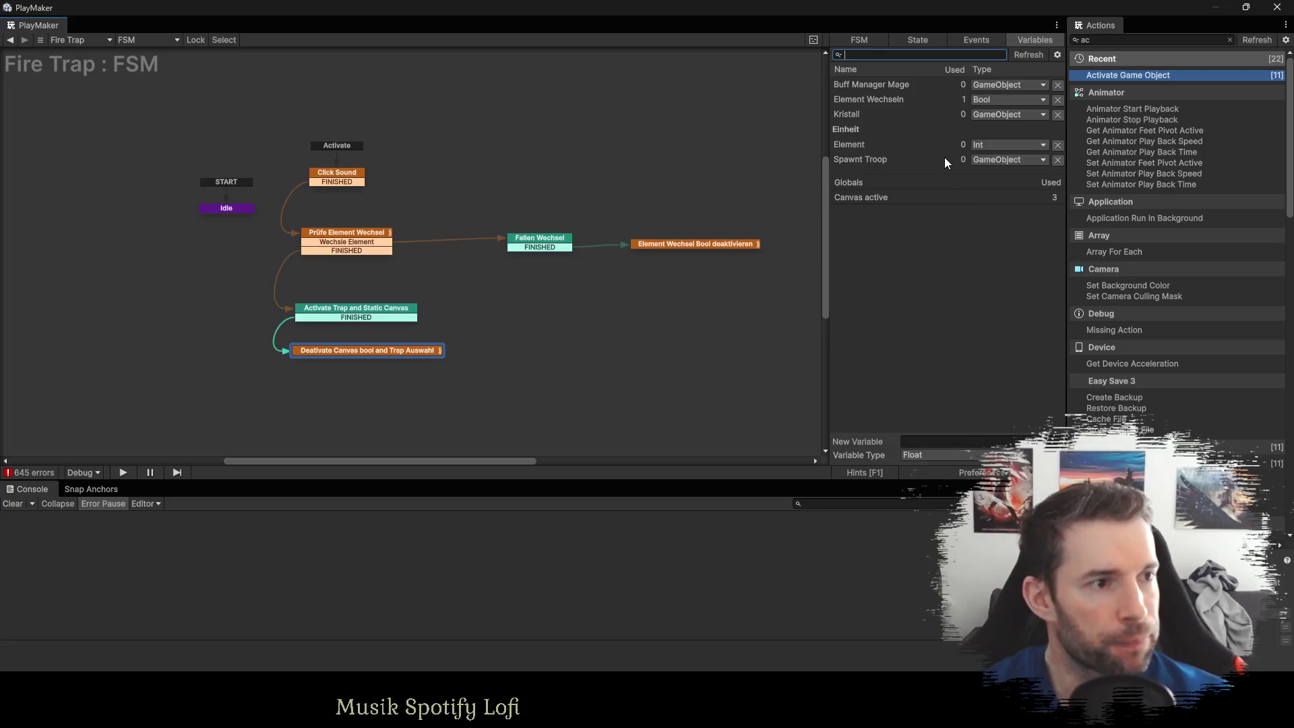
Delete the unused Buff Manager Mage, Kristall, Element and Spawnt Troop variables.
left_click(854, 85)
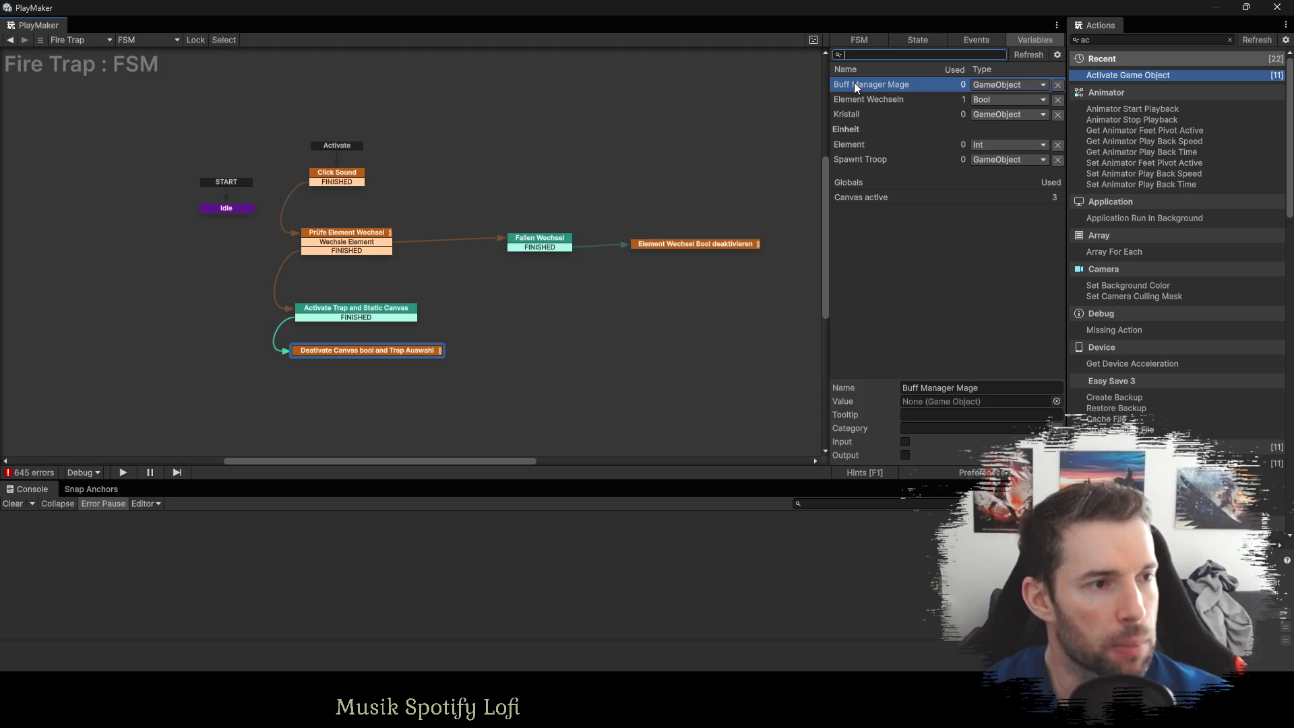
left_click(1057, 84)
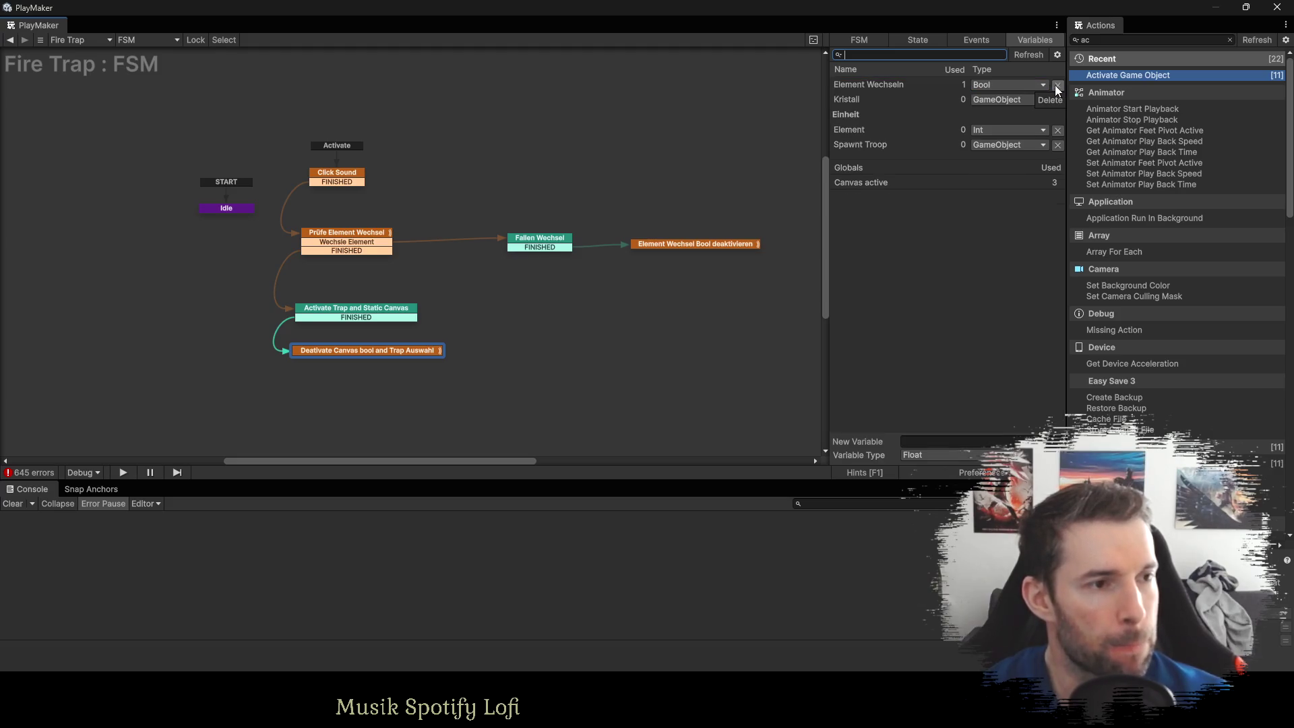
left_click(1057, 99)
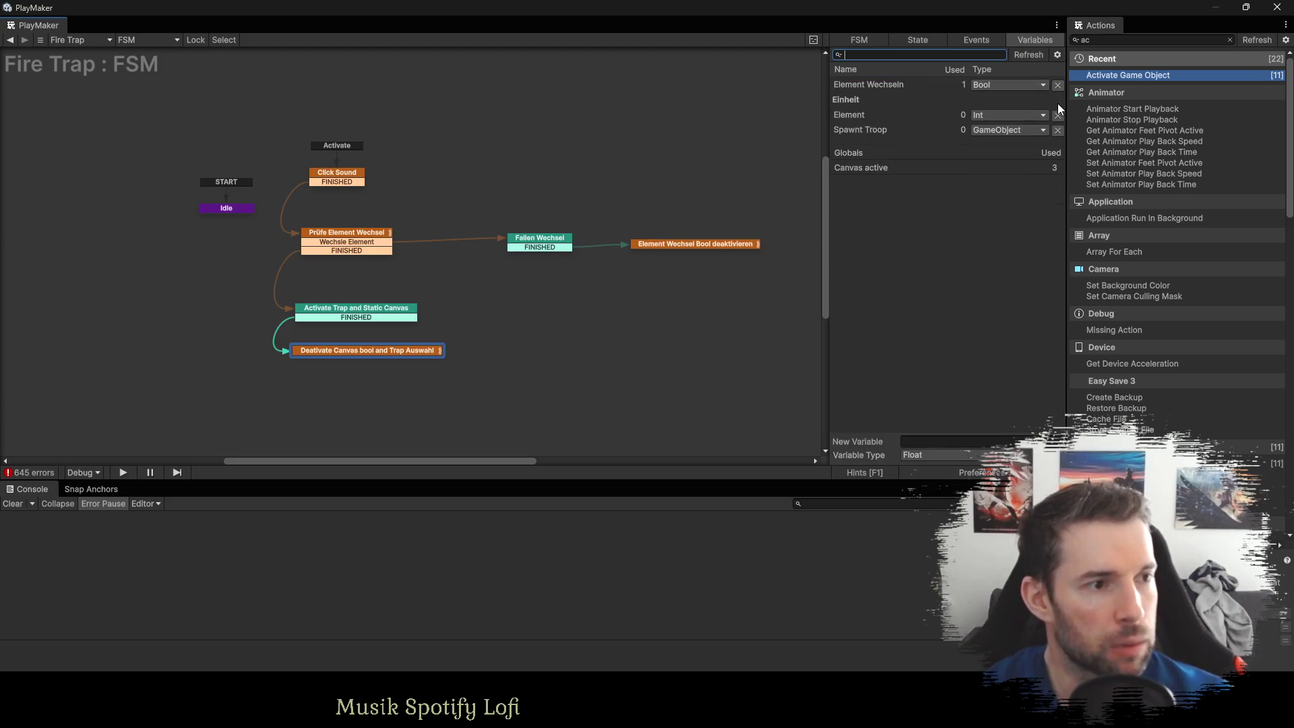
left_click(1057, 114)
left_click(1057, 114)
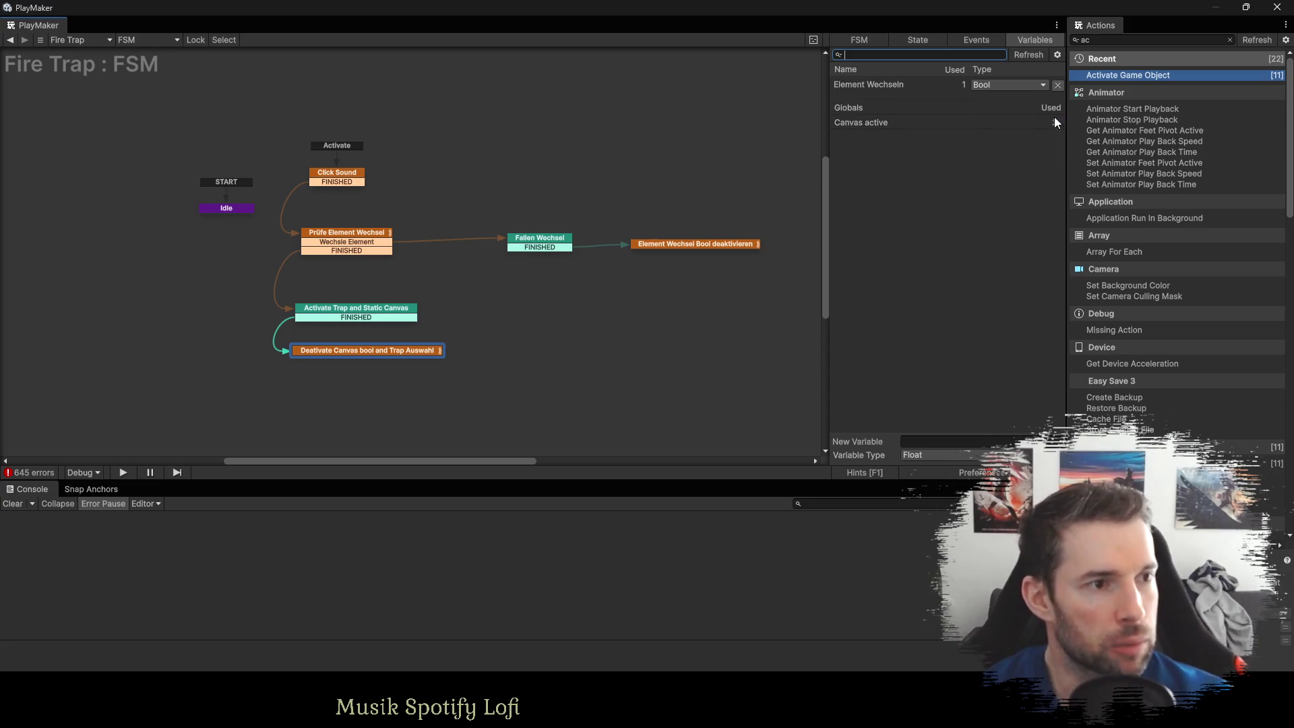
Add an Int variable named Index and mark it as an input.
left_click(871, 87)
left_click(949, 245)
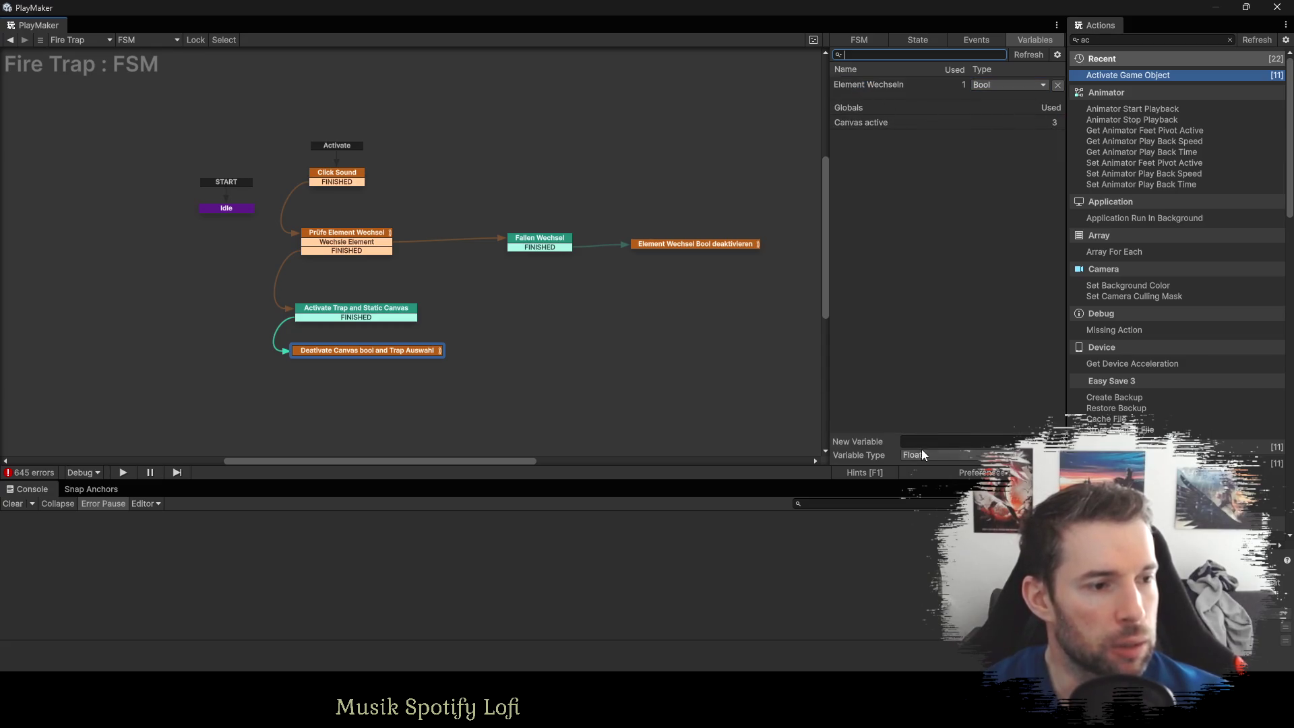
left_click(922, 456)
left_click(936, 228)
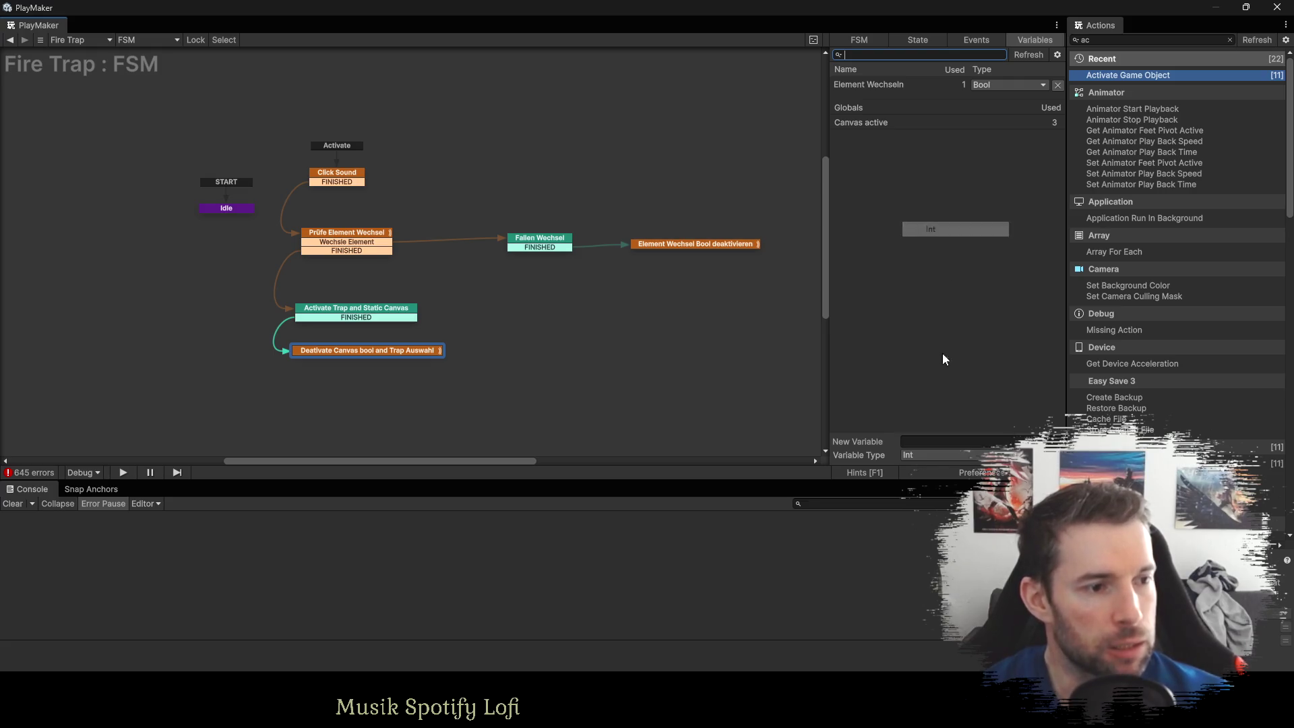
left_click(927, 437)
type("Index")
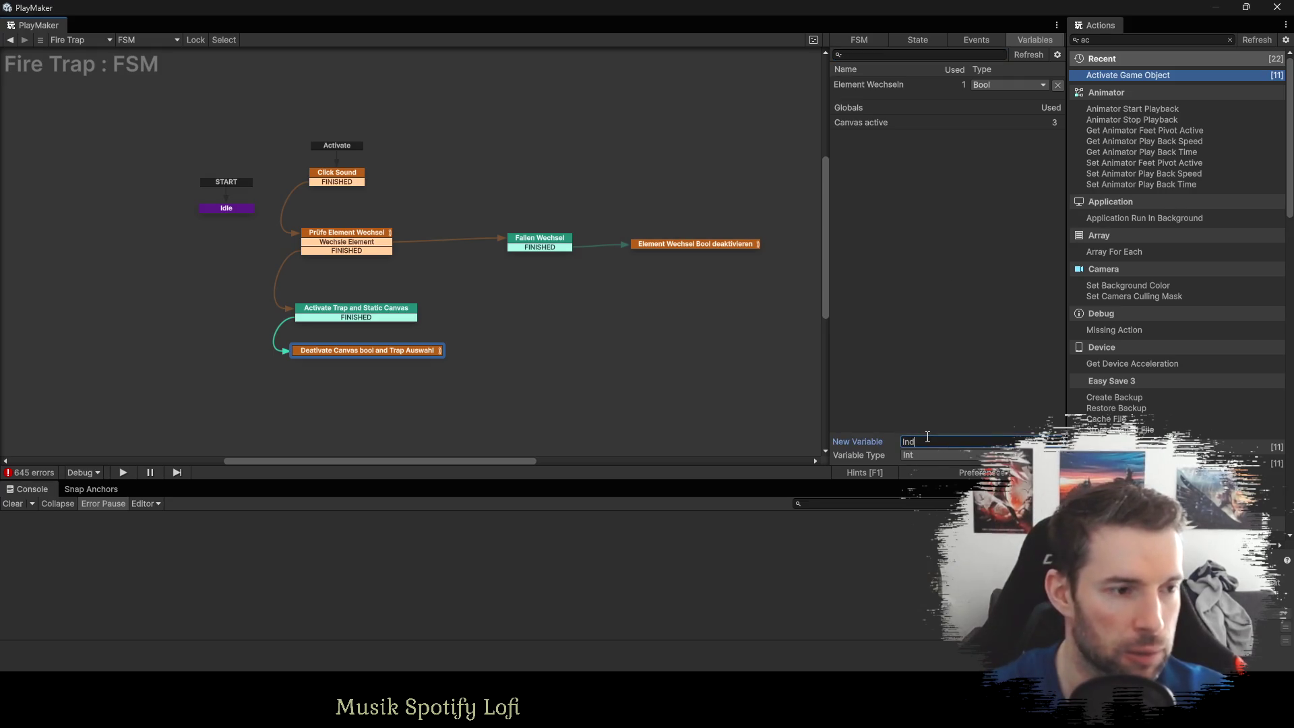
key("Return")
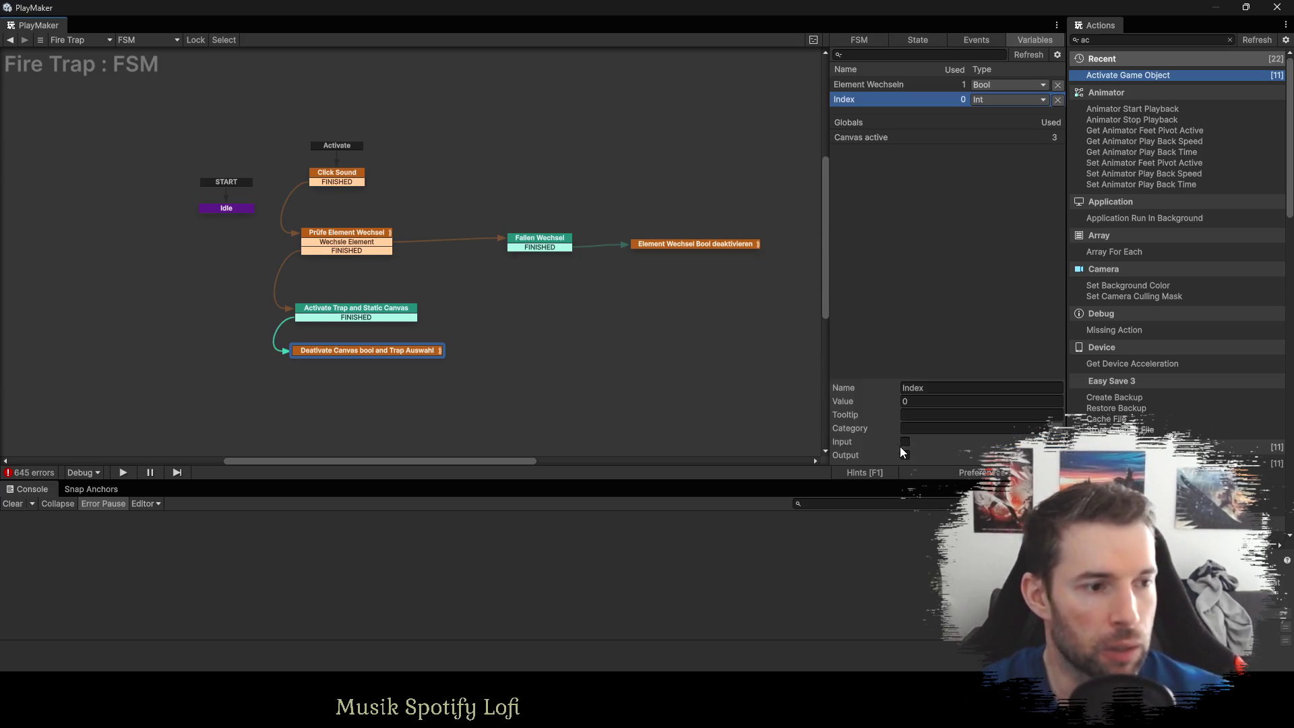
left_click(905, 442)
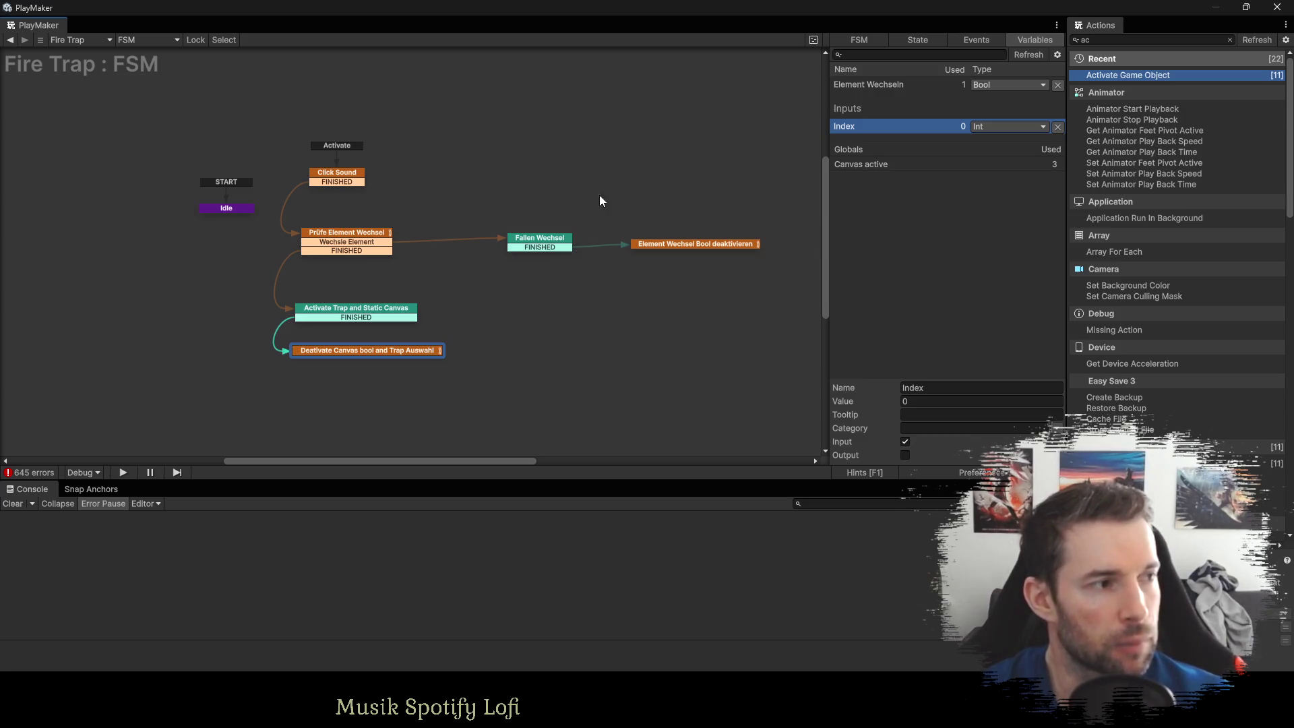
left_click(324, 181)
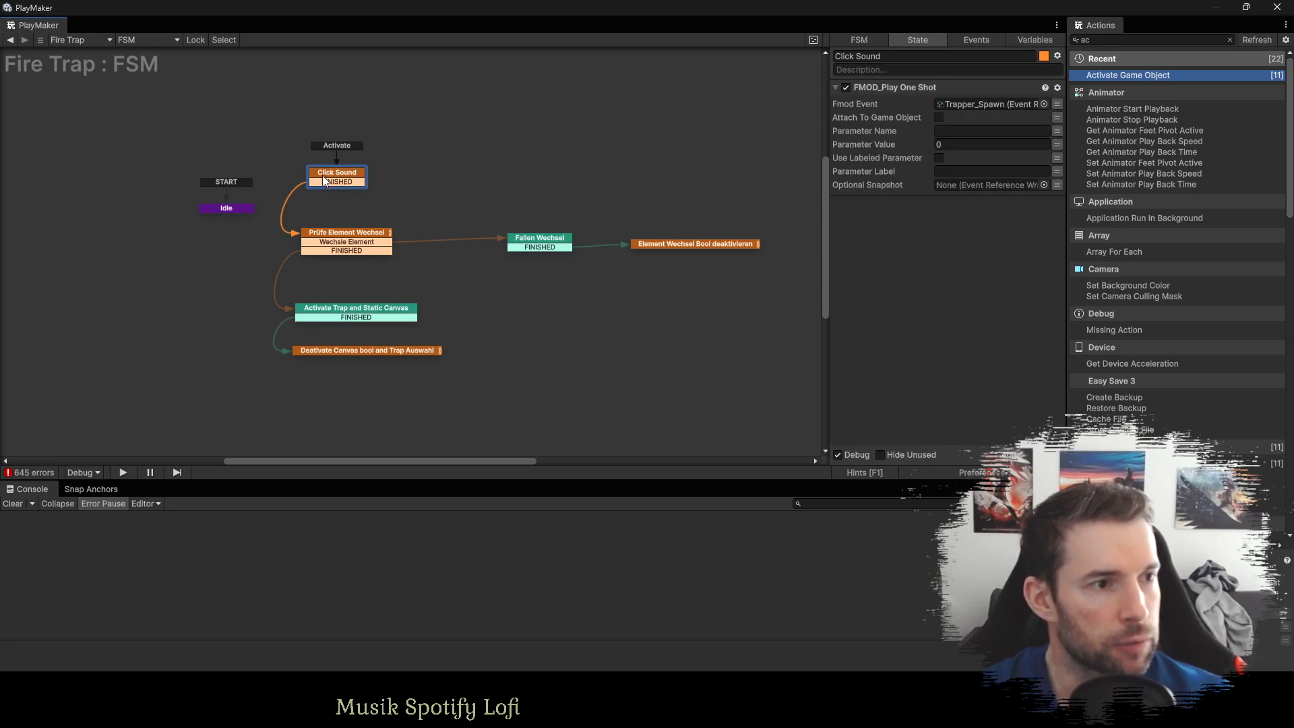
Check Prüfe Element Wechsel and Fallen Wechsel, collapse Troop Canvas and Zwerg entries, then open Idle.
left_click(330, 236)
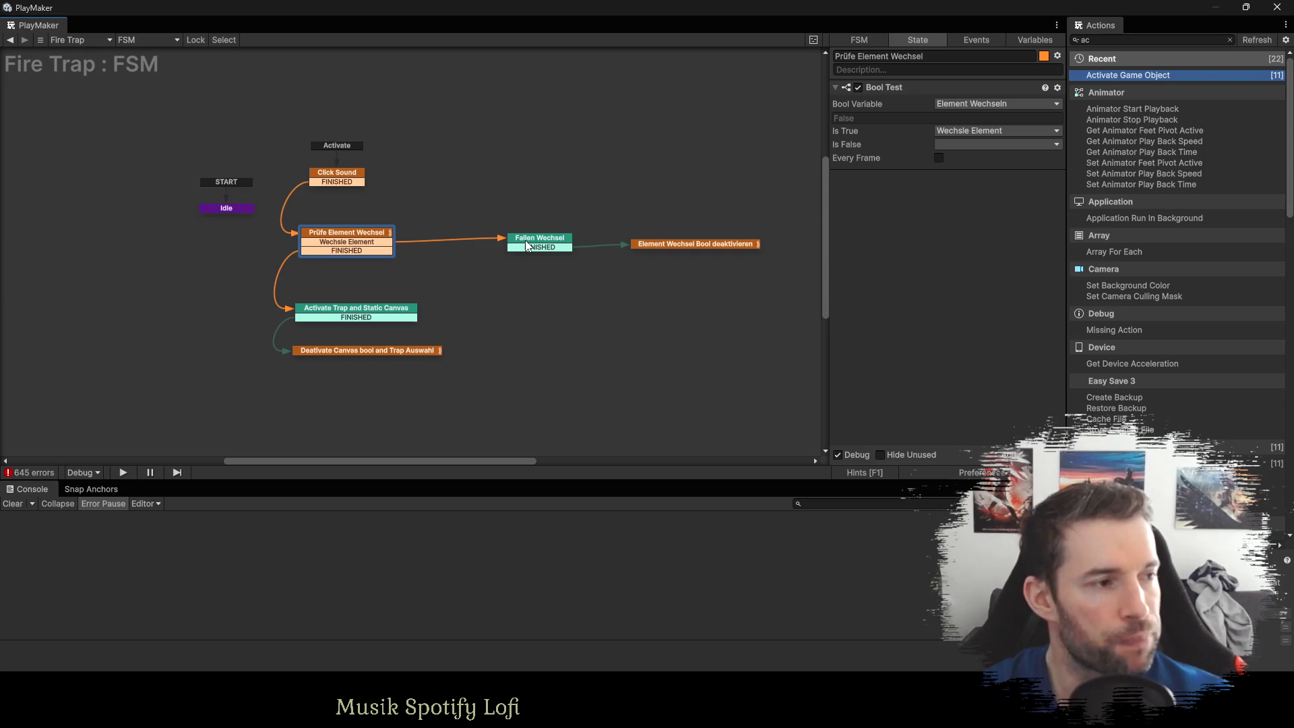
left_click(527, 246)
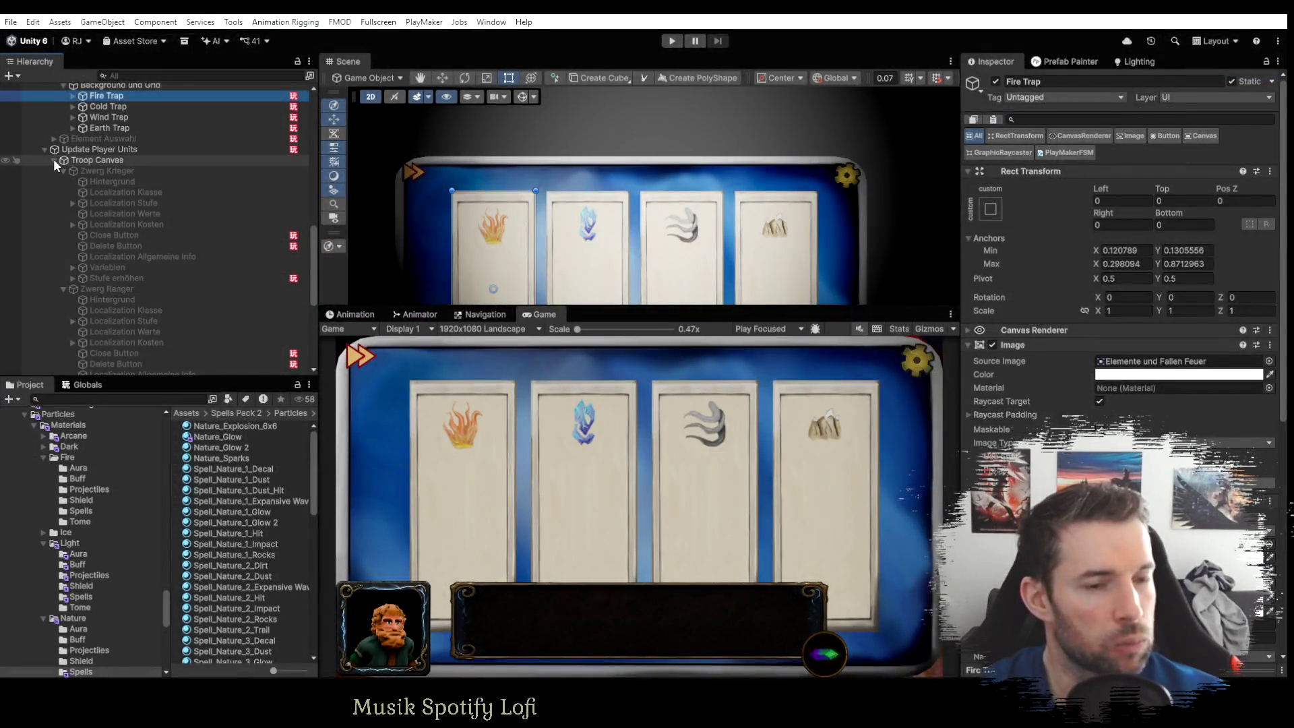
left_click(54, 160)
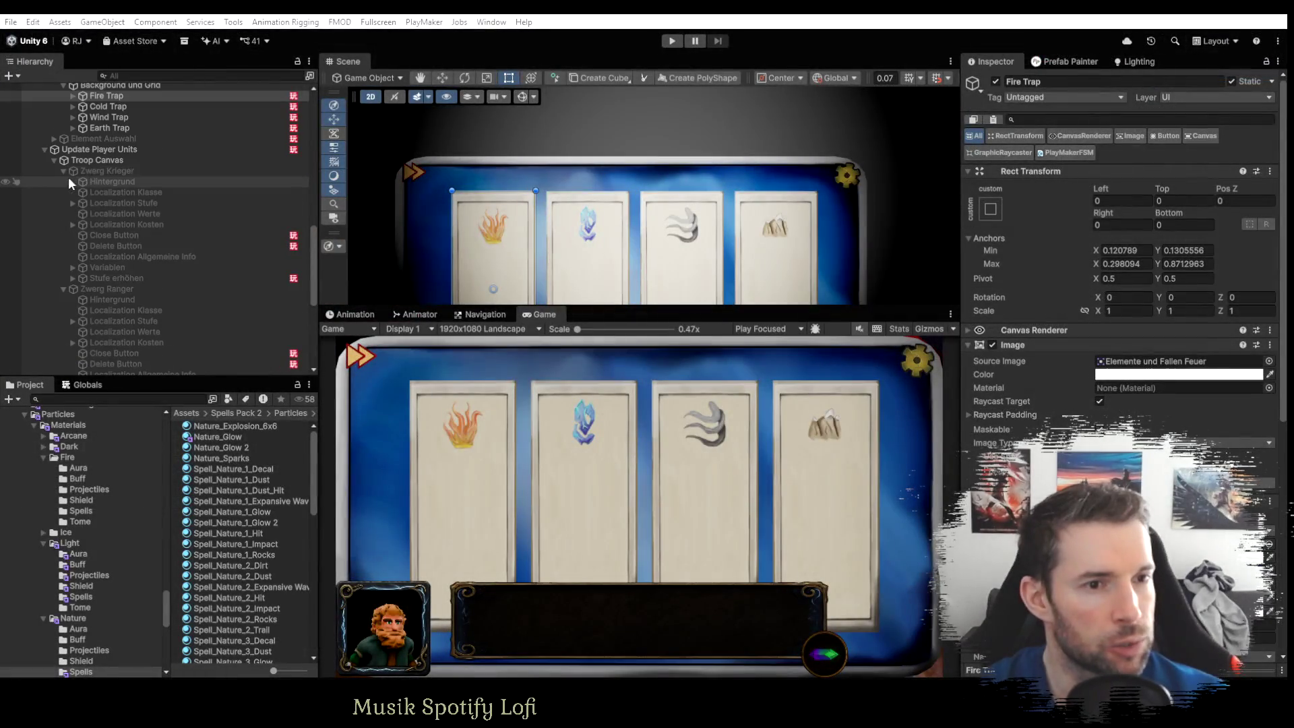
left_click(63, 171)
left_click(63, 181)
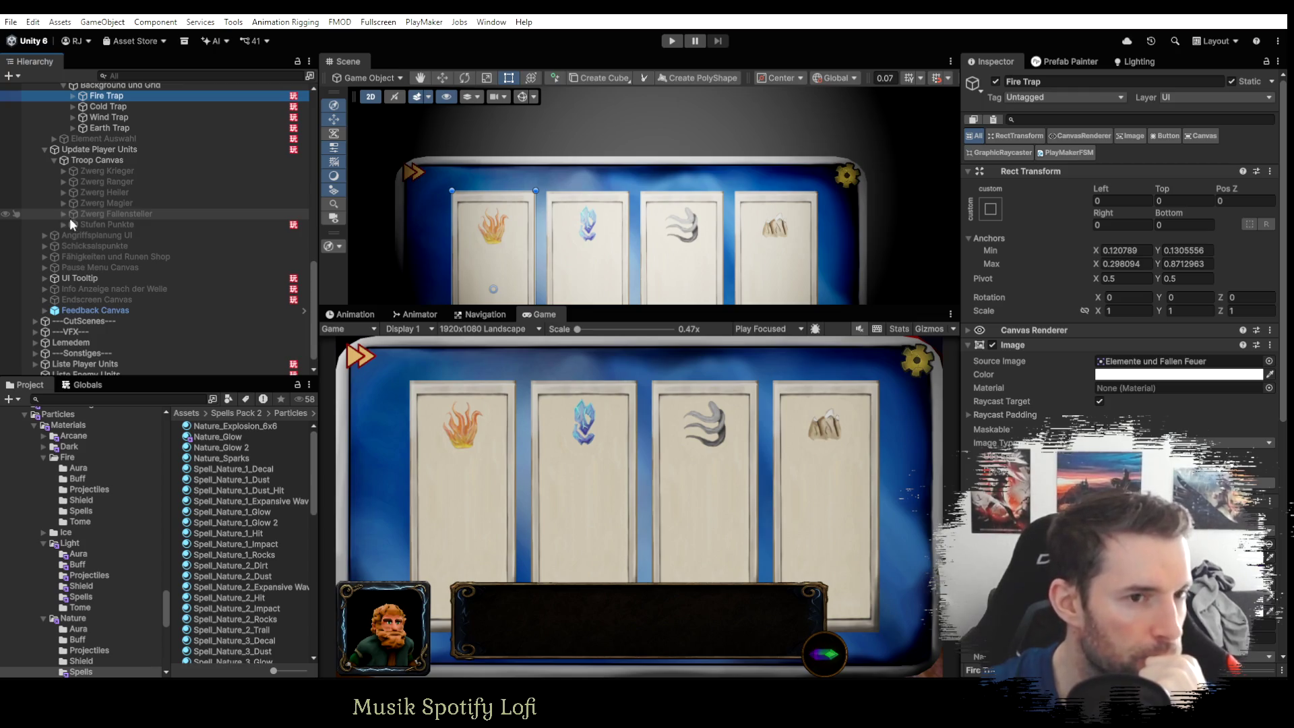
scroll(87, 236, "up", 3)
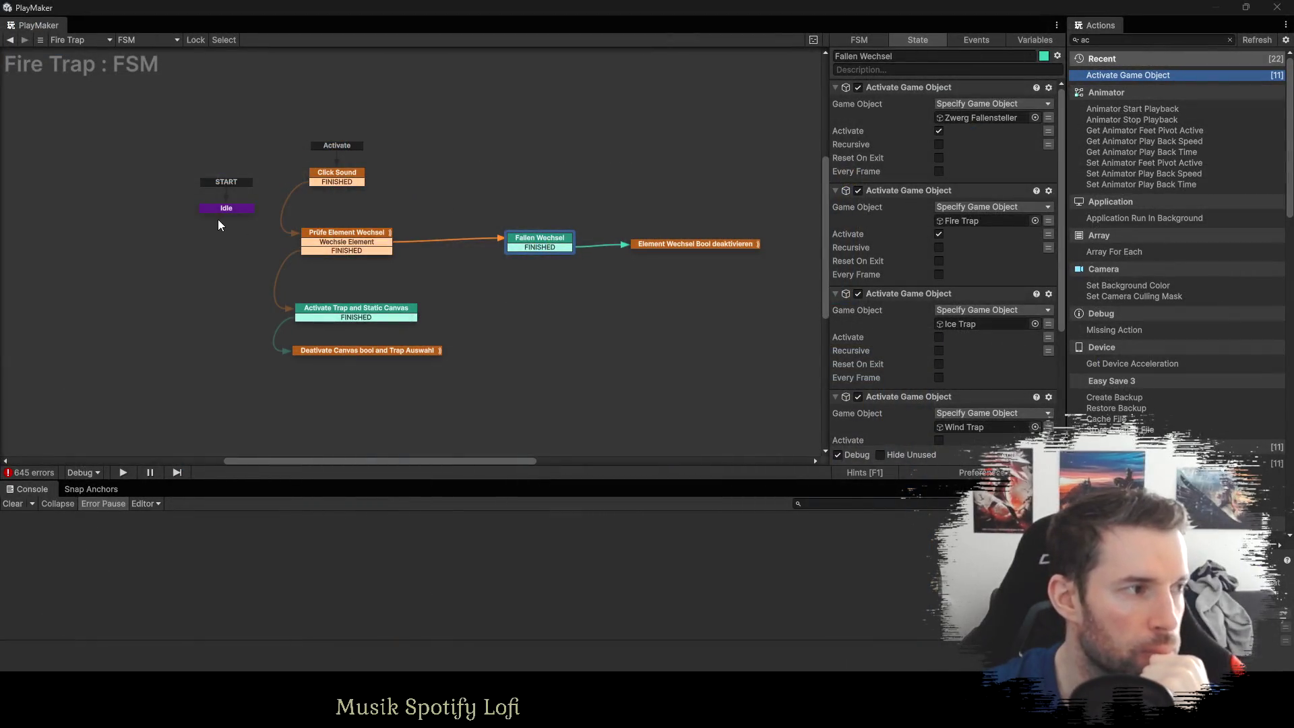
left_click(229, 209)
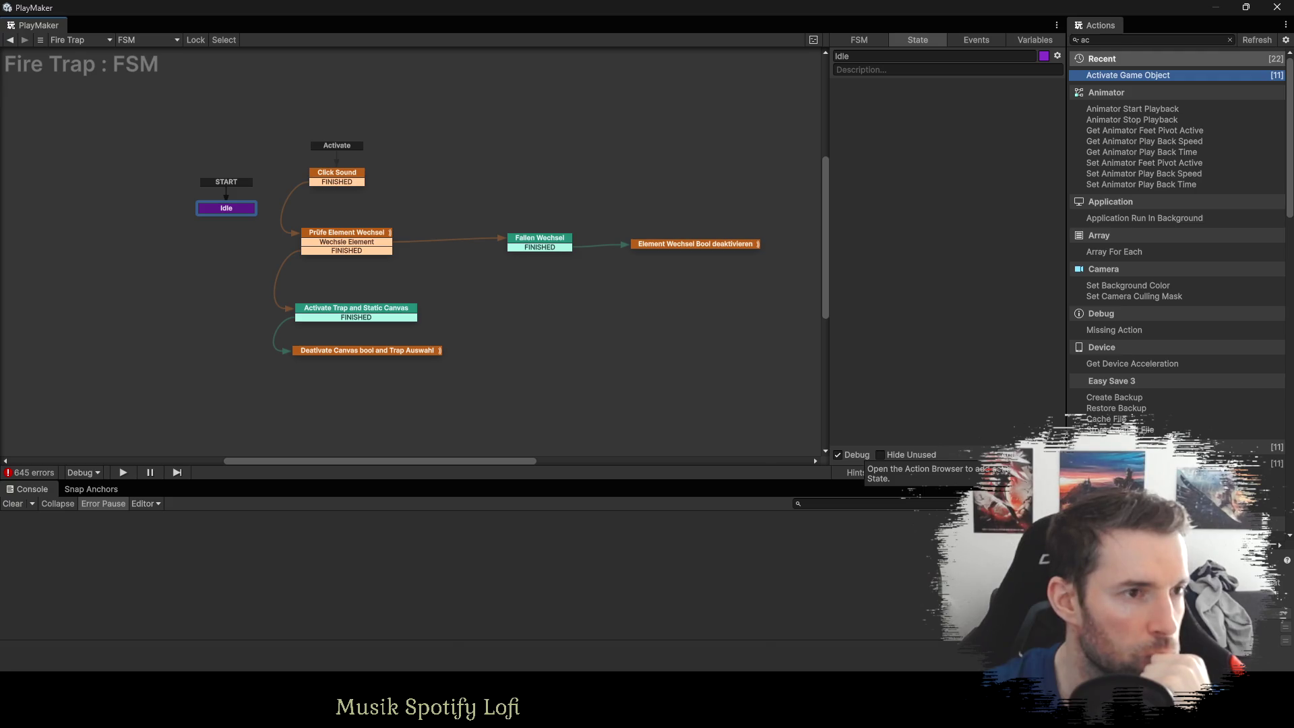
Add a Get Parent action to Idle, storing the parent in a new ---UI--- variable.
left_click(1095, 43)
type("get parent")
key("Return")
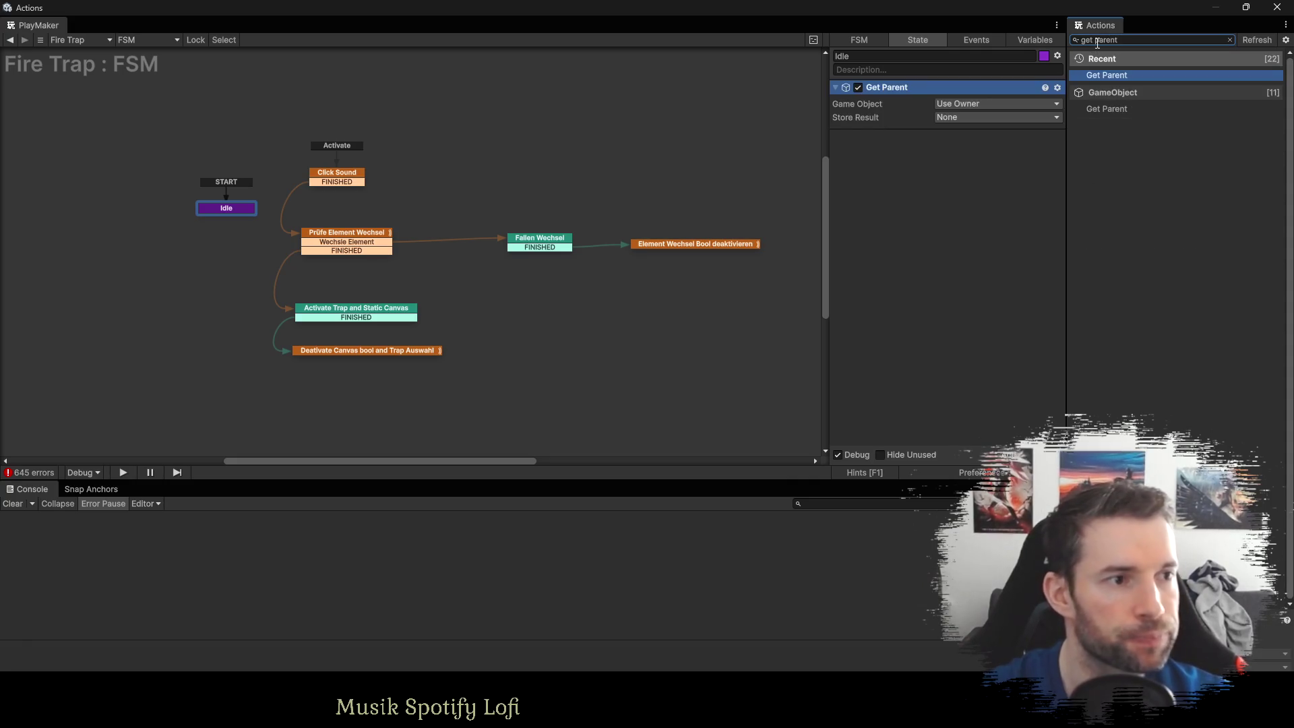
left_click(958, 105)
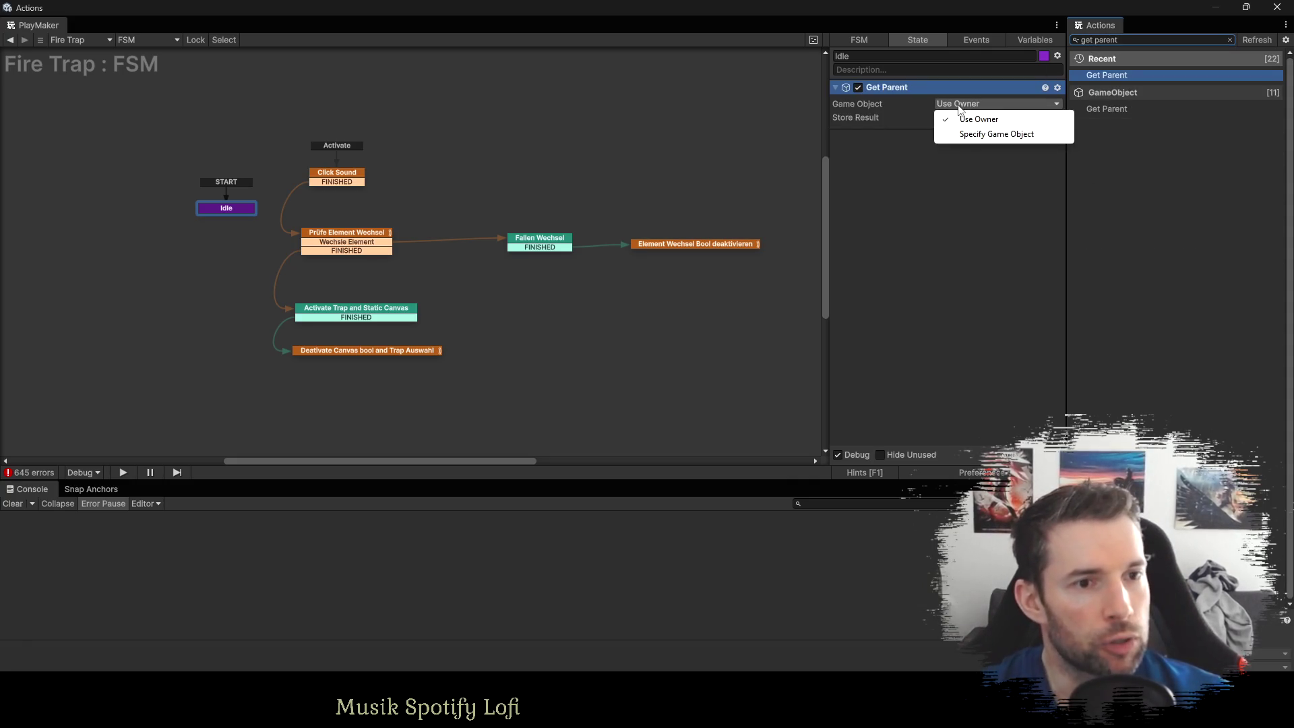
left_click(991, 134)
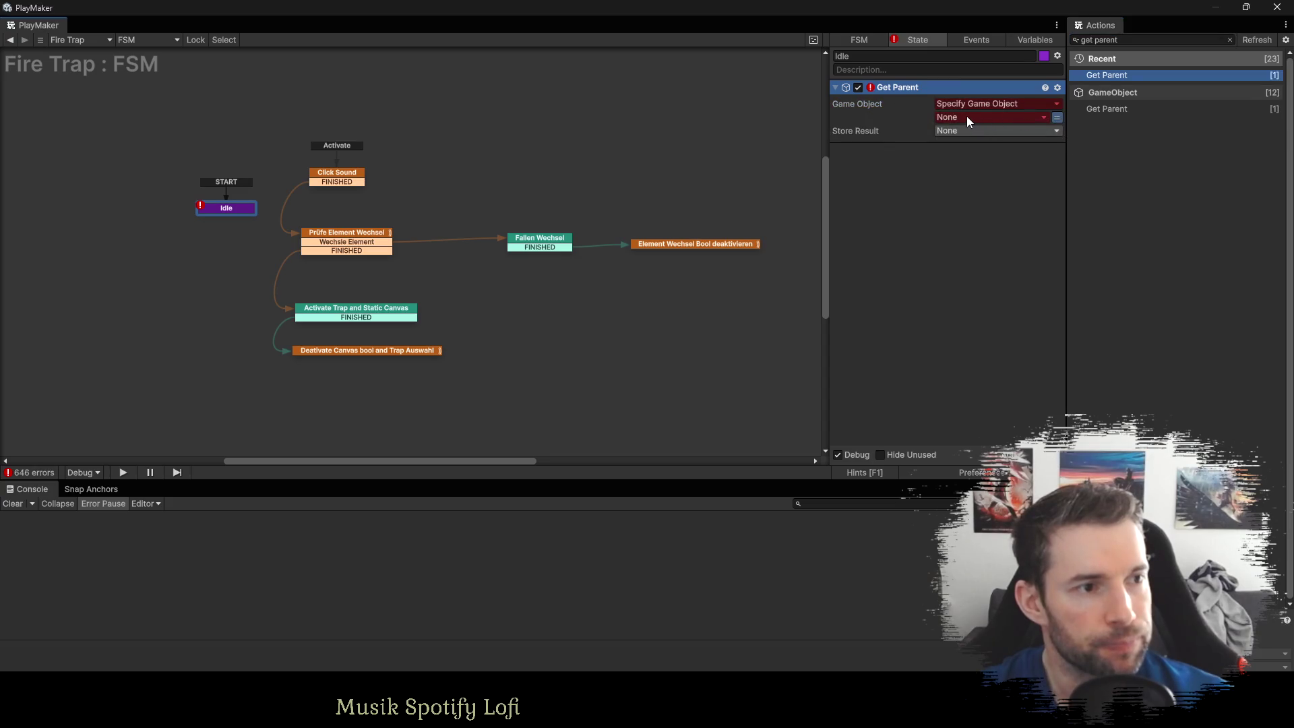
left_click(967, 119)
mouse_move(974, 148)
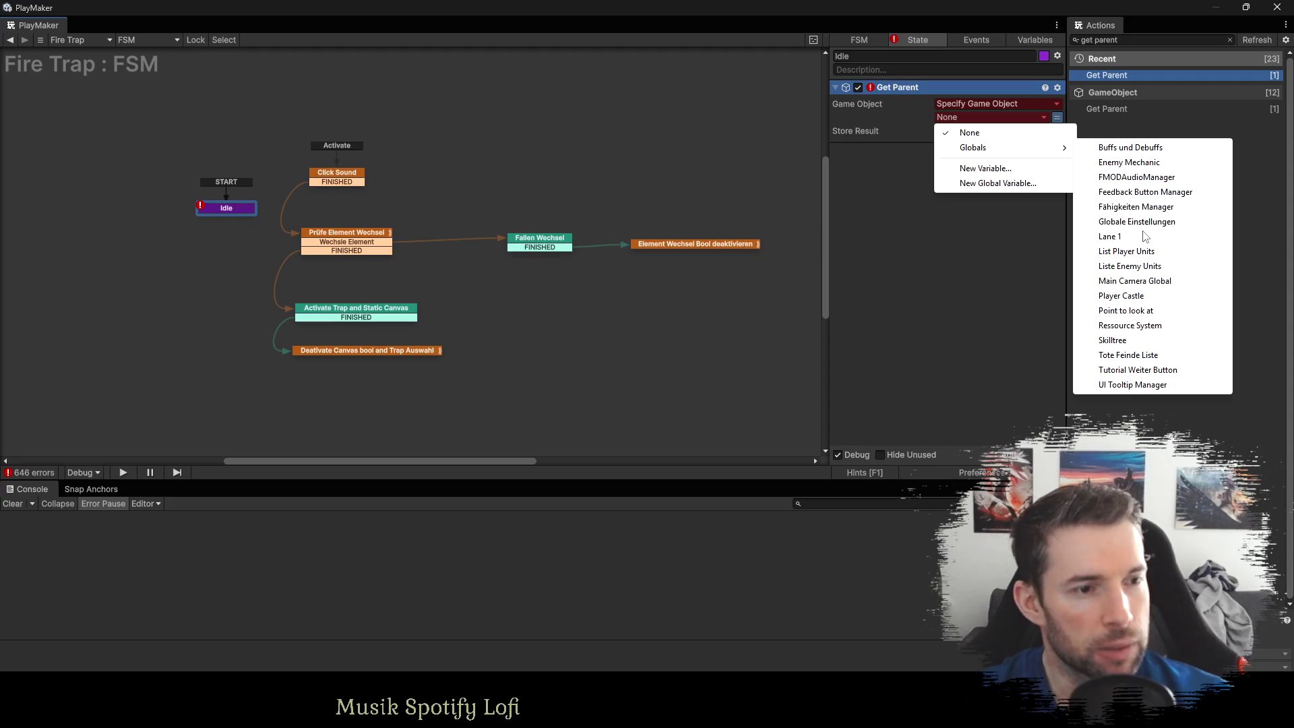
left_click(1132, 385)
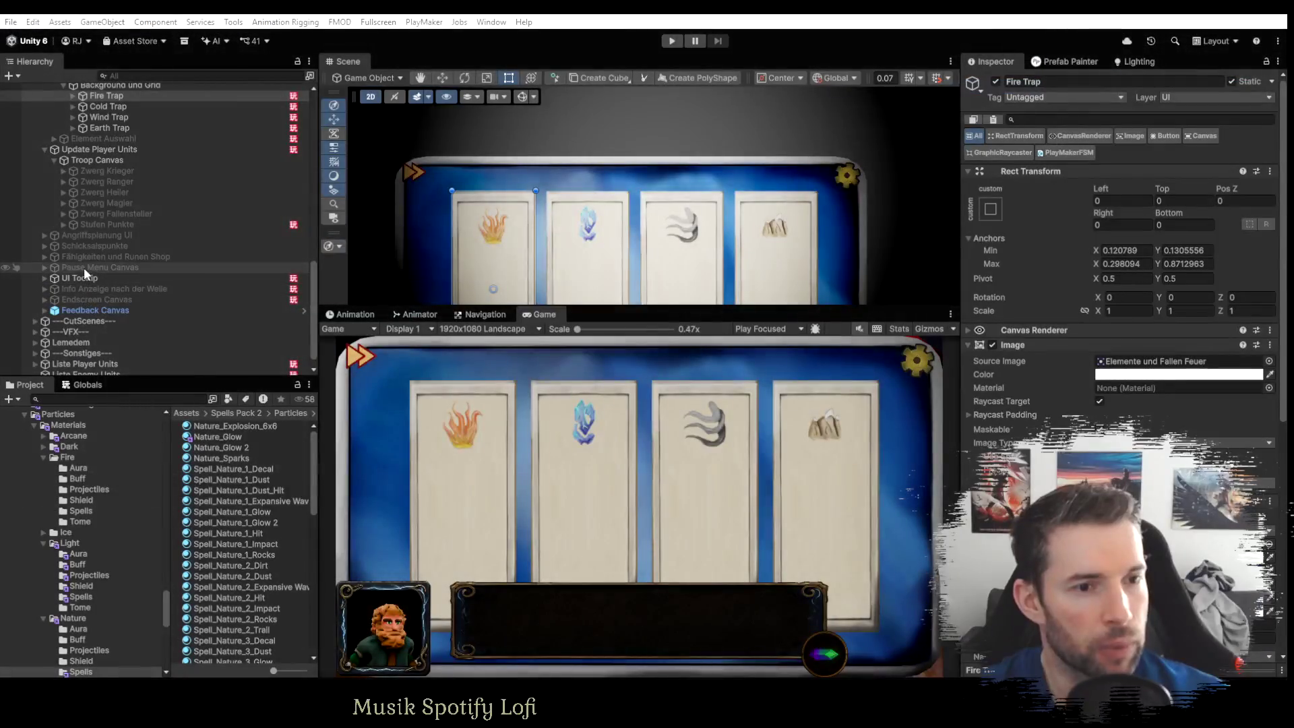
scroll(78, 278, "up", 2)
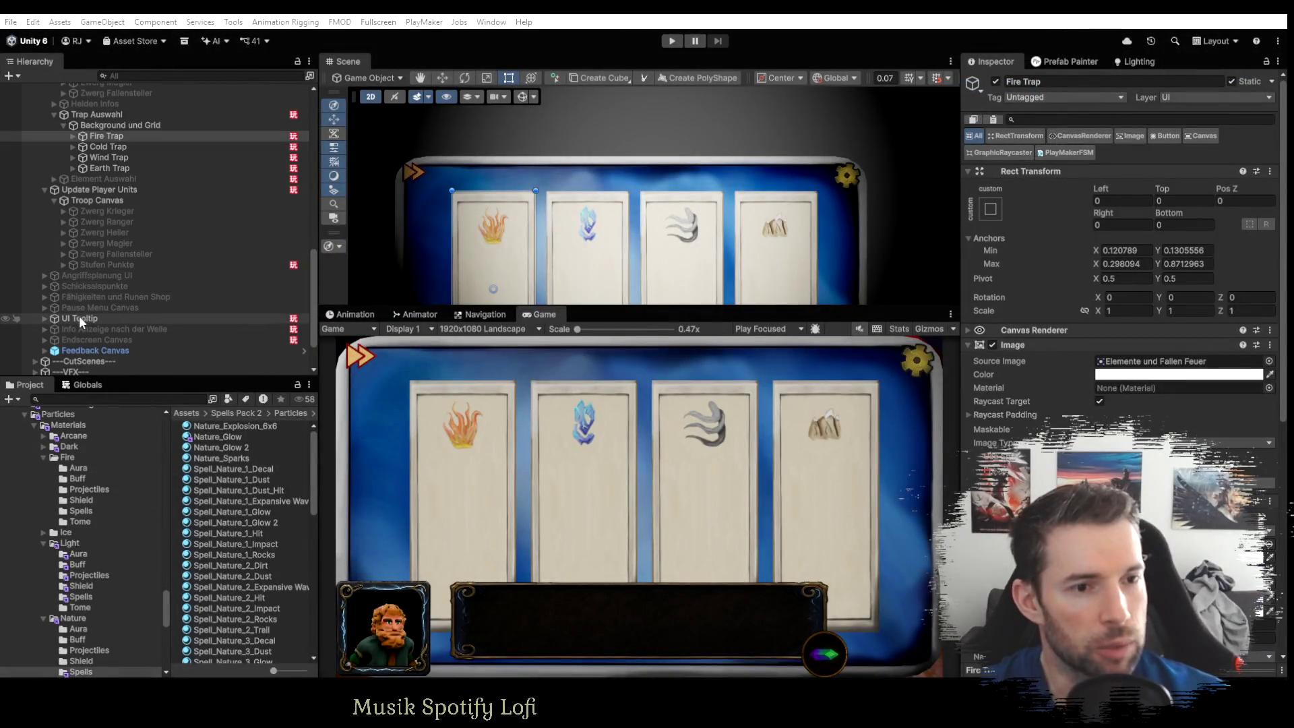
scroll(80, 317, "up", 5)
scroll(71, 294, "up", 2)
type("---")
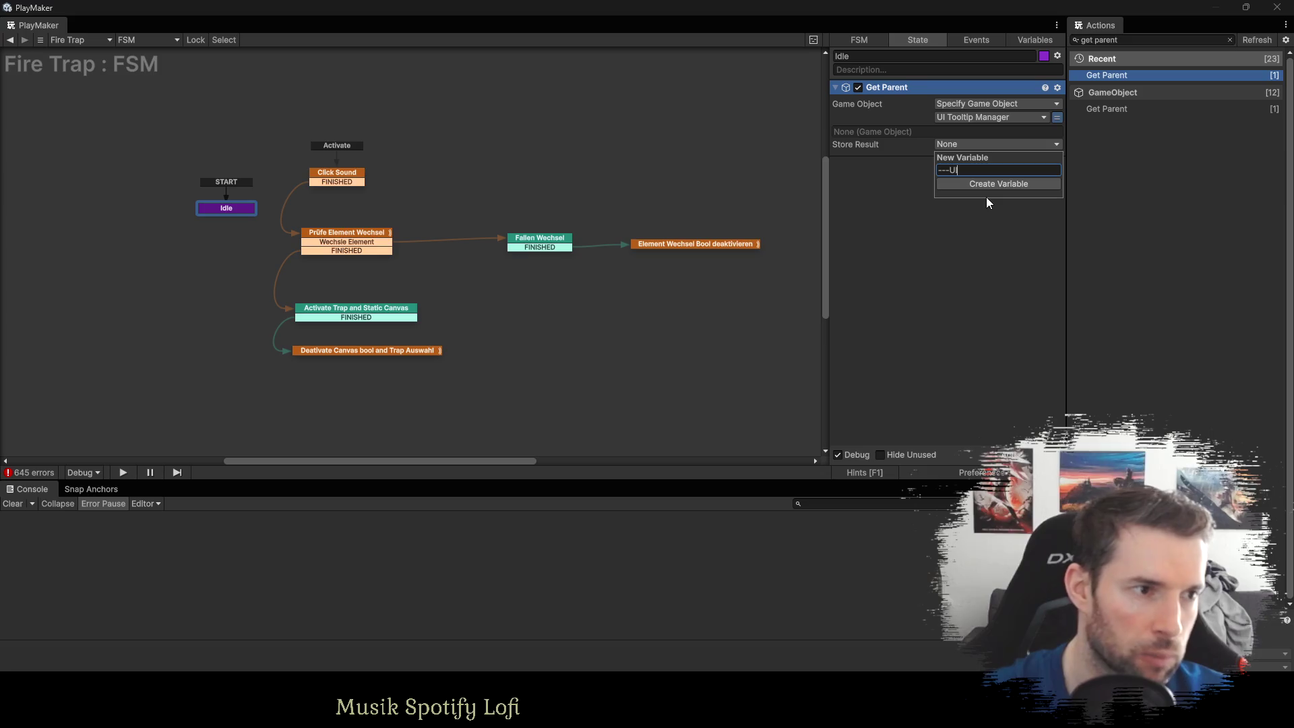
type("UI---")
key("Return")
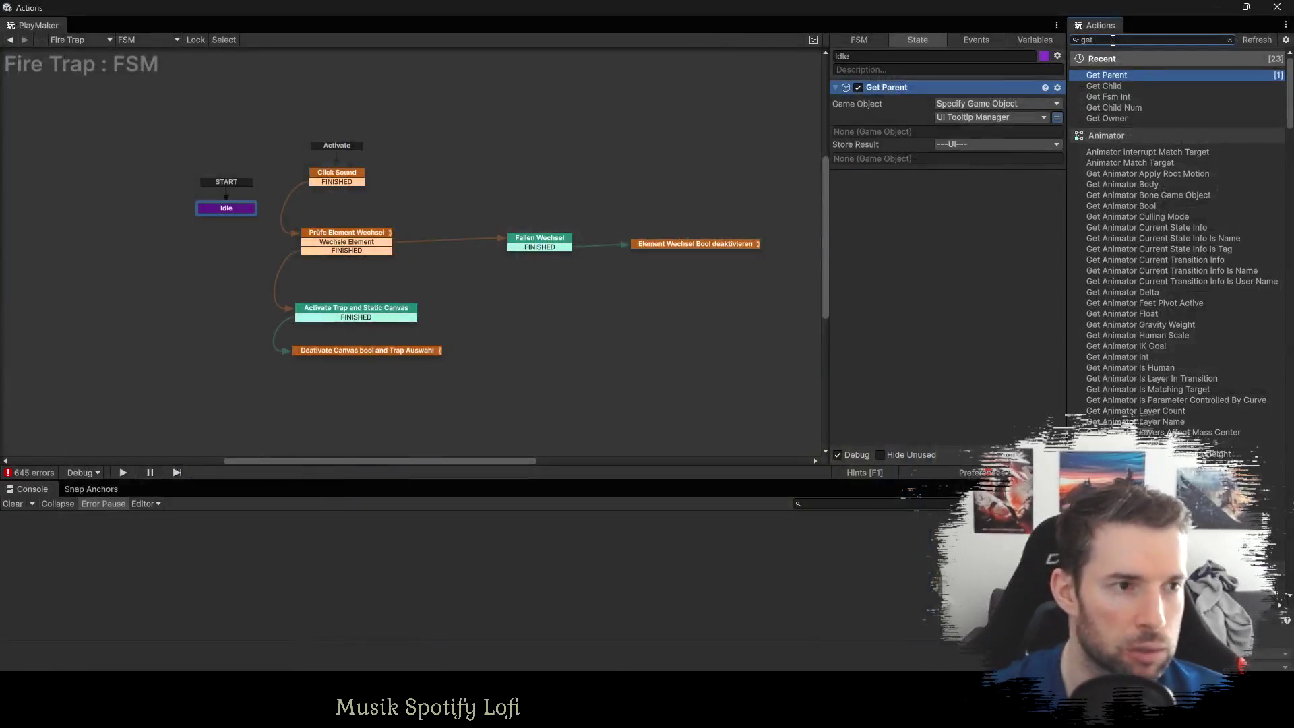
Add a Get Child action below it targeting ---UI--- with child name 'Update Player Units'.
type("get child")
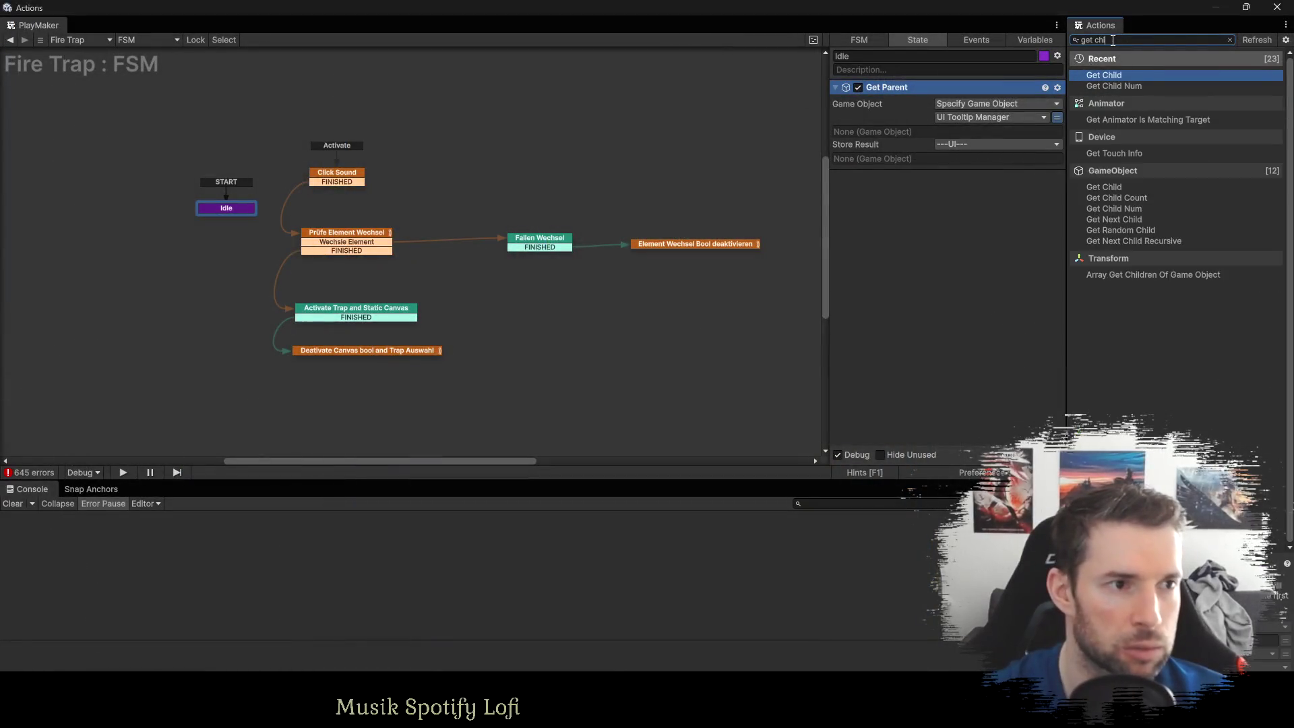
left_click_drag(915, 88, 908, 261)
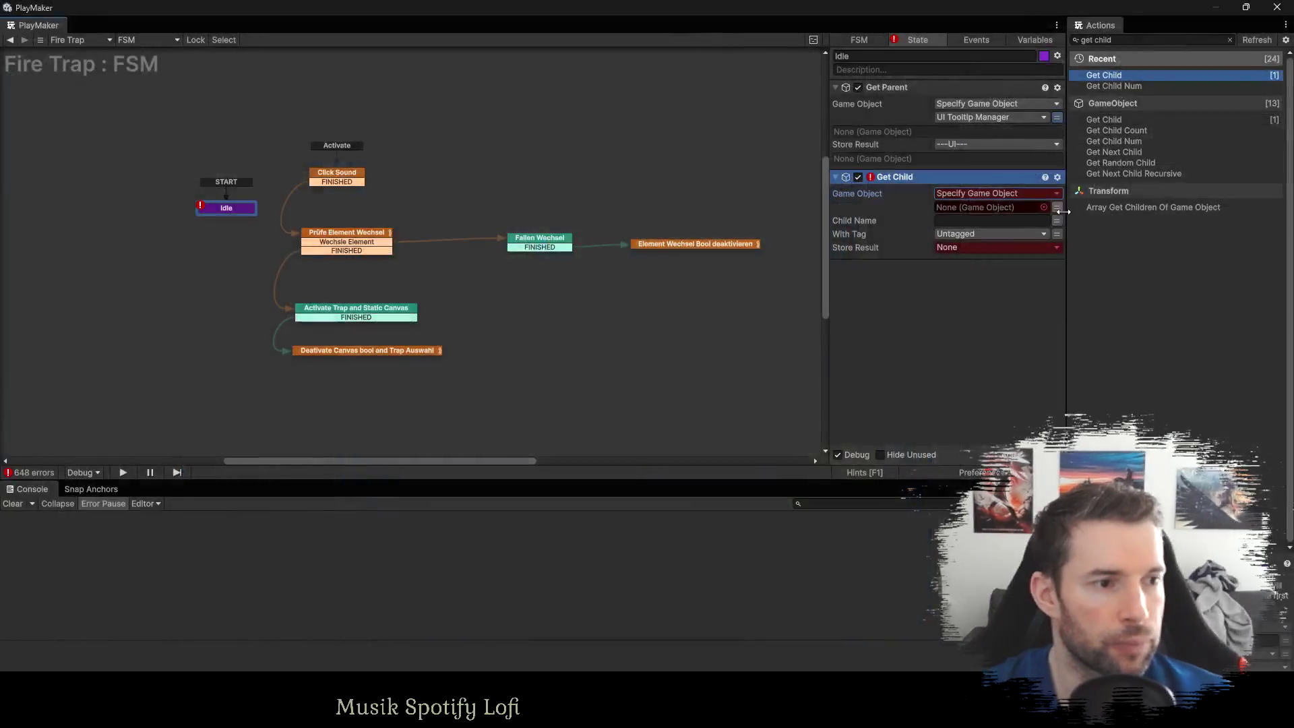
left_click(962, 207)
left_click(975, 237)
left_click(960, 235)
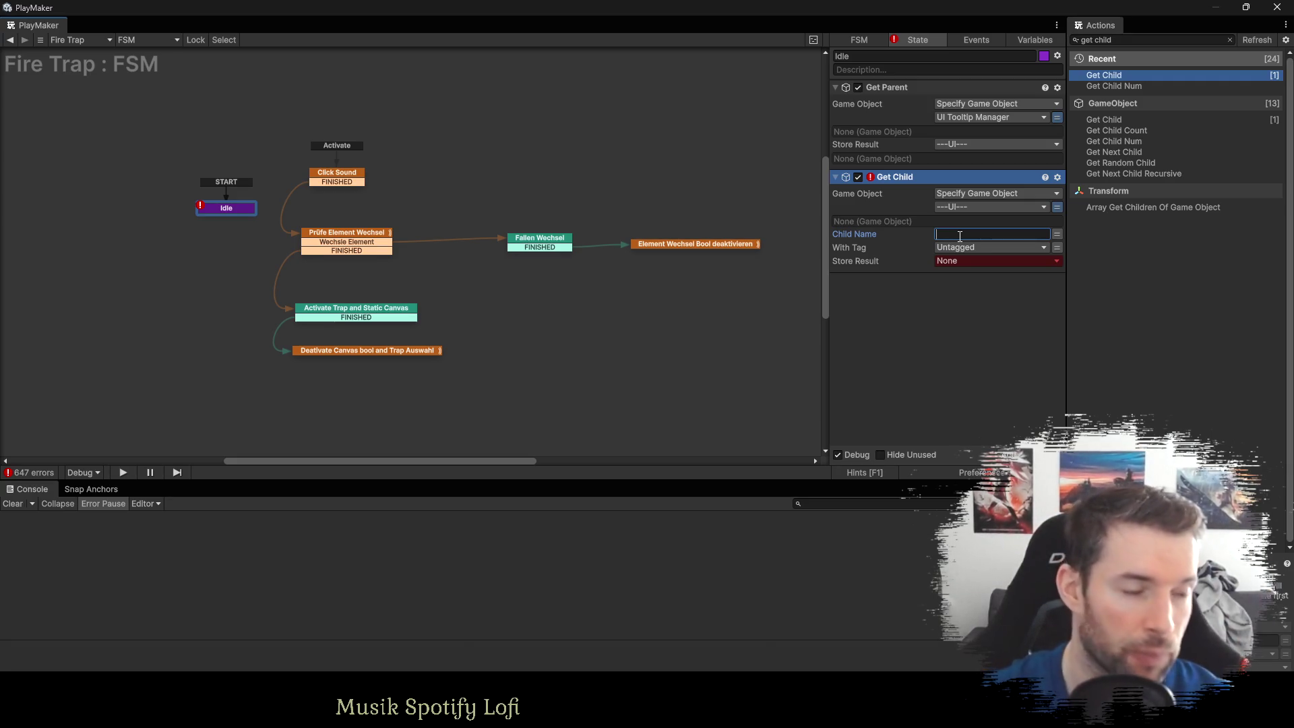
type("Update Player Units")
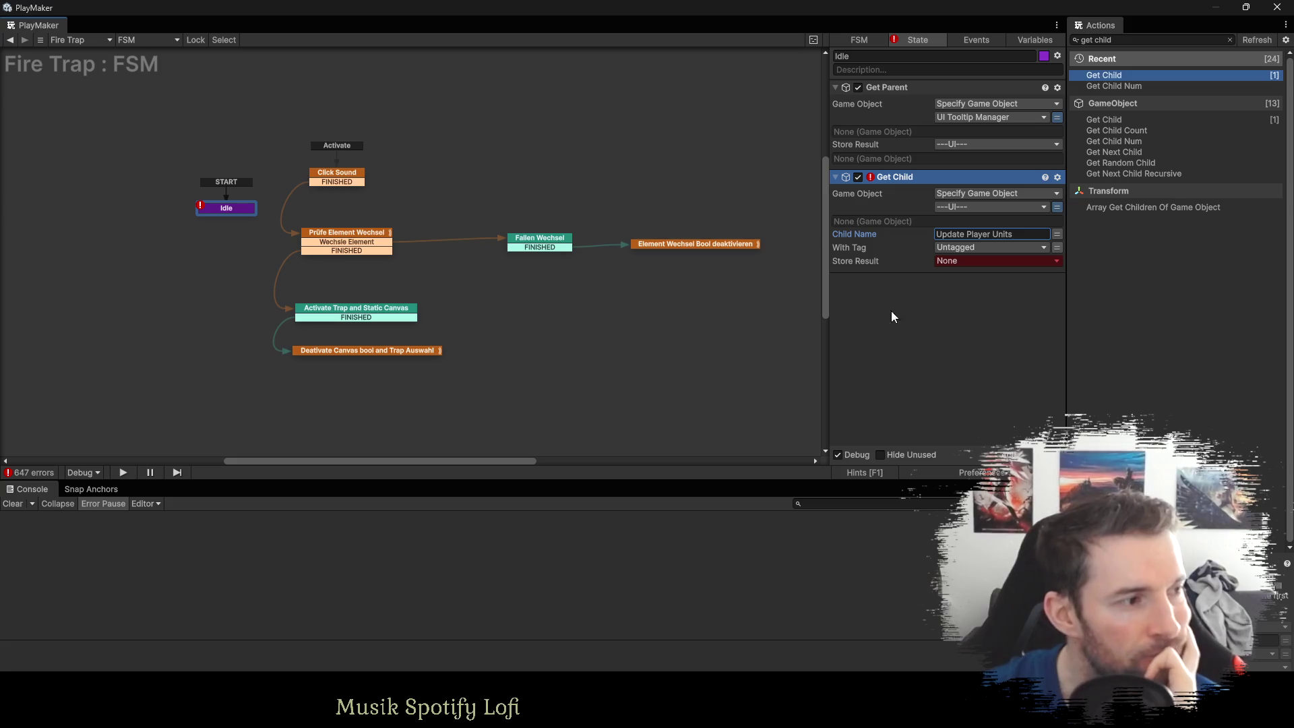
Review the Fallen Wechsel, Click Sound, Element Wechsel Bool deaktivieren and canvas-related states.
left_click(562, 244)
left_click(335, 234)
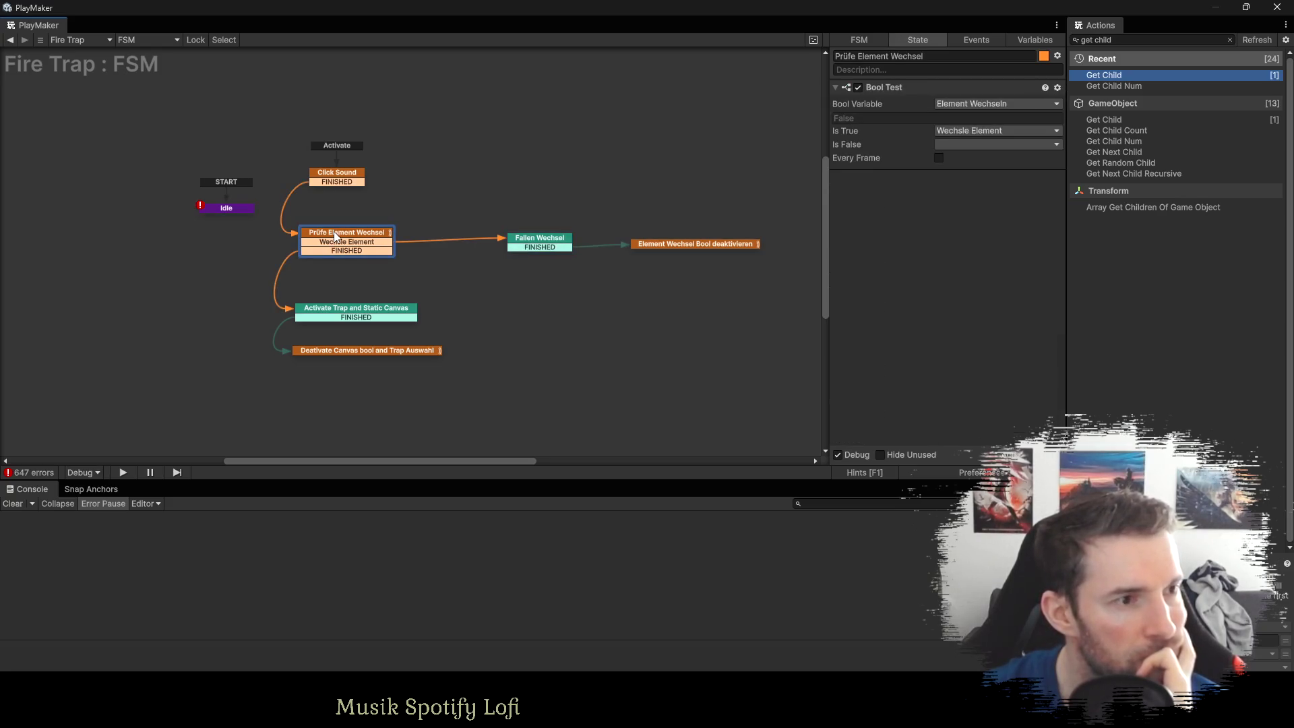
left_click(351, 178)
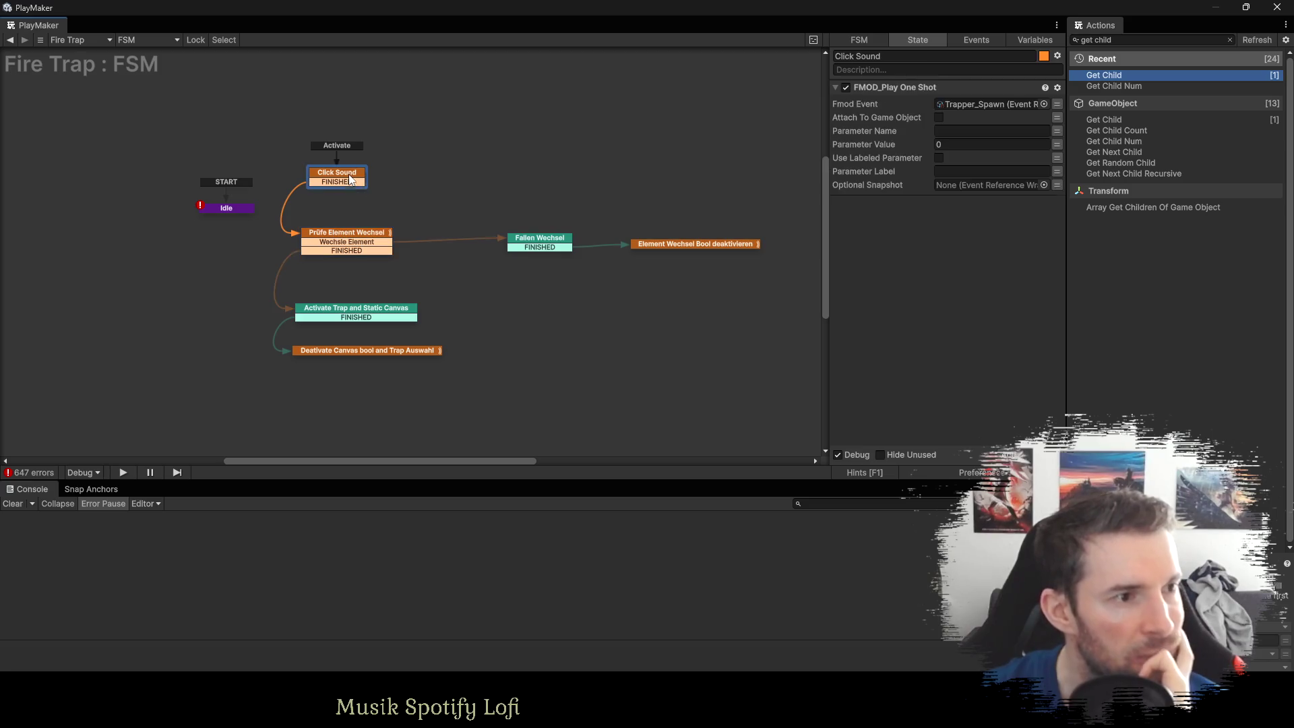
left_click(642, 246)
scroll(923, 358, "down", 6)
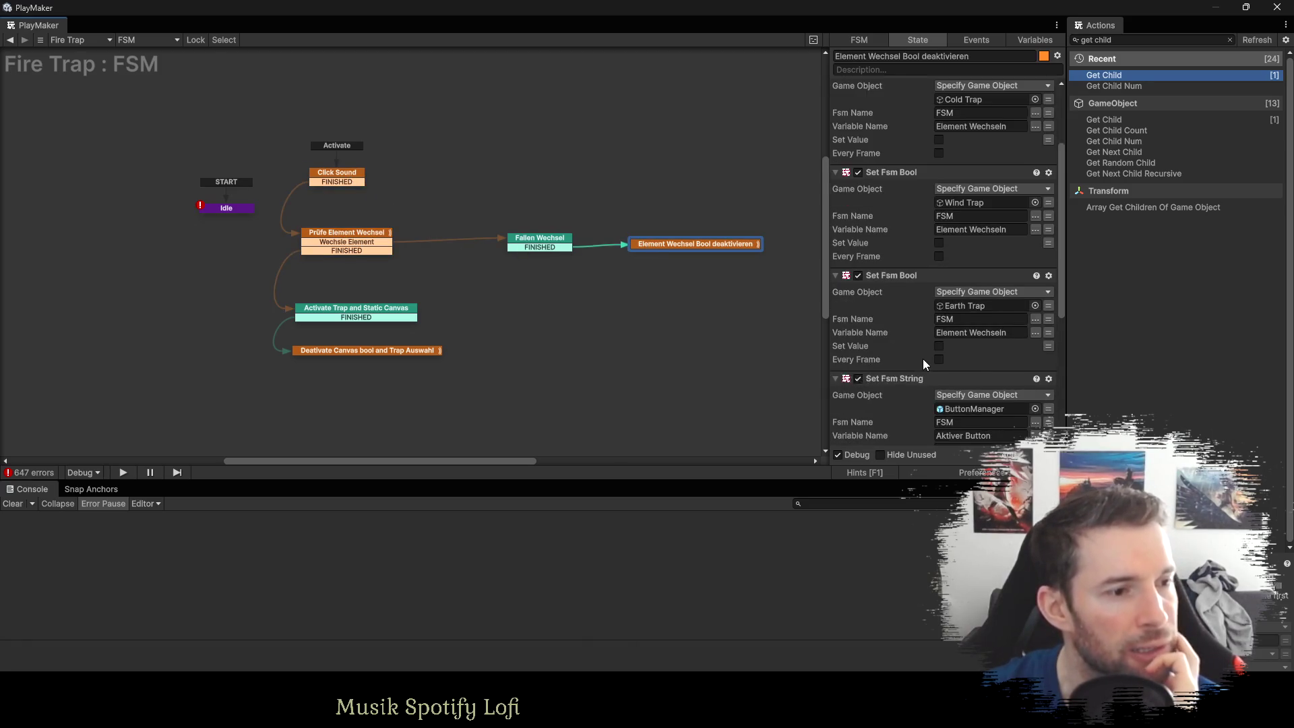
scroll(940, 374, "down", 4)
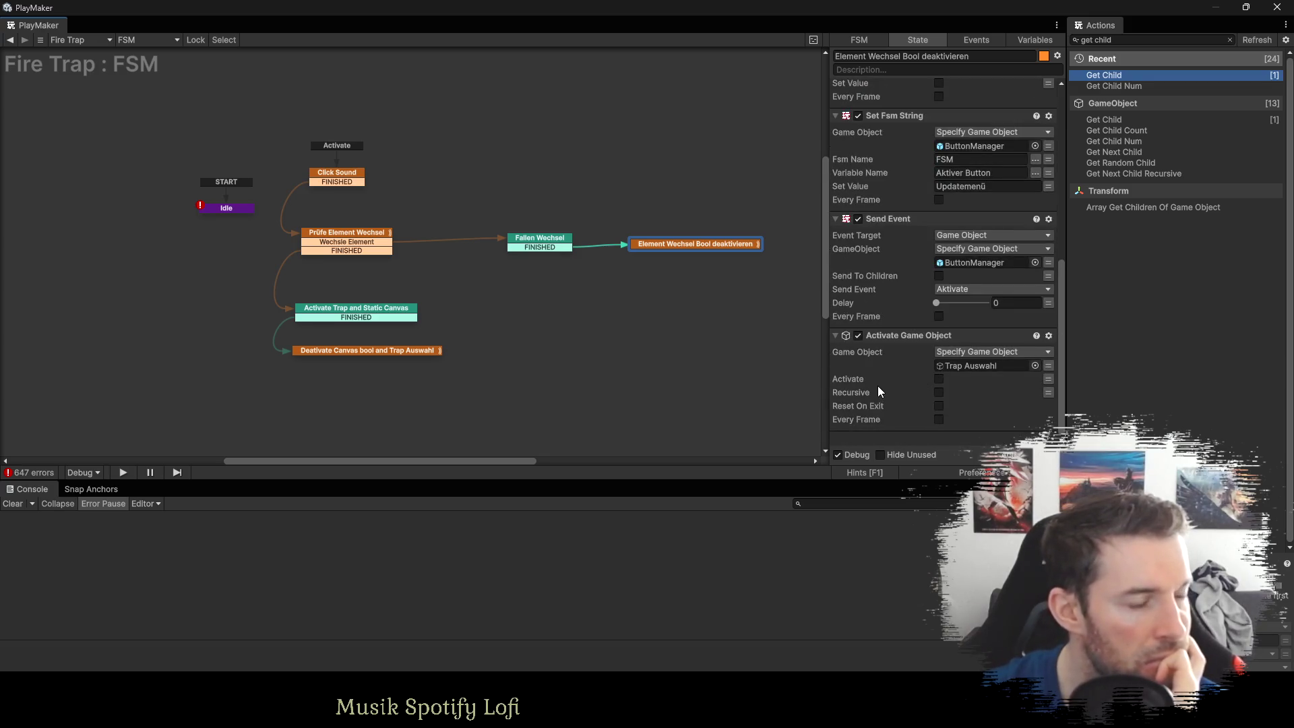
left_click(316, 316)
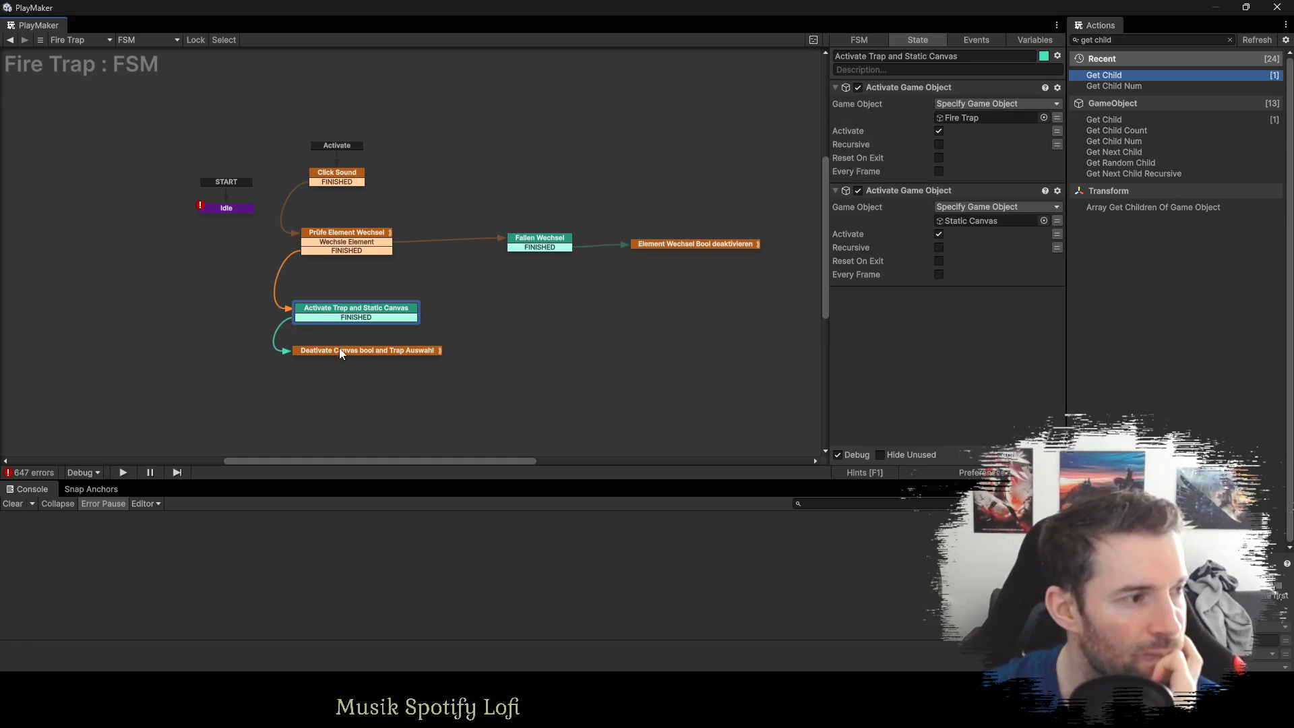
left_click(341, 351)
scroll(895, 321, "down", 2)
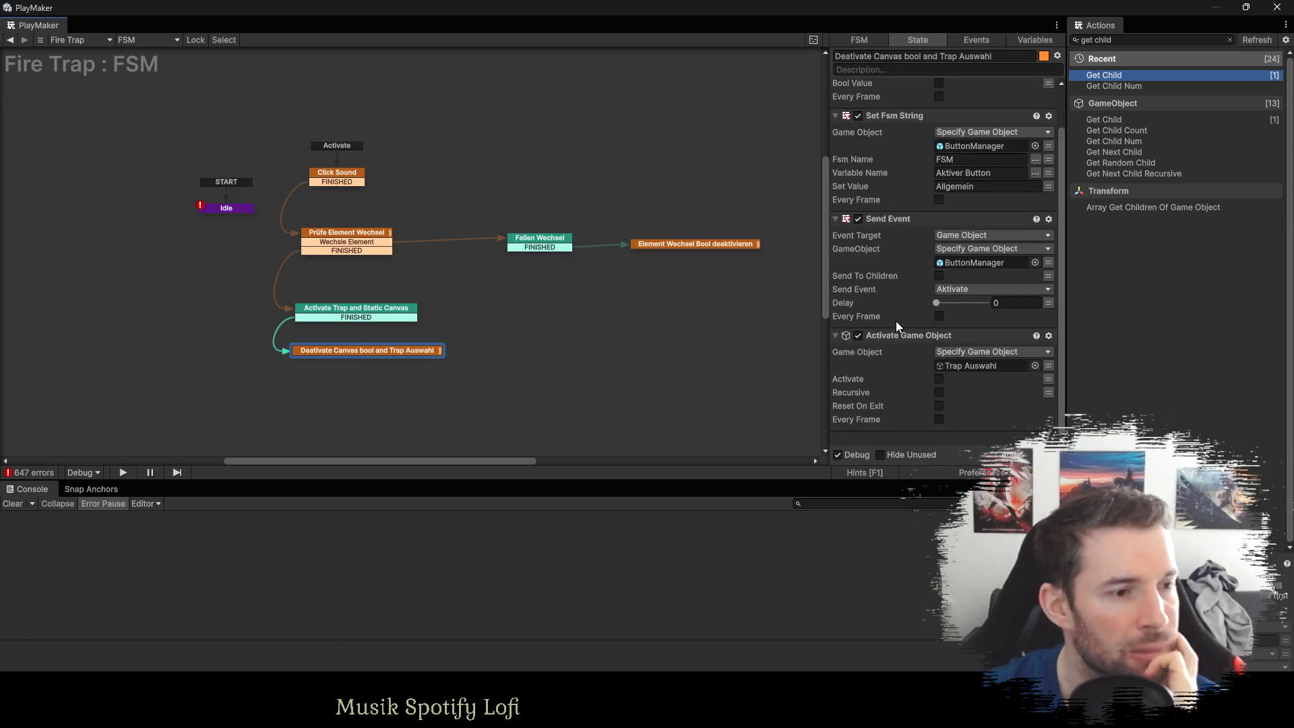
Delete the Get Child and Get Parent actions from the Idle state.
left_click(225, 209)
left_click(887, 177)
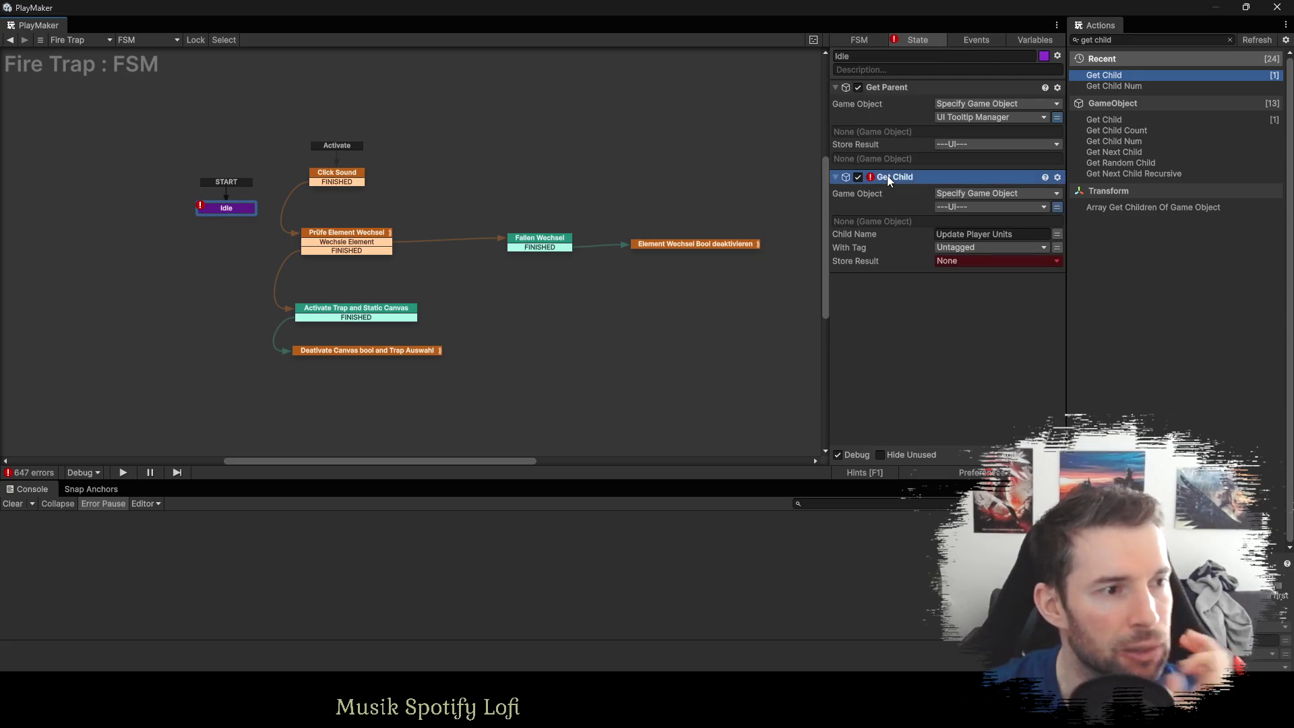
key("Delete")
left_click(894, 86)
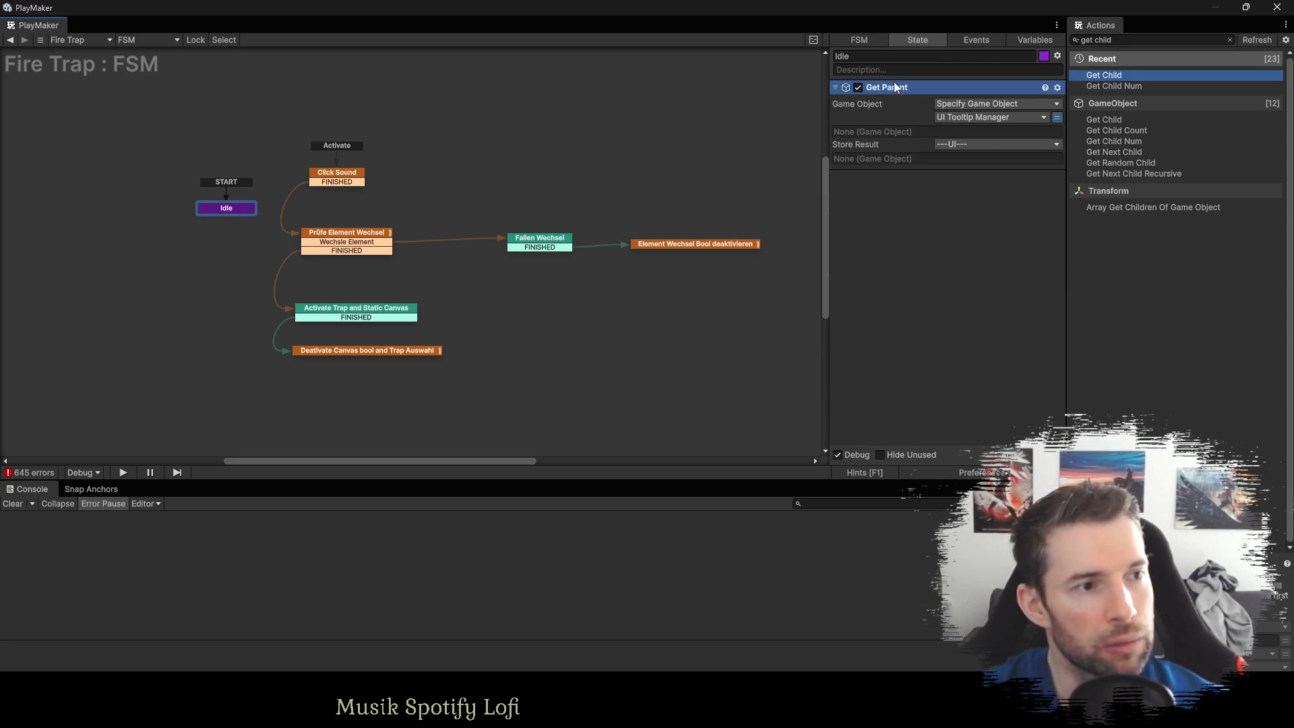
key("Delete")
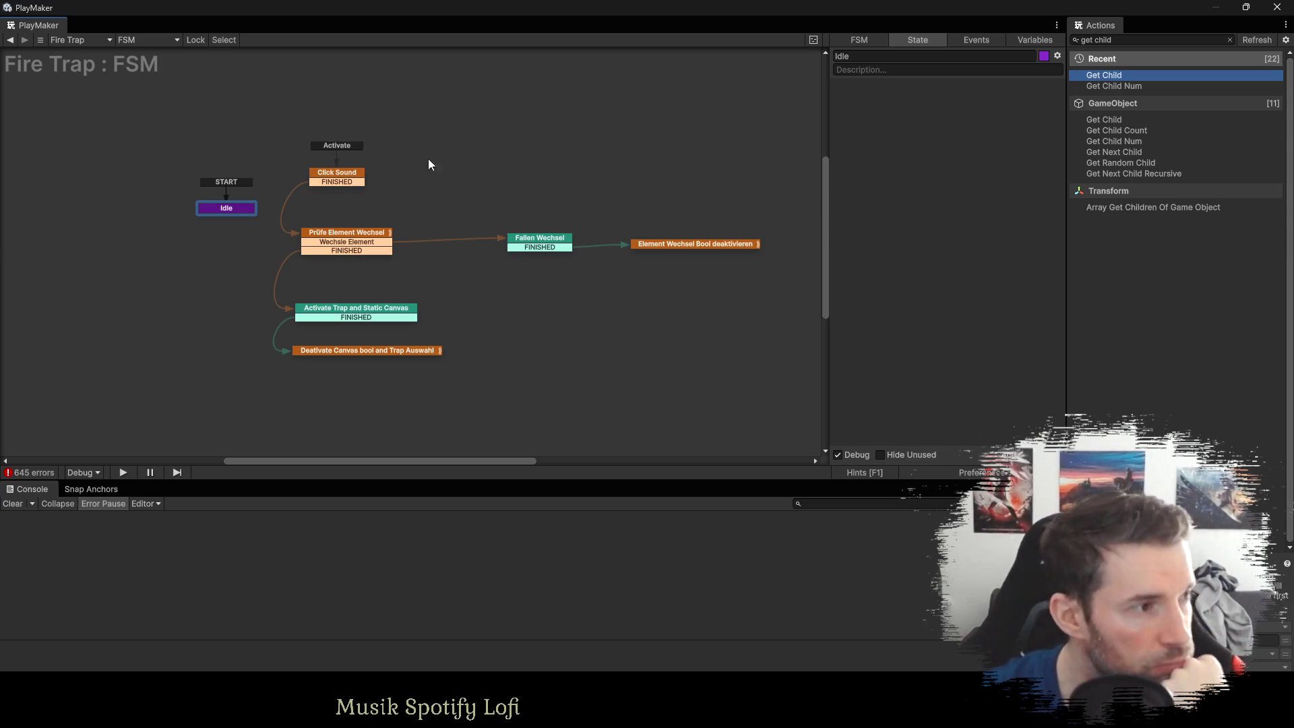
left_click(344, 176)
left_click(351, 233)
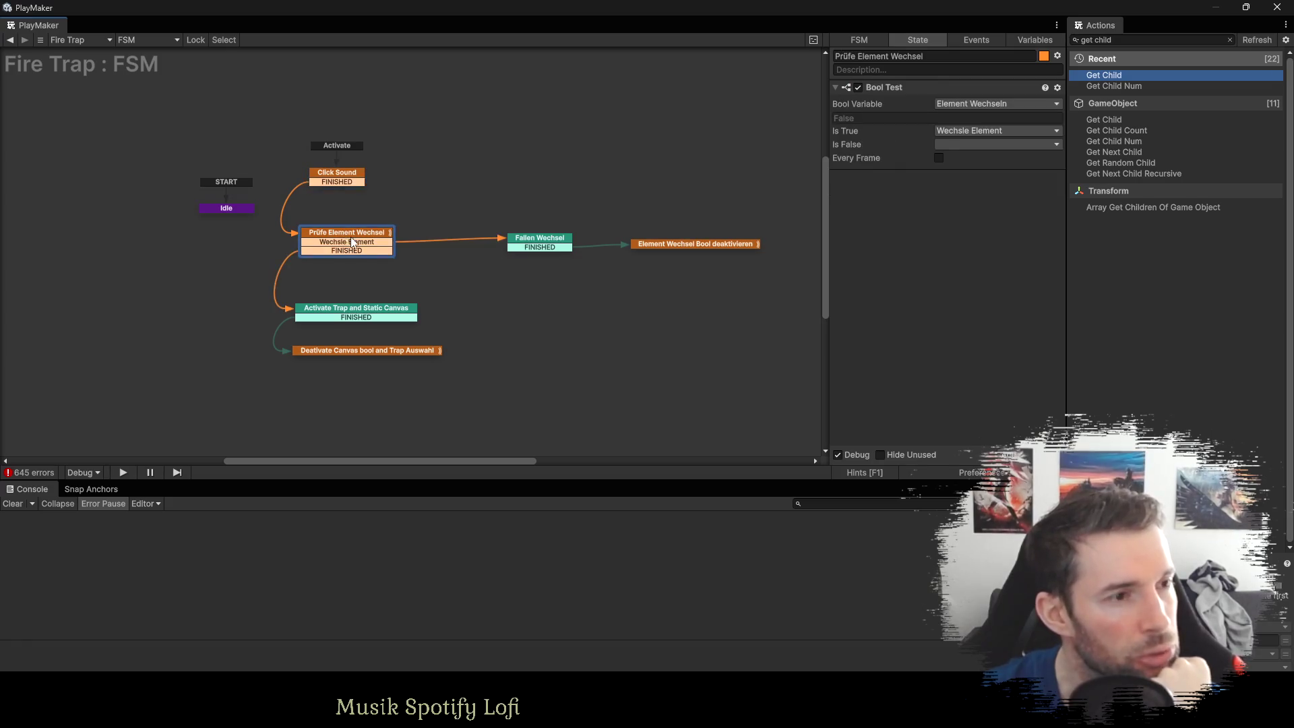
In the Variables tab, remove the ---UI--- GameObject variable and the Index input variable.
left_click(543, 241)
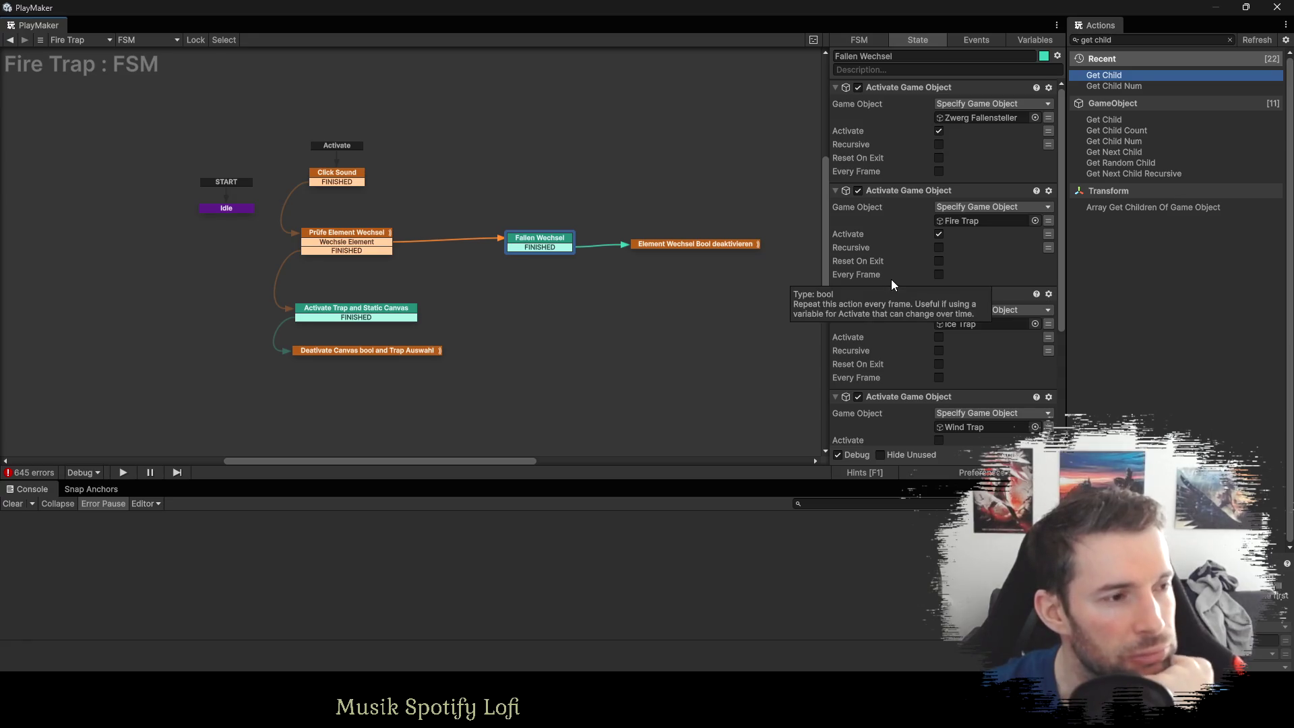
left_click(1024, 41)
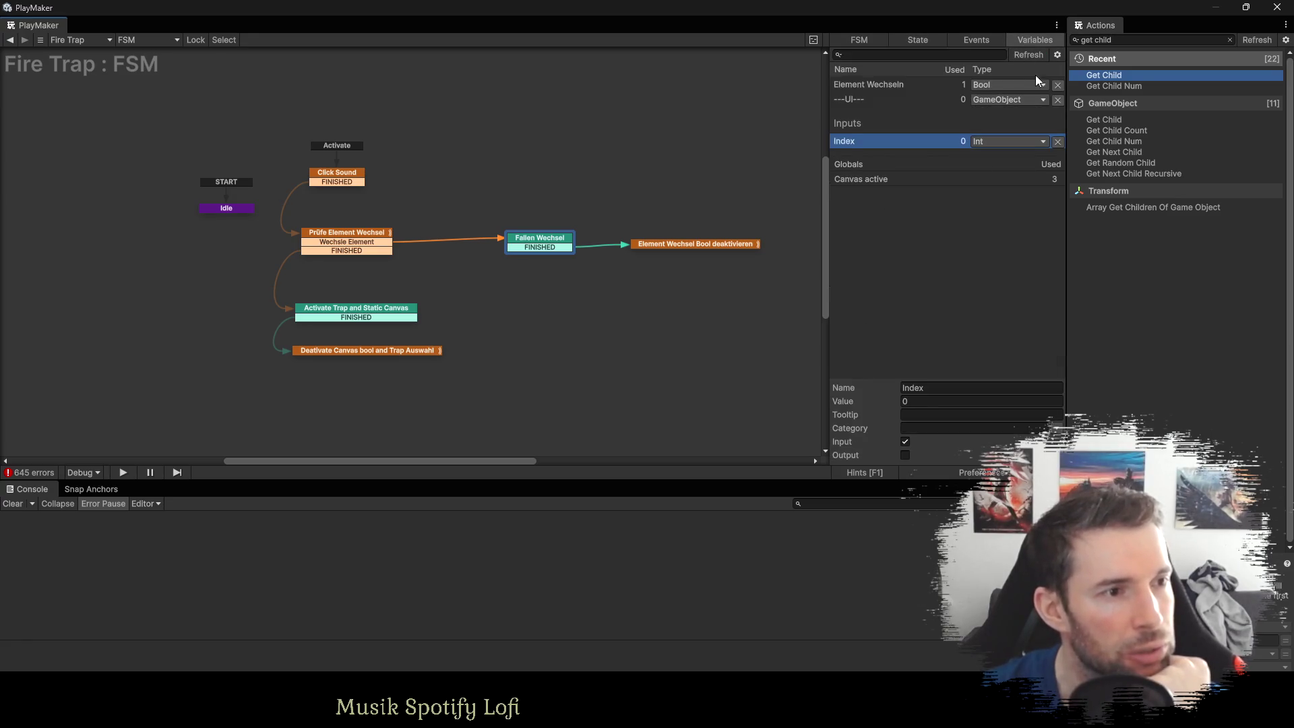
left_click(1057, 99)
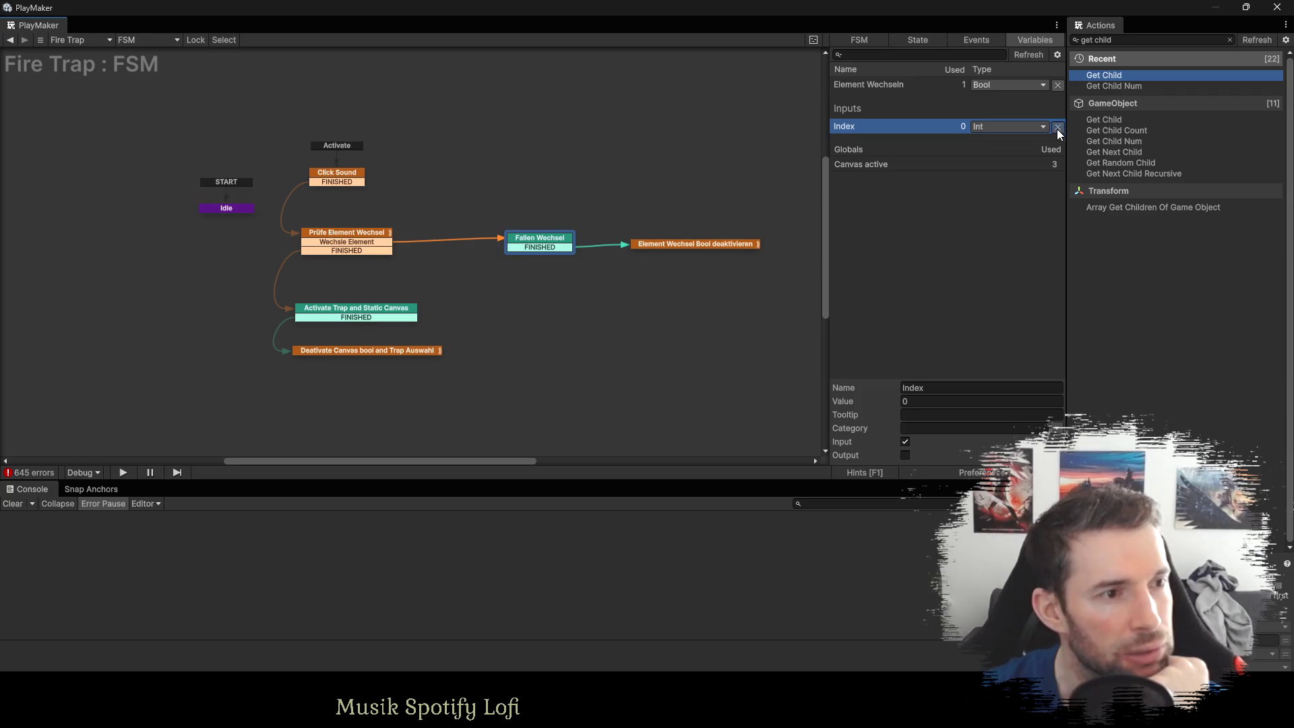
left_click(1056, 128)
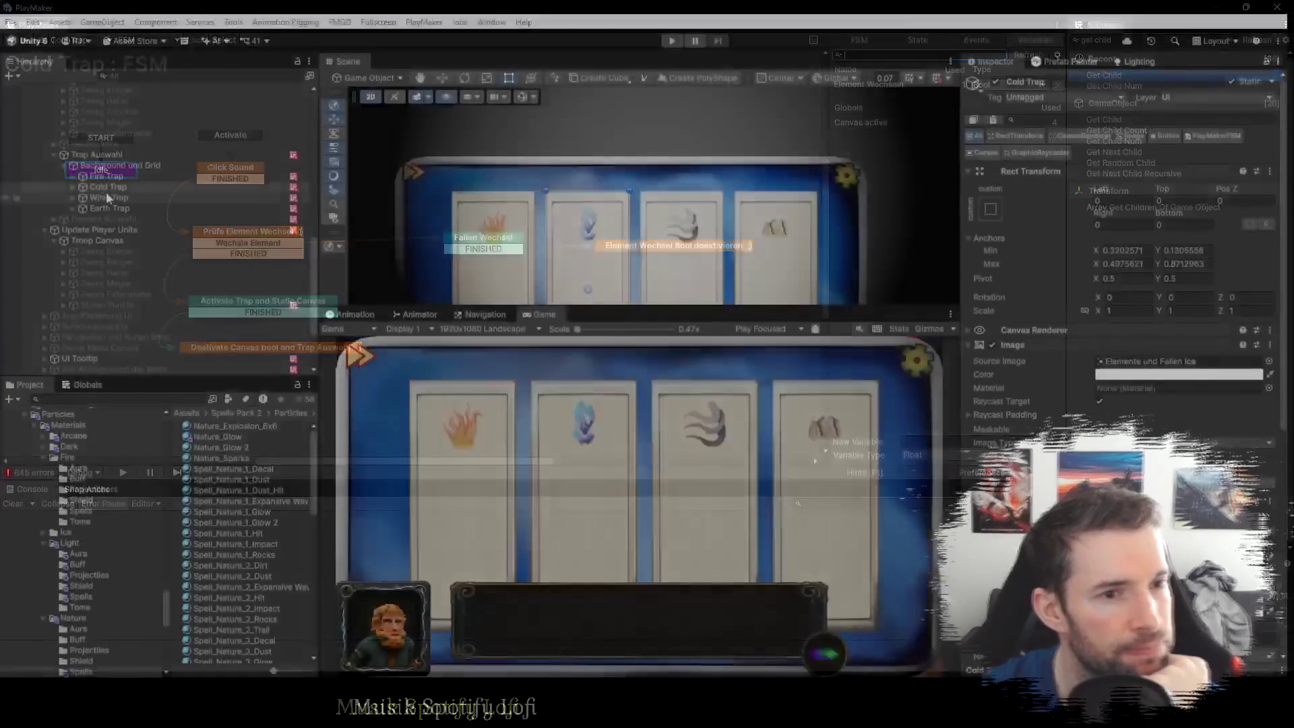
Look at Wind Trap and Earth Trap, then select Trap Auswahl to show its Fallensteller variable.
left_click(108, 196)
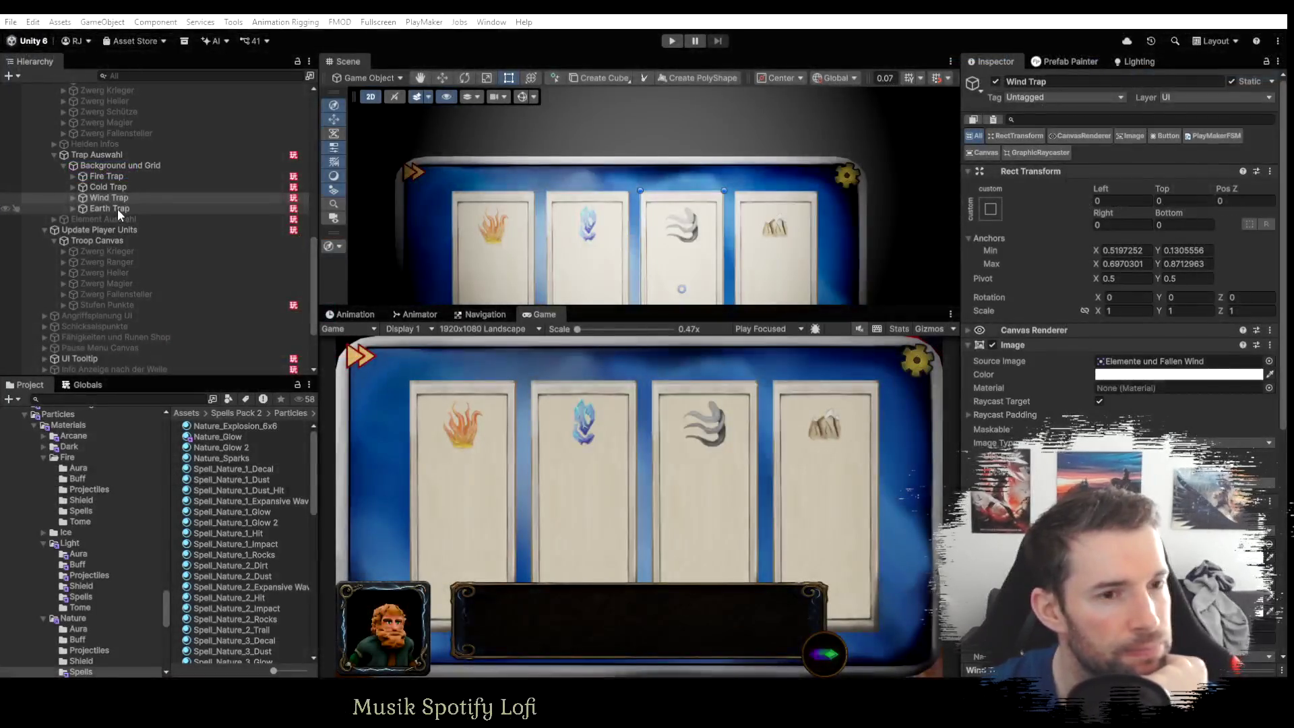
left_click(118, 209)
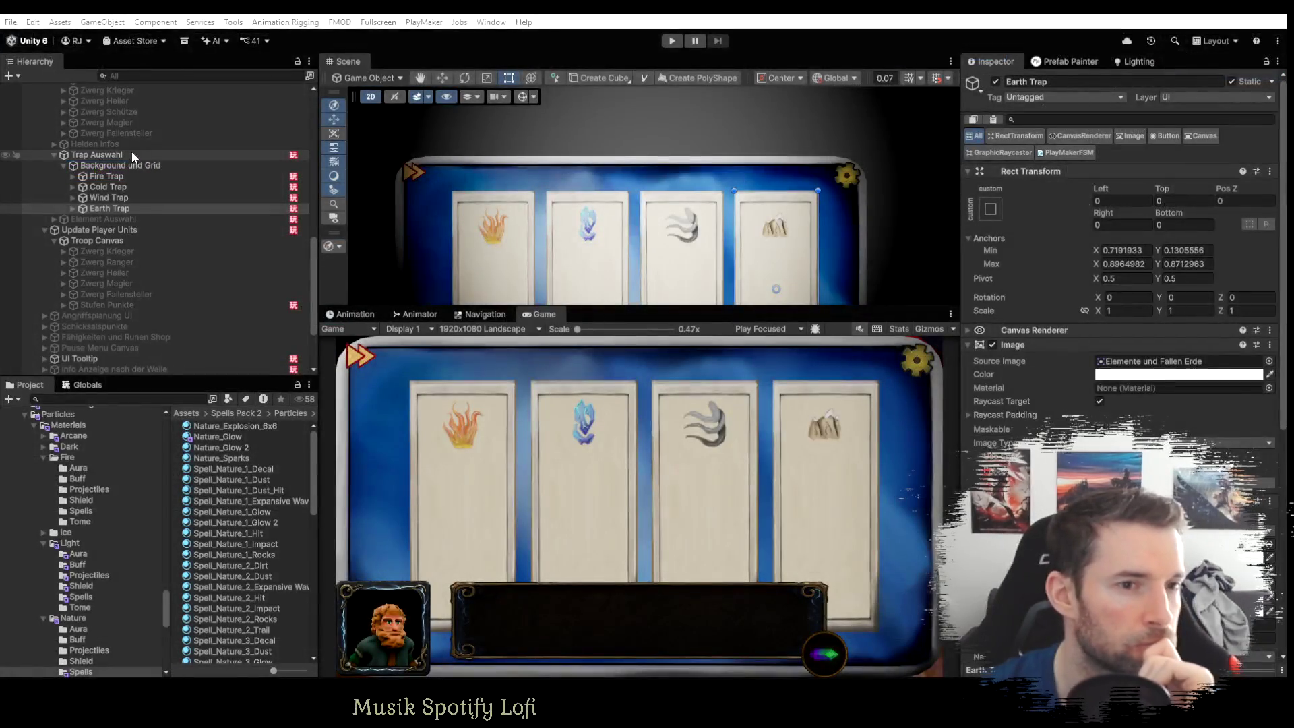
left_click(130, 153)
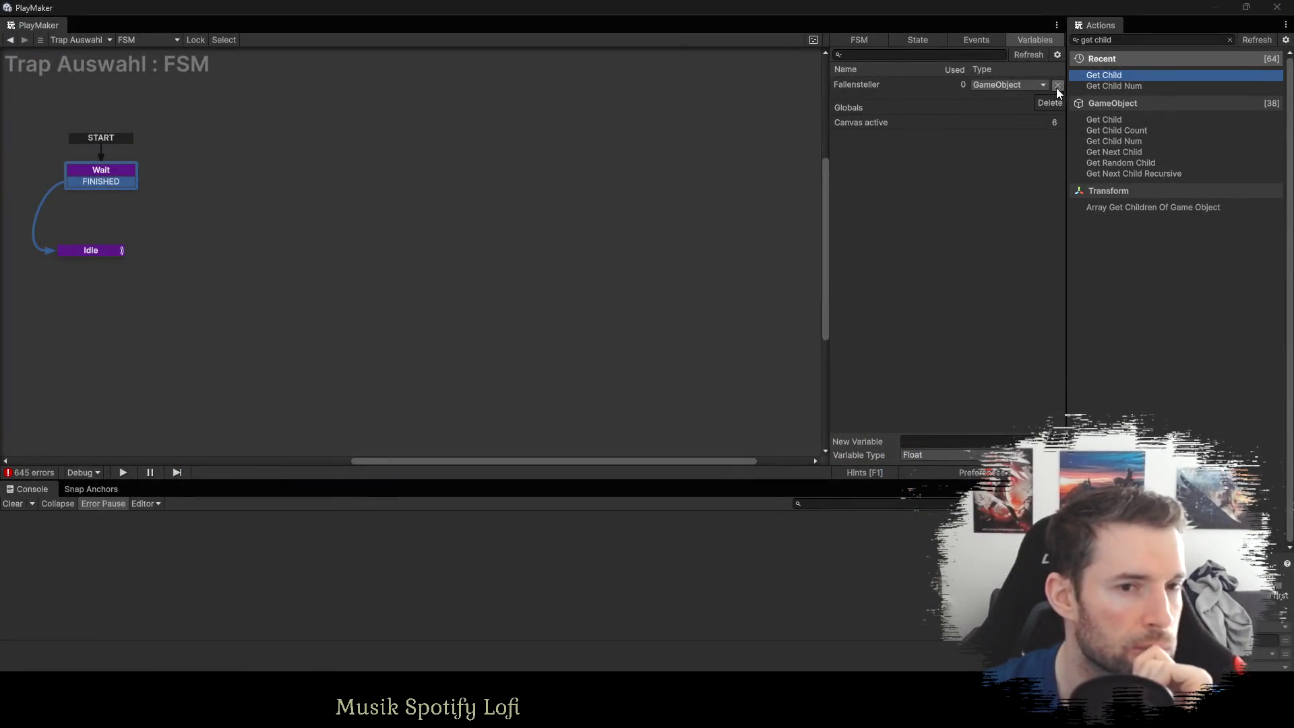
Delete Trap Auswahl's Fallensteller variable and bring up the Idle state.
left_click(902, 86)
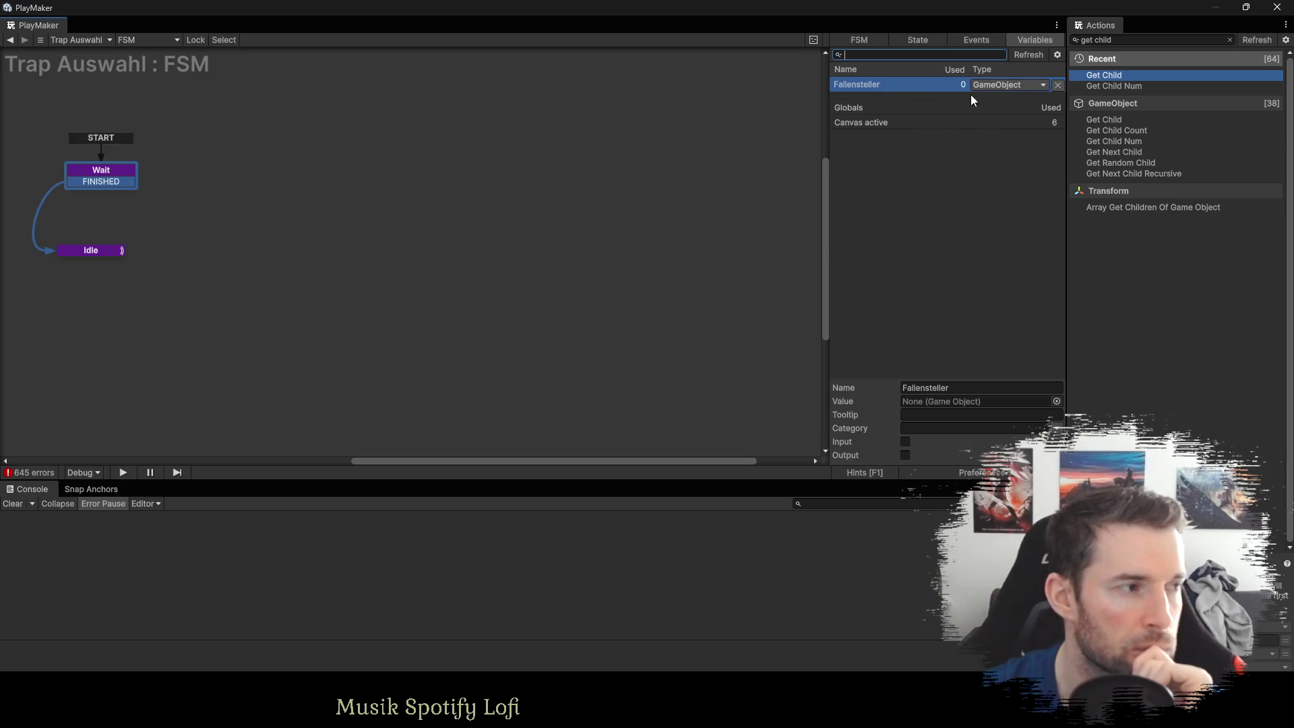
left_click(1057, 85)
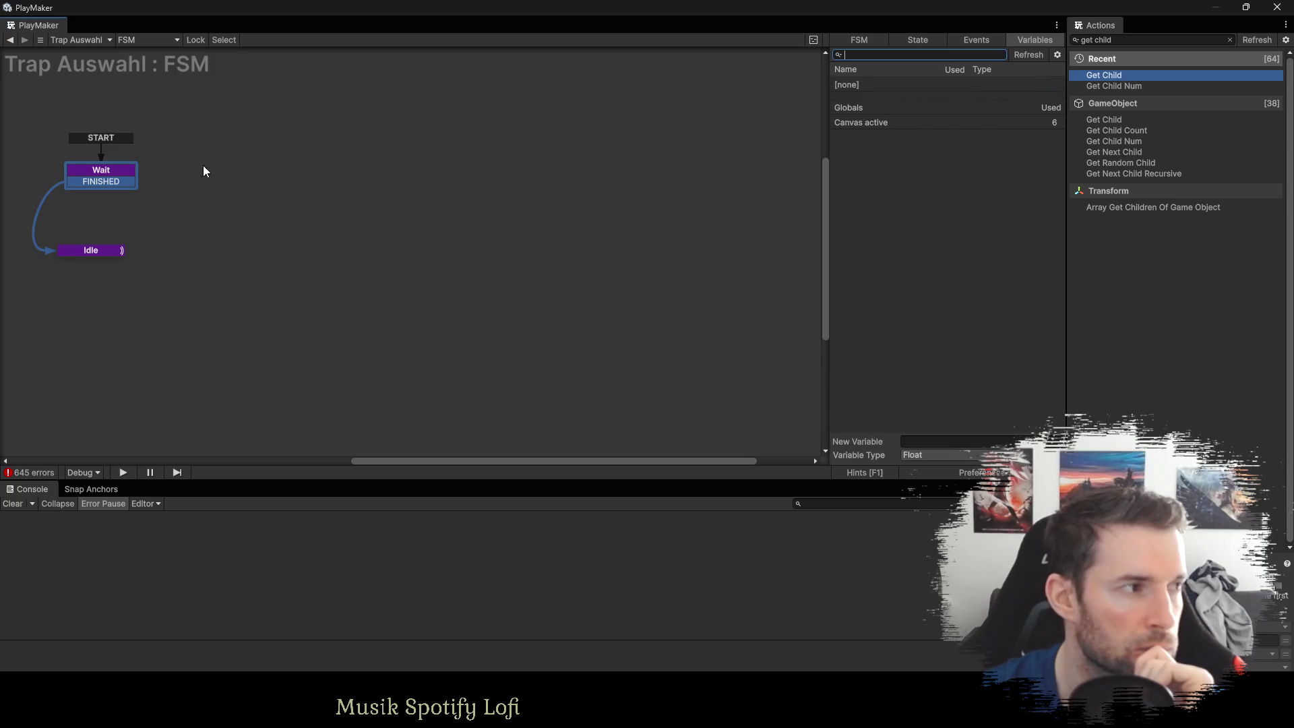
left_click(76, 253)
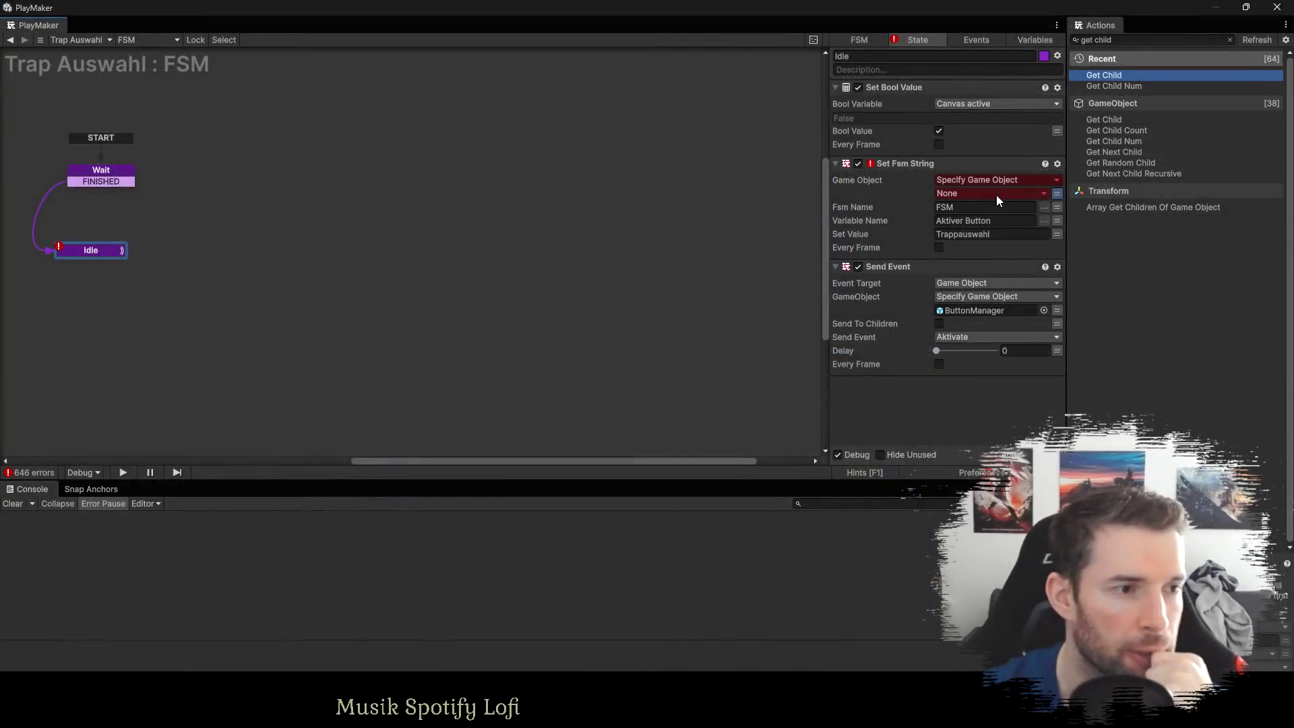
Point Idle's Set Fsm String and Send Event targets at the global Feedback Button Manager.
left_click(1000, 195)
mouse_move(983, 230)
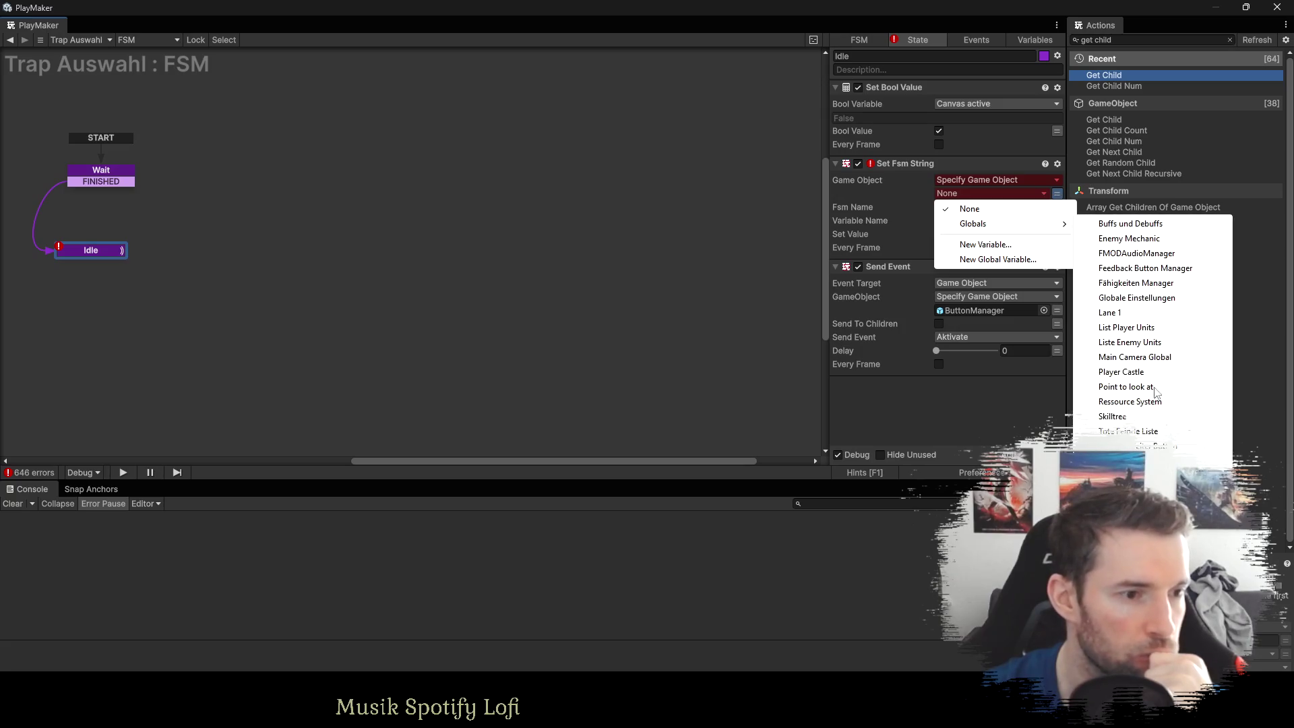
left_click(1136, 270)
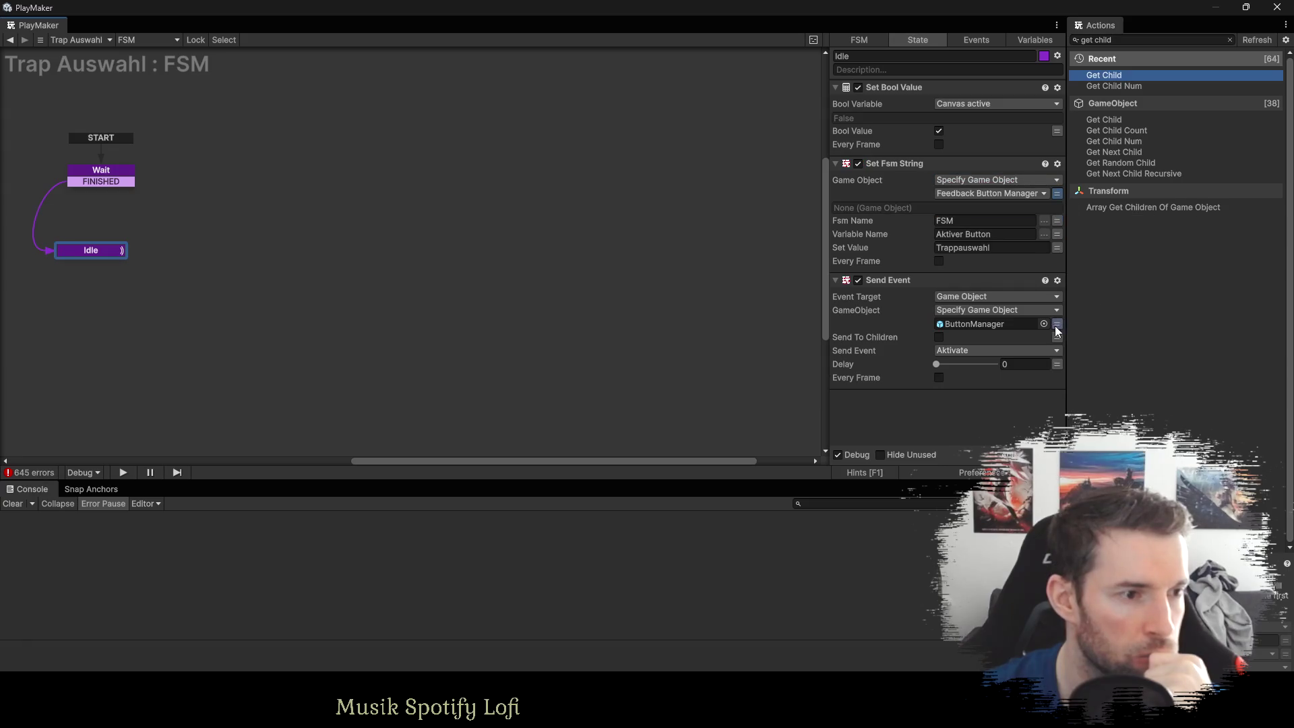
left_click(1055, 326)
left_click(973, 324)
mouse_move(1000, 356)
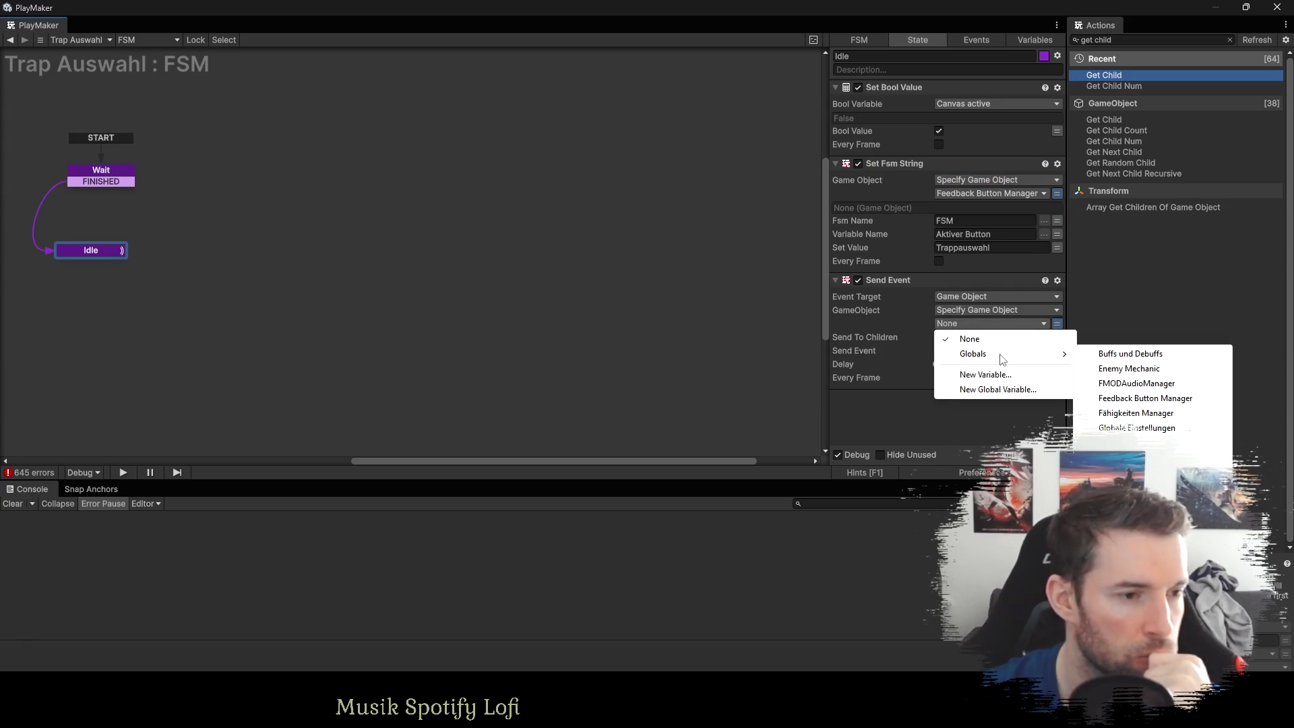
left_click(1135, 399)
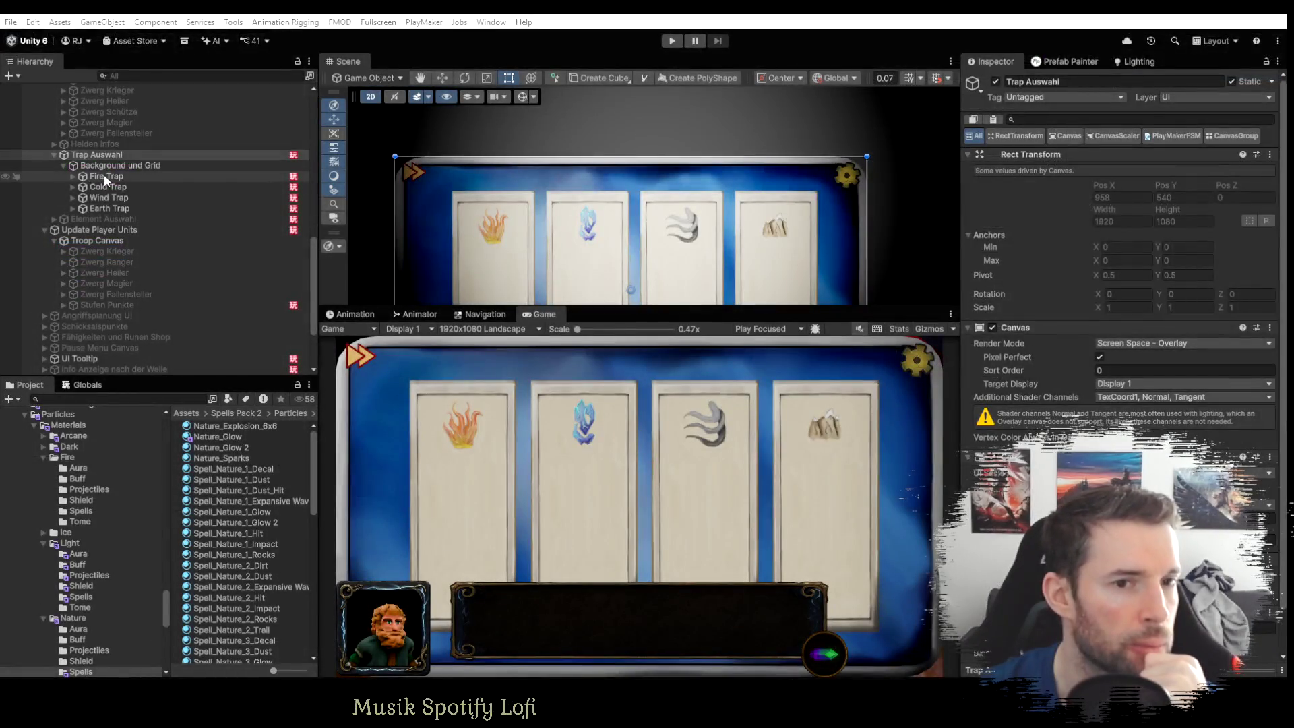
left_click(104, 176)
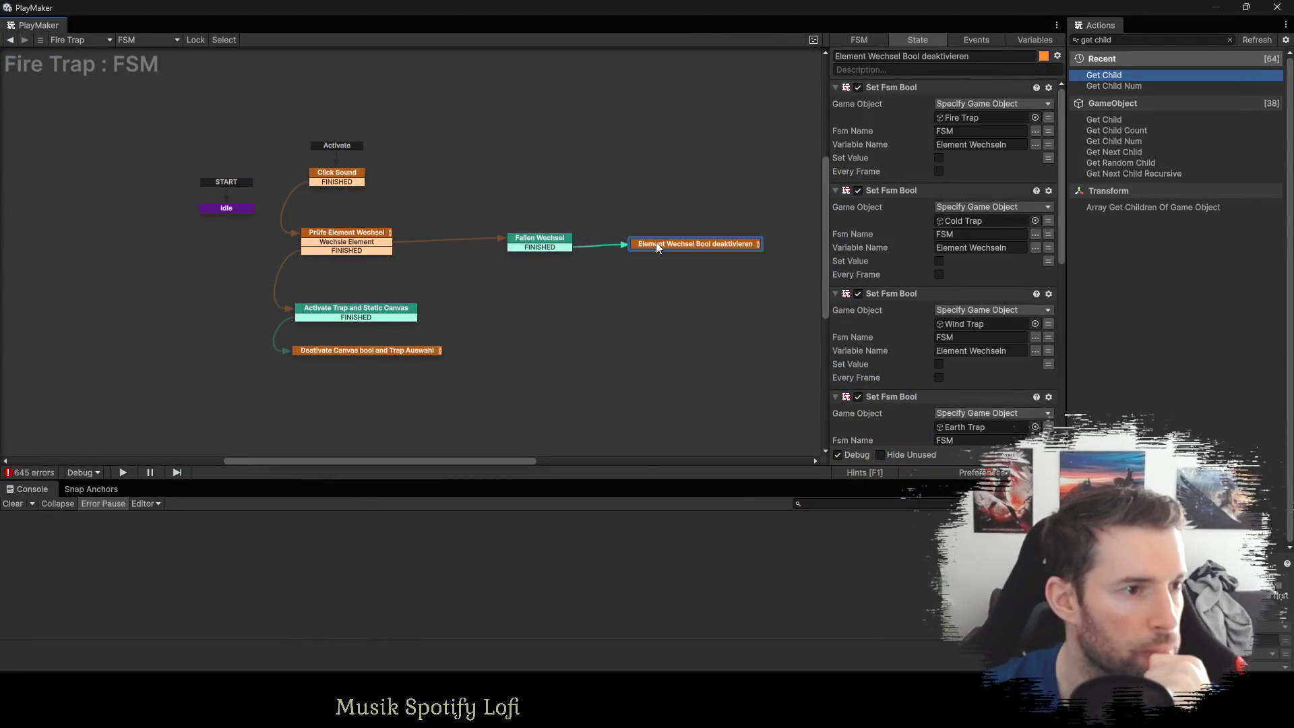
Retarget Fire Trap's Set Fsm String and Send Event to the global Feedback Button Manager, then check both.
scroll(978, 306, "down", 3)
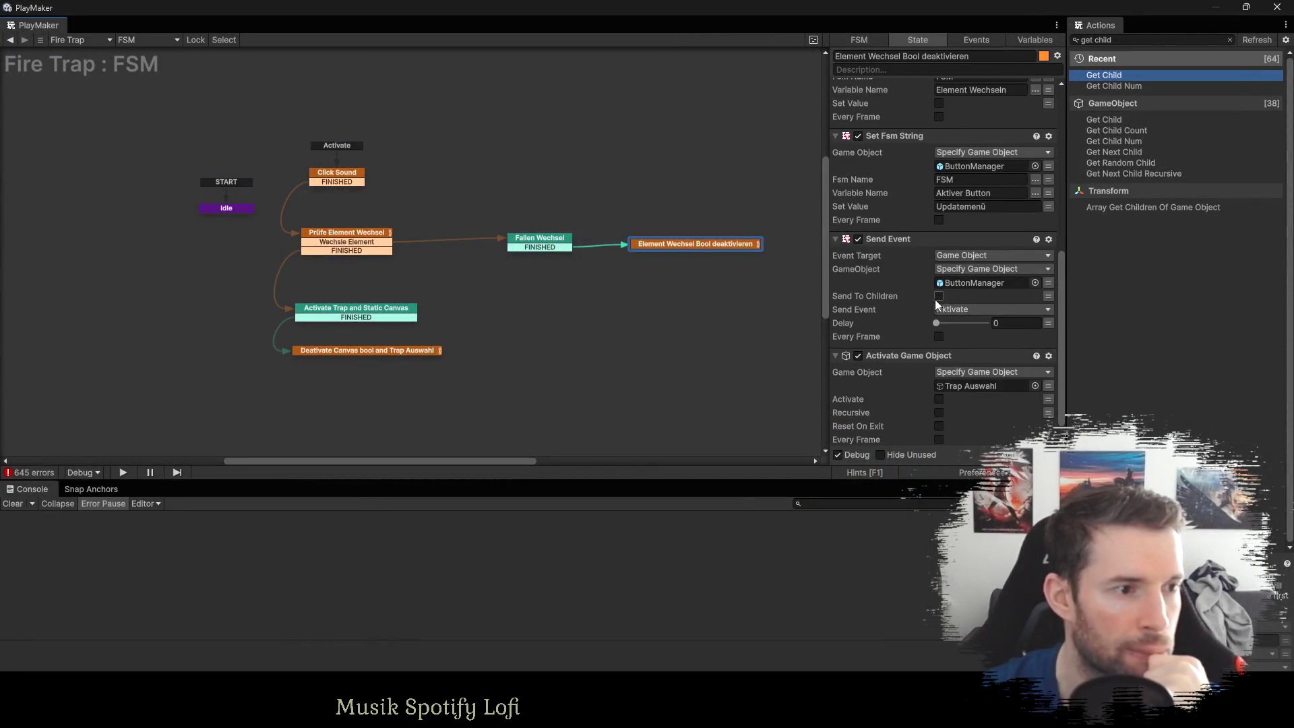
left_click(1047, 166)
left_click(988, 166)
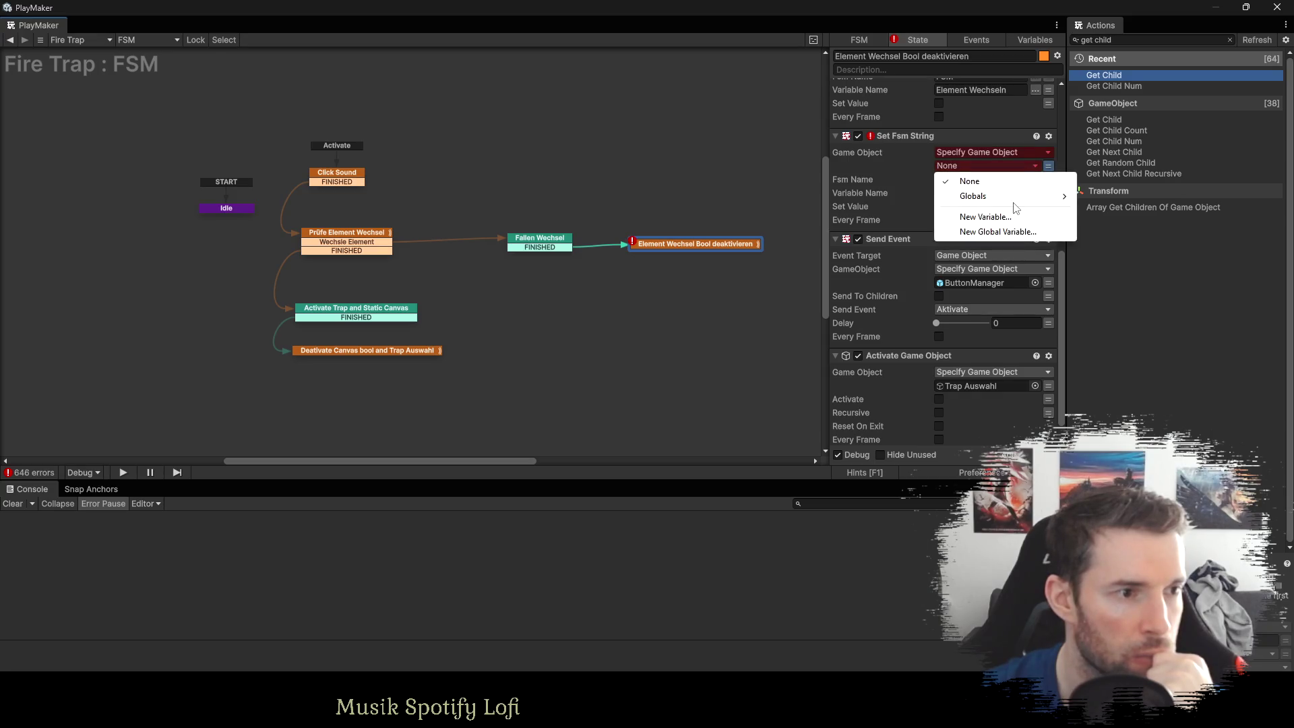
mouse_move(1007, 201)
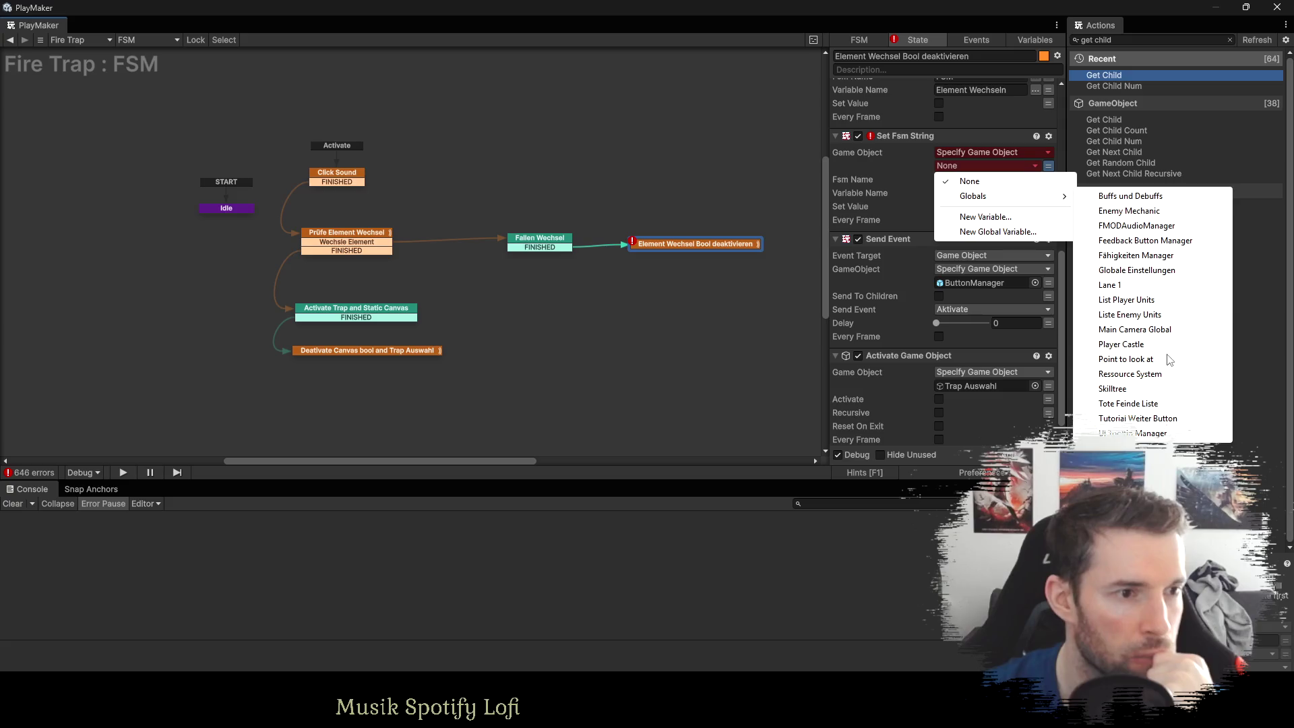
left_click(1139, 241)
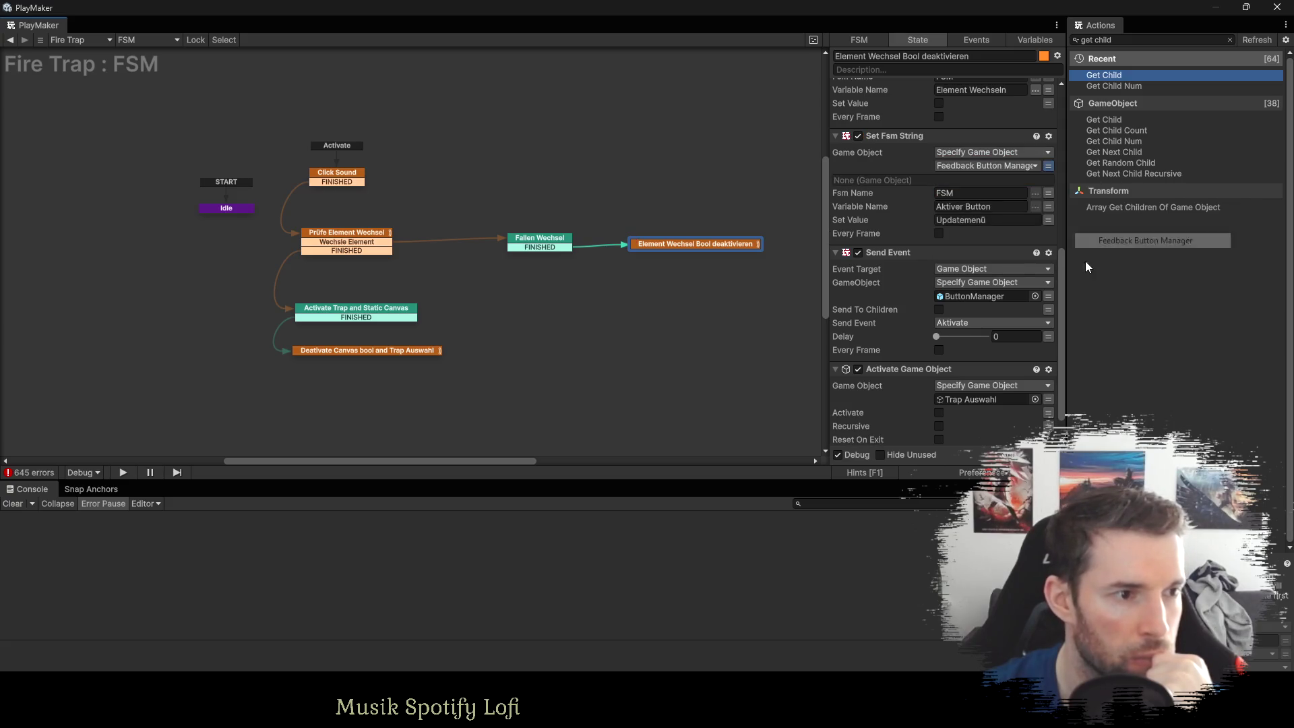
left_click(1048, 297)
left_click(994, 298)
mouse_move(993, 326)
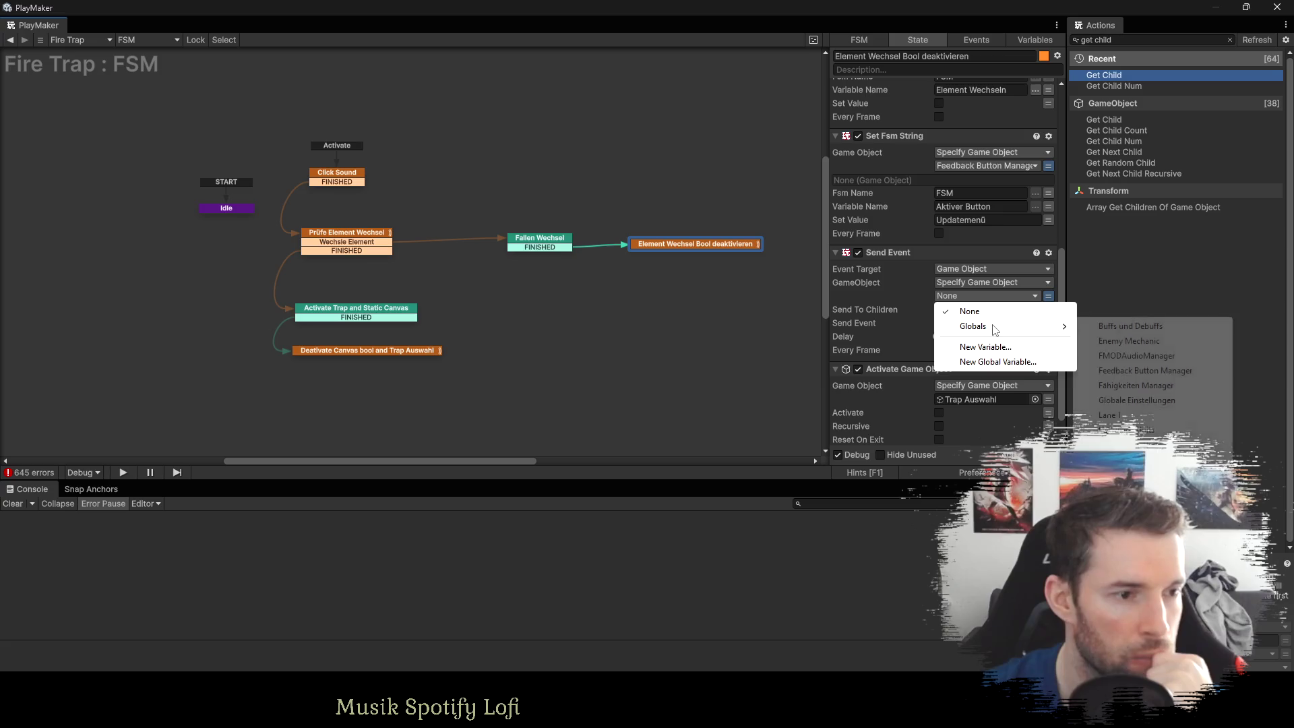
left_click(1132, 370)
left_click(891, 138)
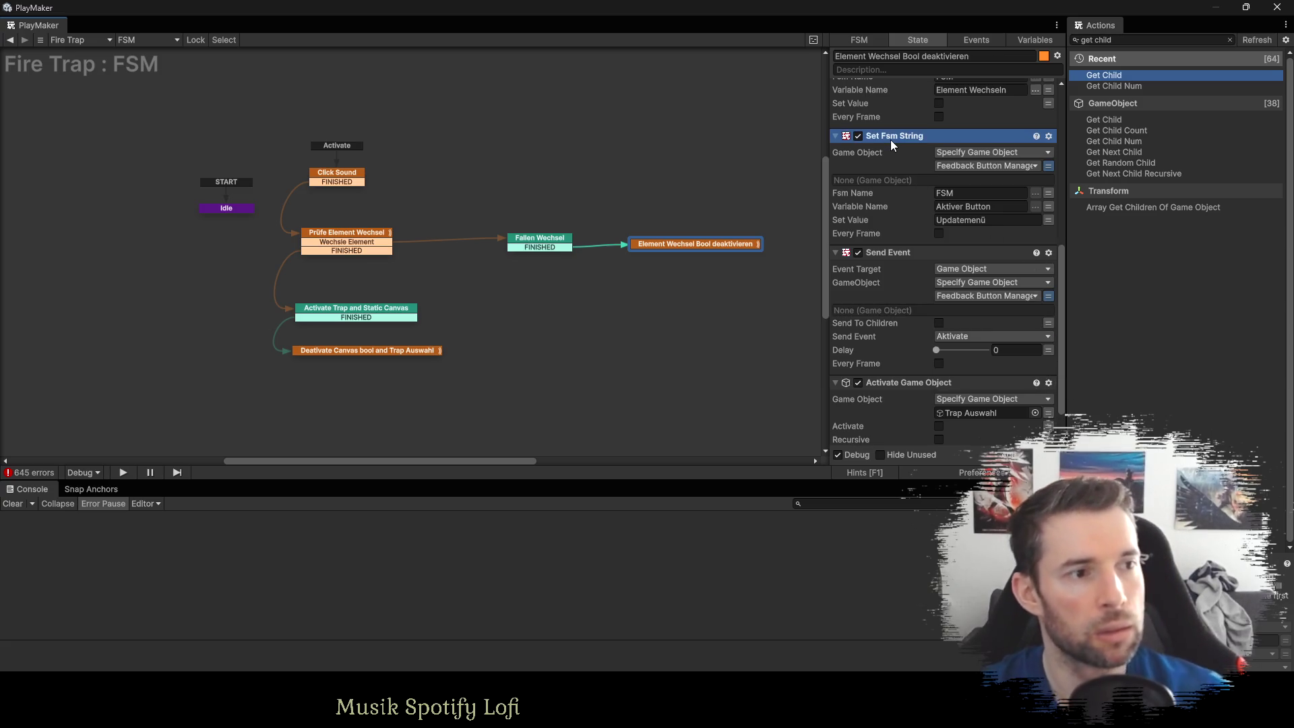
left_click(890, 252)
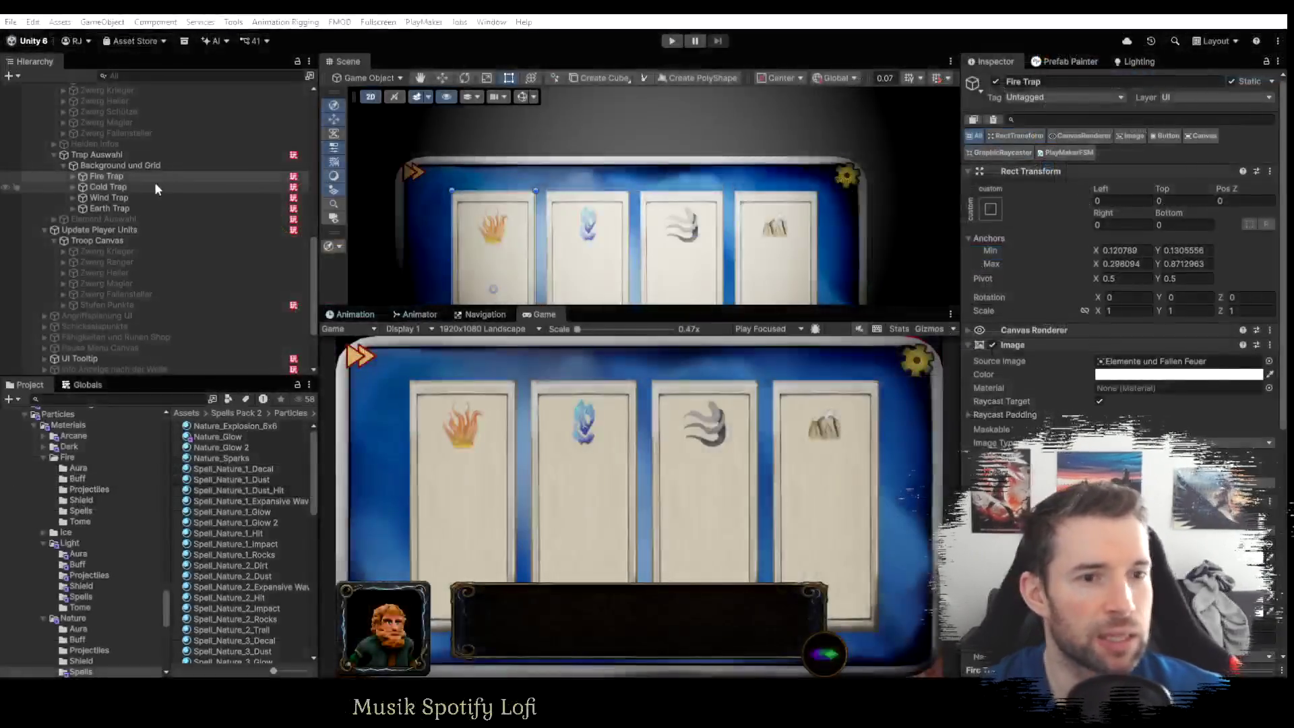
left_click(108, 188)
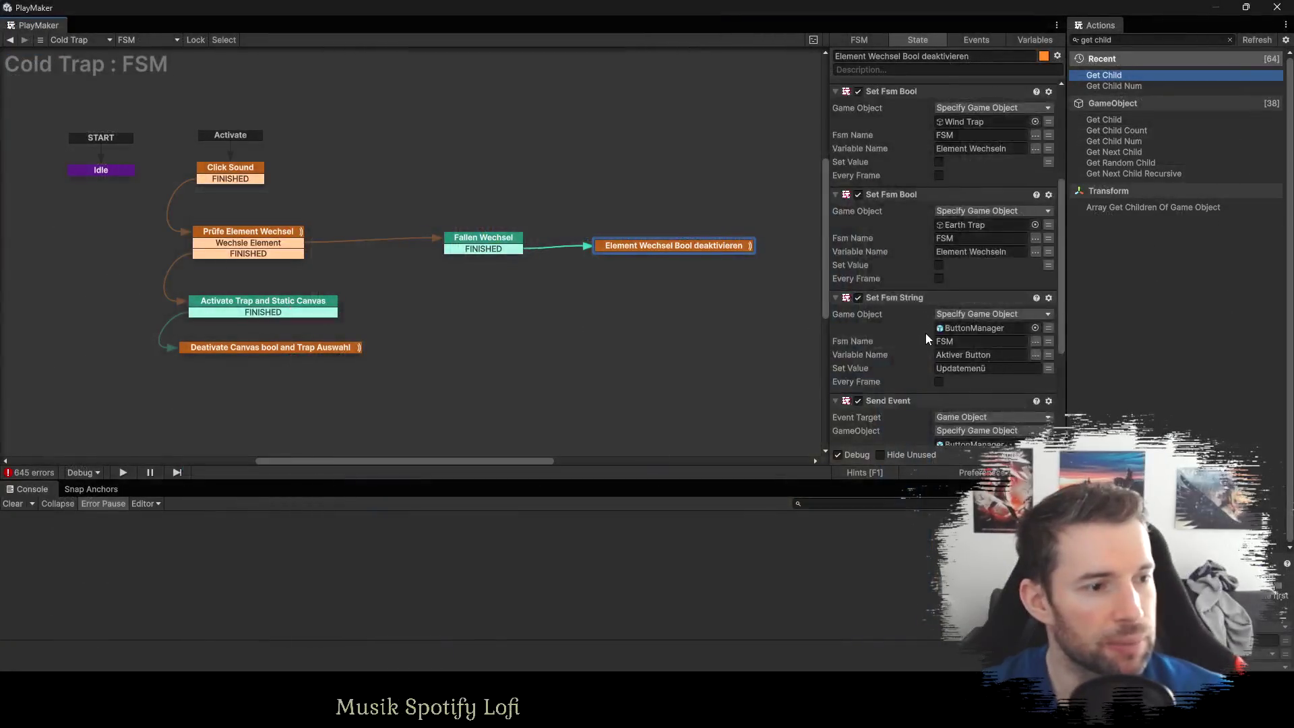
Paste the Feedback Button Manager actions into Cold Trap's FSM and remove the old ButtonManager ones.
key("ctrl+v")
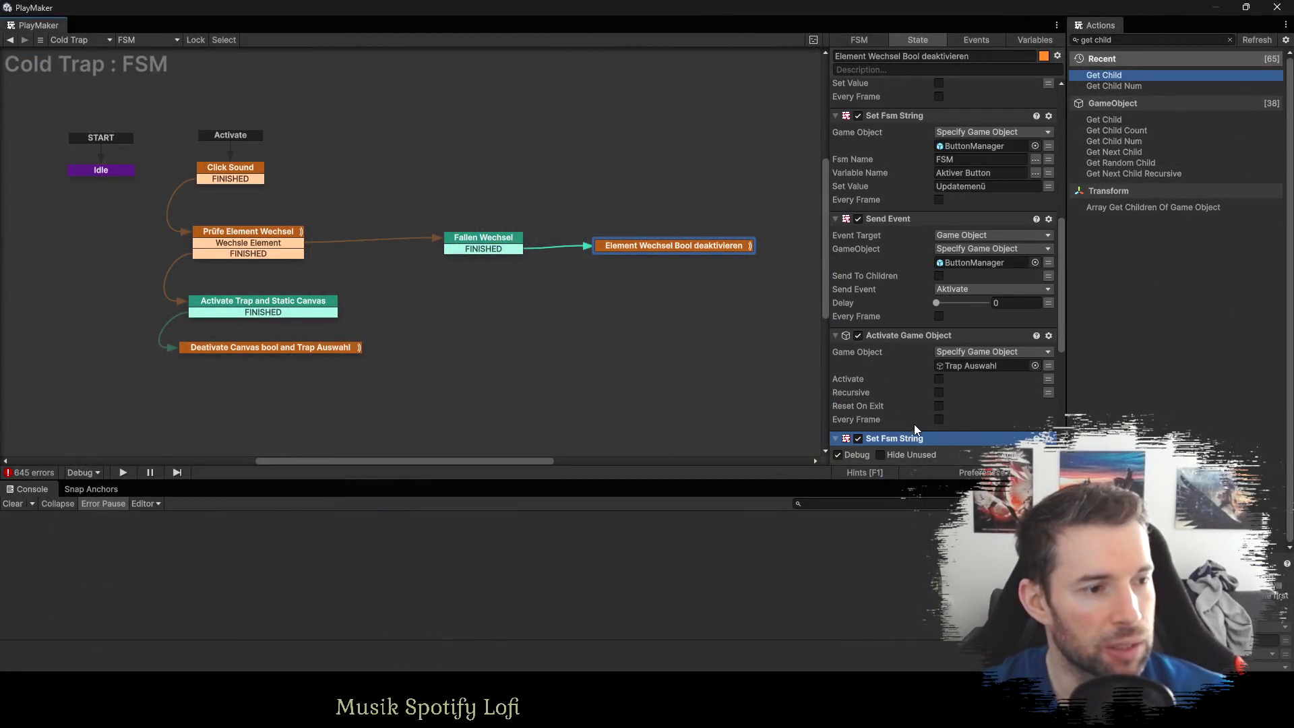
left_click(911, 423)
key("Delete")
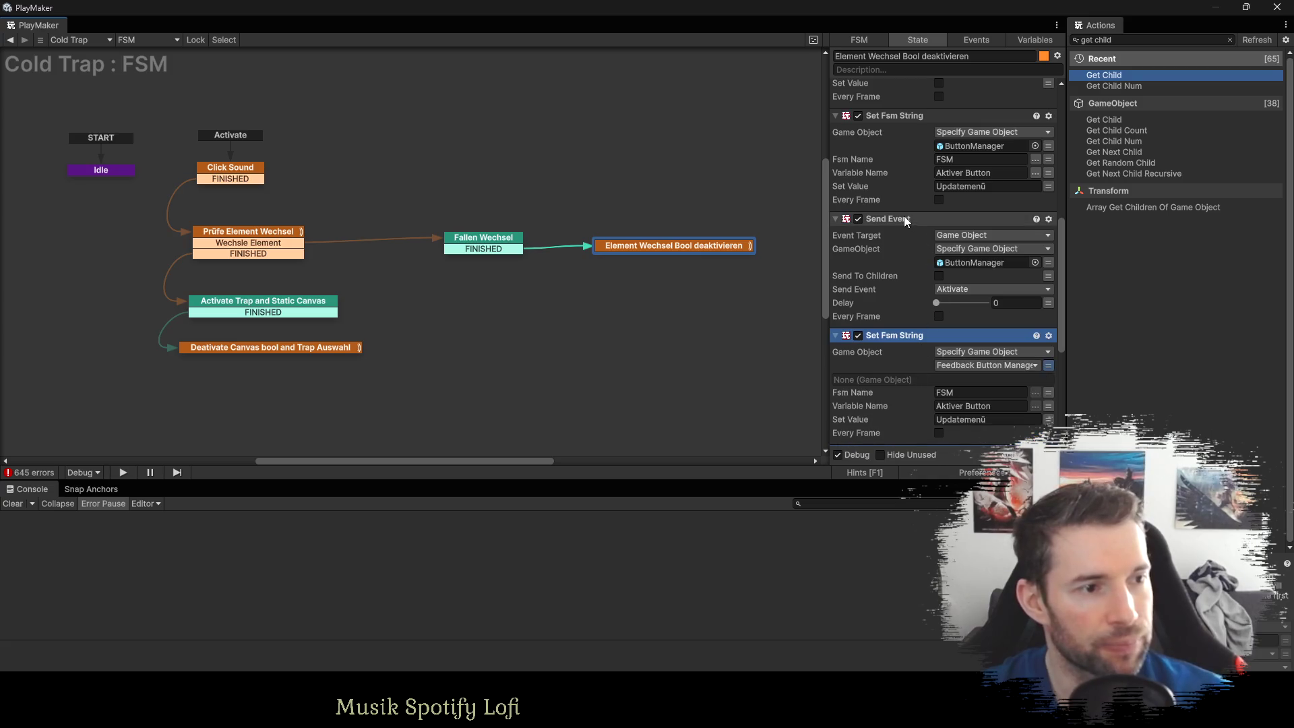
left_click(905, 219)
key("ctrl+z")
key("ctrl+z")
key("ctrl+z")
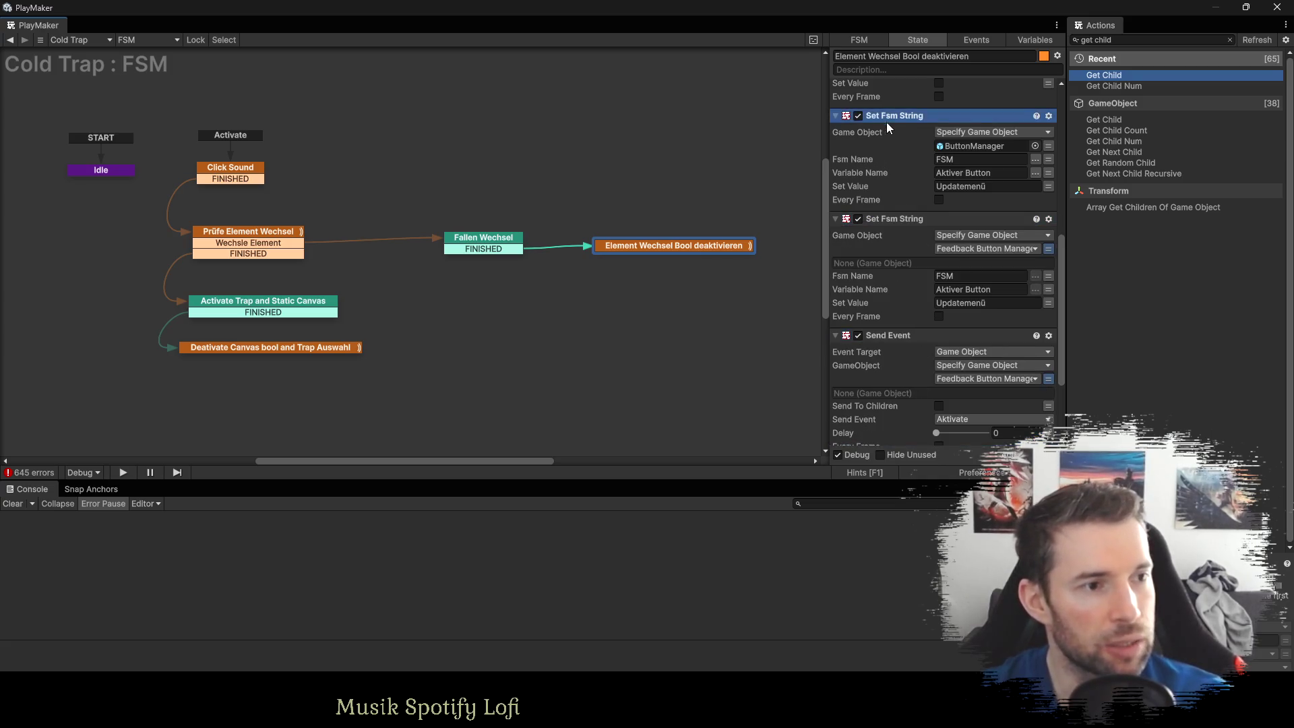
scroll(996, 254, "up", 3)
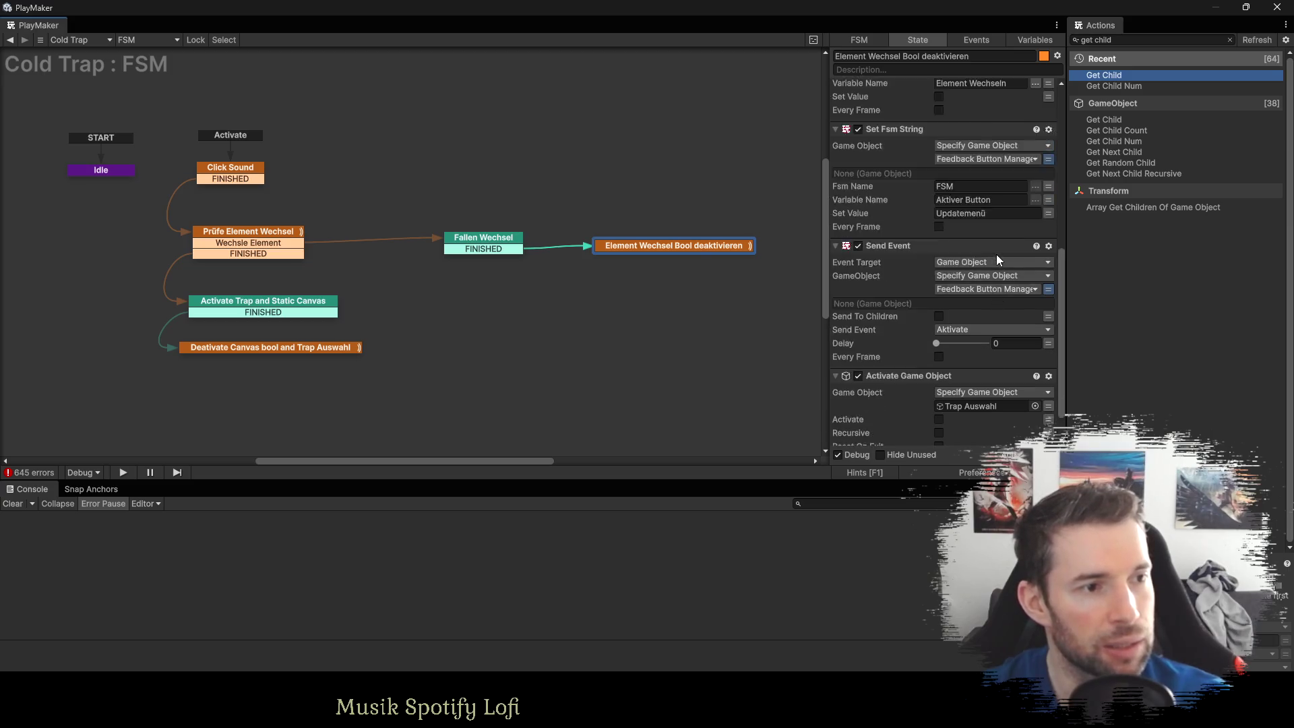
scroll(1018, 259, "down", 3)
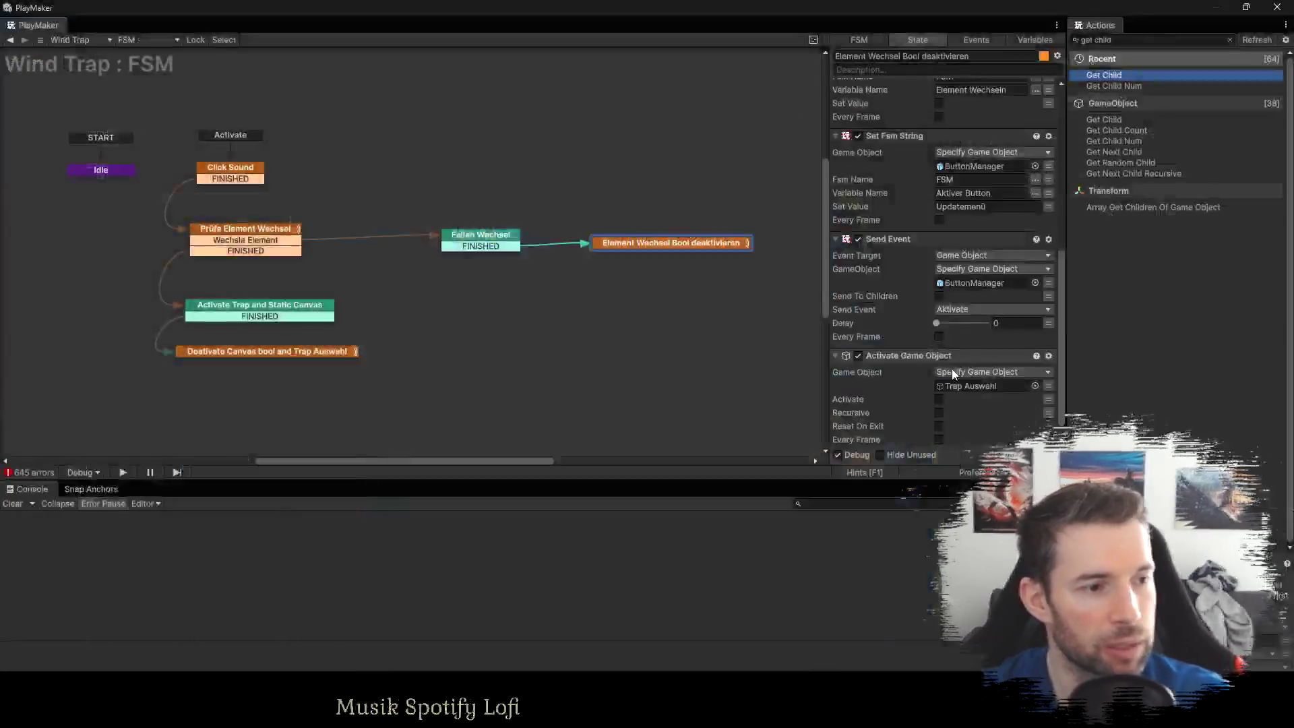
scroll(948, 447, "down", 1)
Paste the actions into Wind Trap above Activate Game Object and remove the old Set Fsm String.
key("ctrl+v")
mouse_move(945, 438)
left_mouse_down()
mouse_move(928, 201)
mouse_move(937, 210)
left_mouse_up()
left_click(943, 363)
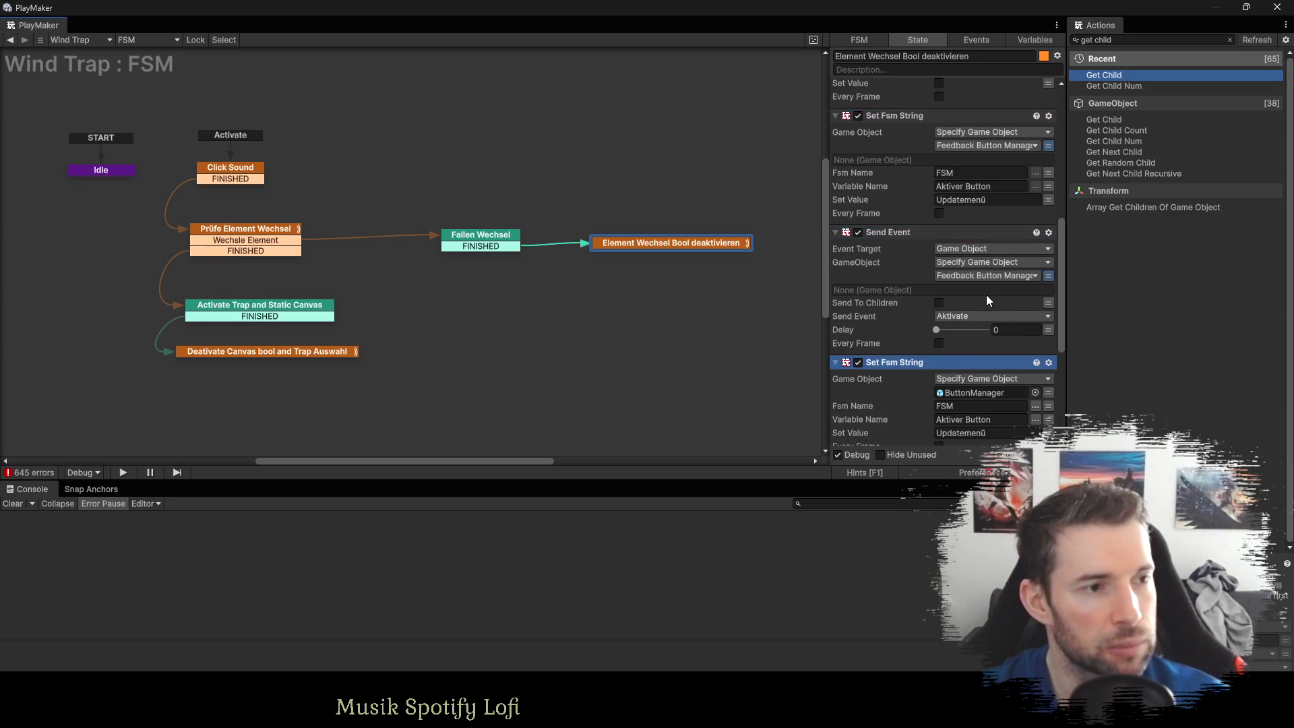
key("Delete")
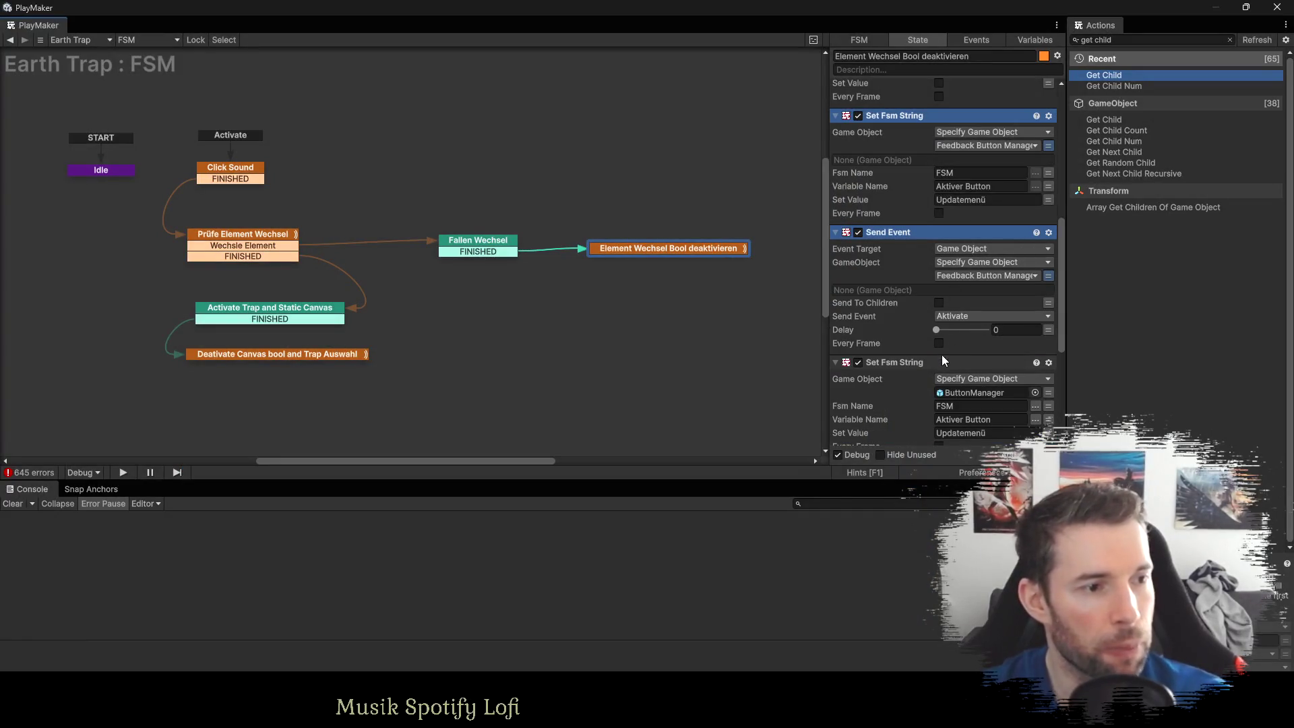
key("ctrl+z")
key("ctrl+z")
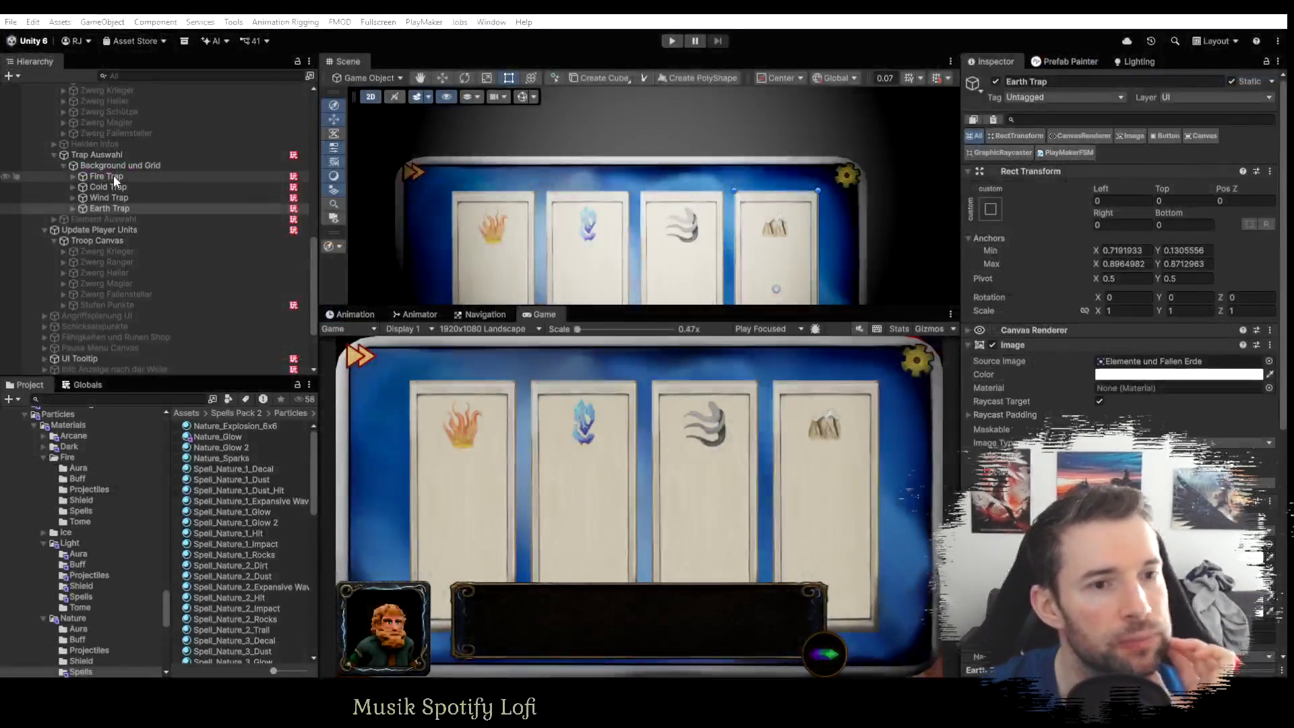
left_click(113, 175)
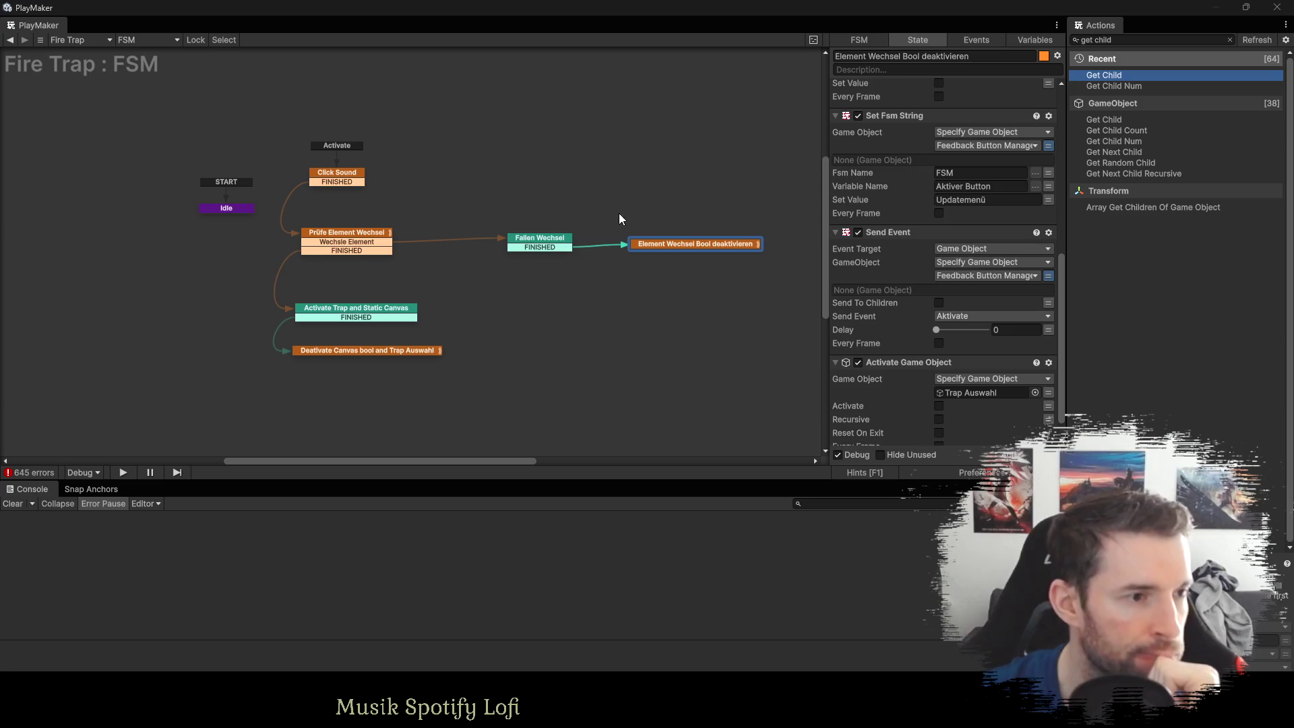
Inspect the Click Sound and Fallen Wechsel states and ping the referenced Fire Trap object in the hierarchy.
left_click(358, 173)
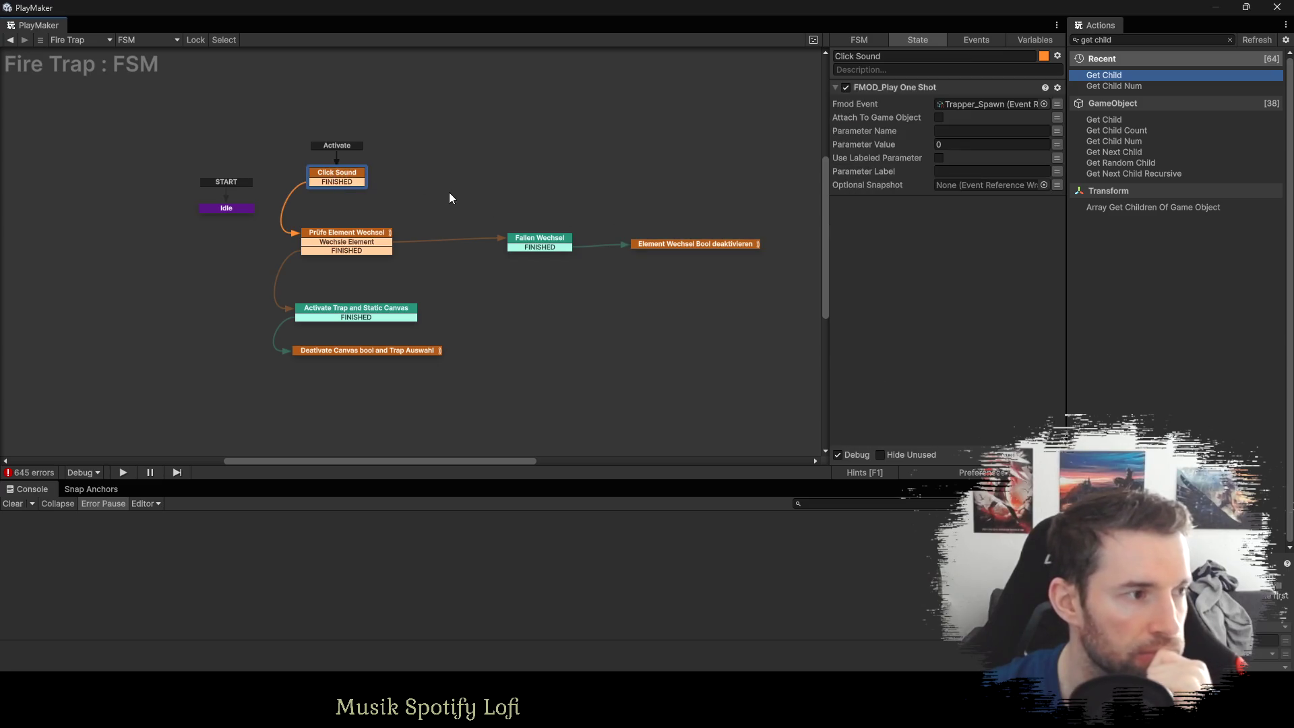
left_click(535, 240)
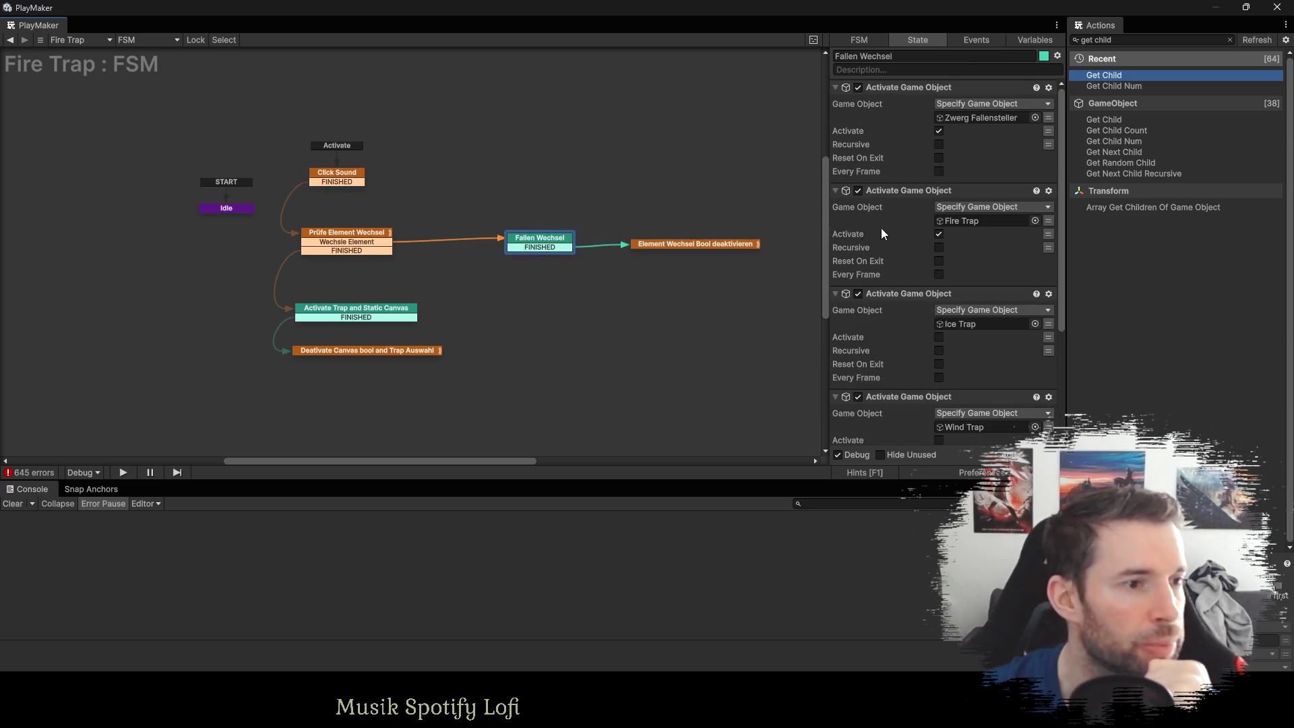
left_click(958, 220)
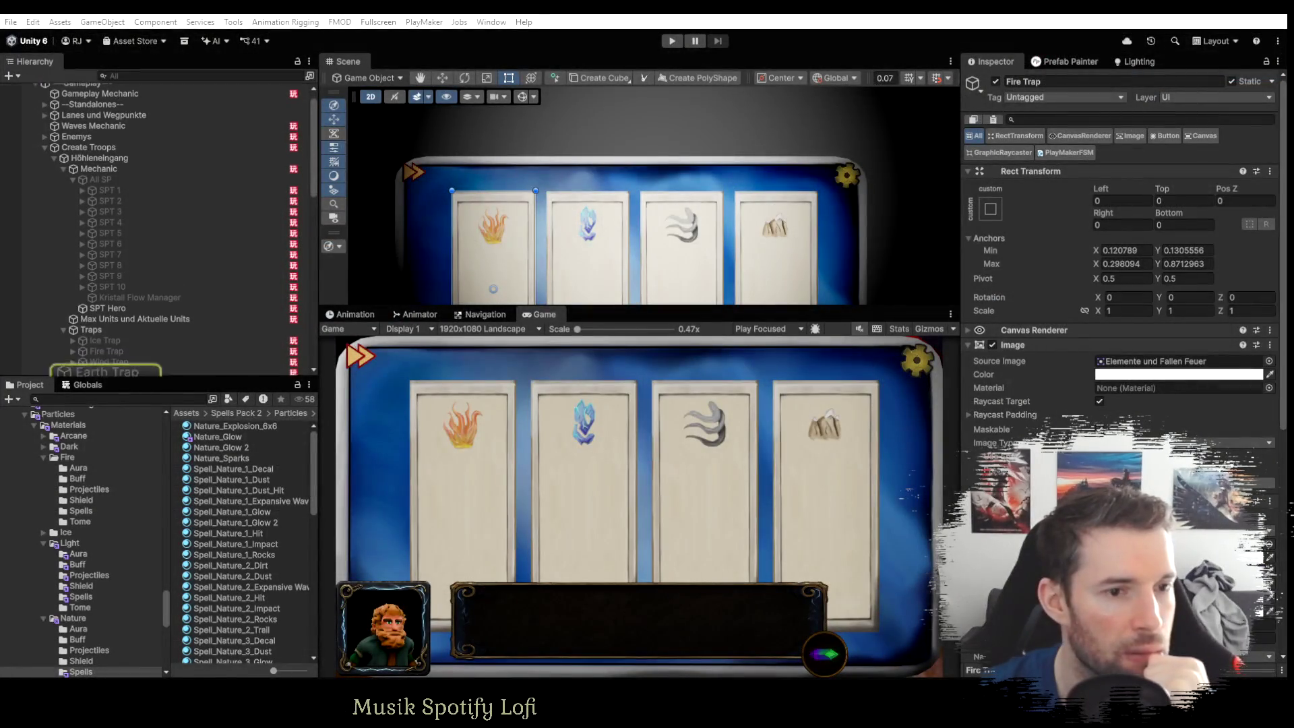
Expand Create Troops and scroll the hierarchy to find Trap Auswahl's trap objects.
scroll(99, 276, "up", 1)
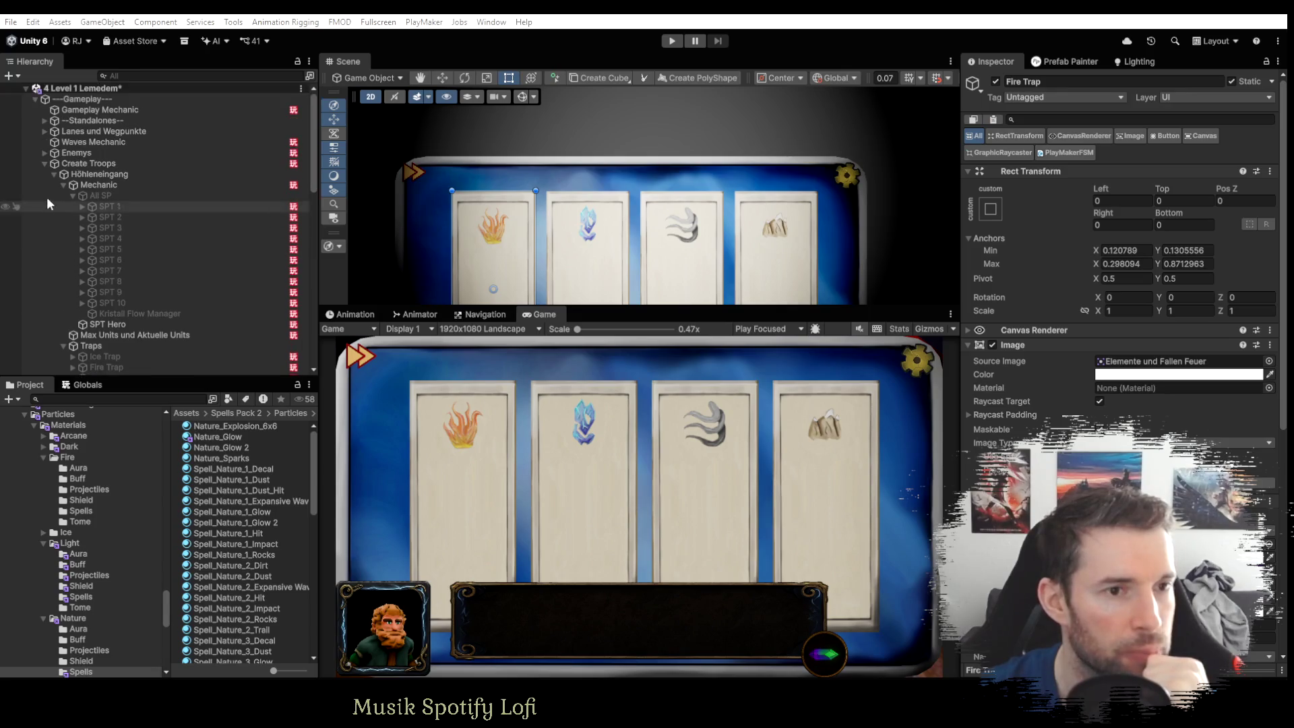
left_click(44, 163)
left_click(39, 163)
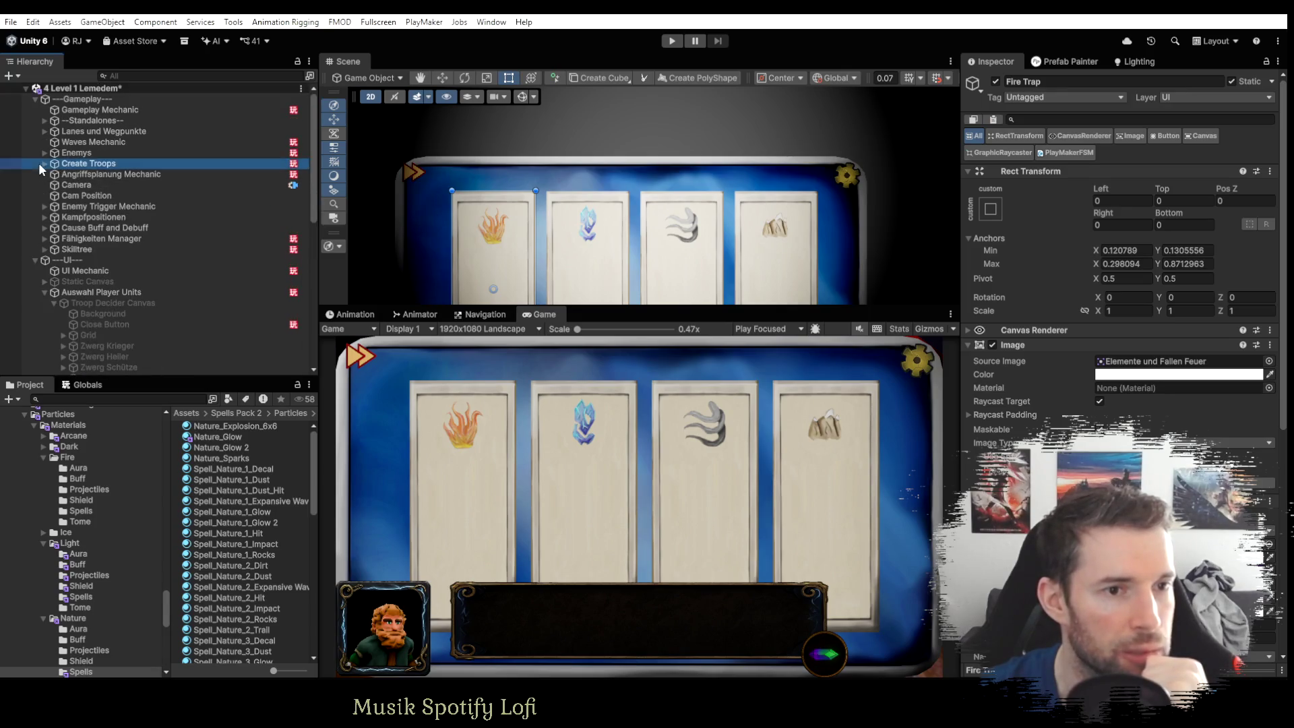
left_click(44, 164)
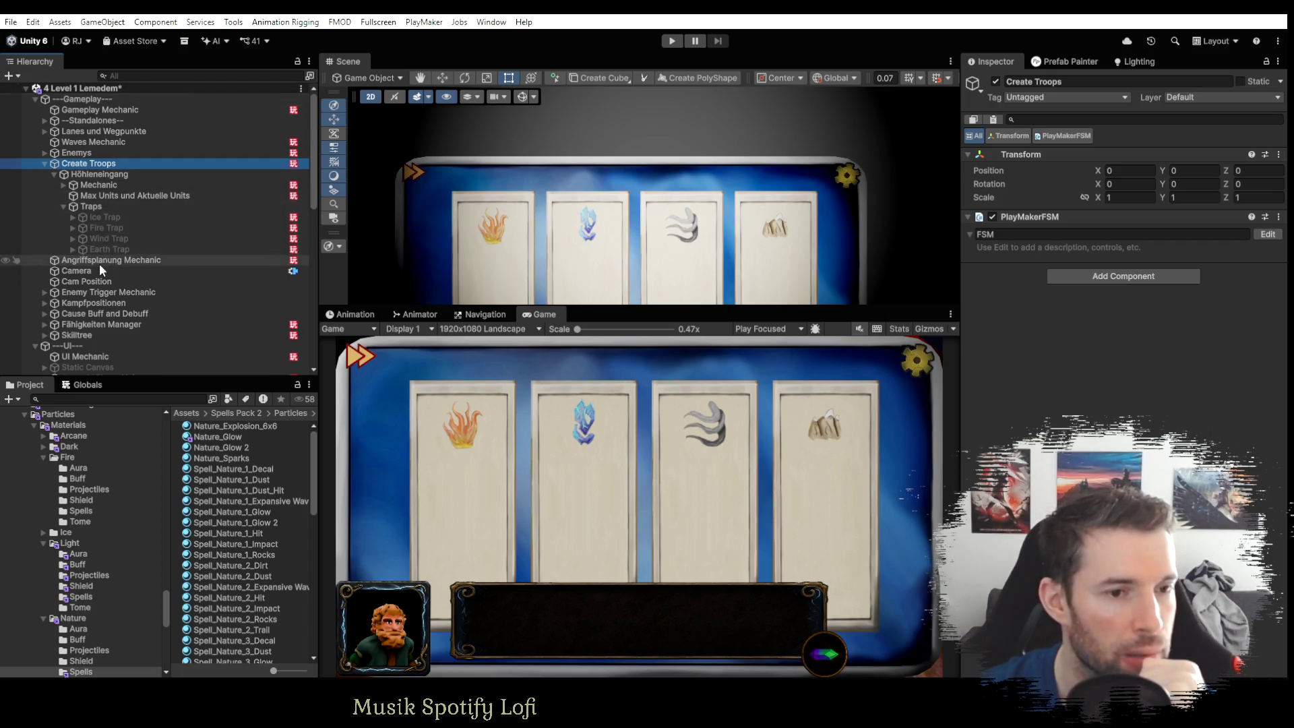
scroll(96, 269, "down", 4)
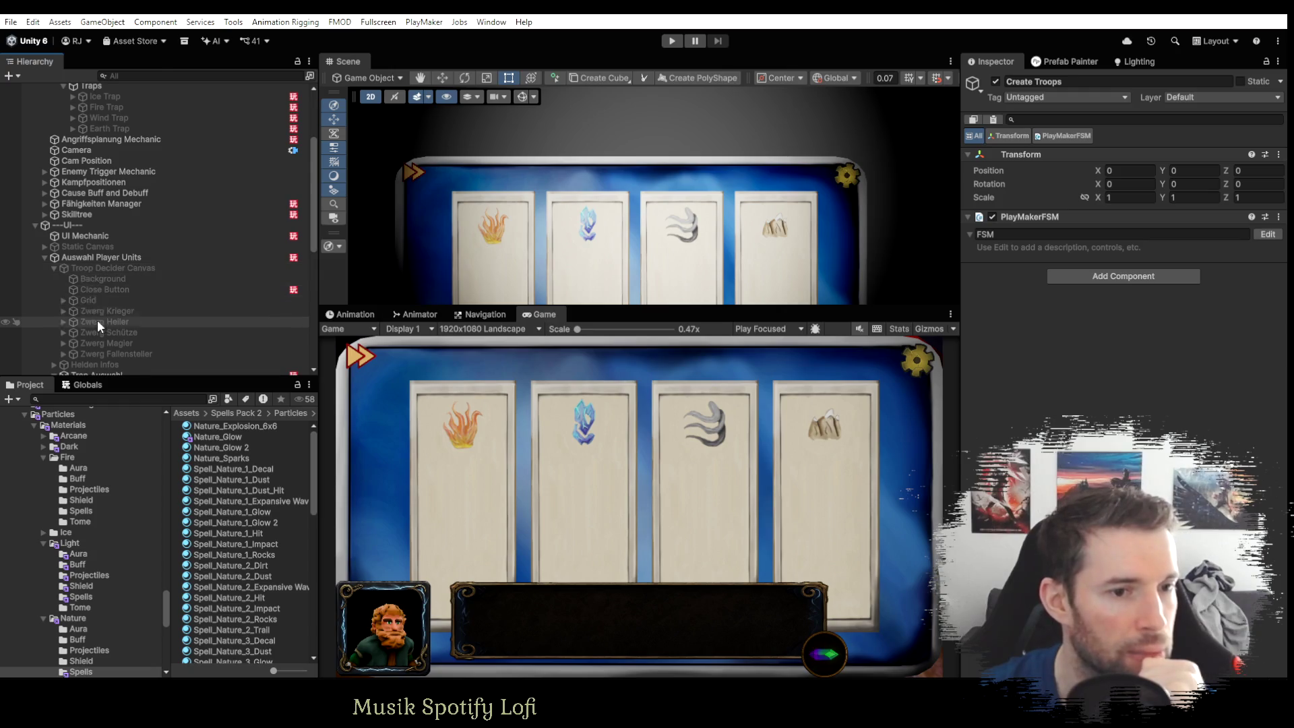
scroll(97, 318, "down", 4)
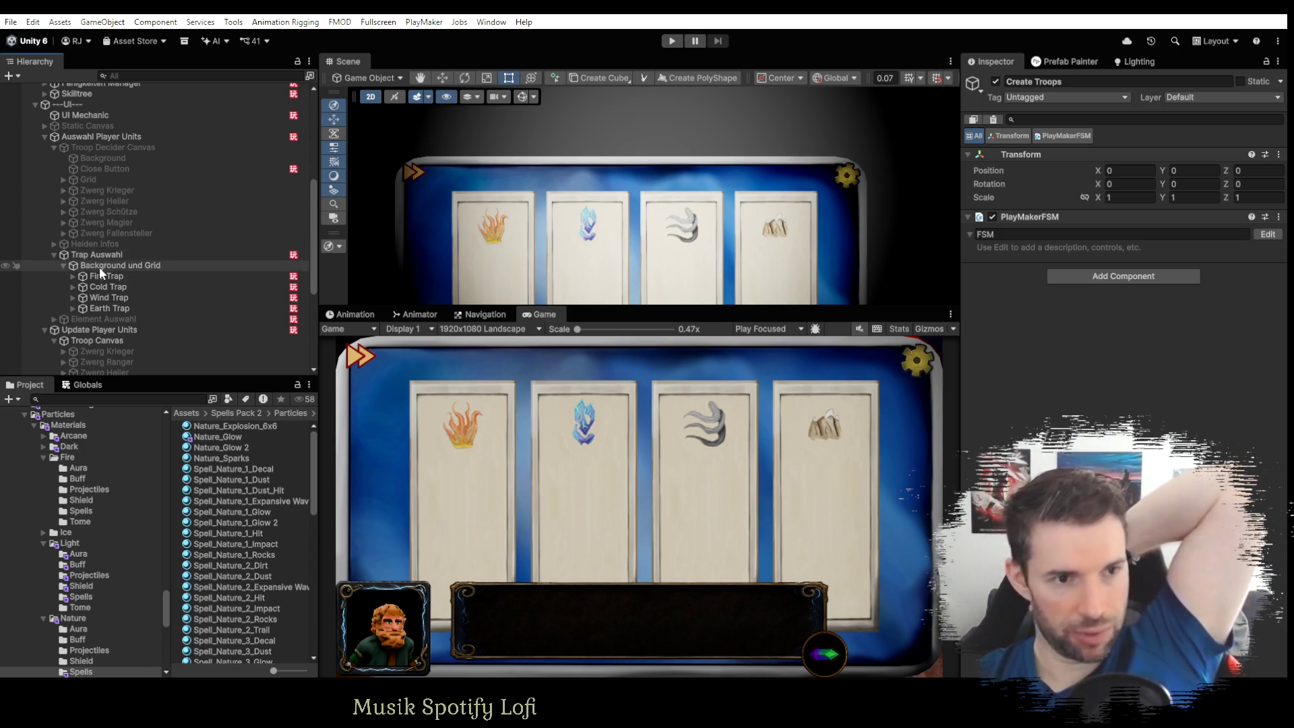
scroll(103, 276, "up", 5)
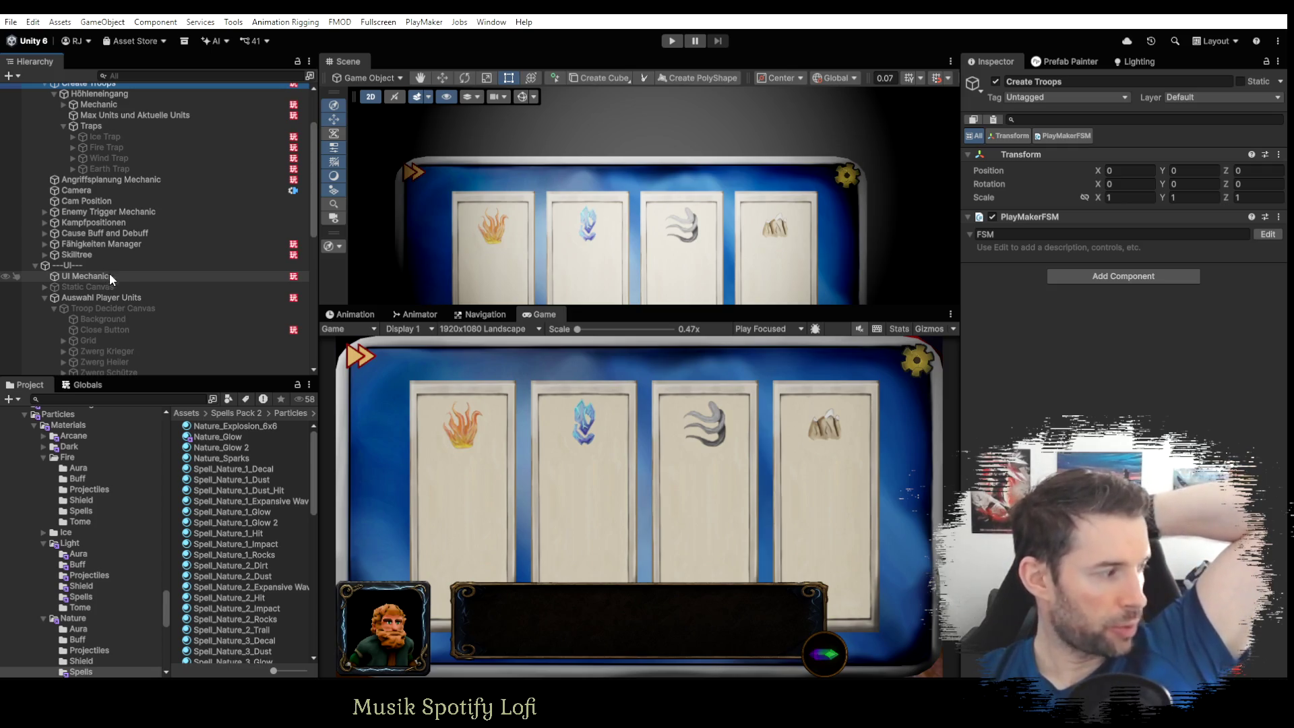
scroll(109, 272, "down", 3)
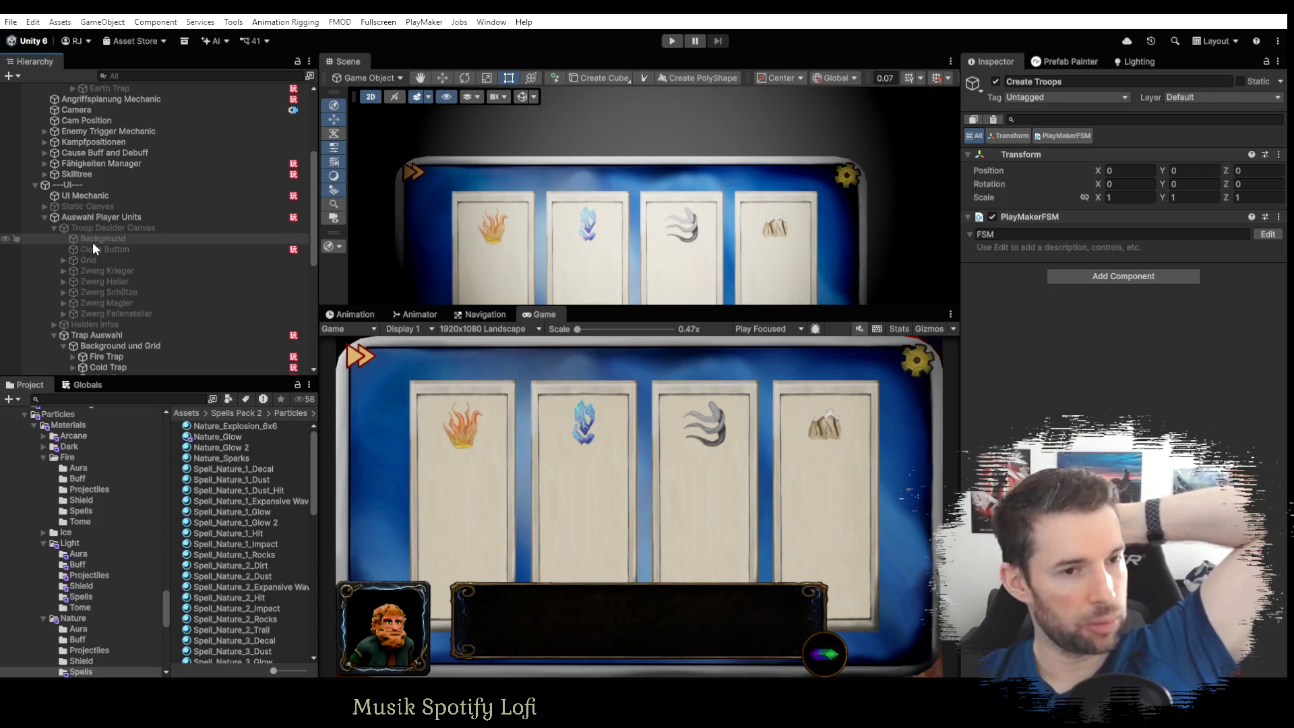
scroll(122, 283, "up", 3)
scroll(120, 288, "down", 3)
scroll(120, 288, "down", 2)
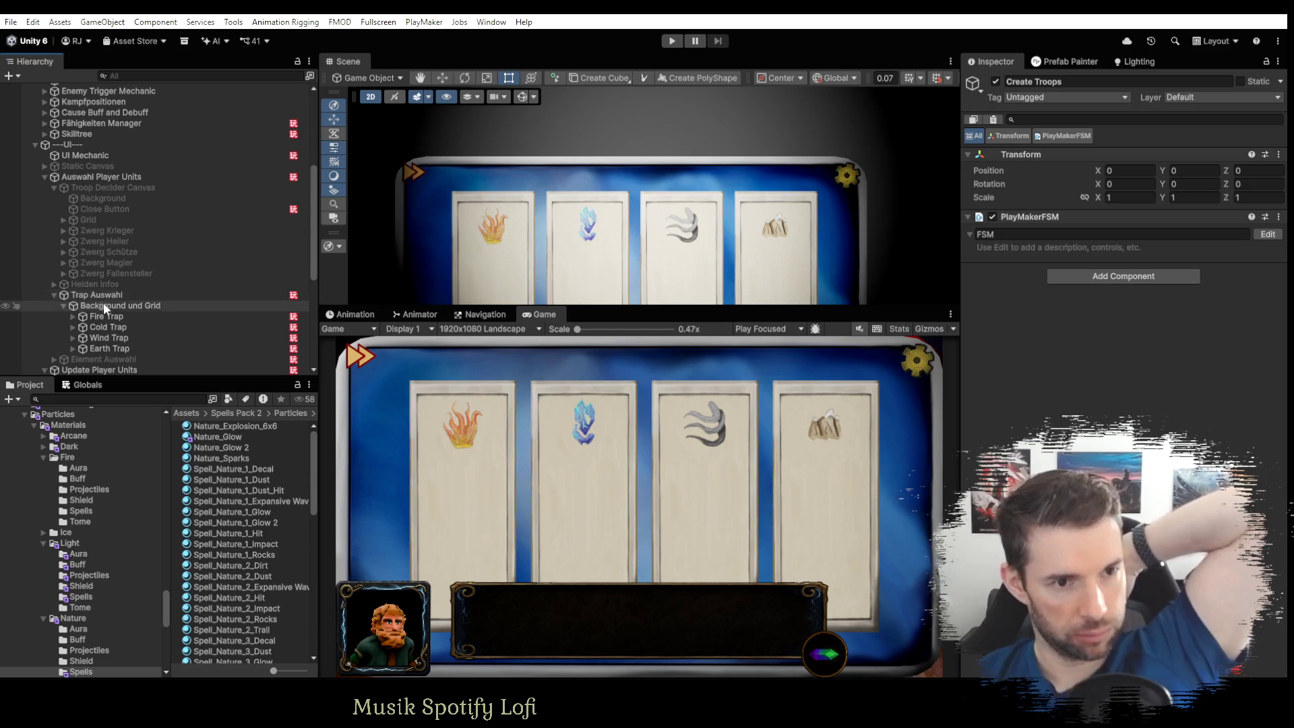
Select Fire Trap under Trap Auswahl and show its FSM variables in PlayMaker.
left_click(105, 316)
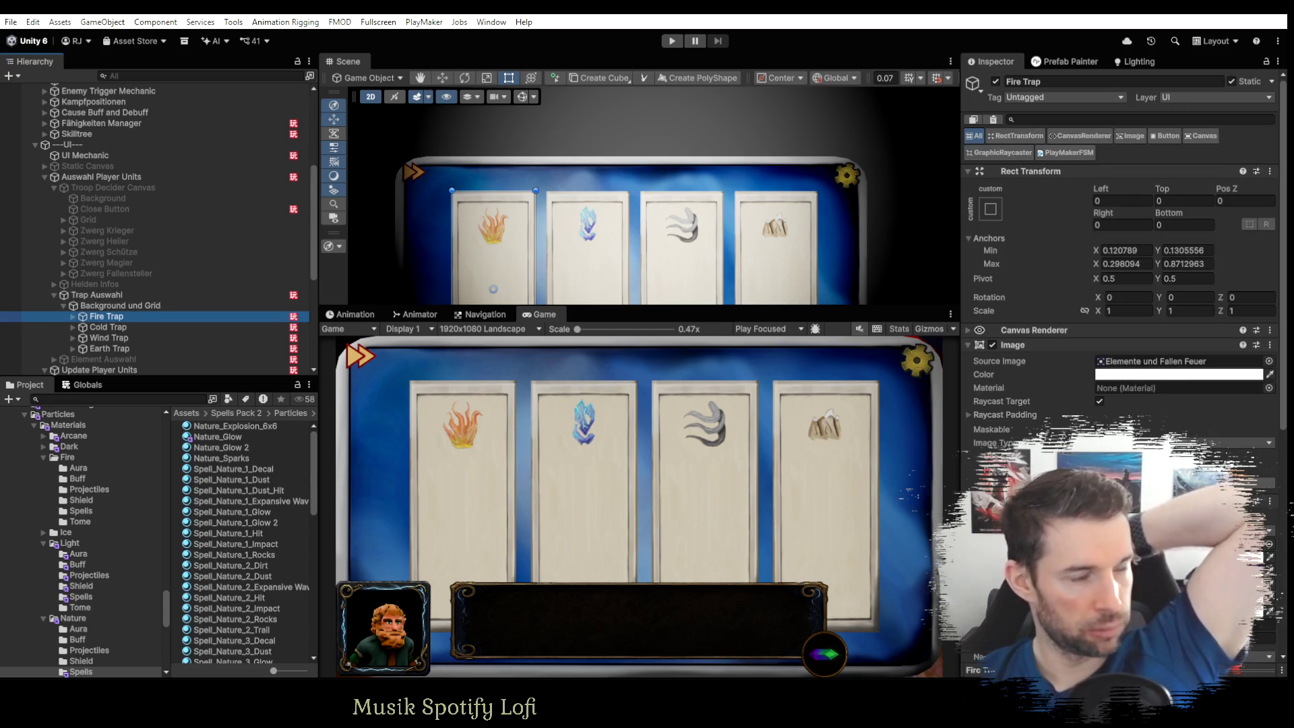
key("alt+Tab")
left_click(1021, 42)
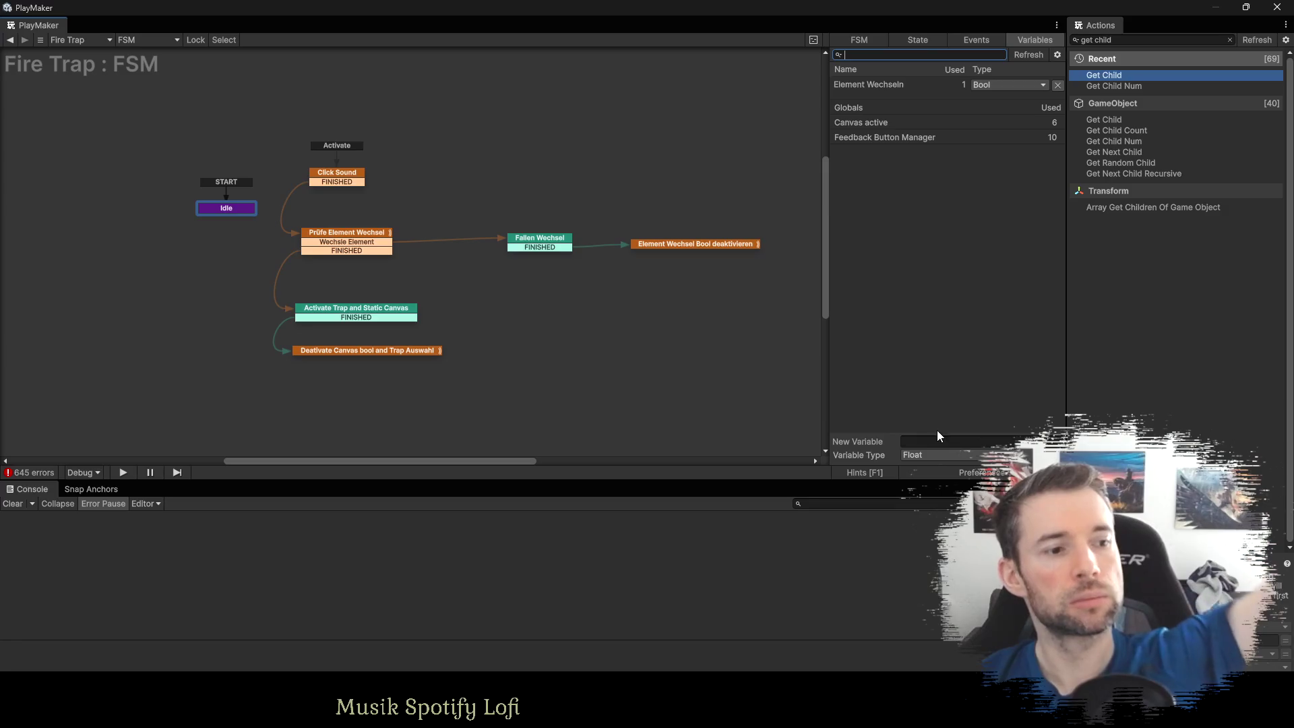
Create an Int variable named Index, flag it as an input, and return to the Idle state.
left_click(922, 454)
left_click(930, 230)
left_click(917, 441)
type("dex")
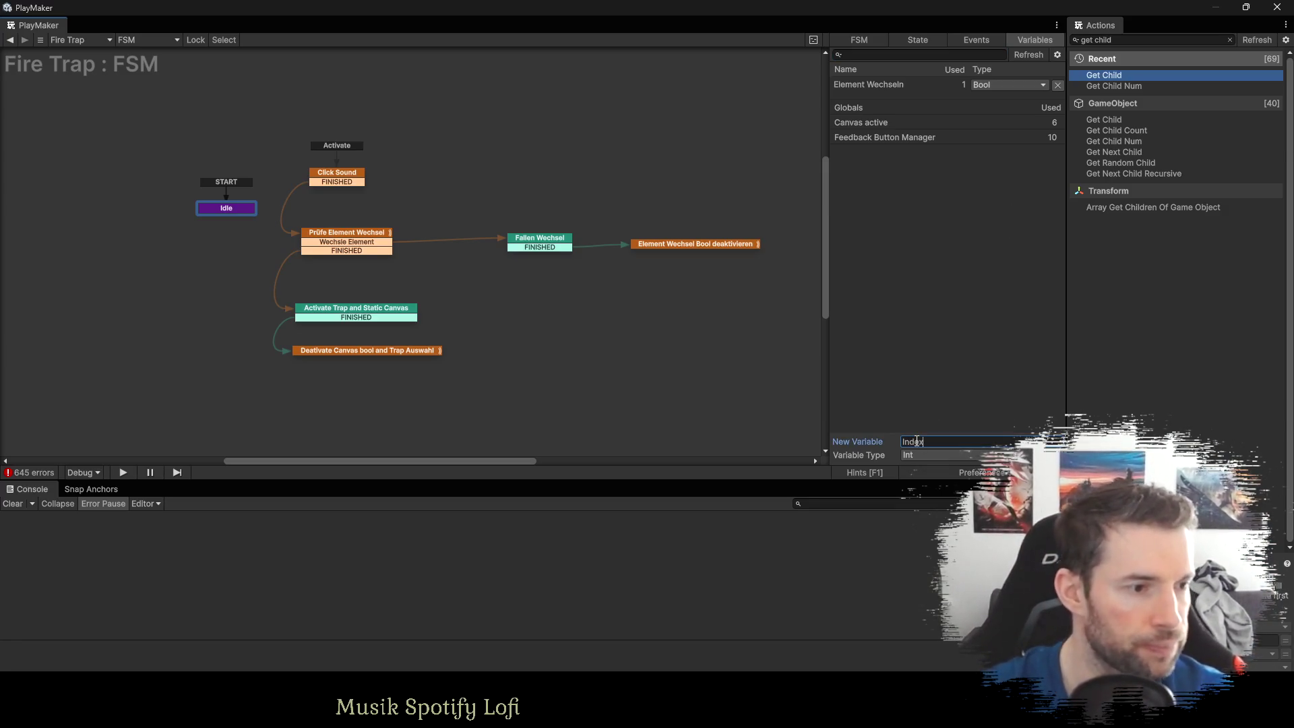
key("Return")
left_click(904, 443)
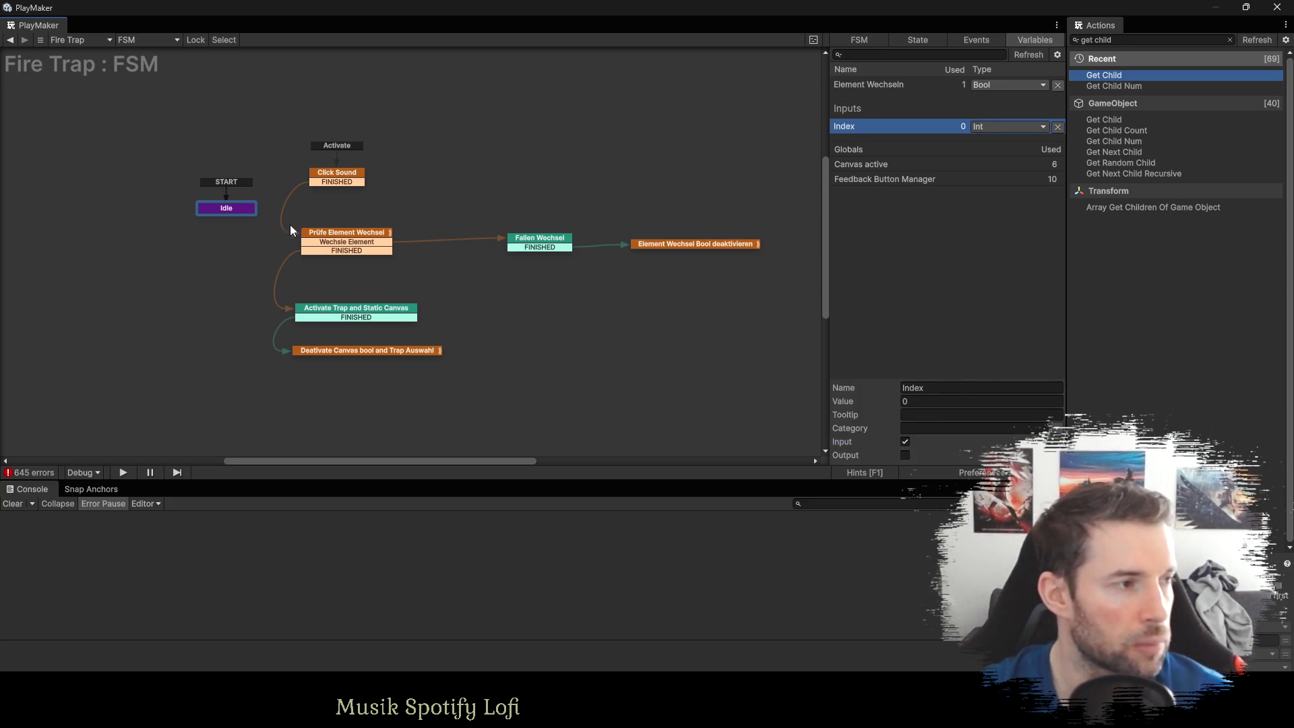
left_click(224, 210)
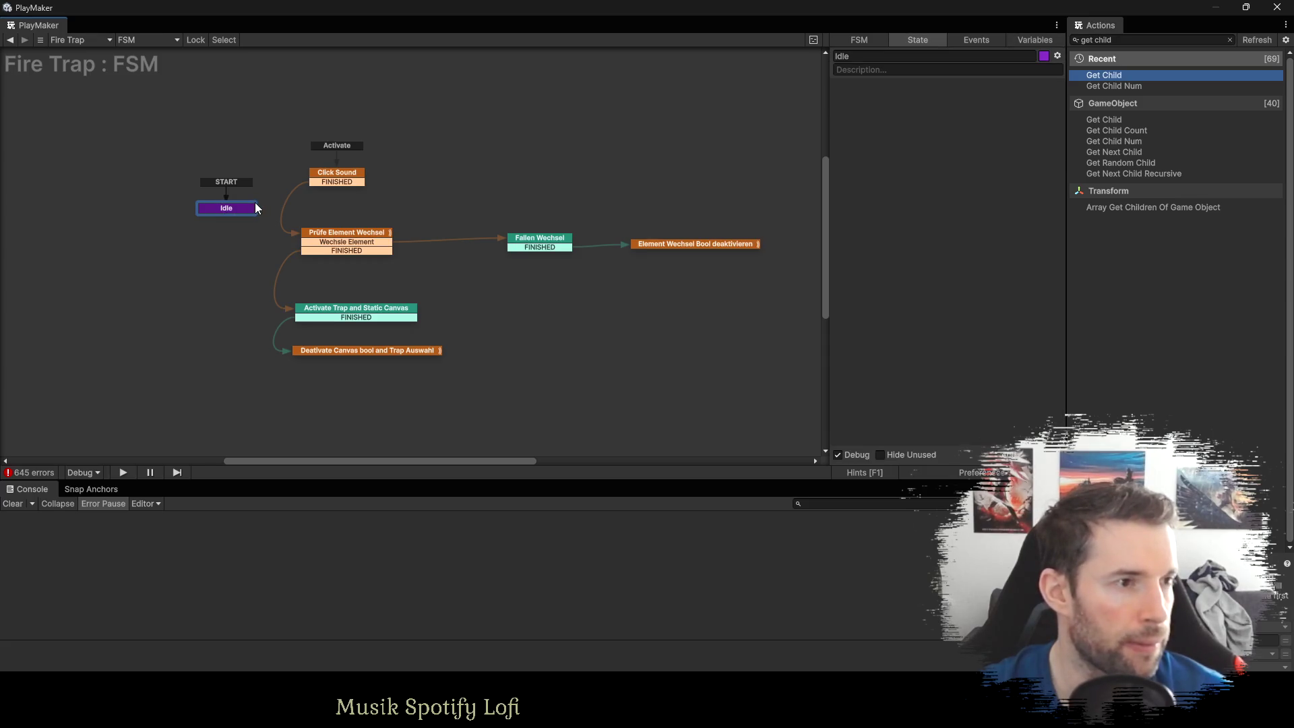
left_click(1112, 72)
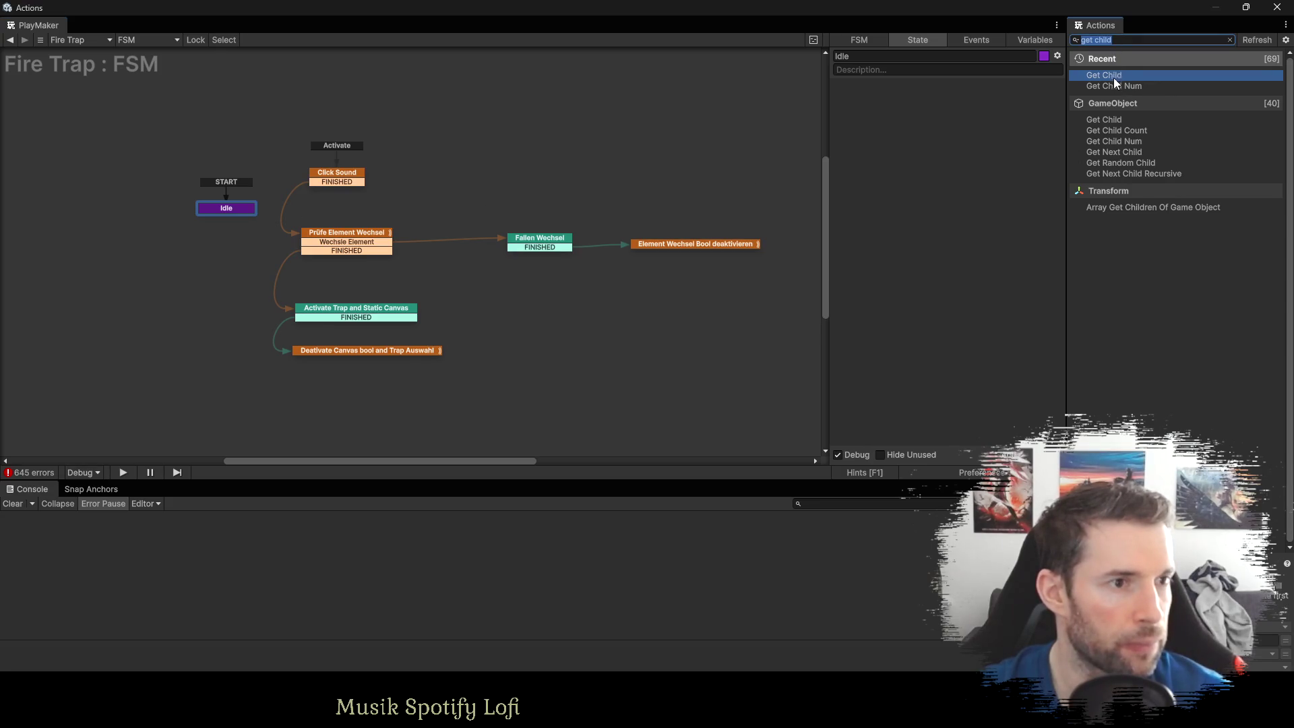
Add a Get Child action to Idle set to use a specified game object.
double_click(1113, 74)
left_click(965, 103)
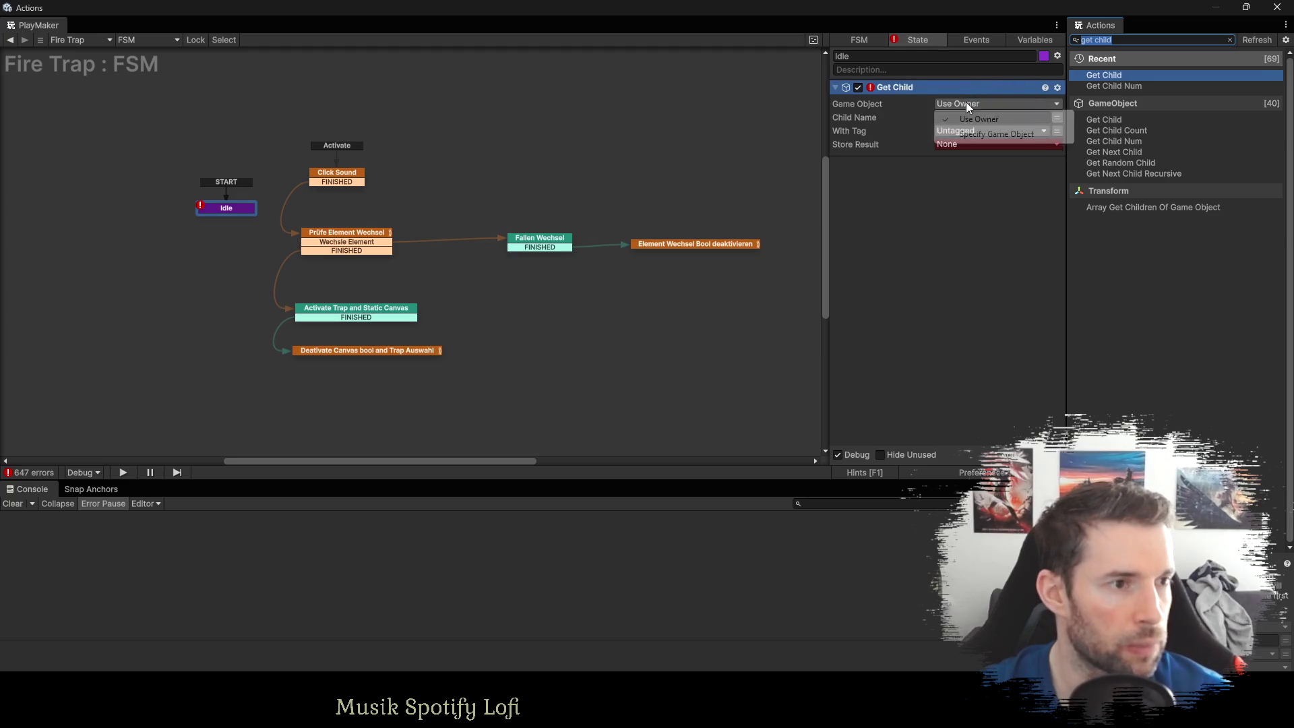
left_click(968, 134)
left_click(996, 118)
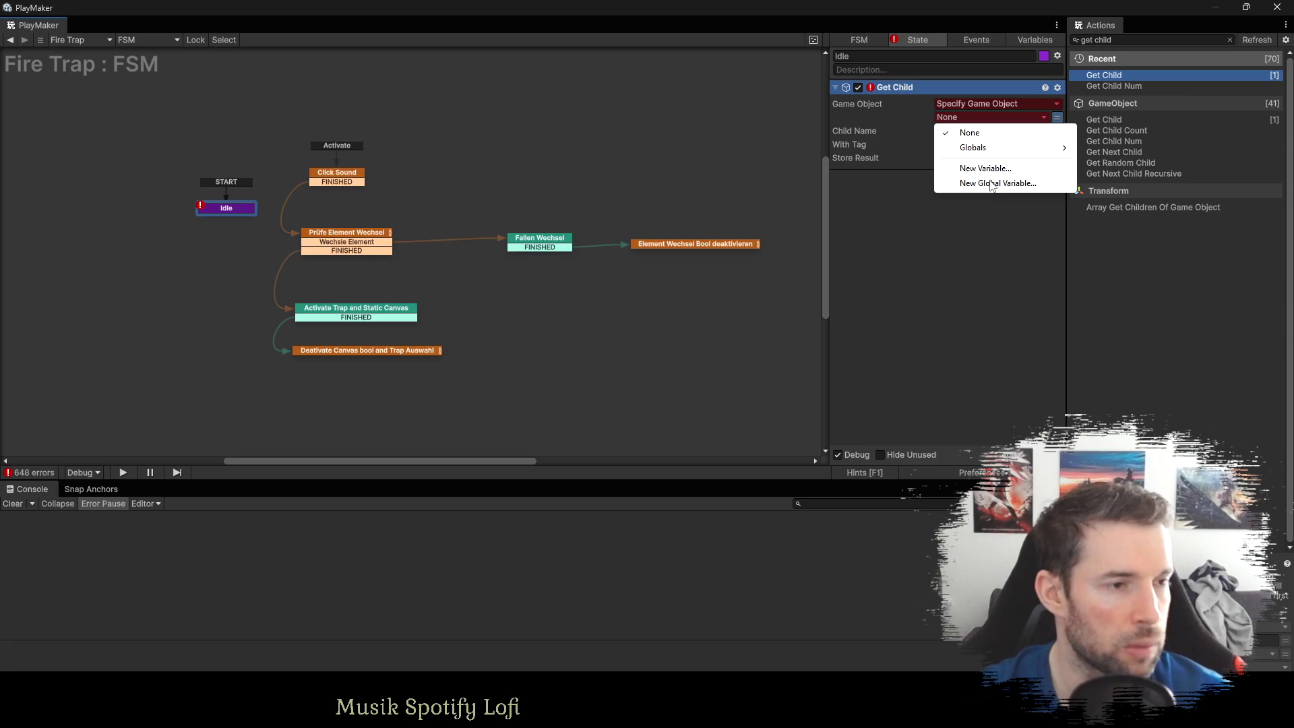
Add a Get Parent action to Idle targeting the global UI Tooltip Manager.
left_click(968, 225)
double_click(1103, 40)
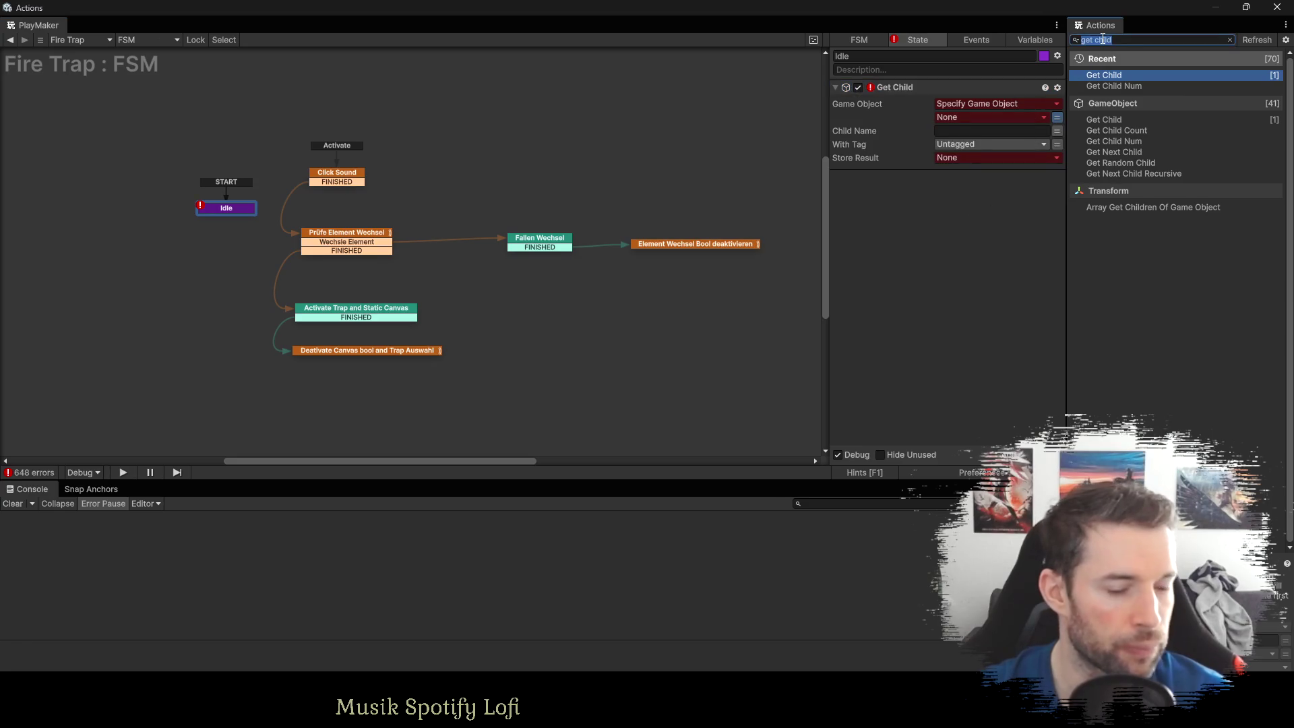
key("BackSpace")
type("parent")
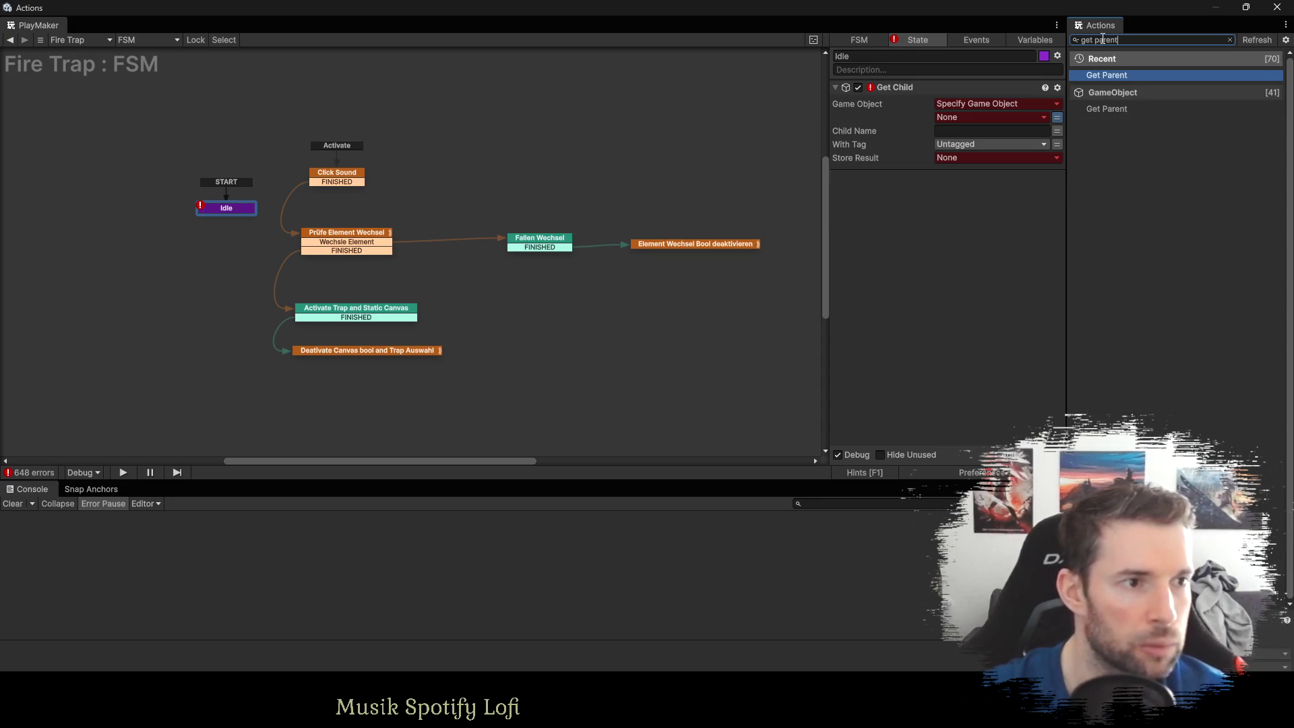
left_click_drag(1106, 74, 908, 175)
left_click(954, 192)
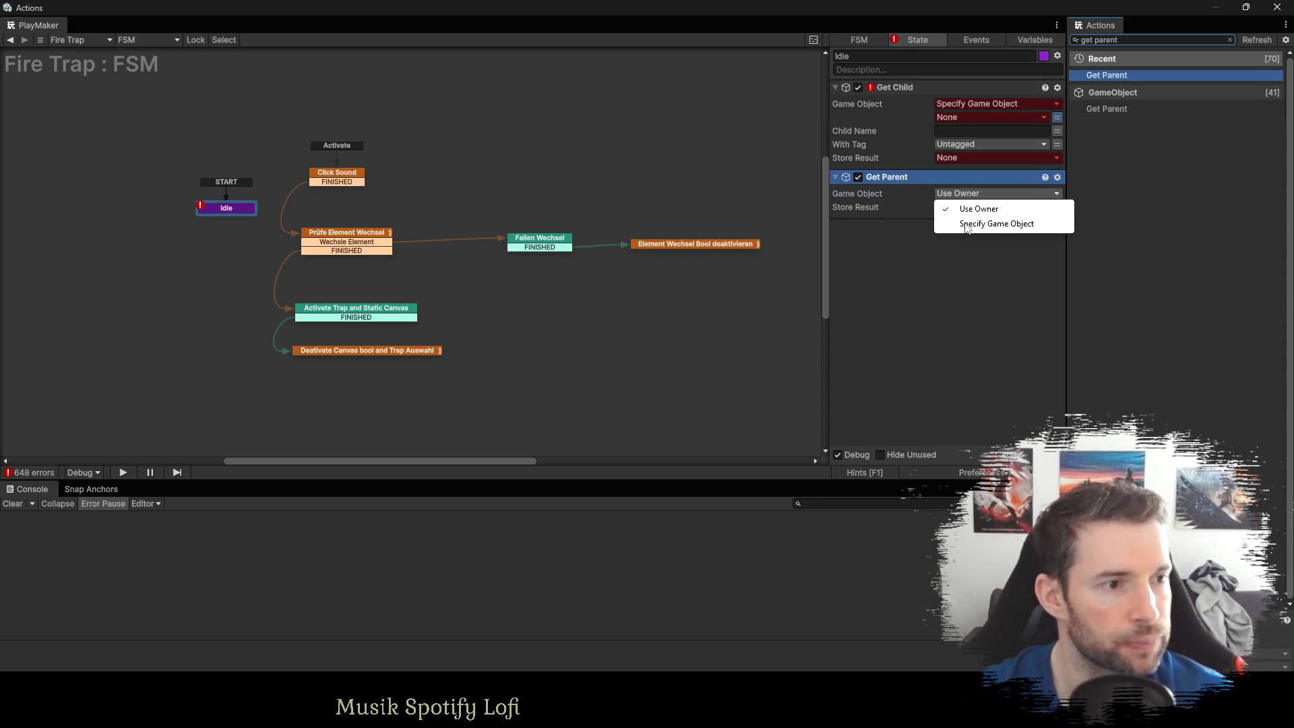
left_click(970, 221)
left_click(991, 207)
mouse_move(989, 239)
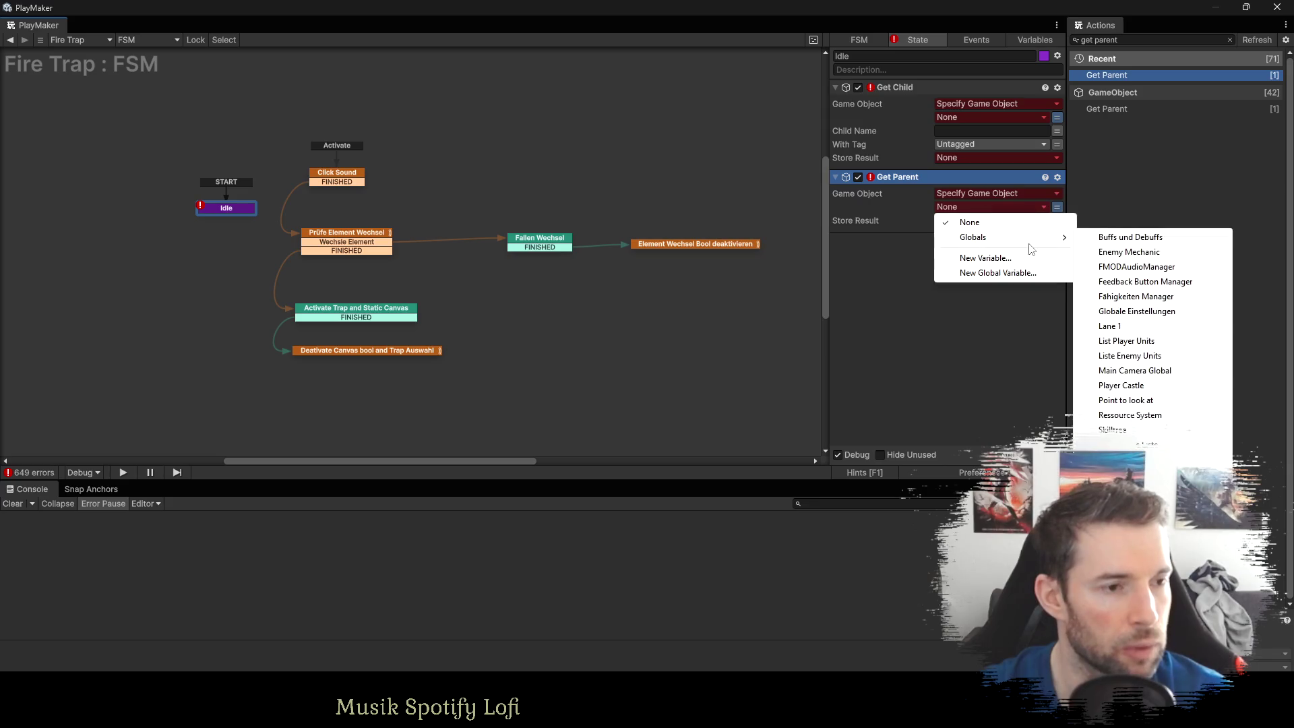
left_click(1132, 473)
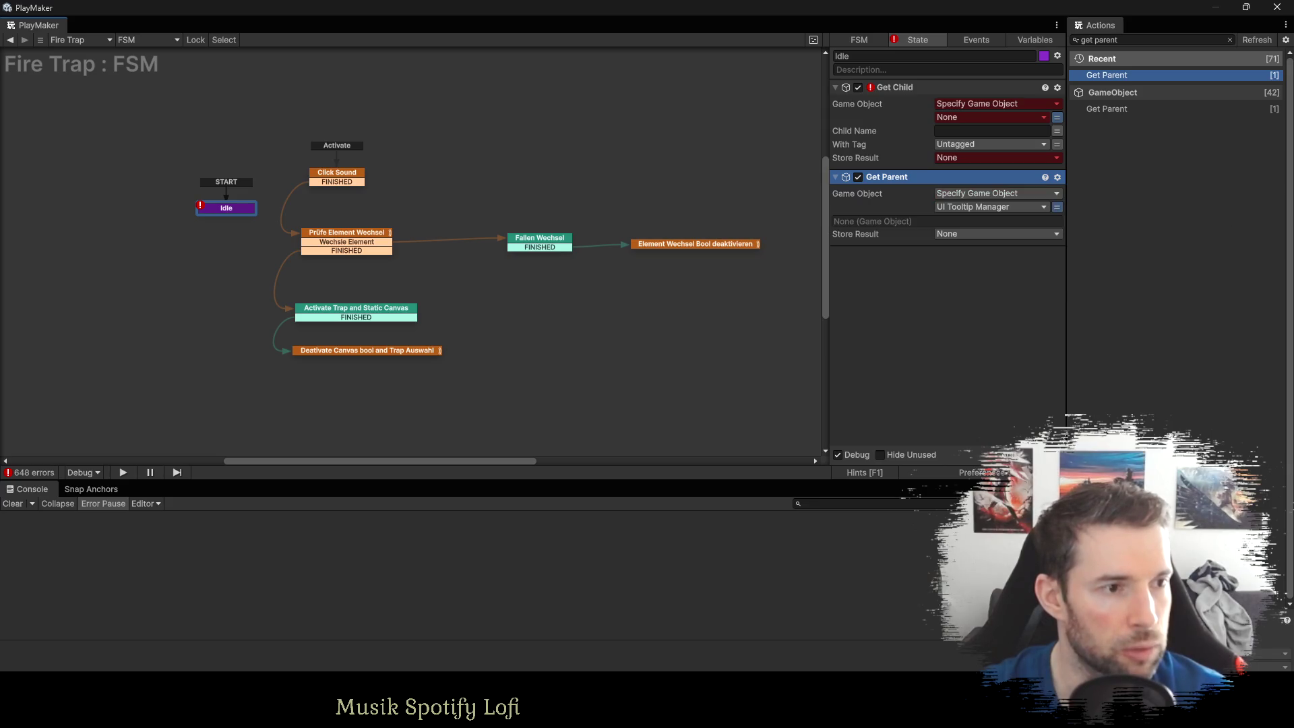
Store Get Parent's result in a new ---UI--- variable and move Get Child below it.
left_click(951, 233)
left_click(979, 283)
type("---UI---")
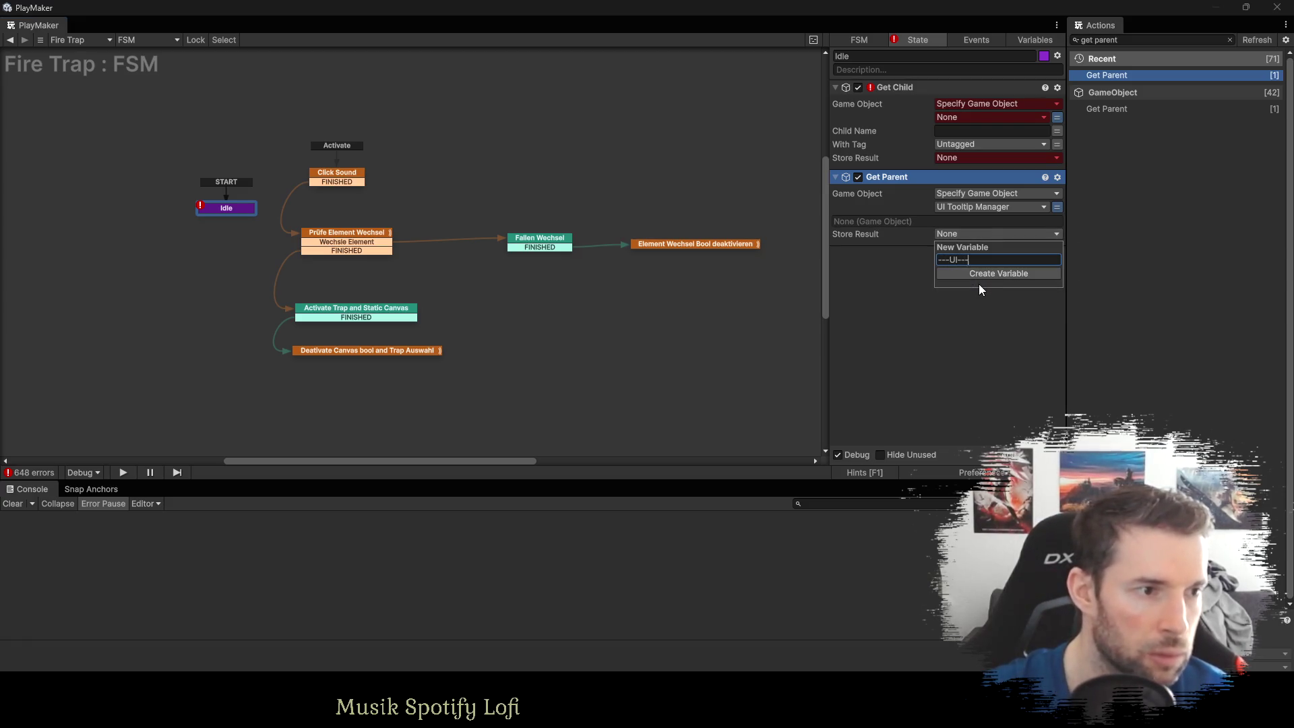
key("Return")
left_click_drag(903, 102, 902, 240)
left_click(1056, 209)
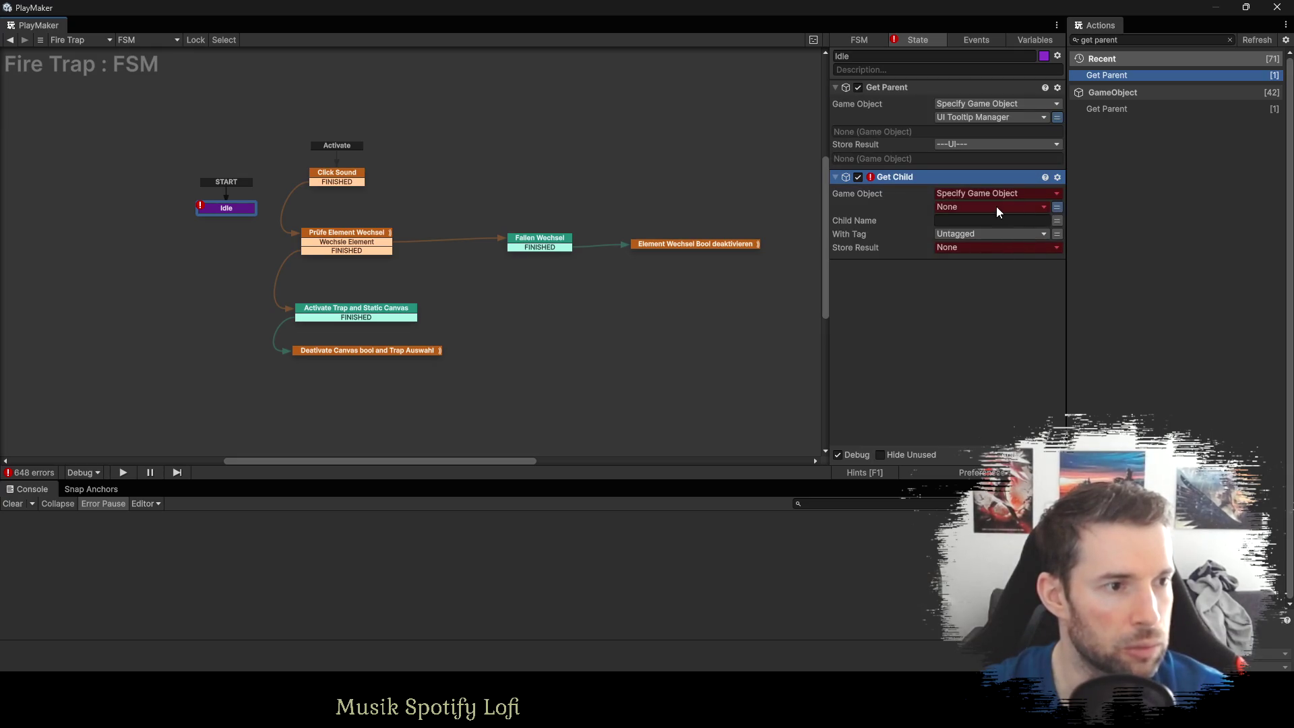
Make Get Child find 'Update Player Units' under ---UI---, stored in a new Update Player Units variable.
left_click(973, 237)
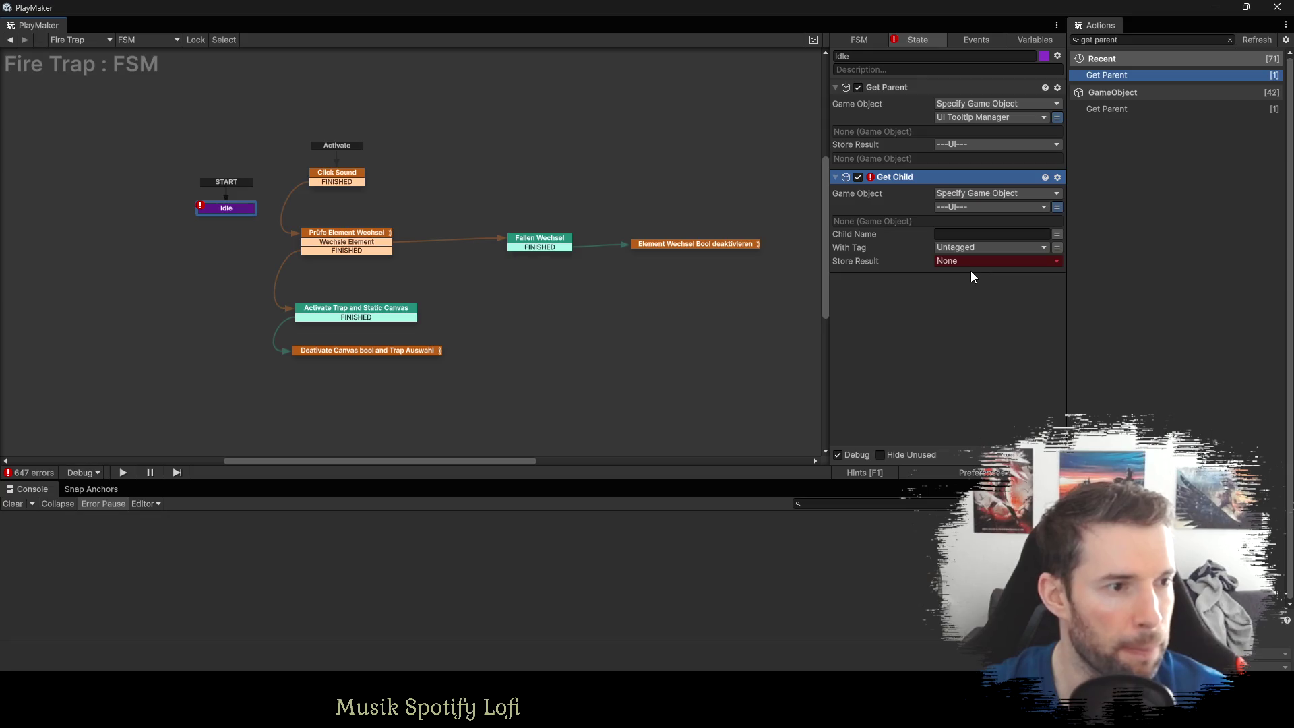
left_click(1011, 235)
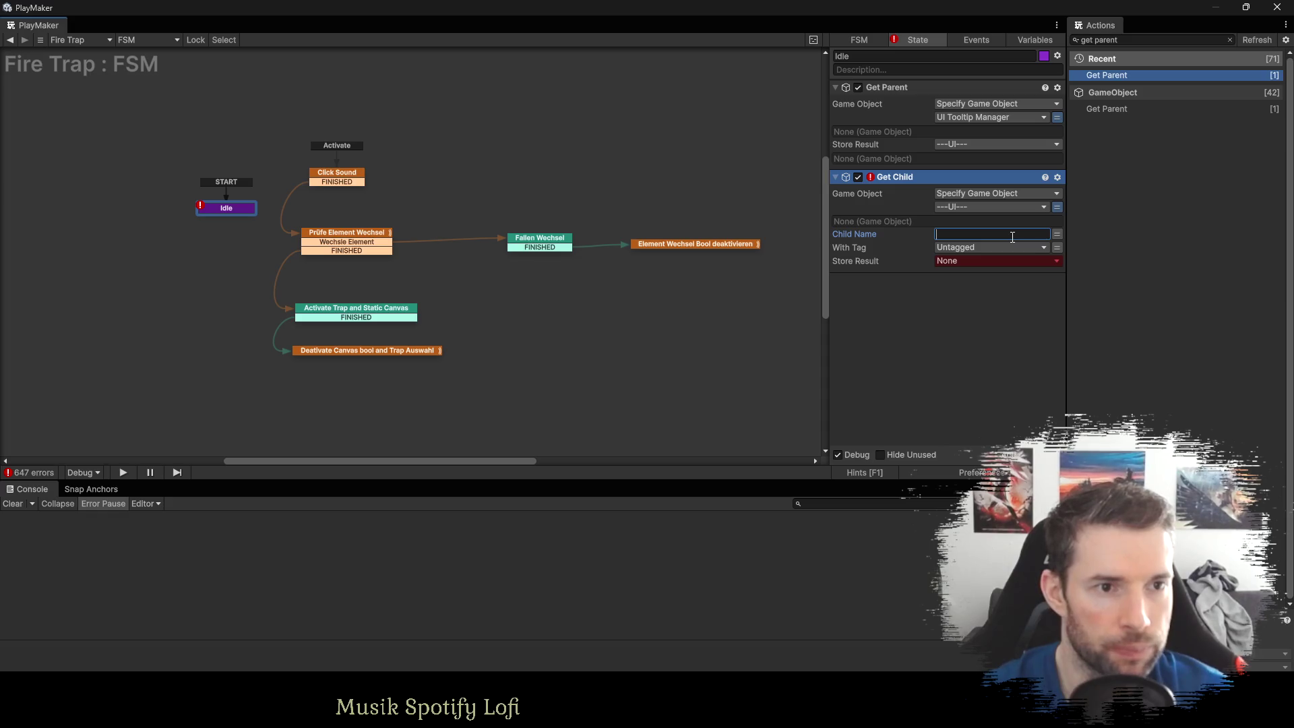
type("Update Player Units")
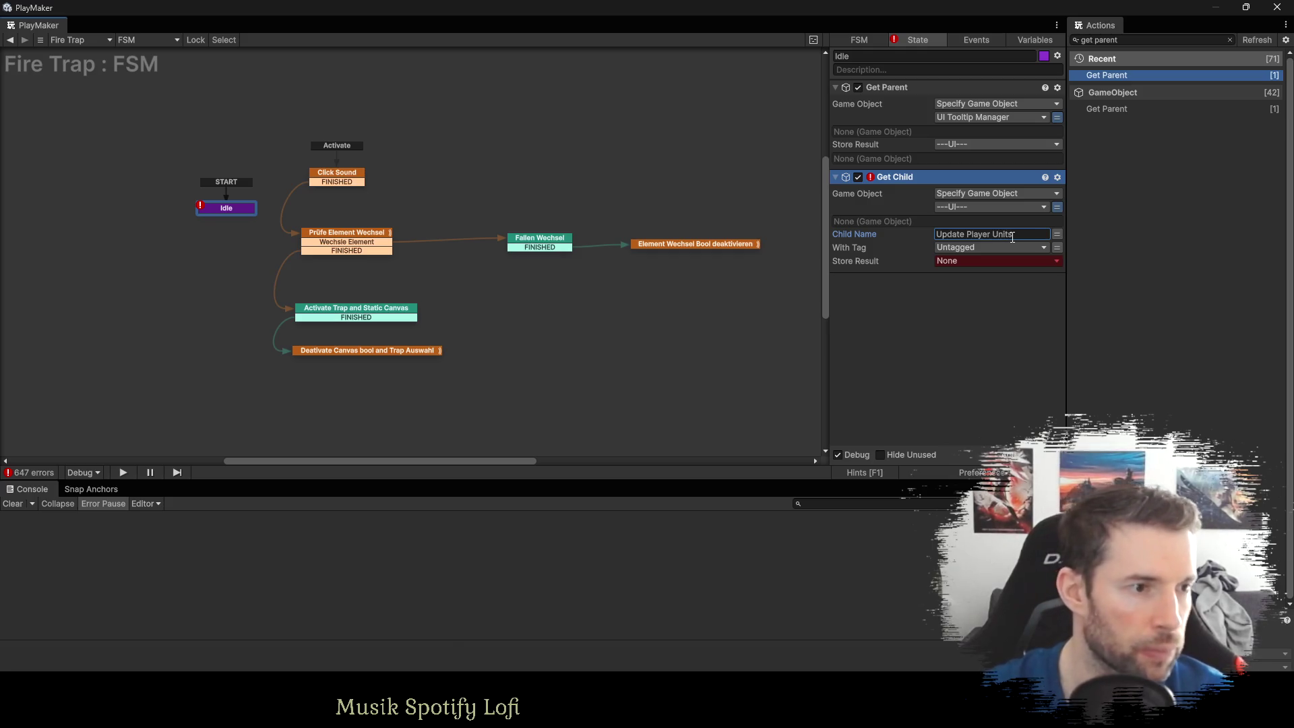
left_click(960, 261)
left_click(976, 329)
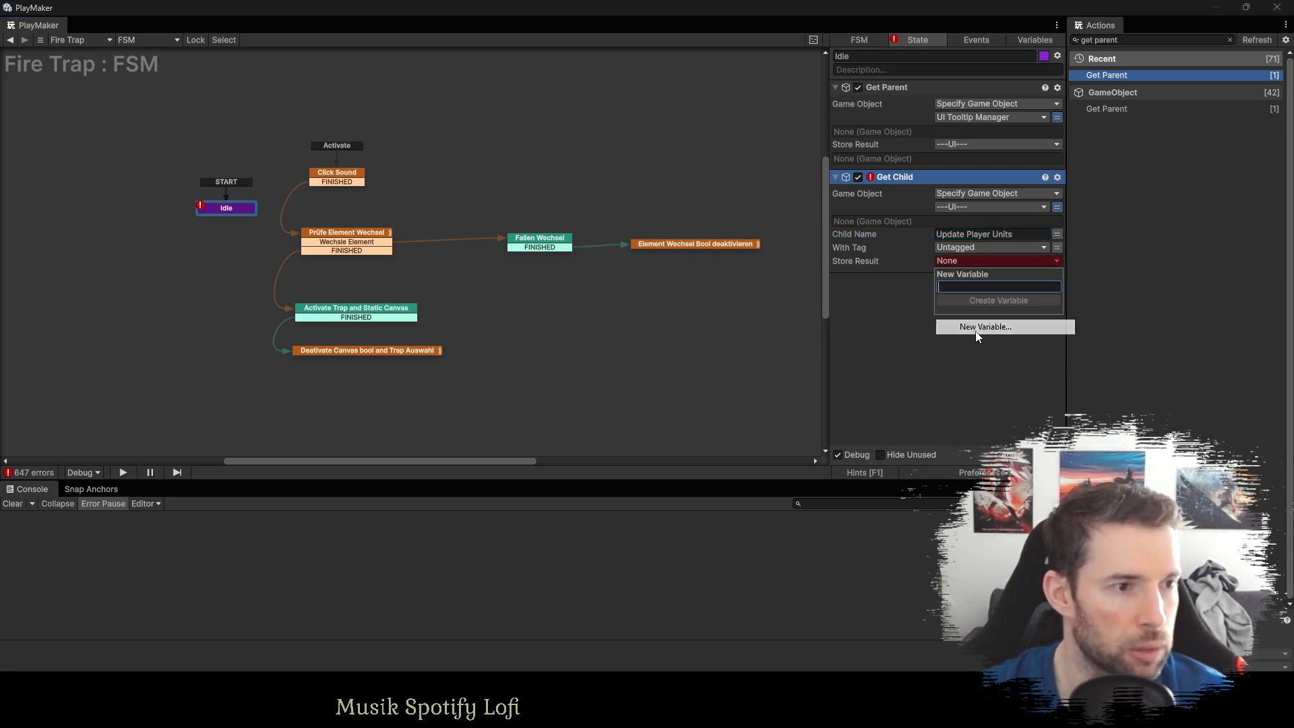
type("Update Player Un")
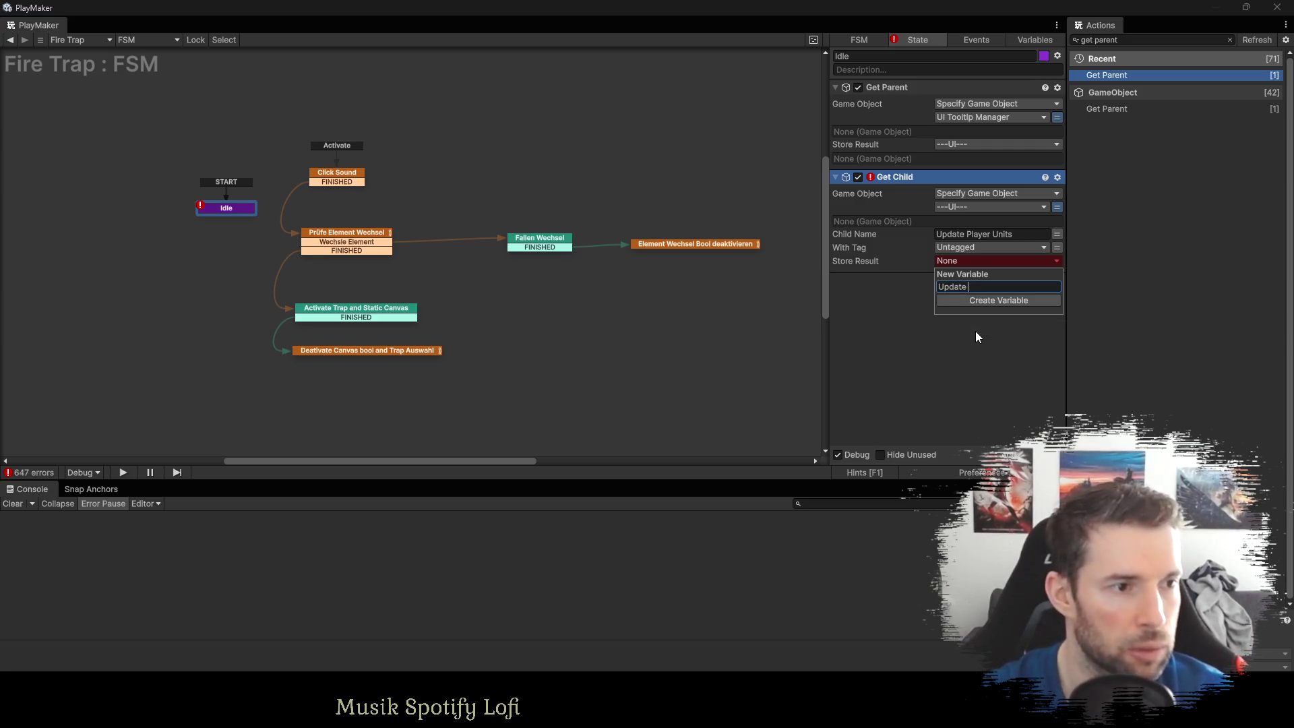
type("its")
key("Return")
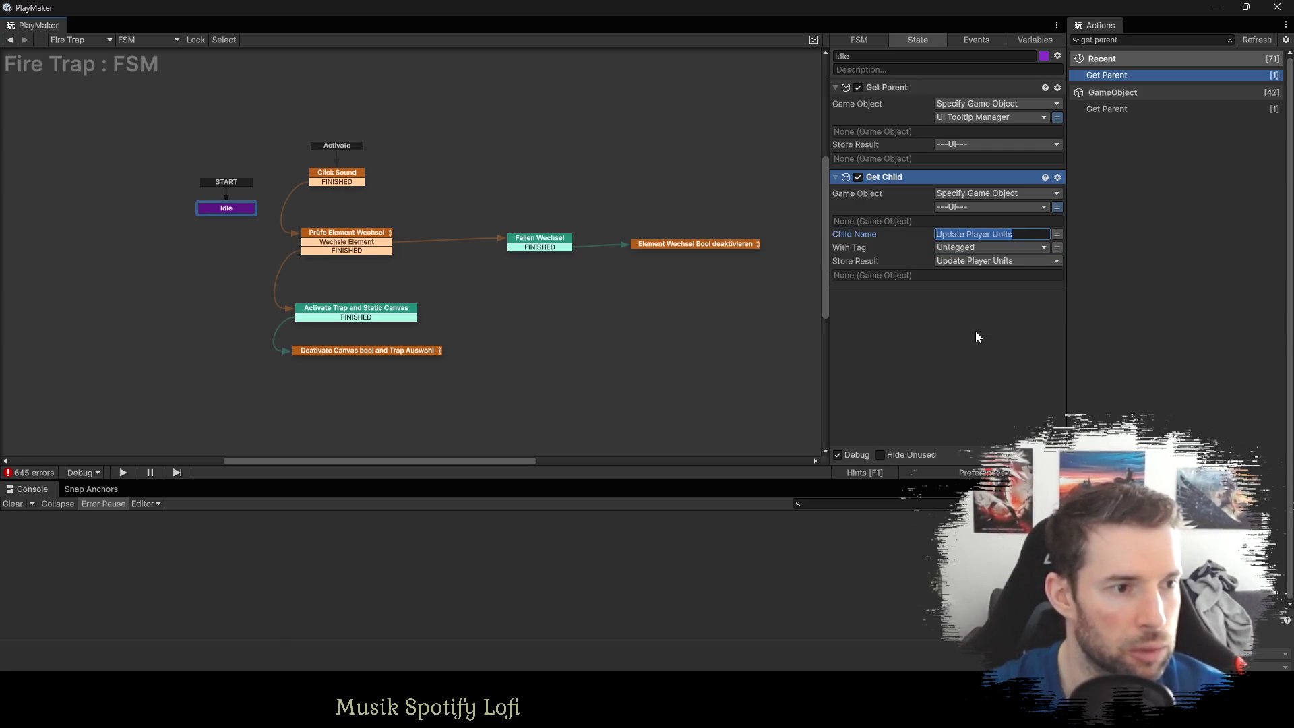
Duplicate Get Child to find 'Troop Canvas' inside Update Player Units, stored in a new Troop Canvas variable.
left_click(884, 174)
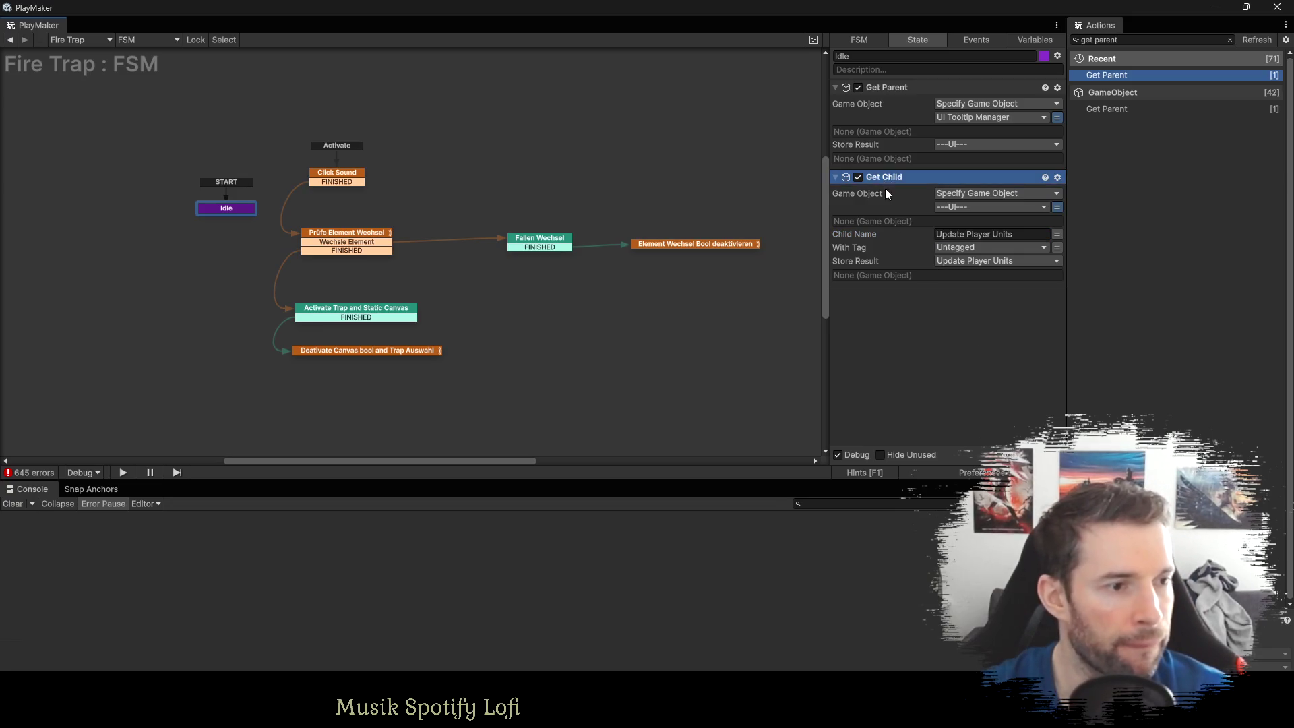
key("ctrl+c")
key("ctrl+v")
left_click(959, 323)
left_click(963, 368)
left_click(966, 350)
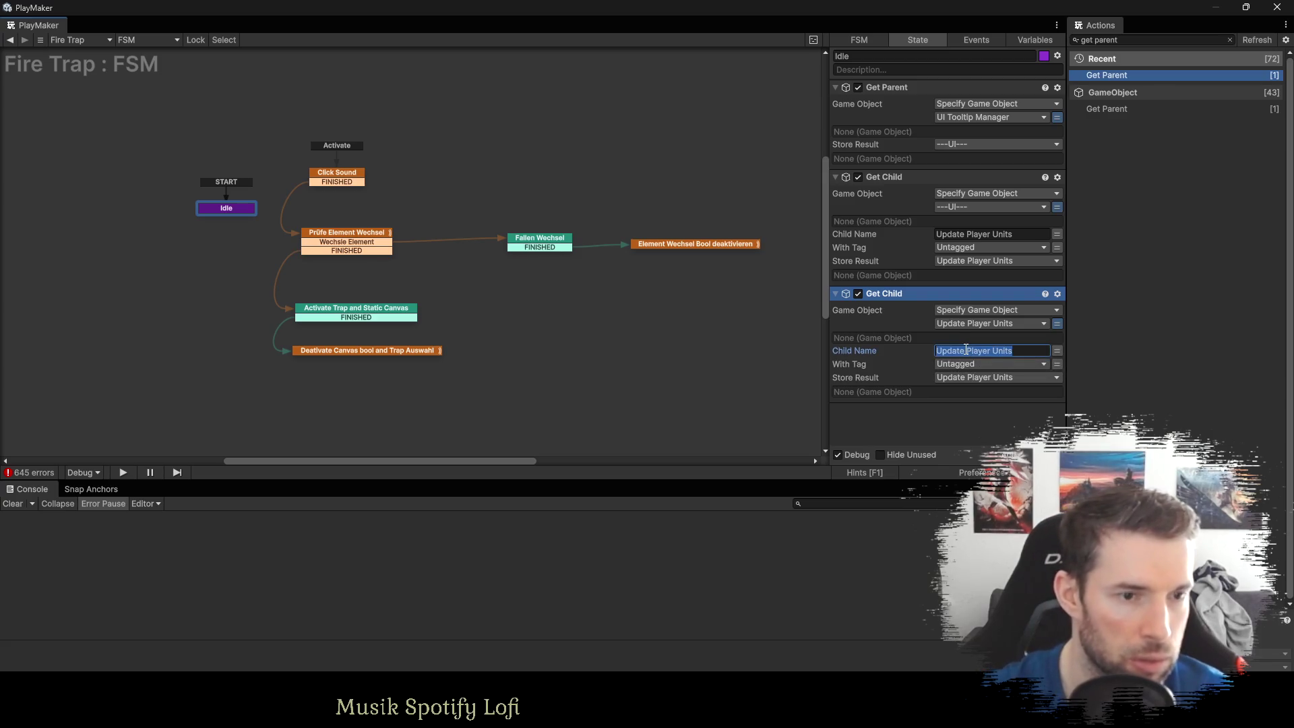
key("alt+Tab")
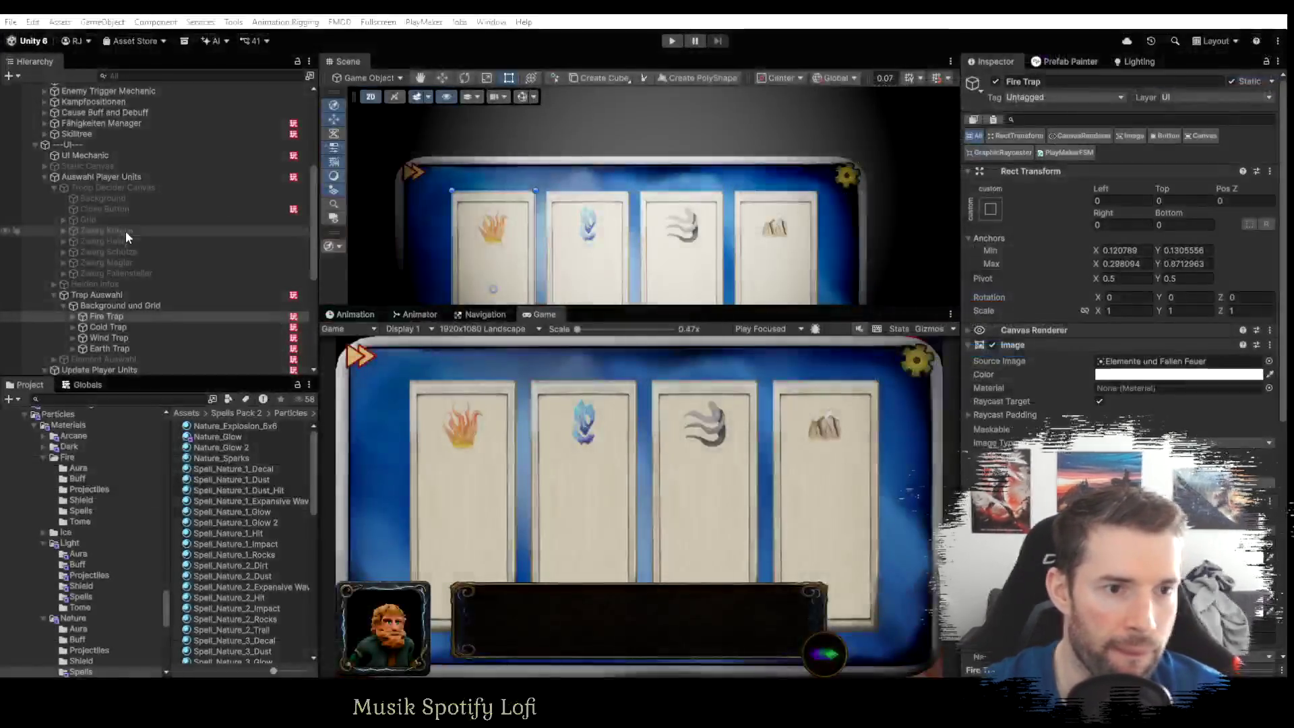
scroll(130, 290, "down", 2)
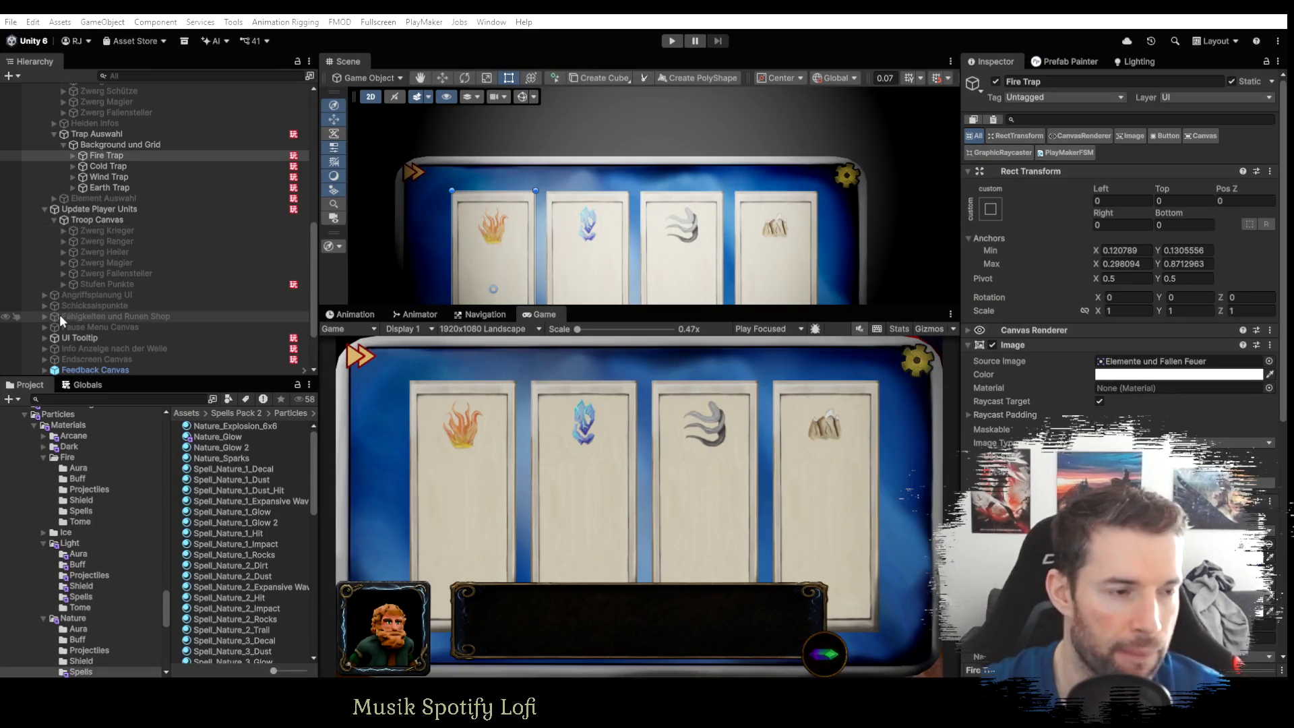
key("alt+Tab")
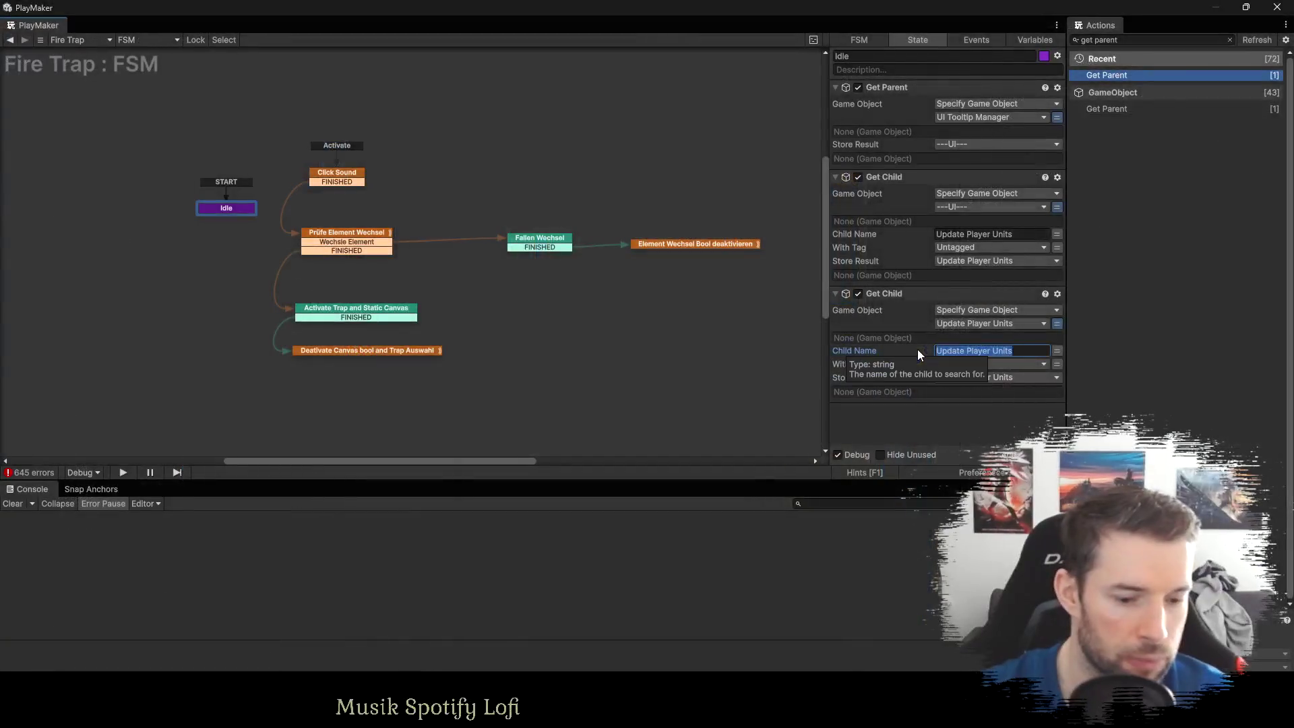
key("BackSpace")
type("roop")
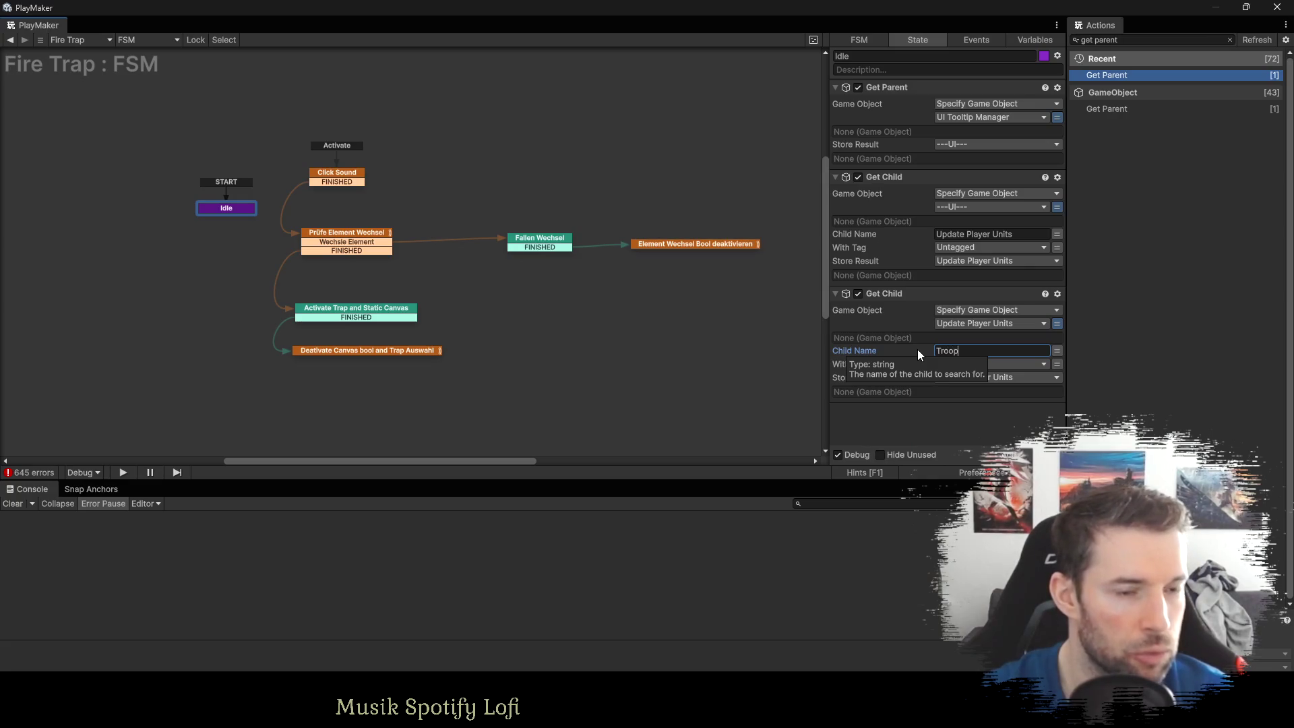
type(" Canvas")
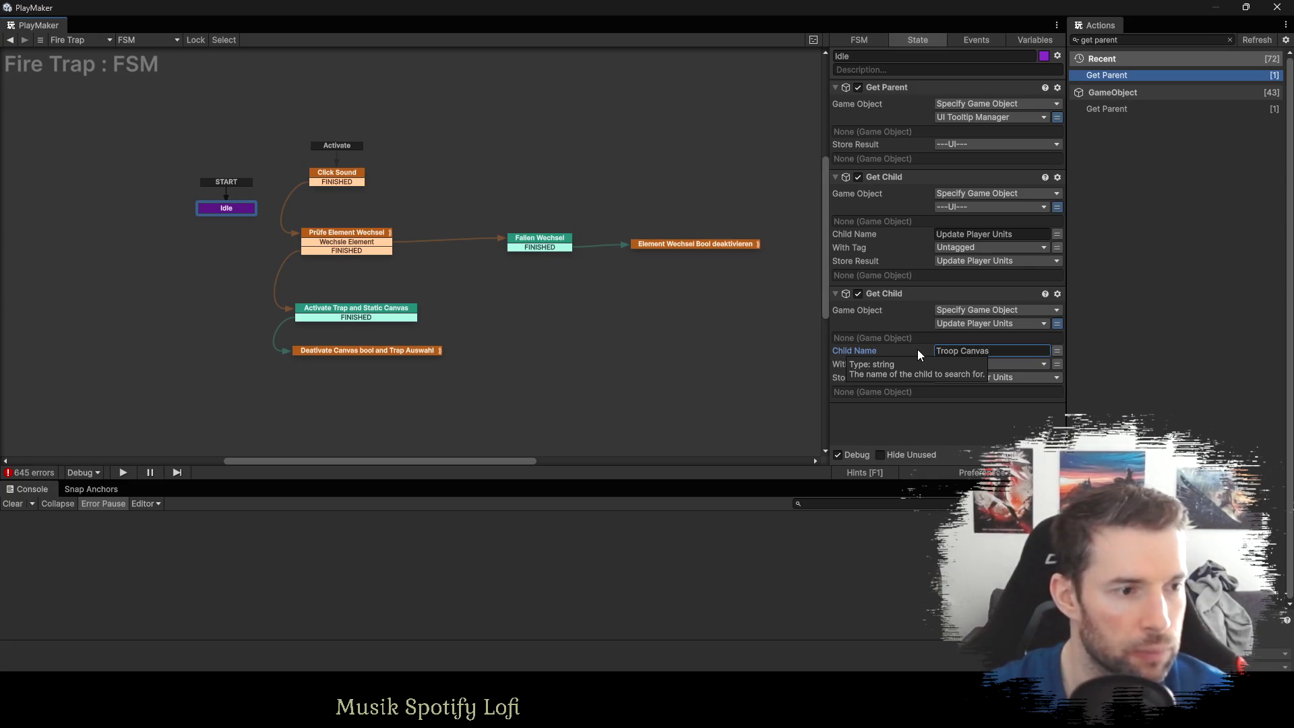
left_click(1017, 391)
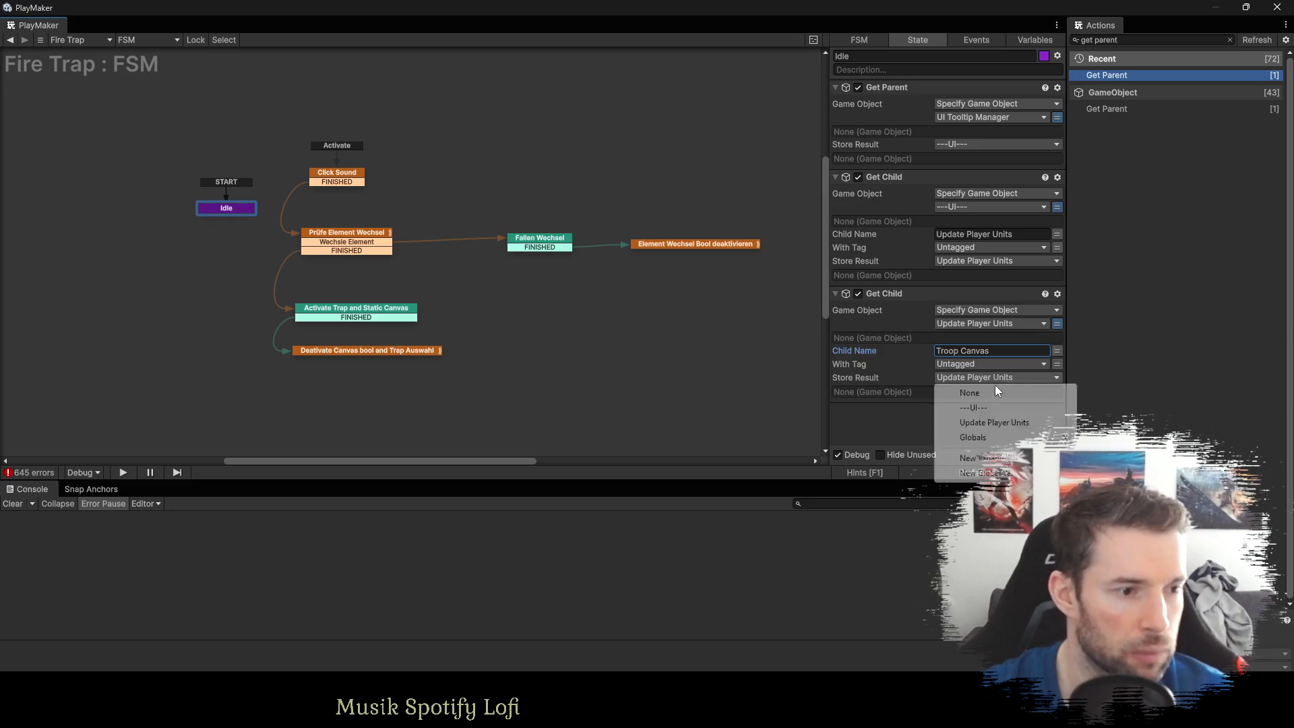
left_click(977, 460)
type("Troop Canvas")
key("Return")
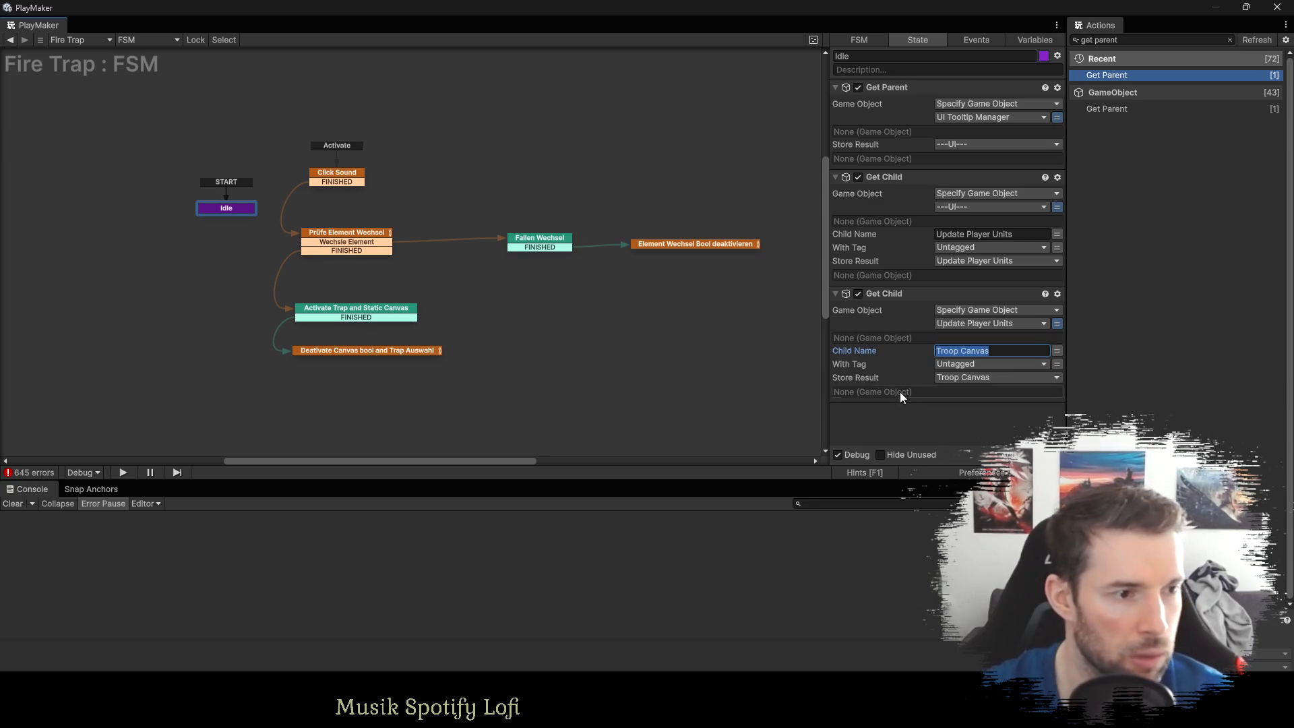
Add a third Get Child searching Troop Canvas, stored in a new Zwerg Fallensteller variable.
left_click(880, 295)
key("ctrl+c")
key("ctrl+v")
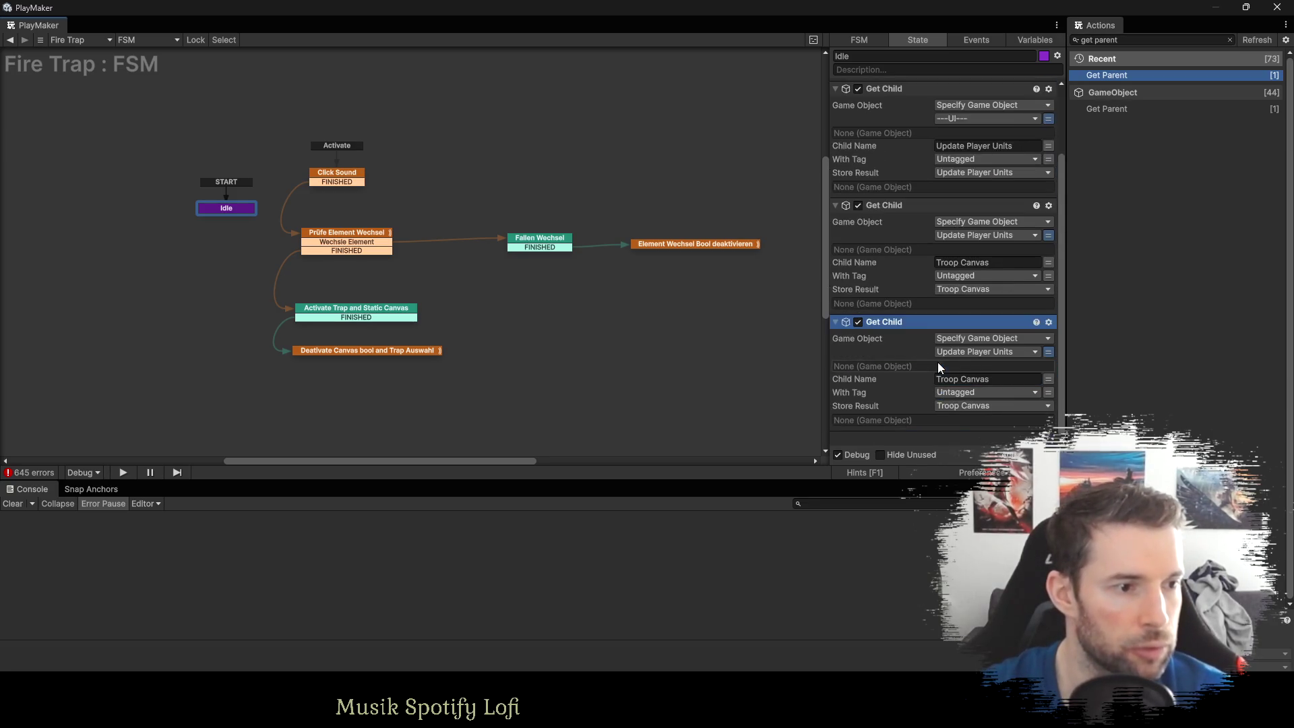
left_click(965, 353)
left_click(983, 396)
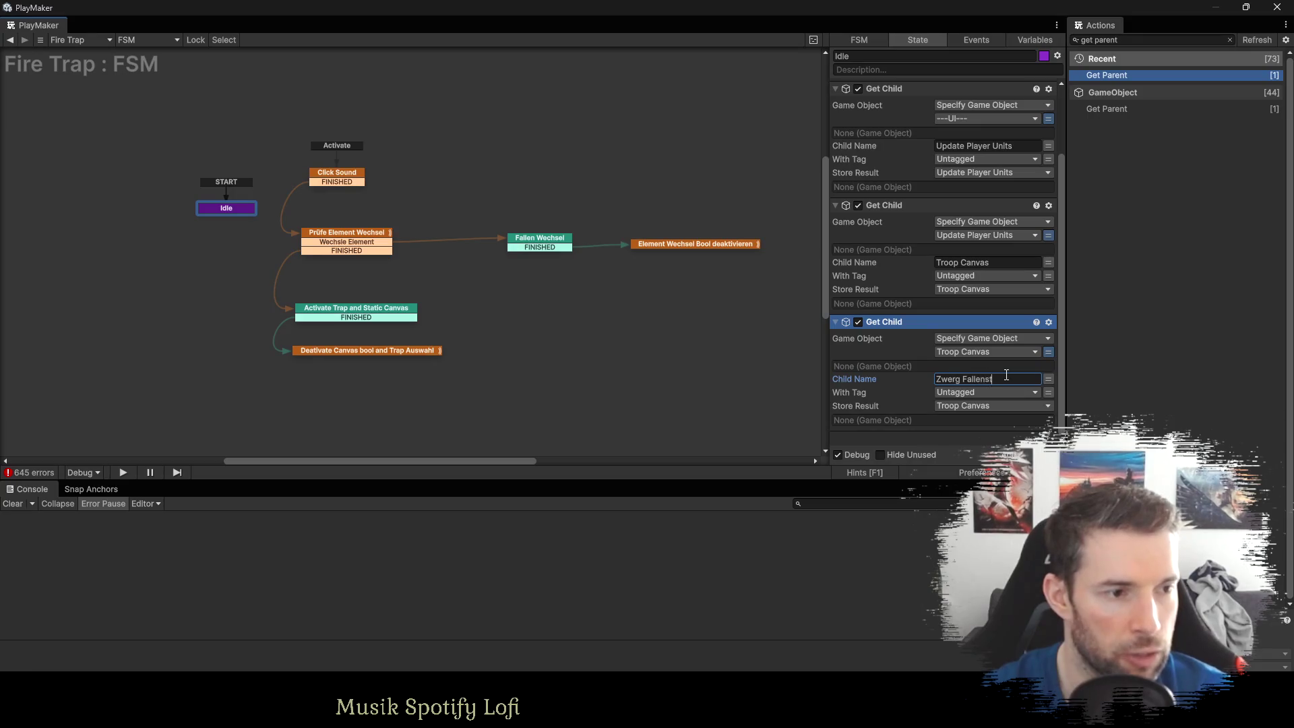
left_click(982, 407)
left_click(971, 501)
type("Zwerg Fallensteller")
key("Return")
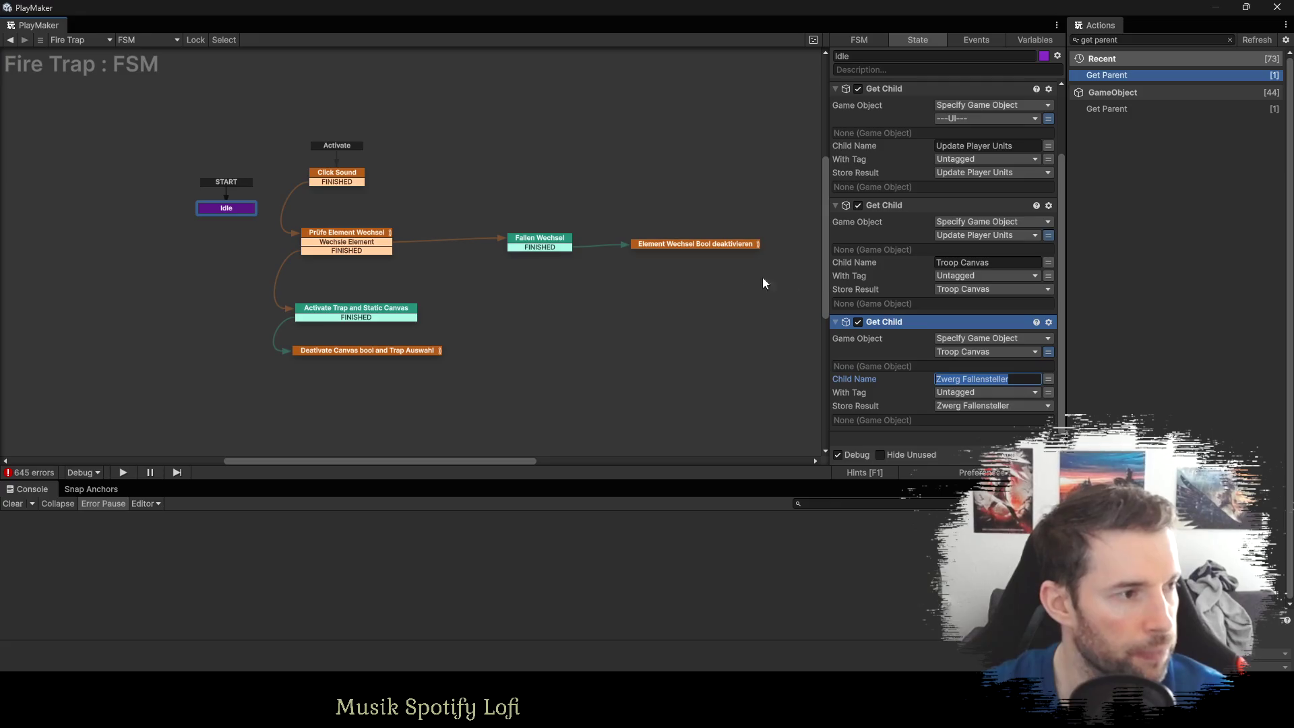
left_click(539, 242)
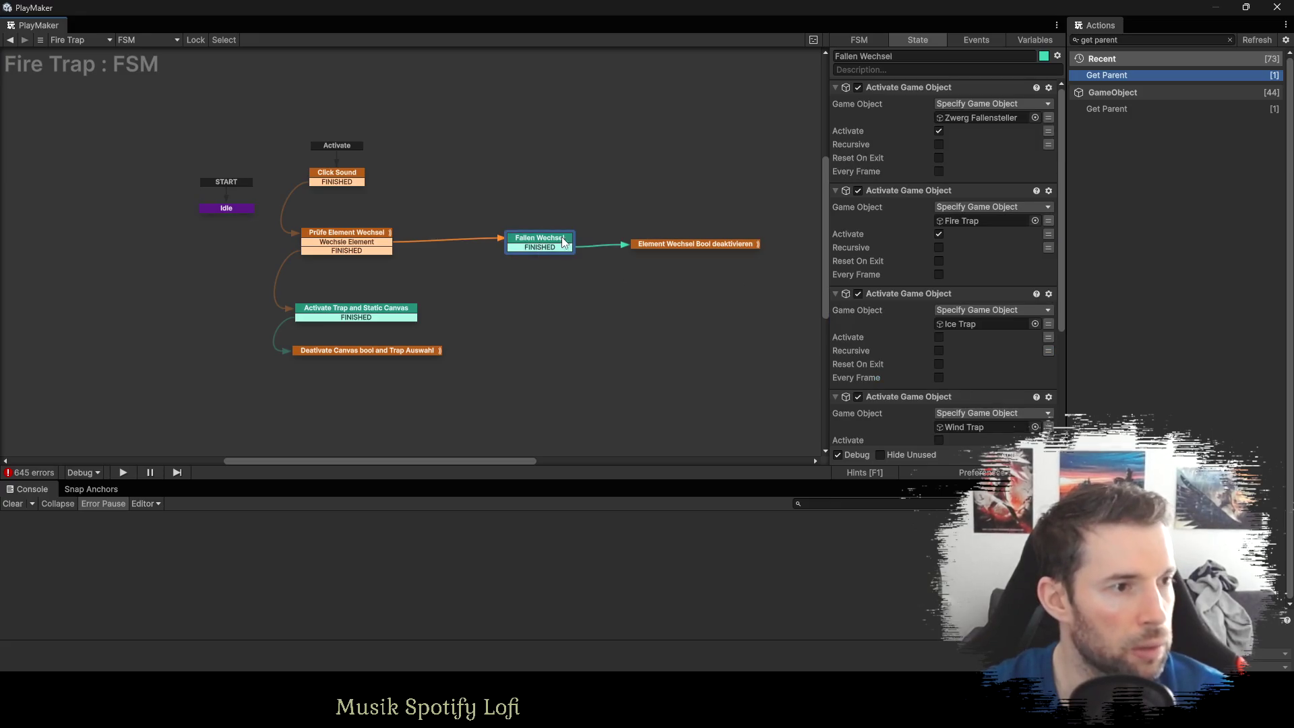
Point Fallen Wechsel's first Activate Game Object at the Zwerg Fallensteller variable.
left_click(1049, 116)
left_click(969, 116)
left_click(990, 192)
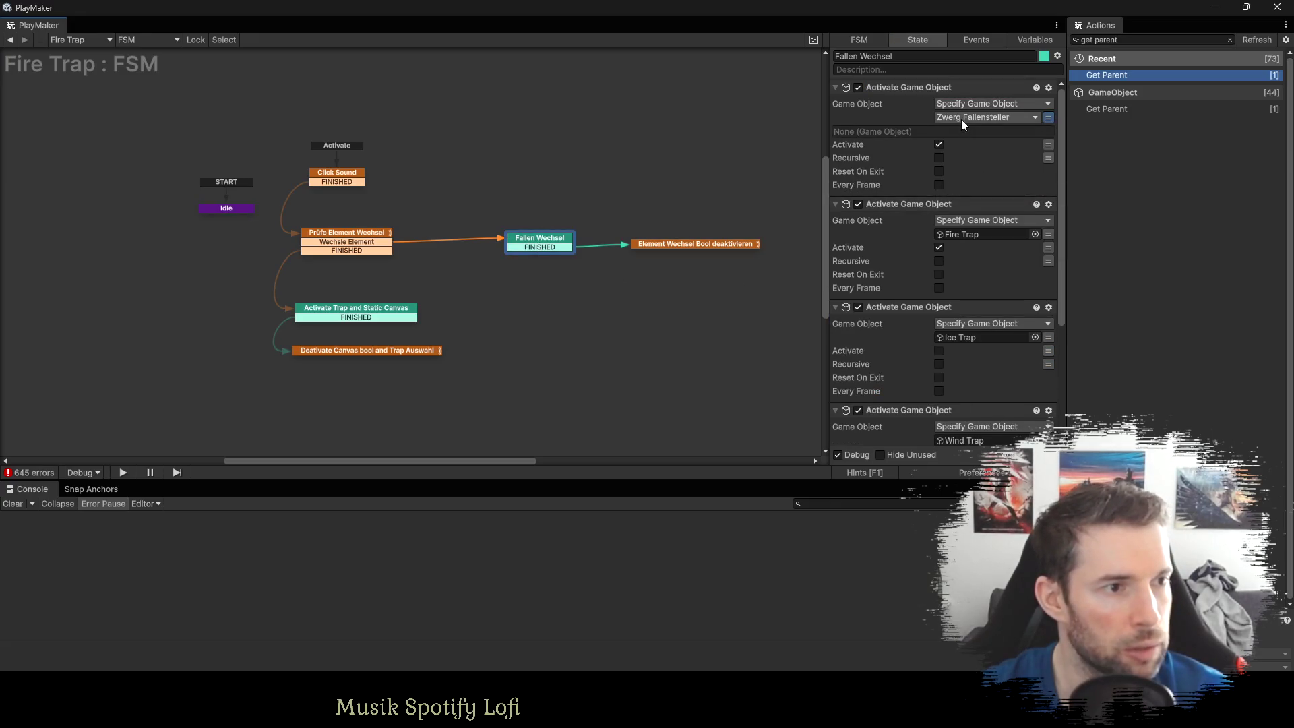
Reselect Idle, collapse its actions, and return to the main editor's hierarchy.
left_click(236, 207)
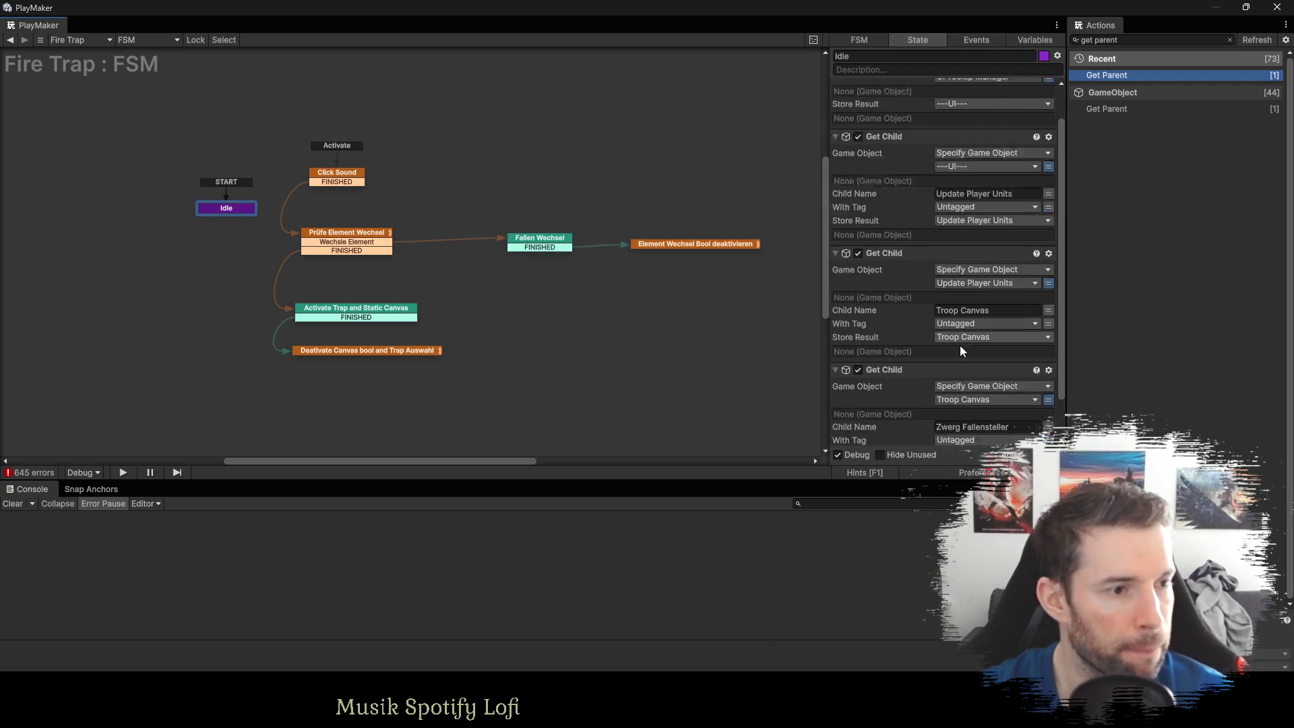
left_click(836, 87)
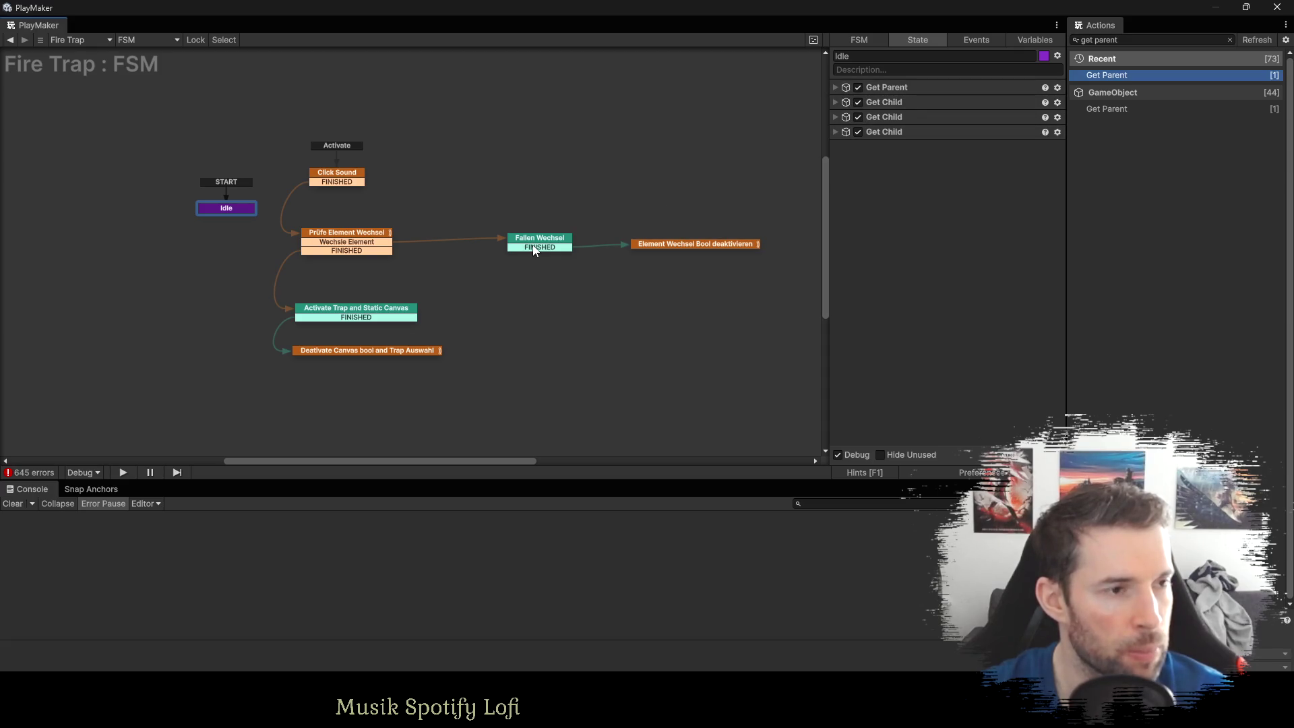
key("alt+Tab")
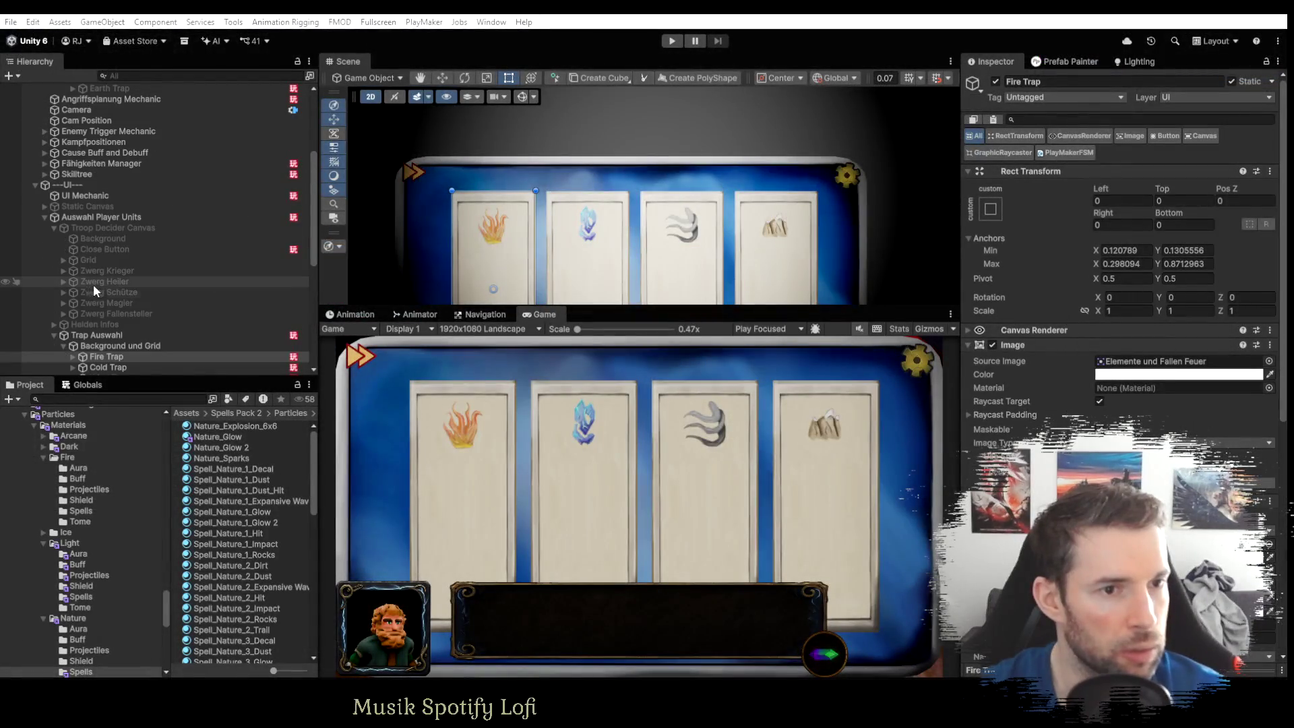
left_click(44, 216)
left_click(43, 217)
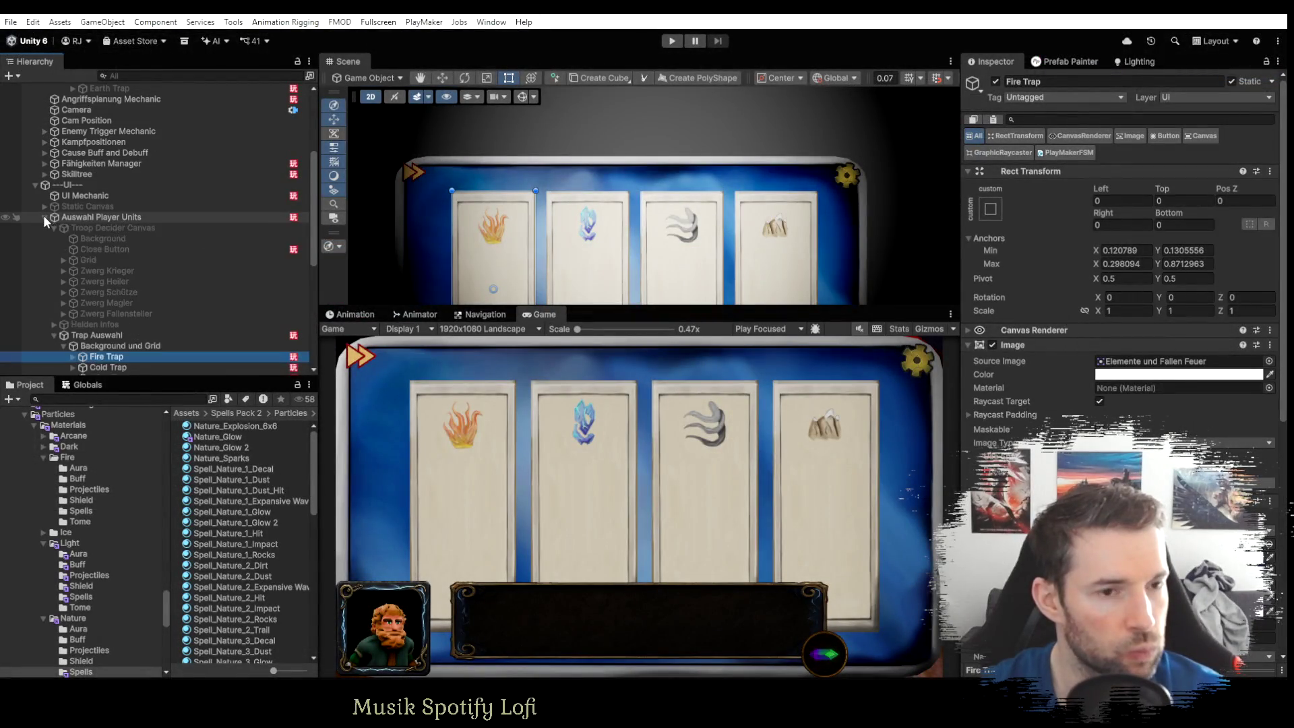
scroll(107, 300, "down", 2)
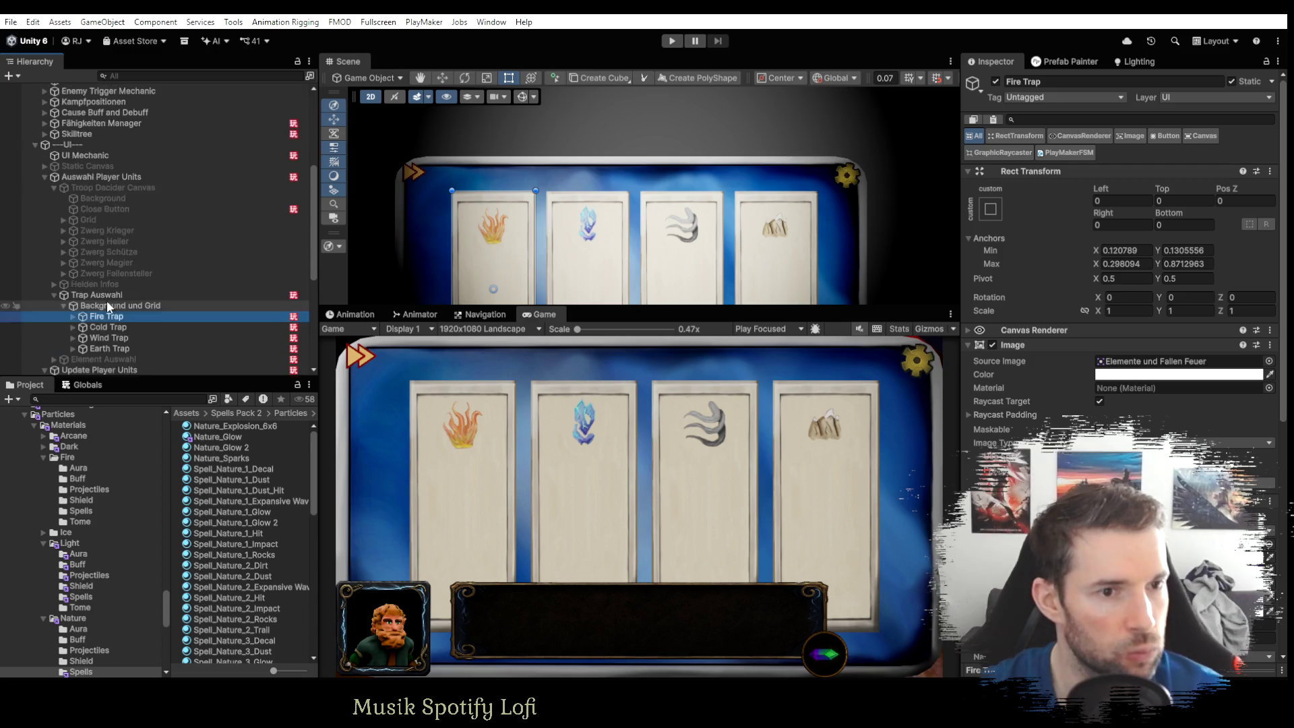